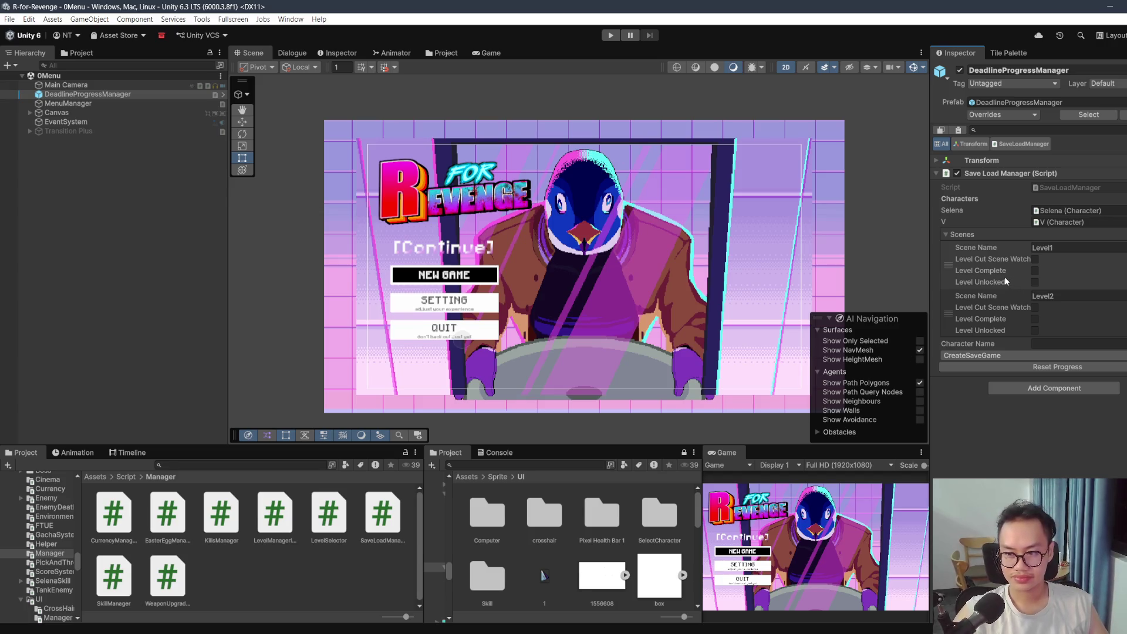
# Step: Open the Level0 scene from the Assets > Scene folder in the Project window
pyautogui.moveTo(473, 303); pyautogui.dragTo(440, 306)
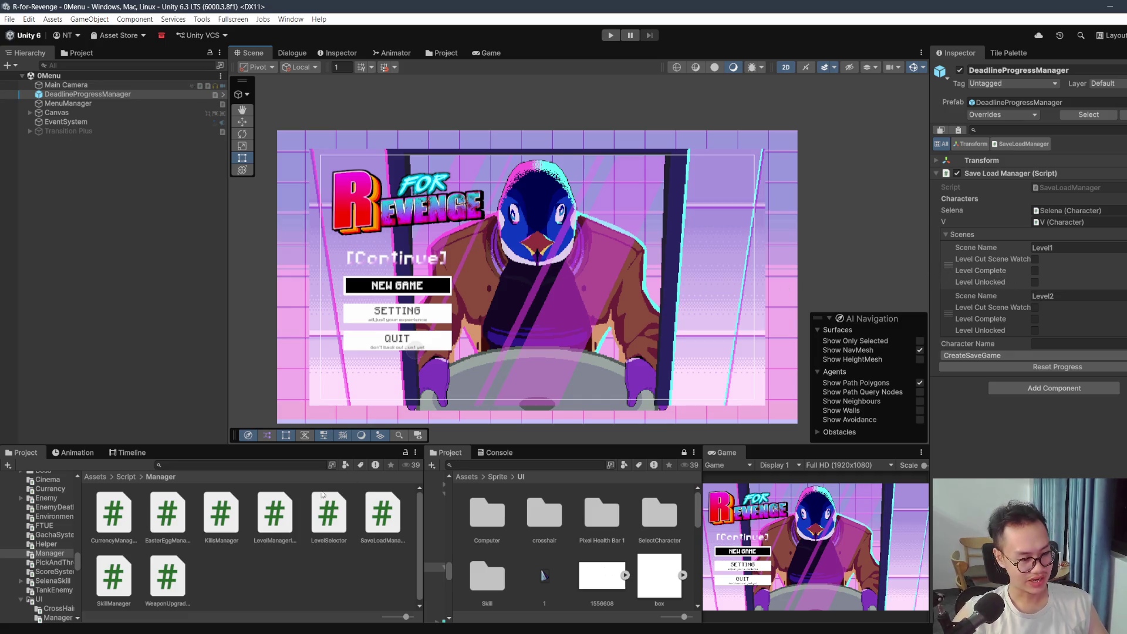
pyautogui.click(91, 477)
pyautogui.scroll(-5, 283, 516)
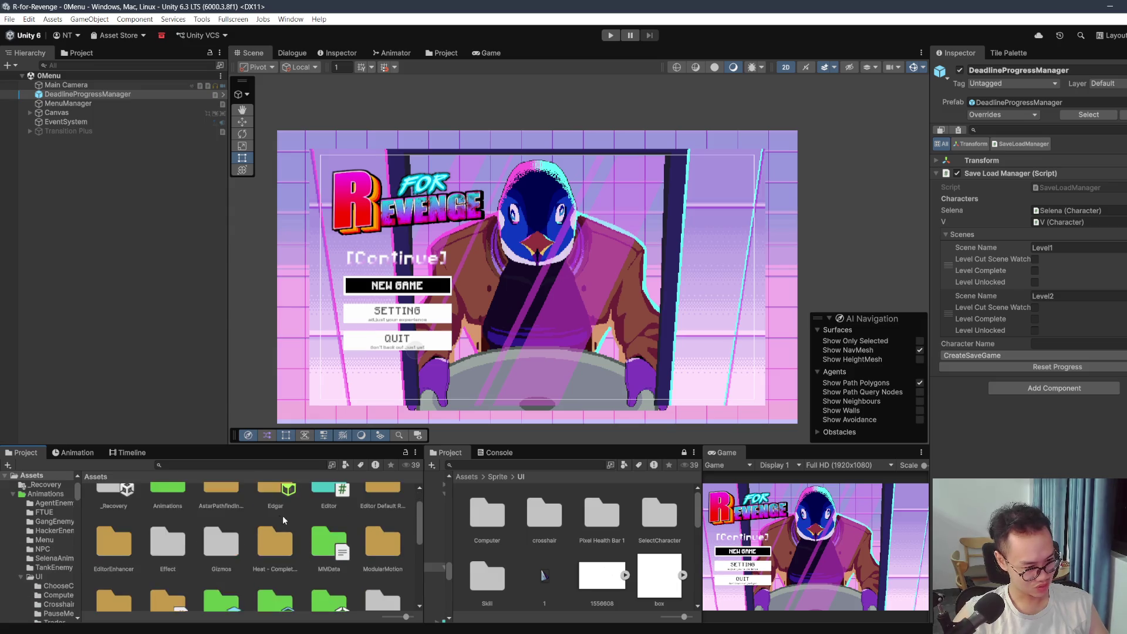
pyautogui.scroll(1, 235, 516)
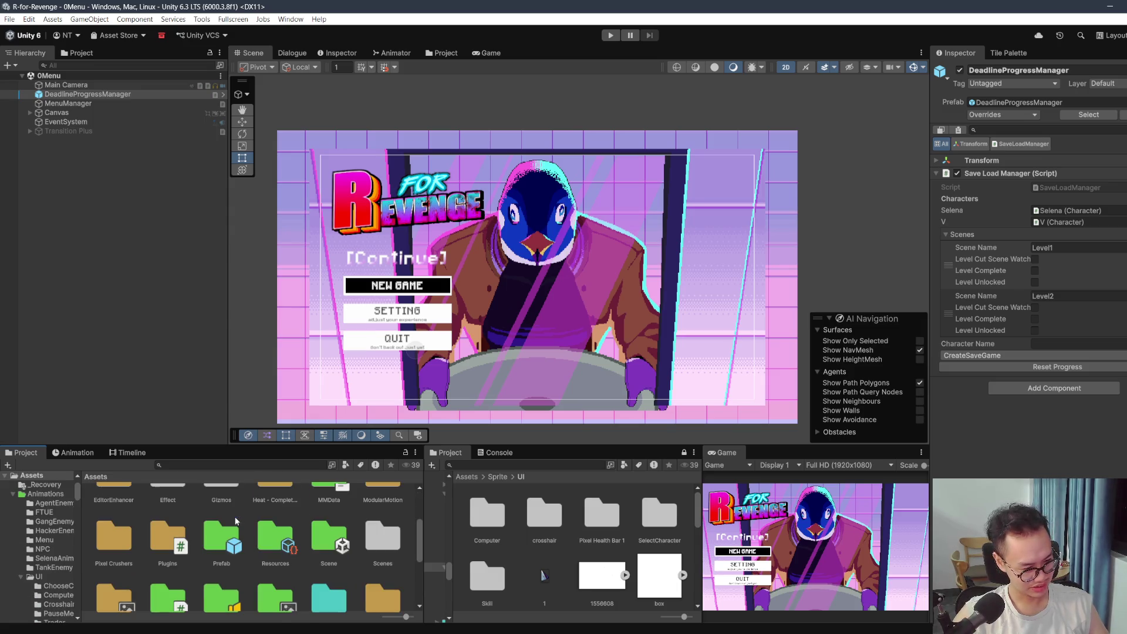
pyautogui.click(336, 540)
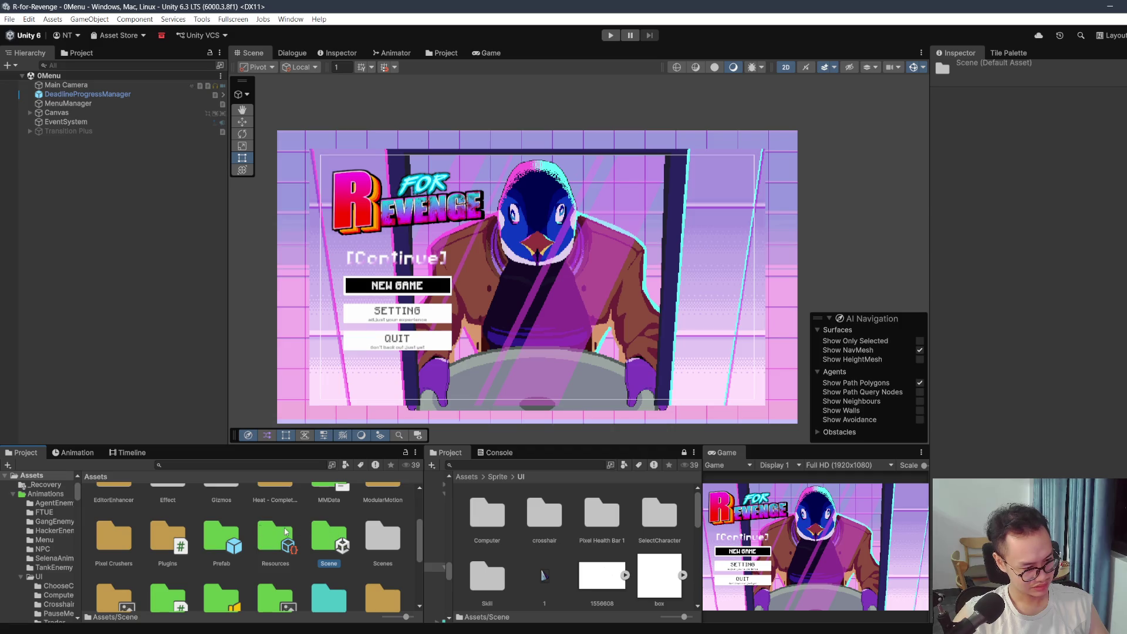
pyautogui.doubleClick(317, 531)
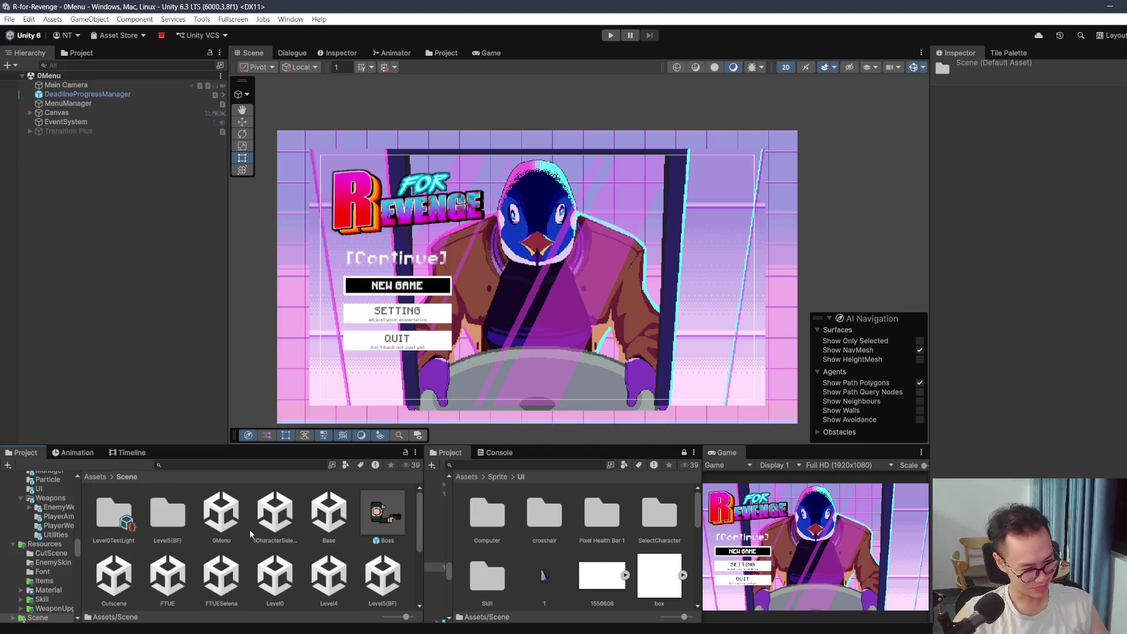
pyautogui.doubleClick(284, 583)
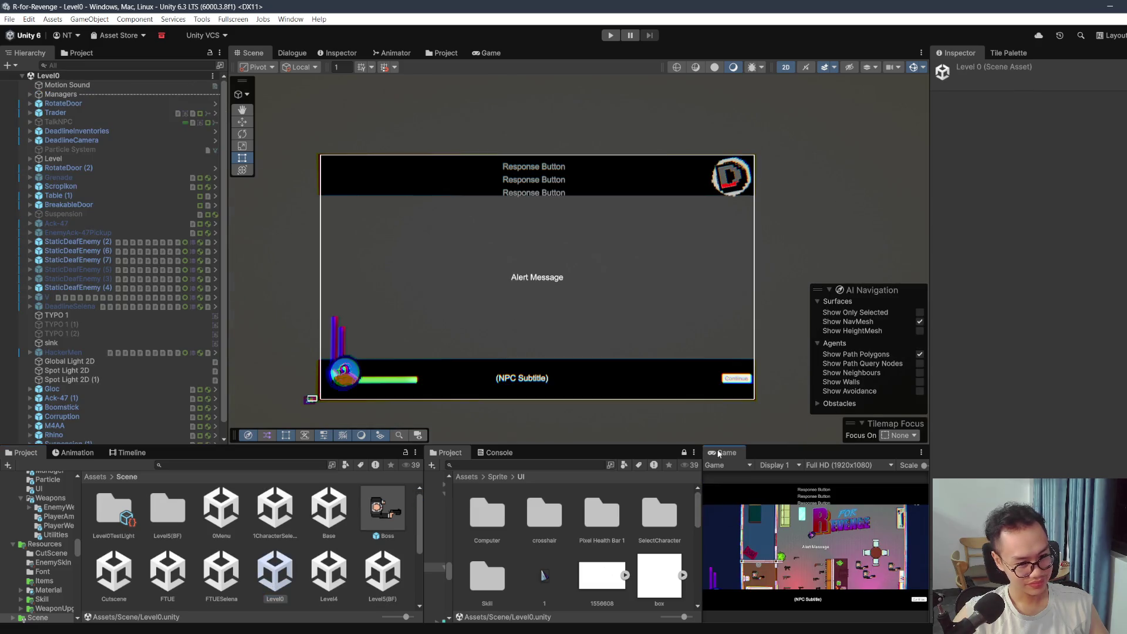
# Step: Maximize the Game view, start Level0, and shoot the enemies in the main room
pyautogui.hotkey('shift', 'space')
pyautogui.click(610, 35)
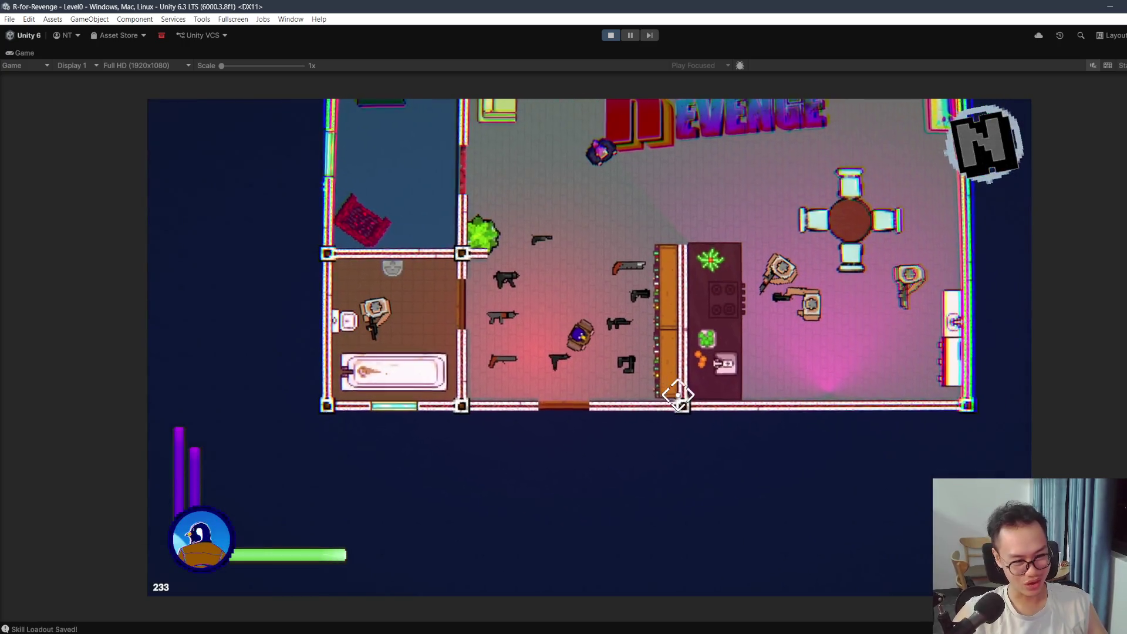
pyautogui.press('a')
pyautogui.press('s')
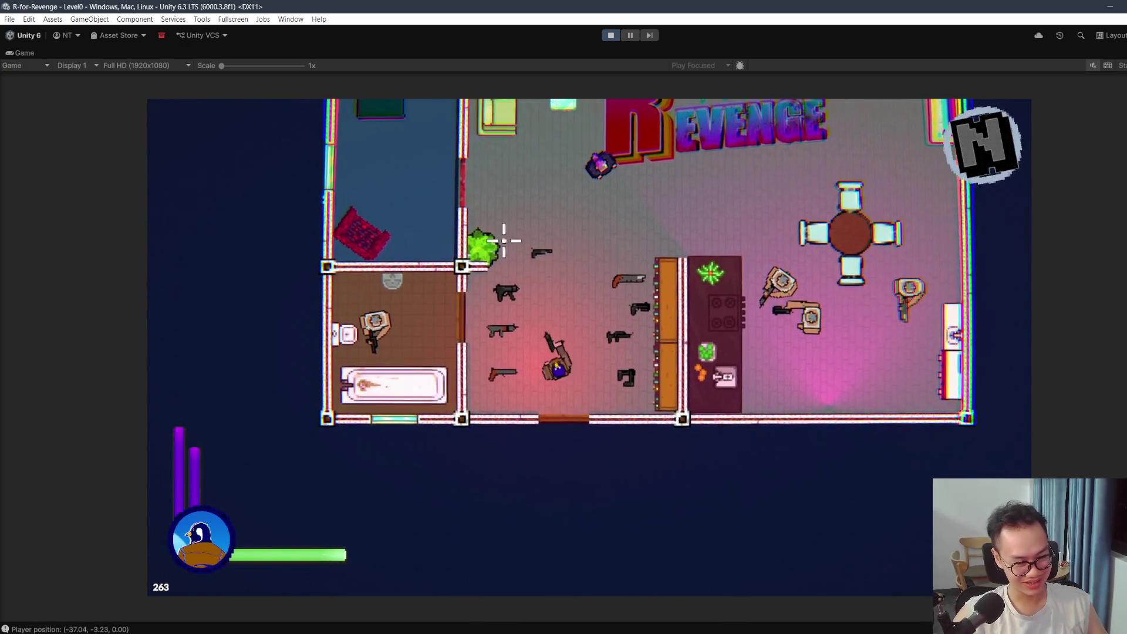
pyautogui.moveTo(504, 241)
pyautogui.mouseDown()
pyautogui.moveTo(485, 271)
pyautogui.moveTo(594, 432)
pyautogui.moveTo(644, 389)
pyautogui.moveTo(555, 241)
pyautogui.mouseUp()
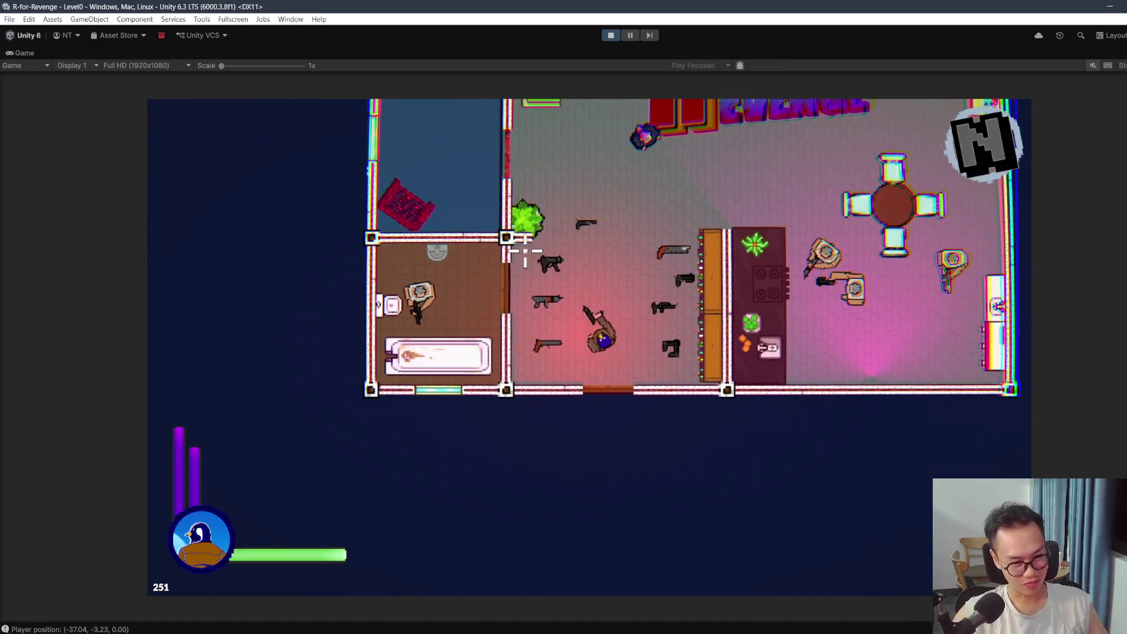
pyautogui.press('r')
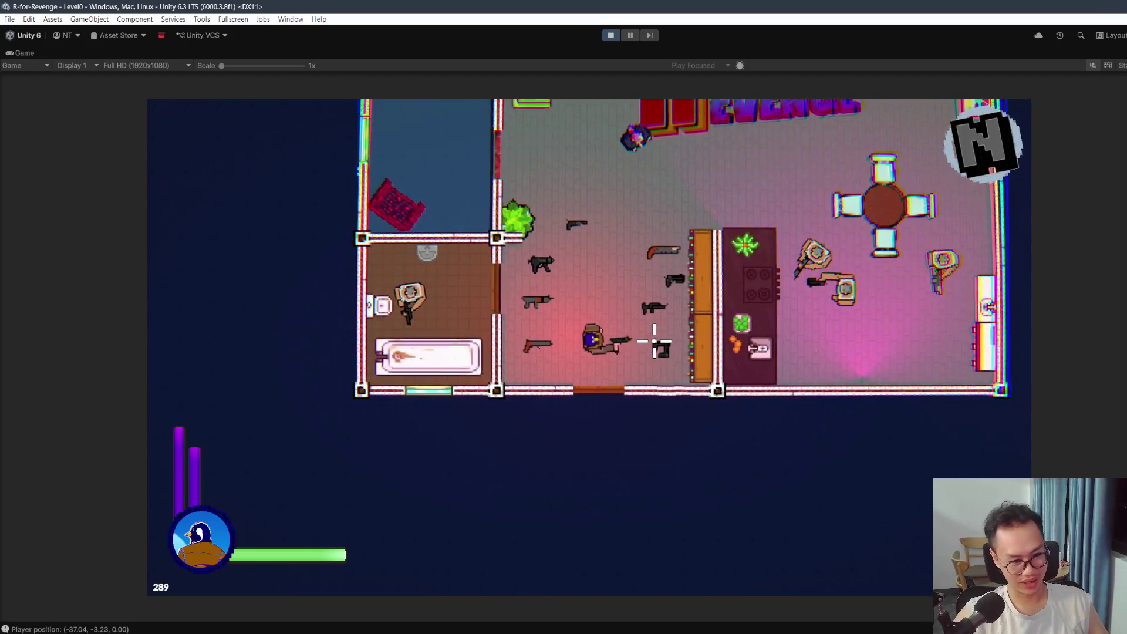
pyautogui.moveTo(654, 340)
pyautogui.mouseDown()
pyautogui.moveTo(675, 312)
pyautogui.moveTo(724, 323)
pyautogui.moveTo(722, 342)
pyautogui.moveTo(628, 352)
pyautogui.moveTo(590, 296)
pyautogui.moveTo(643, 259)
pyautogui.moveTo(648, 220)
pyautogui.mouseUp()
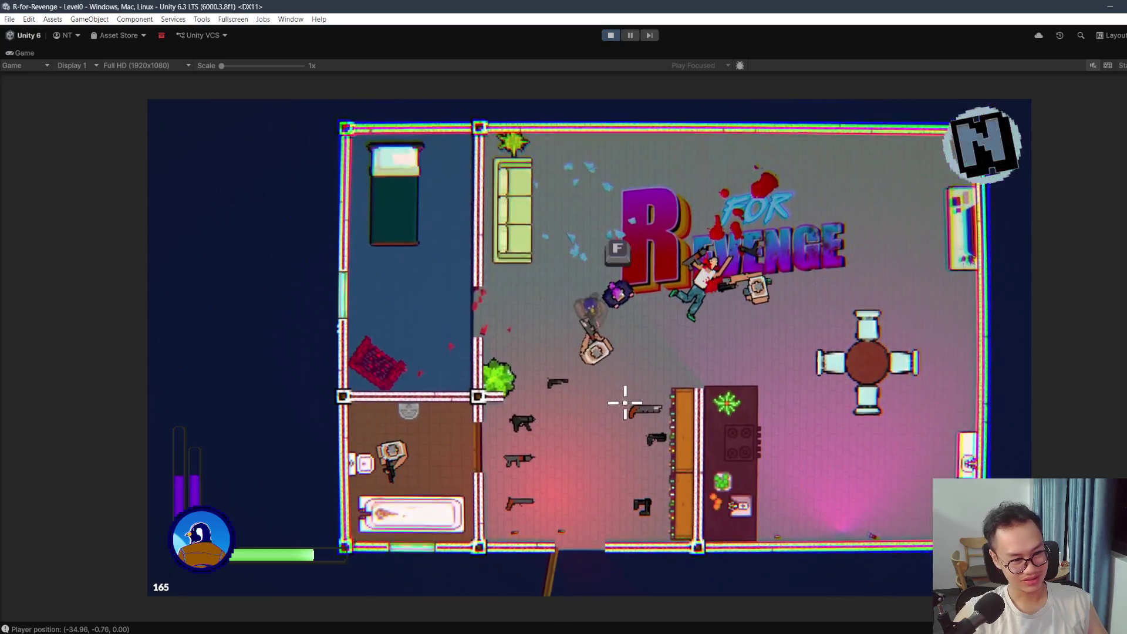
pyautogui.click(586, 390)
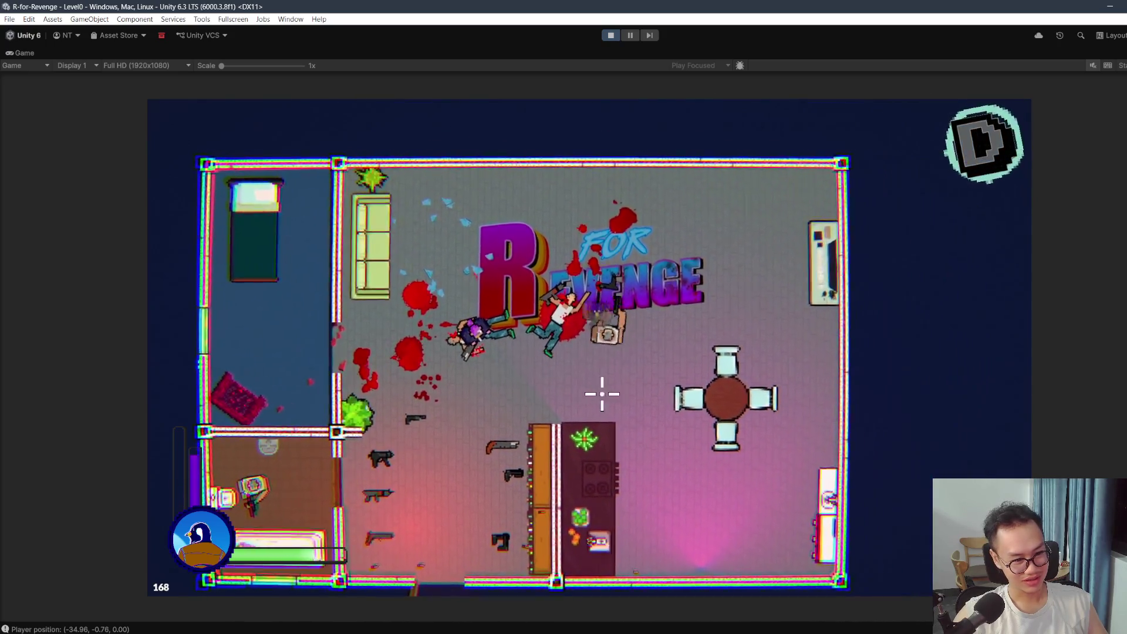
pyautogui.click(602, 393)
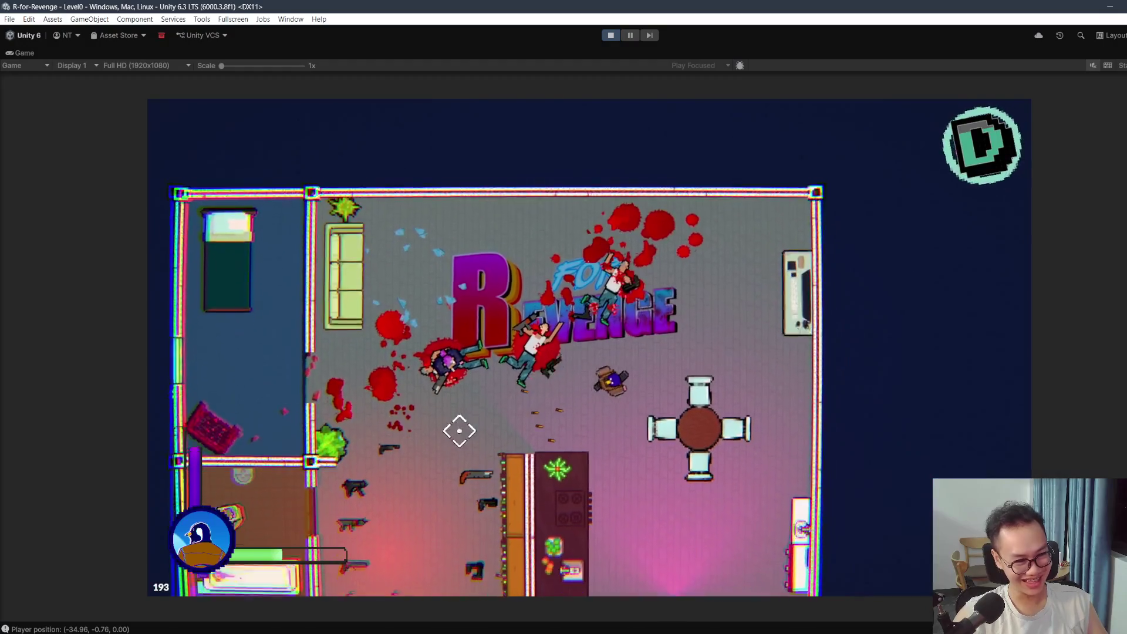
# Step: Walk into the bathroom, kill the enemy there, and stop the play-test
pyautogui.press('a')
pyautogui.press('s')
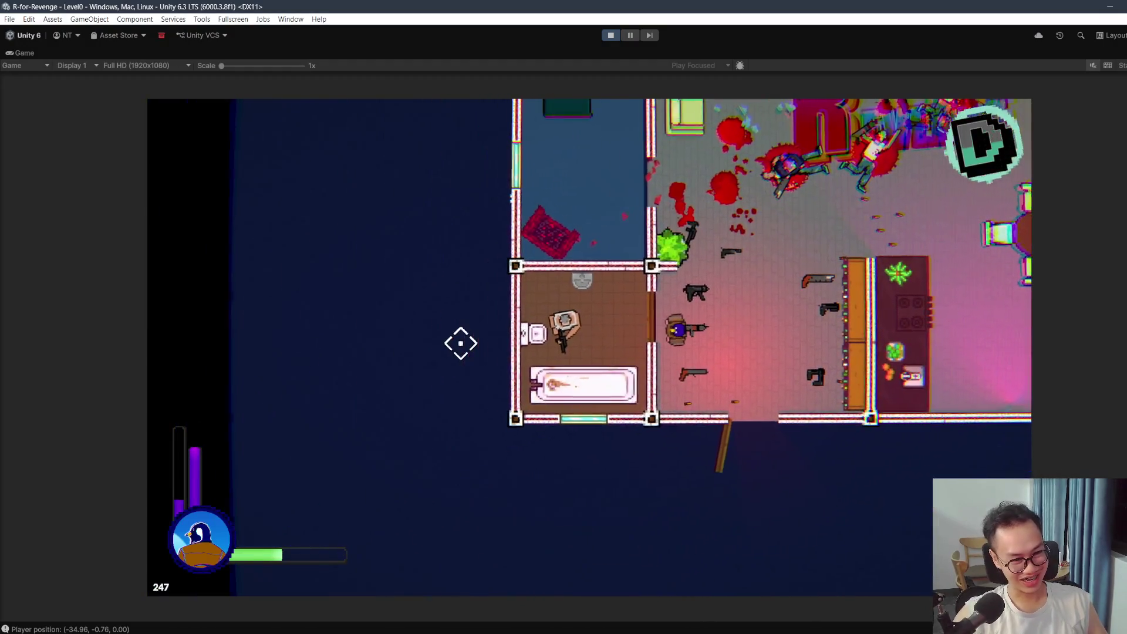
pyautogui.press('w')
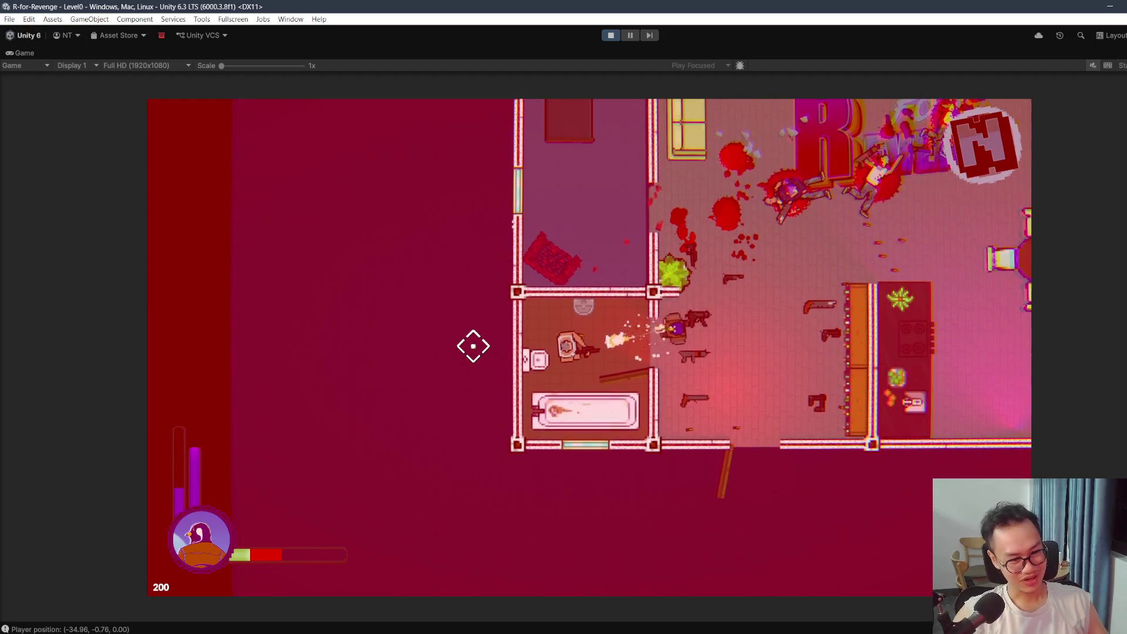
pyautogui.press('a')
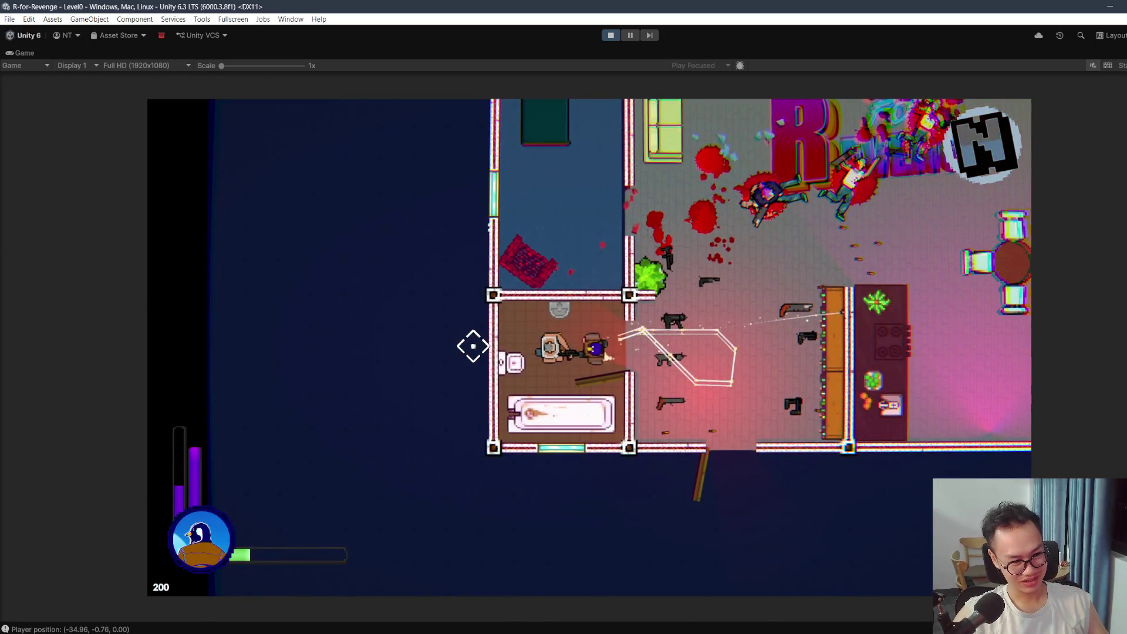
pyautogui.press('a')
pyautogui.click(579, 346)
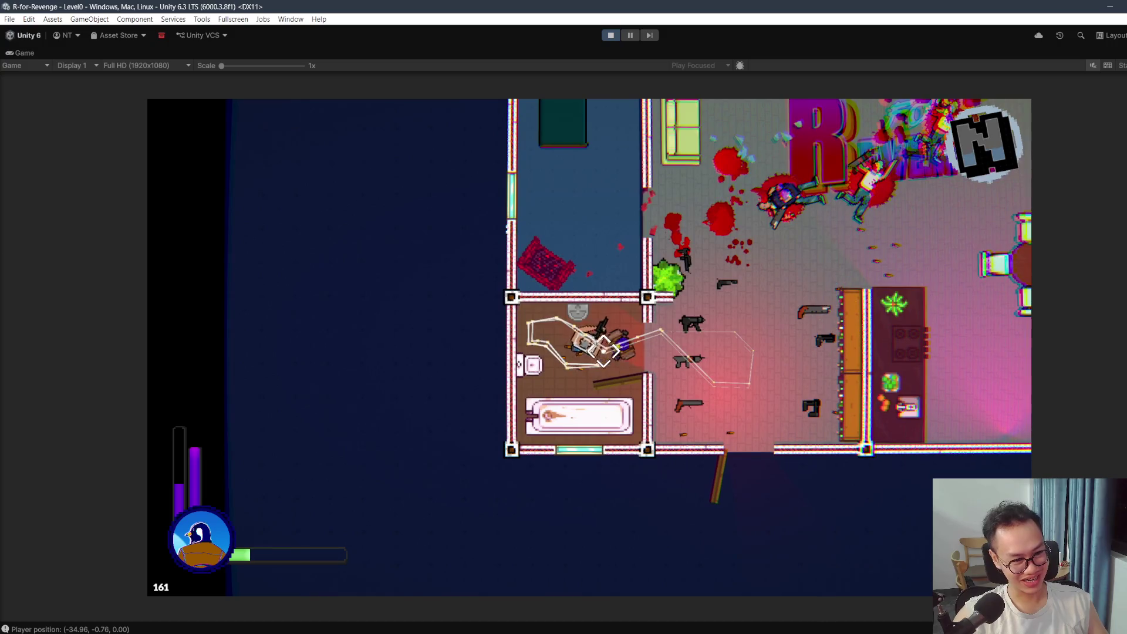
pyautogui.click(605, 350)
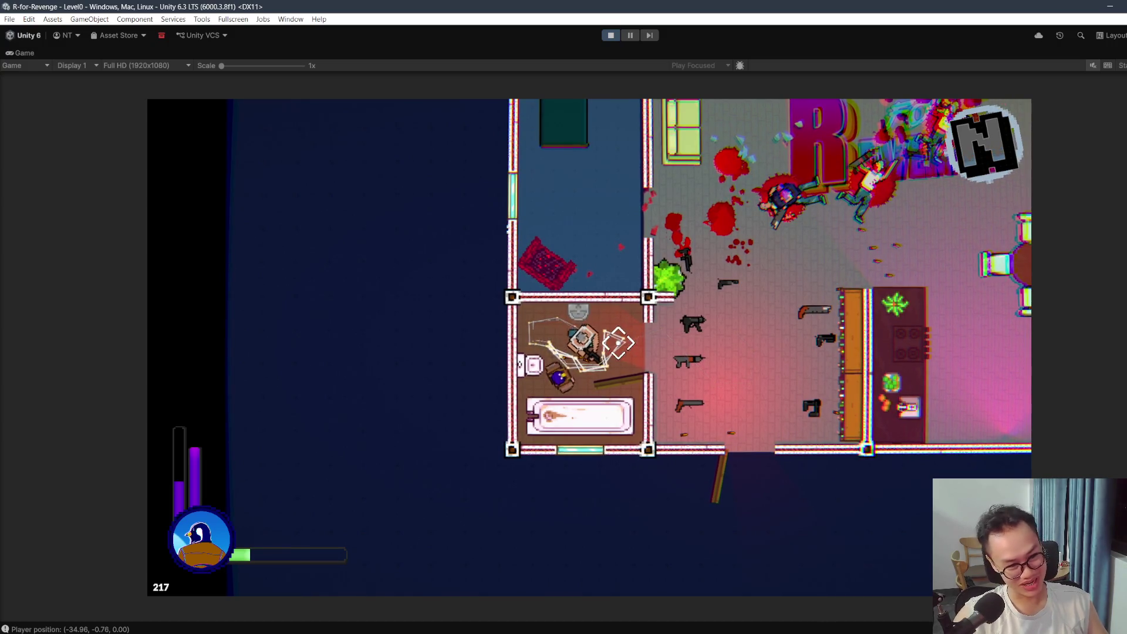
pyautogui.click(595, 382)
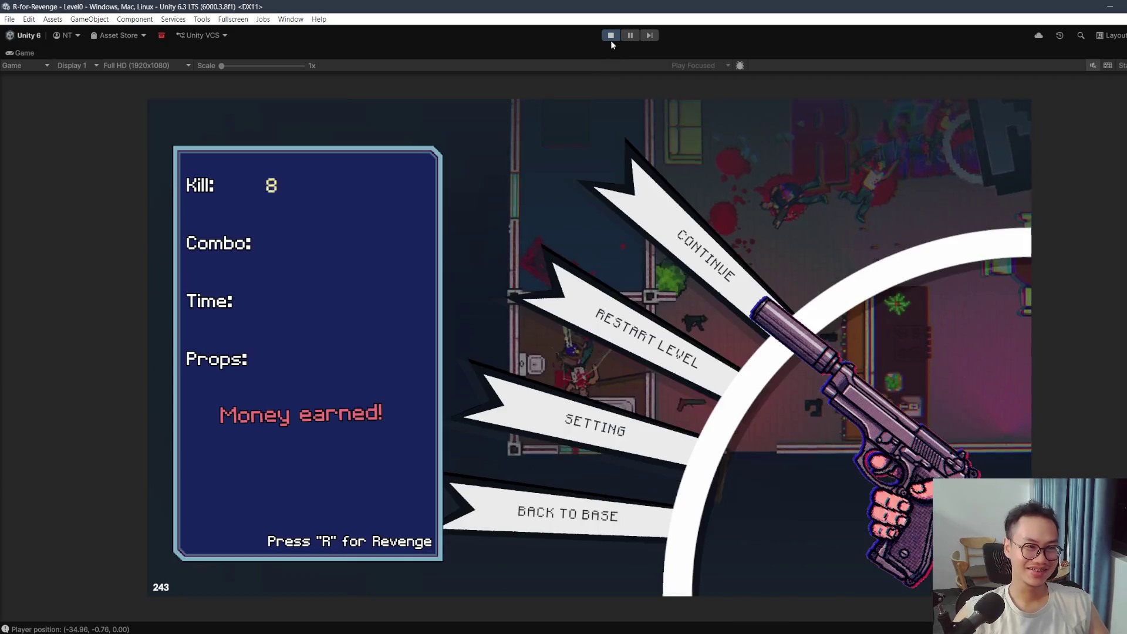
pyautogui.click(610, 35)
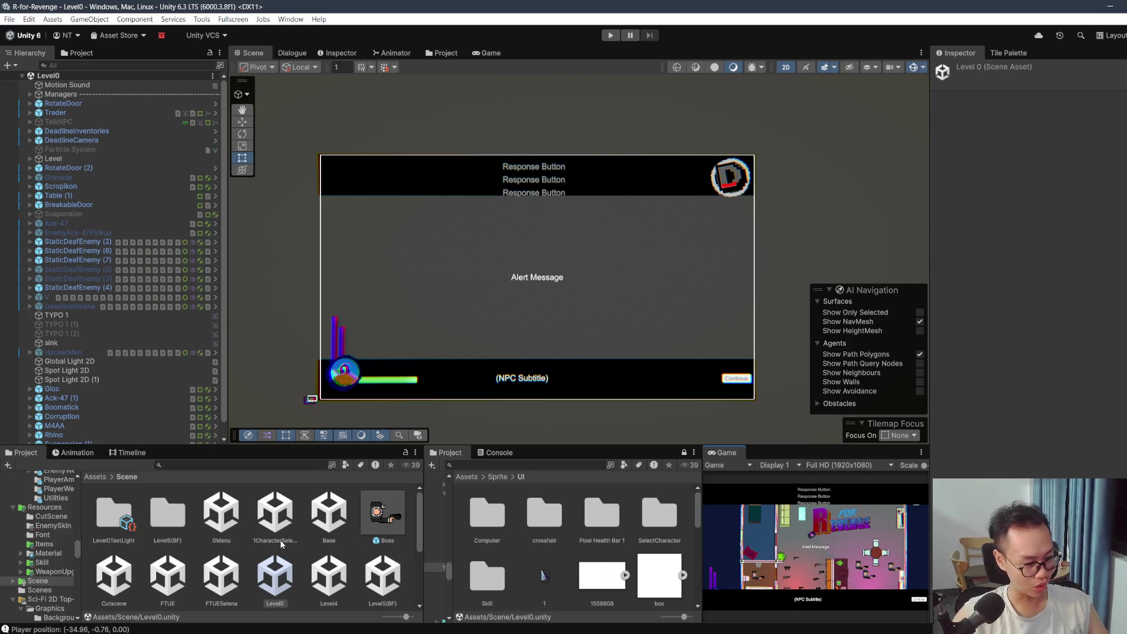
# Step: Reopen 0Menu and open Canvas > NewGameButton's DeadlineStartMenuButton script from the Inspector
pyautogui.doubleClick(221, 513)
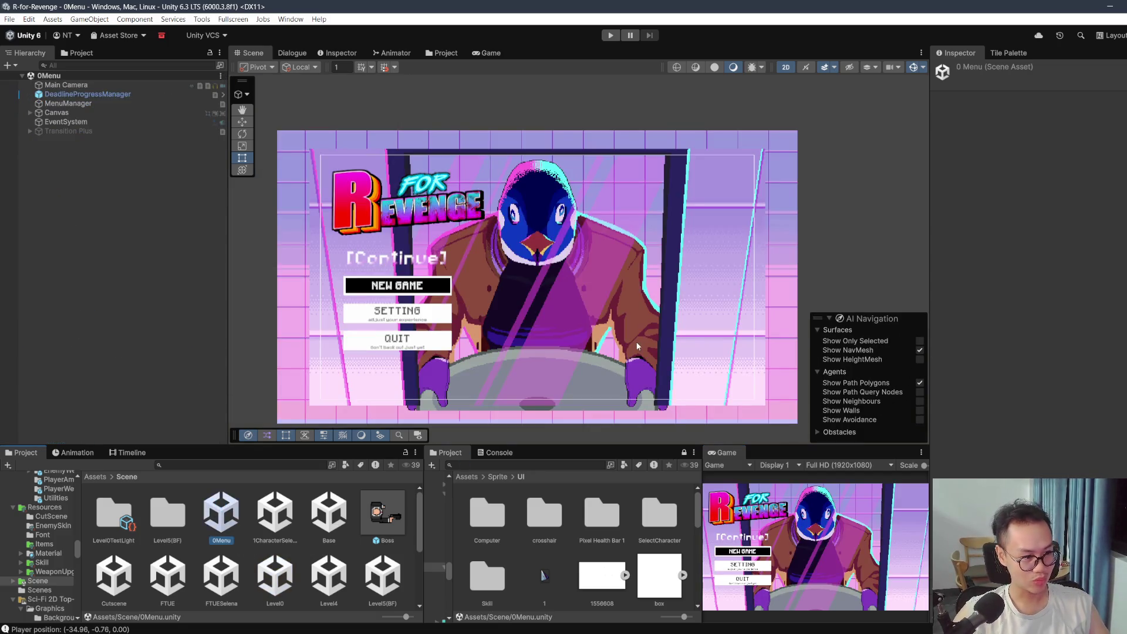
pyautogui.click(96, 113)
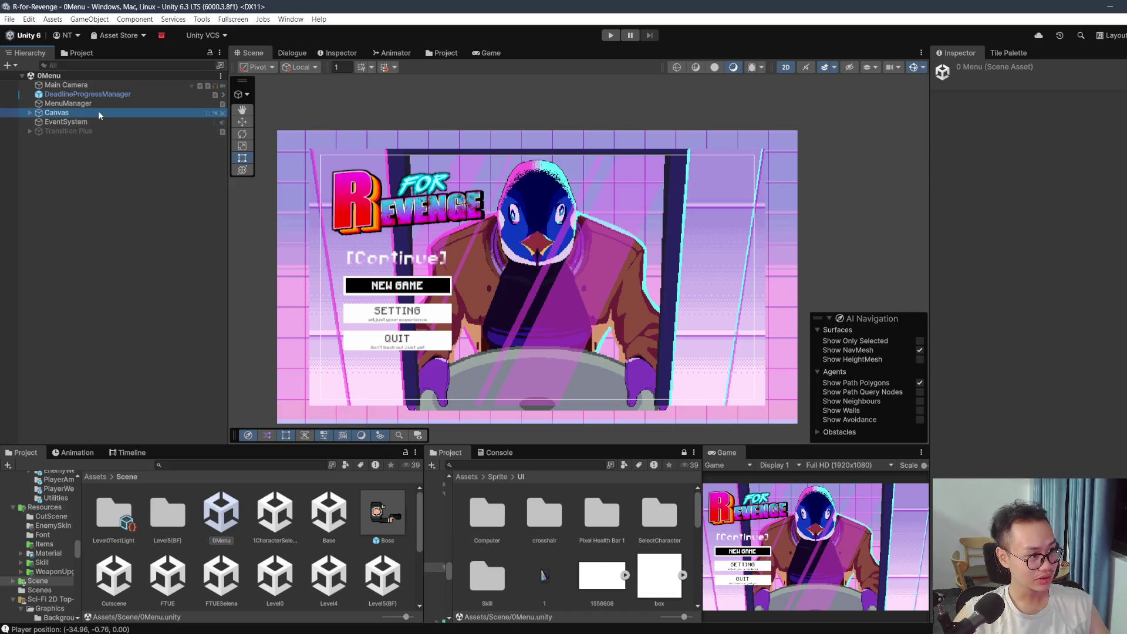
pyautogui.click(392, 281)
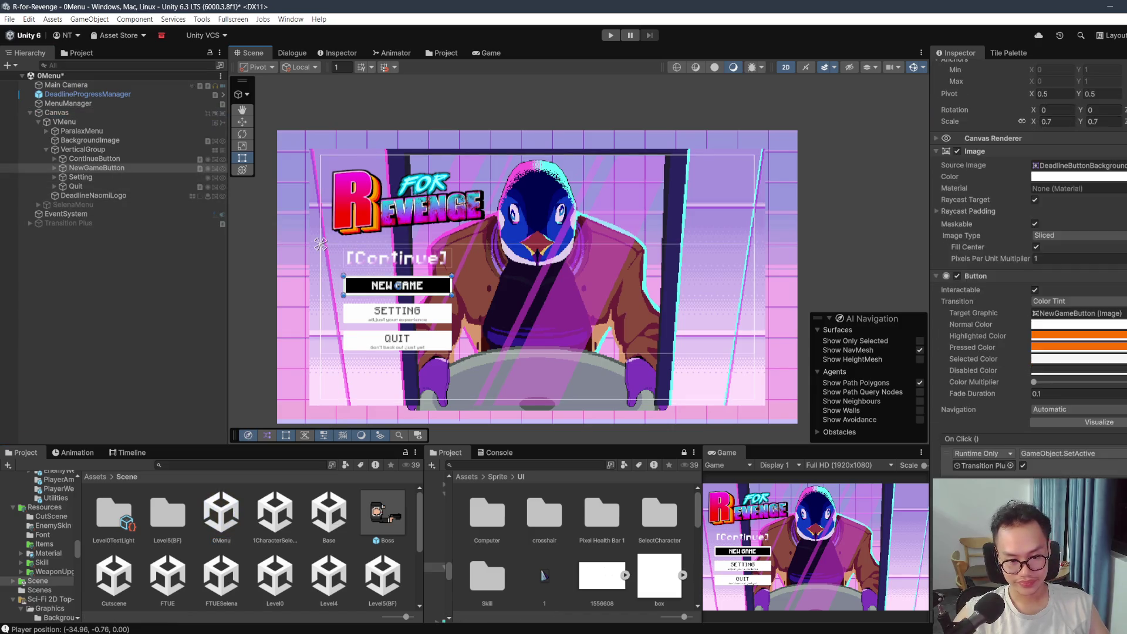
pyautogui.scroll(-2, 1062, 384)
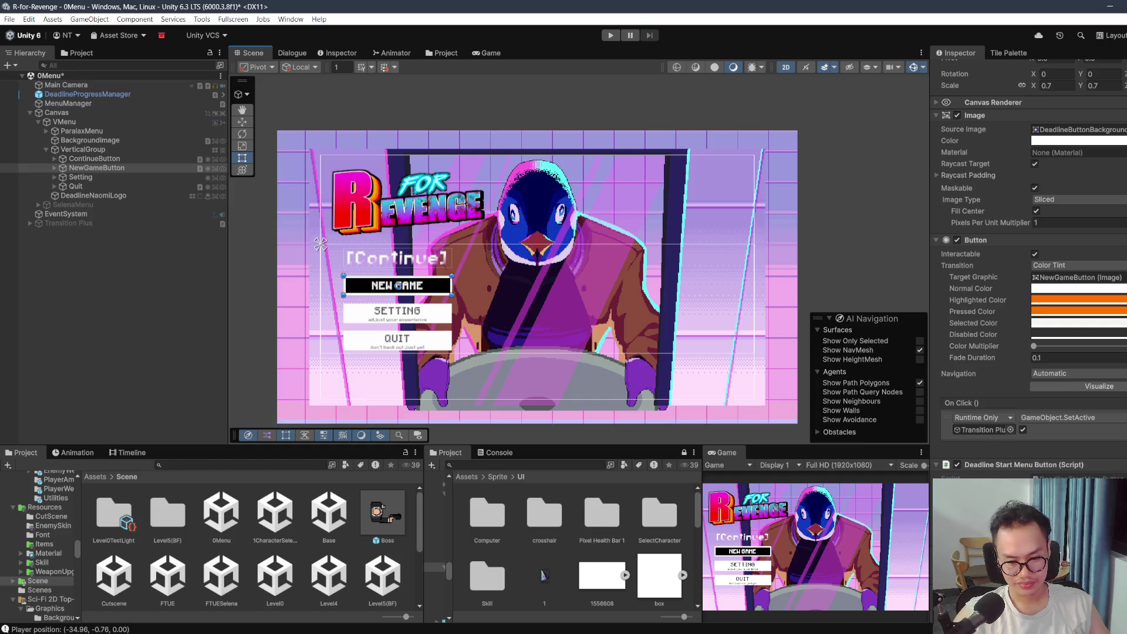
pyautogui.doubleClick(1051, 477)
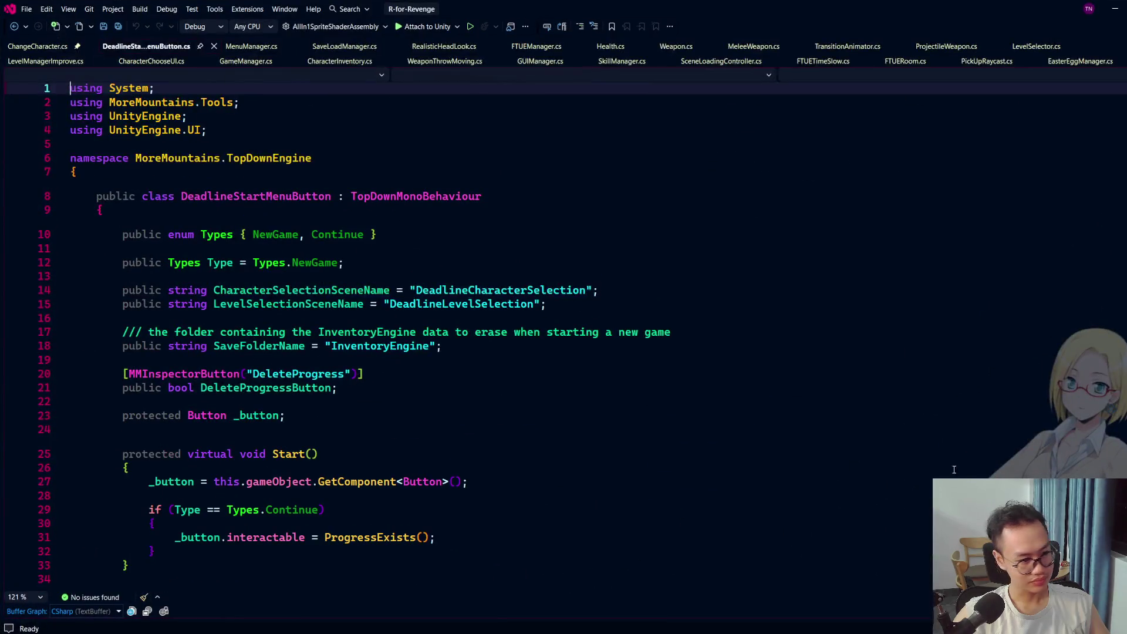
# Step: Copy the character-selection scene-loading line into MenuManager's Awake method
pyautogui.scroll(-7, 679, 442)
pyautogui.scroll(-2, 679, 441)
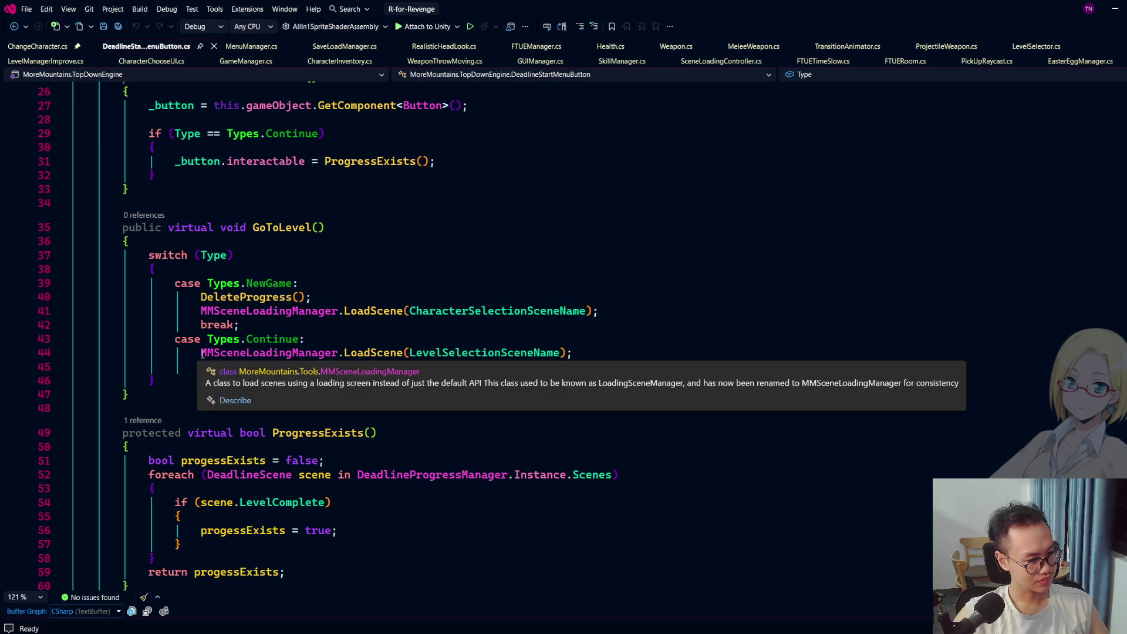
pyautogui.scroll(-6, 667, 368)
pyautogui.scroll(6, 667, 367)
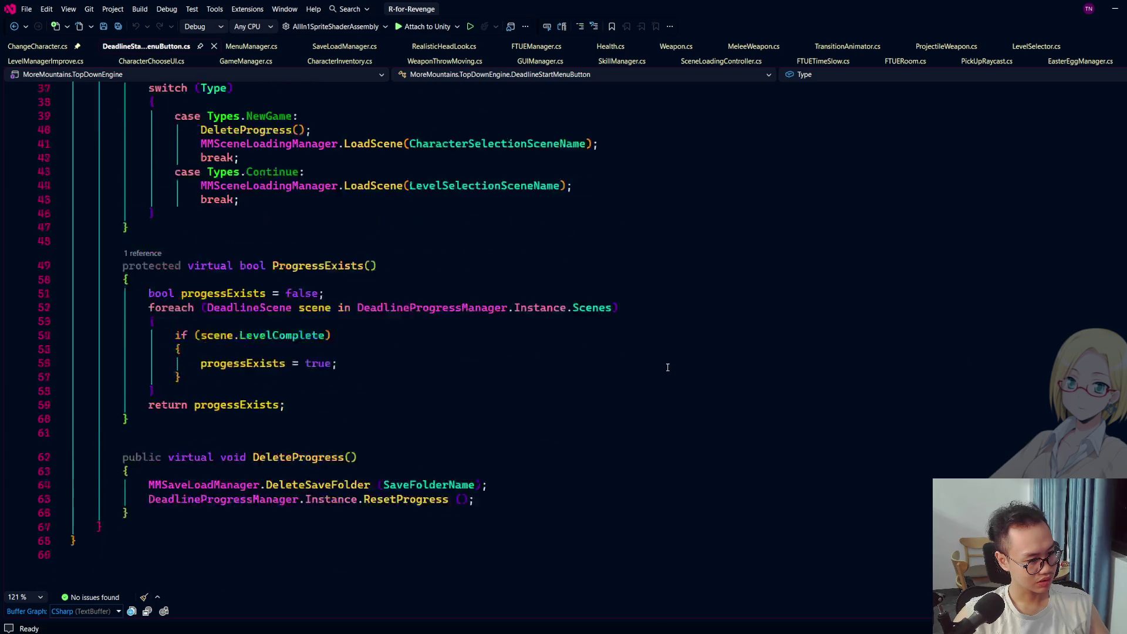
pyautogui.scroll(2, 667, 367)
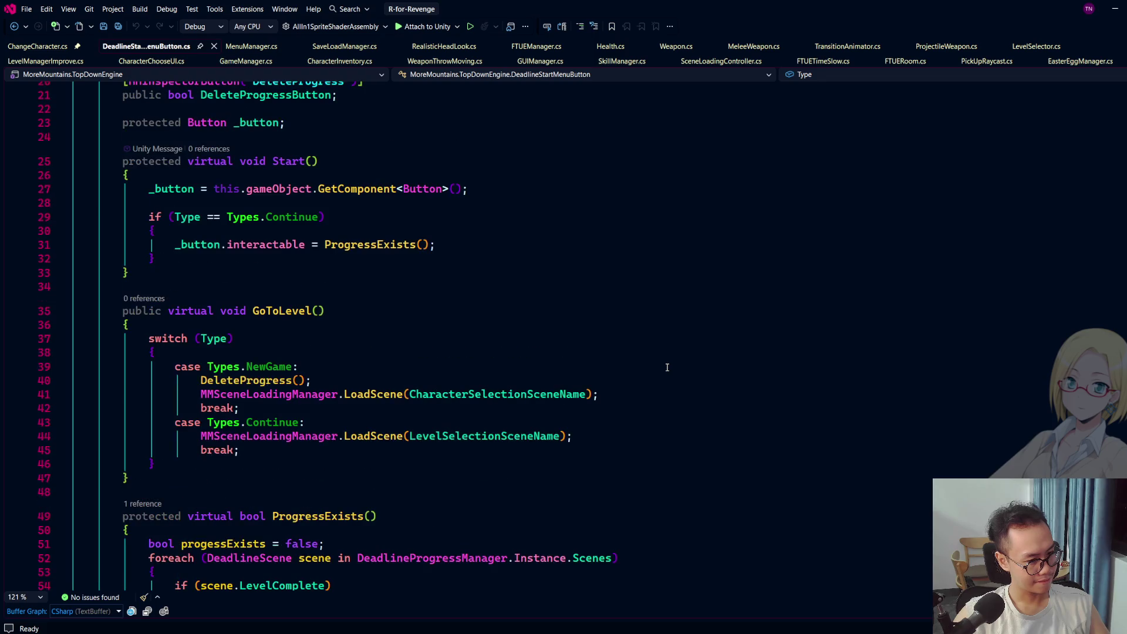
pyautogui.moveTo(200, 394); pyautogui.dragTo(690, 389)
pyautogui.hotkey('ctrl', 'c')
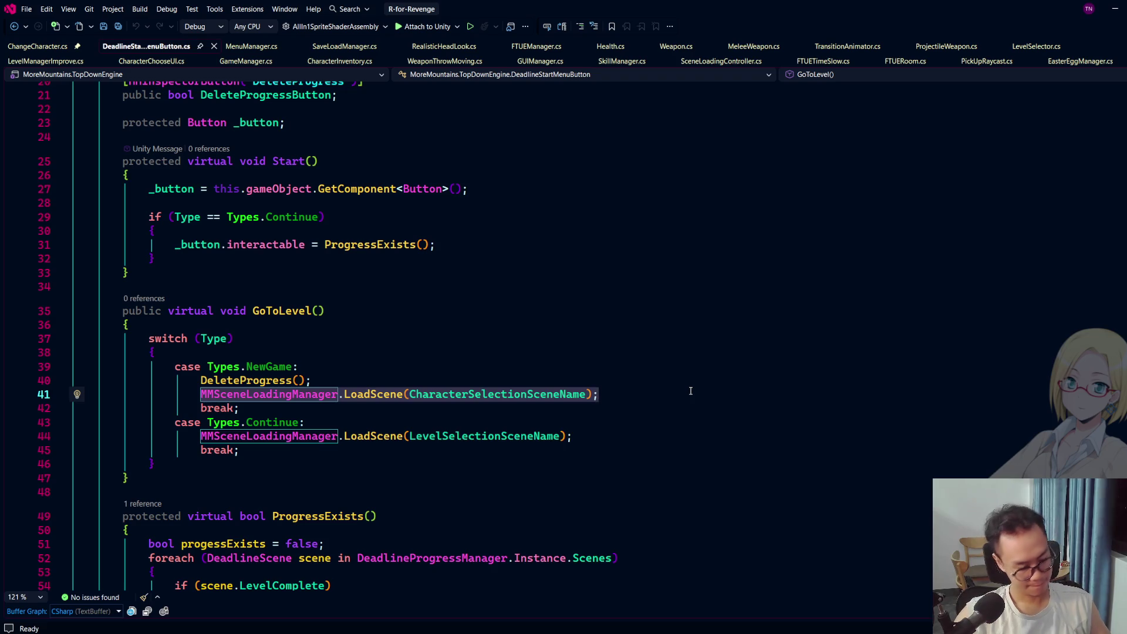
pyautogui.click(37, 45)
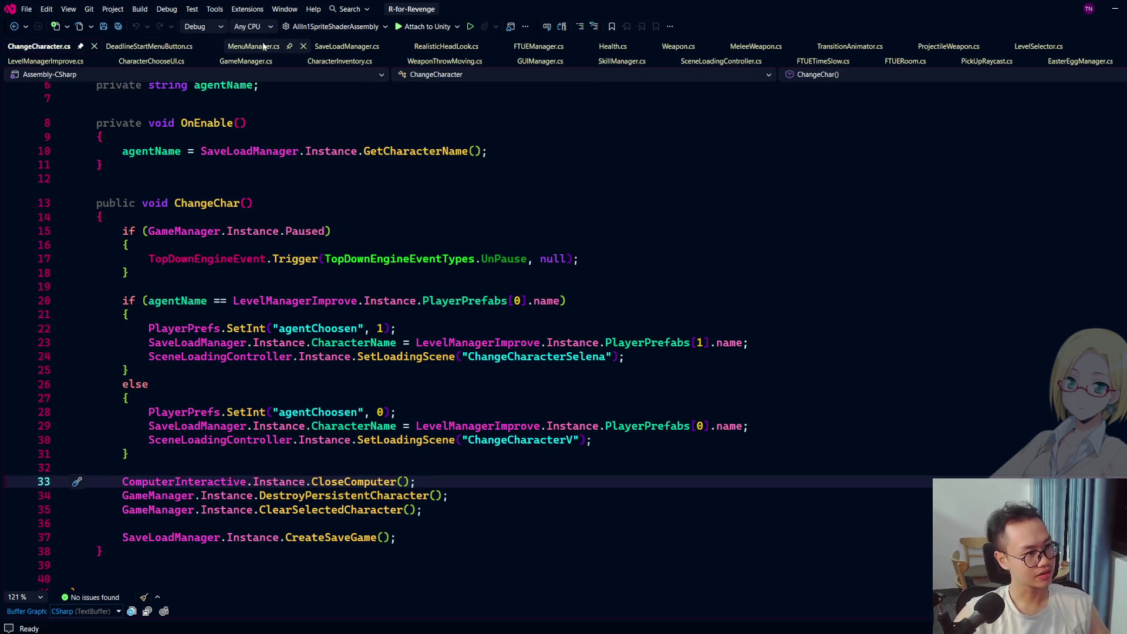
pyautogui.click(262, 46)
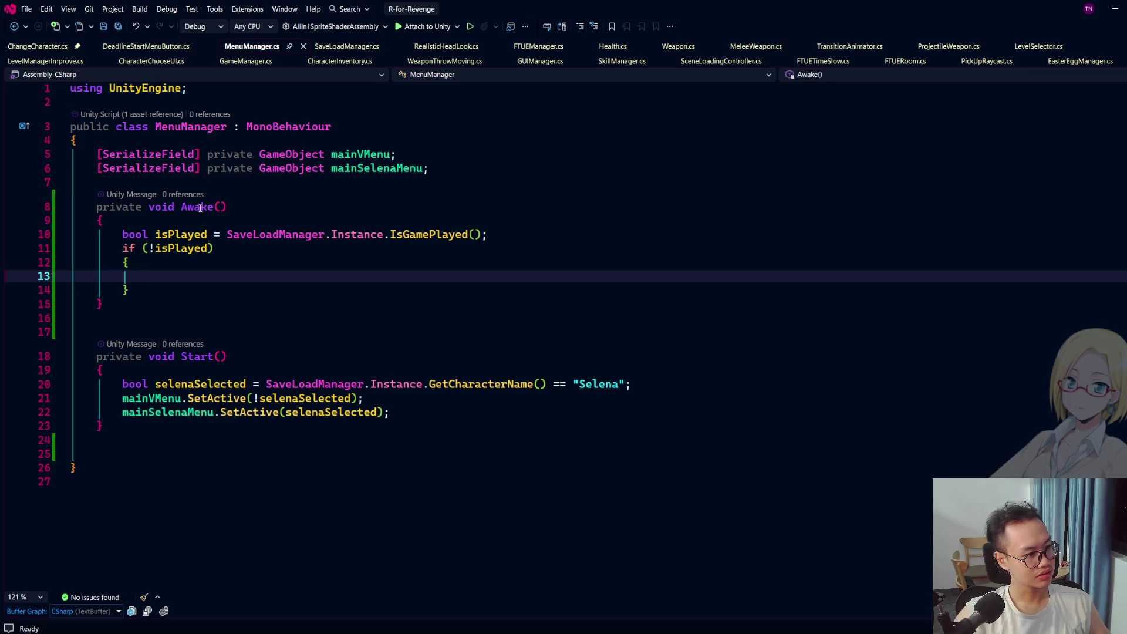
pyautogui.hotkey('ctrl', 'v')
pyautogui.press('Left')
pyautogui.press('Left')
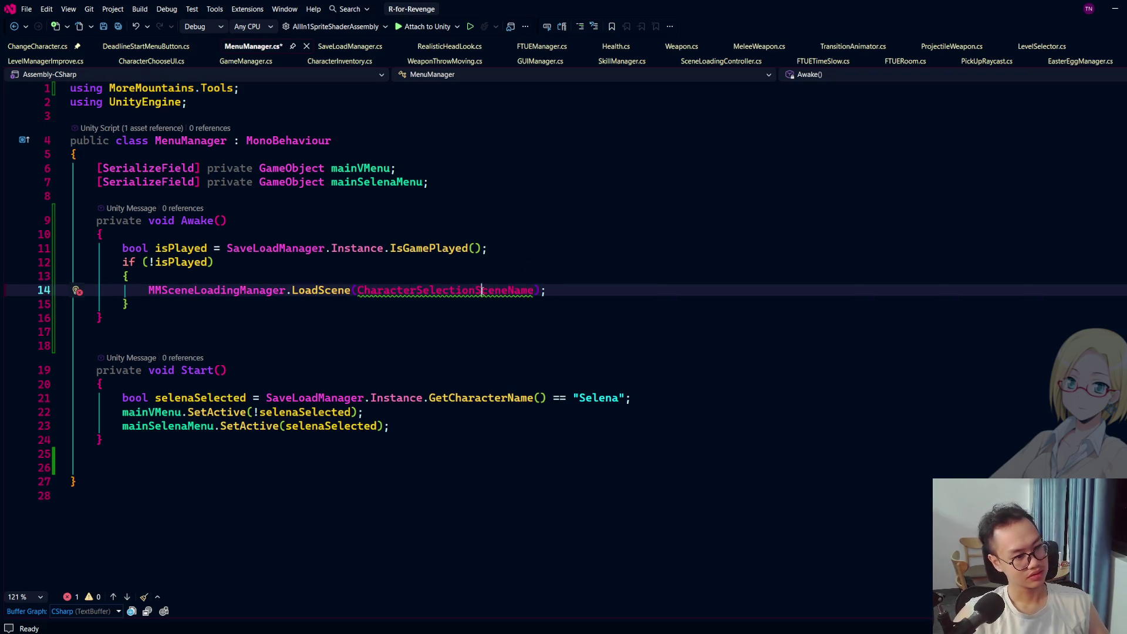
# Step: Add a TutorialScene field copied from CharacterSelectionSceneName, valued "Tutorial", and use it in Awake
pyautogui.click(146, 46)
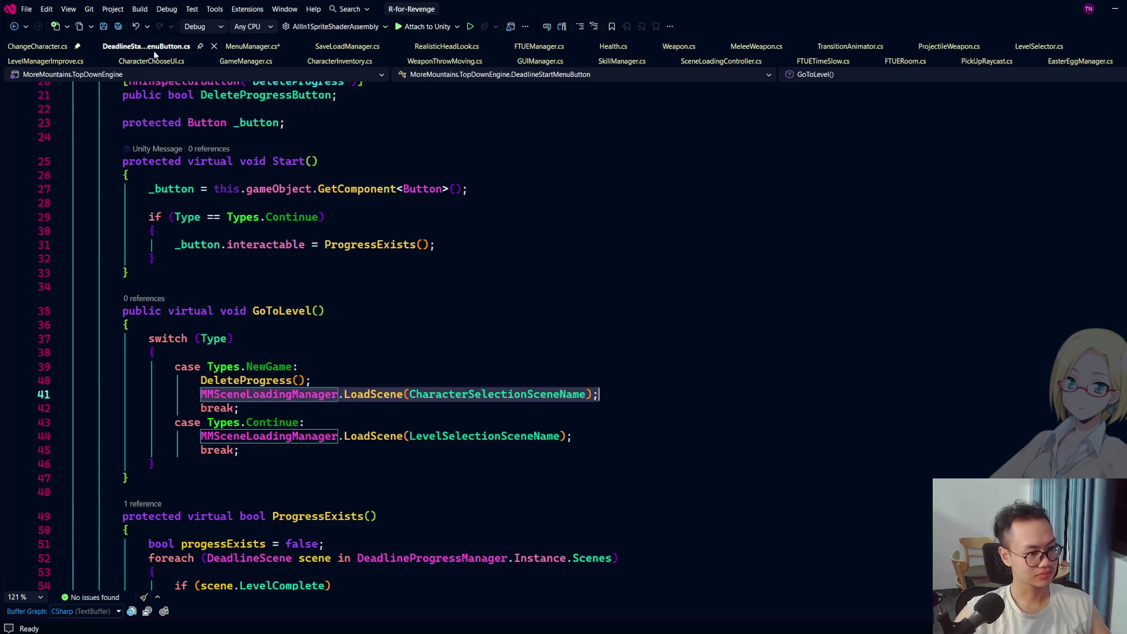
pyautogui.press('F12')
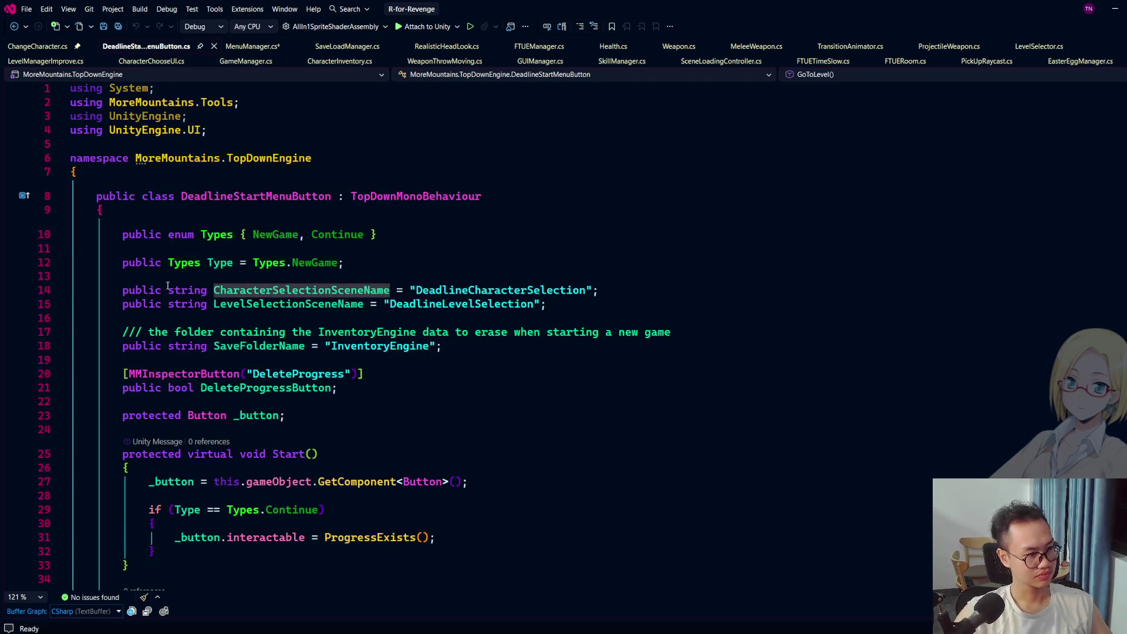
pyautogui.moveTo(123, 290); pyautogui.dragTo(598, 290)
pyautogui.hotkey('ctrl', 'c')
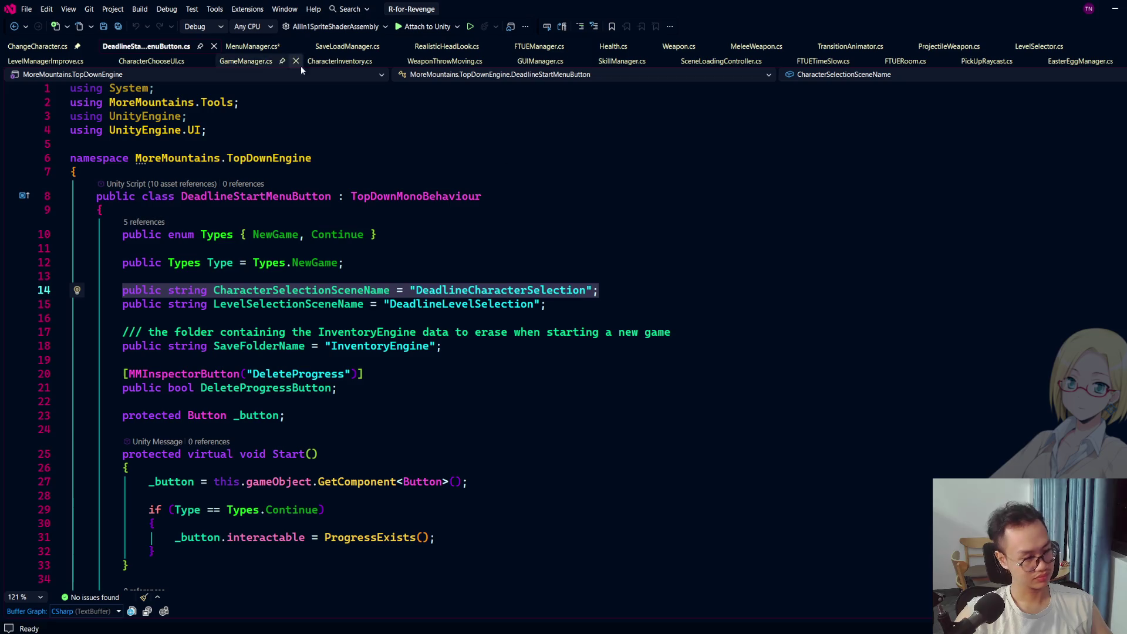
pyautogui.click(252, 46)
pyautogui.click(432, 155)
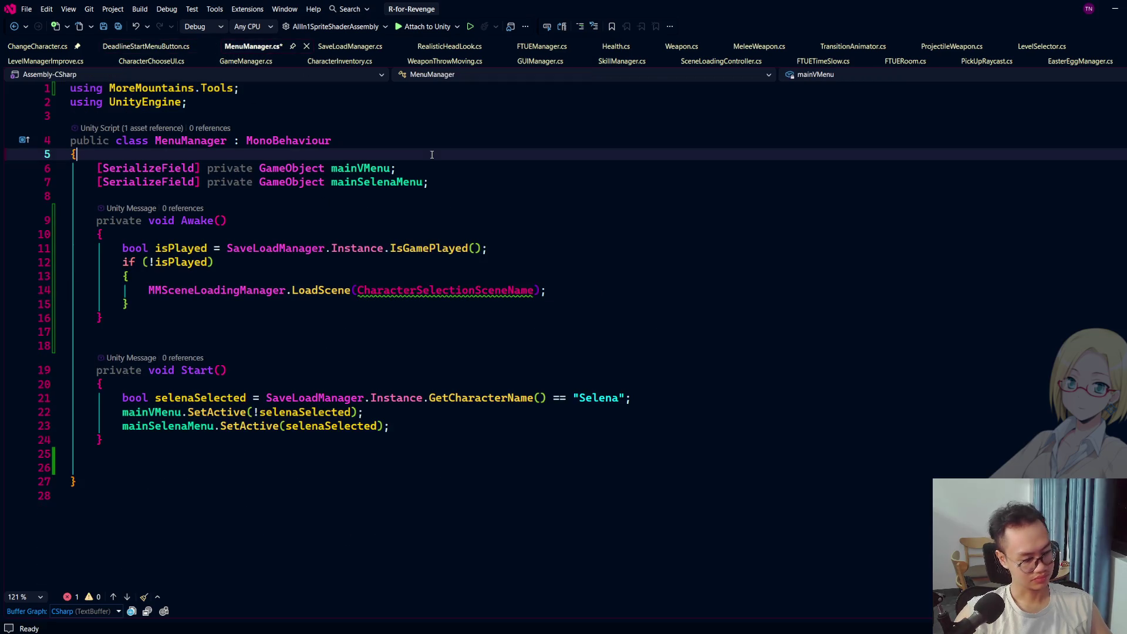
pyautogui.press('Return')
pyautogui.hotkey('ctrl', 'v')
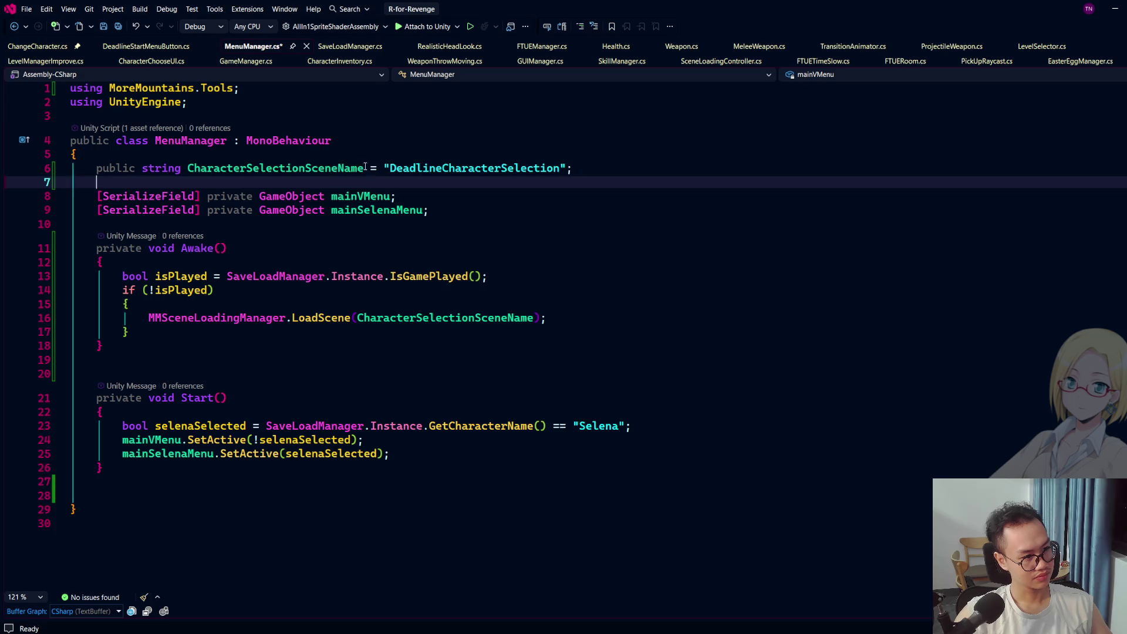
pyautogui.click(359, 168)
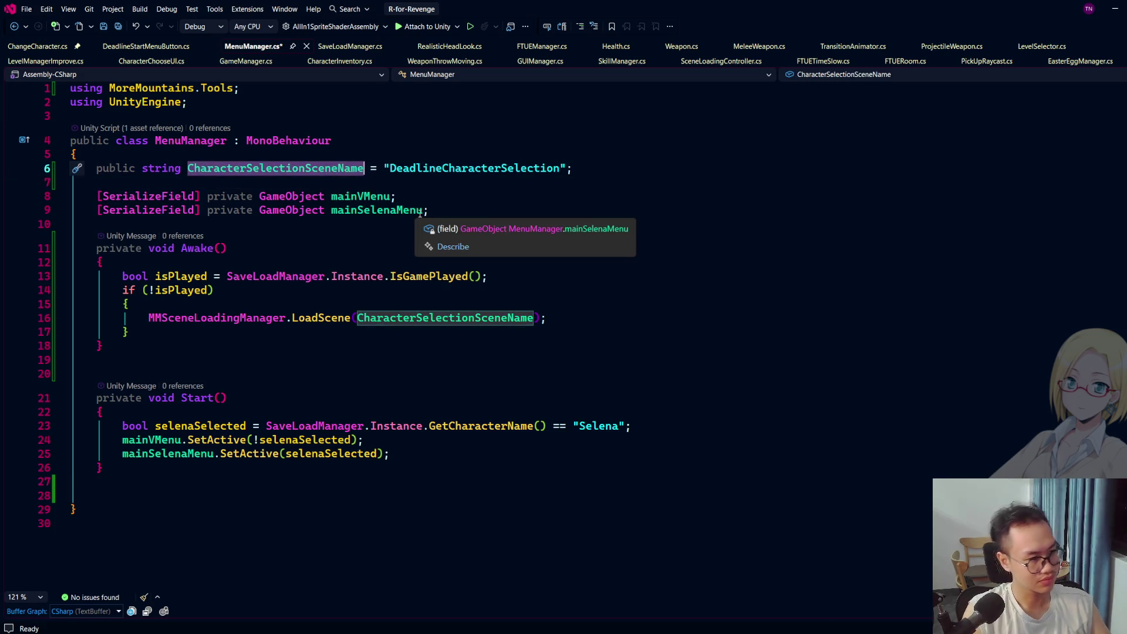
pyautogui.write('TutorialScene')
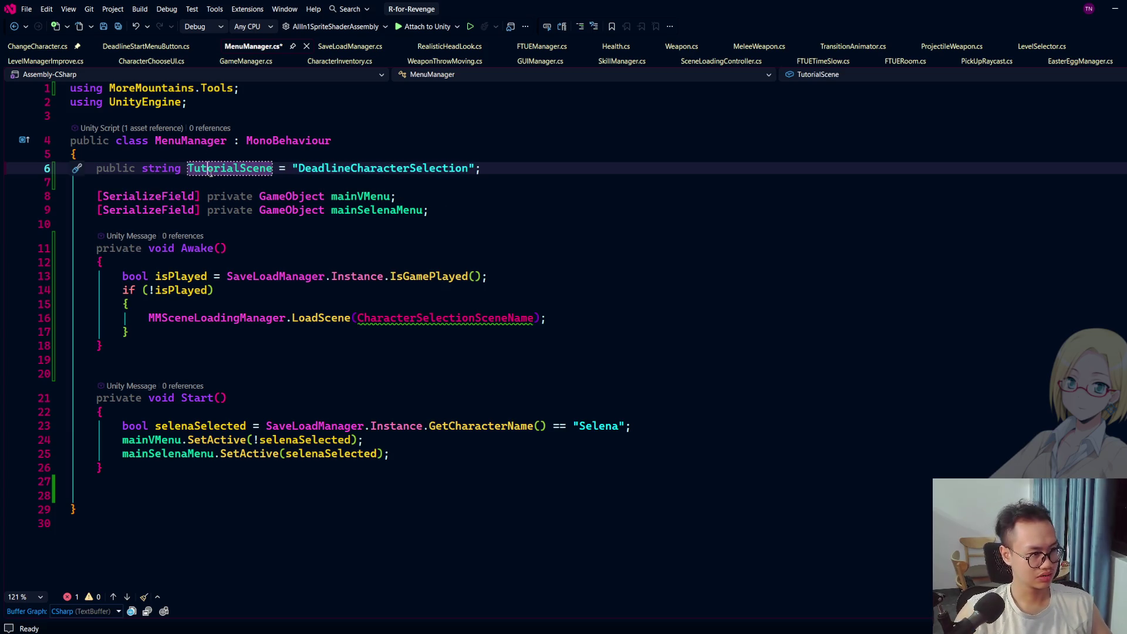
pyautogui.doubleClick(210, 169)
pyautogui.hotkey('ctrl', 'c')
pyautogui.doubleClick(482, 317)
pyautogui.hotkey('ctrl', 'v')
pyautogui.doubleClick(398, 169)
pyautogui.write('Tutorial')
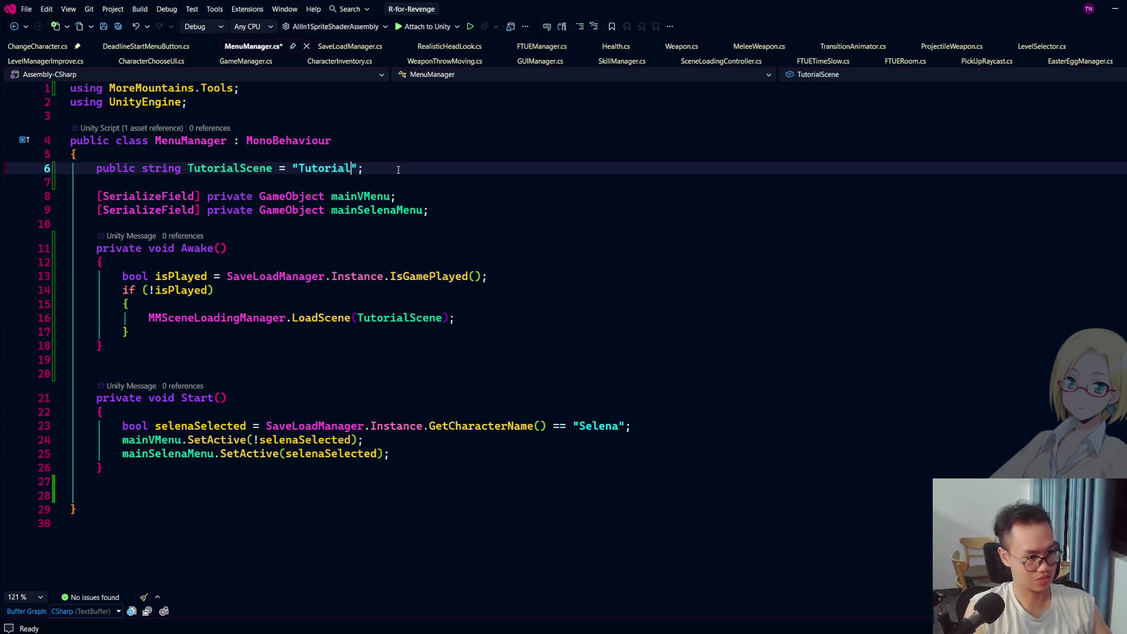
# Step: Check the scene names in Unity's Scene folder, then set TutorialScene to "FTUE" and save
pyautogui.hotkey('alt', 'Tab')
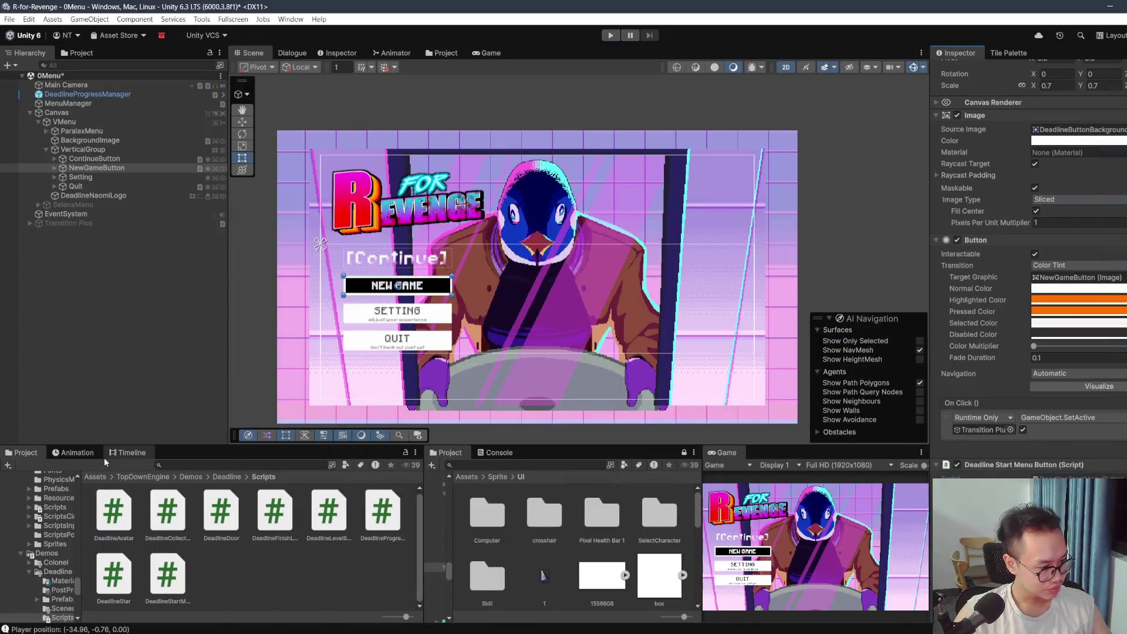
pyautogui.click(94, 476)
pyautogui.scroll(-2, 223, 540)
pyautogui.click(223, 539)
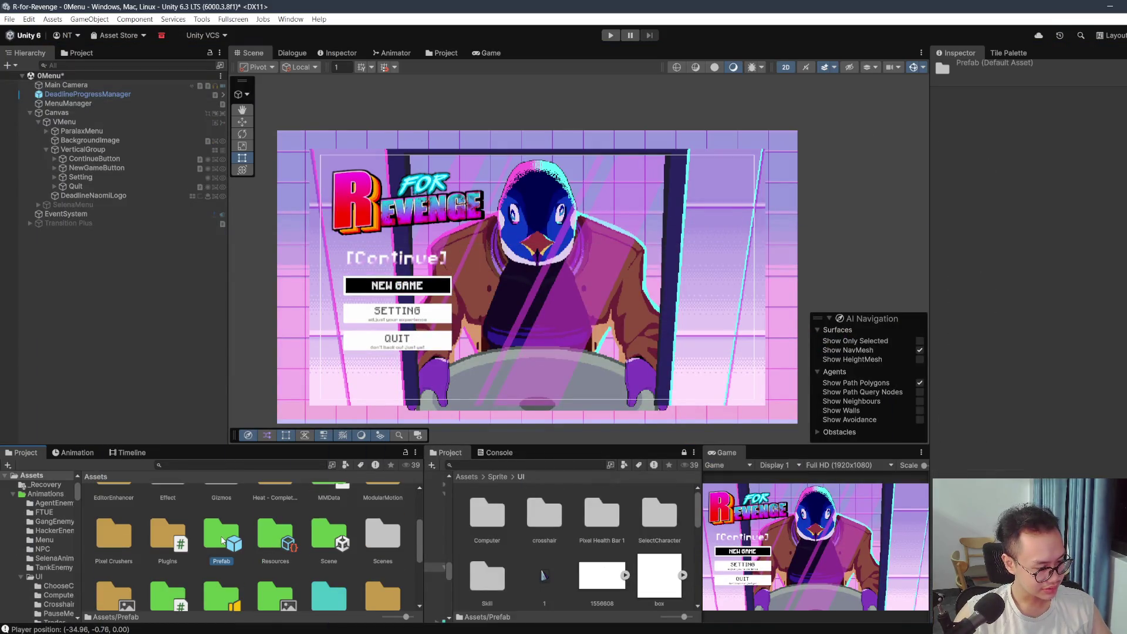
pyautogui.doubleClick(331, 539)
pyautogui.scroll(1, 192, 533)
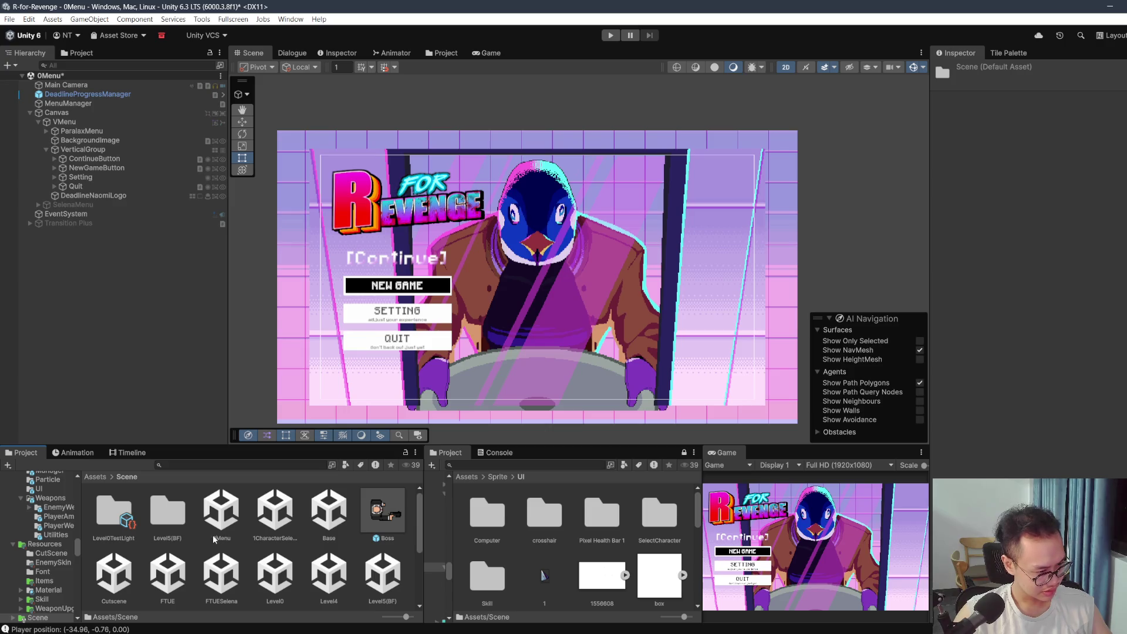
pyautogui.hotkey('alt', 'Tab')
pyautogui.doubleClick(320, 169)
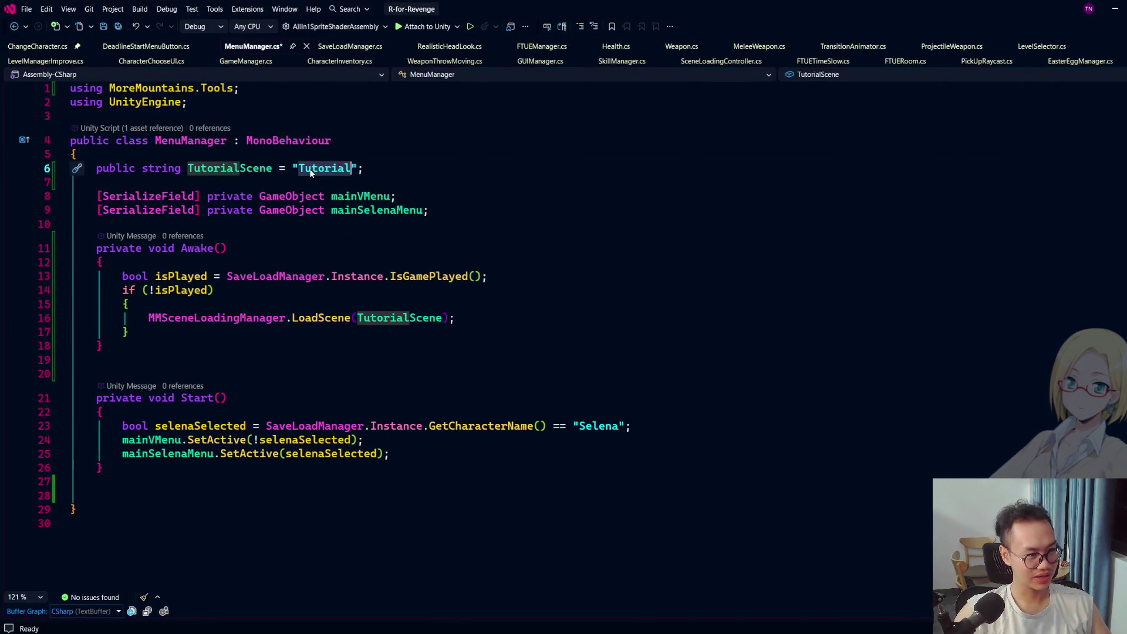
pyautogui.write('FTUE')
pyautogui.hotkey('ctrl', 's')
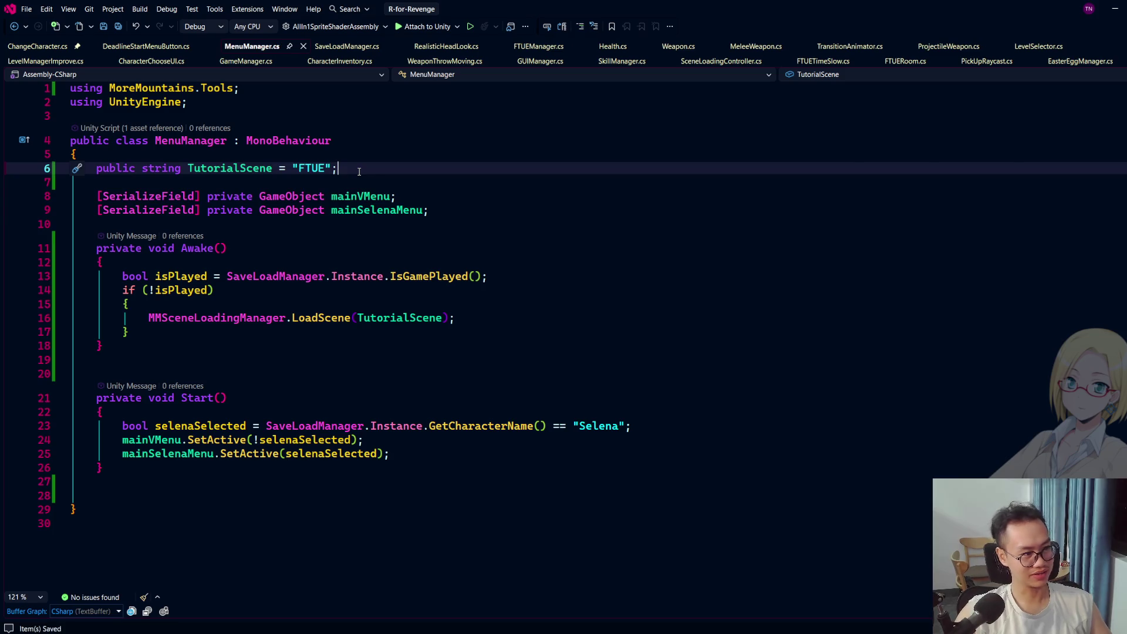
pyautogui.click(1117, 9)
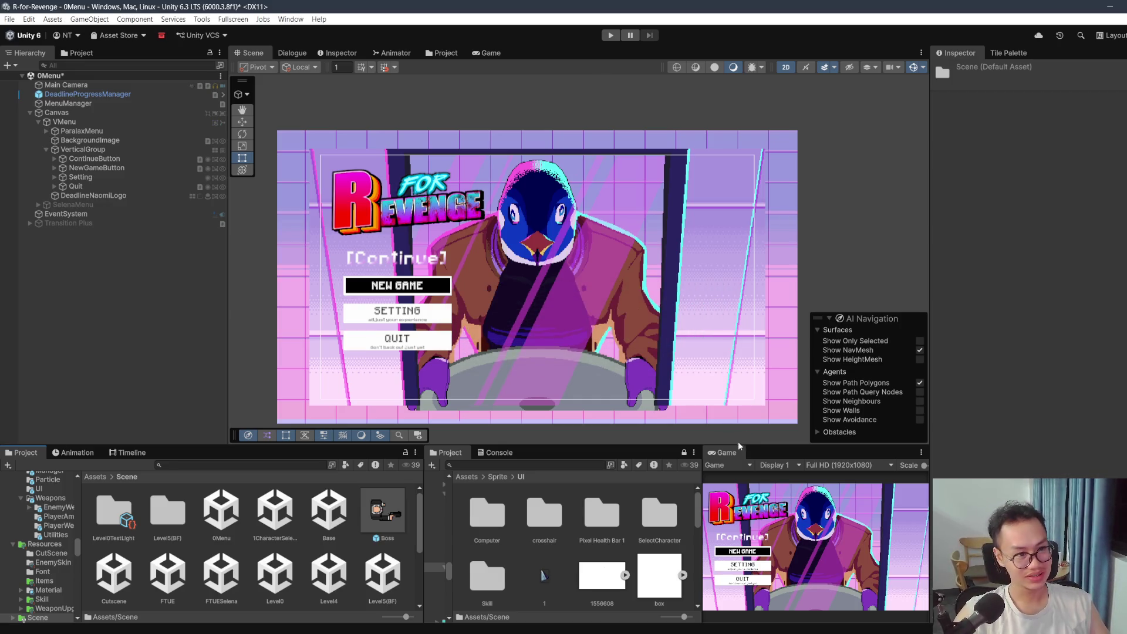
# Step: In File > Build Profiles' Scene List, drag Scene/0Menu to index 0 and close the window
pyautogui.click(10, 19)
pyautogui.click(23, 156)
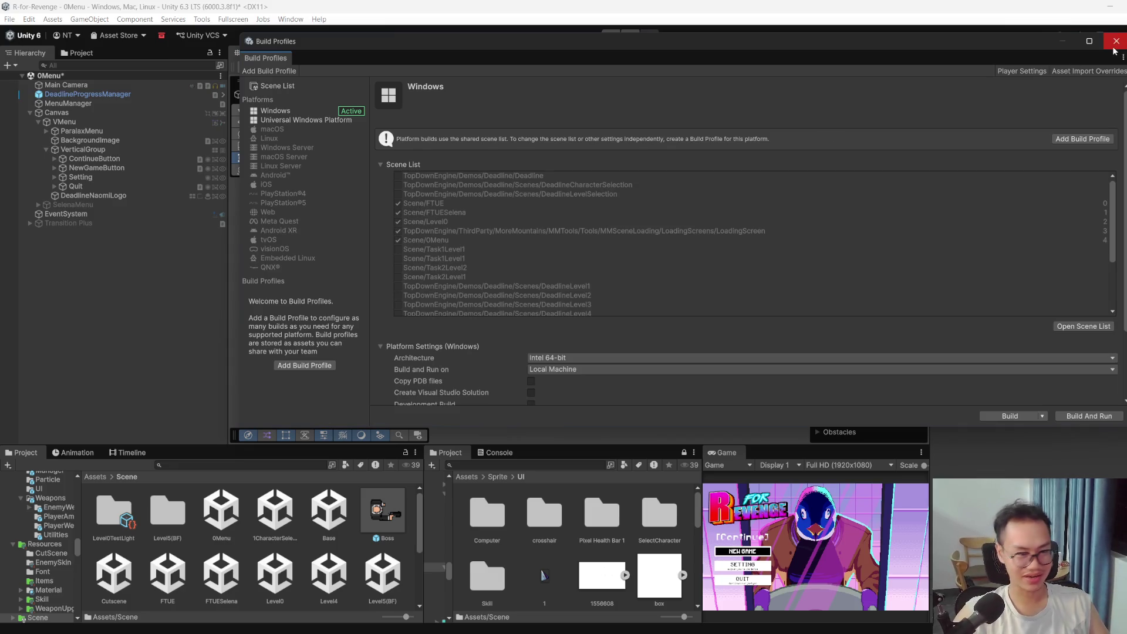
pyautogui.click(1076, 328)
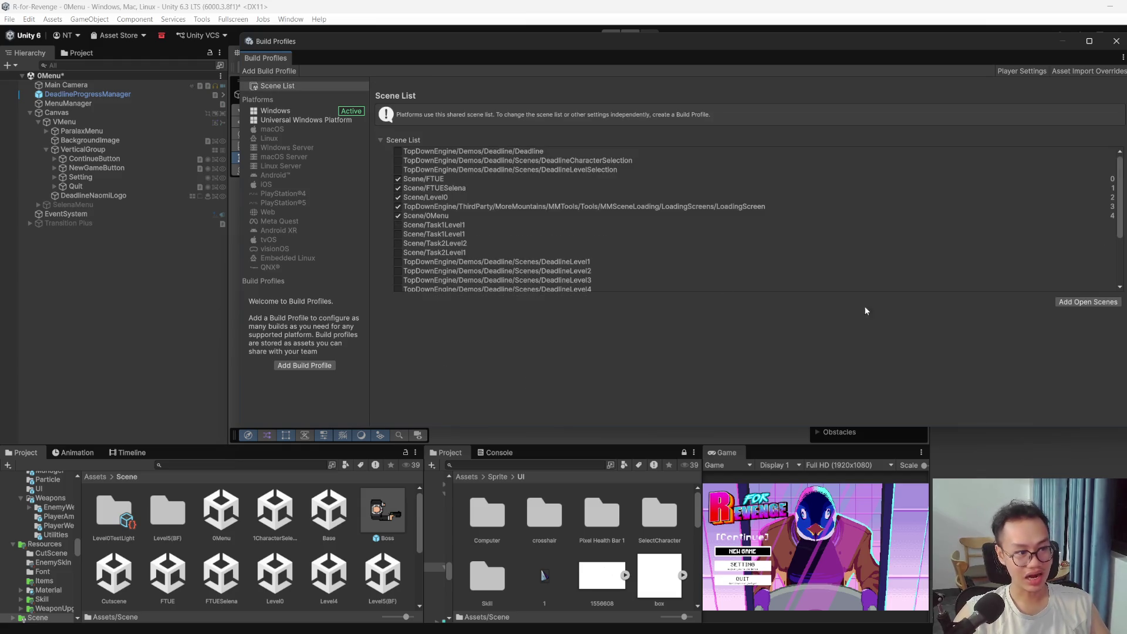
pyautogui.moveTo(412, 217); pyautogui.dragTo(446, 176)
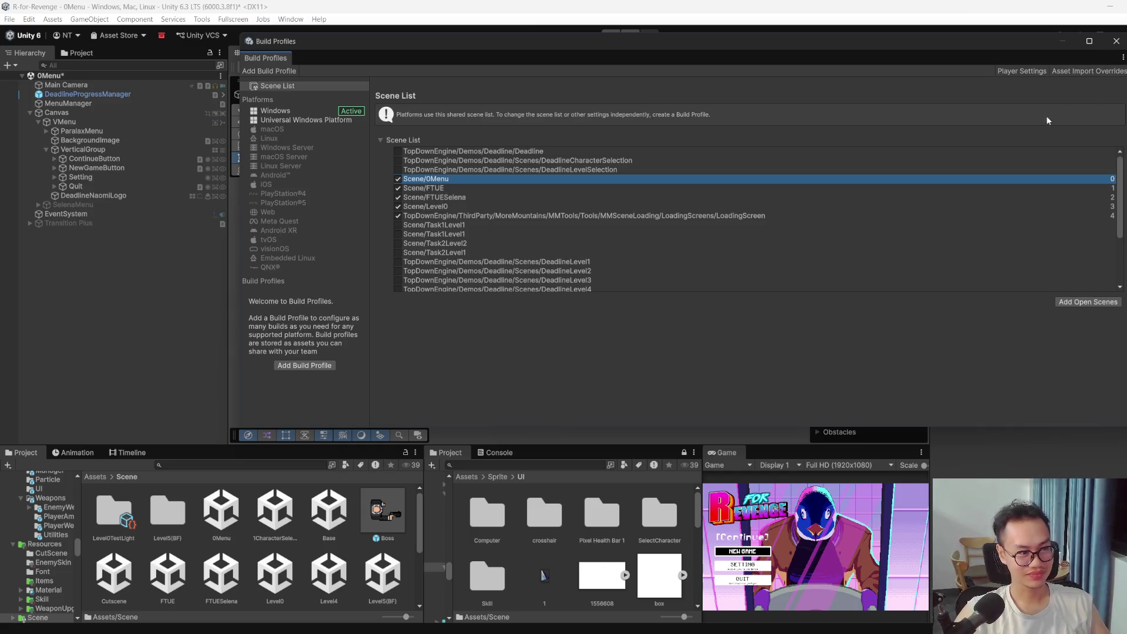
pyautogui.scroll(-3, 642, 226)
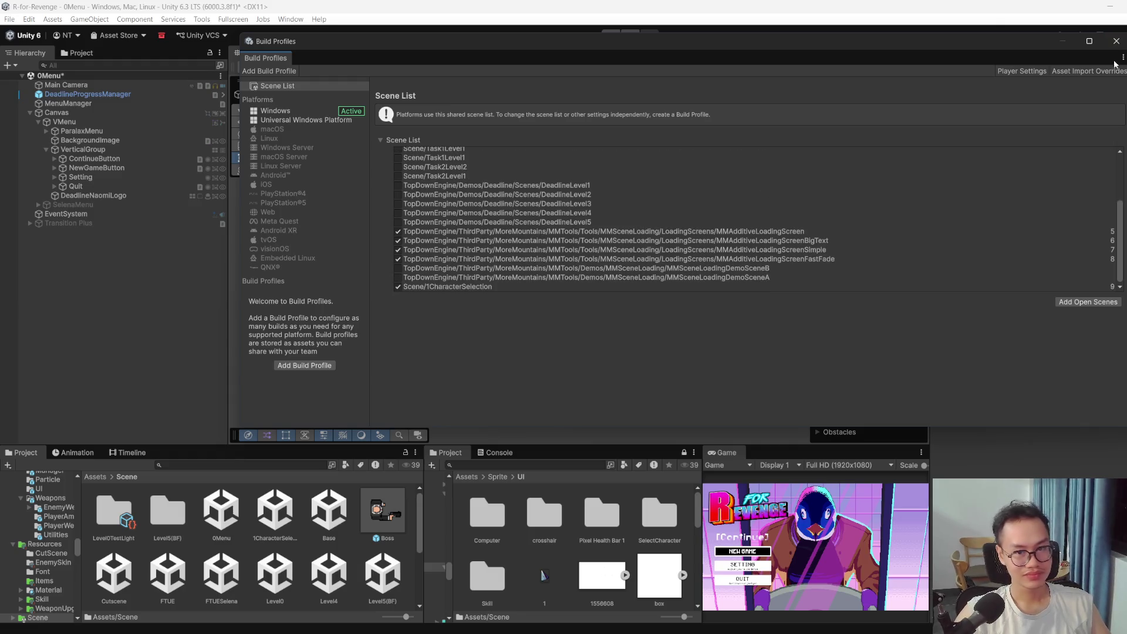
pyautogui.click(1122, 42)
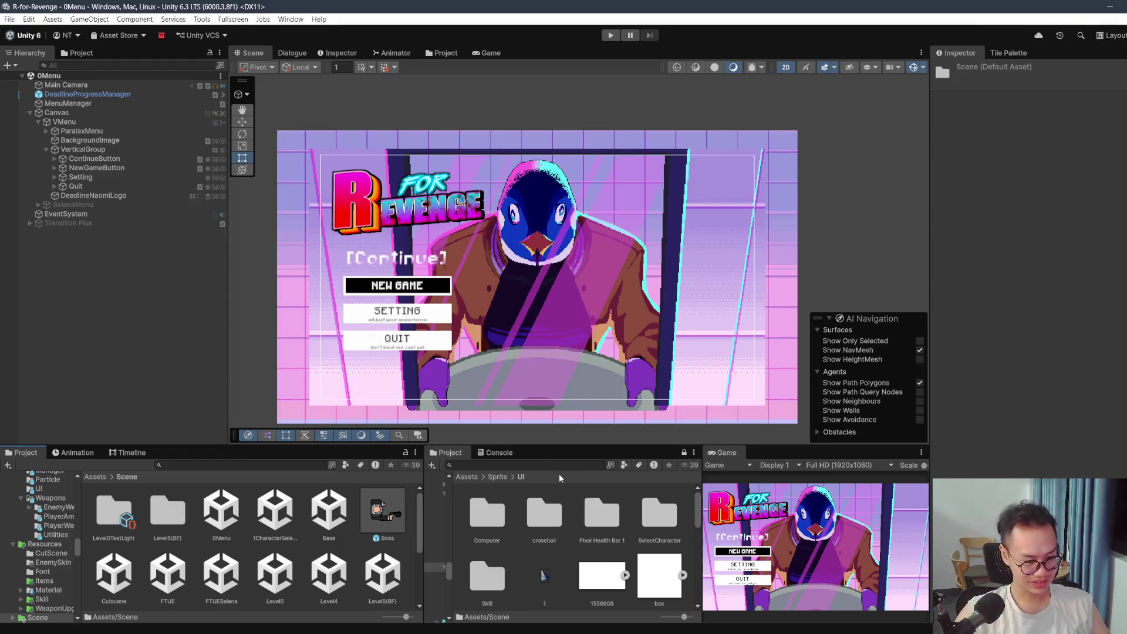
# Step: Open the FTUE scene, review its Dialogue graph, and maximize the Game view
pyautogui.scroll(1, 220, 537)
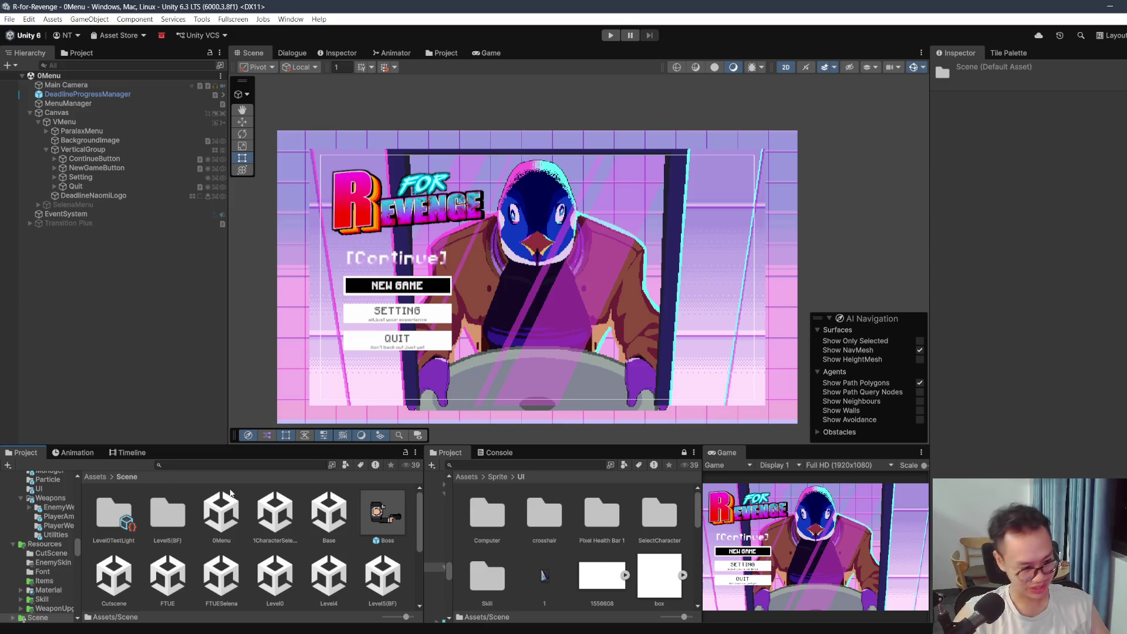
pyautogui.scroll(-1, 225, 559)
pyautogui.scroll(1, 225, 558)
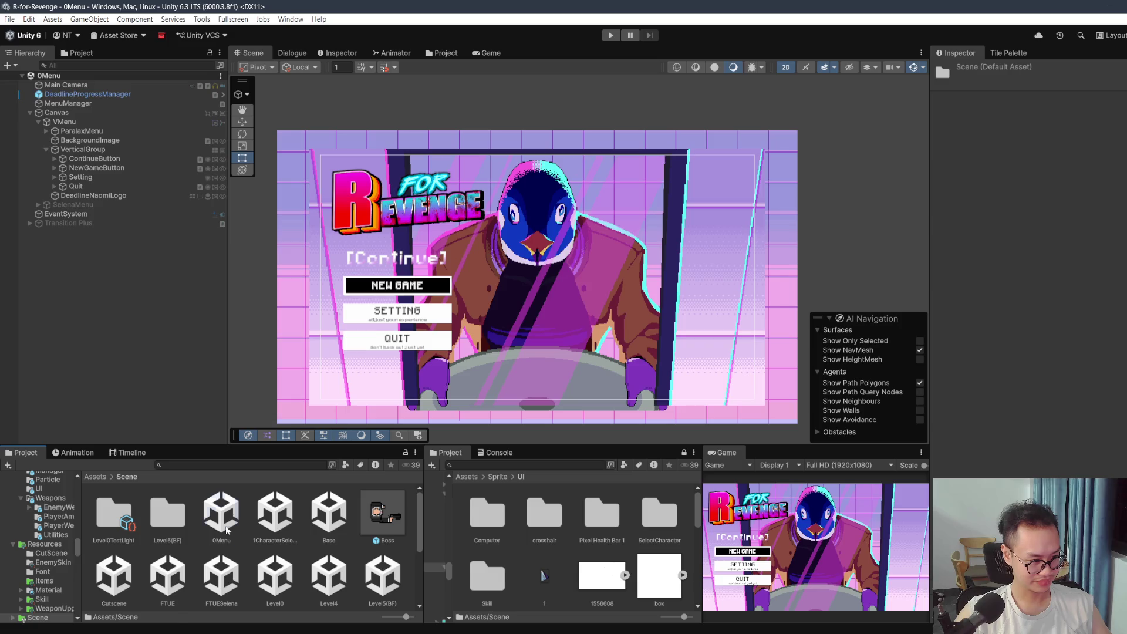
pyautogui.click(278, 577)
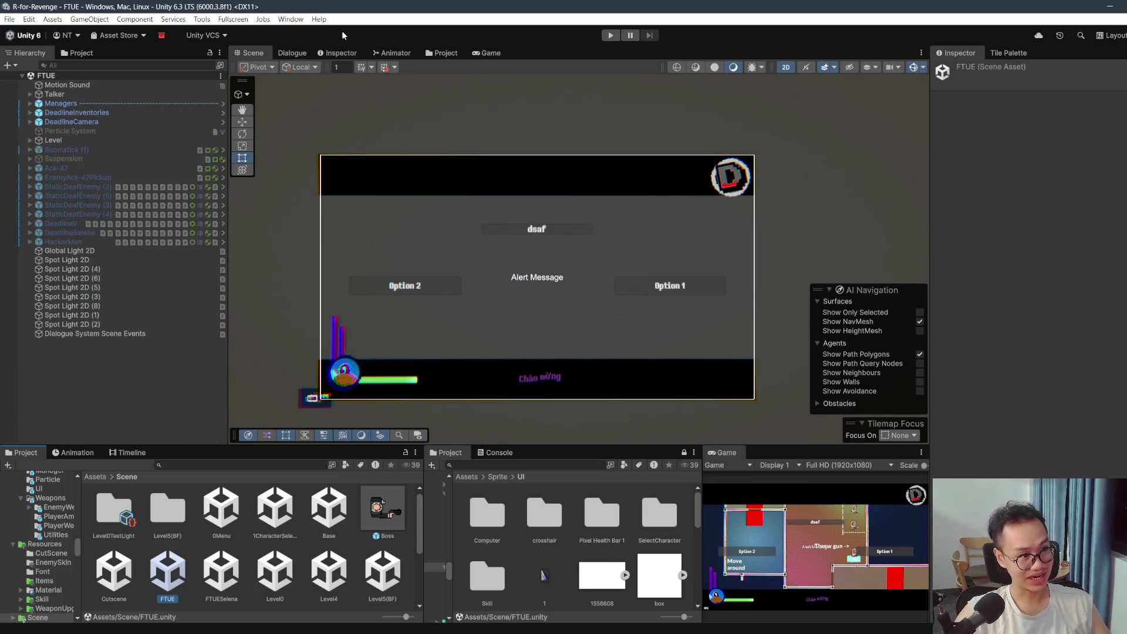
pyautogui.click(307, 54)
pyautogui.scroll(-3, 582, 327)
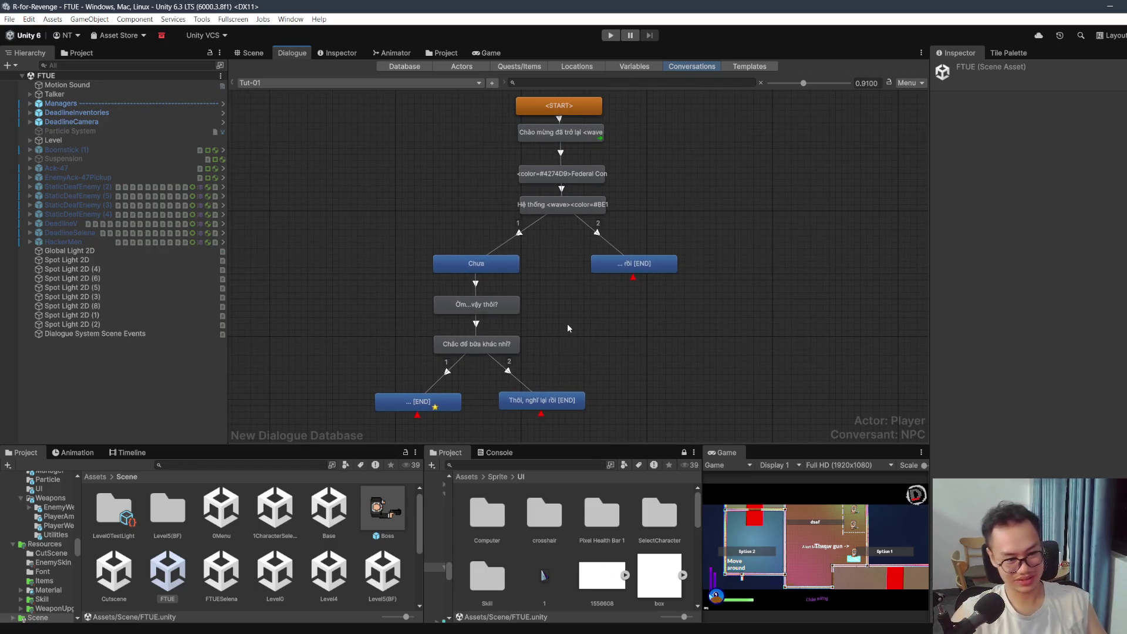
pyautogui.doubleClick(732, 457)
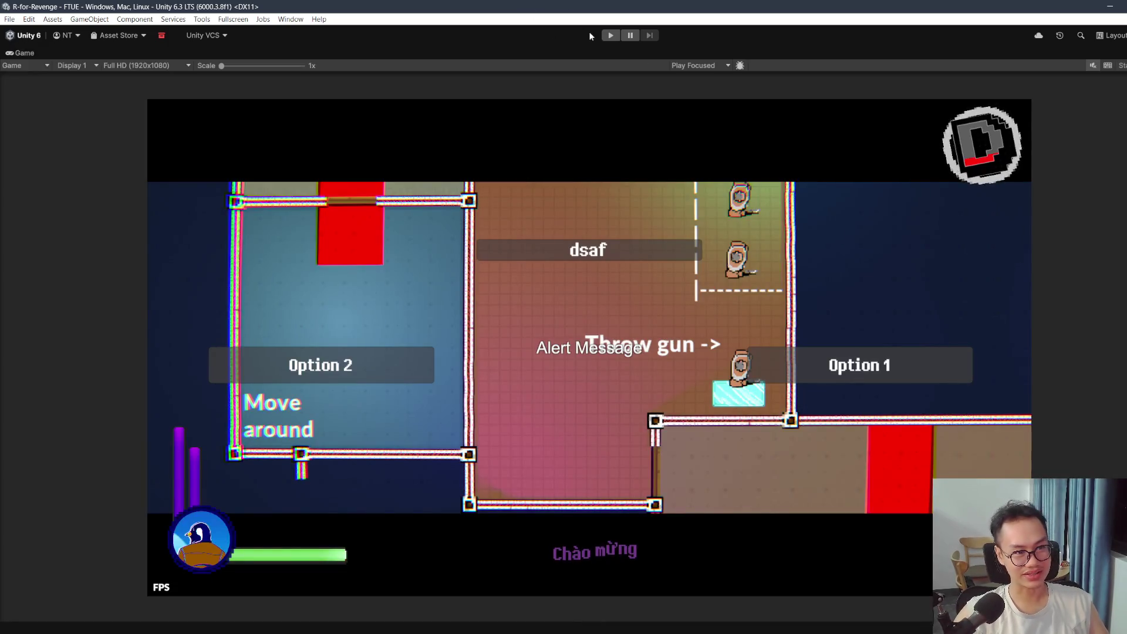
# Step: Play FTUE, walking through the red doorway into the blue room until the dialogue runs, then pause and stop
pyautogui.click(610, 35)
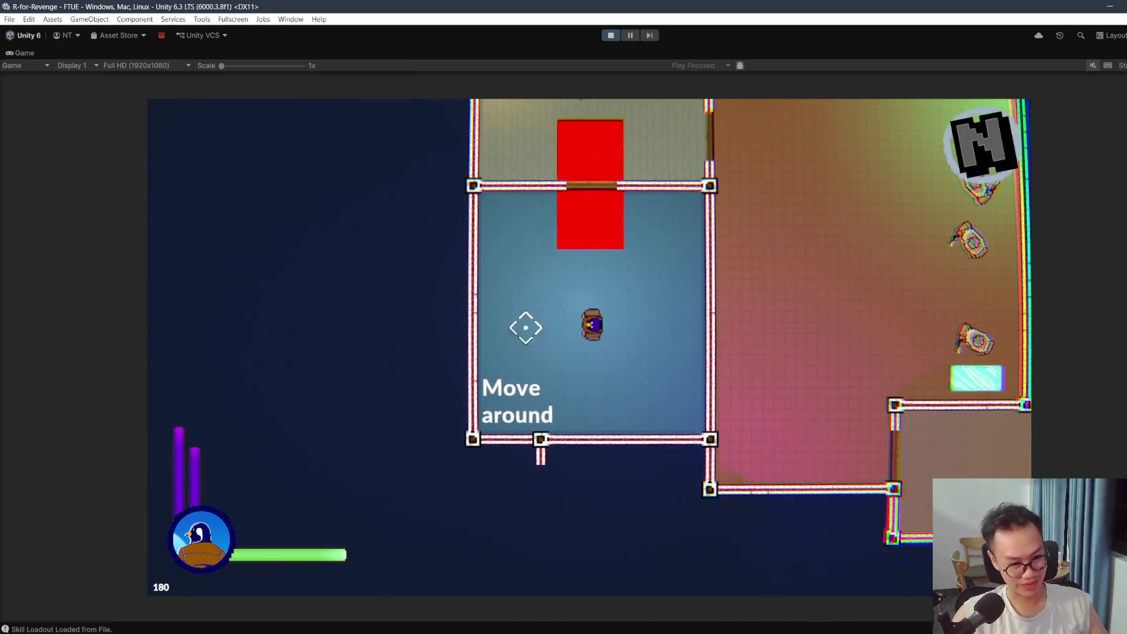
pyautogui.press('w')
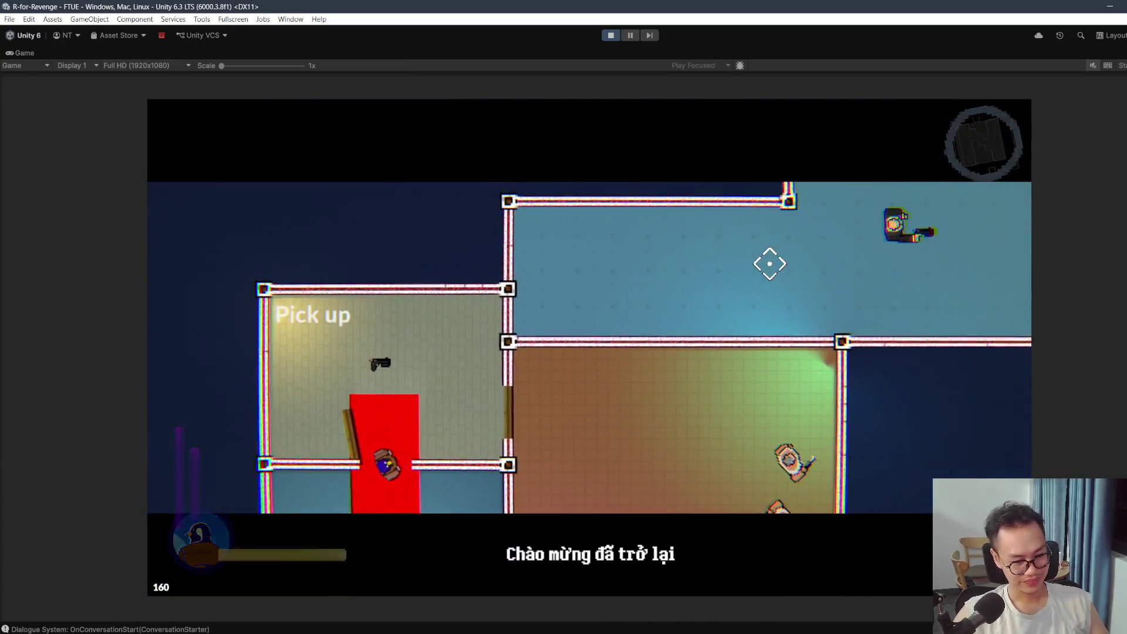
pyautogui.press('w')
pyautogui.press('d')
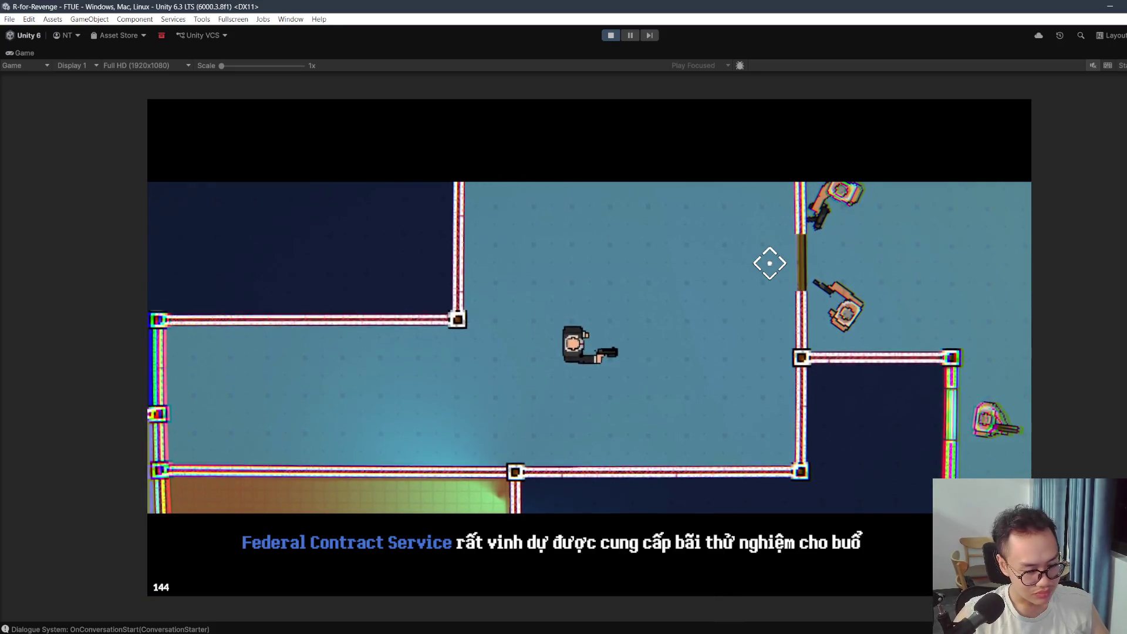
pyautogui.press('Escape')
pyautogui.click(609, 36)
# Step: Delete the else block and the if (IsGamePlayed()) wrapper in SaveLoadManager.cs's Awake, then return to Unity
pyautogui.hotkey('alt', 'Tab')
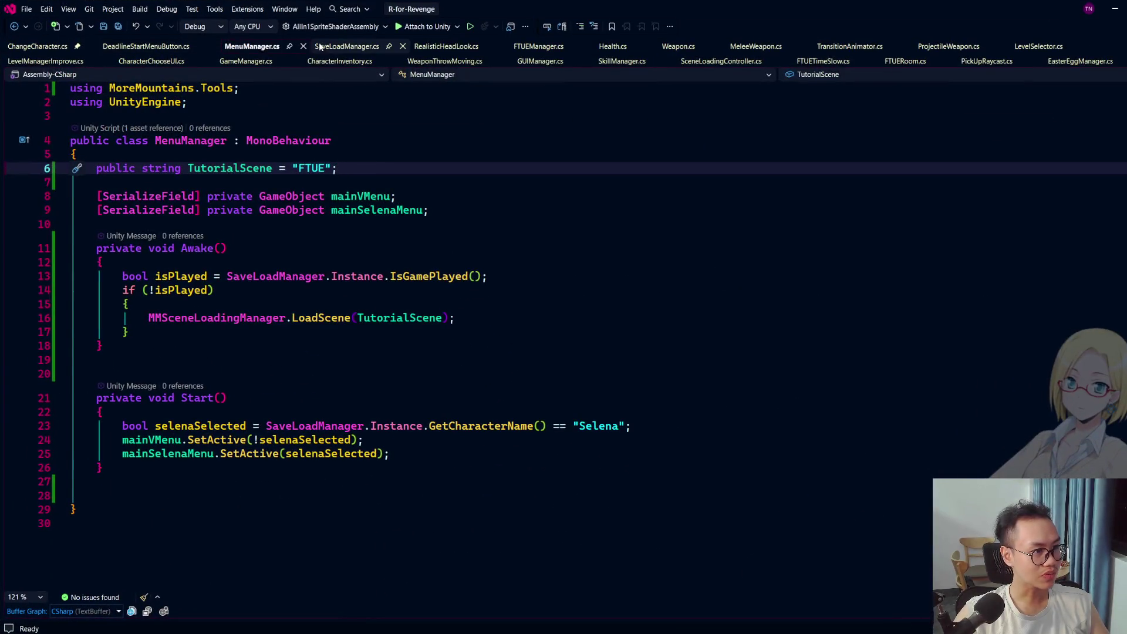
pyautogui.click(318, 46)
pyautogui.hotkey('ctrl', 'z')
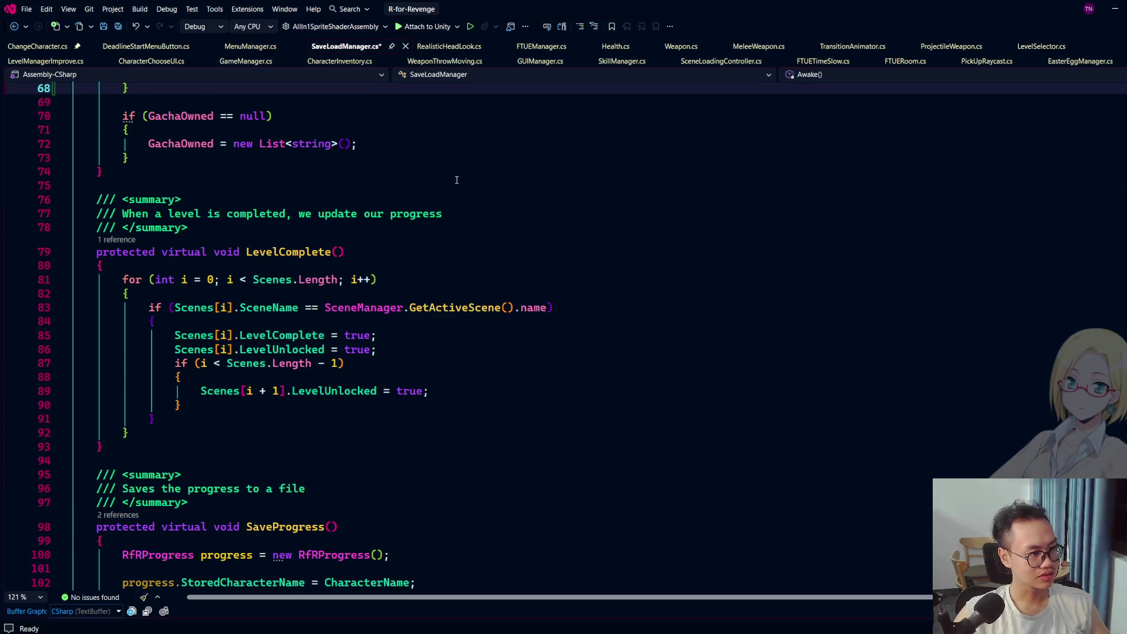
pyautogui.scroll(7, 460, 180)
pyautogui.moveTo(167, 380); pyautogui.dragTo(272, 352)
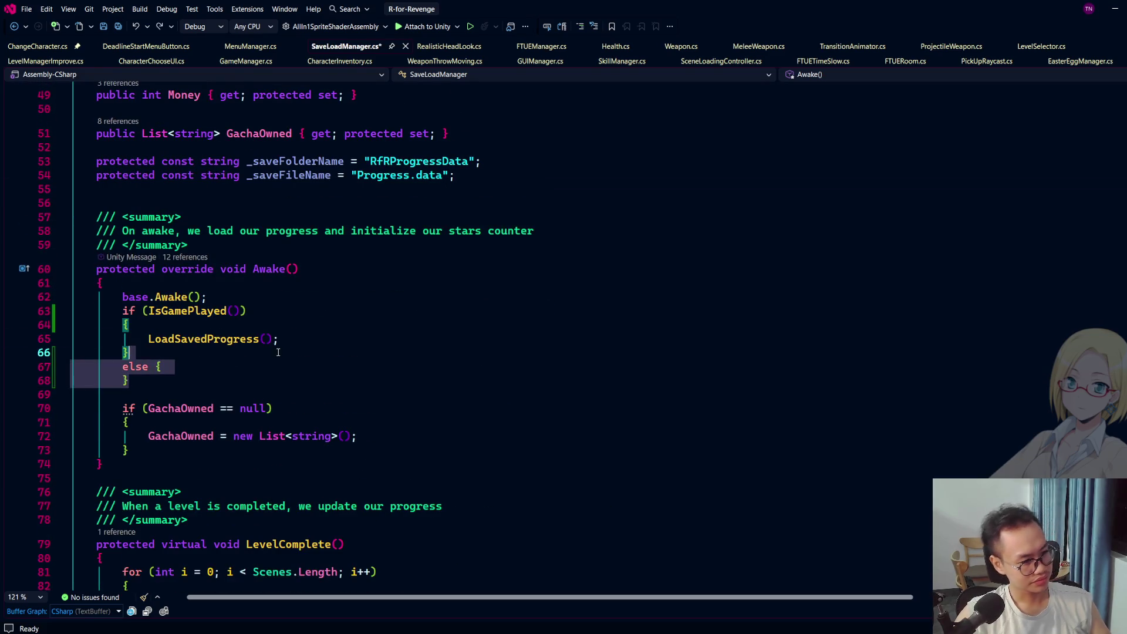
pyautogui.press('Delete')
pyautogui.moveTo(130, 325); pyautogui.dragTo(298, 297)
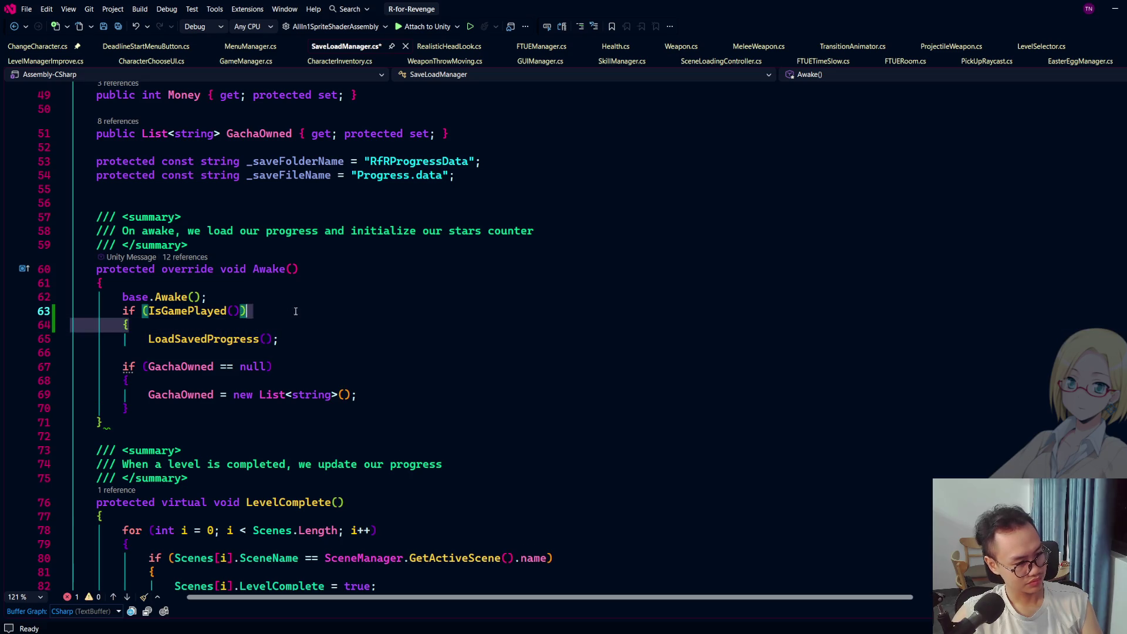
pyautogui.press('Delete')
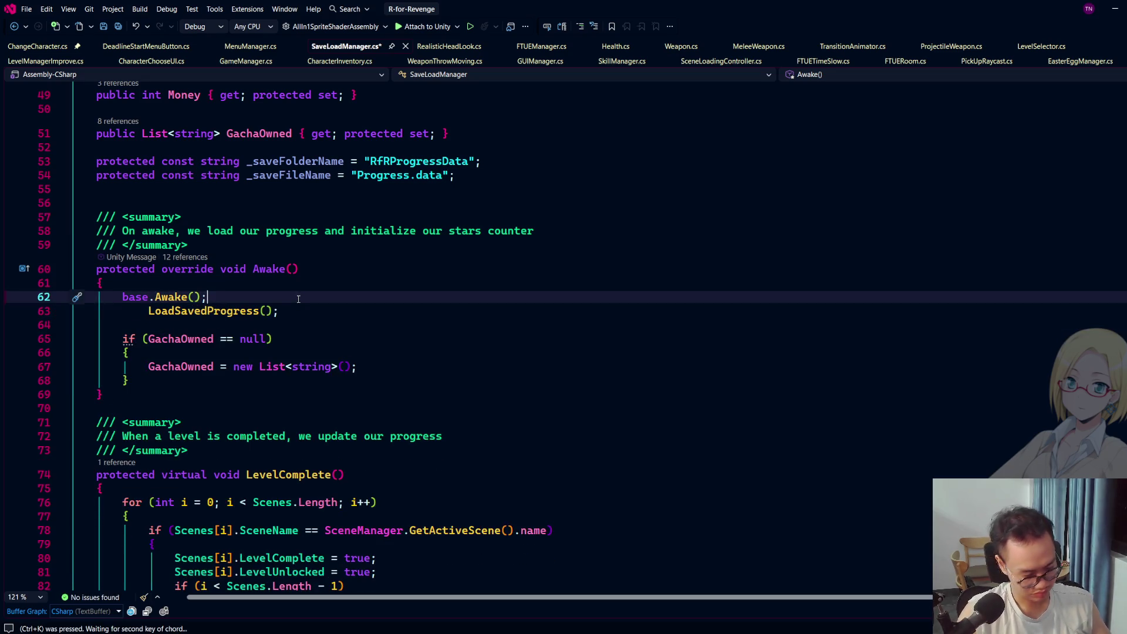
pyautogui.hotkey('alt', 'Tab')
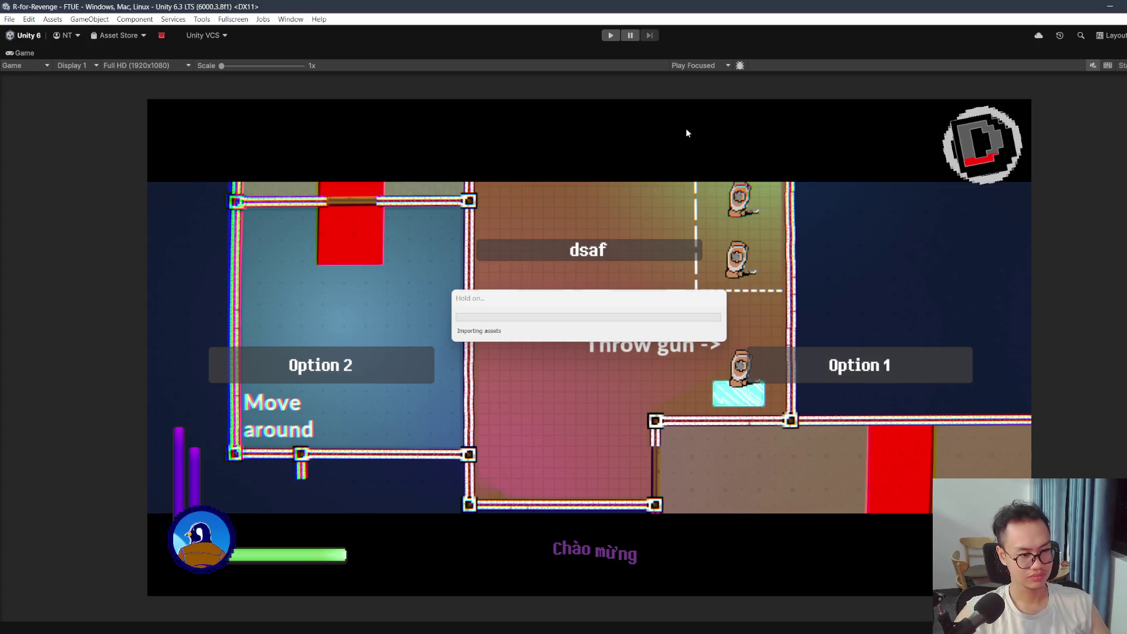
# Step: Start play mode, walk to the Talker NPC, answer 'Chưa', then pick the final reply
pyautogui.click(612, 36)
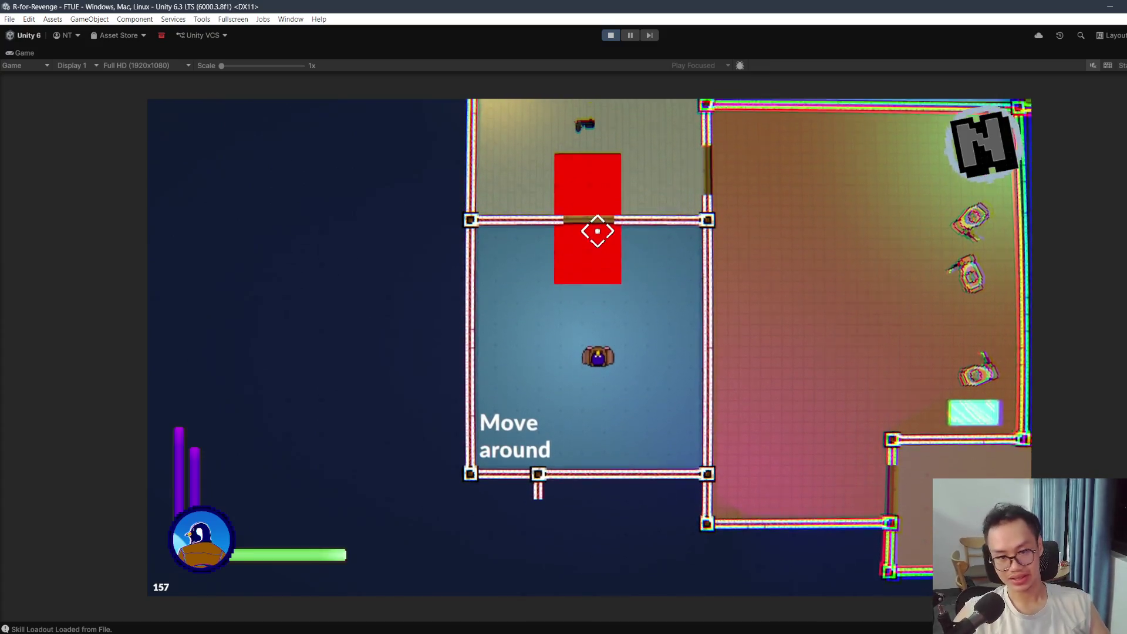
pyautogui.press('w')
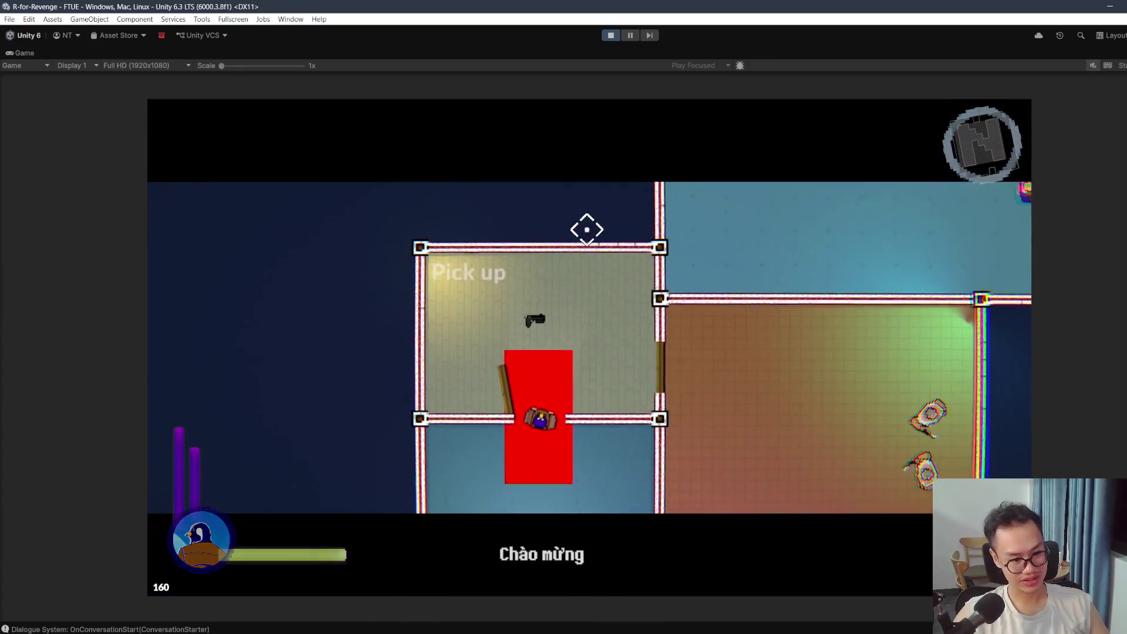
pyautogui.press('a')
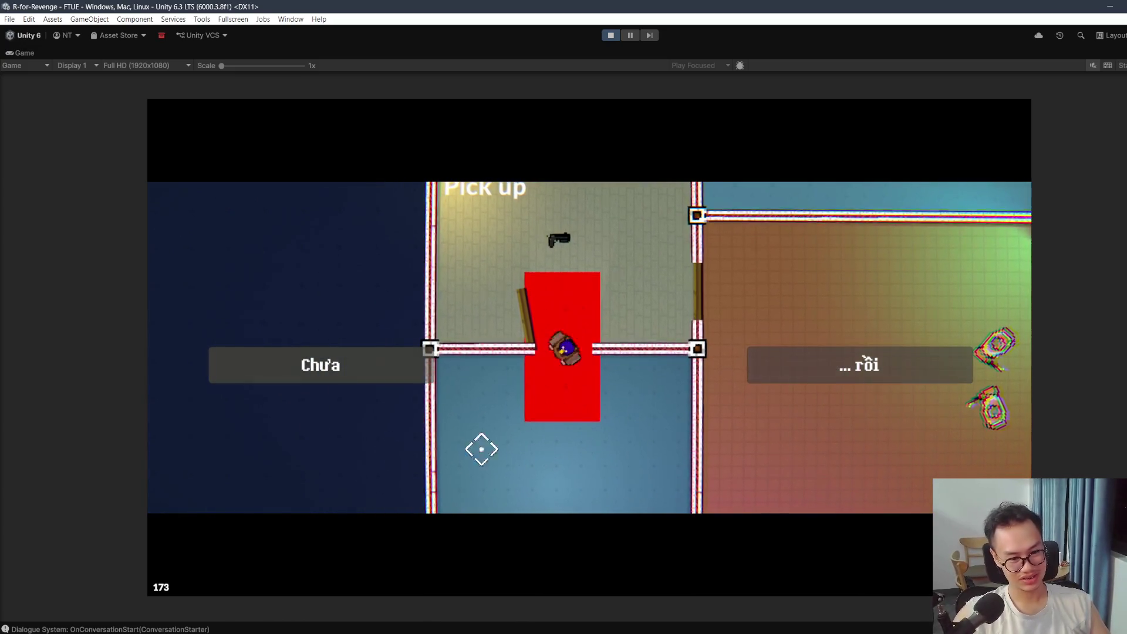
pyautogui.click(399, 354)
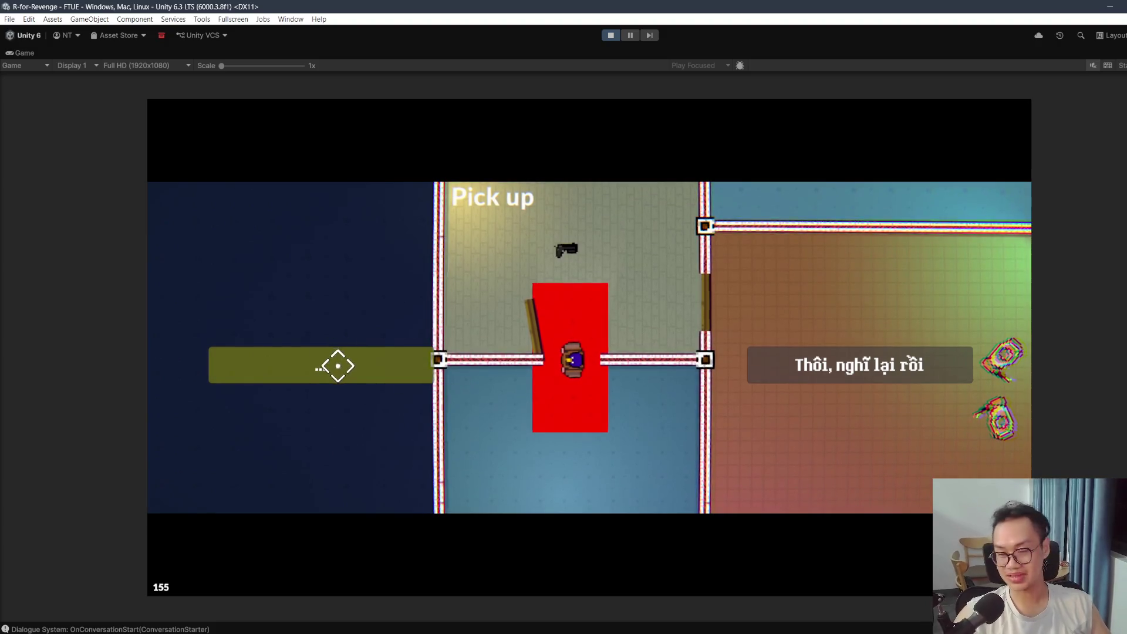
pyautogui.click(794, 373)
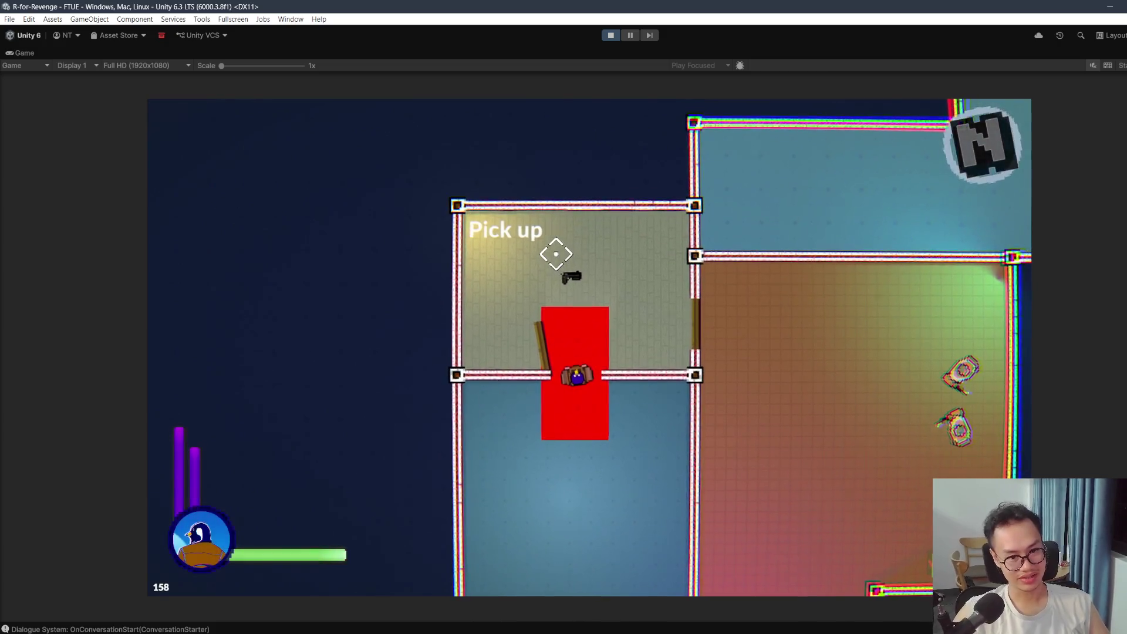
# Step: Pick up the pistol and shoot the enemies in the next rooms
pyautogui.press('w')
pyautogui.rightClick(558, 259)
pyautogui.press('d')
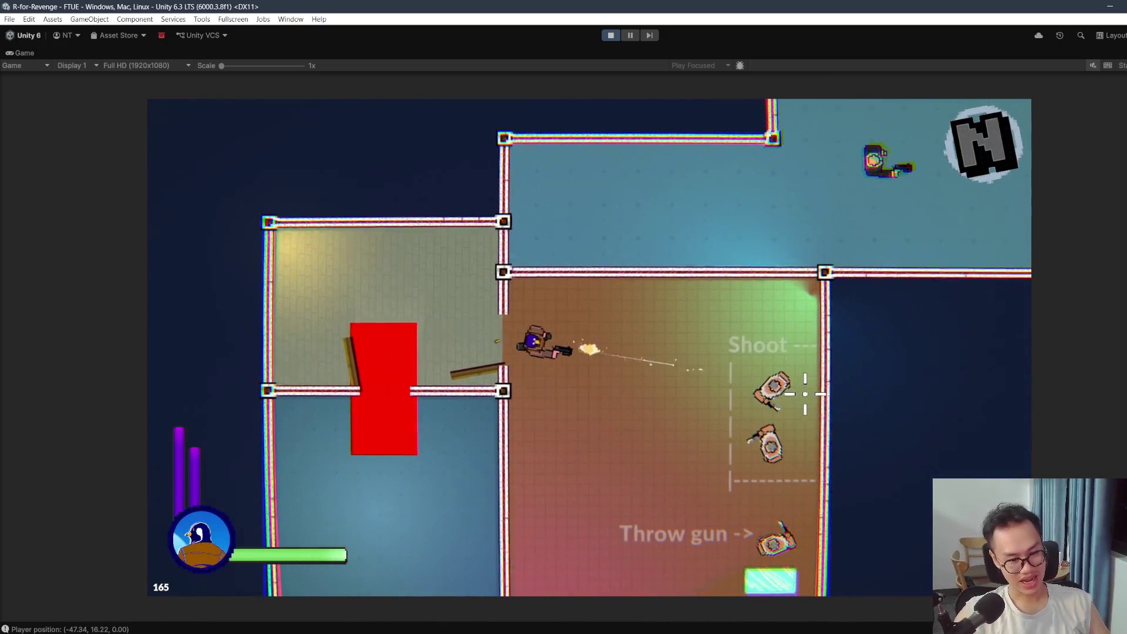
pyautogui.click(734, 404)
pyautogui.press('d')
pyautogui.press('s')
pyautogui.click(667, 428)
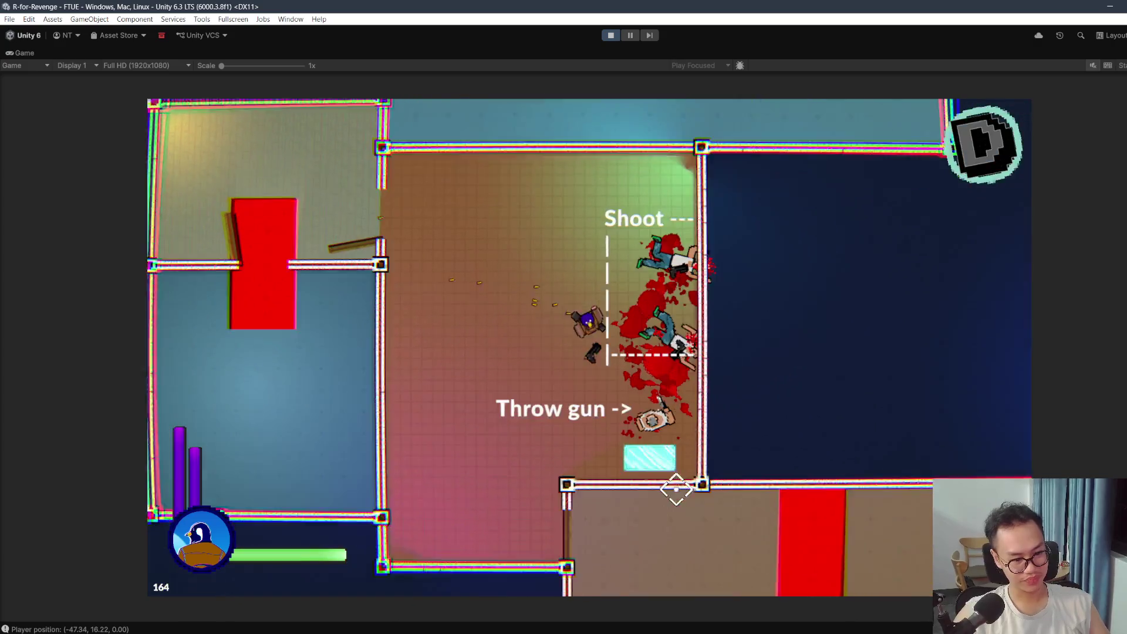
pyautogui.click(658, 369)
pyautogui.press('s')
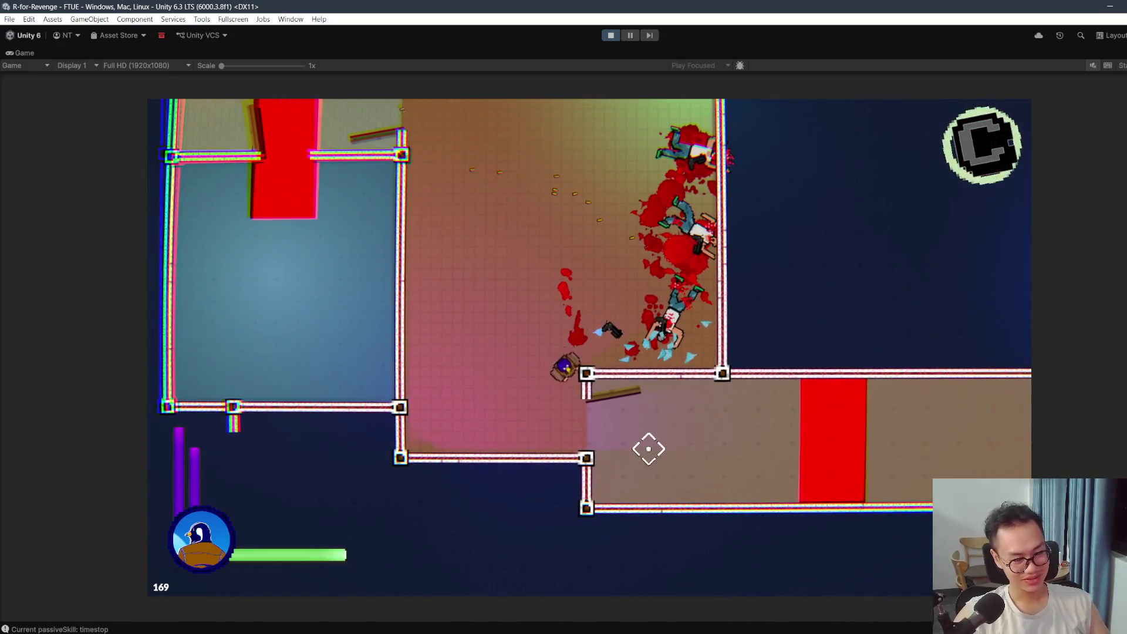
# Step: Dash right along the lower corridor, run up into the red room and fire there
pyautogui.press('d')
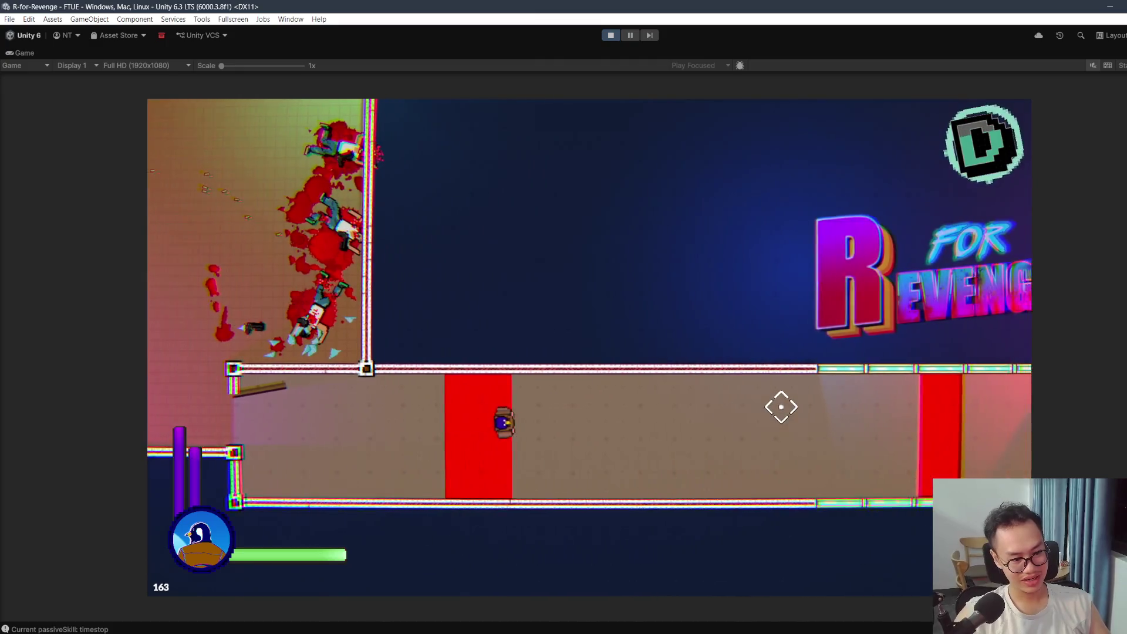
pyautogui.press('d')
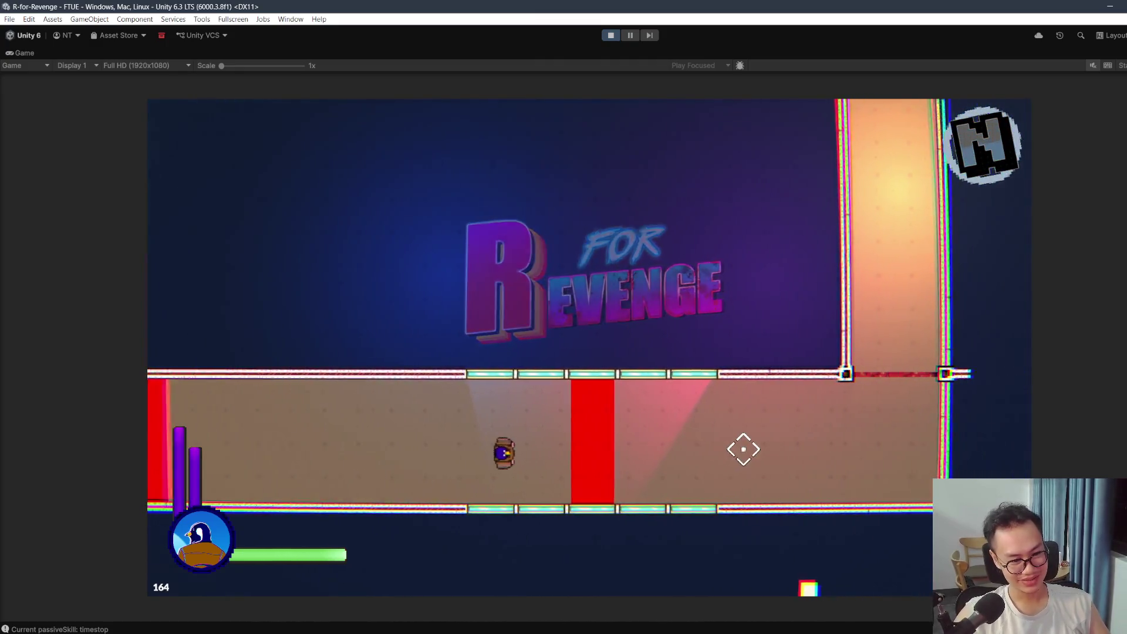
pyautogui.press('shift')
pyautogui.press('d')
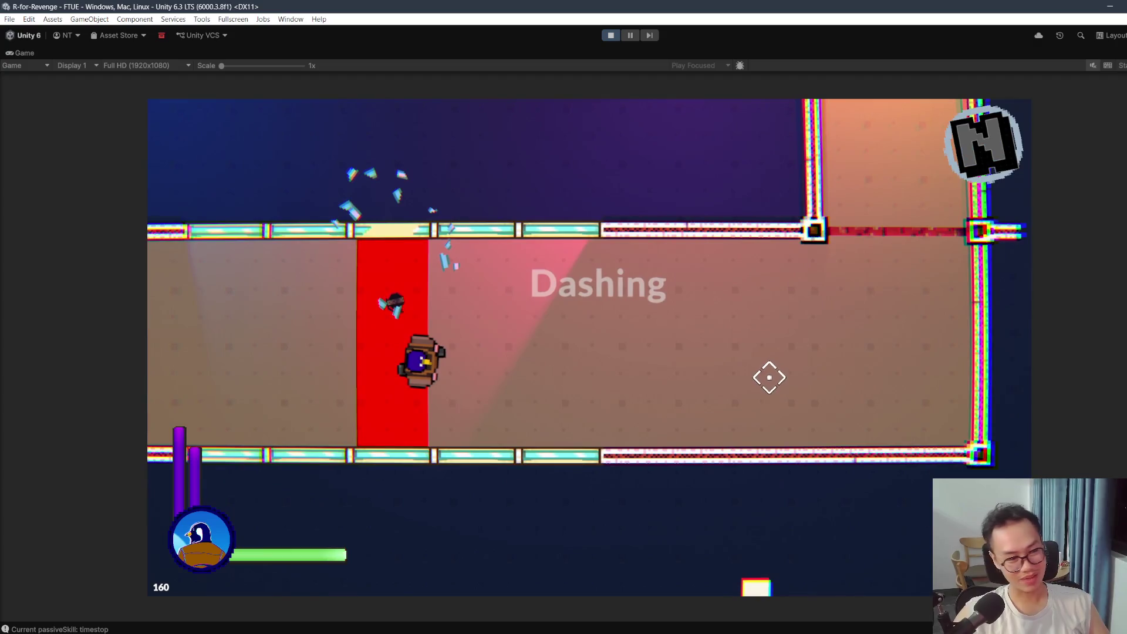
pyautogui.press('d')
pyautogui.press('w')
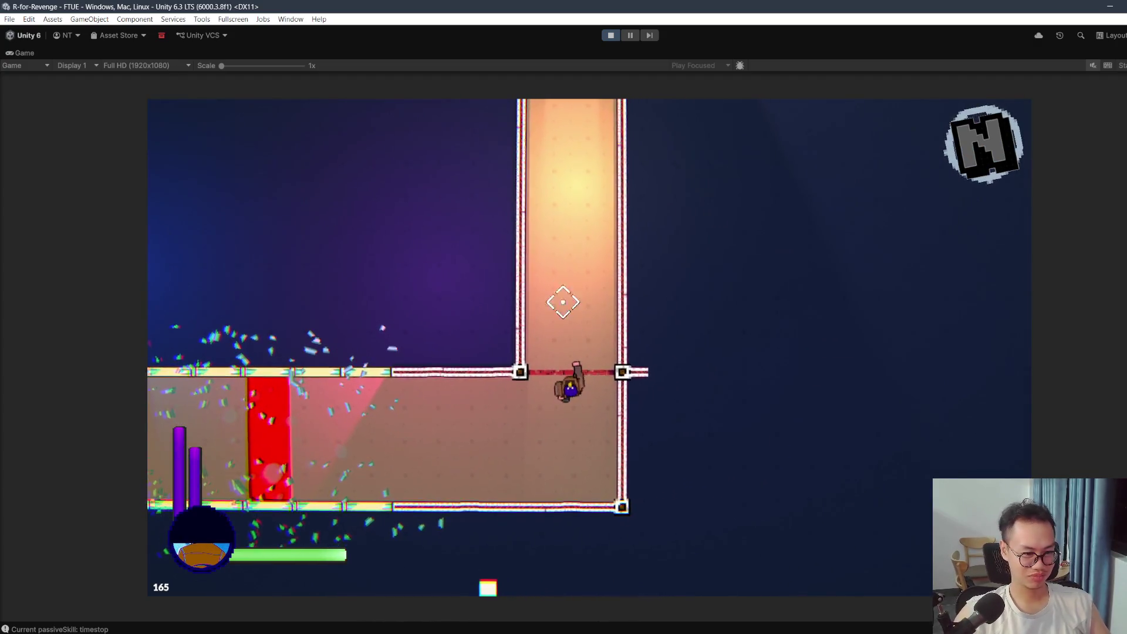
pyautogui.press('w')
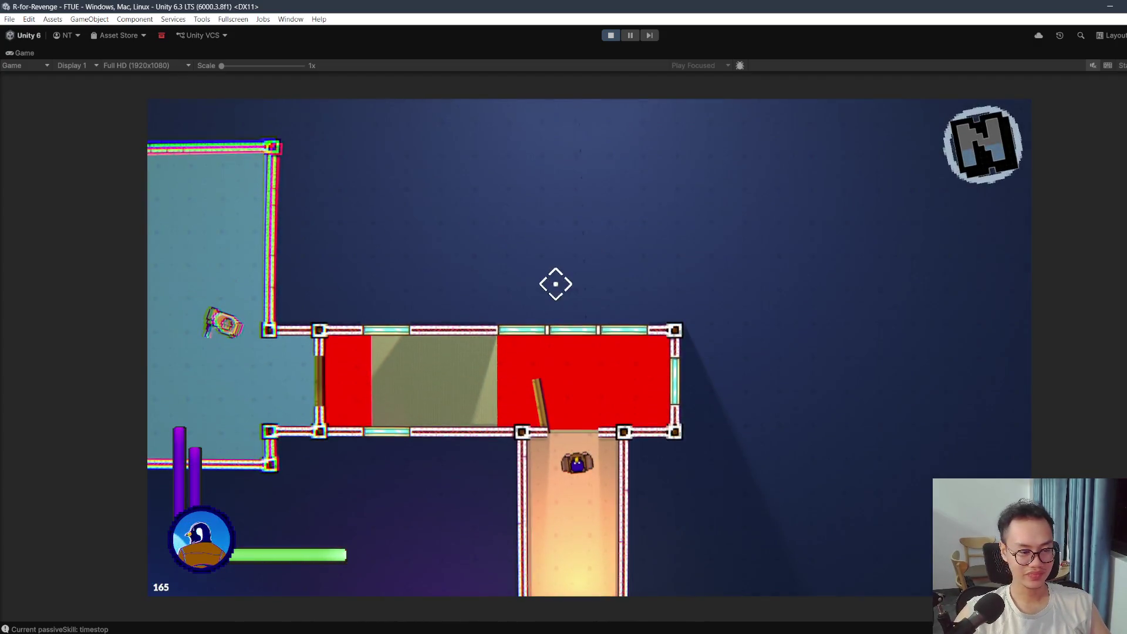
pyautogui.press('w')
pyautogui.click(544, 296)
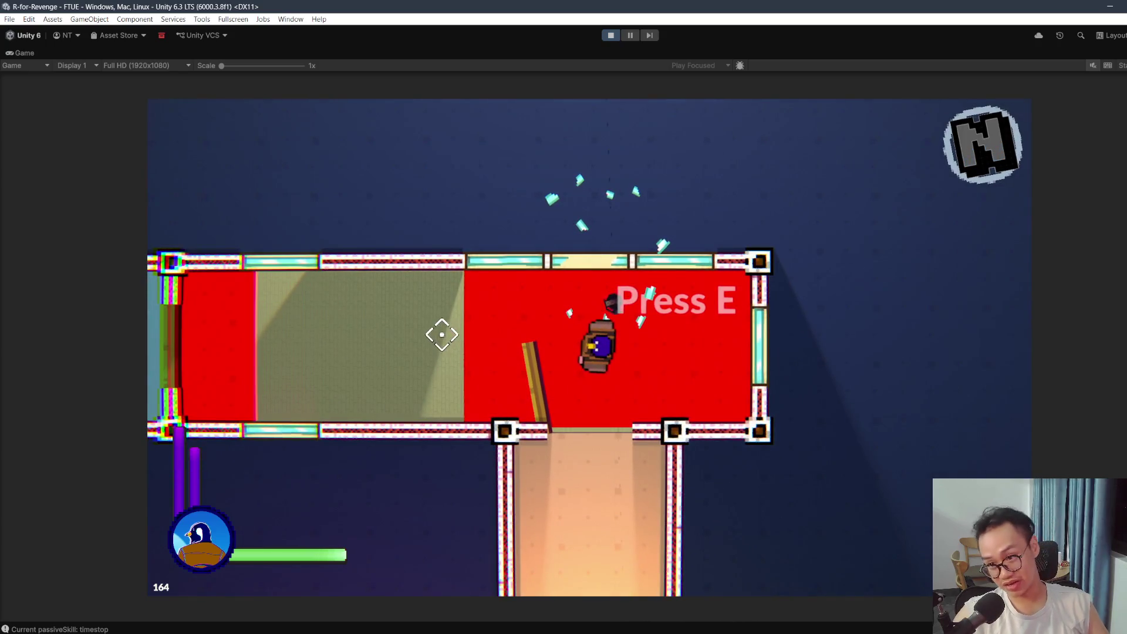
pyautogui.click(548, 234)
pyautogui.press('s')
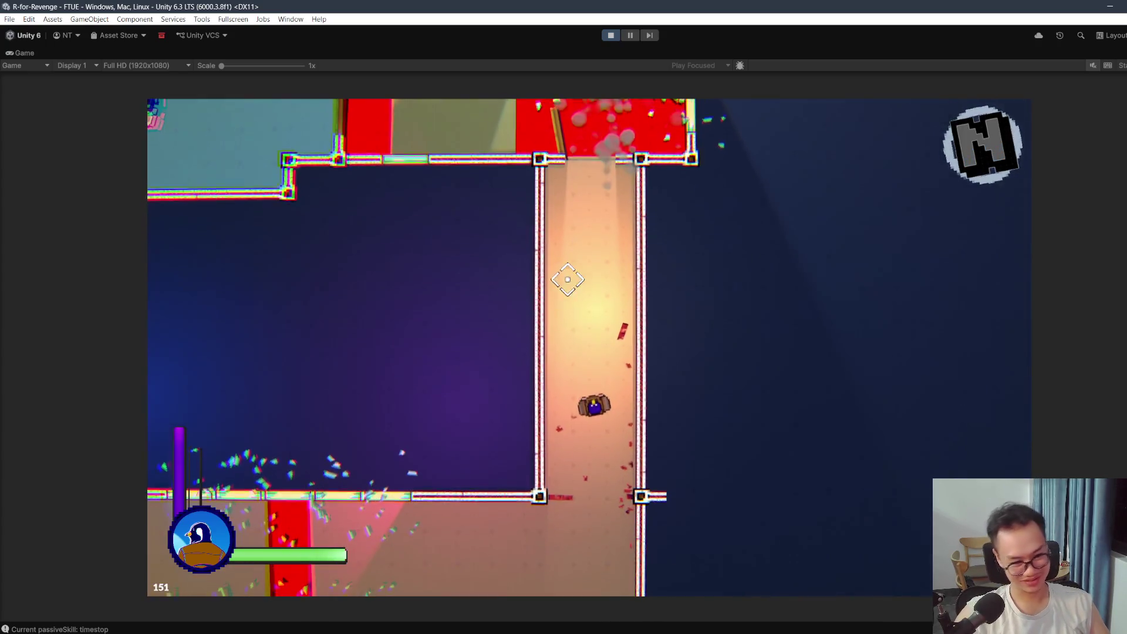
pyautogui.press('w')
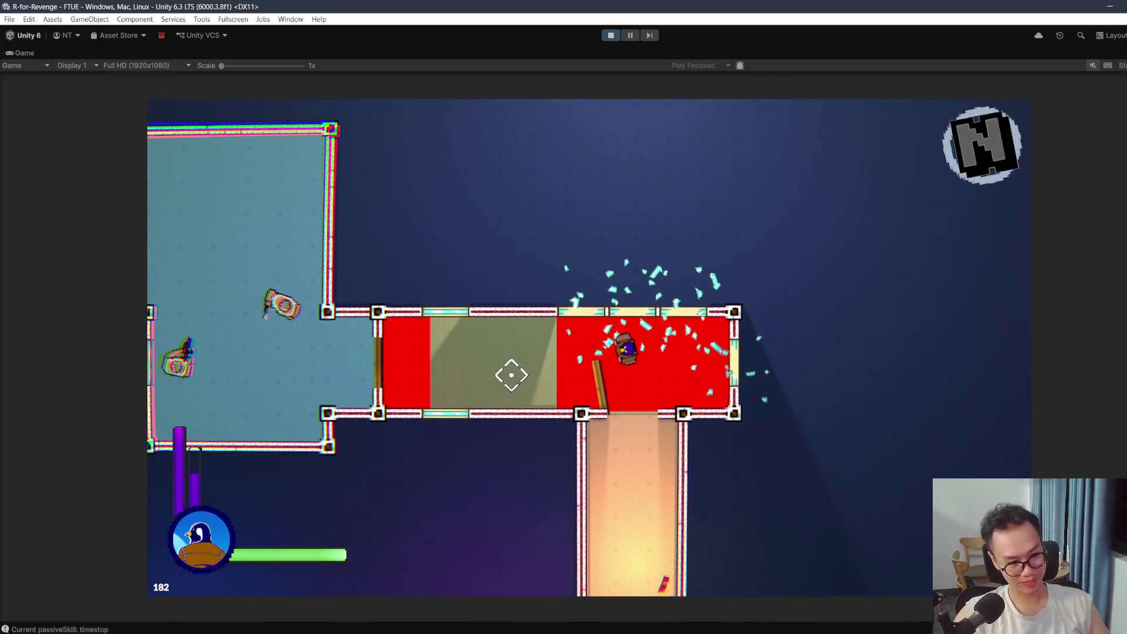
# Step: Trigger the Q smoke-burst skill in the olive section and shoot the enemies near the upper room
pyautogui.press('a')
pyautogui.press('a')
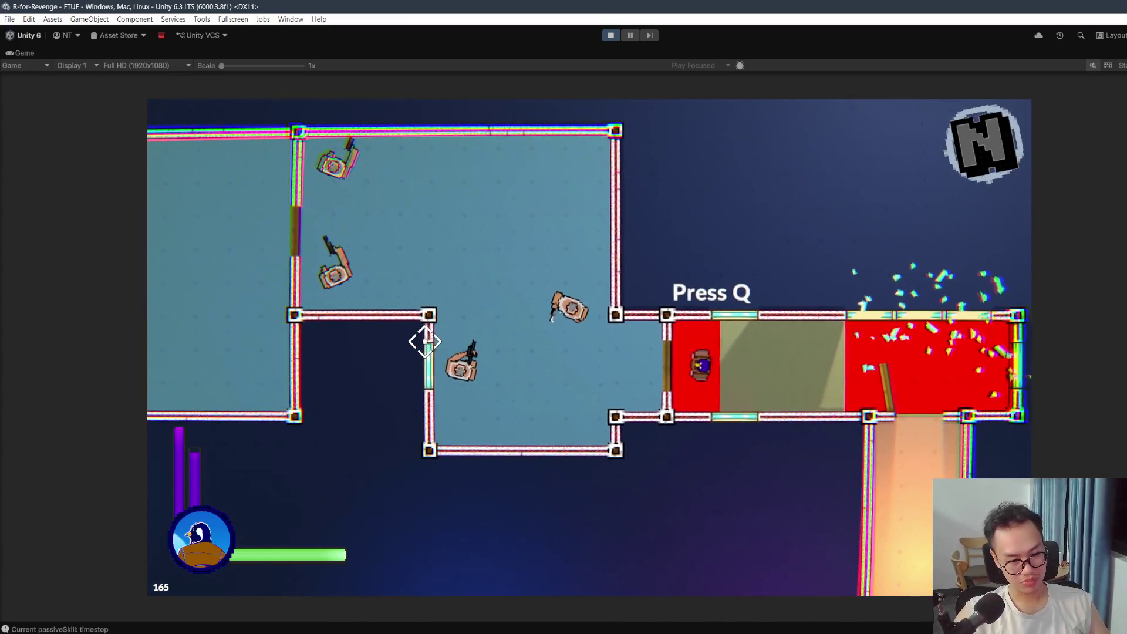
pyautogui.press('q')
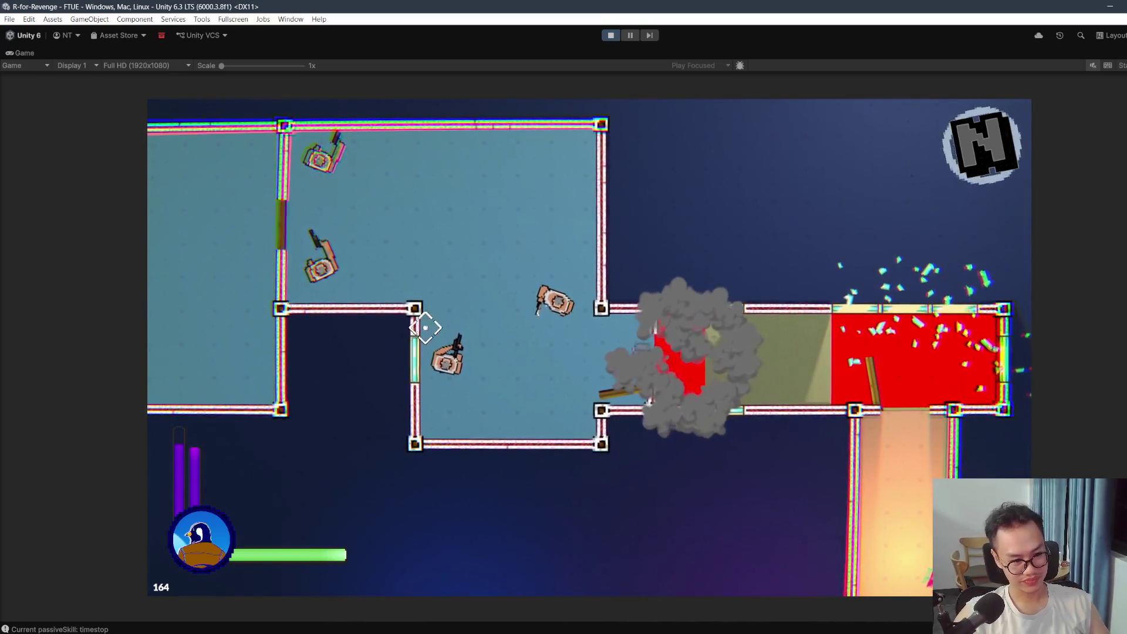
pyautogui.press('a')
pyautogui.click(498, 259)
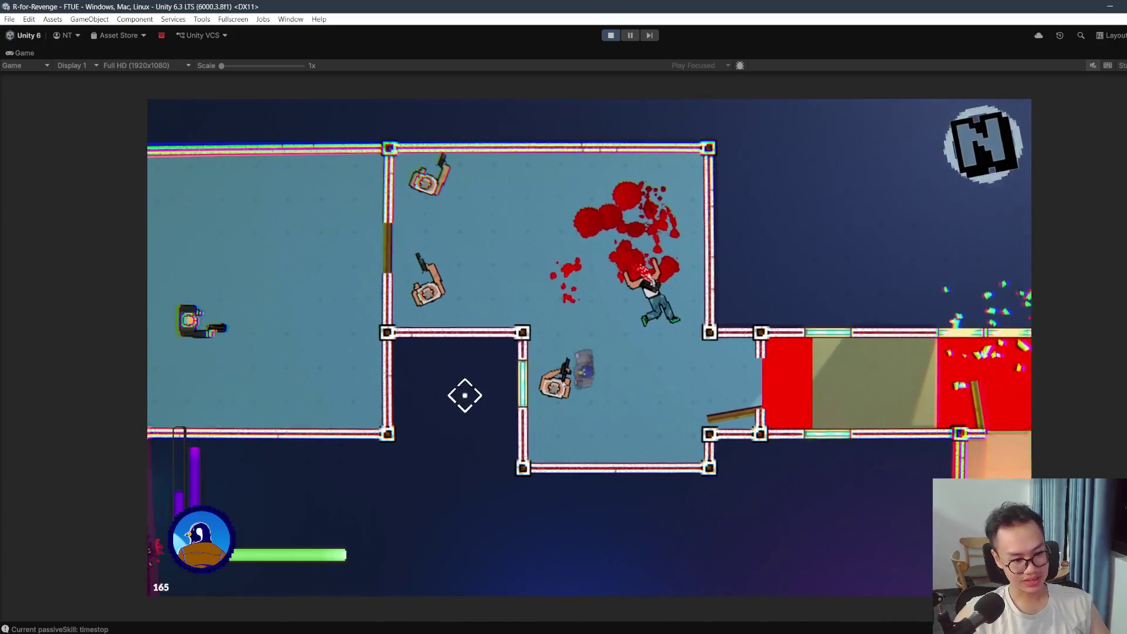
pyautogui.press('w')
pyautogui.click(528, 411)
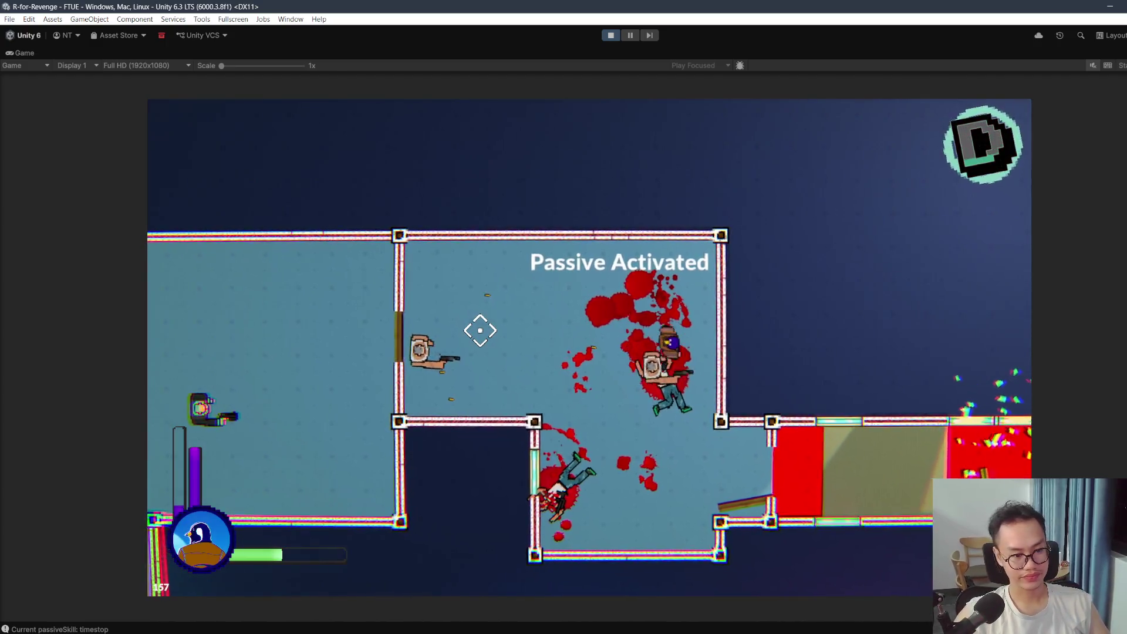
pyautogui.click(480, 331)
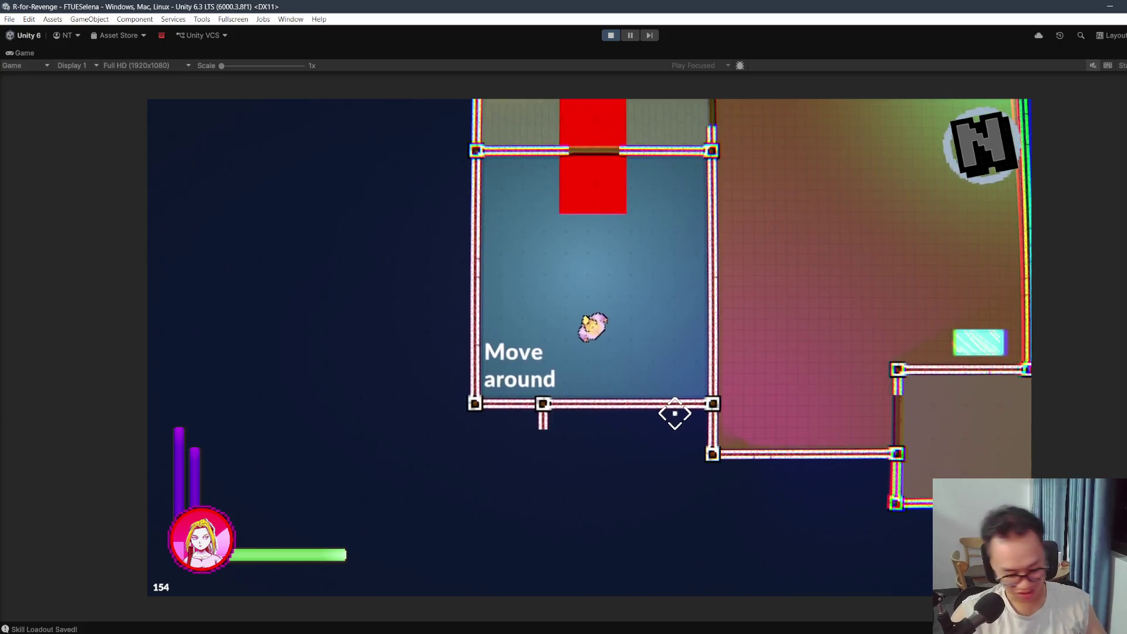
# Step: Walk through the Pick up room into the brown room and fire a test shot at the wall
pyautogui.press('w')
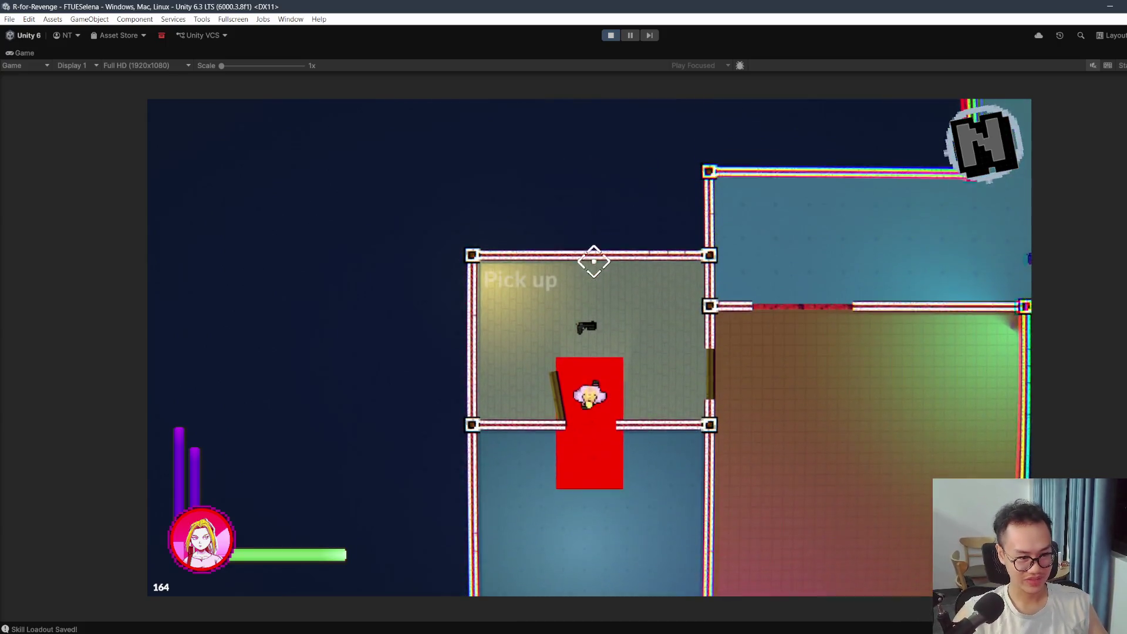
pyautogui.press('d')
pyautogui.press('s')
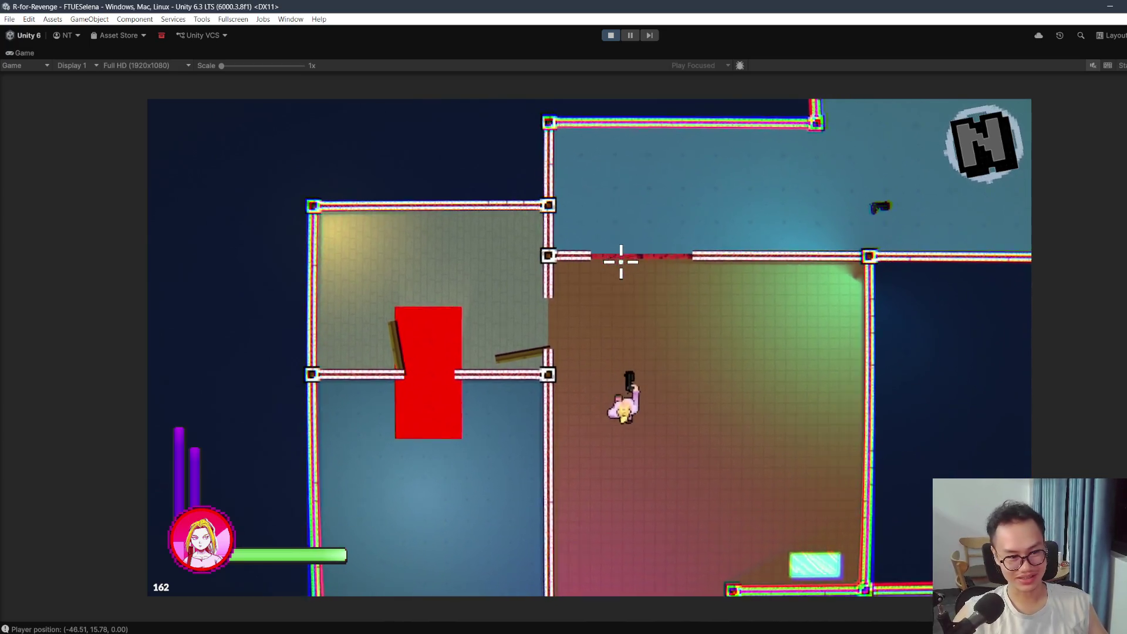
pyautogui.click(630, 249)
# Step: In the Throw gun room, throw the gun at the enemy, pick up pistols and fire
pyautogui.press('w')
pyautogui.press('d')
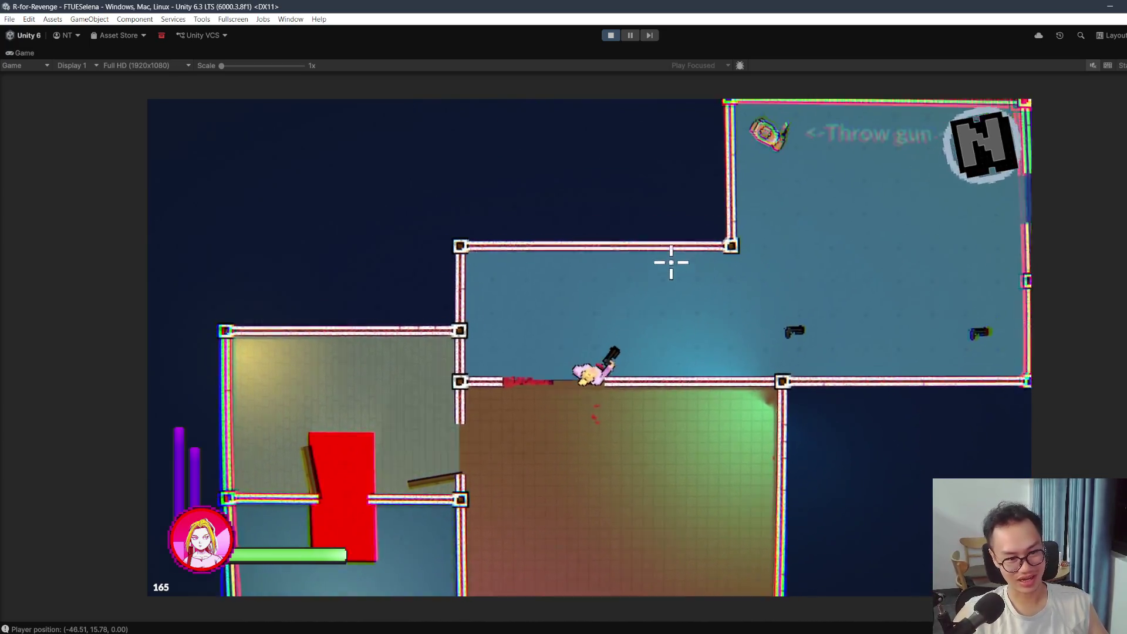
pyautogui.press('d')
pyautogui.rightClick(581, 212)
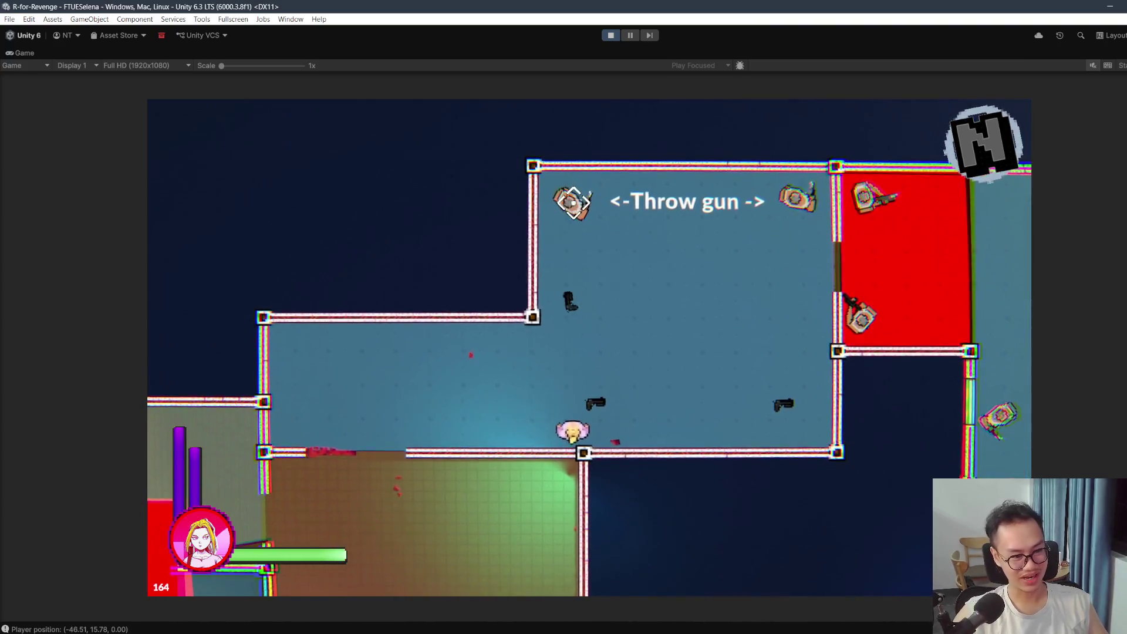
pyautogui.press('w')
pyautogui.rightClick(628, 214)
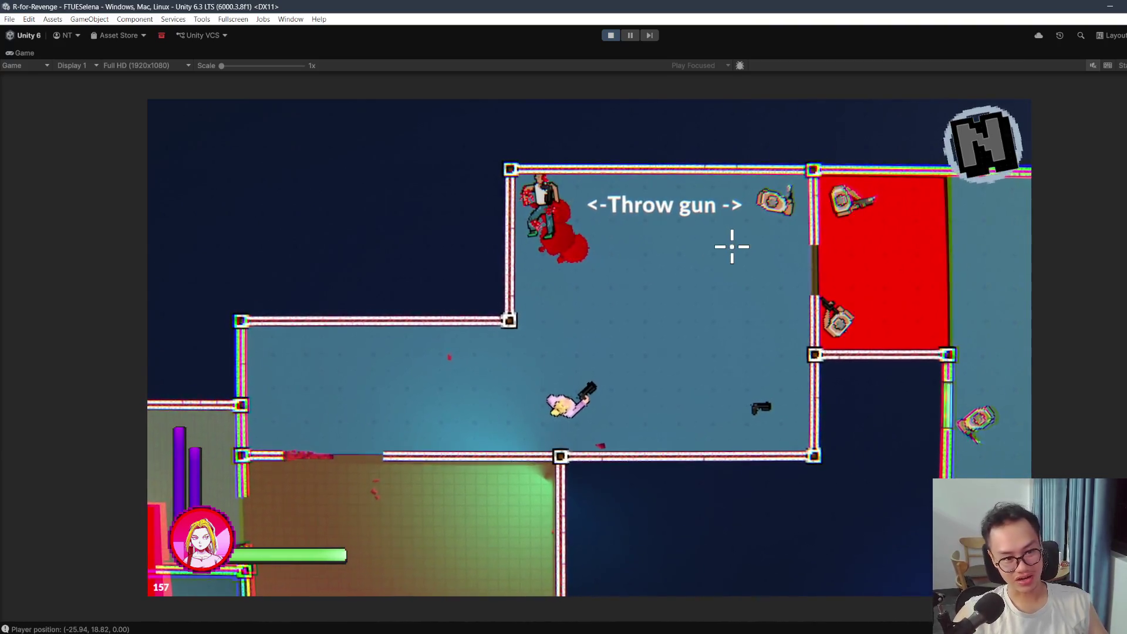
pyautogui.press('w')
pyautogui.press('d')
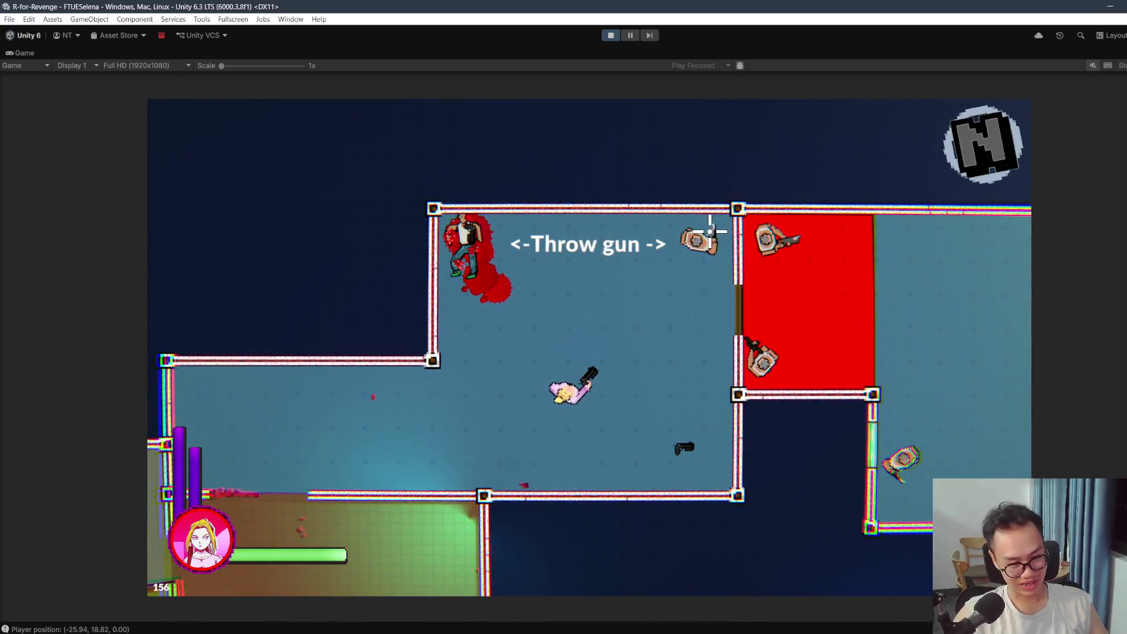
pyautogui.press('d')
pyautogui.rightClick(679, 238)
pyautogui.click(659, 256)
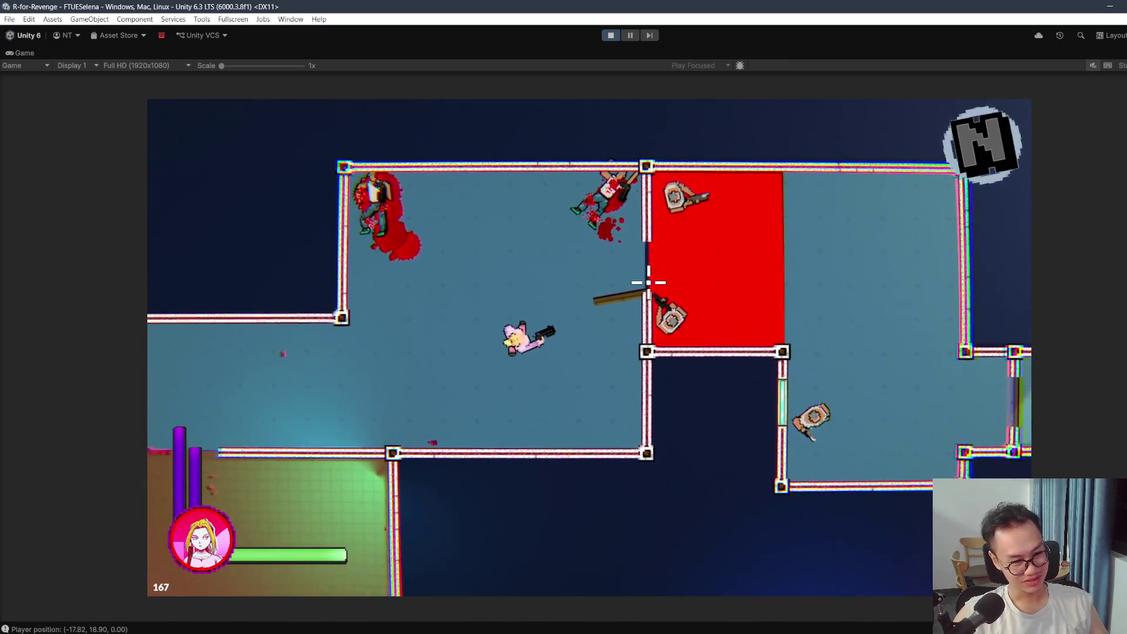
# Step: Move between the red and blue rooms and shoot the enemy at the lower door
pyautogui.press('d')
pyautogui.press('w')
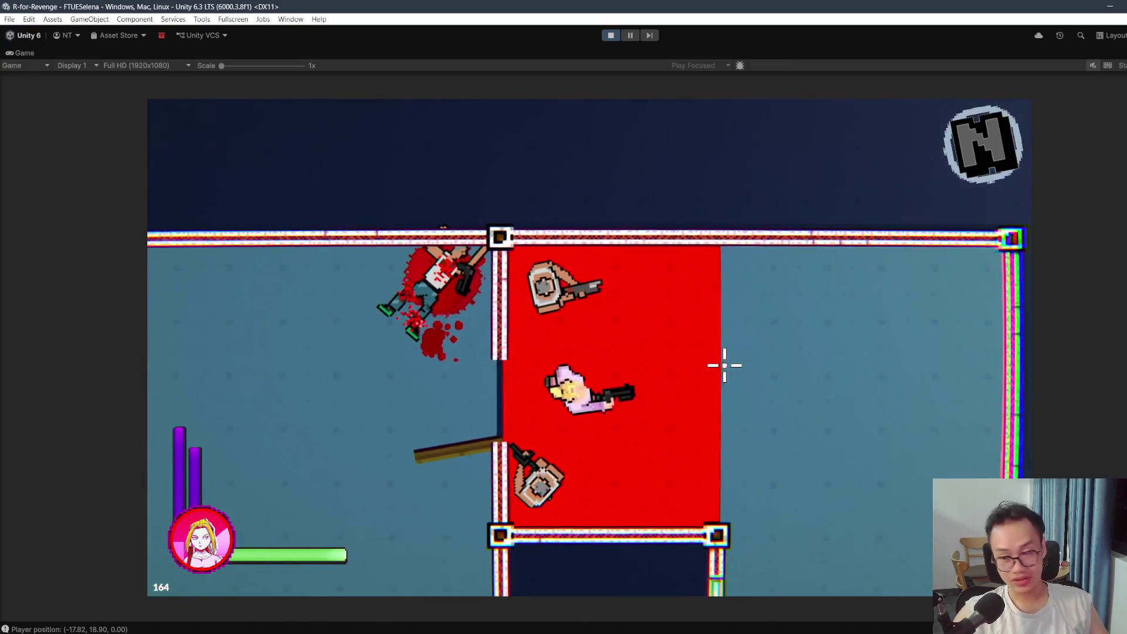
pyautogui.press('a')
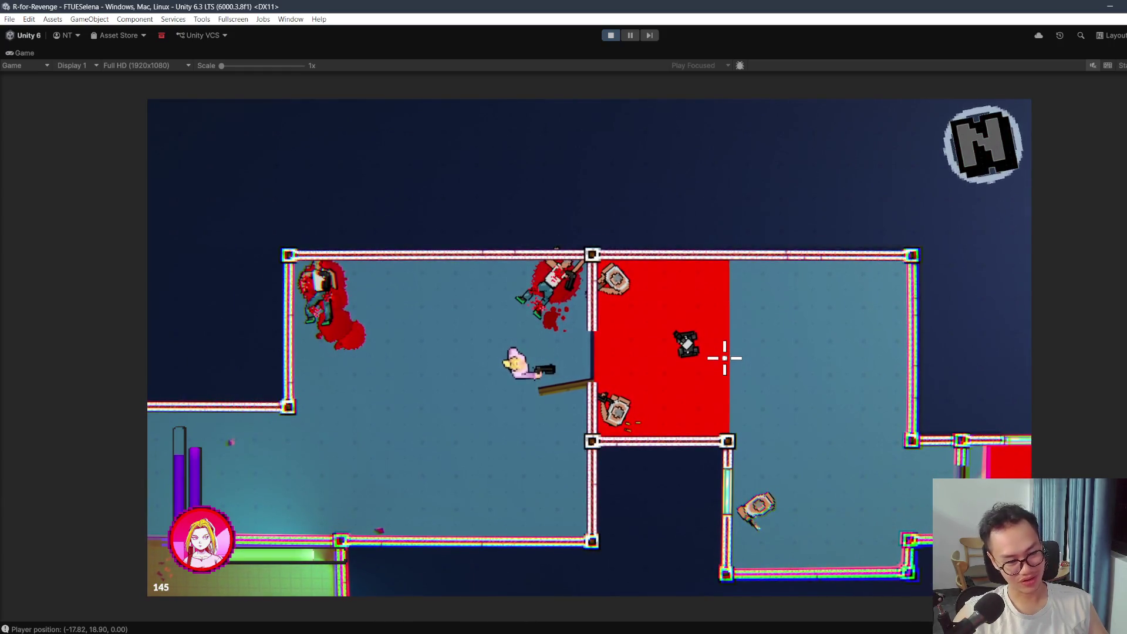
pyautogui.press('d')
pyautogui.click(626, 404)
pyautogui.press('w')
# Step: Set off a bomb, then head into the red corridor and shoot the enemy there
pyautogui.rightClick(623, 295)
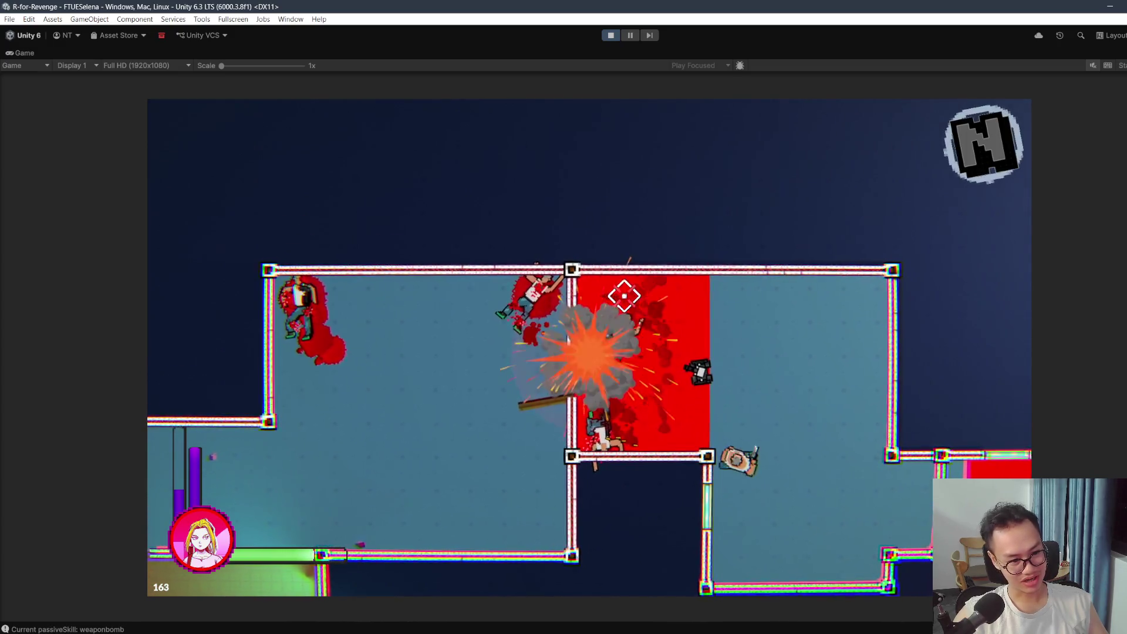
pyautogui.press('d')
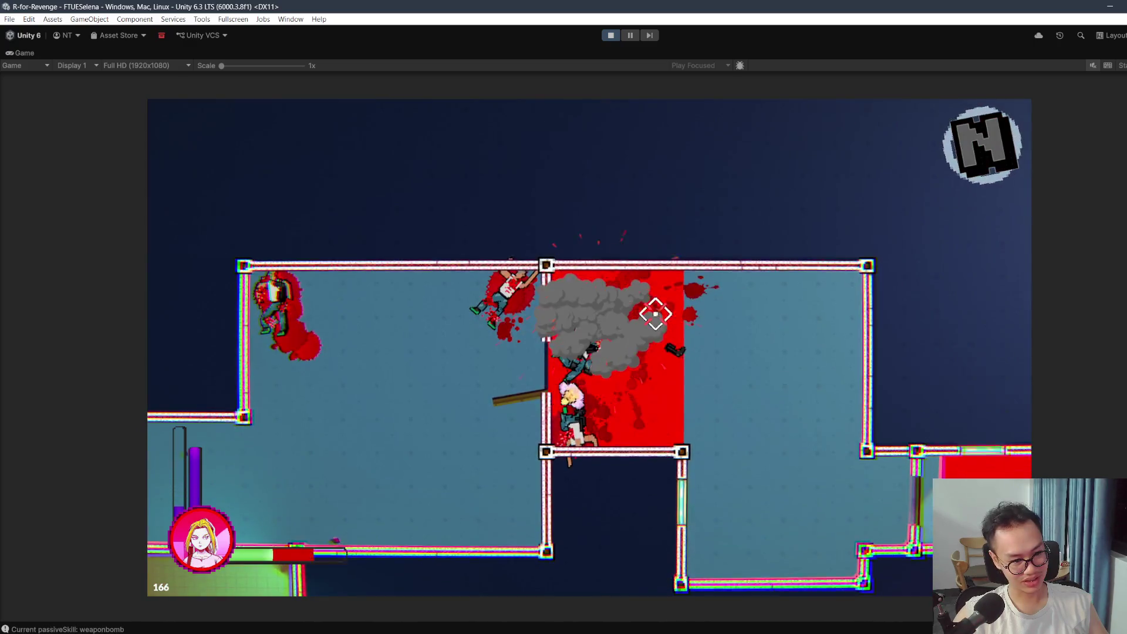
pyautogui.press('a')
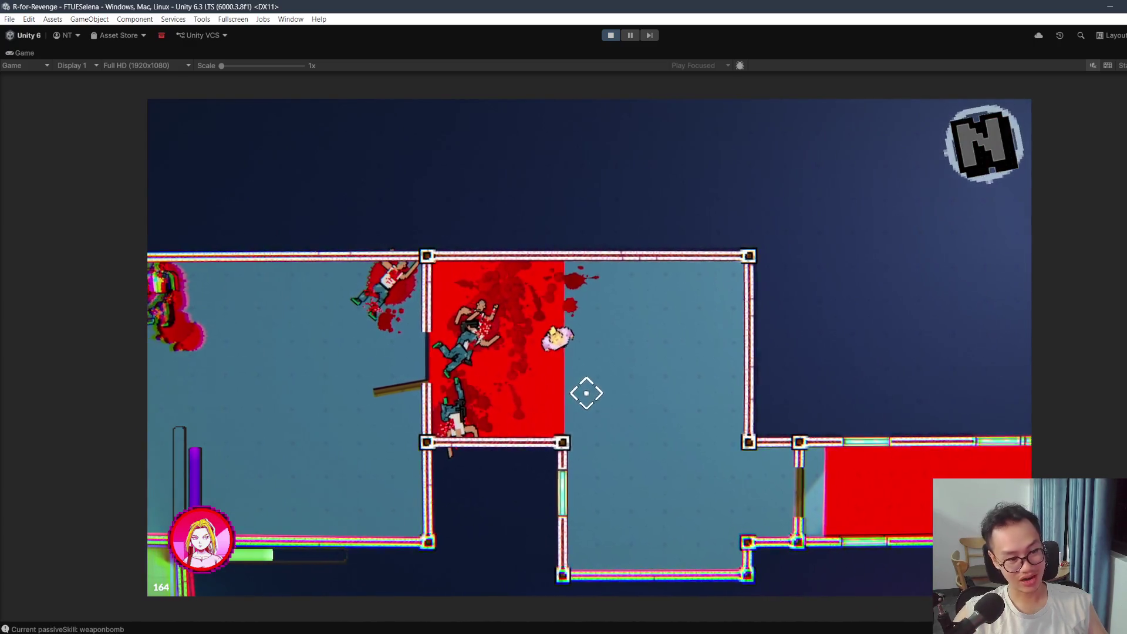
pyautogui.press('s')
pyautogui.press('d')
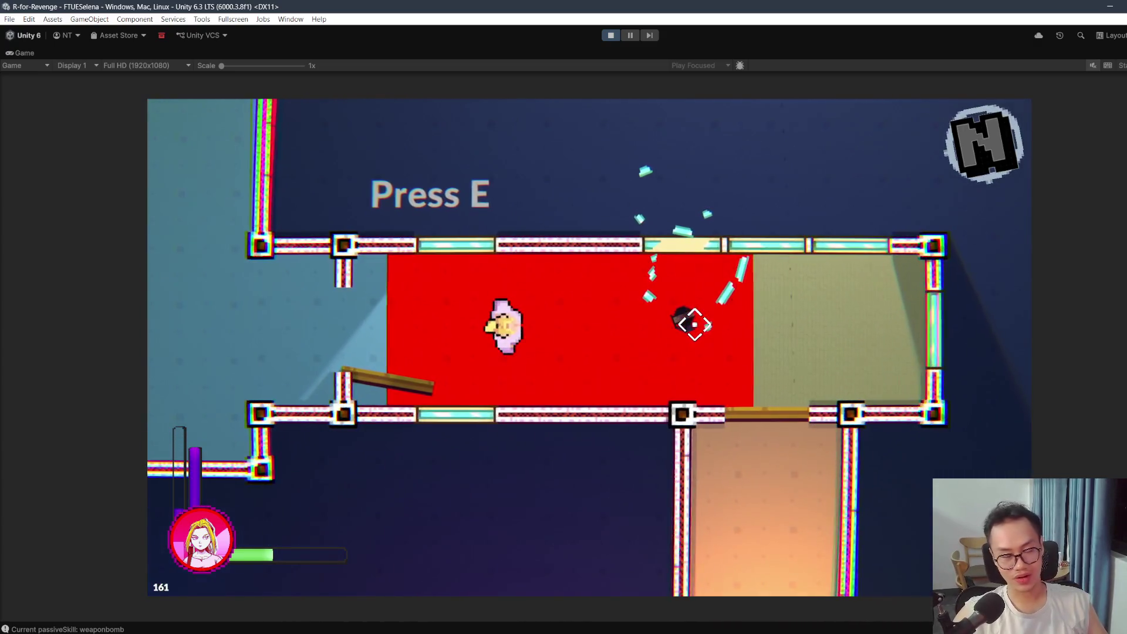
pyautogui.click(694, 323)
pyautogui.press('a')
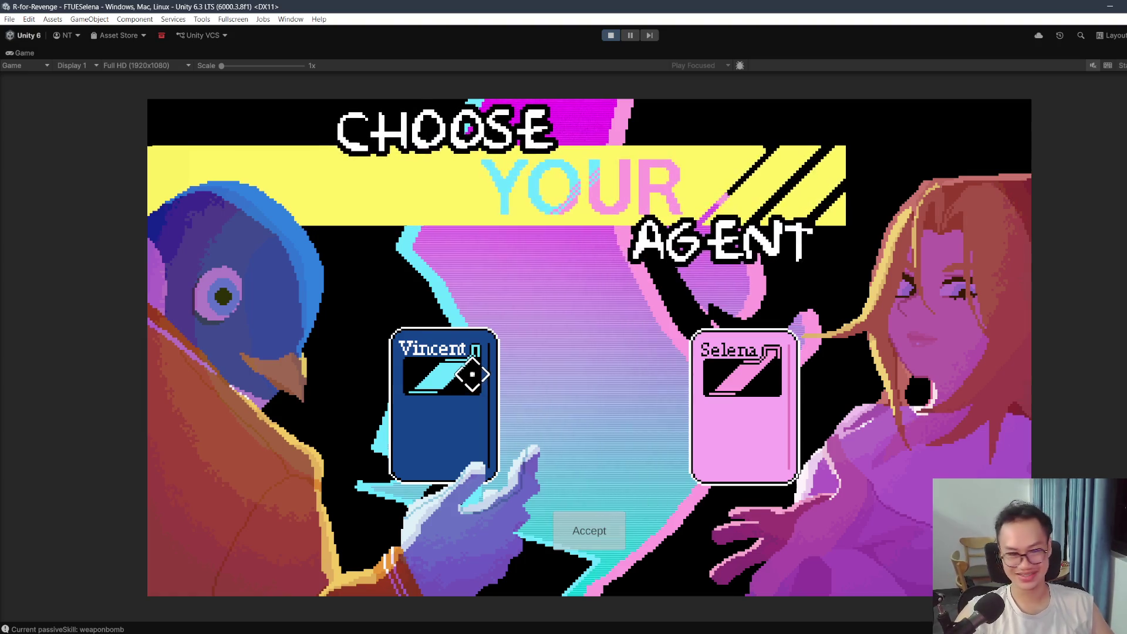
# Step: Switch repeatedly between the Vincent and Selena cards, then pick Selena and accept to load Level0
pyautogui.click(472, 374)
pyautogui.click(778, 411)
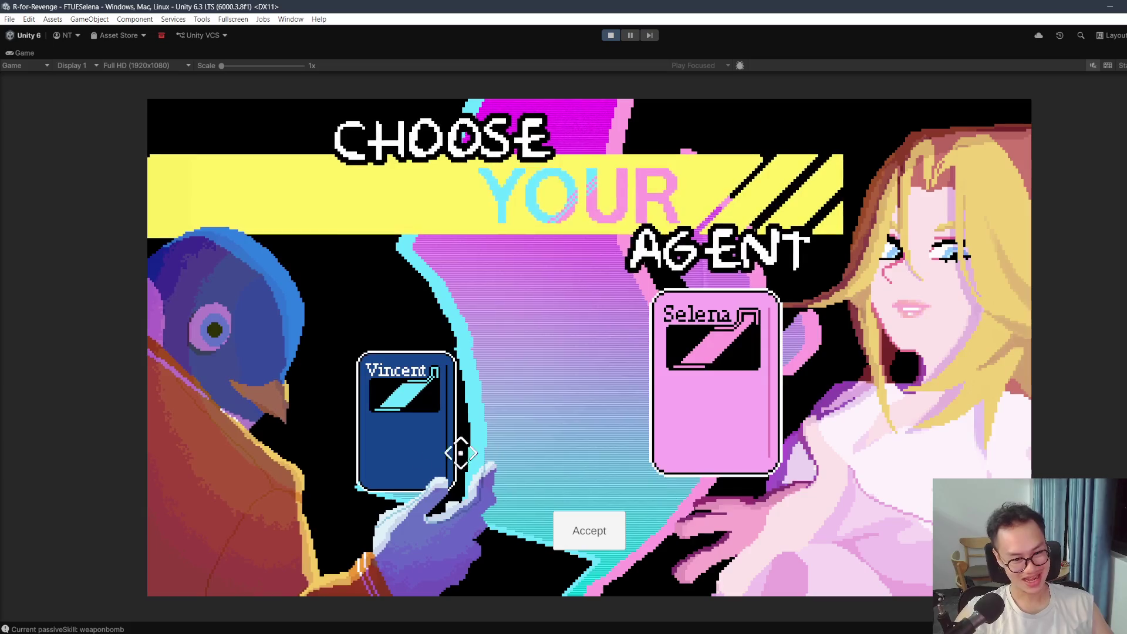
pyautogui.click(346, 388)
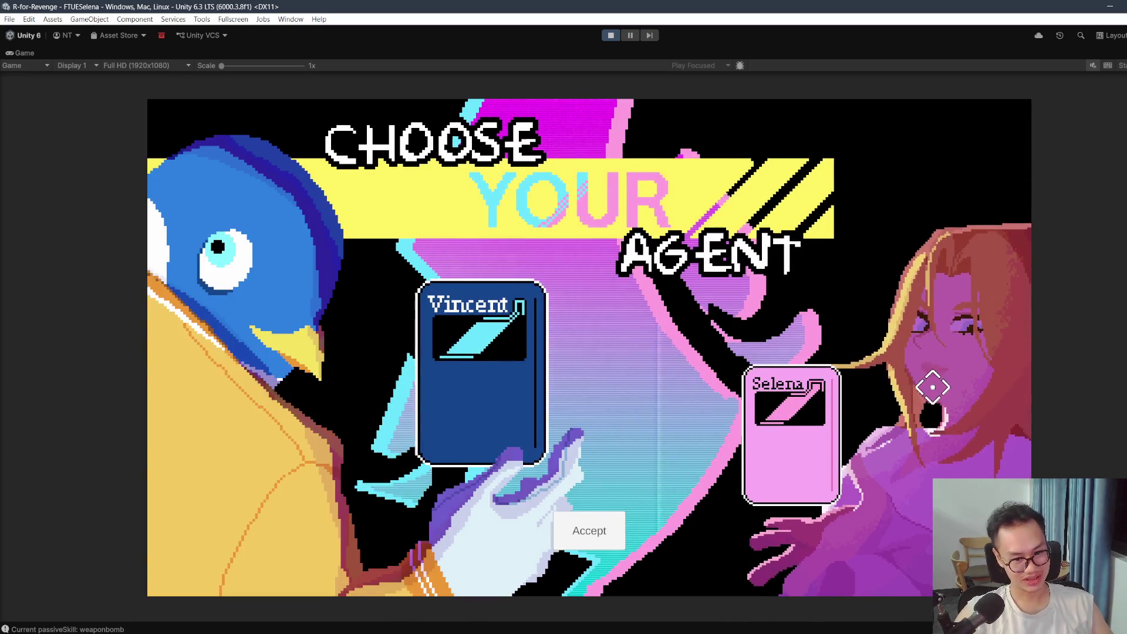
pyautogui.click(931, 382)
pyautogui.click(375, 376)
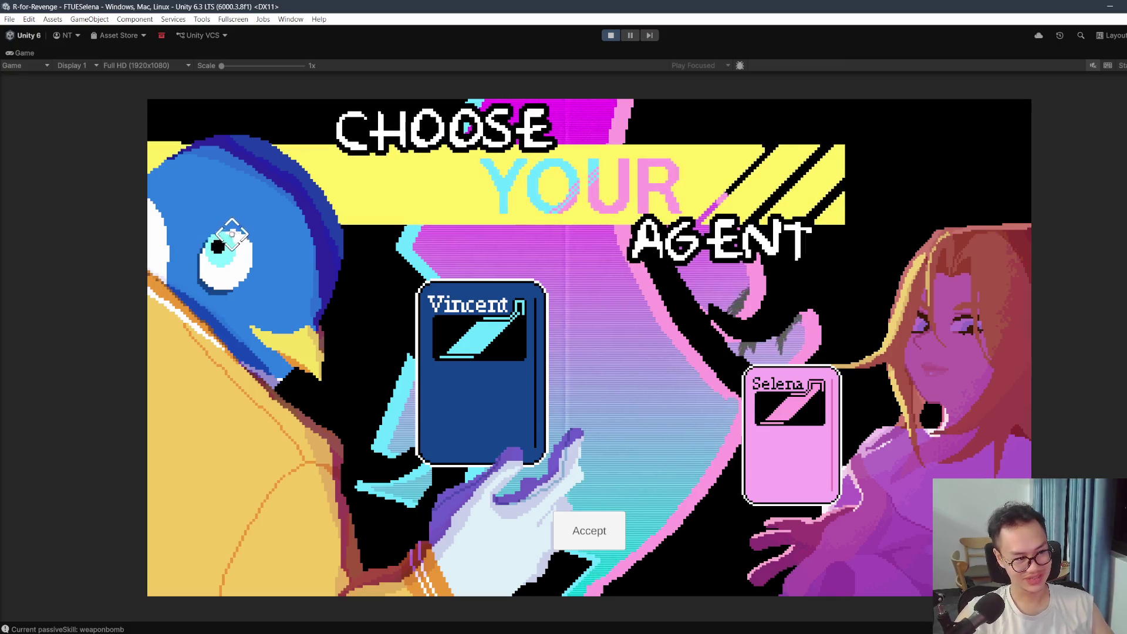
pyautogui.click(795, 348)
pyautogui.click(432, 409)
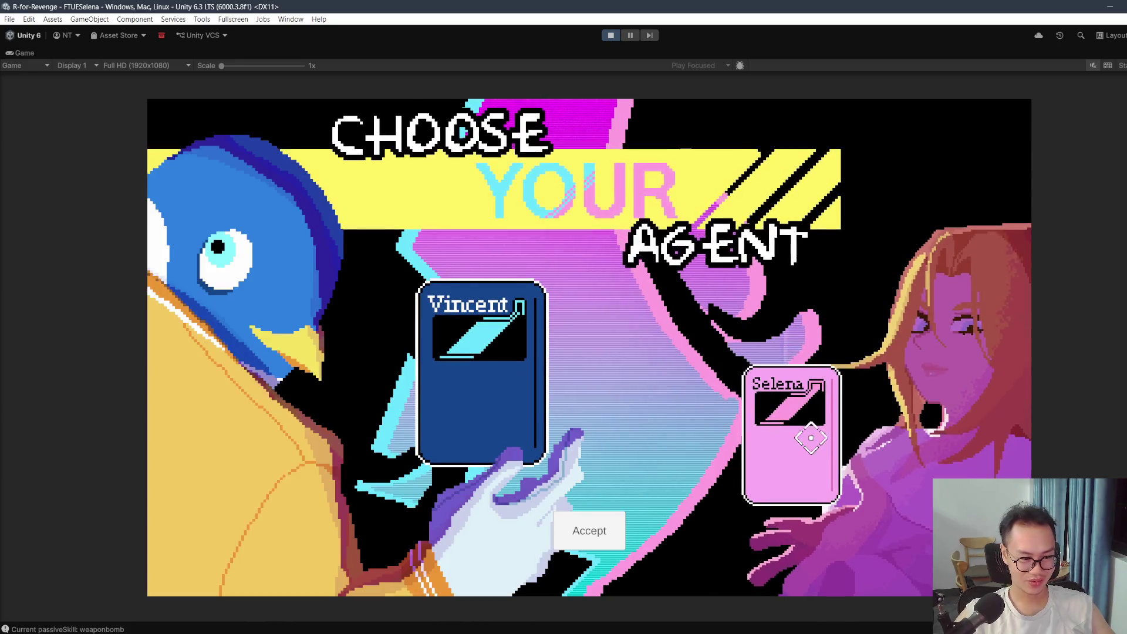
pyautogui.click(810, 437)
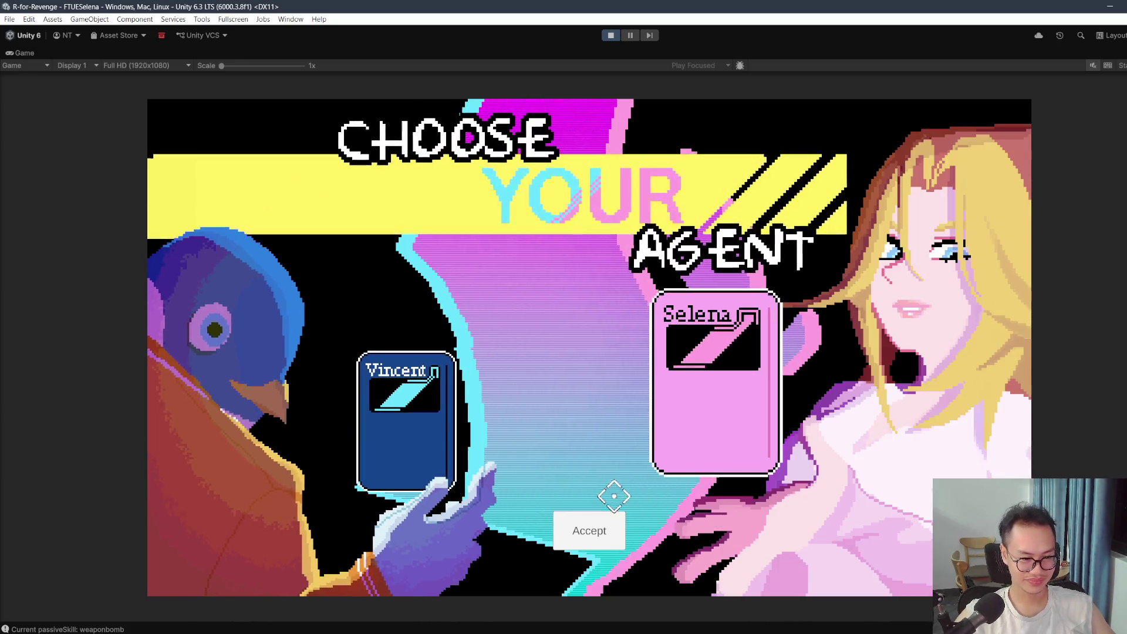
pyautogui.click(422, 427)
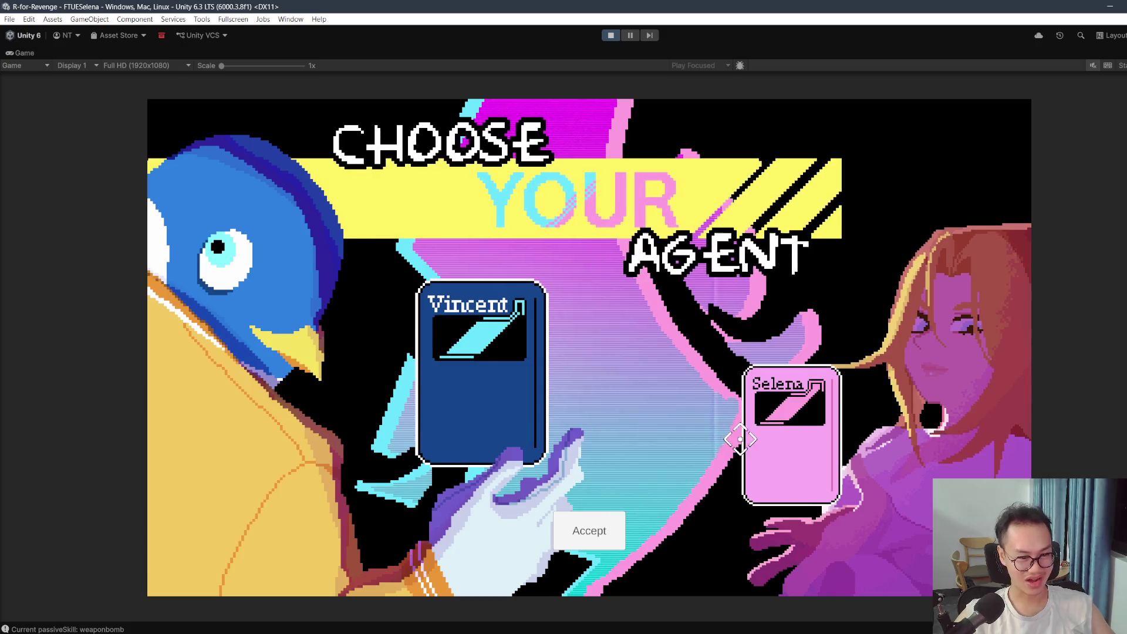
pyautogui.click(786, 481)
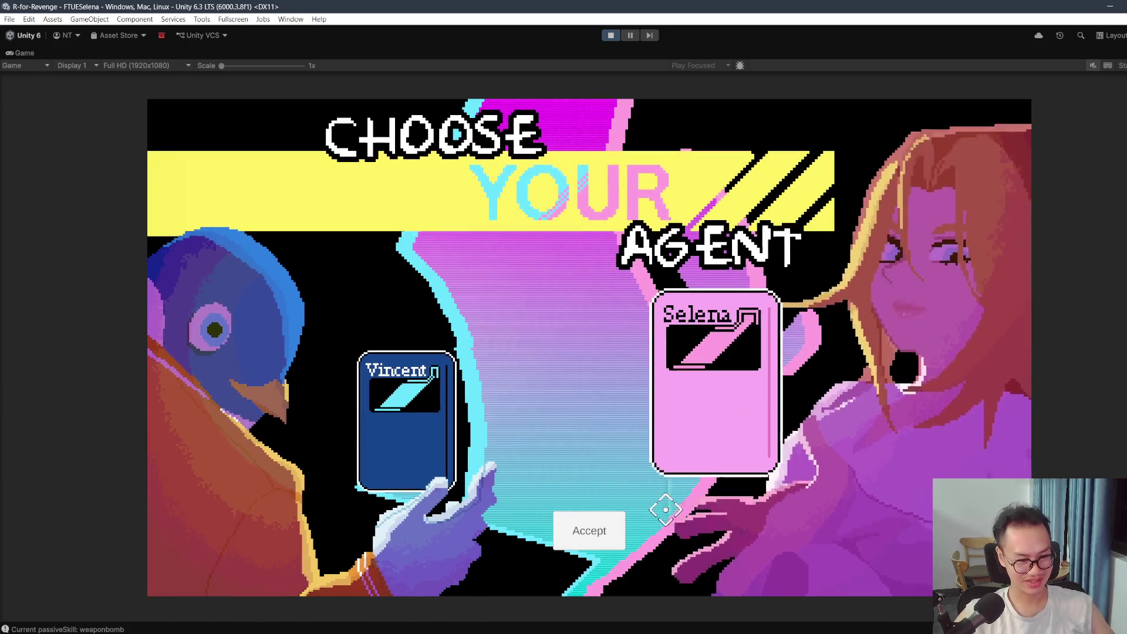
pyautogui.click(588, 530)
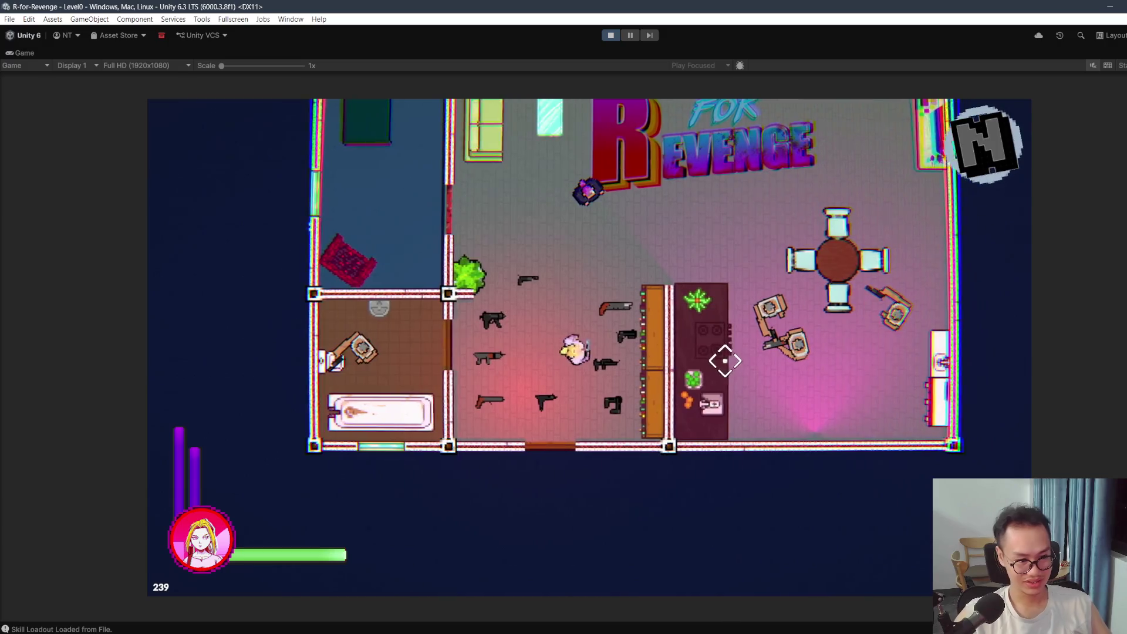
# Step: Walk Selena around the base room and in and out of the bottom doorway
pyautogui.press('w')
pyautogui.press('d')
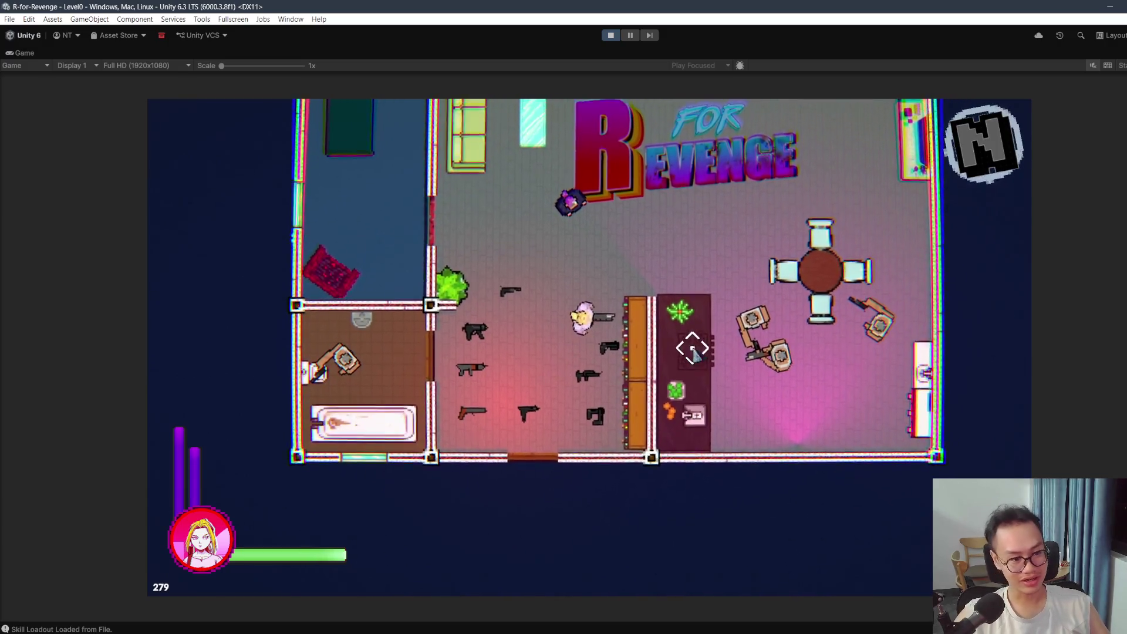
pyautogui.press('s')
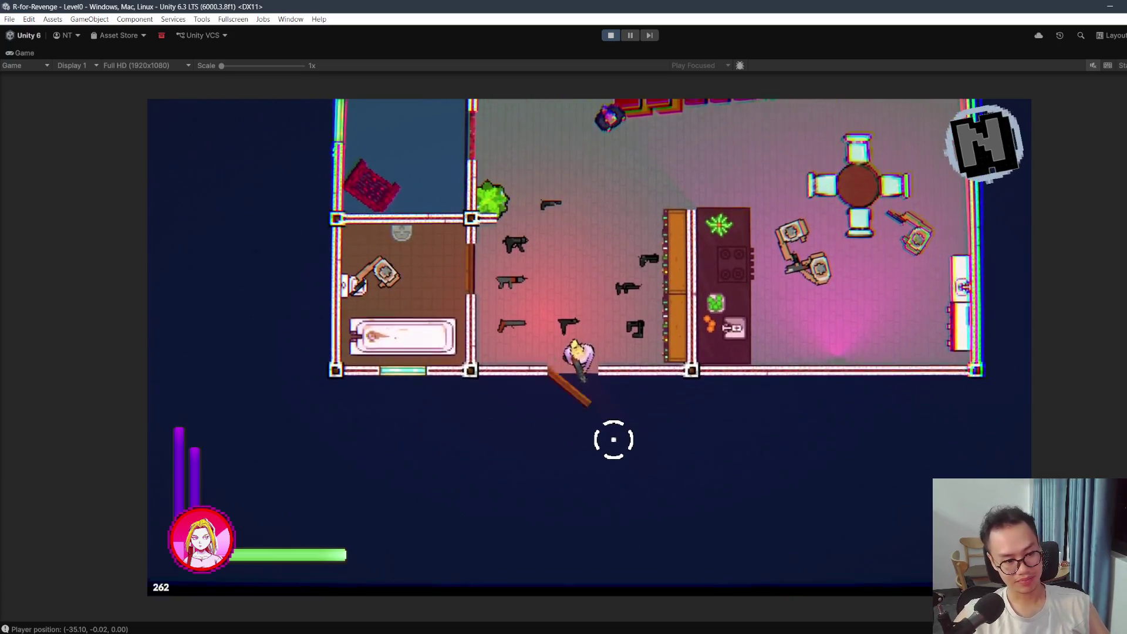
pyautogui.press('w')
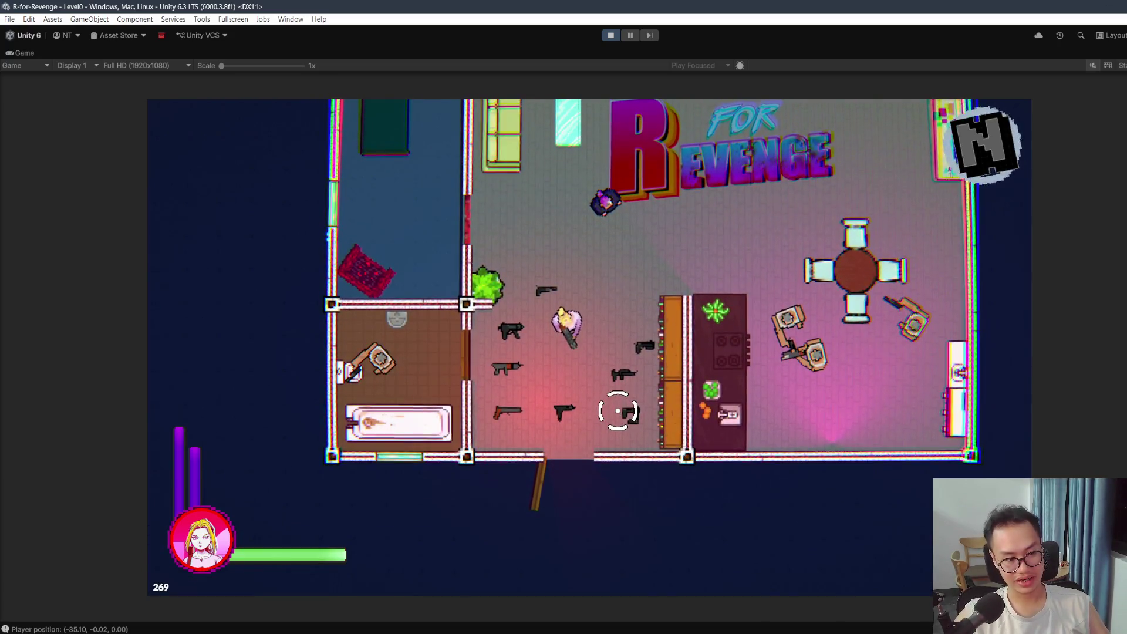
pyautogui.press('s')
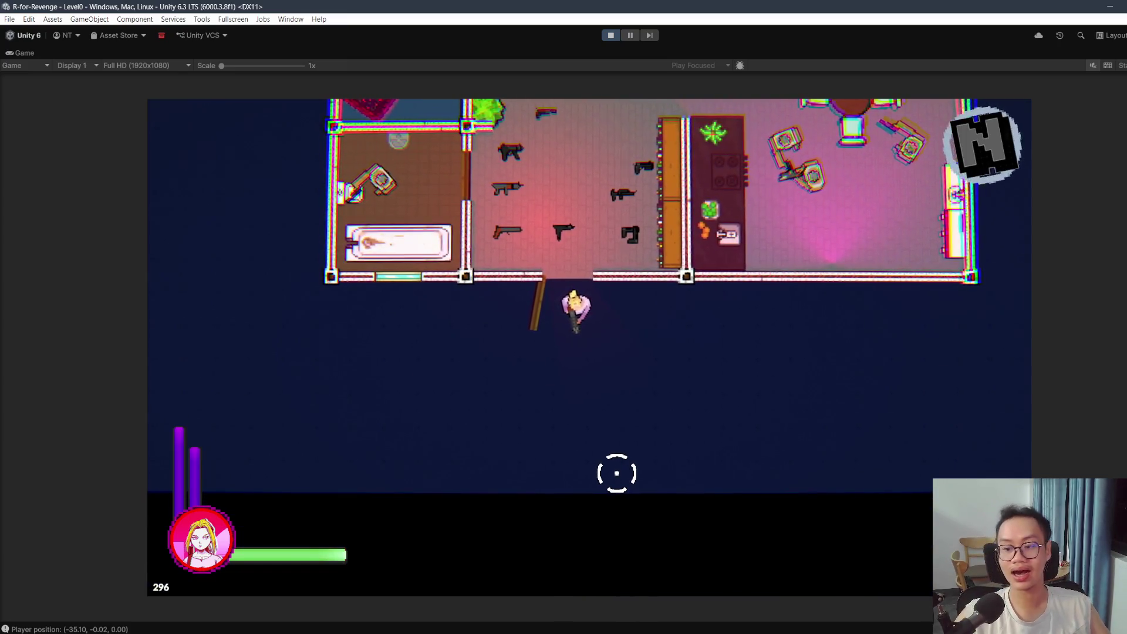
pyautogui.press('w')
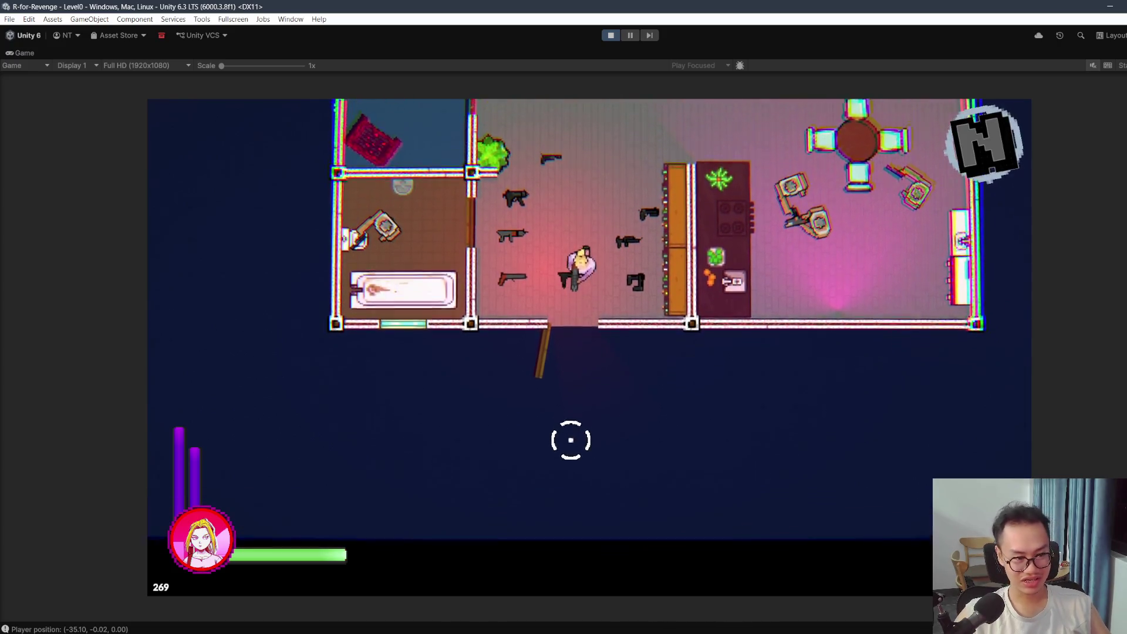
pyautogui.press('s')
pyautogui.press('w')
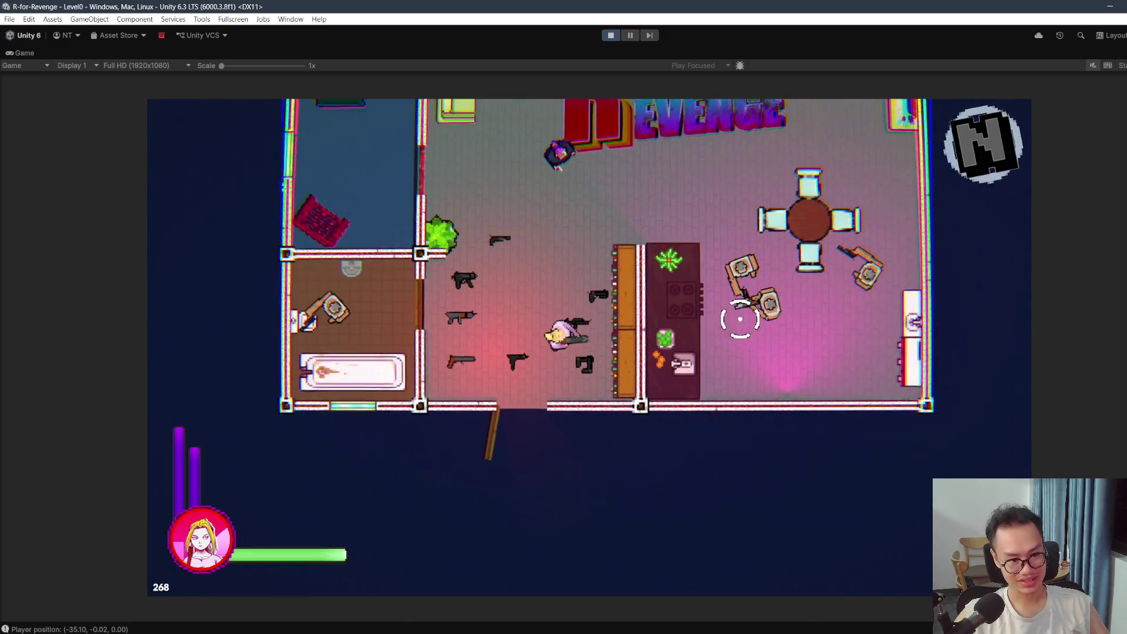
# Step: Move up and right and shoot the enemies beside the dining table
pyautogui.press('w')
pyautogui.press('d')
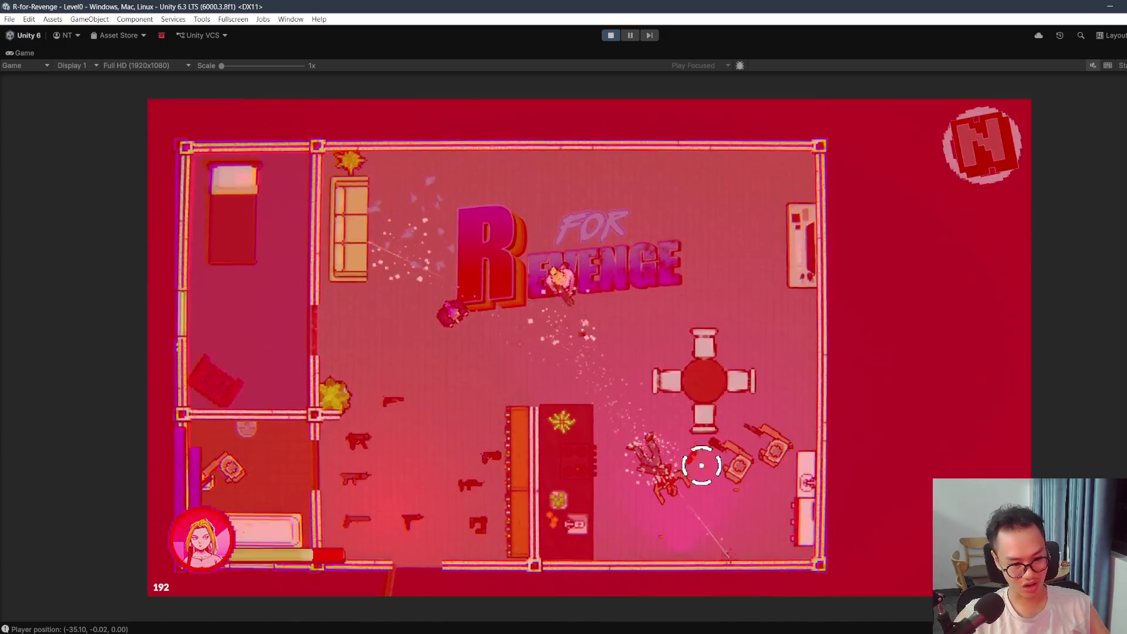
pyautogui.click(679, 529)
pyautogui.press('d')
pyautogui.click(704, 531)
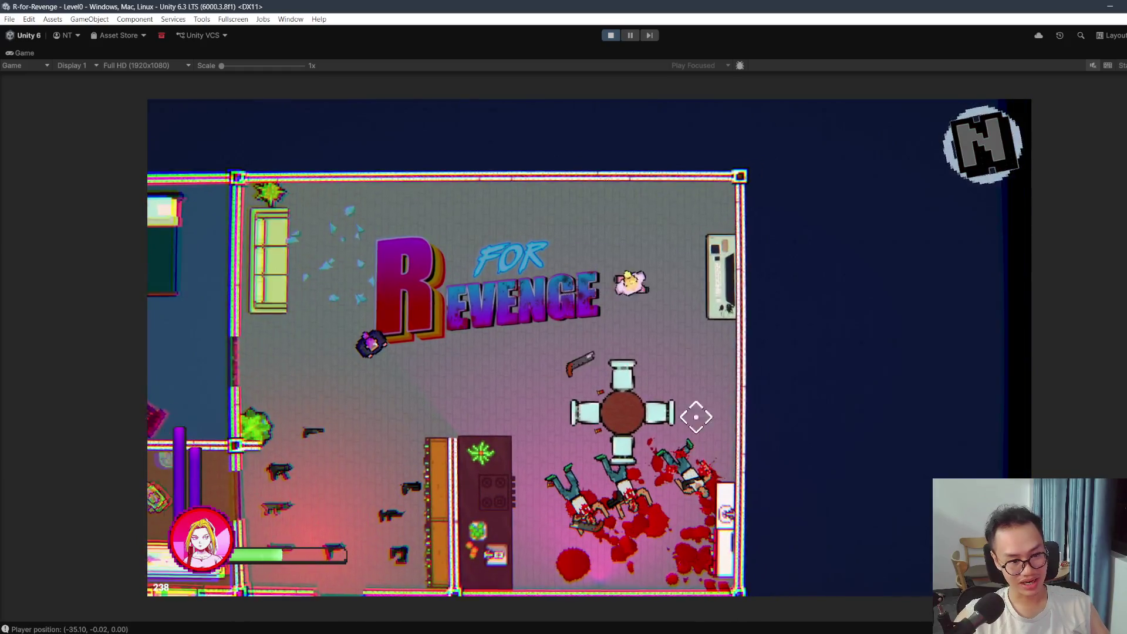
pyautogui.press('Tab')
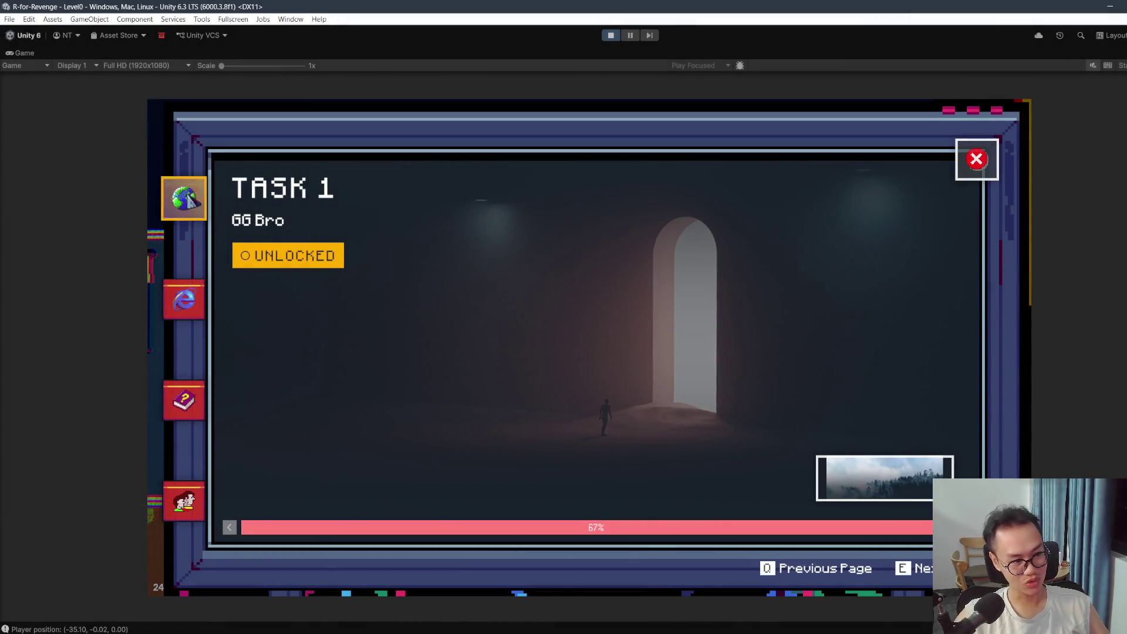
# Step: Flip the task journal back and forth between TASK 1 and TASK 2
pyautogui.press('e')
pyautogui.press('q')
pyautogui.press('e')
pyautogui.press('q')
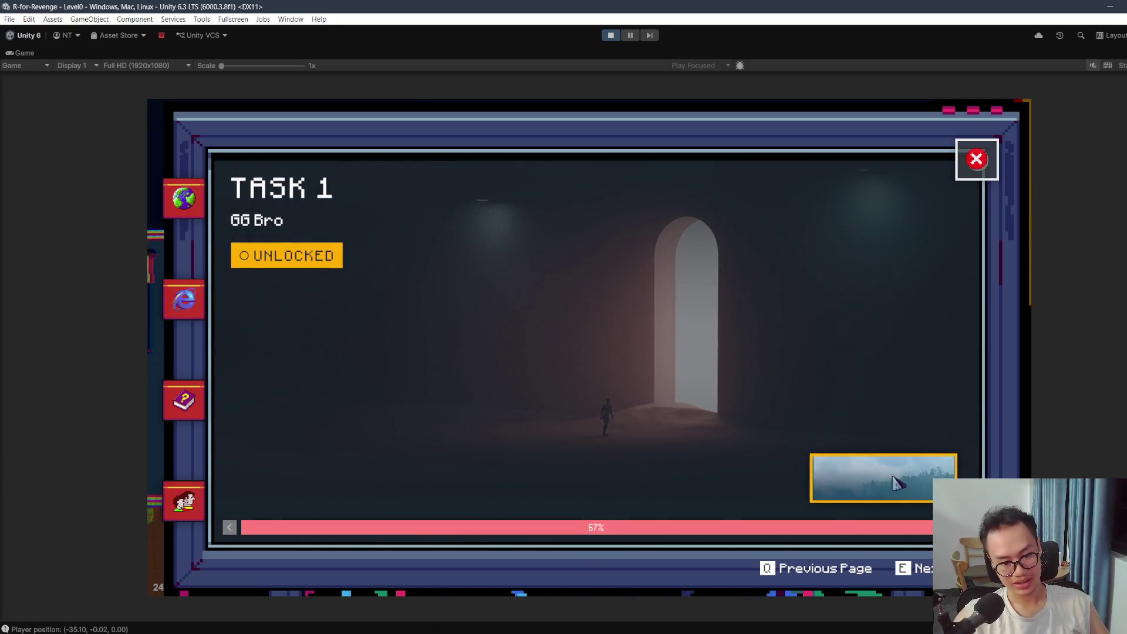
pyautogui.press('e')
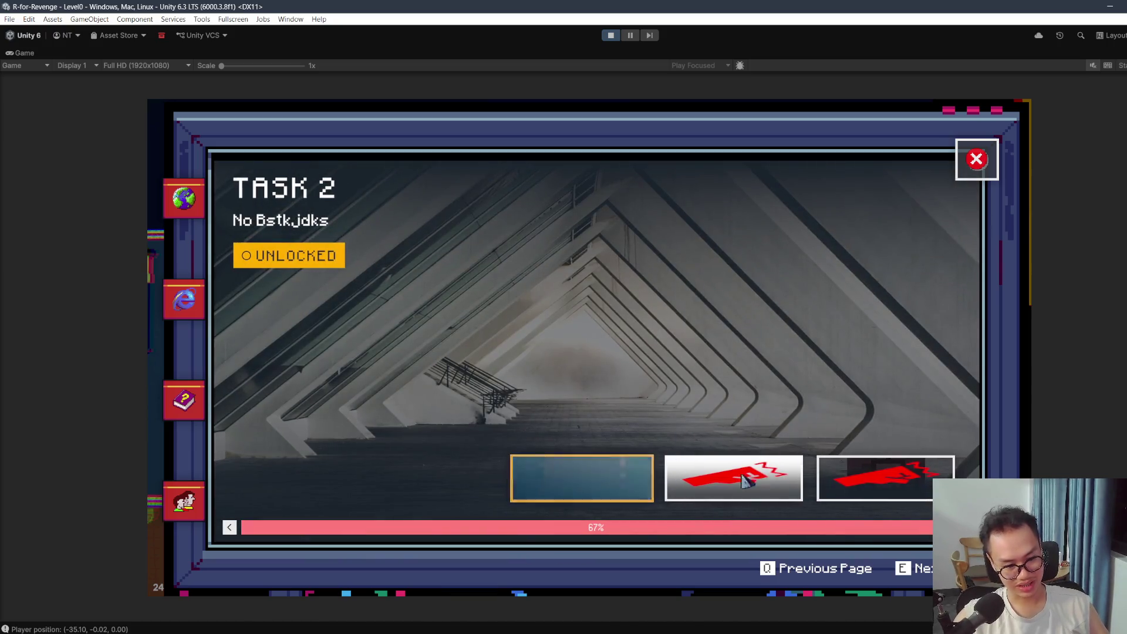
pyautogui.press('q')
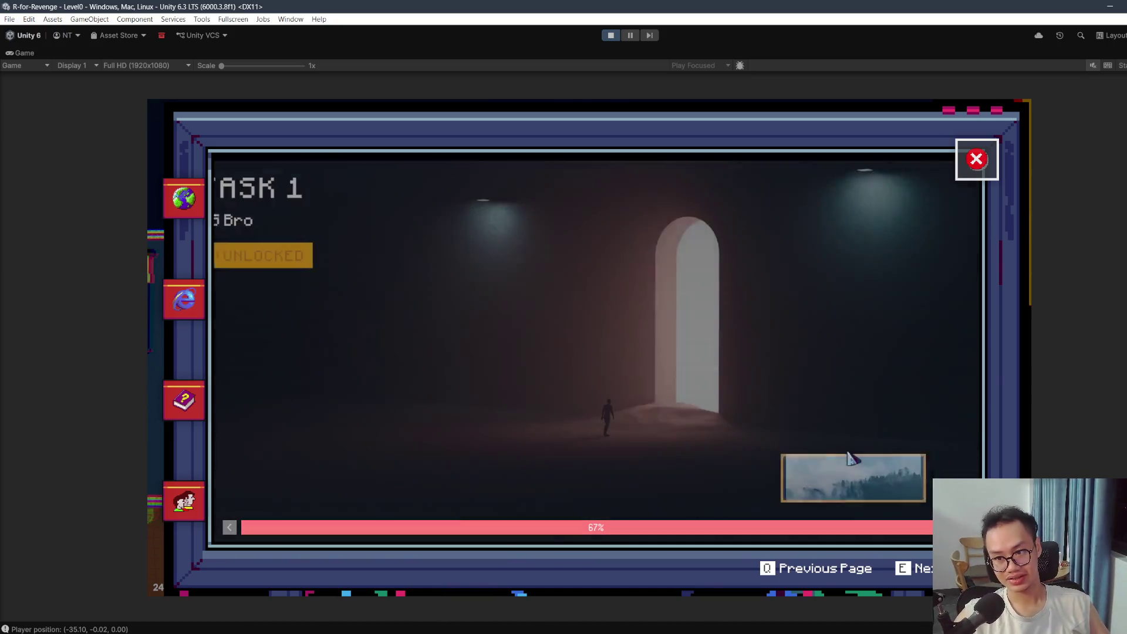
# Step: View the wallet, Skill Manager and Change Agent panels, then close back to the level
pyautogui.click(195, 292)
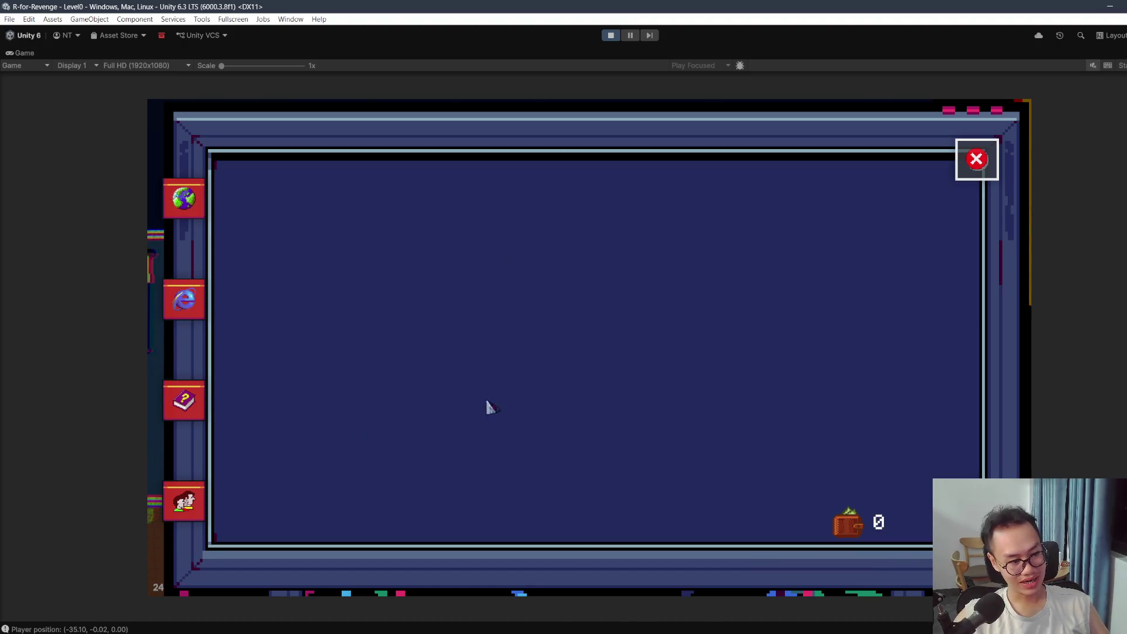
pyautogui.click(187, 396)
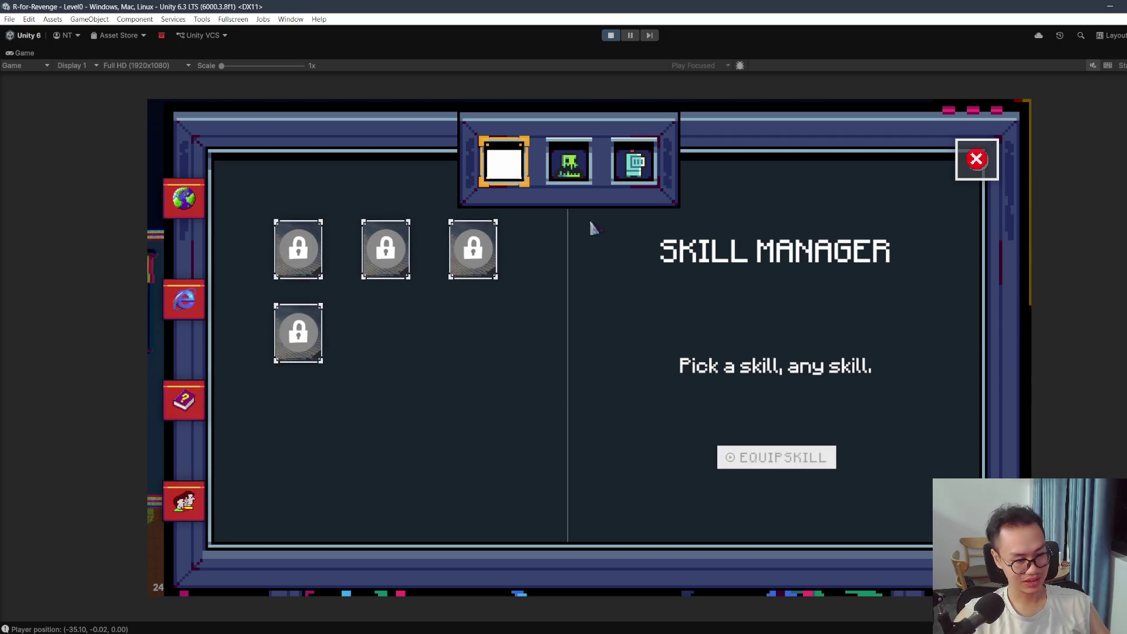
pyautogui.click(184, 501)
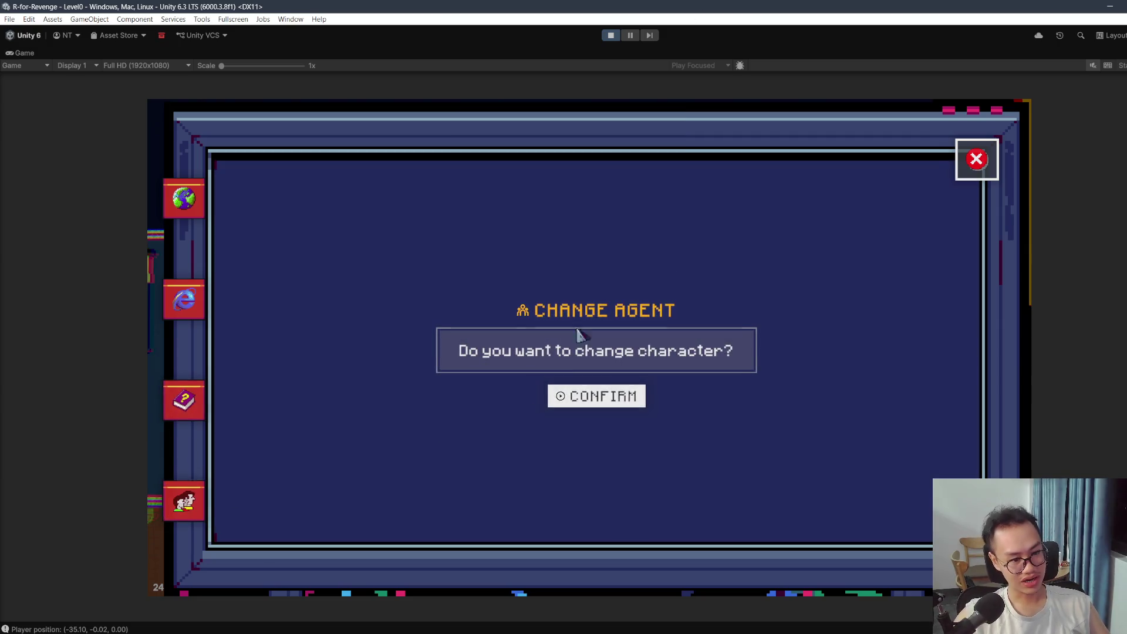
pyautogui.click(996, 147)
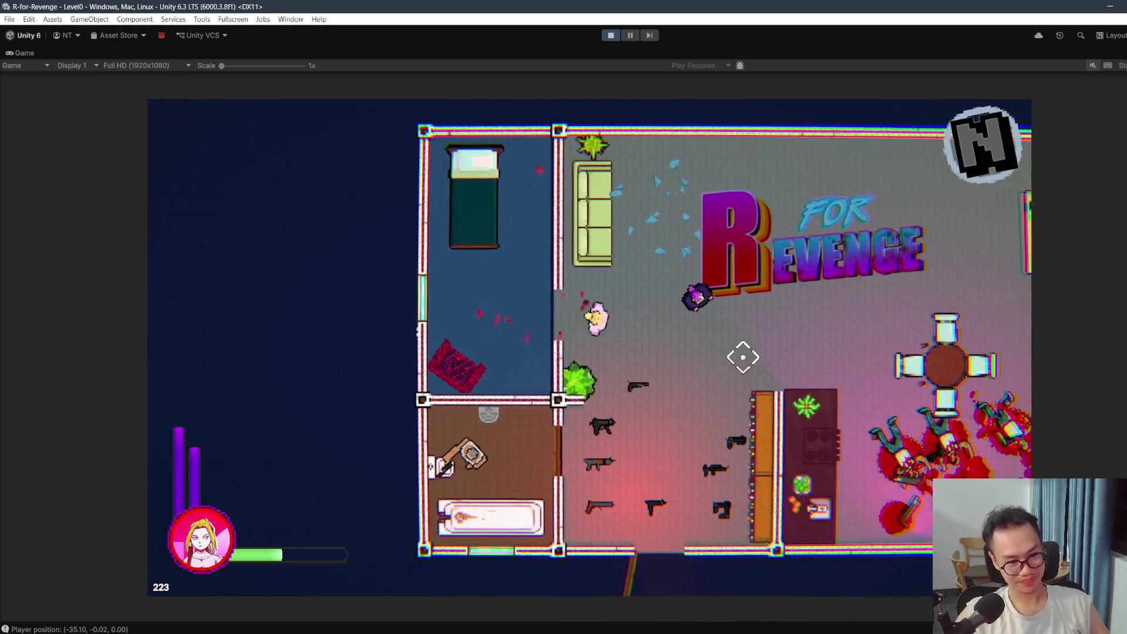
# Step: Walk the player out through the doorway and back into the room twice
pyautogui.press('s')
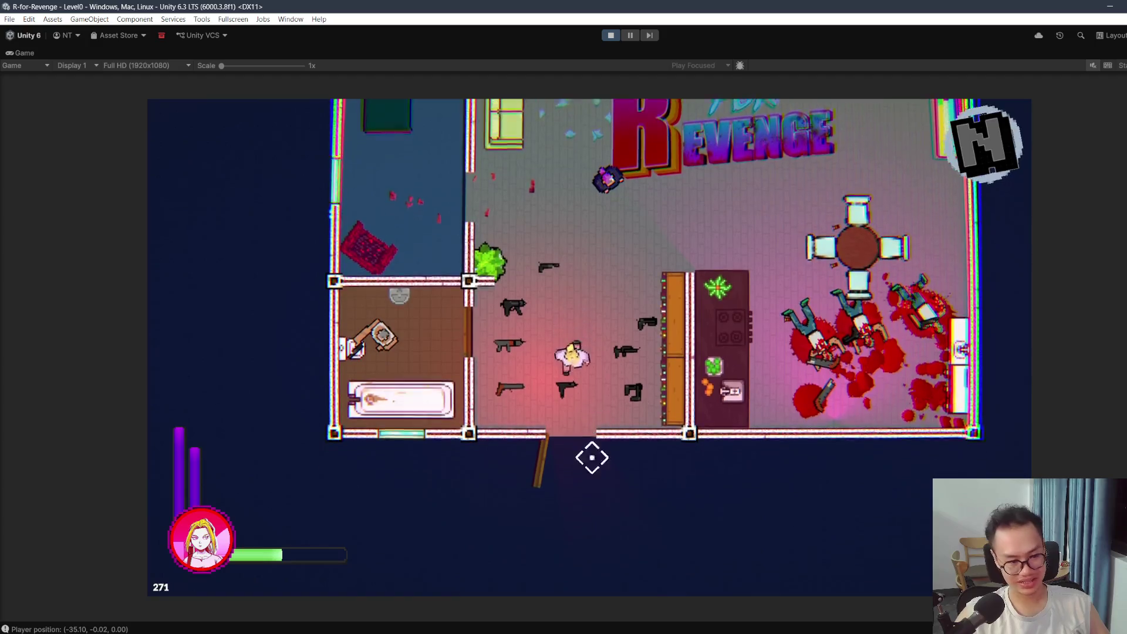
pyautogui.press('w')
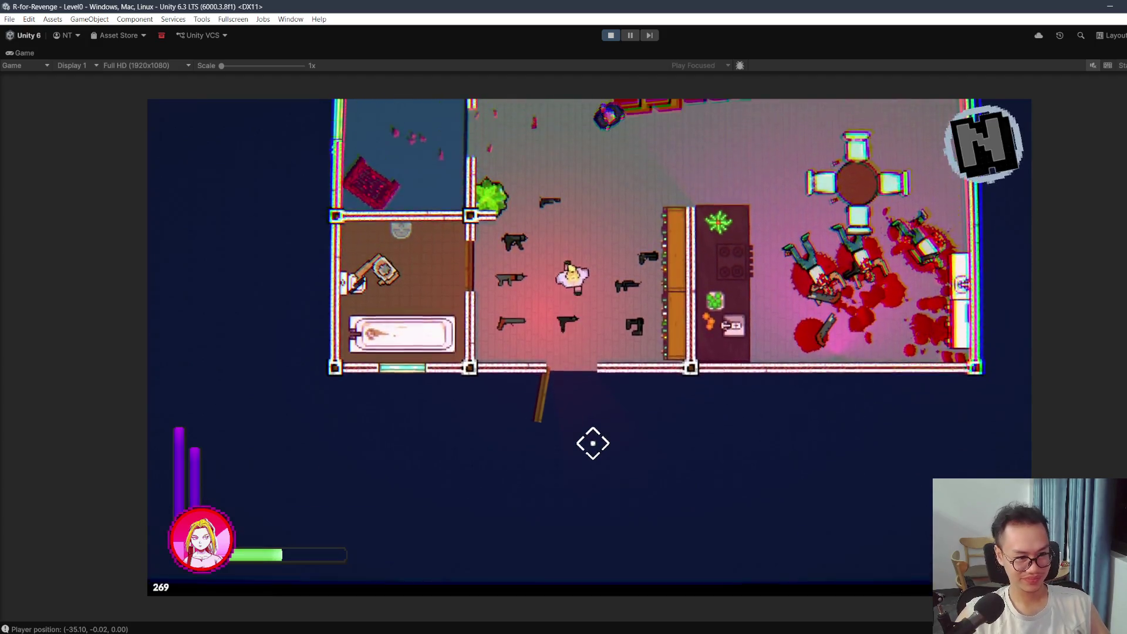
pyautogui.press('s')
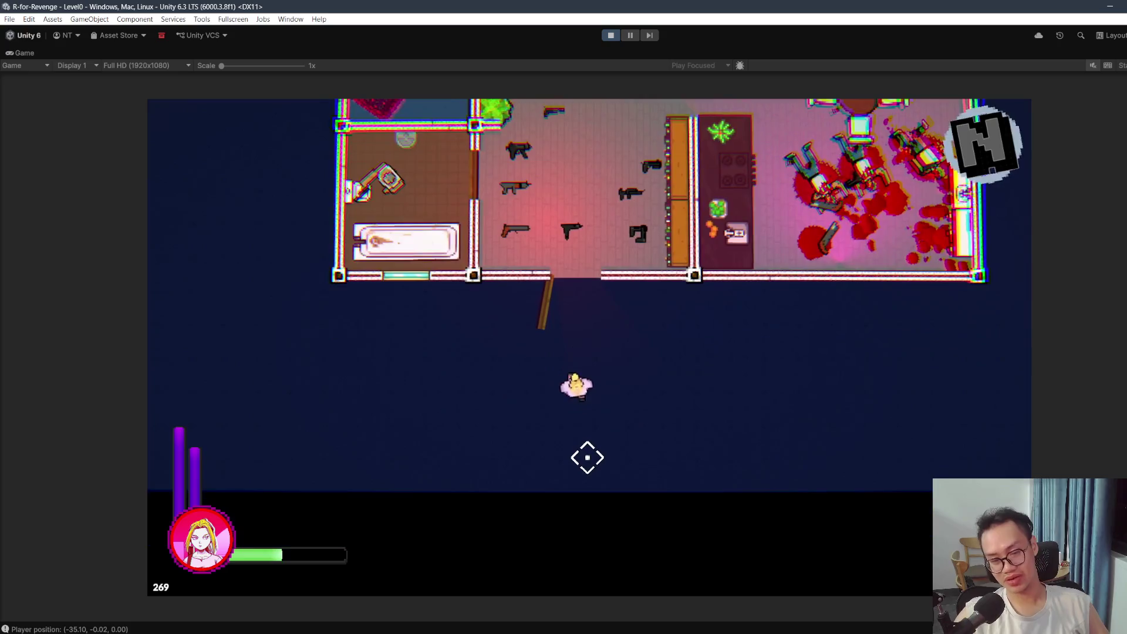
pyautogui.press('w')
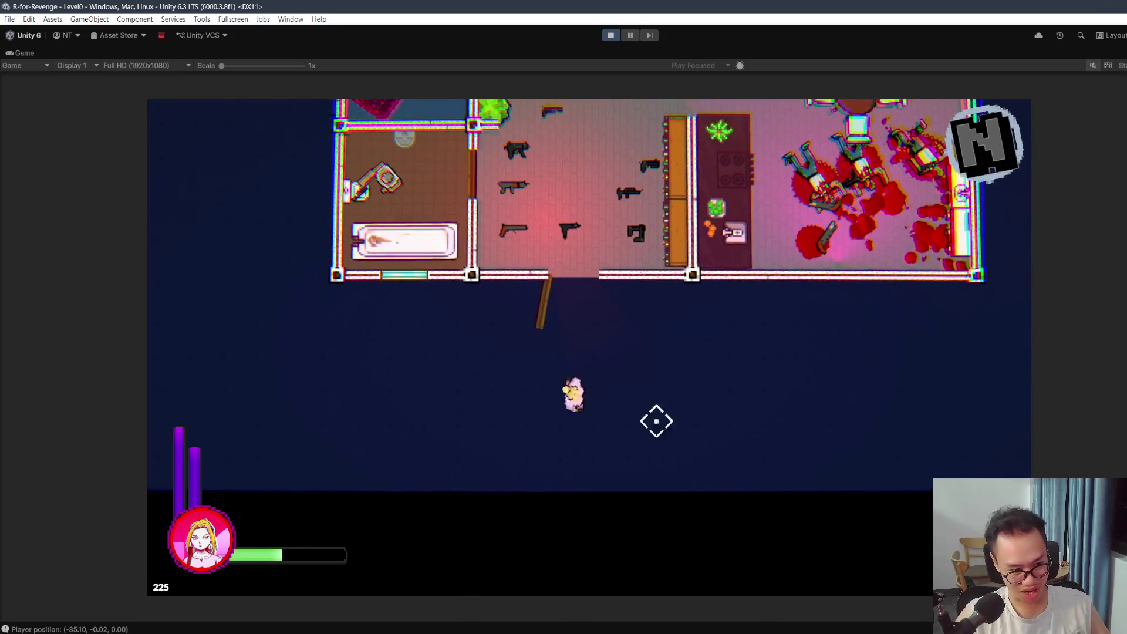
# Step: Pause the game, restore the normal editor layout and open the Level0 scene
pyautogui.press('Escape')
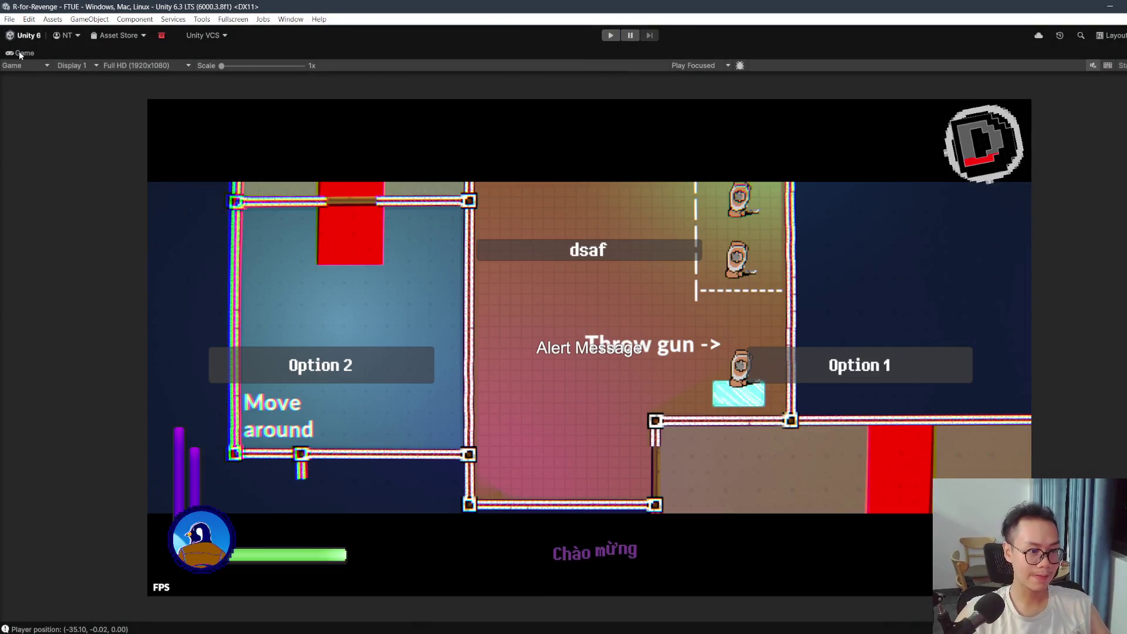
pyautogui.doubleClick(19, 53)
pyautogui.click(278, 582)
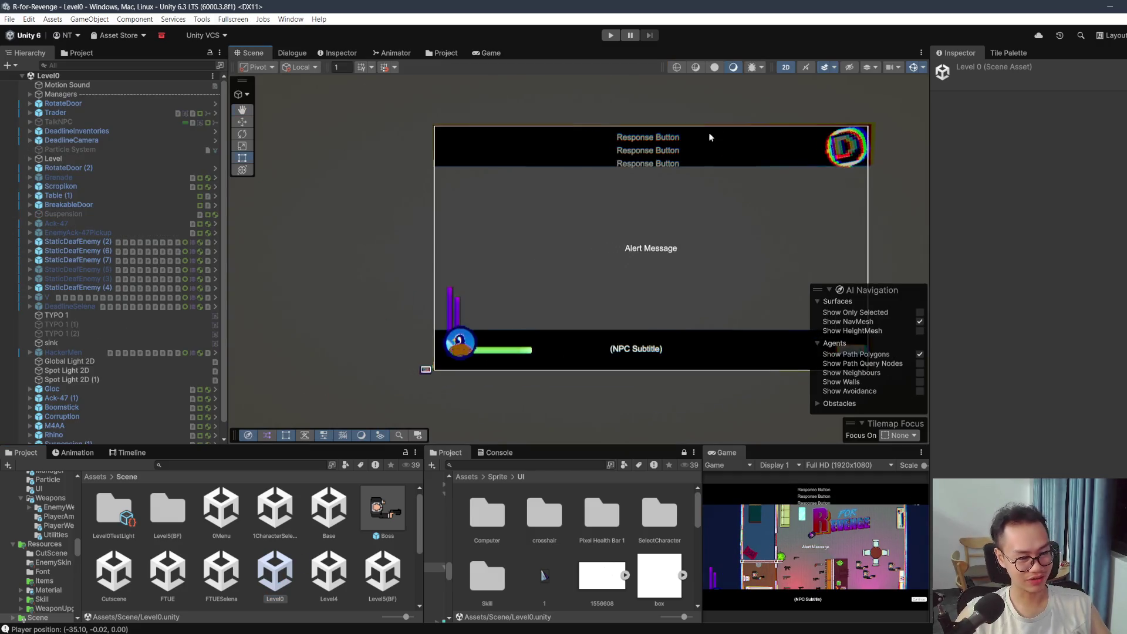
# Step: Stretch the BottomFloor sprite's bottom edge down to a height of about 9.71
pyautogui.scroll(10, 641, 191)
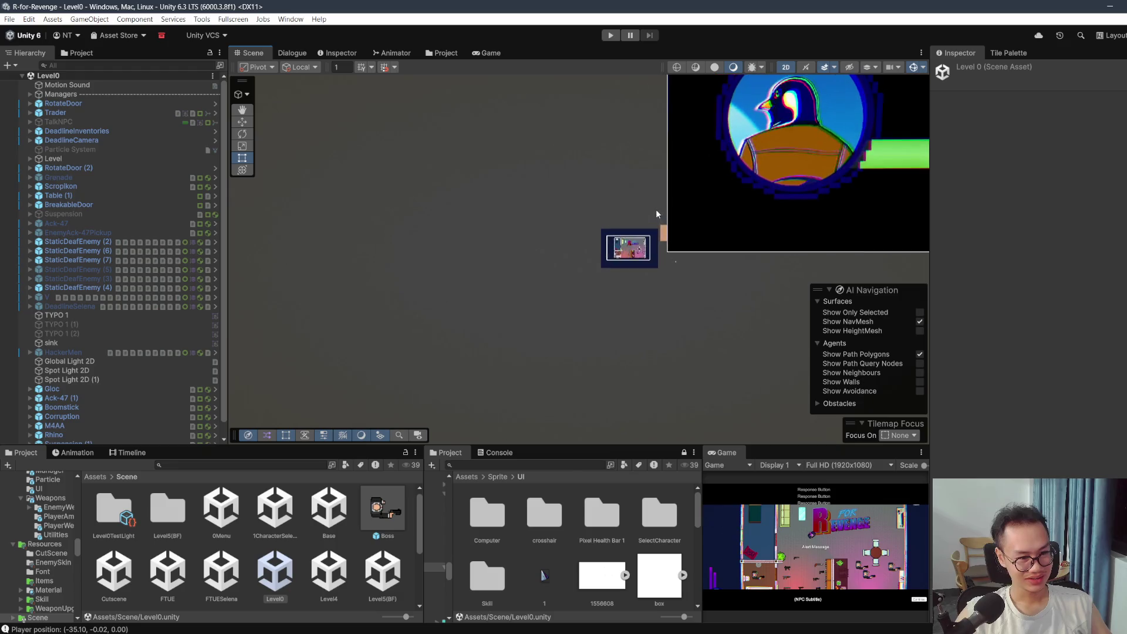
pyautogui.scroll(8, 613, 276)
pyautogui.scroll(-8, 611, 273)
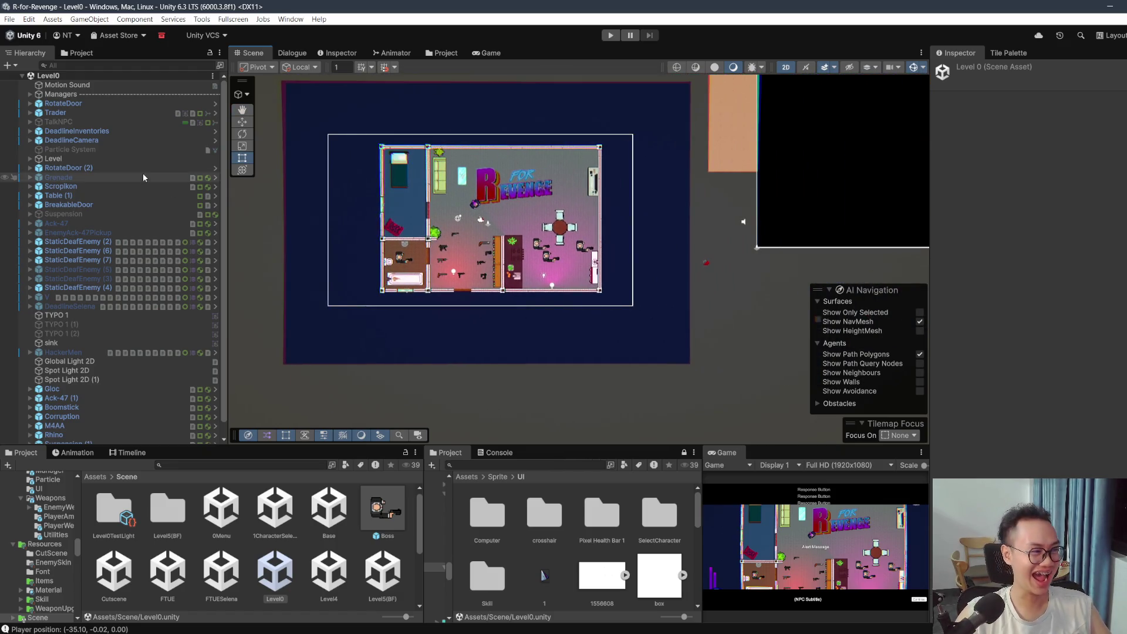
pyautogui.click(641, 337)
pyautogui.moveTo(558, 366); pyautogui.dragTo(558, 431)
# Step: Inspect the A*, TalkNPC, Trader, Managers and InitialSpawn objects in the Hierarchy
pyautogui.click(93, 167)
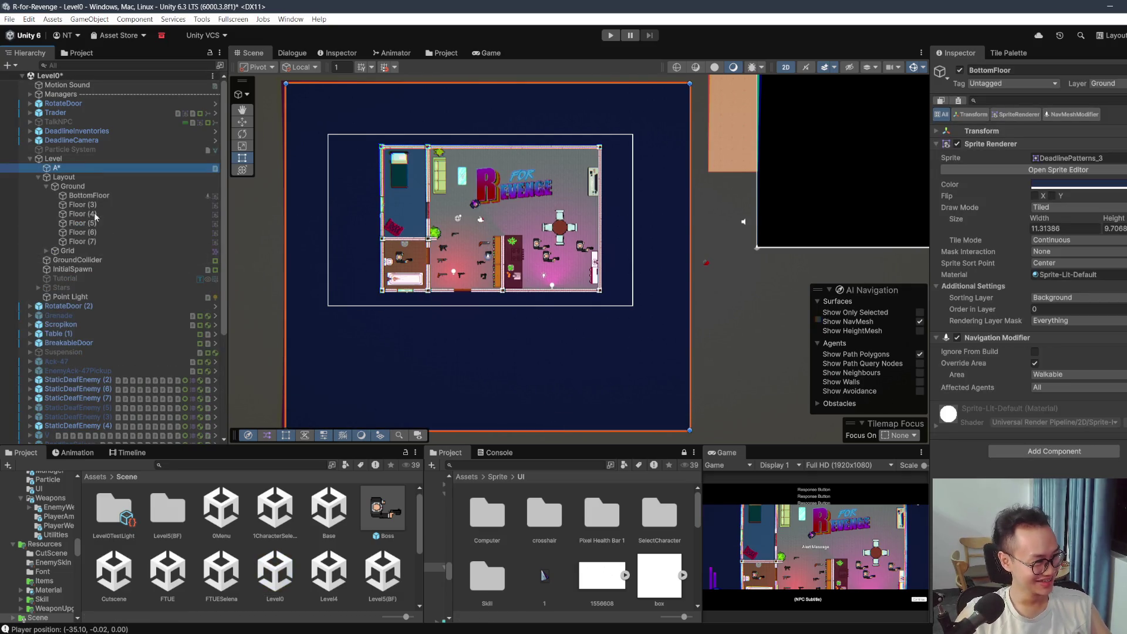
pyautogui.click(96, 119)
pyautogui.click(95, 112)
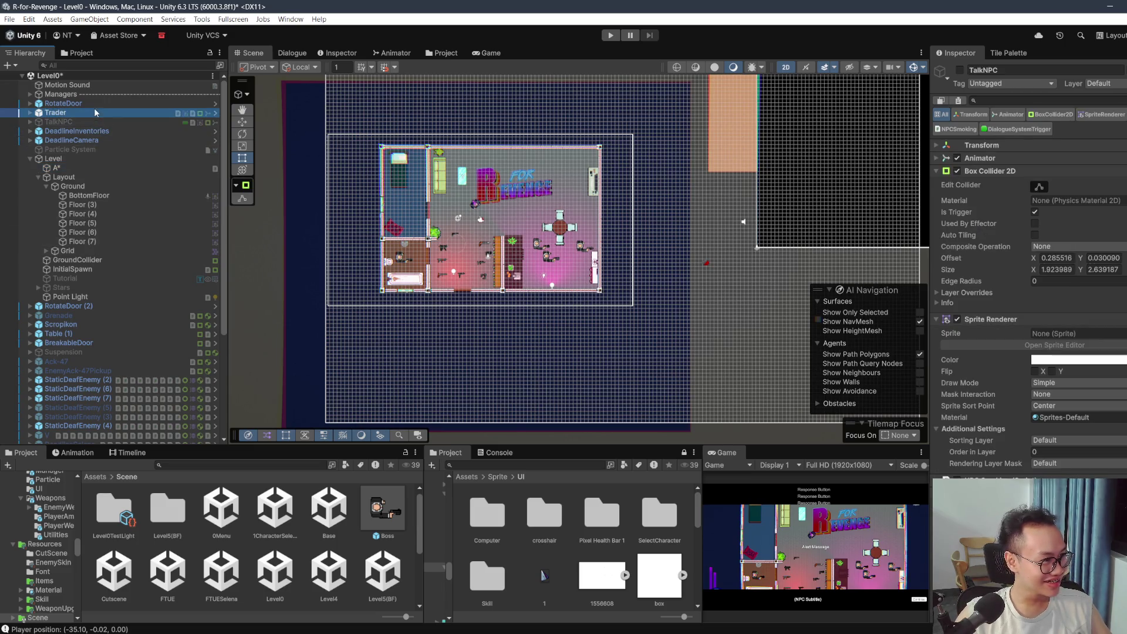
pyautogui.click(53, 94)
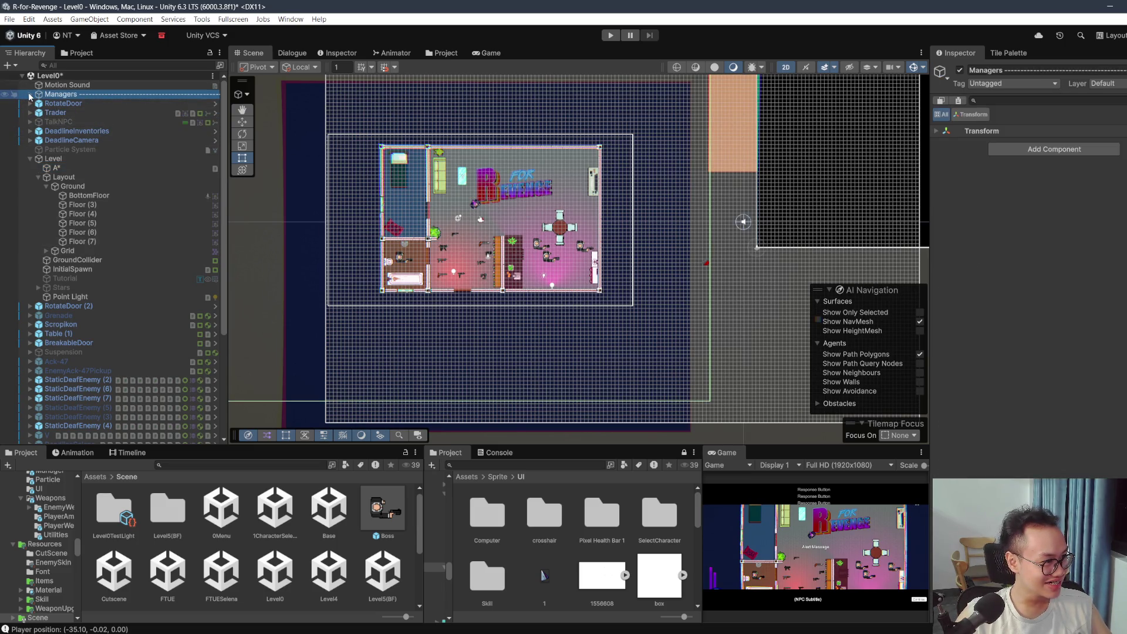
pyautogui.click(30, 95)
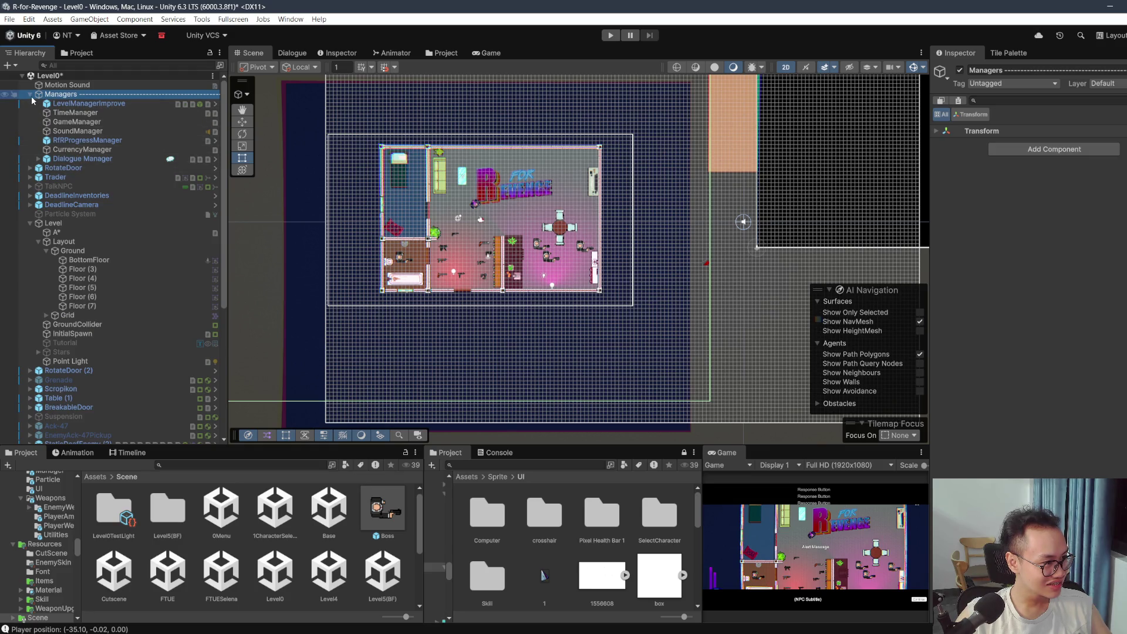
pyautogui.click(30, 94)
pyautogui.click(52, 112)
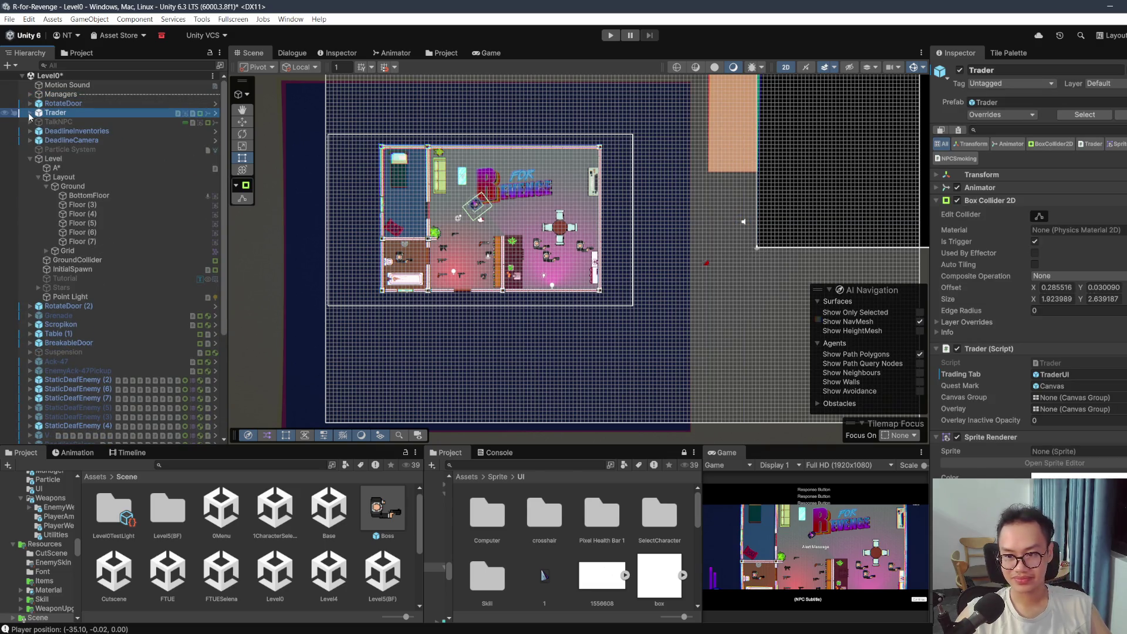
pyautogui.scroll(5, 427, 223)
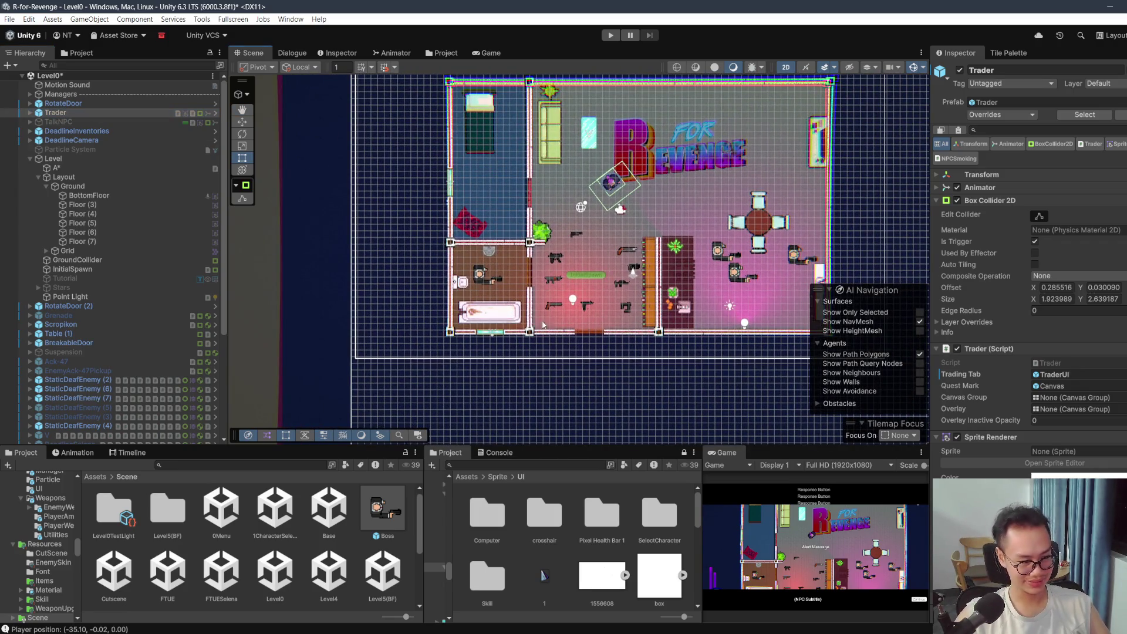
pyautogui.scroll(1, 534, 231)
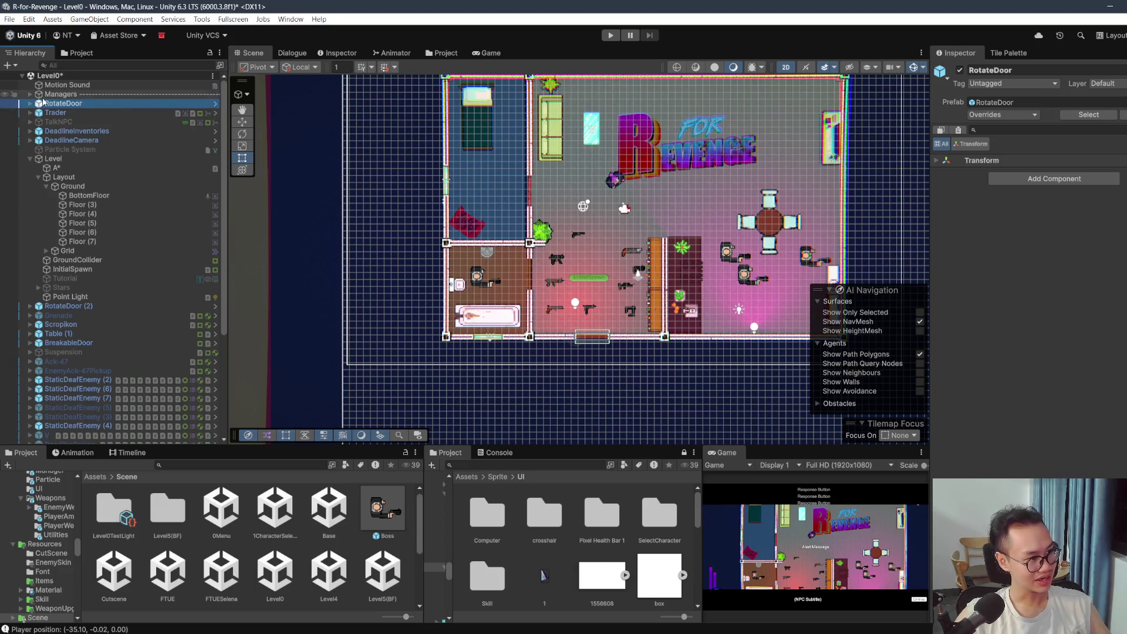
pyautogui.click(59, 122)
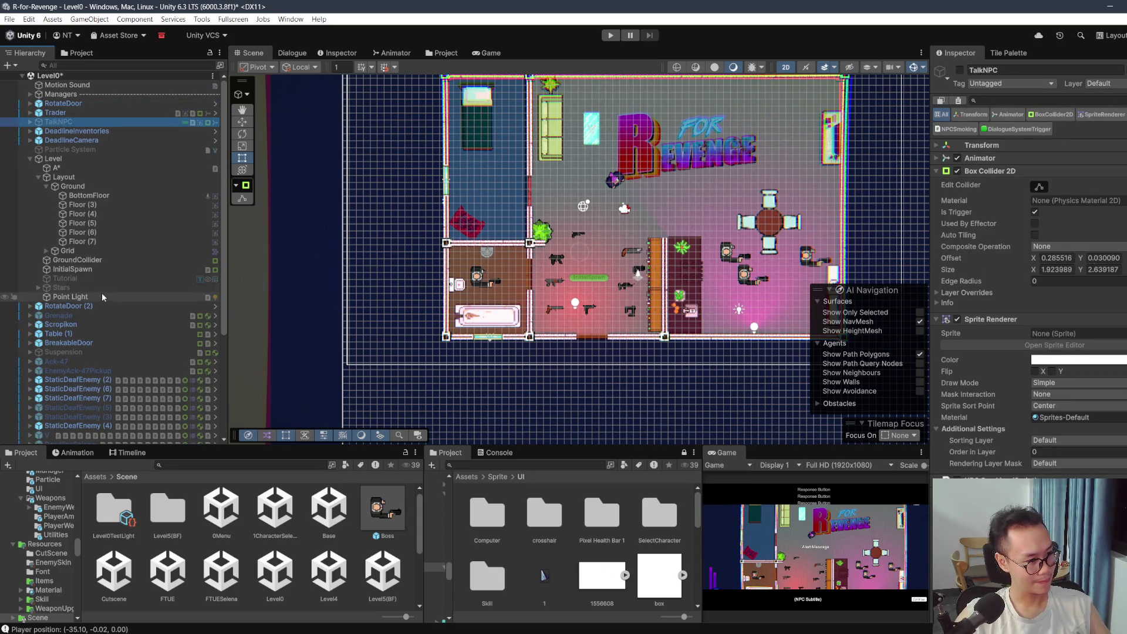
pyautogui.click(72, 269)
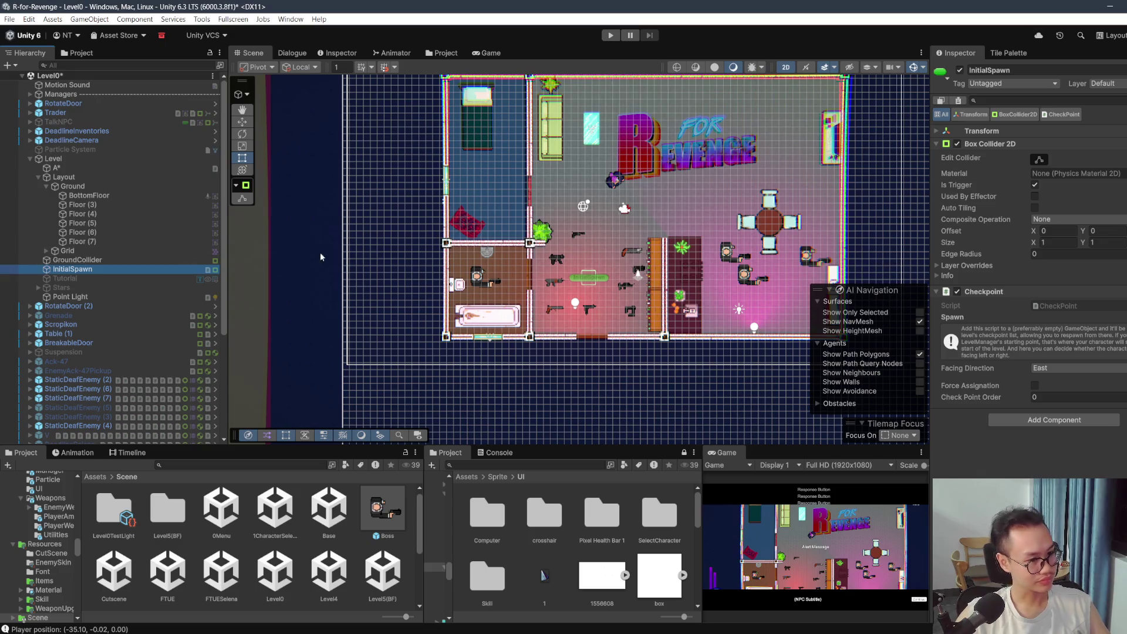
pyautogui.scroll(1, 595, 251)
# Step: Switch to the Move tool, pan the level map, and inspect Trader and DeadlineCamera
pyautogui.click(249, 122)
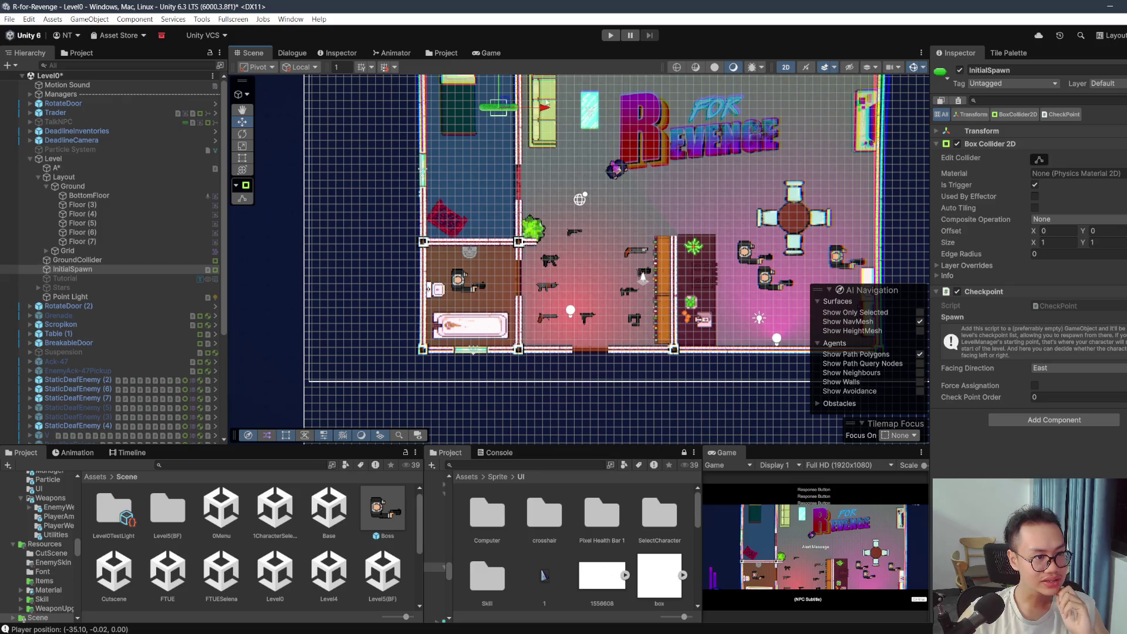
pyautogui.moveTo(526, 104); pyautogui.dragTo(472, 172)
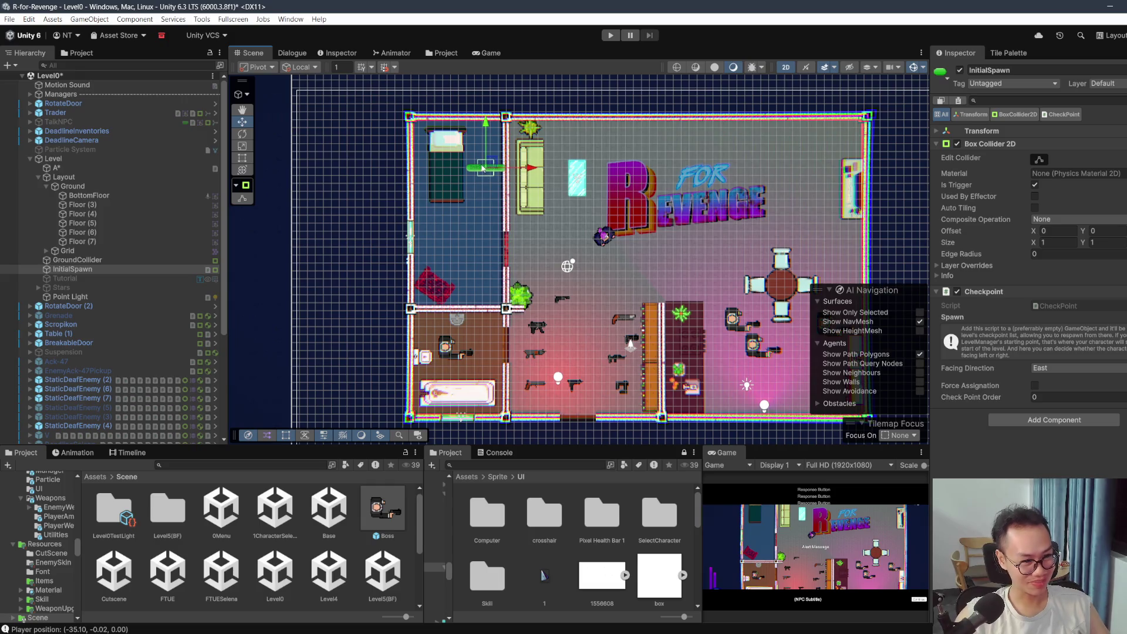
pyautogui.scroll(-5, 84, 251)
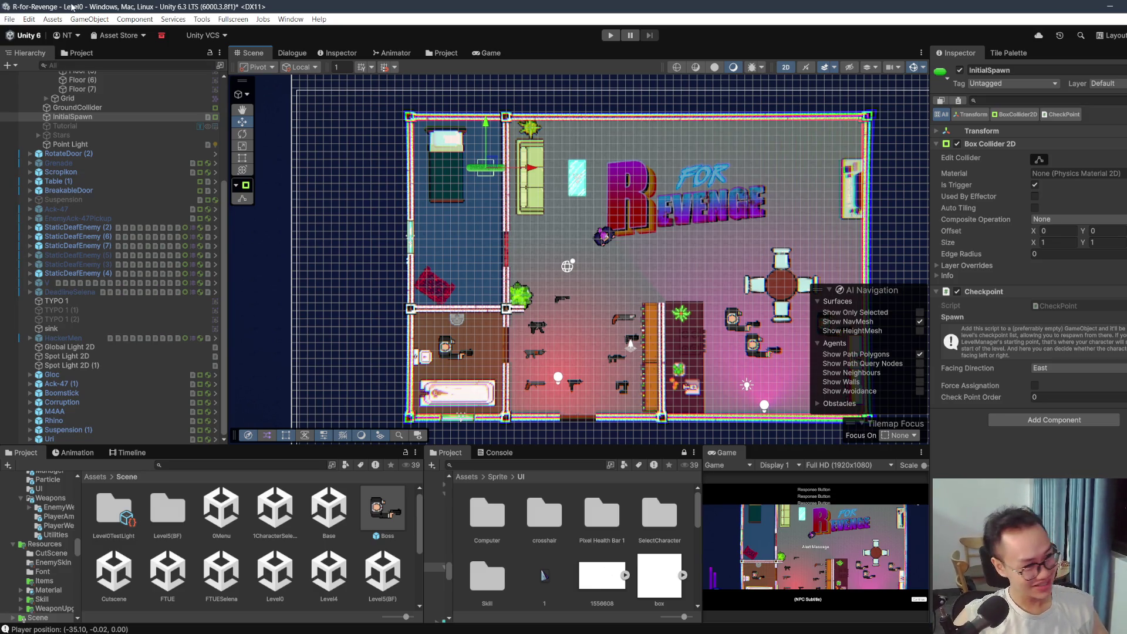
pyautogui.scroll(5, 94, 191)
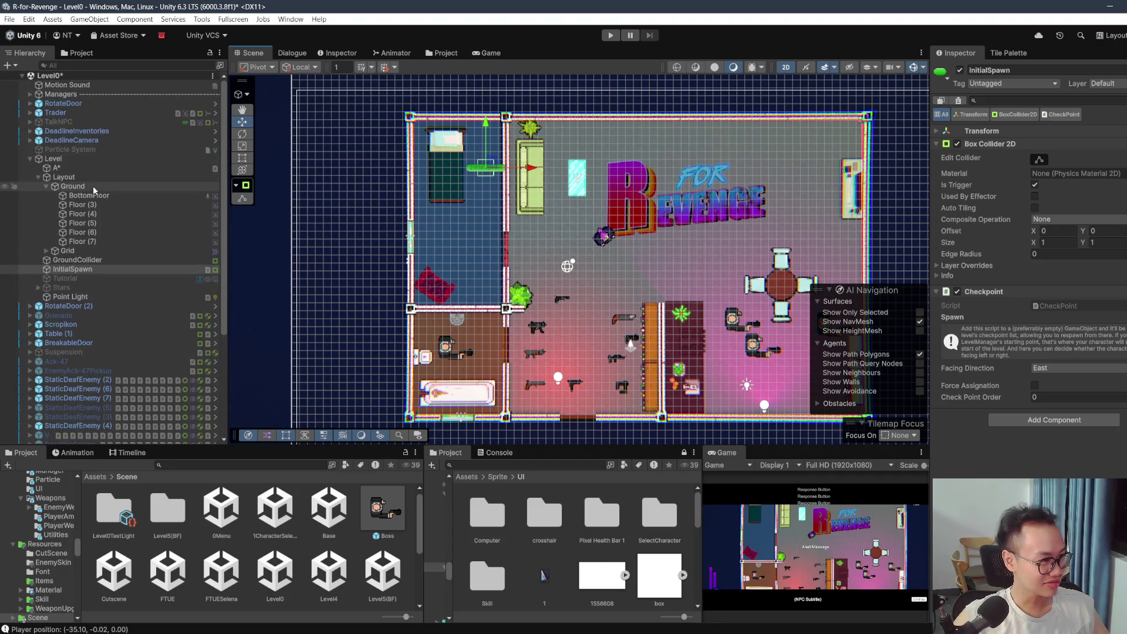
pyautogui.click(54, 113)
pyautogui.click(44, 141)
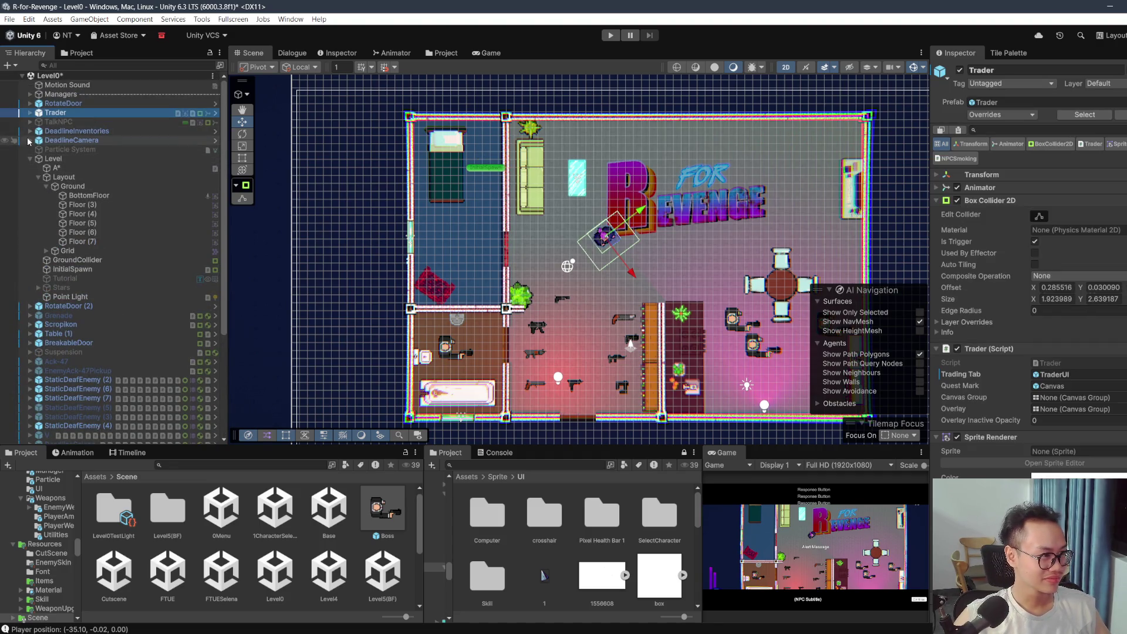
# Step: Select LevelManagerImprove under Managers and switch to the rect resize tool
pyautogui.click(30, 140)
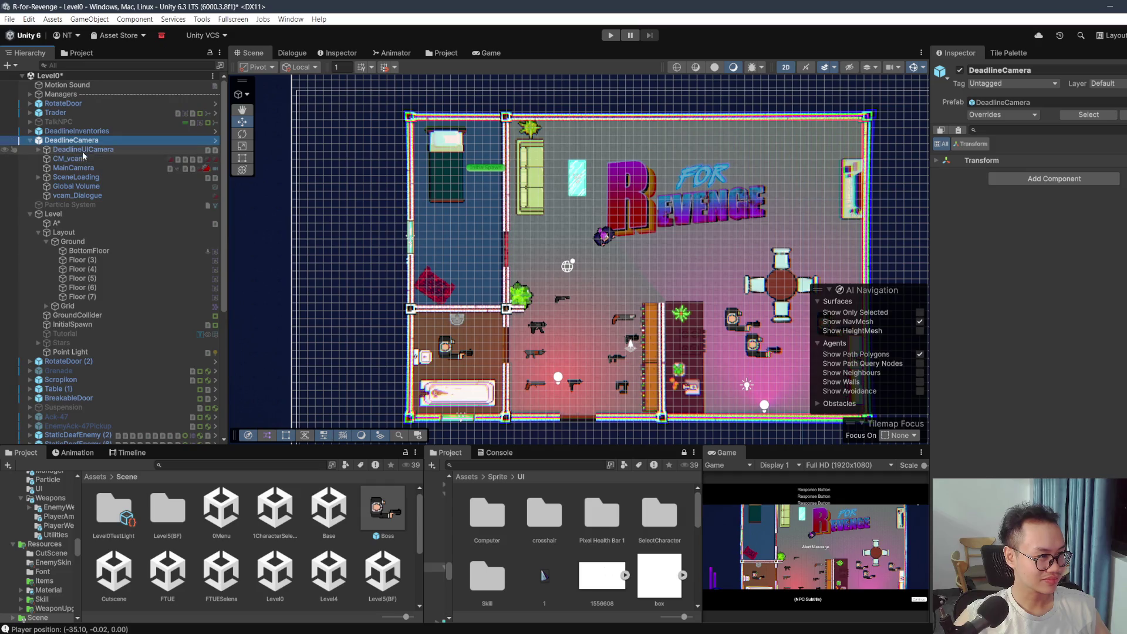
pyautogui.click(30, 93)
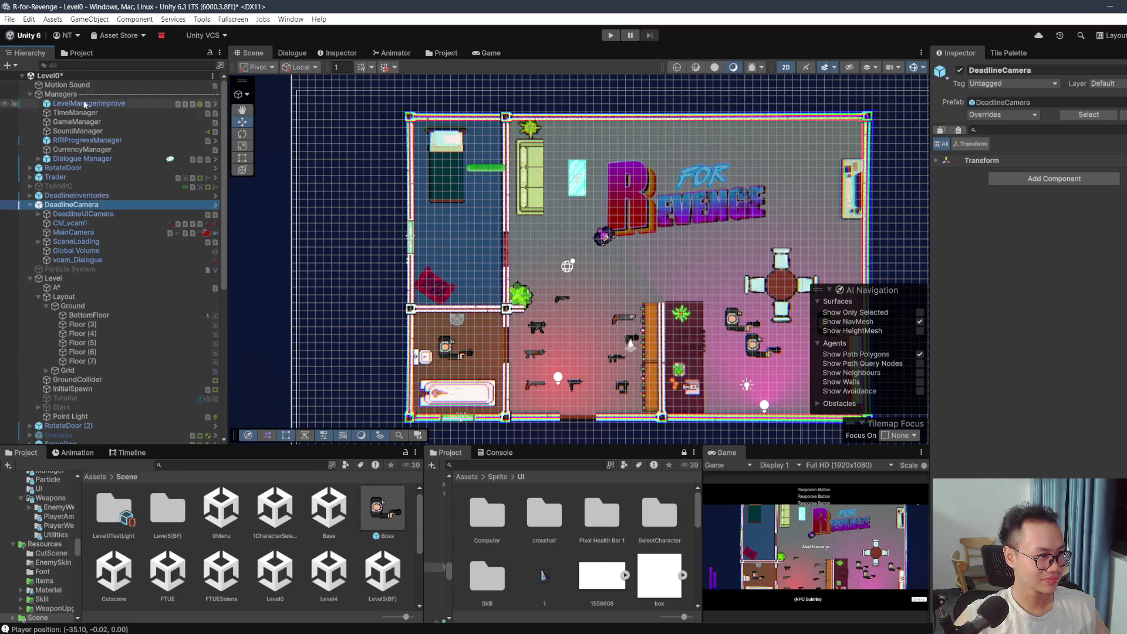
pyautogui.click(88, 104)
pyautogui.scroll(-6, 542, 197)
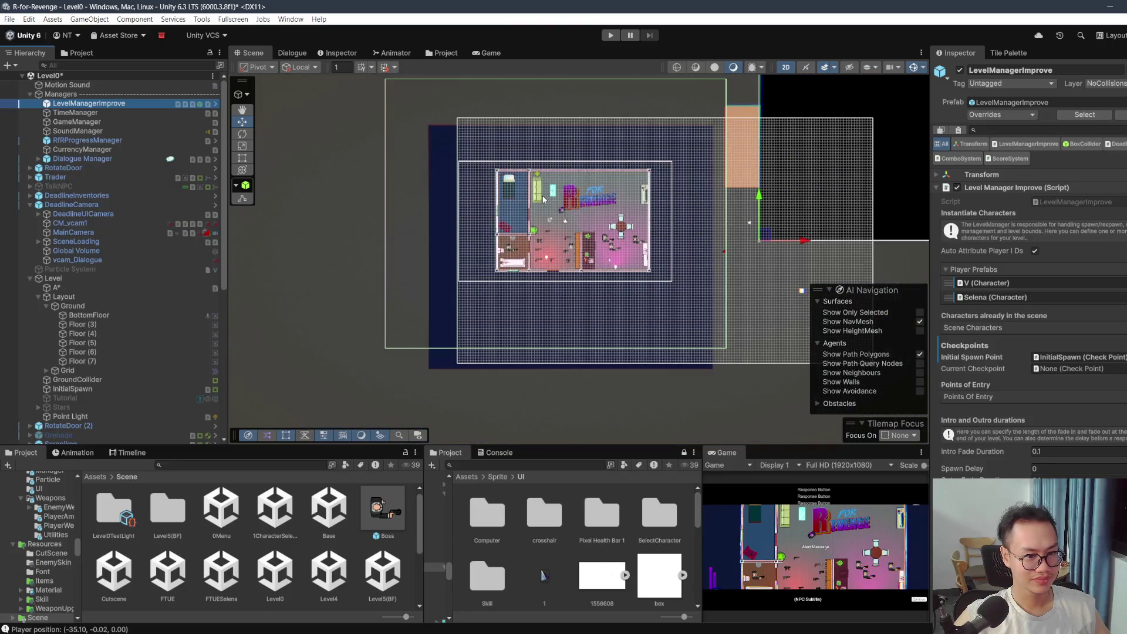
pyautogui.click(242, 158)
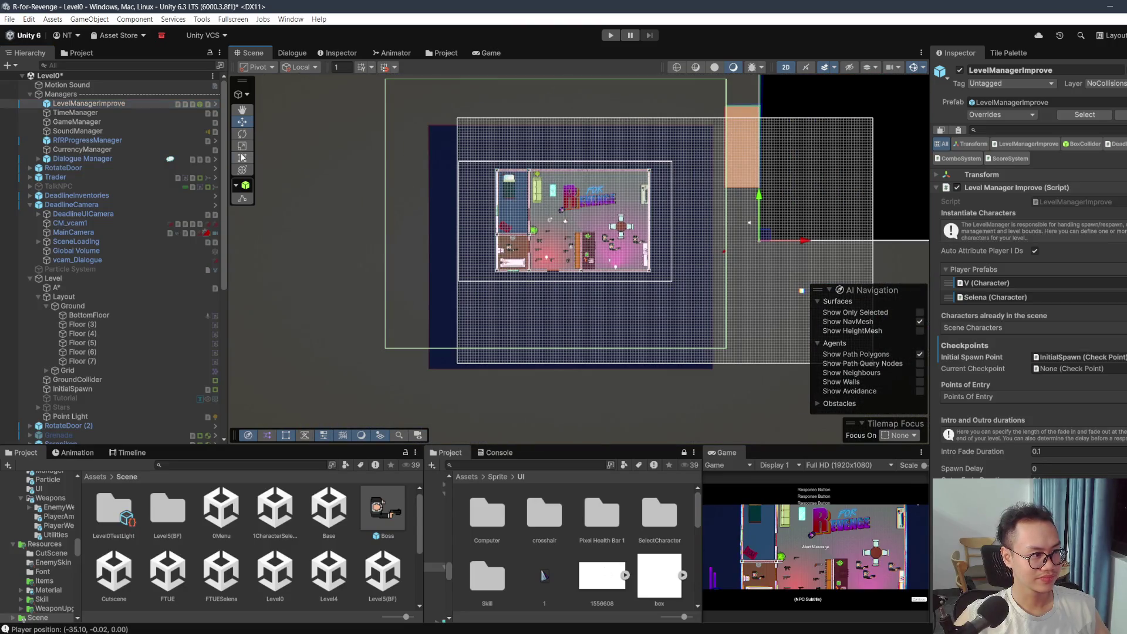
pyautogui.scroll(1, 725, 219)
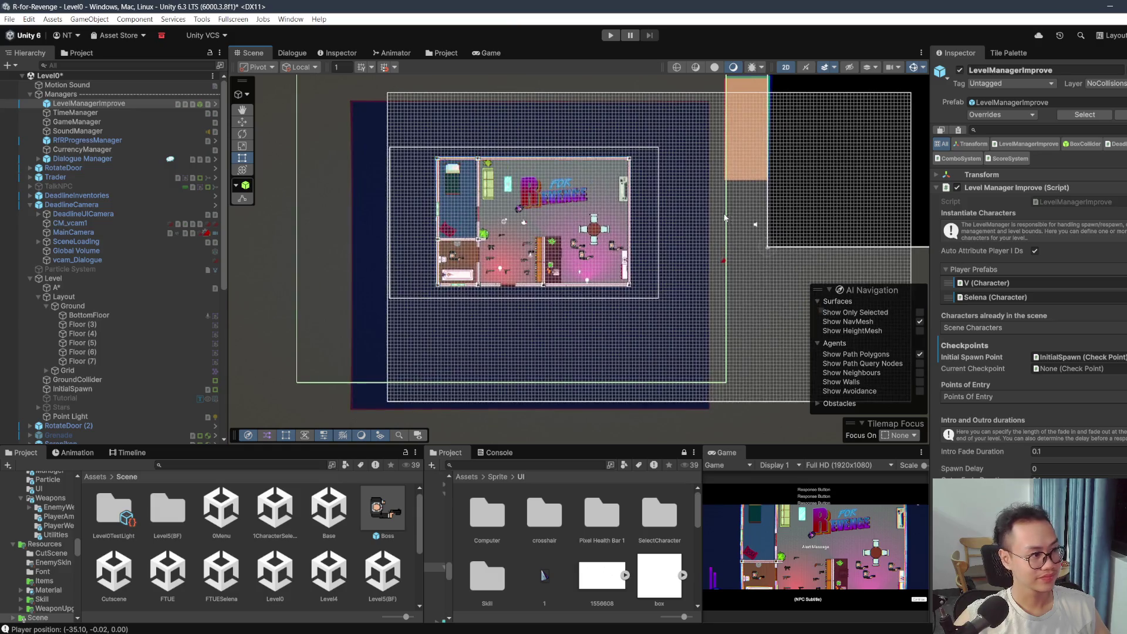
pyautogui.scroll(-10, 1027, 264)
# Step: Pull the Box Collider's edges in to about 30.83 × 23.07 around the room and save Level0
pyautogui.click(1038, 401)
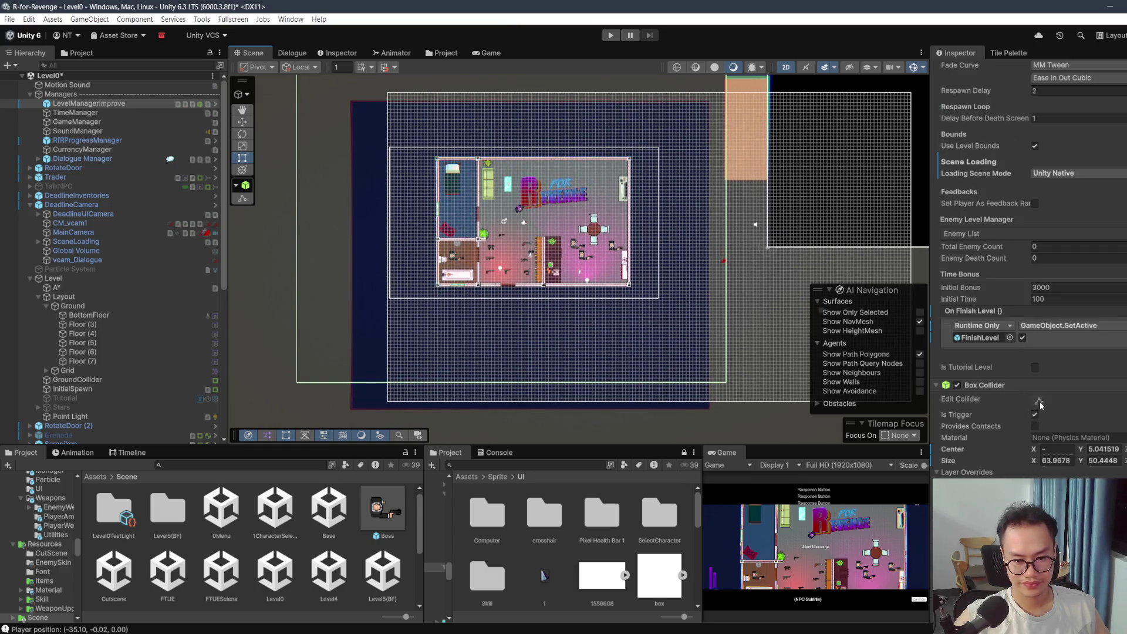
pyautogui.moveTo(728, 217); pyautogui.dragTo(636, 214)
pyautogui.moveTo(297, 218); pyautogui.dragTo(429, 216)
pyautogui.moveTo(544, 64); pyautogui.dragTo(527, 291)
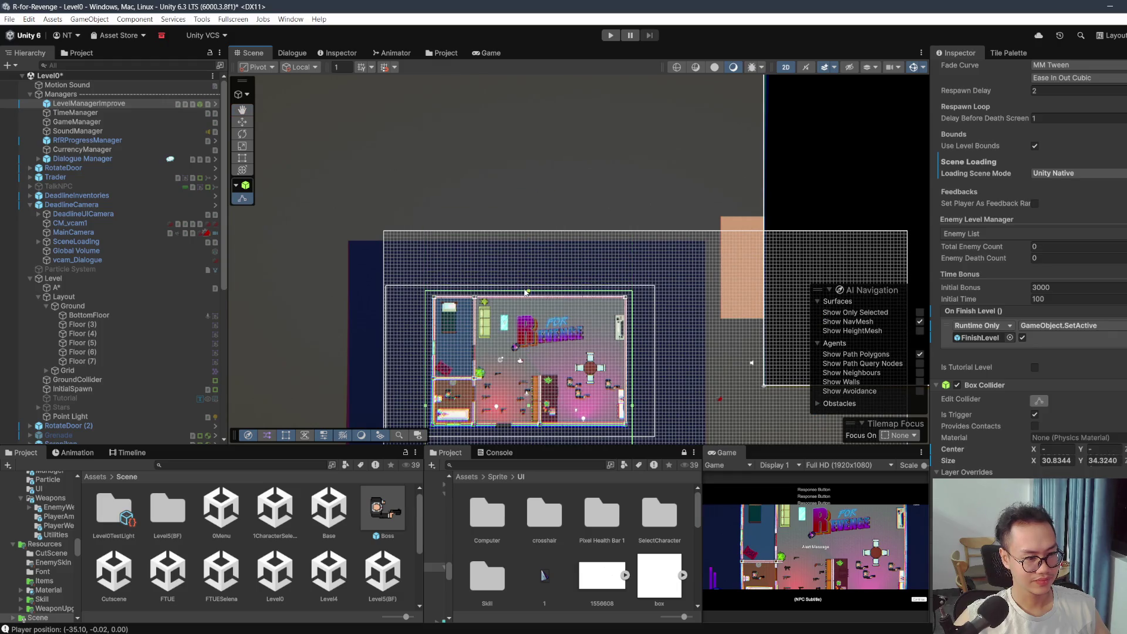
pyautogui.moveTo(529, 356); pyautogui.dragTo(565, 189)
pyautogui.moveTo(557, 352)
pyautogui.mouseDown()
pyautogui.moveTo(566, 267)
pyautogui.moveTo(567, 281)
pyautogui.mouseUp()
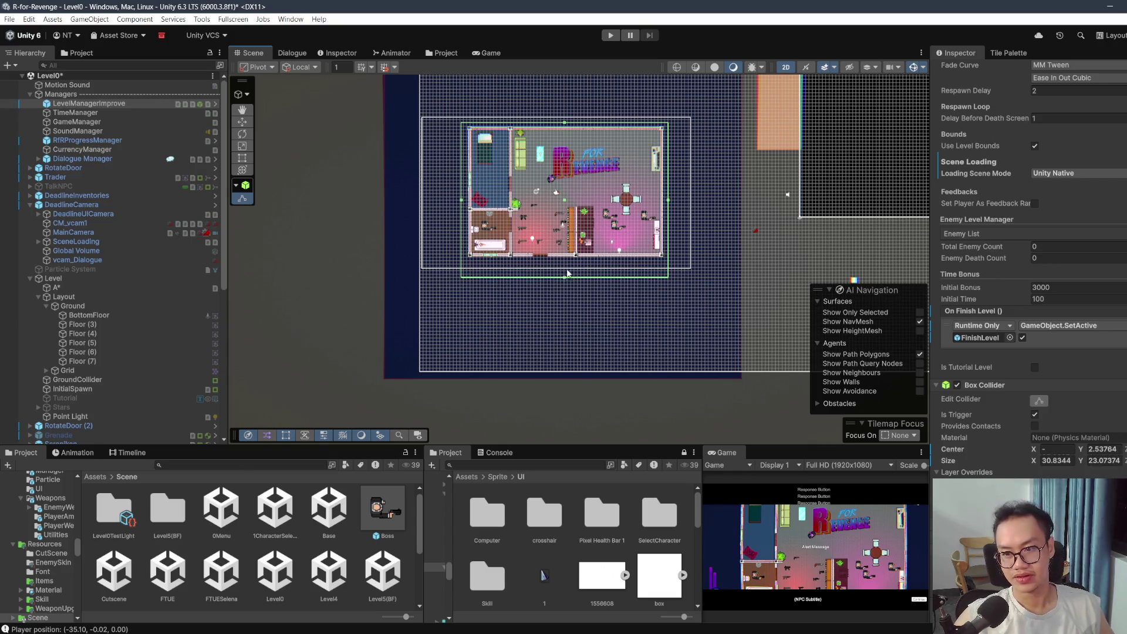
pyautogui.hotkey('ctrl', 's')
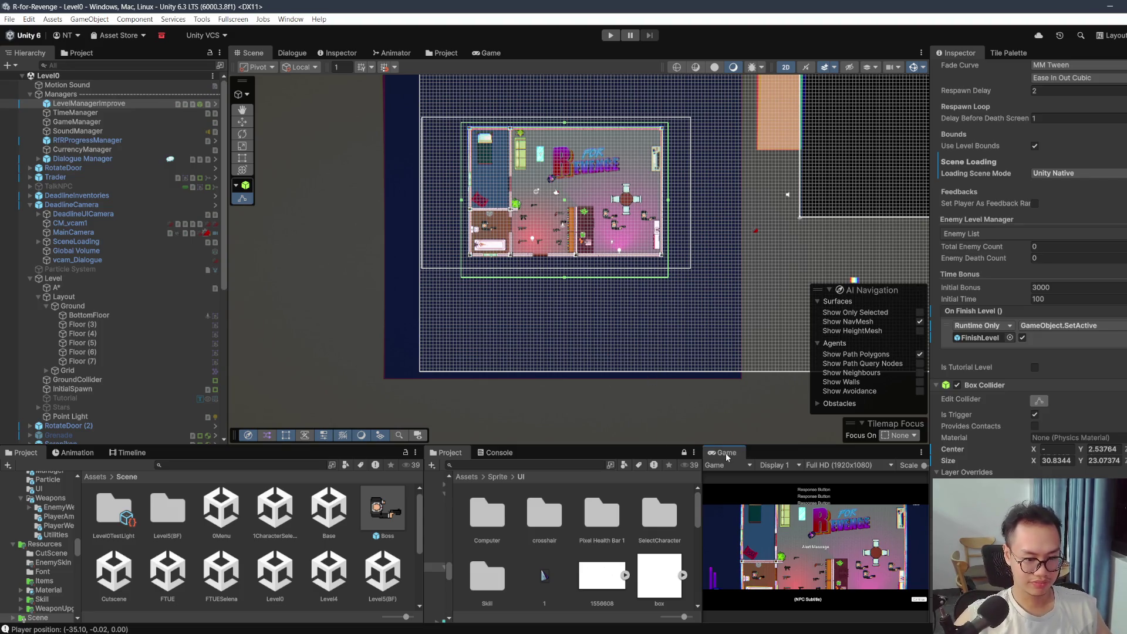
# Step: Start a maximized Level0 play-test, trigger the skill and attack toward the bedroom wall
pyautogui.doubleClick(742, 454)
pyautogui.hotkey('ctrl', 'p')
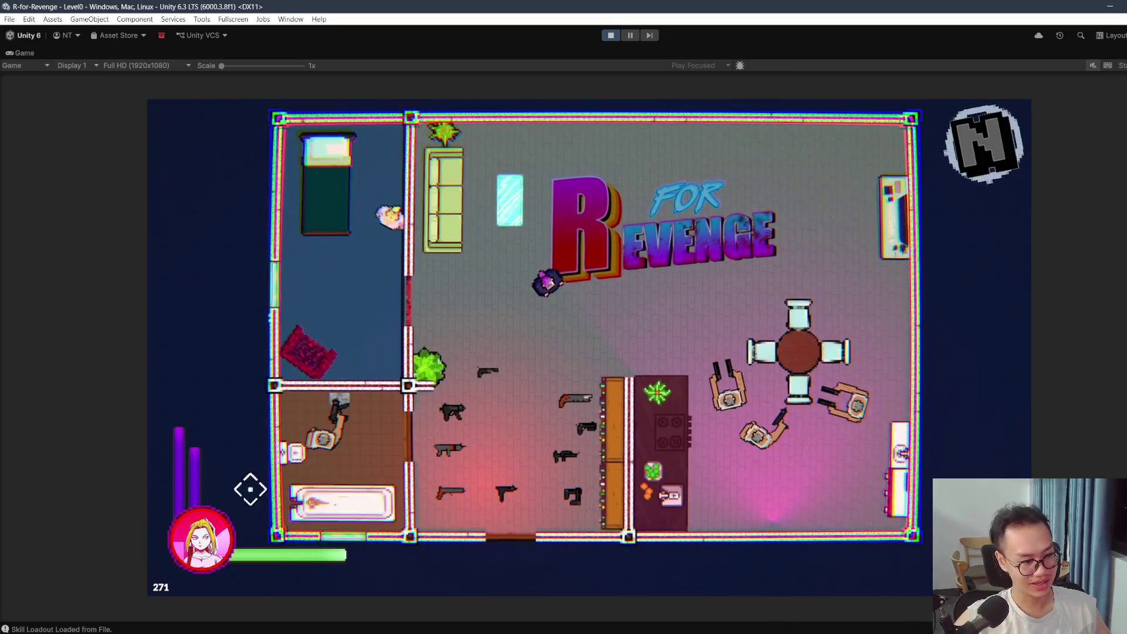
pyautogui.press('space')
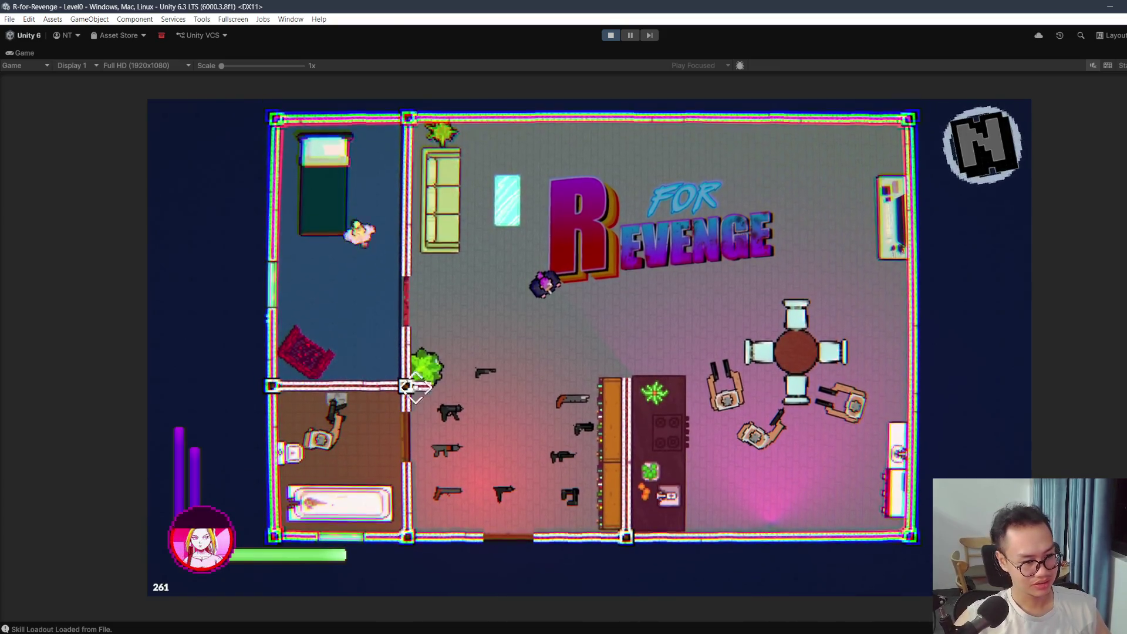
pyautogui.click(397, 334)
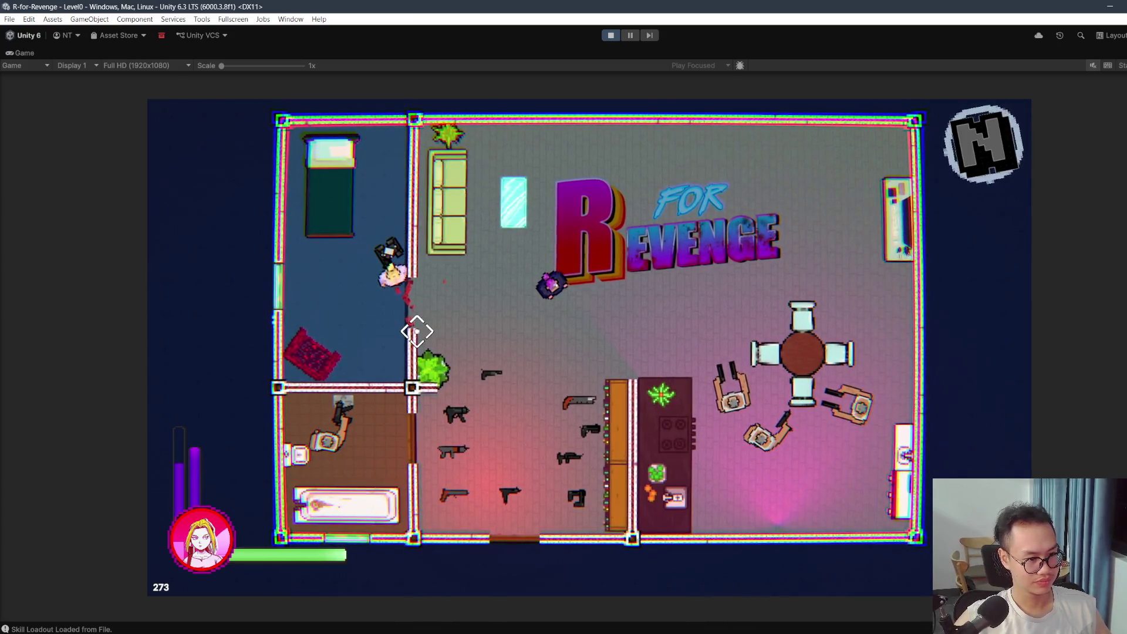
# Step: Shoot the enemies by the table and on the right, grab a gun, fire and throw it
pyautogui.press('w')
pyautogui.press('d')
pyautogui.click(700, 365)
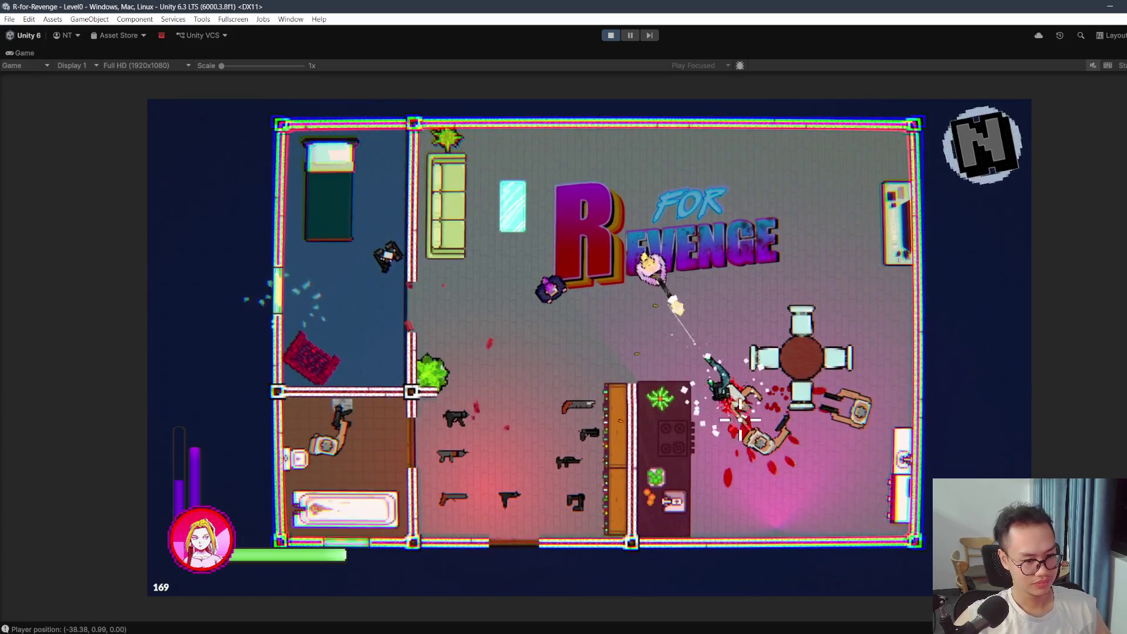
pyautogui.press('a')
pyautogui.click(861, 413)
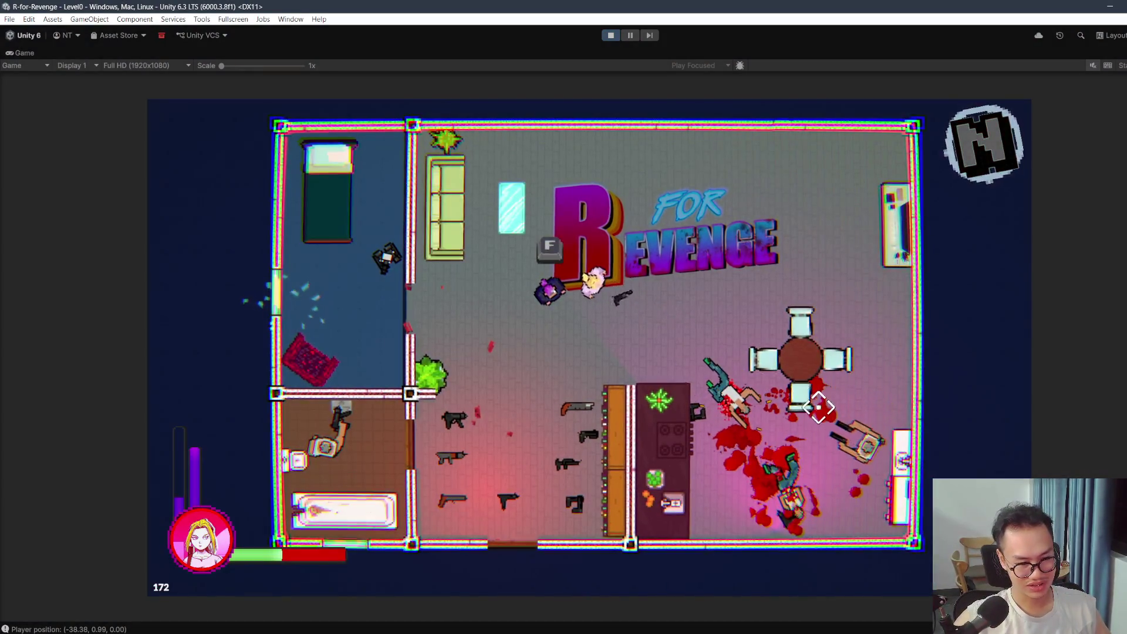
pyautogui.press('d')
pyautogui.press('f')
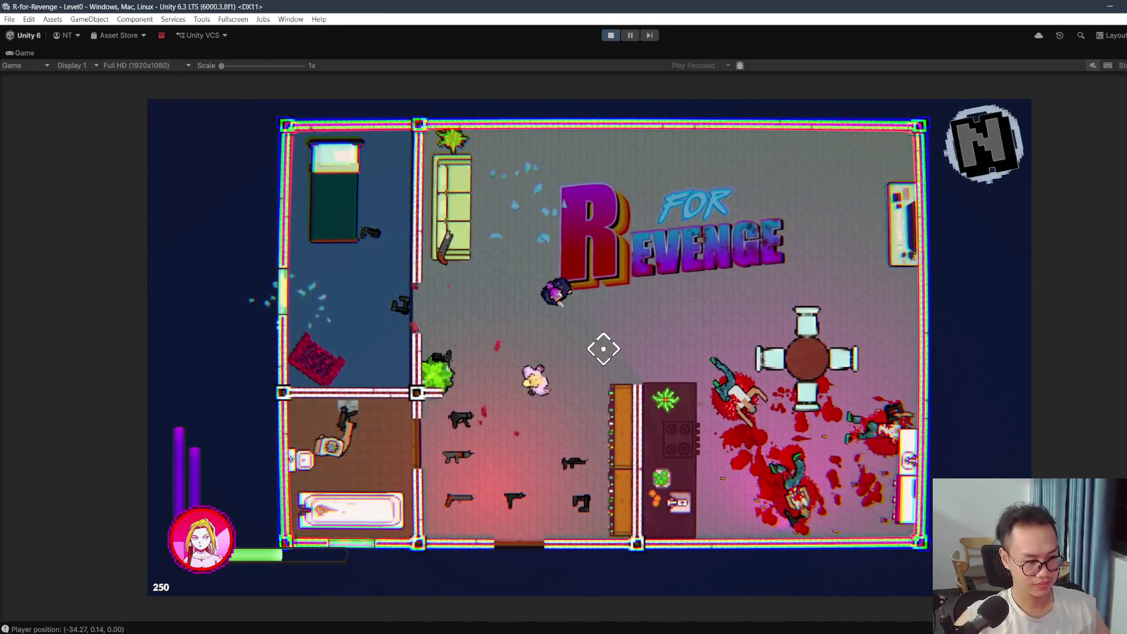
pyautogui.rightClick(546, 313)
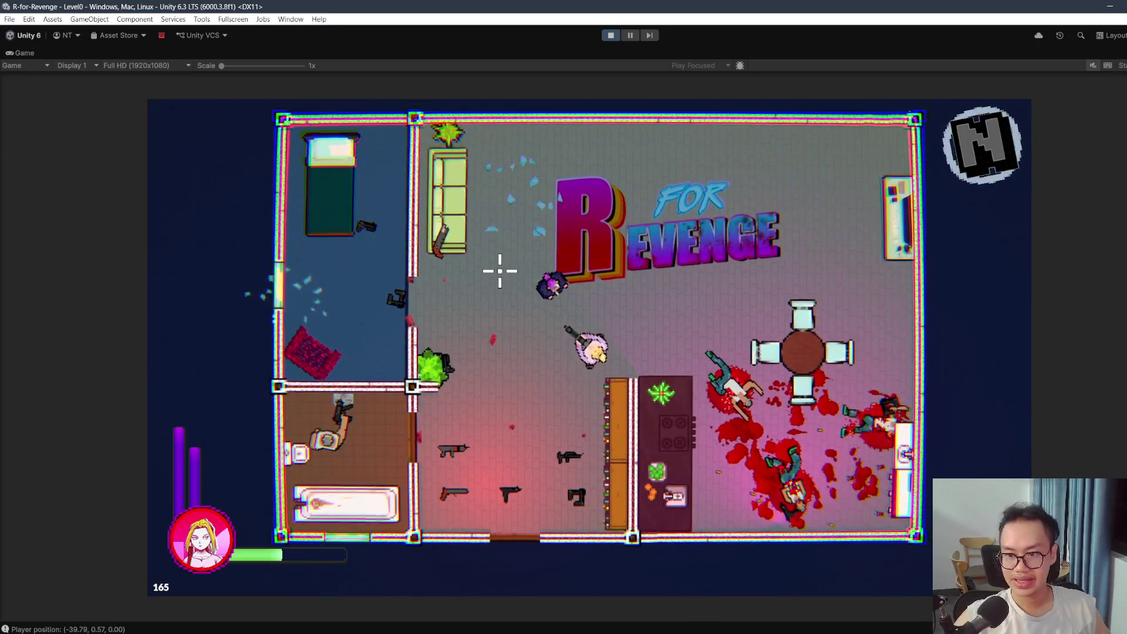
pyautogui.click(435, 329)
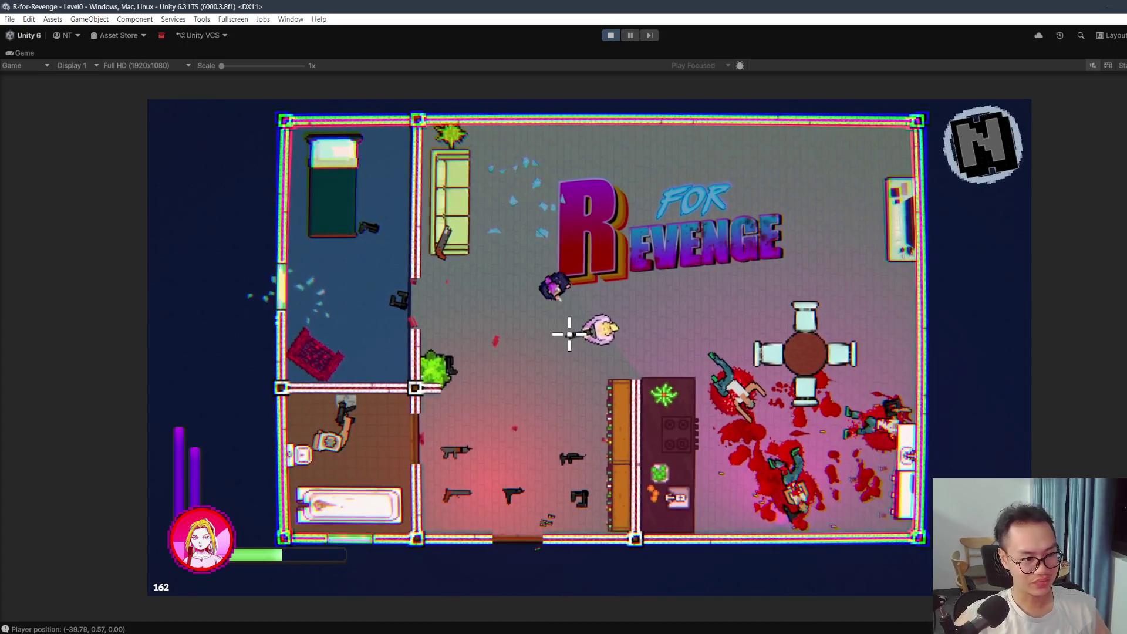
pyautogui.rightClick(179, 231)
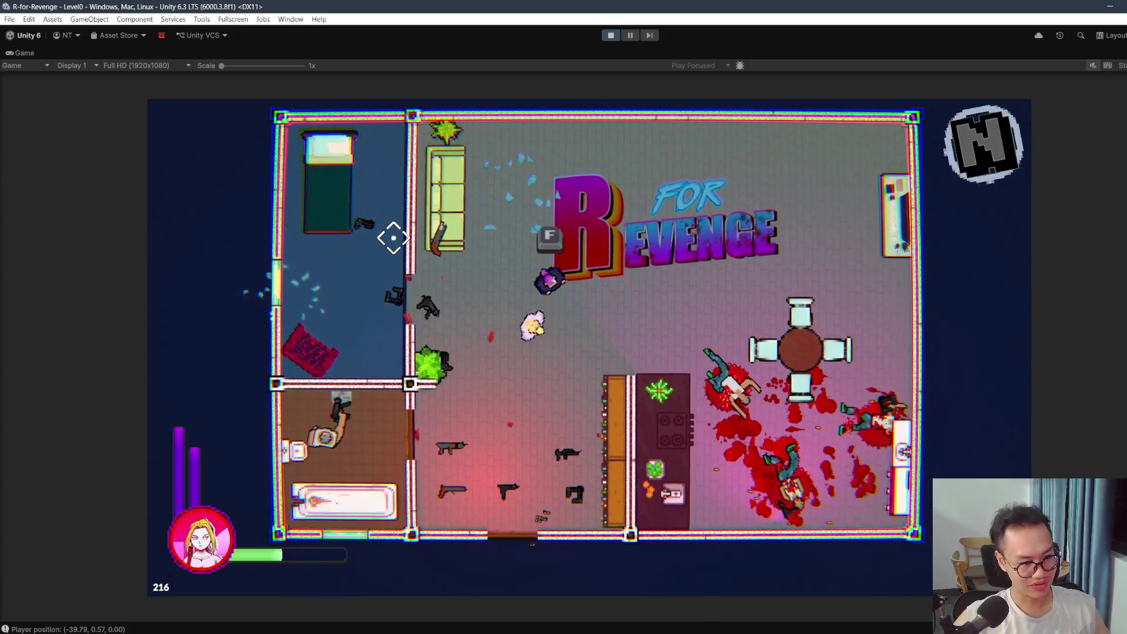
# Step: Walk the character around the room, then pause and stop Play mode
pyautogui.press('d')
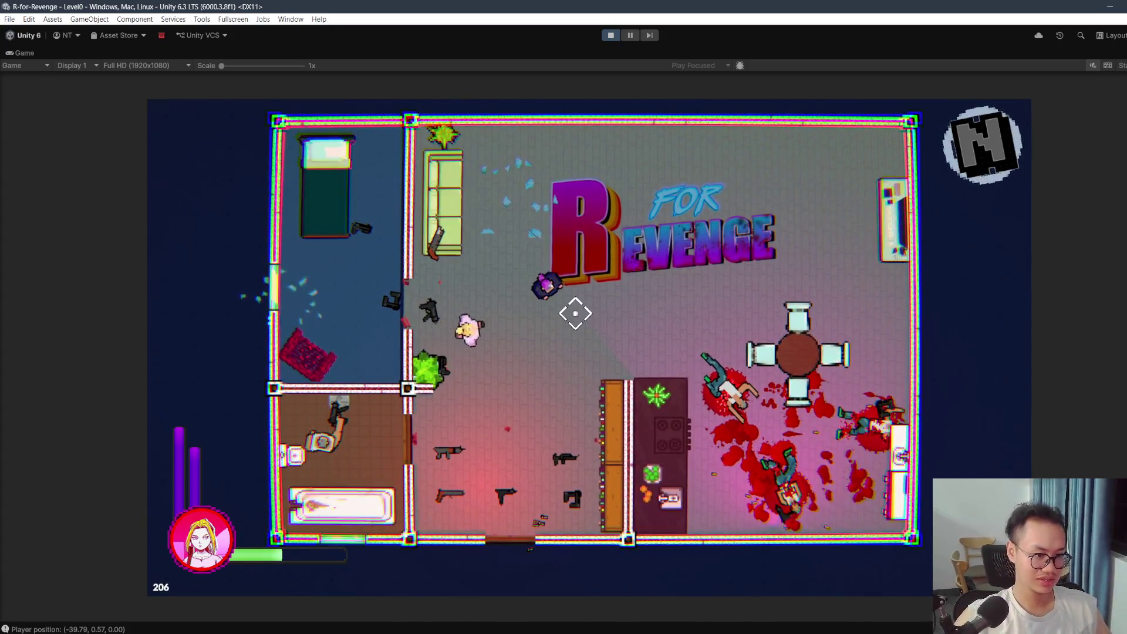
pyautogui.press('d')
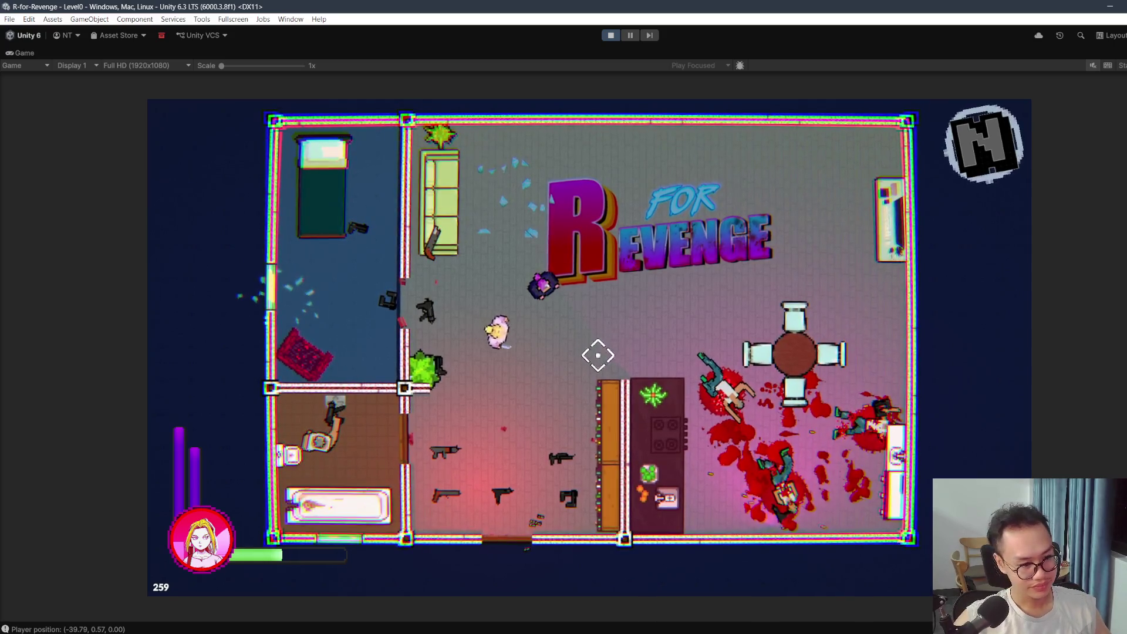
pyautogui.press('d')
pyautogui.press('s')
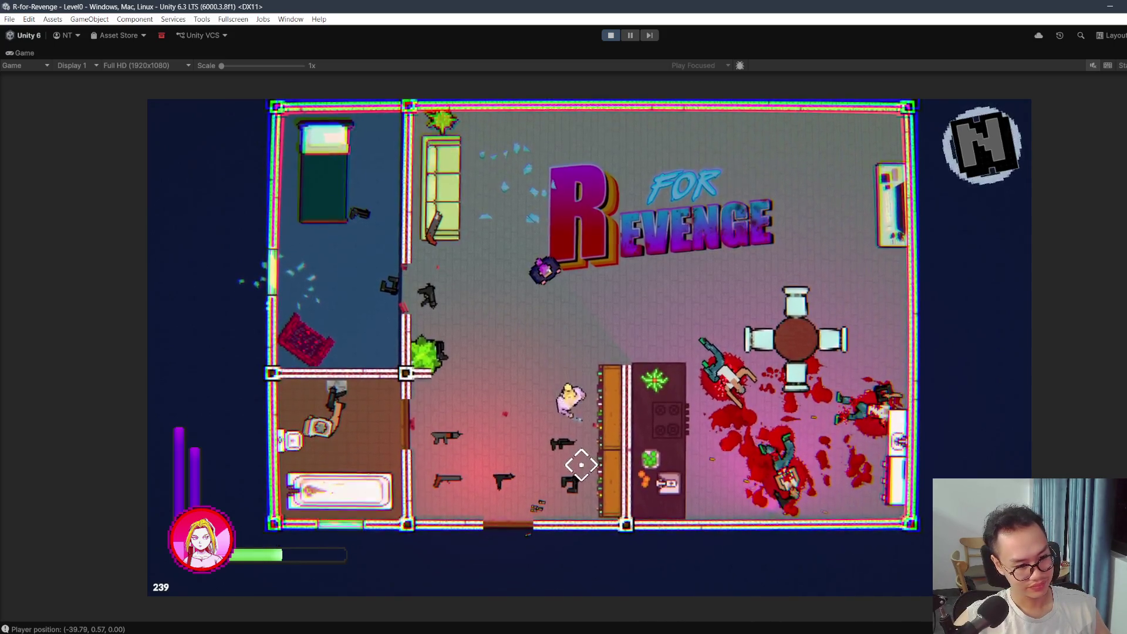
pyautogui.press('s')
pyautogui.press('a')
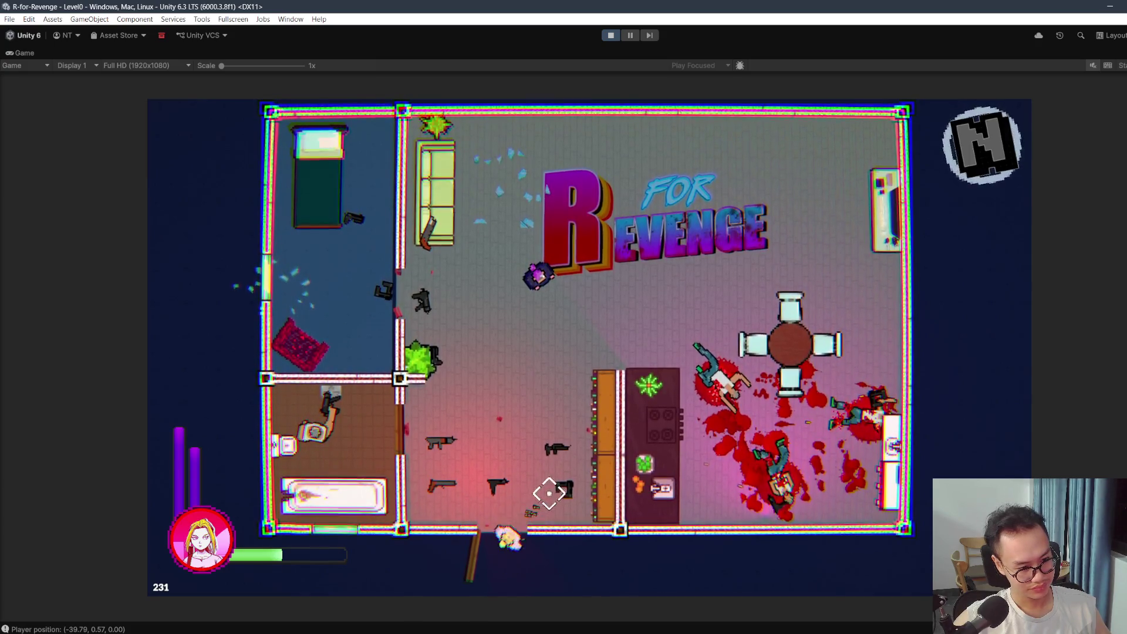
pyautogui.press('w')
pyautogui.press('w')
pyautogui.press('a')
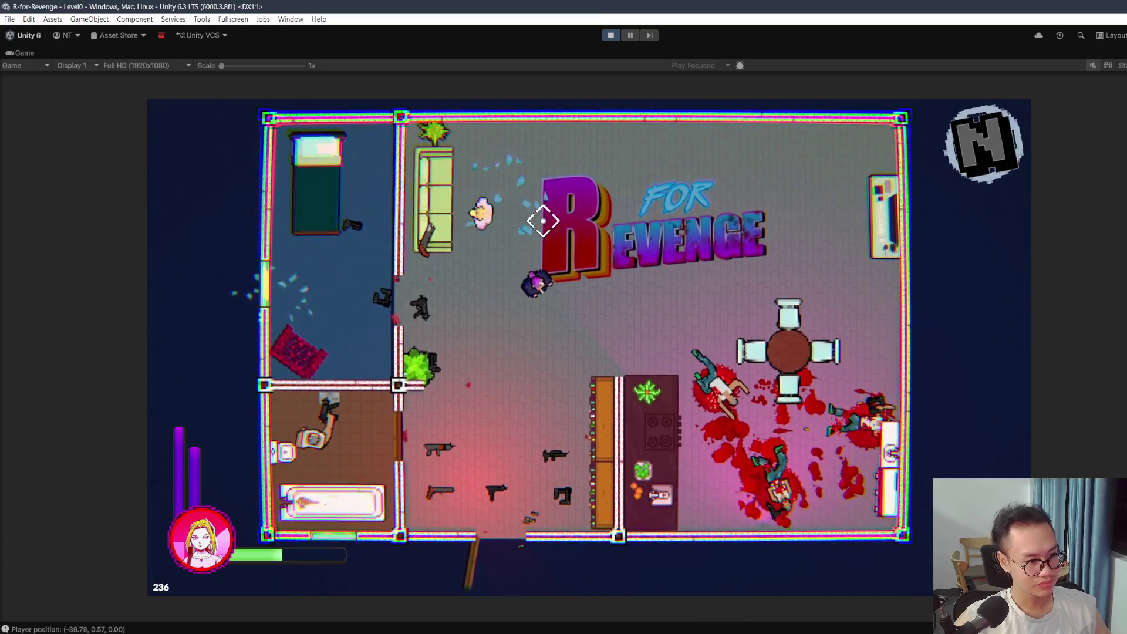
pyautogui.press('Escape')
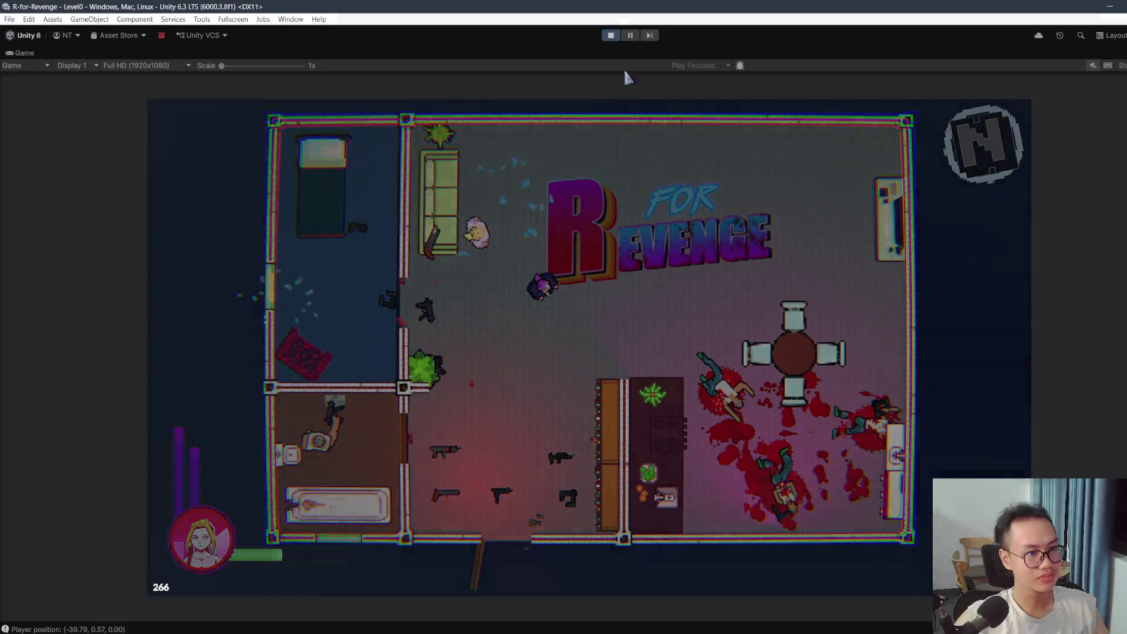
pyautogui.click(610, 36)
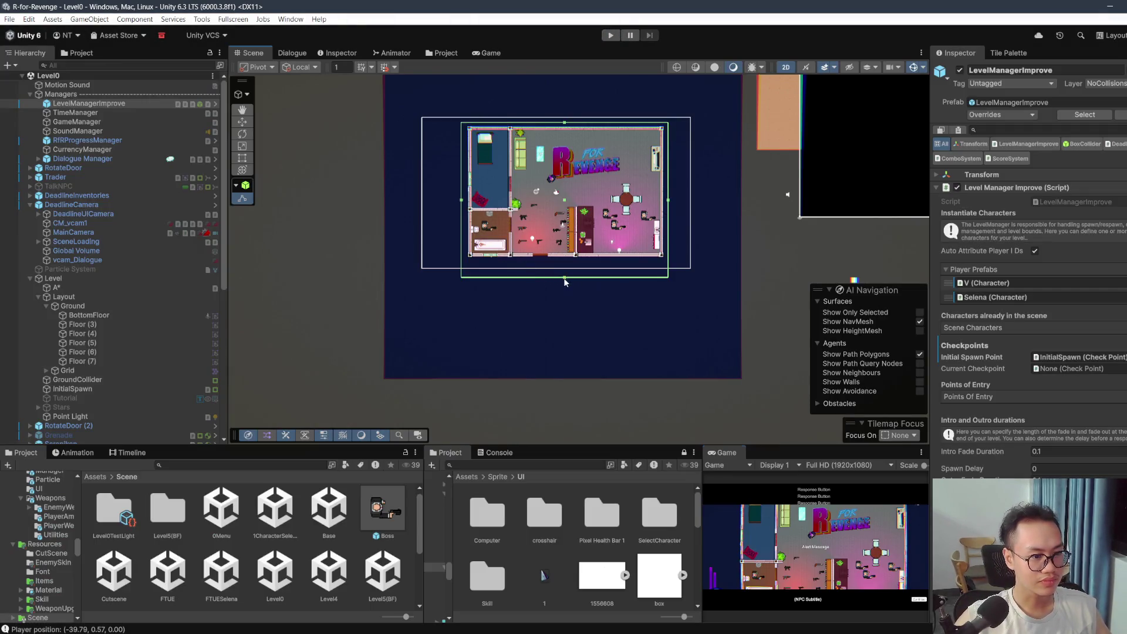
# Step: Raise the collider box's bottom edge slightly and start a new maximized play-test
pyautogui.moveTo(565, 280); pyautogui.dragTo(565, 262)
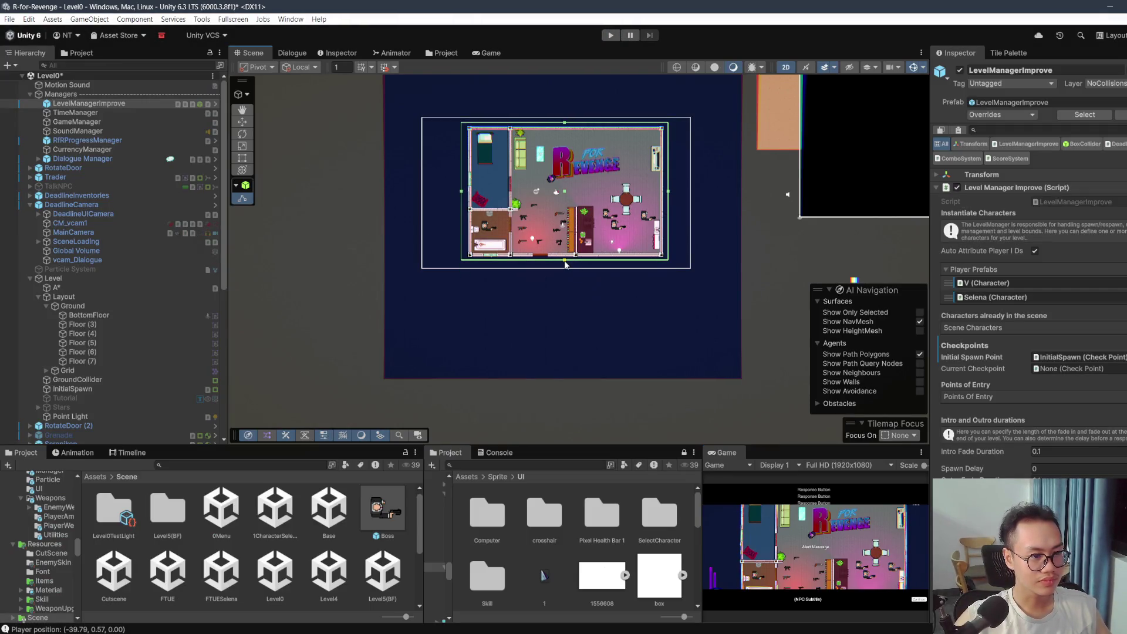
pyautogui.click(610, 36)
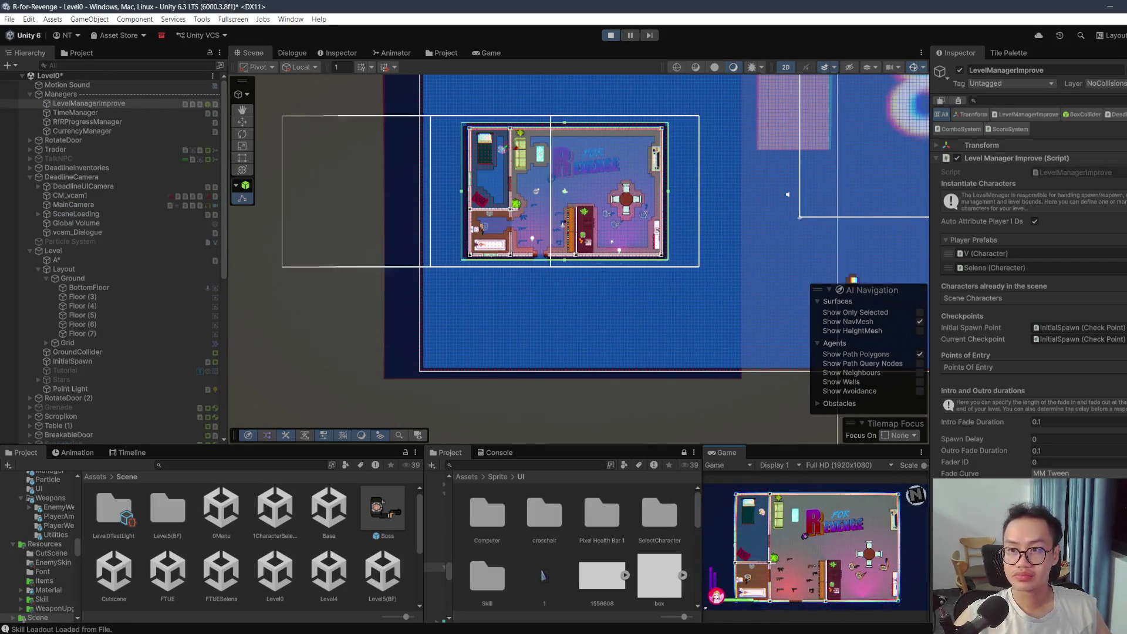
pyautogui.doubleClick(726, 452)
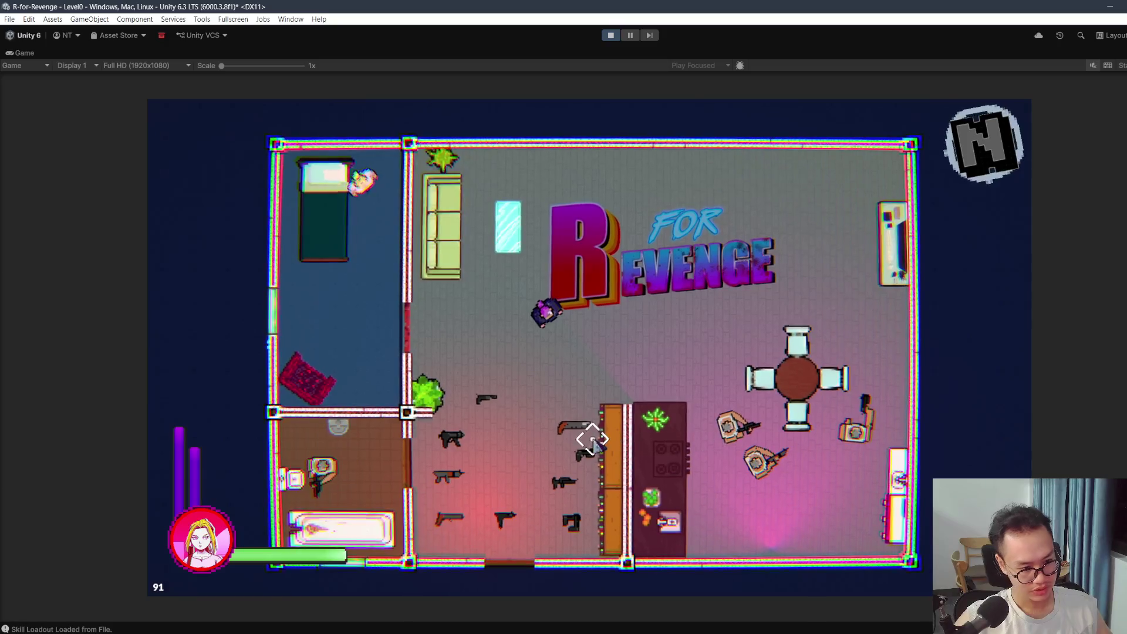
# Step: Shoot the enemies in the room, walk upward, then pause and exit Play mode
pyautogui.click(452, 352)
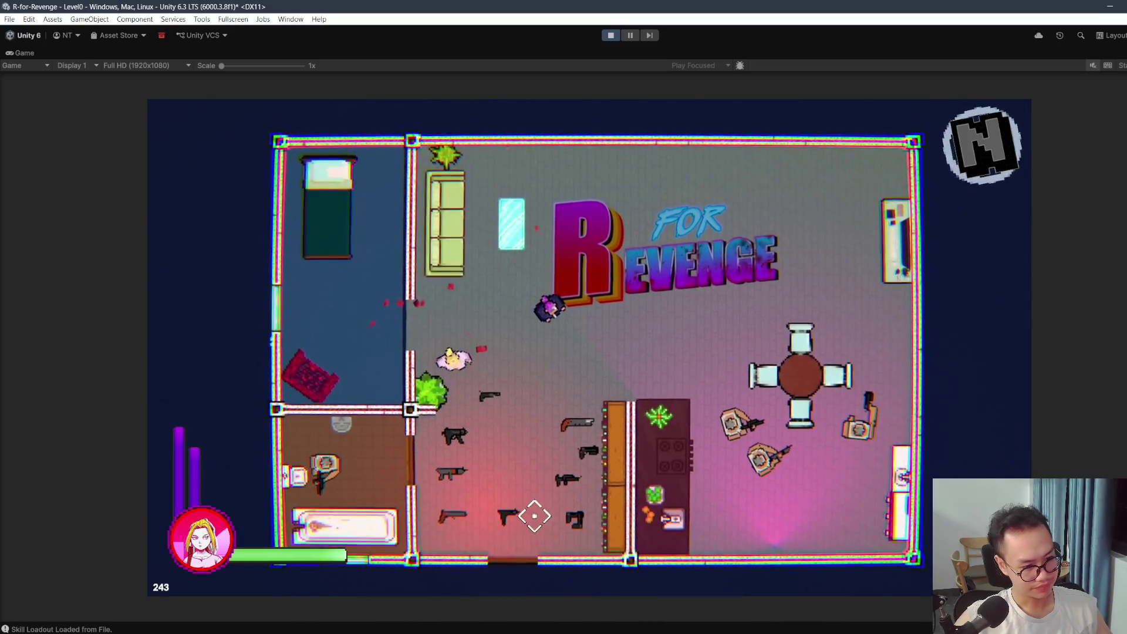
pyautogui.press('w')
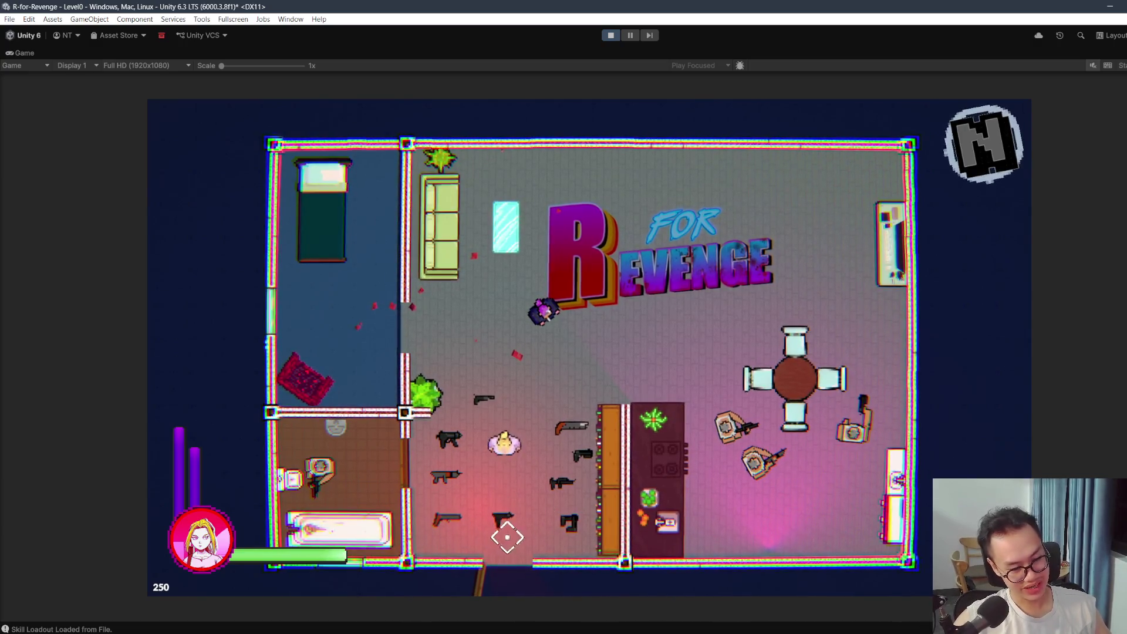
pyautogui.press('Escape')
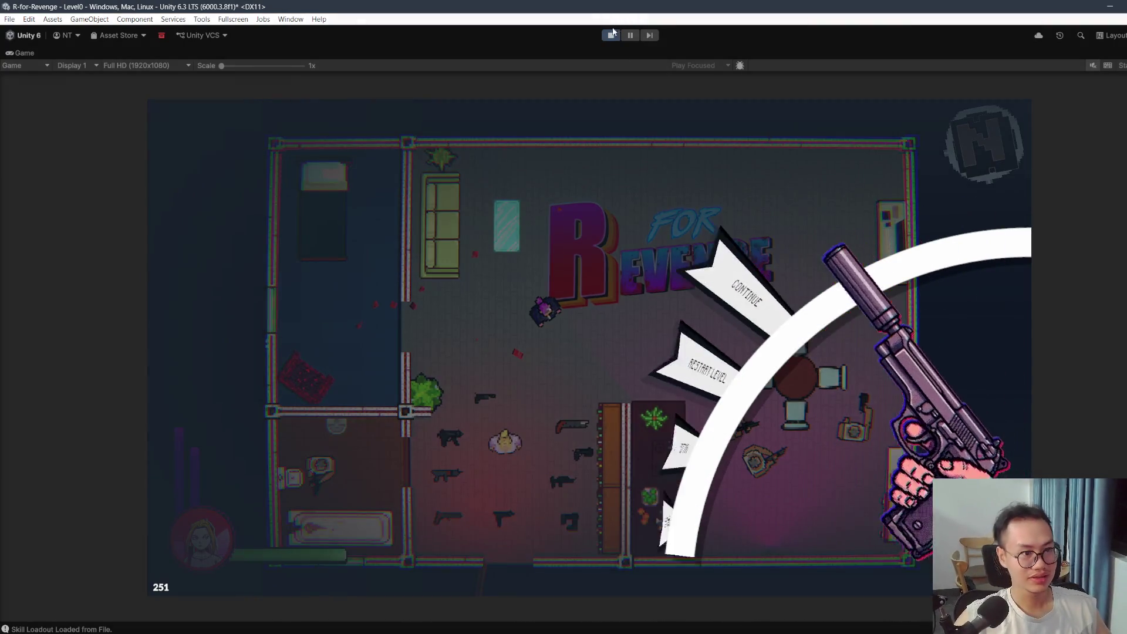
pyautogui.hotkey('ctrl', 'p')
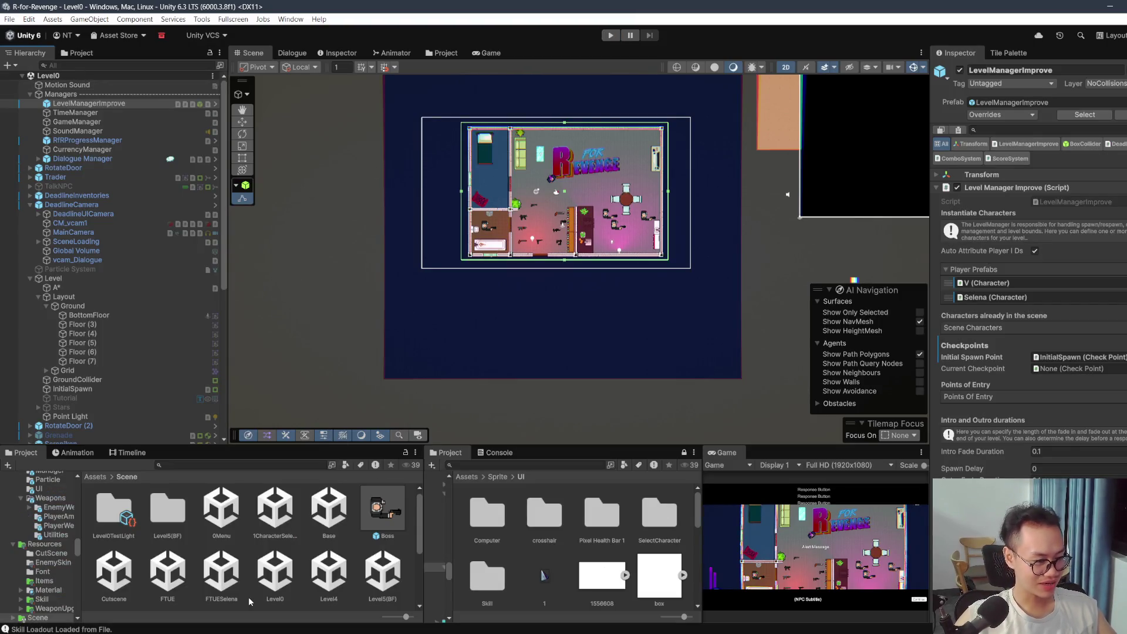
# Step: Open the FTUE scene and view the Tut-02 conversation's first dialogue node in the Dialogue graph
pyautogui.doubleClick(167, 571)
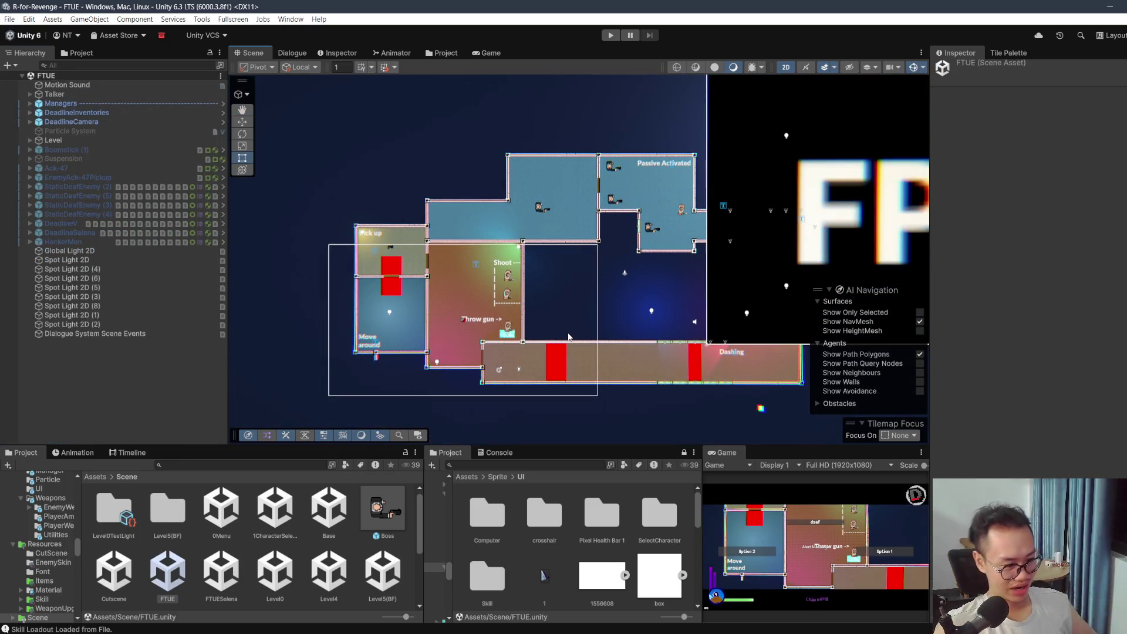
pyautogui.click(291, 52)
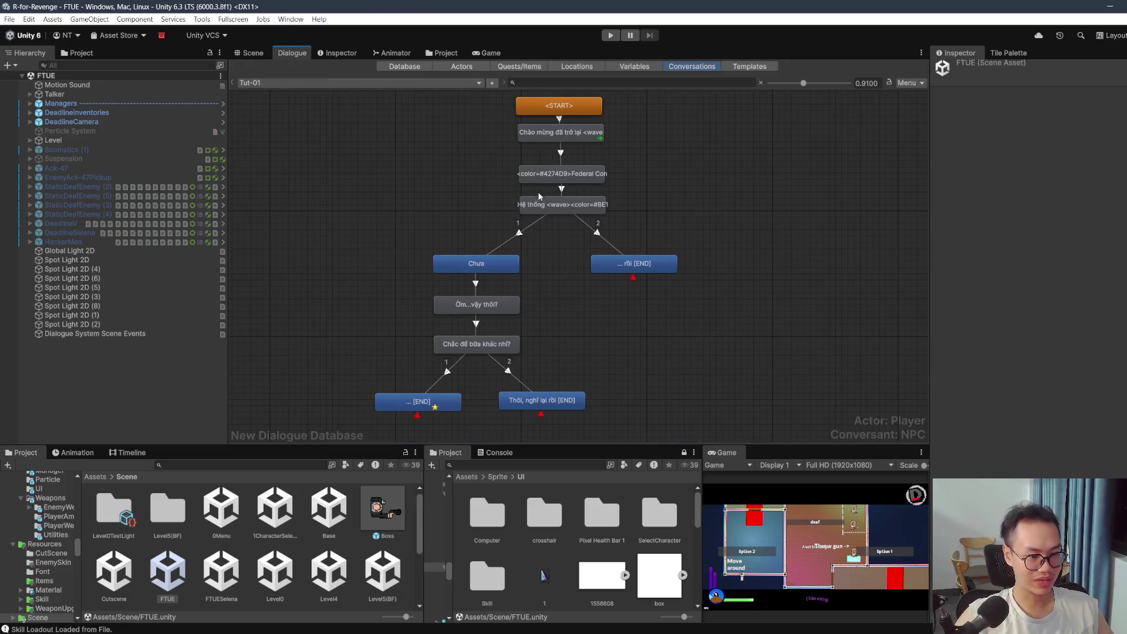
pyautogui.click(401, 82)
pyautogui.click(259, 106)
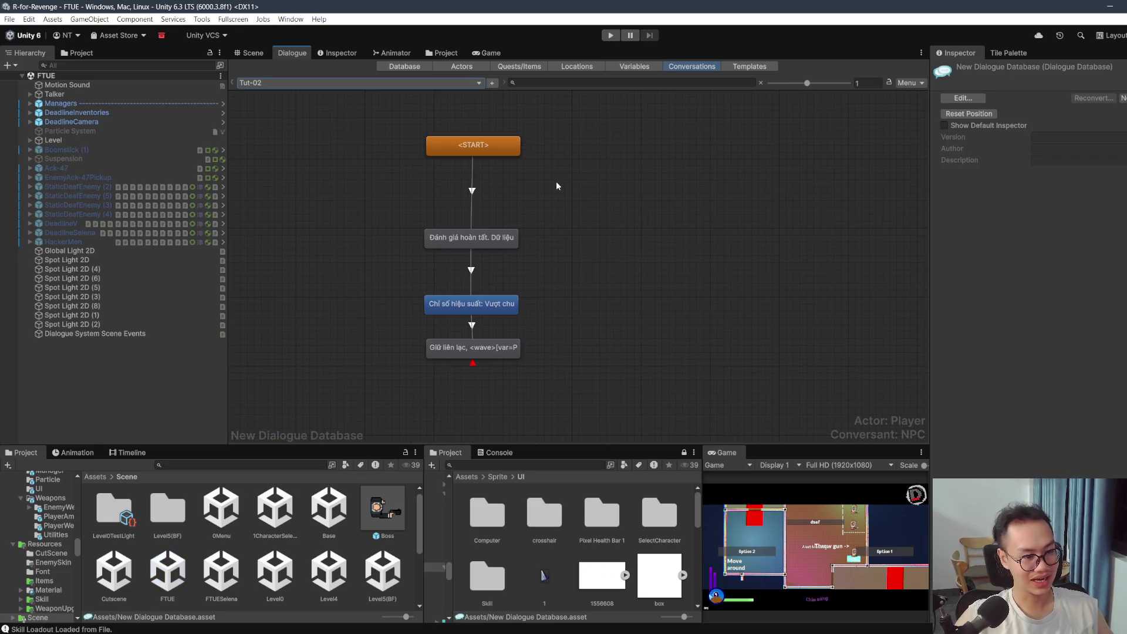
pyautogui.scroll(1, 556, 186)
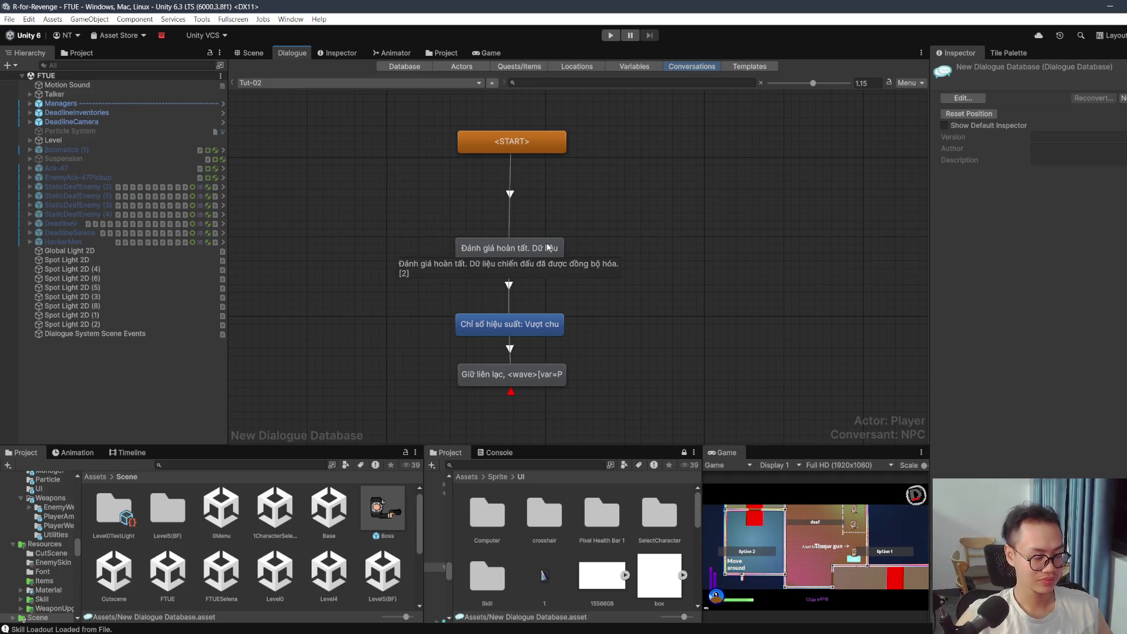
pyautogui.click(494, 249)
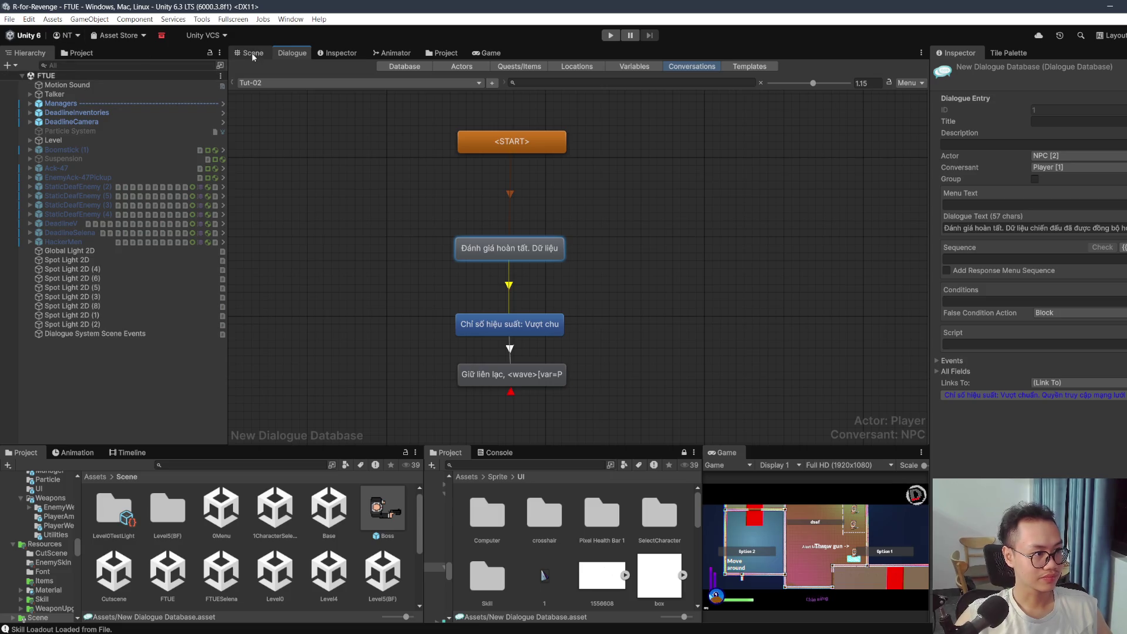
# Step: Return to the Scene view around the Dashing corridor and open the FTUESelena scene
pyautogui.click(249, 53)
pyautogui.scroll(3, 712, 254)
pyautogui.moveTo(705, 262); pyautogui.dragTo(483, 143)
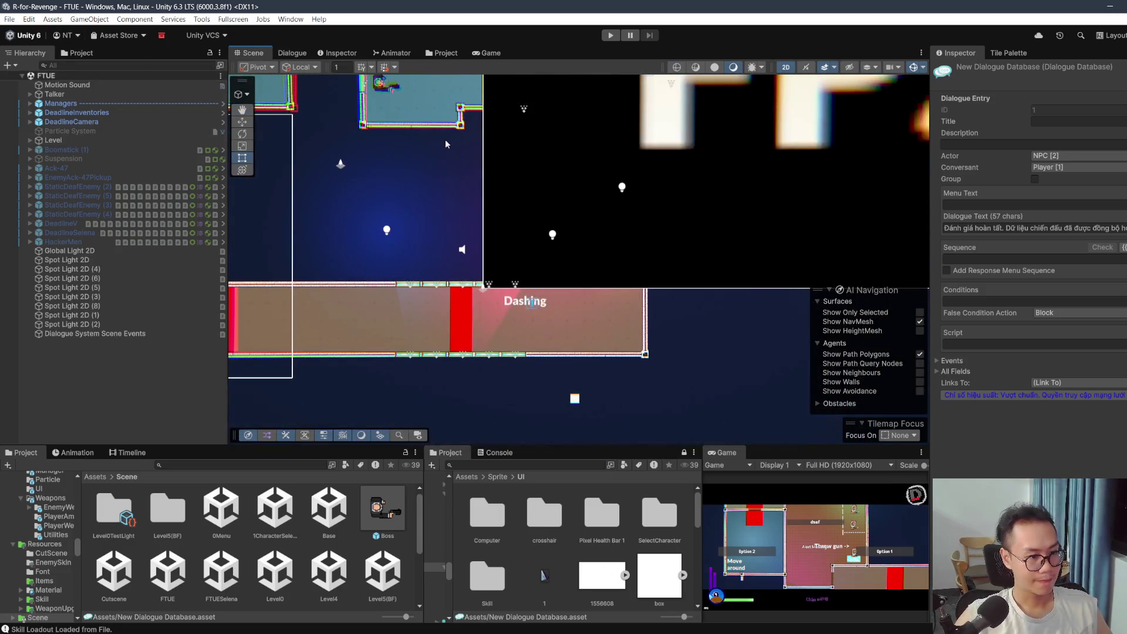
pyautogui.doubleClick(223, 572)
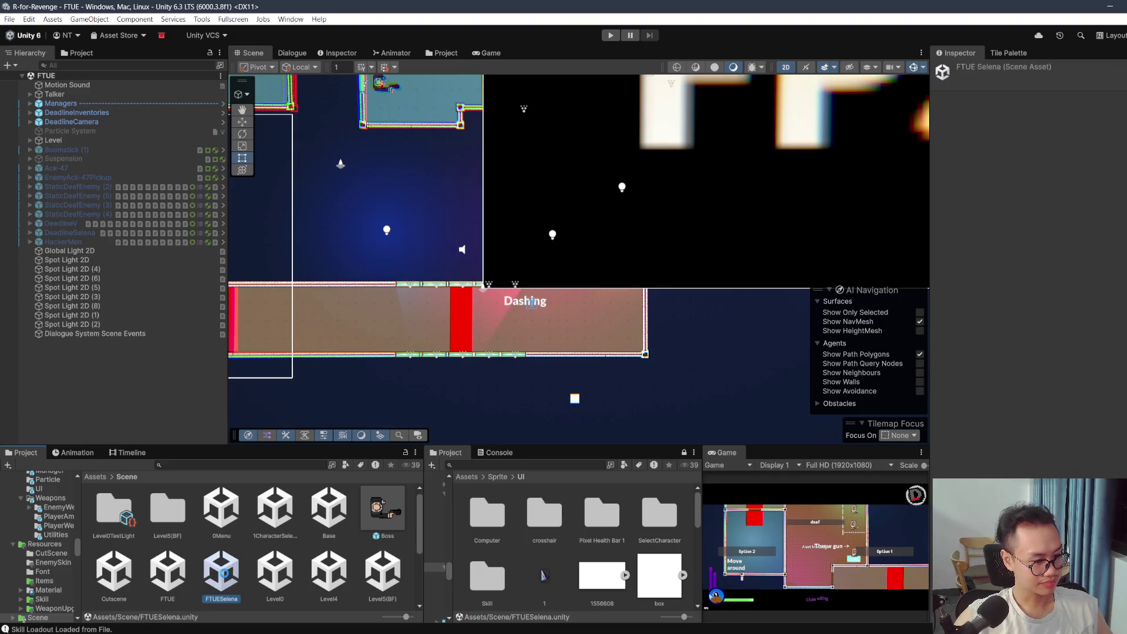
pyautogui.moveTo(537, 208); pyautogui.dragTo(649, 343)
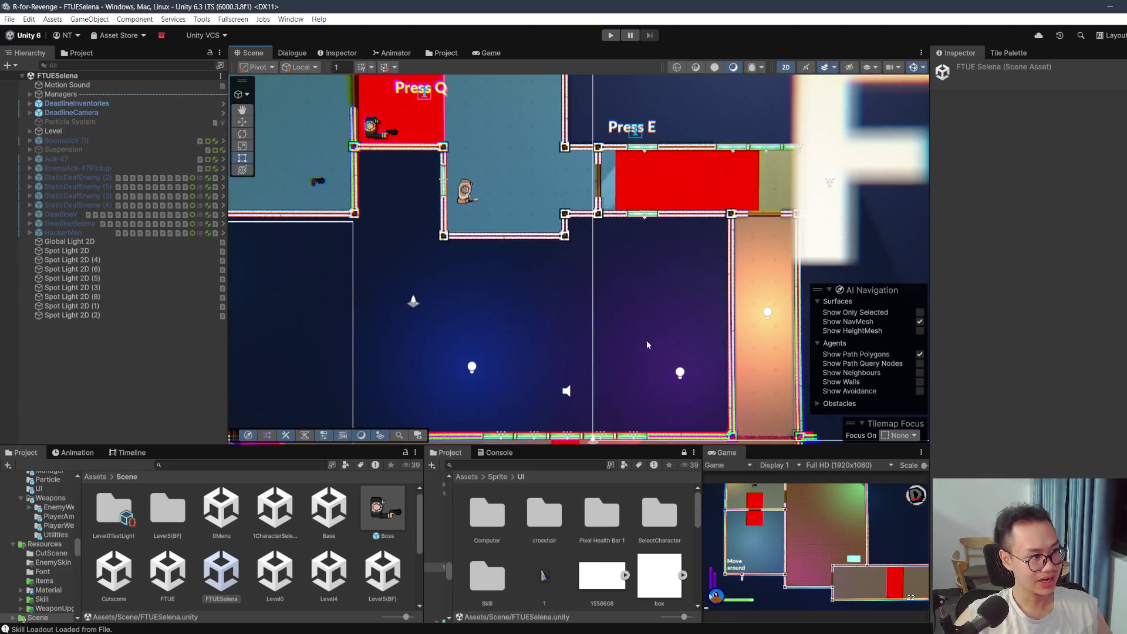
pyautogui.scroll(-2, 583, 326)
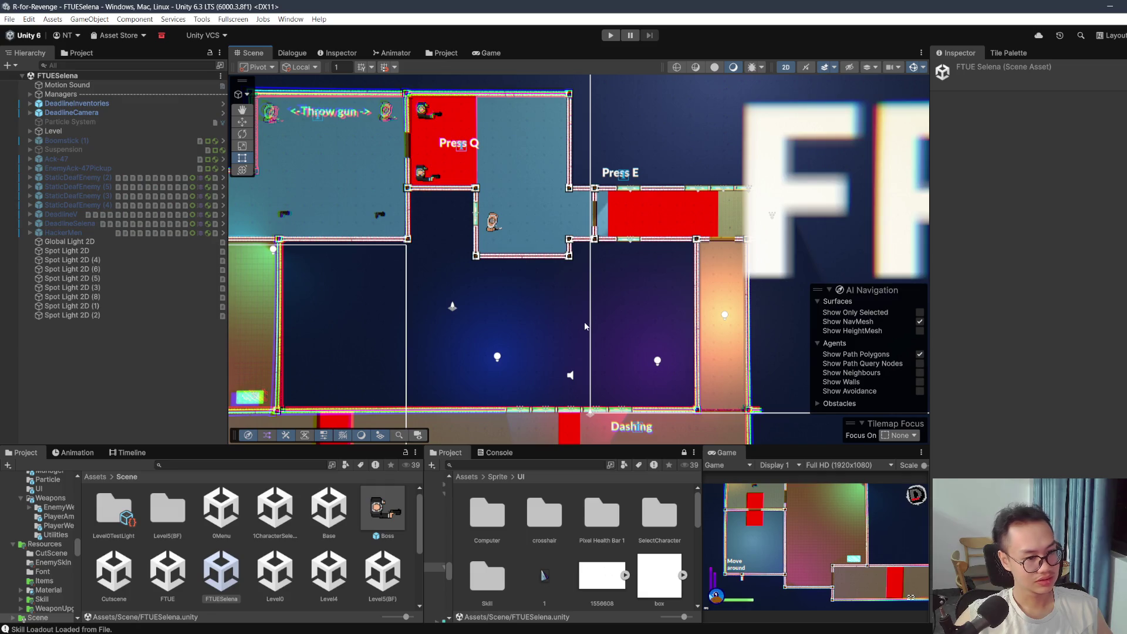
pyautogui.moveTo(698, 359); pyautogui.dragTo(654, 317)
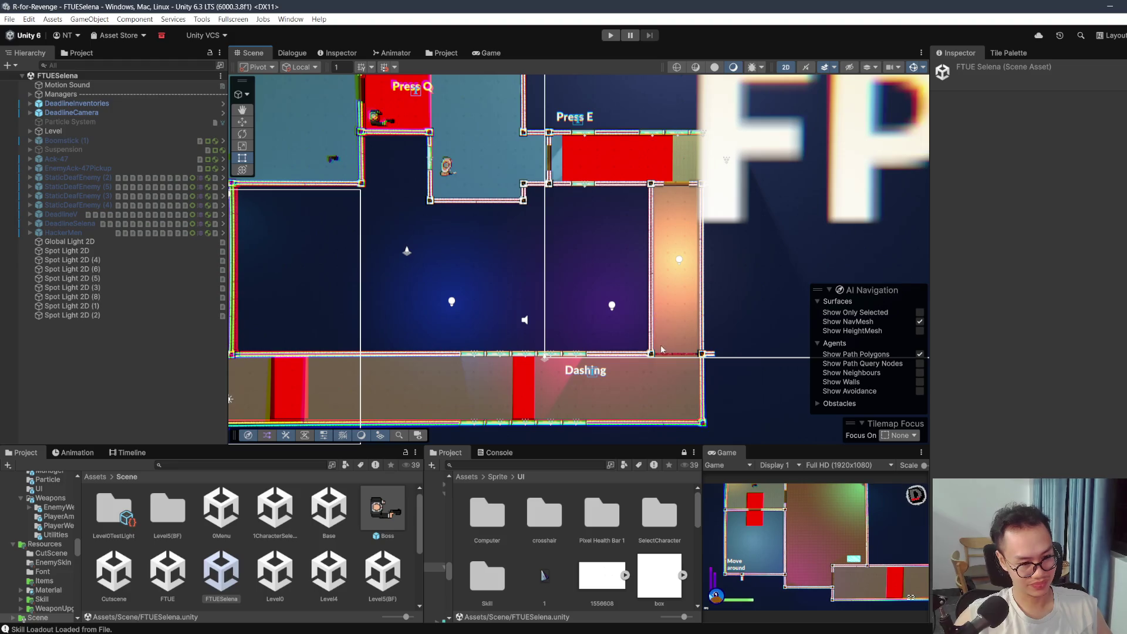
pyautogui.doubleClick(169, 567)
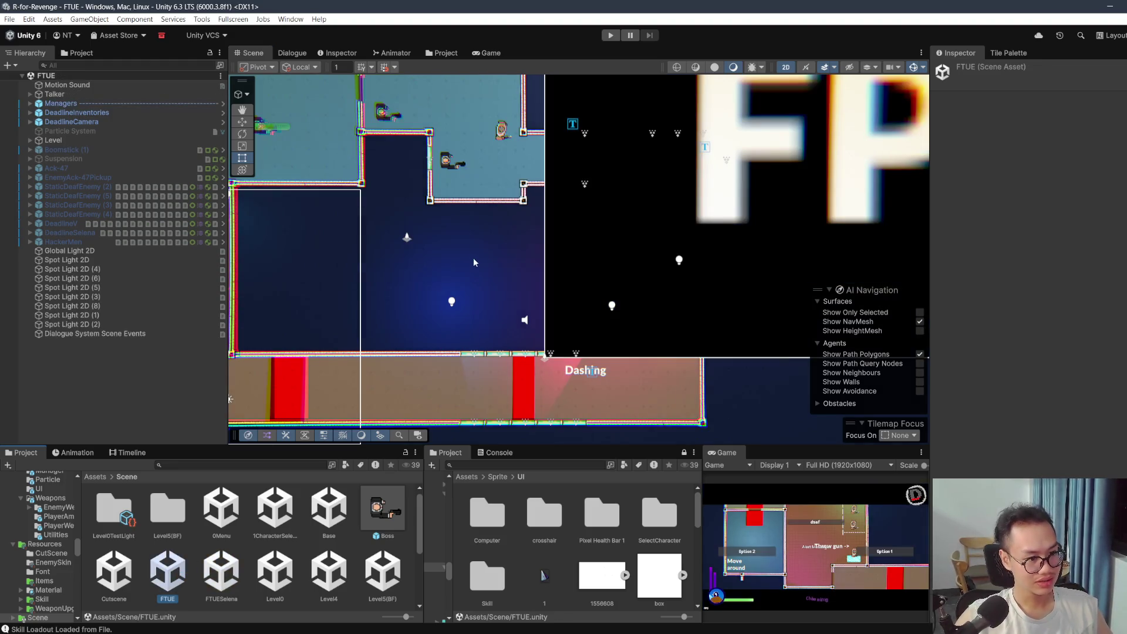
# Step: Expand Talker > HotlineEnemyTopContainer, select HotlineEnemyTop and ping its Enemy_22 sprite in Project
pyautogui.scroll(5, 508, 238)
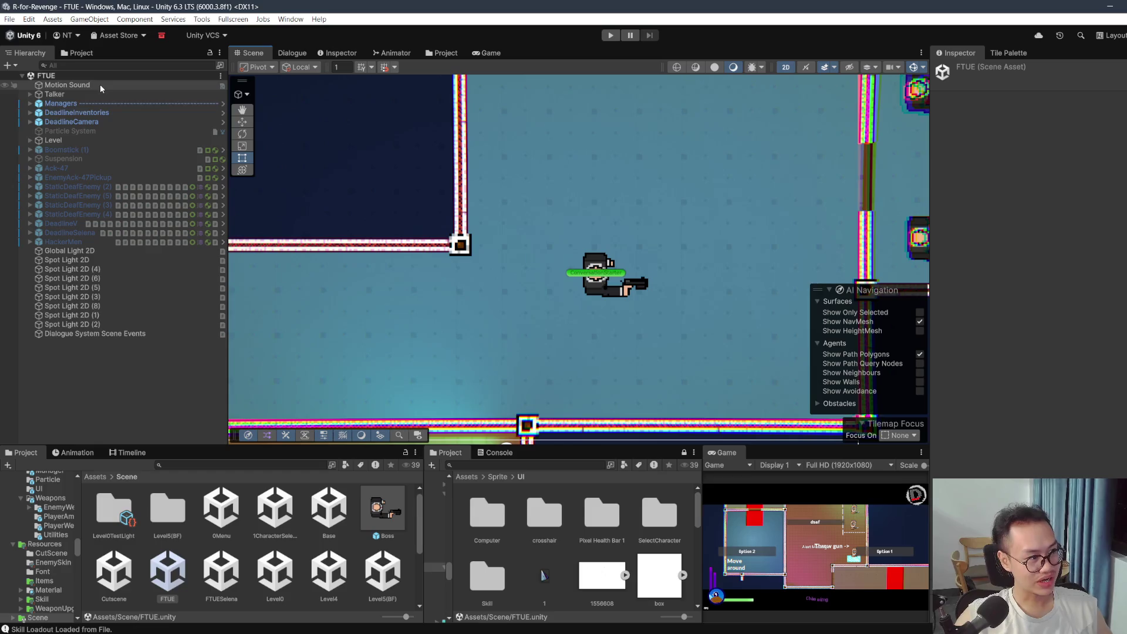
pyautogui.click(35, 95)
pyautogui.click(30, 94)
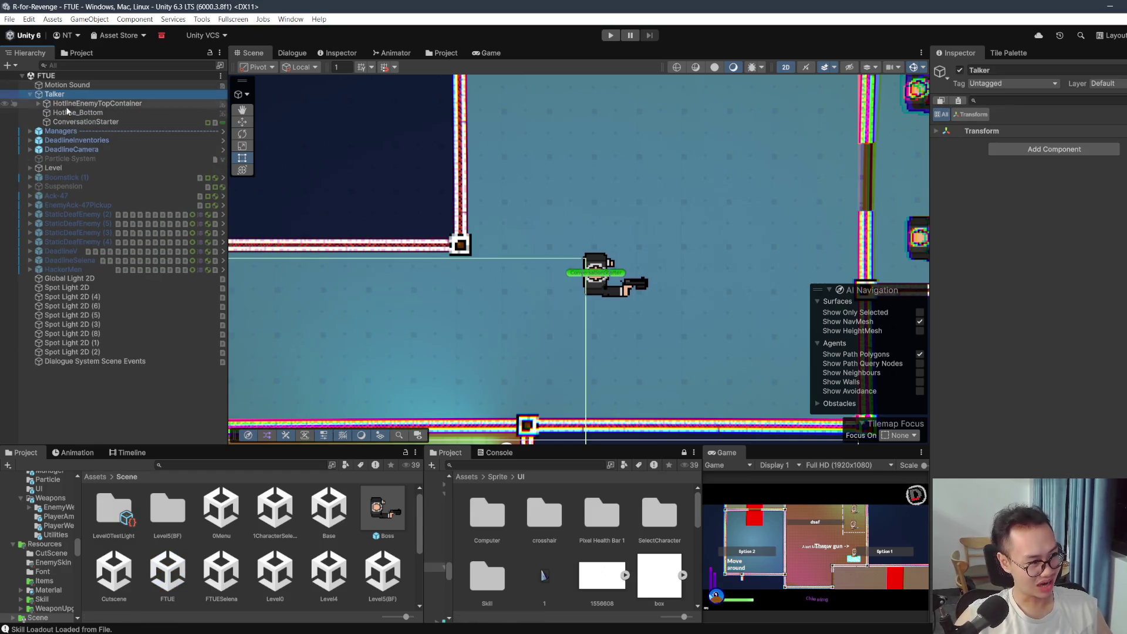
pyautogui.click(77, 113)
pyautogui.click(86, 103)
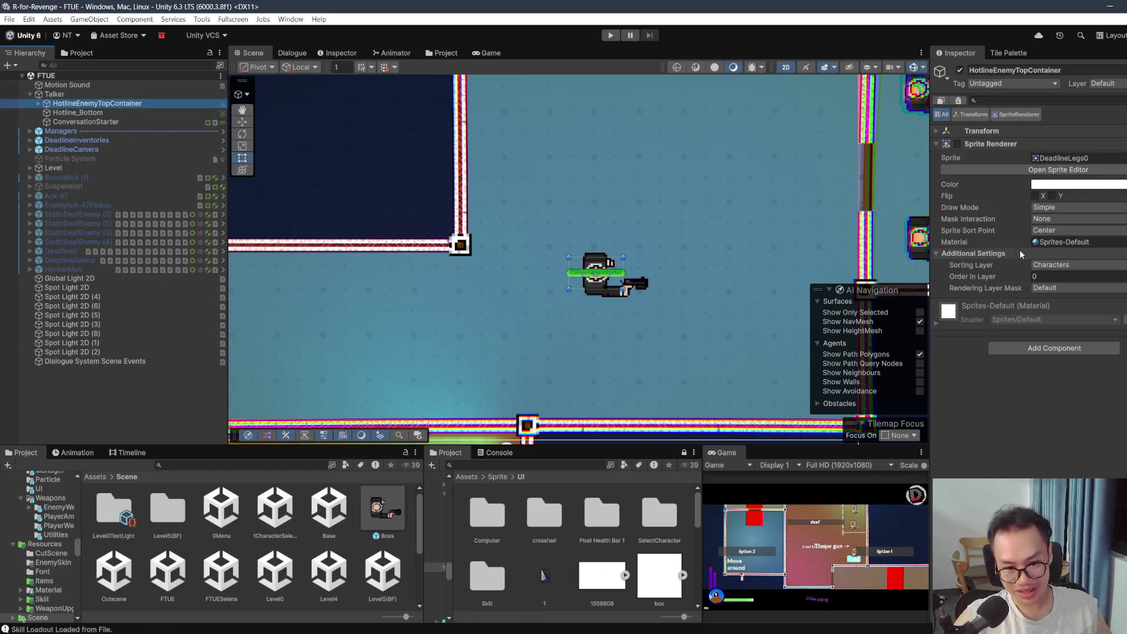
pyautogui.click(37, 104)
pyautogui.click(88, 112)
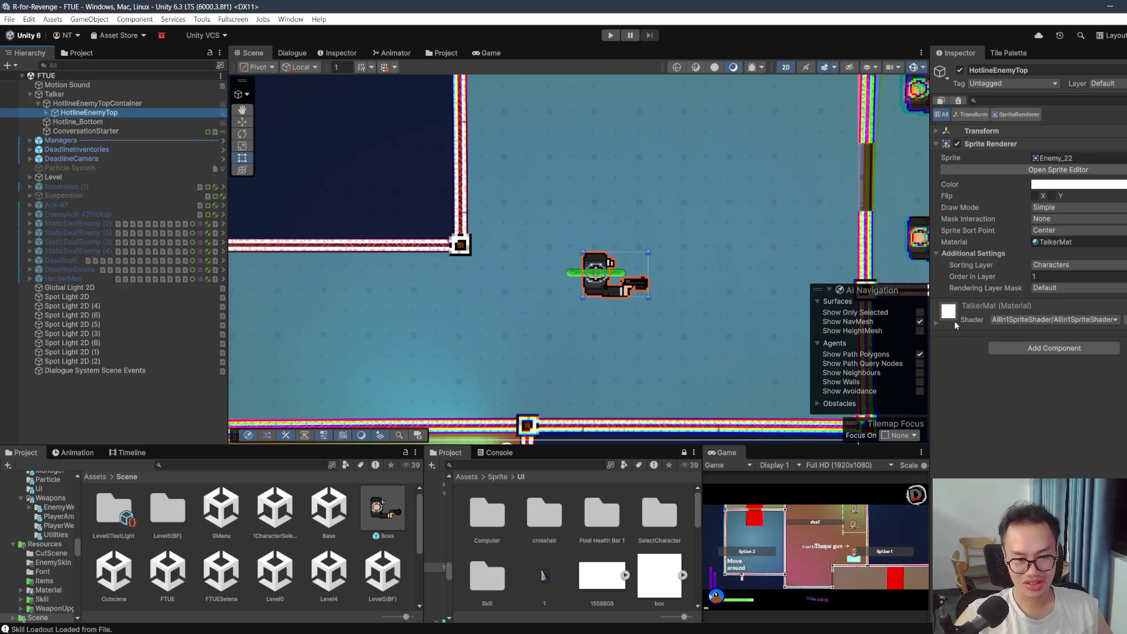
pyautogui.click(1056, 158)
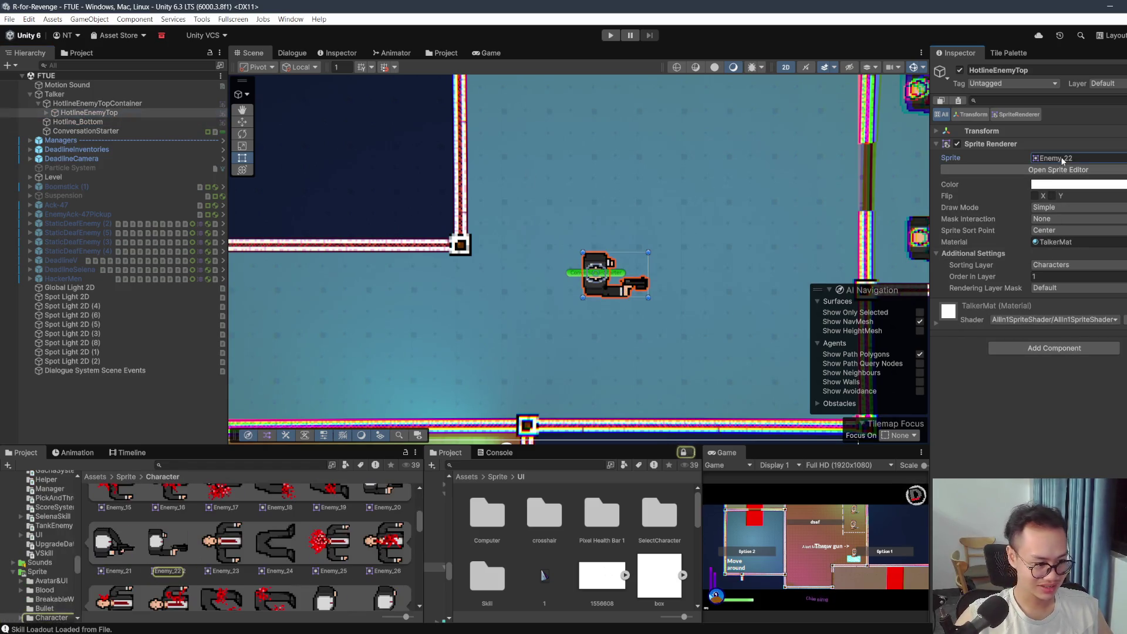
# Step: Scroll through Assets/Sprite/Character and bring up the Enemy sprite sheet's context menu
pyautogui.scroll(-2, 319, 529)
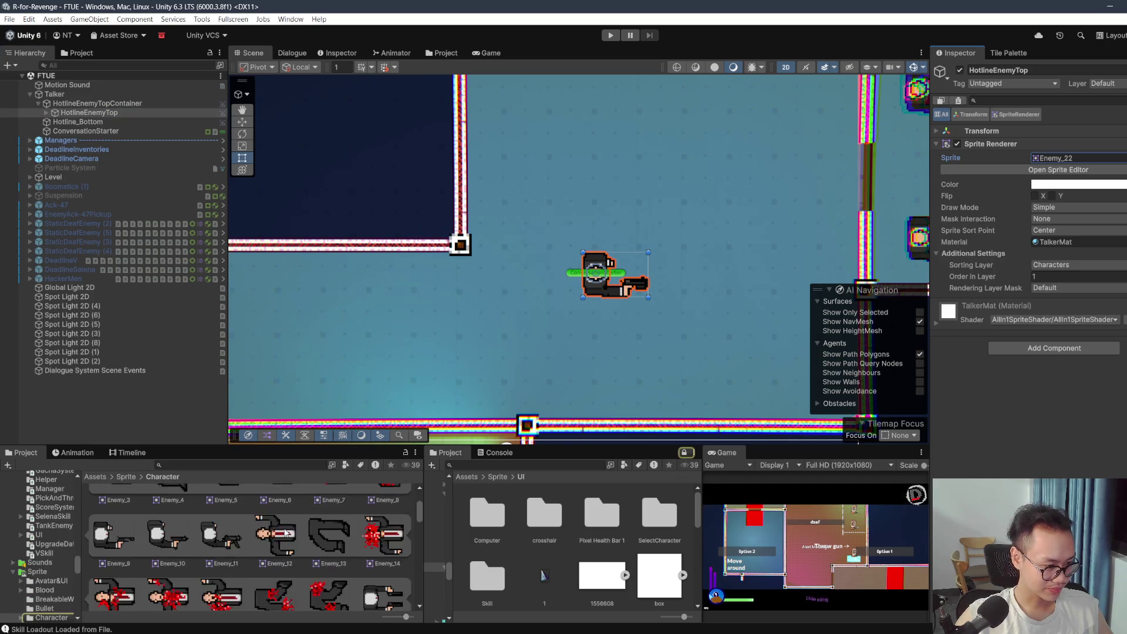
pyautogui.scroll(-2, 284, 527)
pyautogui.scroll(-3, 284, 531)
pyautogui.scroll(-6, 283, 527)
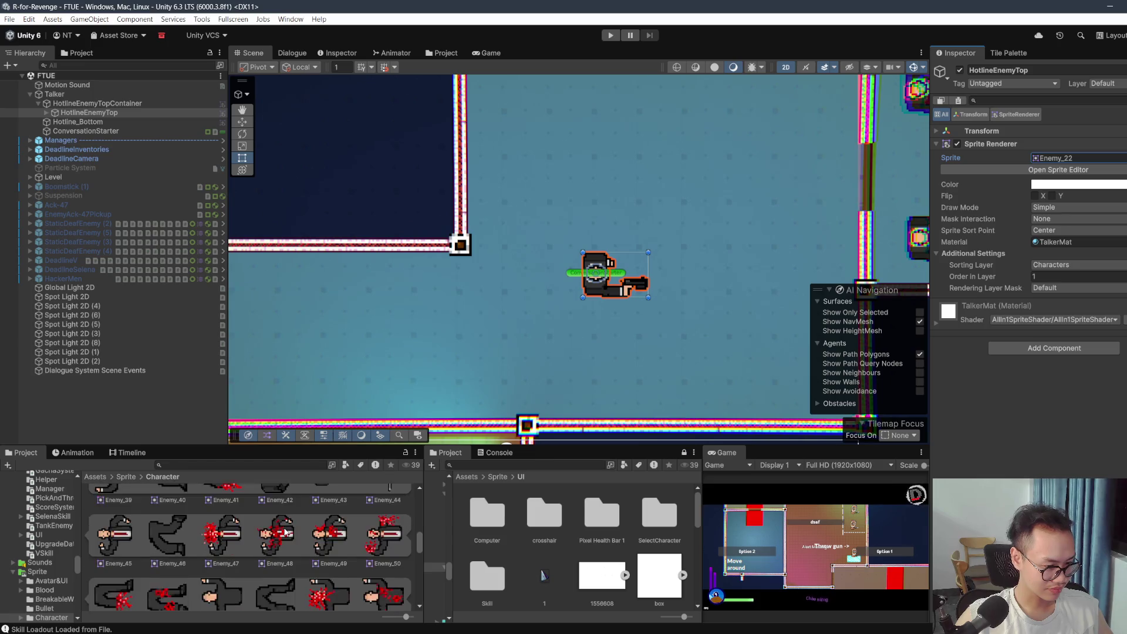
pyautogui.scroll(-2, 284, 531)
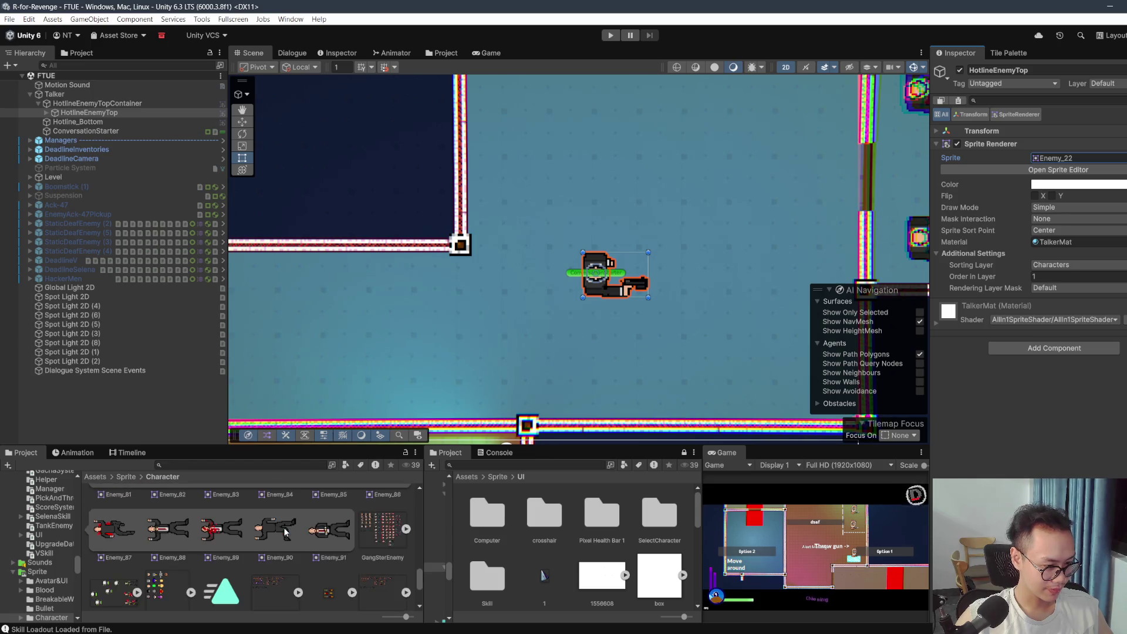
pyautogui.scroll(-2, 285, 531)
pyautogui.scroll(-1, 284, 527)
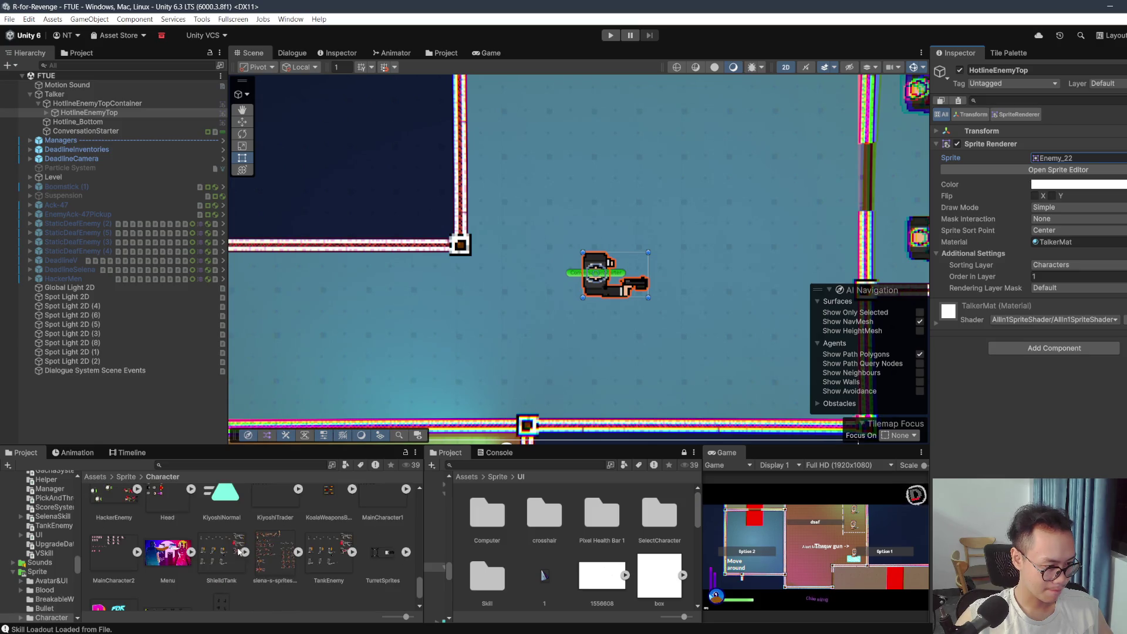
pyautogui.scroll(-1, 223, 552)
pyautogui.scroll(5, 176, 552)
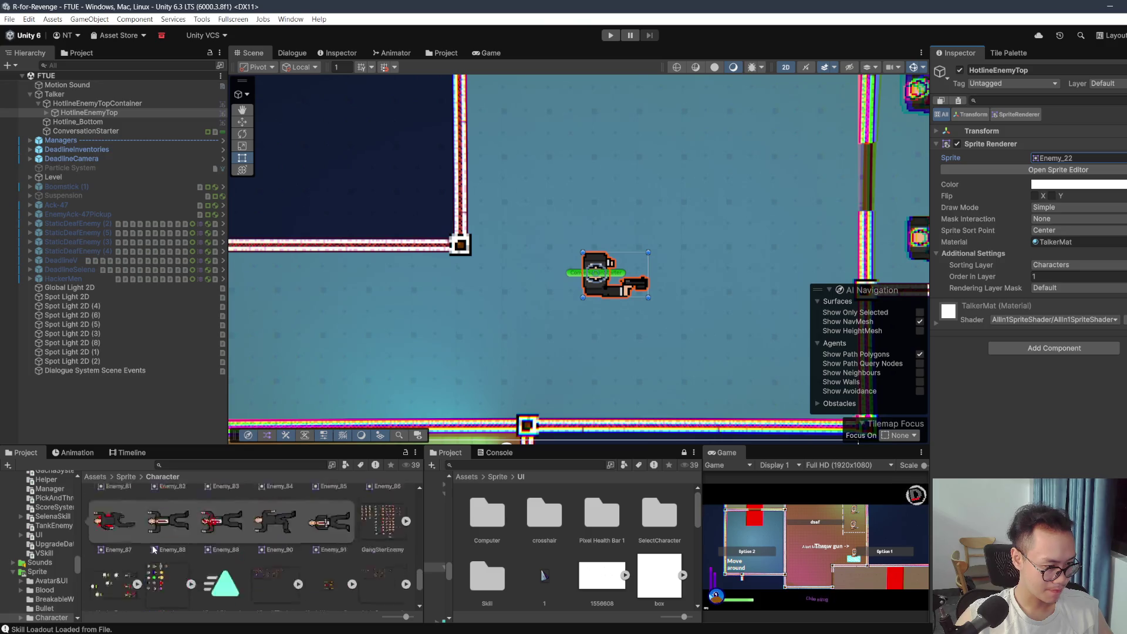
pyautogui.scroll(10, 176, 546)
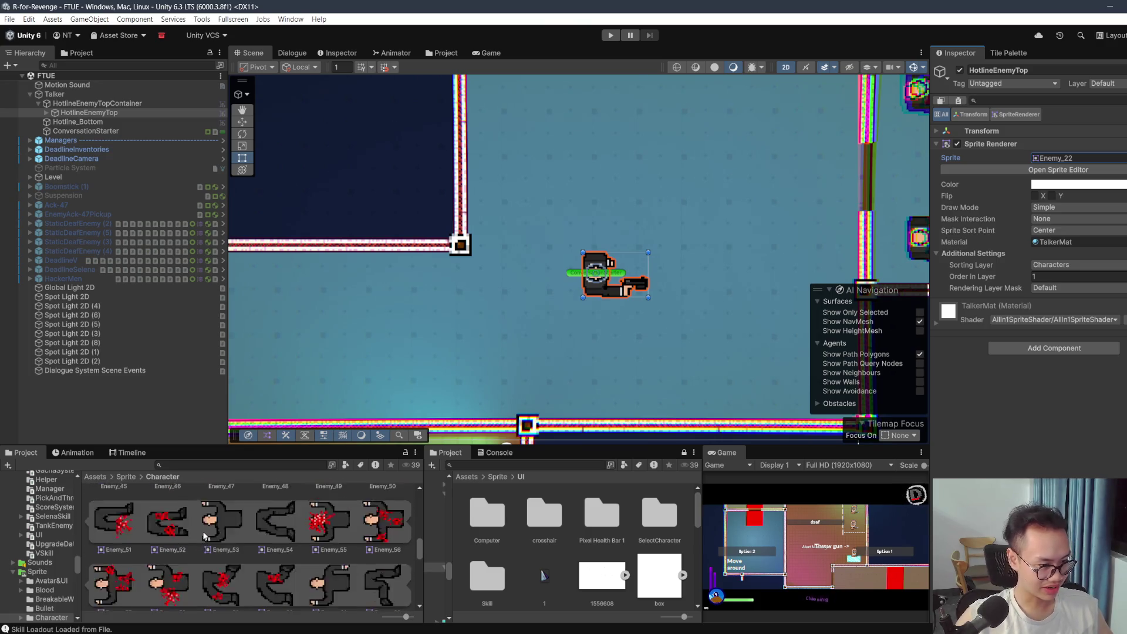
pyautogui.scroll(6, 203, 535)
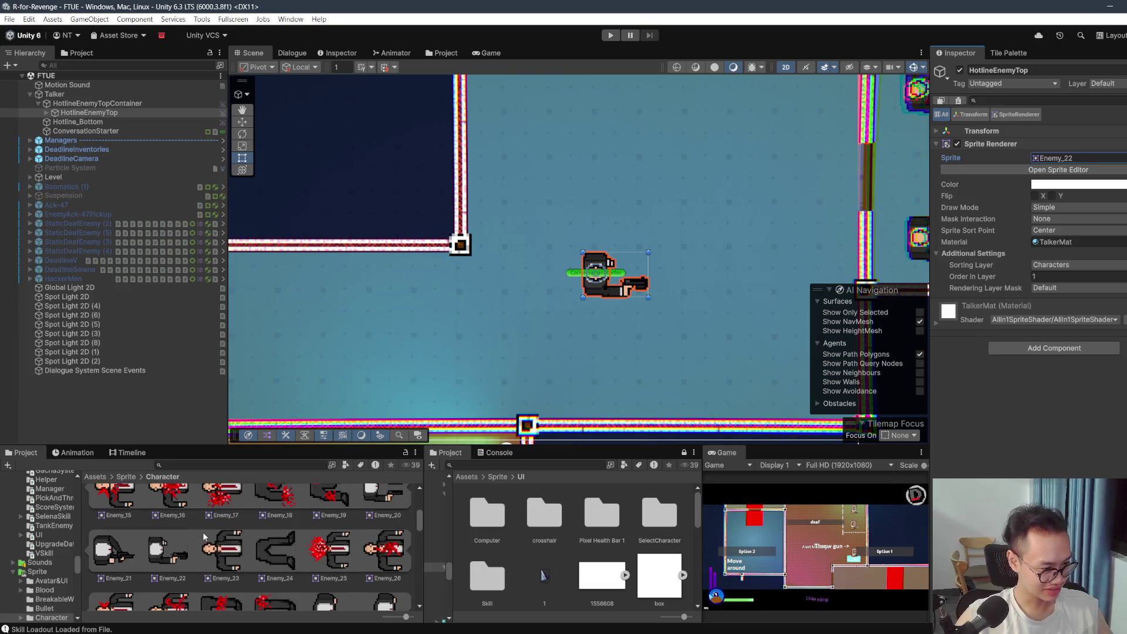
pyautogui.scroll(3, 204, 534)
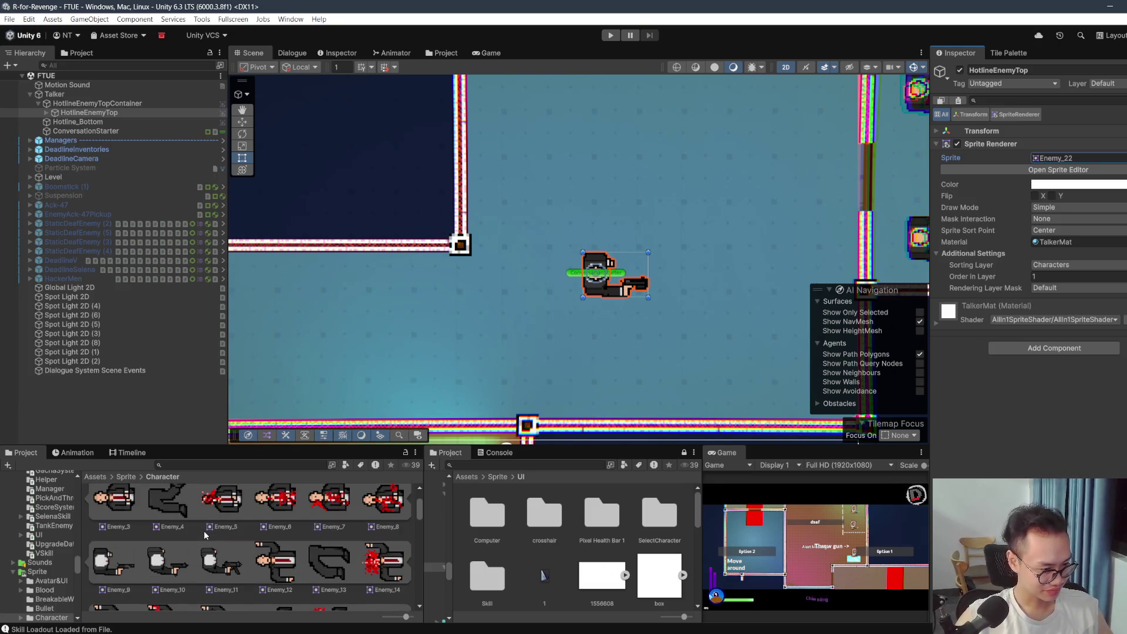
pyautogui.scroll(3, 203, 530)
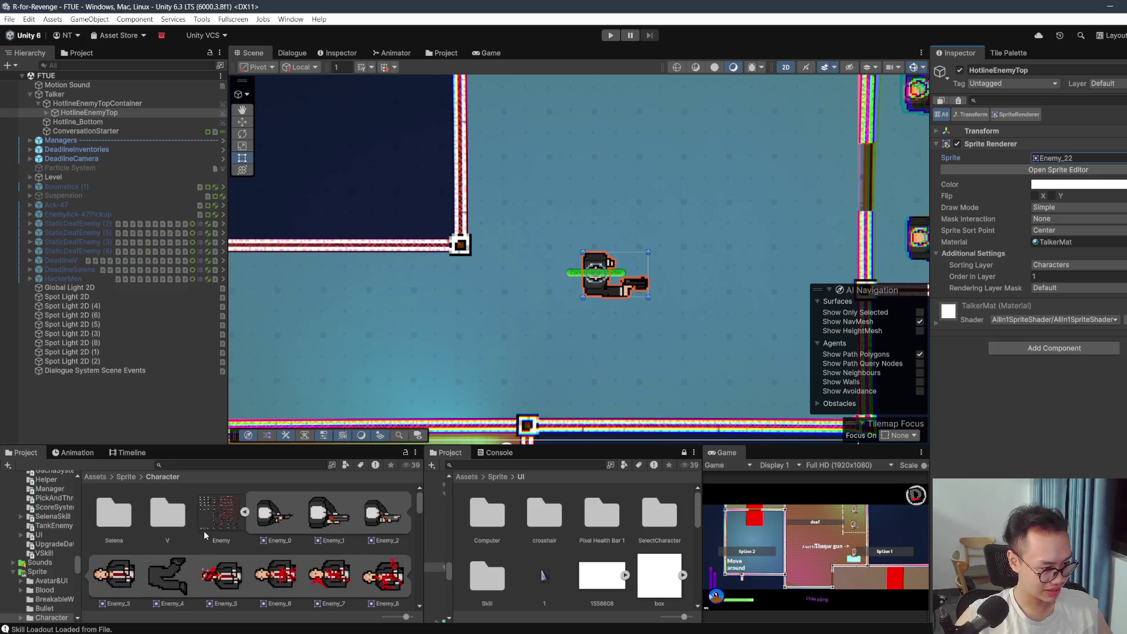
pyautogui.rightClick(223, 527)
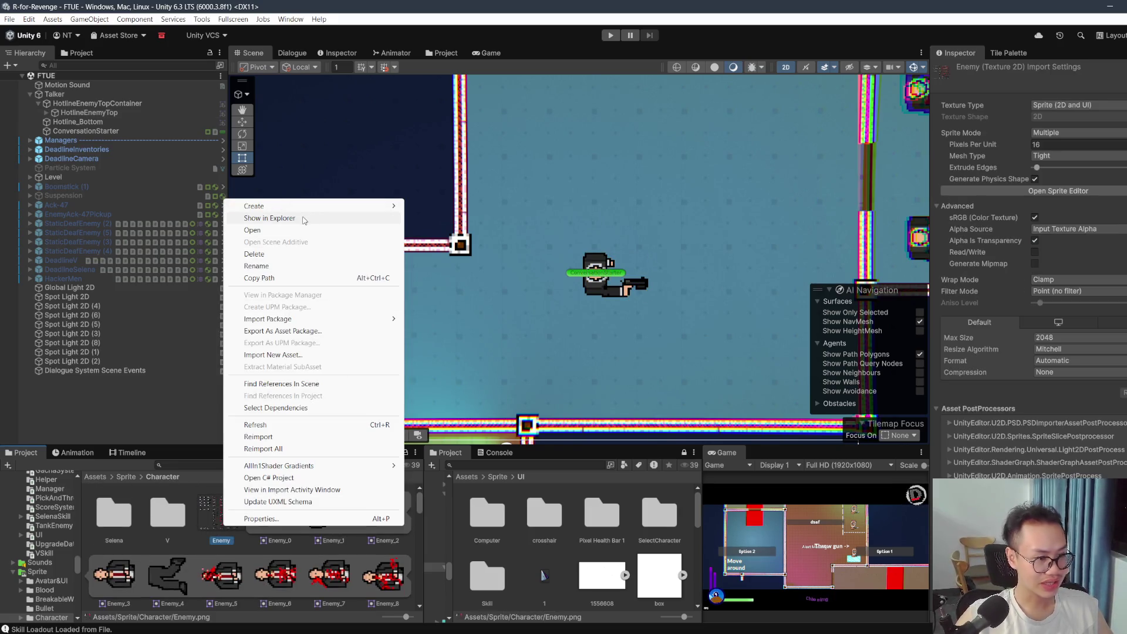
# Step: Reveal the Character folder in File Explorer, preview HackerEnemy.png (178 × 100), then return to Unity
pyautogui.click(301, 218)
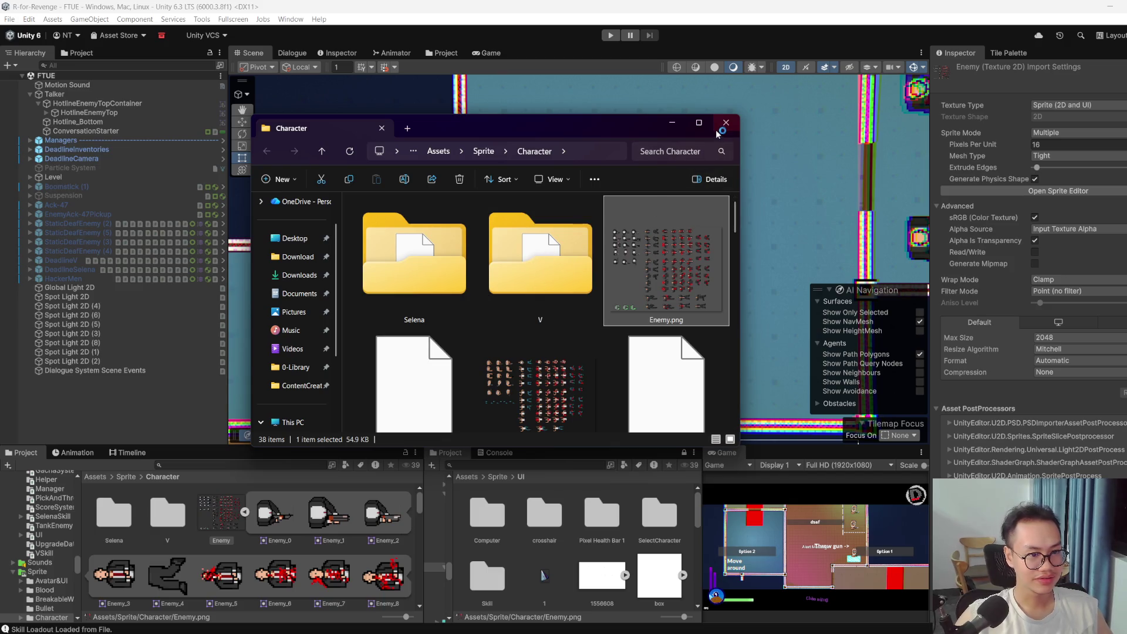
pyautogui.click(699, 122)
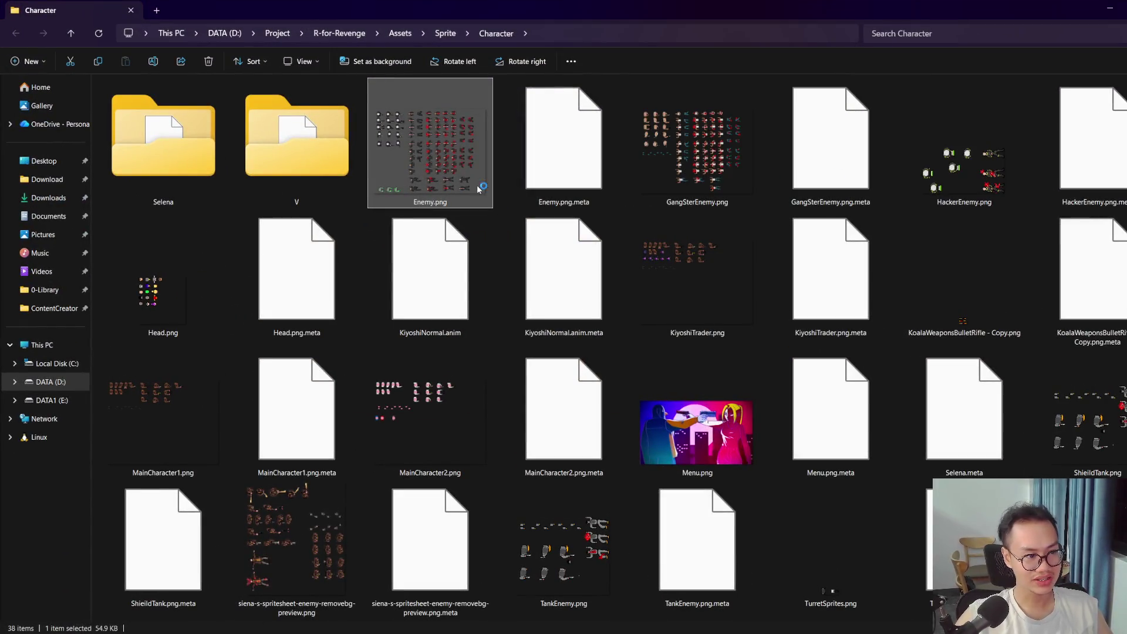
pyautogui.moveTo(469, 179)
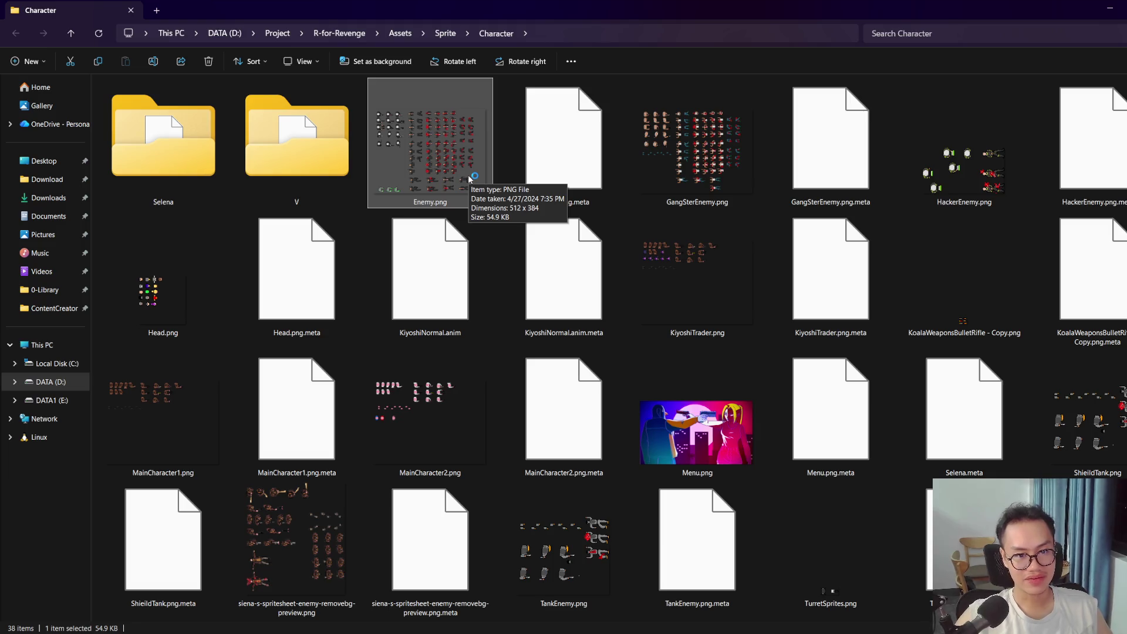
pyautogui.doubleClick(986, 170)
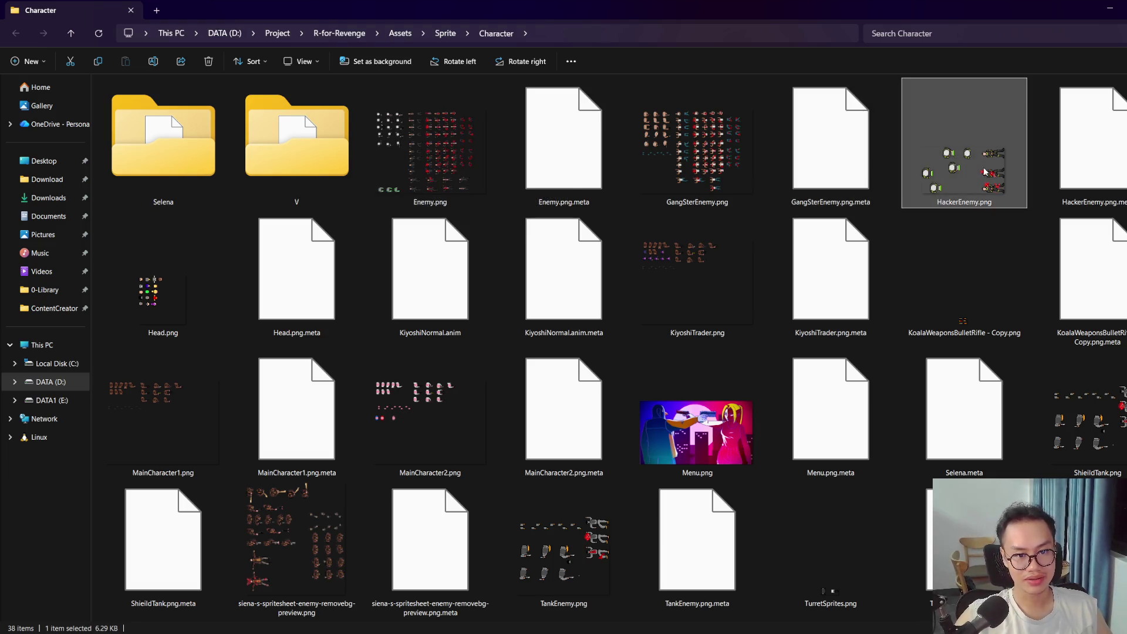
pyautogui.scroll(5, 584, 319)
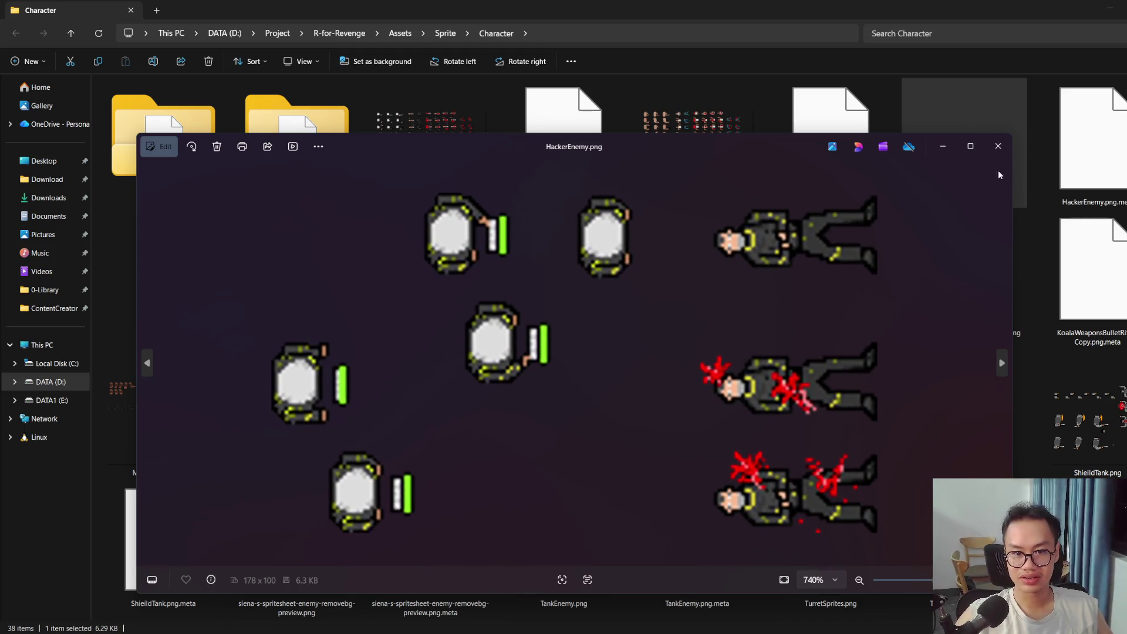
pyautogui.click(997, 148)
pyautogui.click(1110, 9)
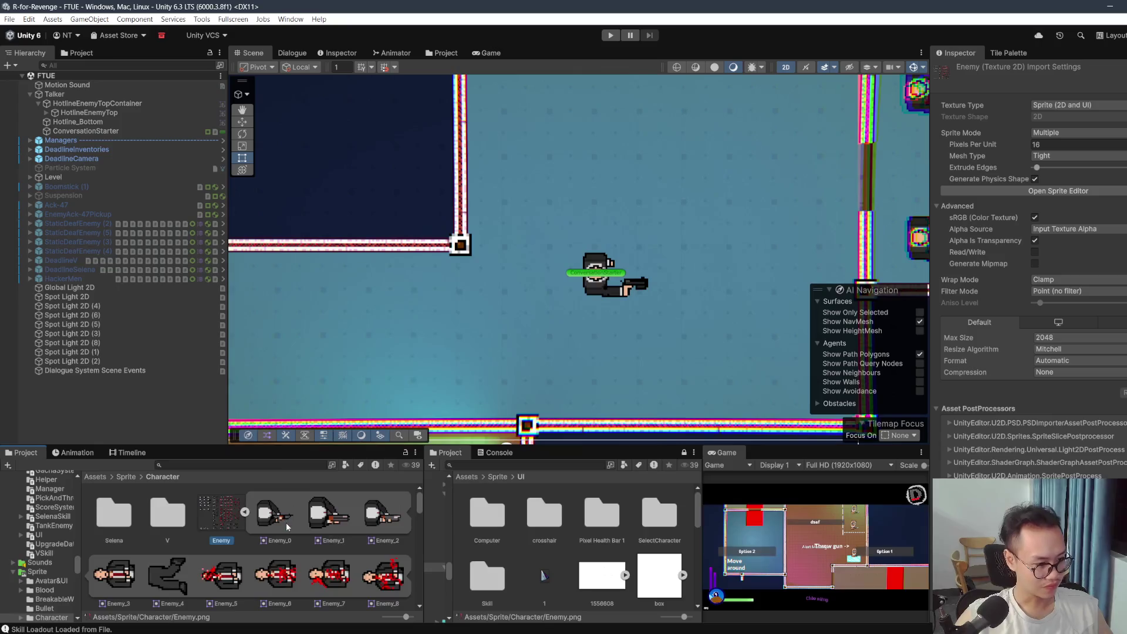
# Step: Expand the HackerEnemy sheet and drag HackerEnemy_1 into HotlineEnemyTop's Sprite field, replacing Enemy_22
pyautogui.click(245, 513)
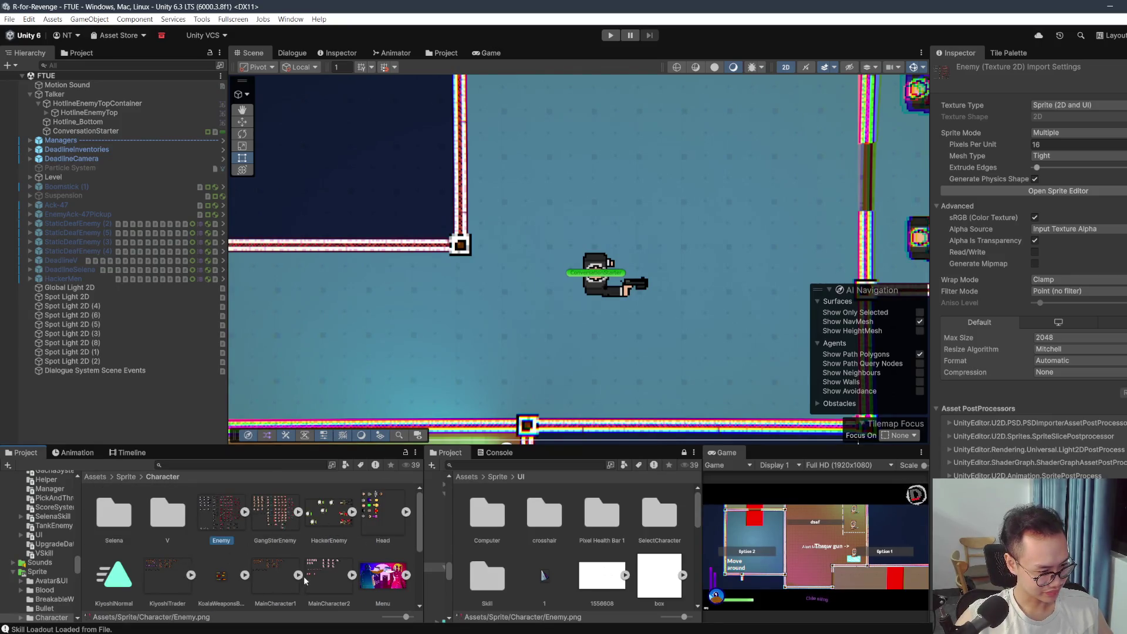
pyautogui.click(352, 512)
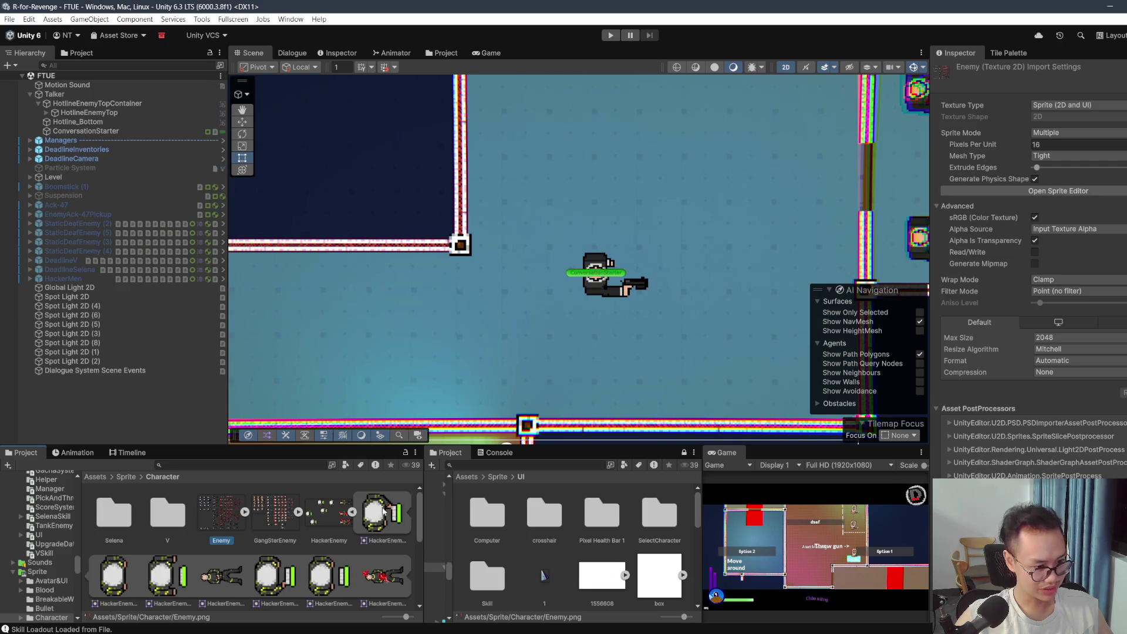
pyautogui.scroll(-2, 345, 551)
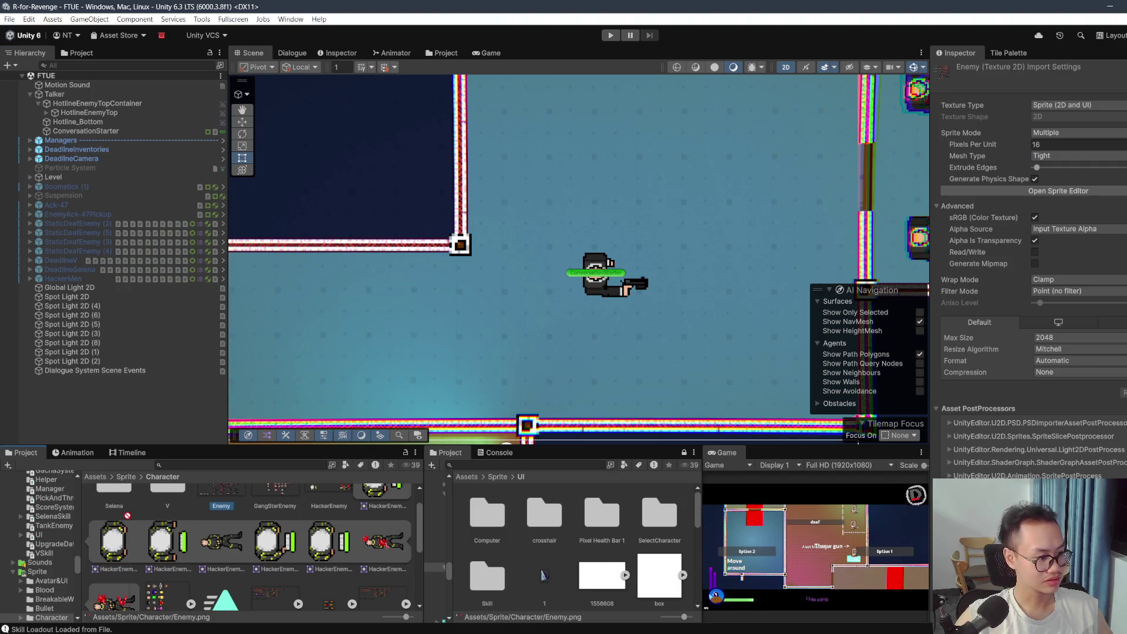
pyautogui.click(82, 122)
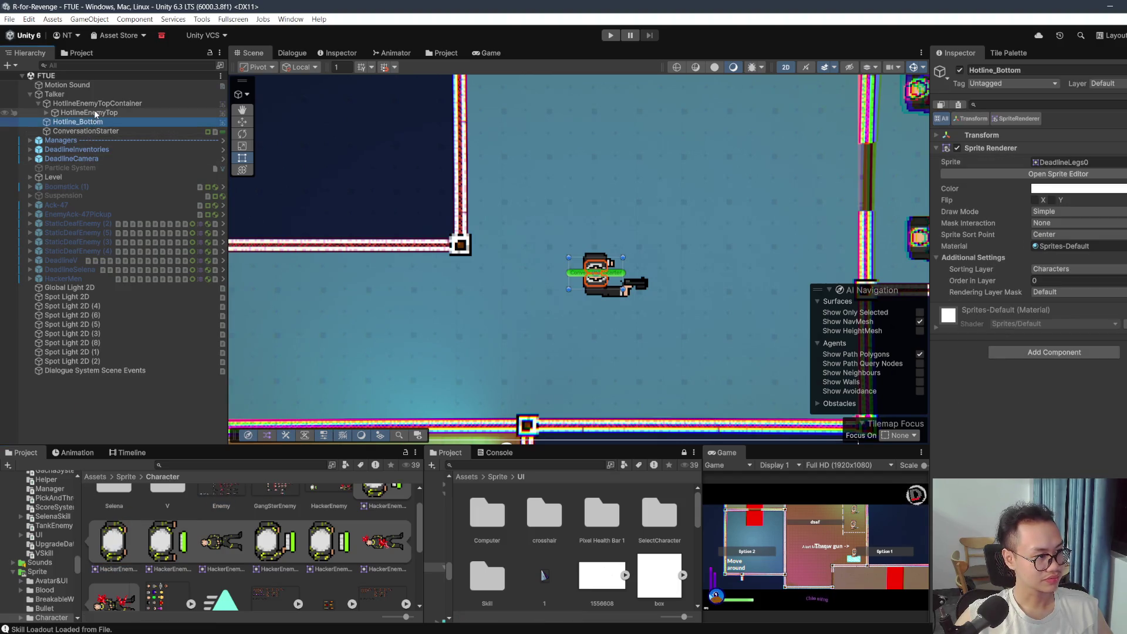
pyautogui.click(96, 113)
pyautogui.moveTo(129, 490); pyautogui.dragTo(492, 356)
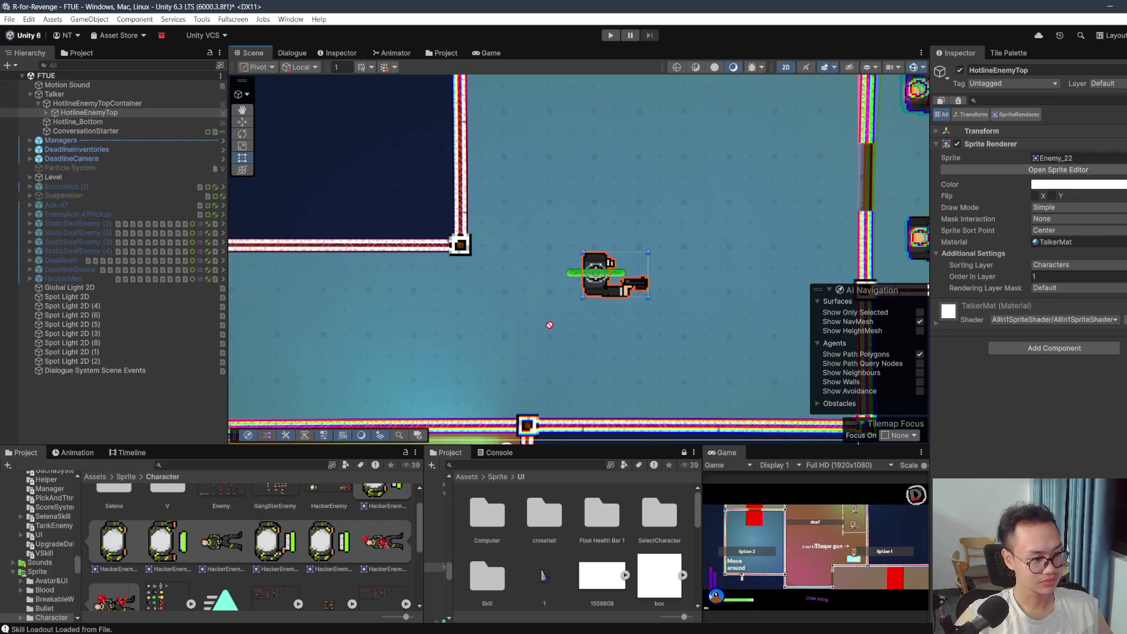
pyautogui.moveTo(1062, 139); pyautogui.dragTo(1074, 158)
pyautogui.scroll(5, 597, 256)
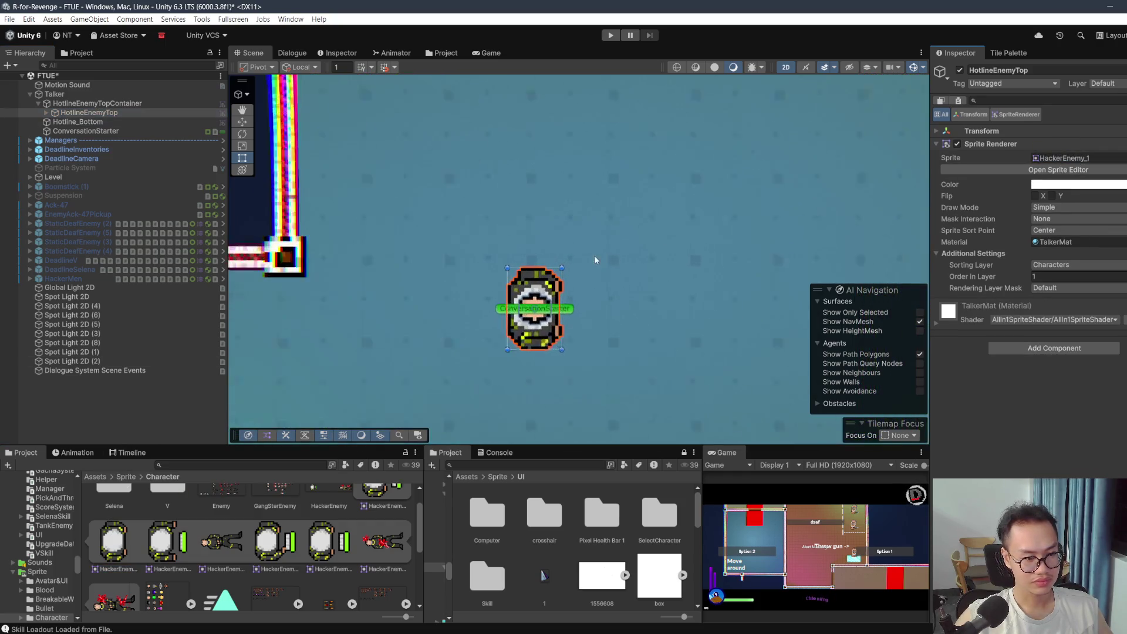
# Step: Inspect DeadlineEnemyHead under HotlineEnemyTop, then reselect HotlineEnemyTop and expand its TalkerMat material
pyautogui.scroll(4, 507, 353)
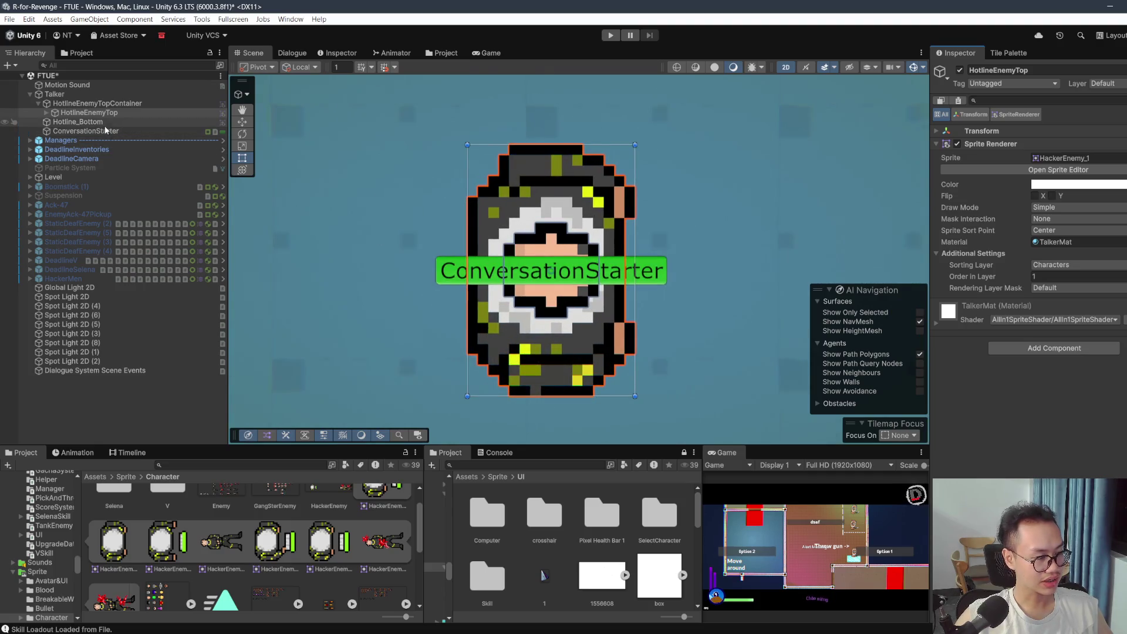
pyautogui.click(45, 112)
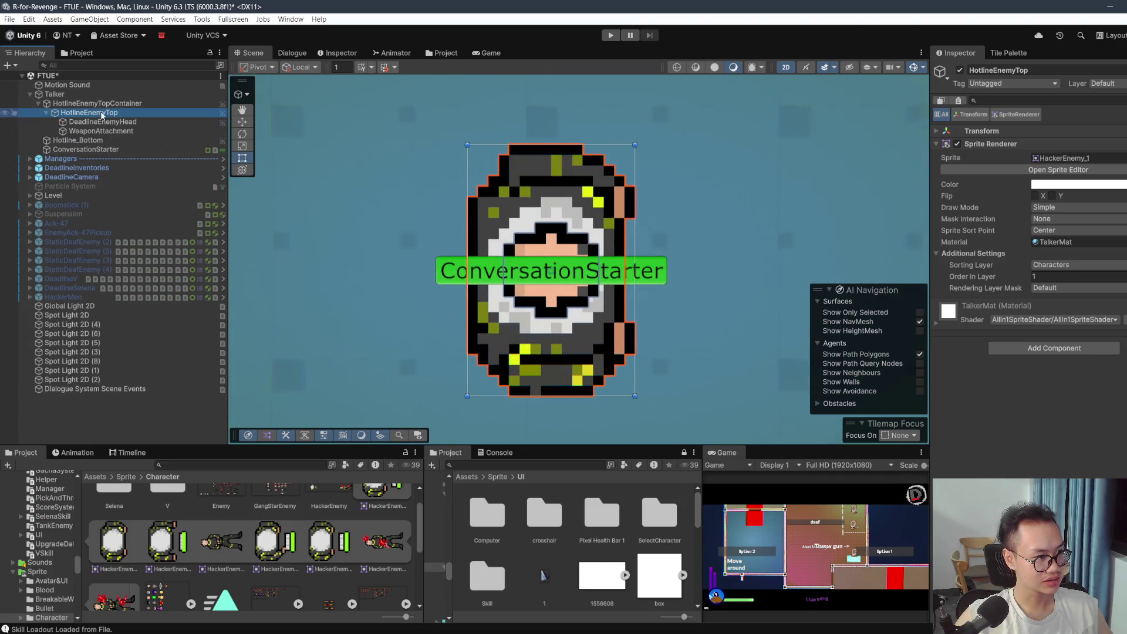
pyautogui.click(129, 121)
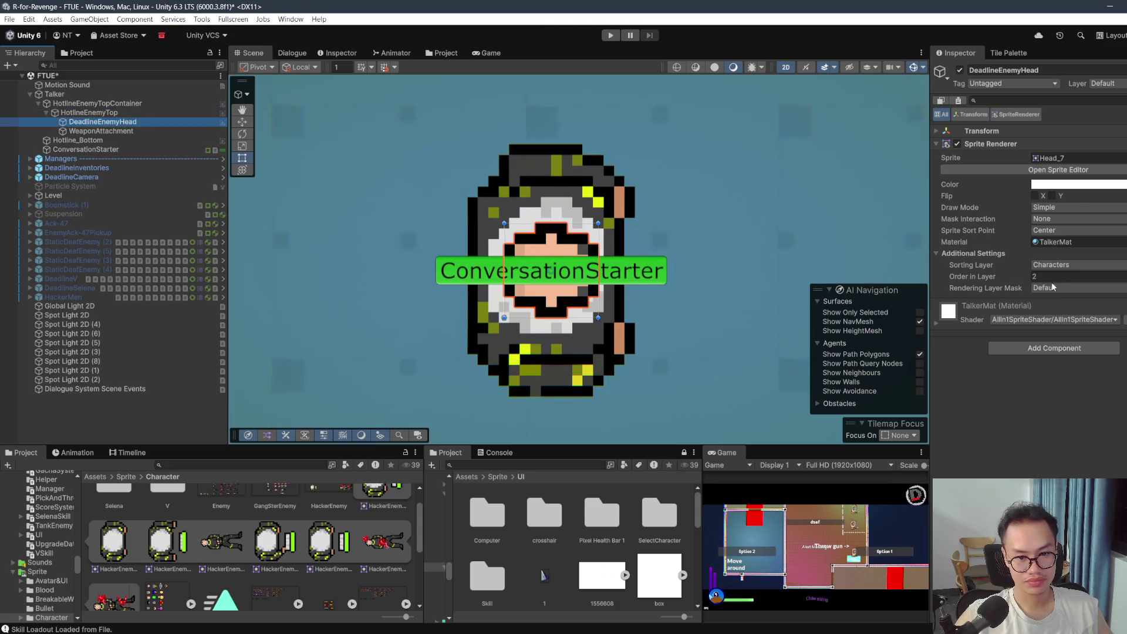
pyautogui.click(133, 102)
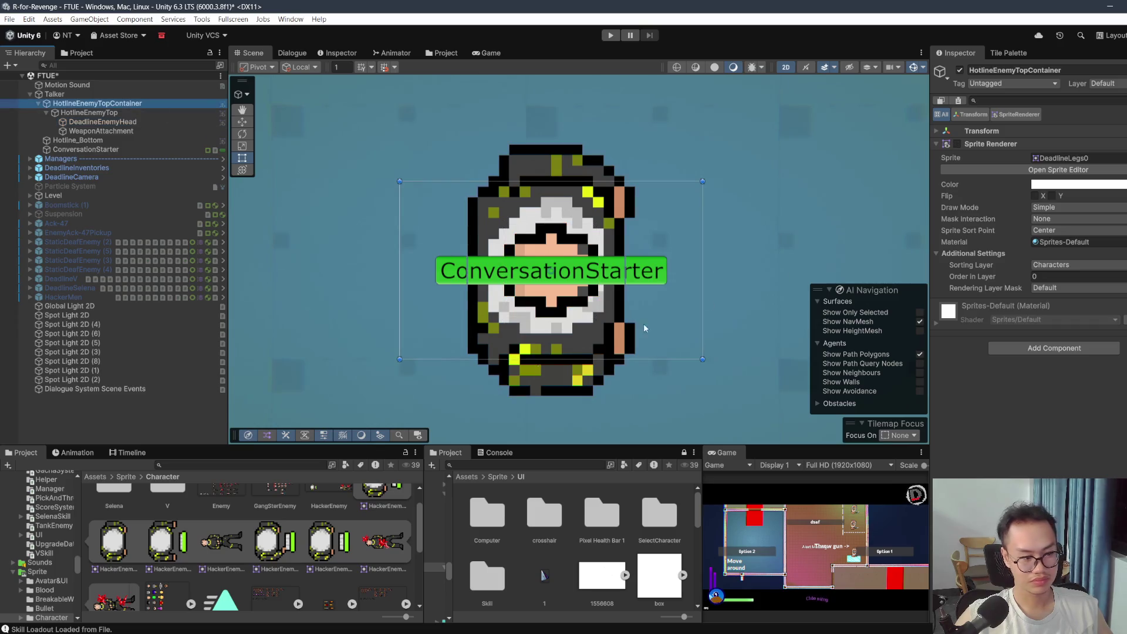
pyautogui.click(95, 476)
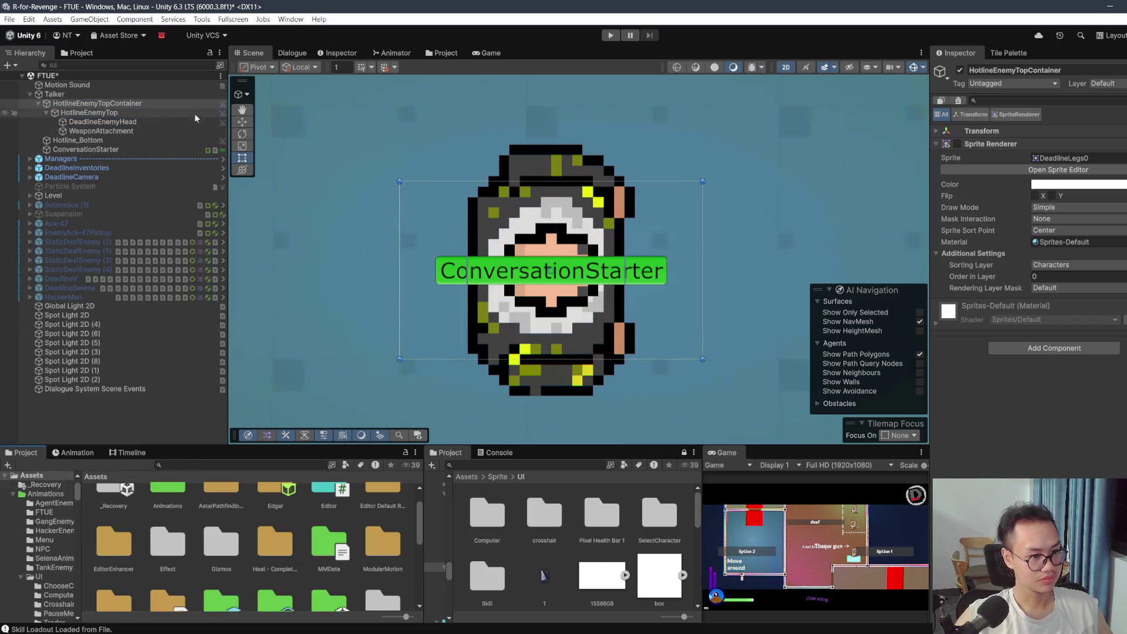
pyautogui.click(149, 112)
pyautogui.click(943, 324)
pyautogui.scroll(-10, 952, 329)
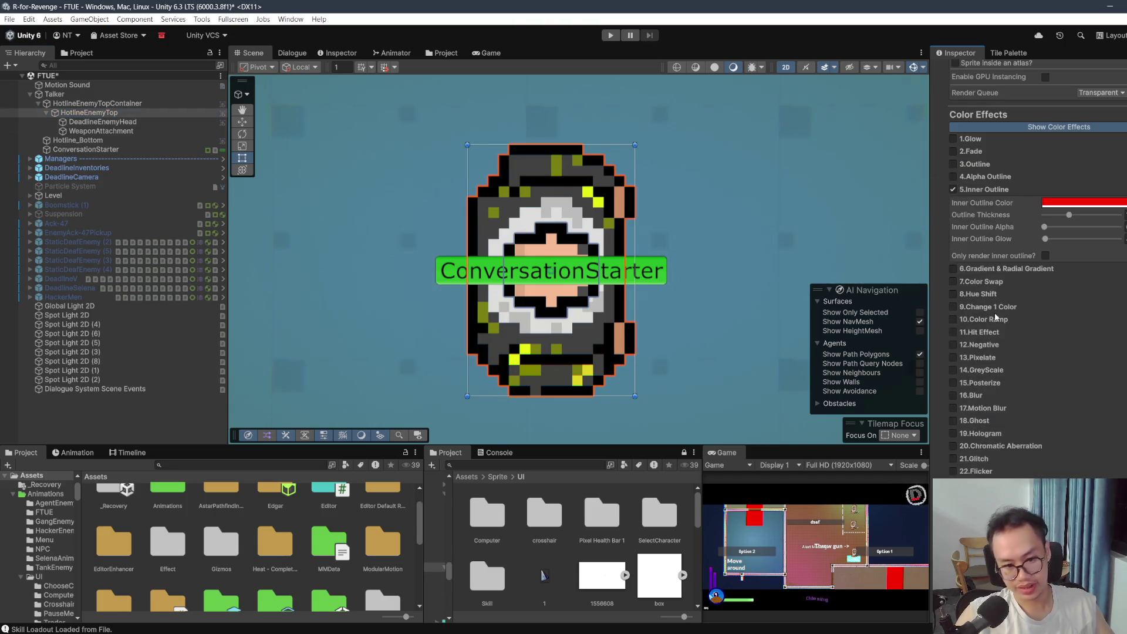
# Step: Disable TalkerMat's Inner Outline effect and toggle the 31.Wave effect
pyautogui.click(952, 190)
pyautogui.scroll(-5, 945, 262)
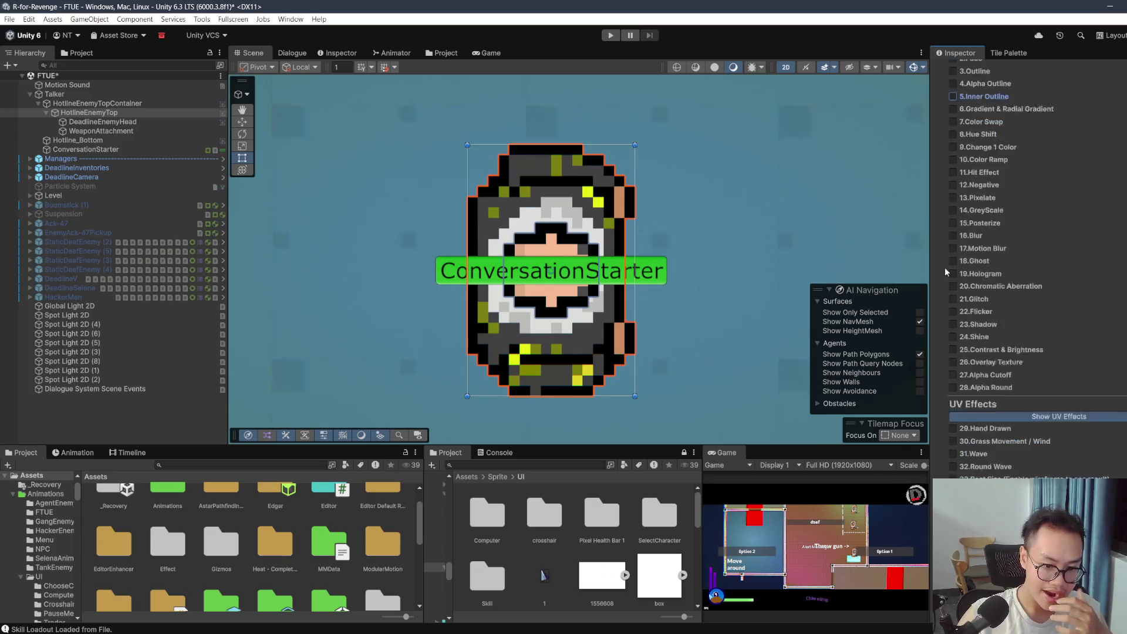
pyautogui.click(953, 392)
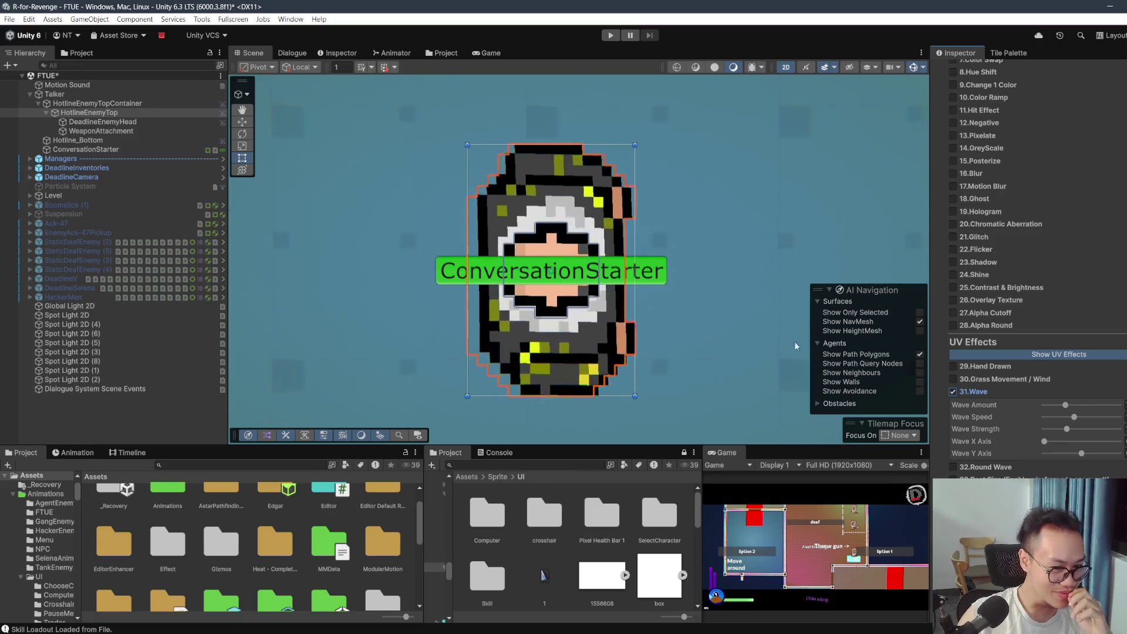
pyautogui.click(952, 391)
# Step: Reselect HotlineEnemyTop and ping TalkerMat in the Project window
pyautogui.click(96, 104)
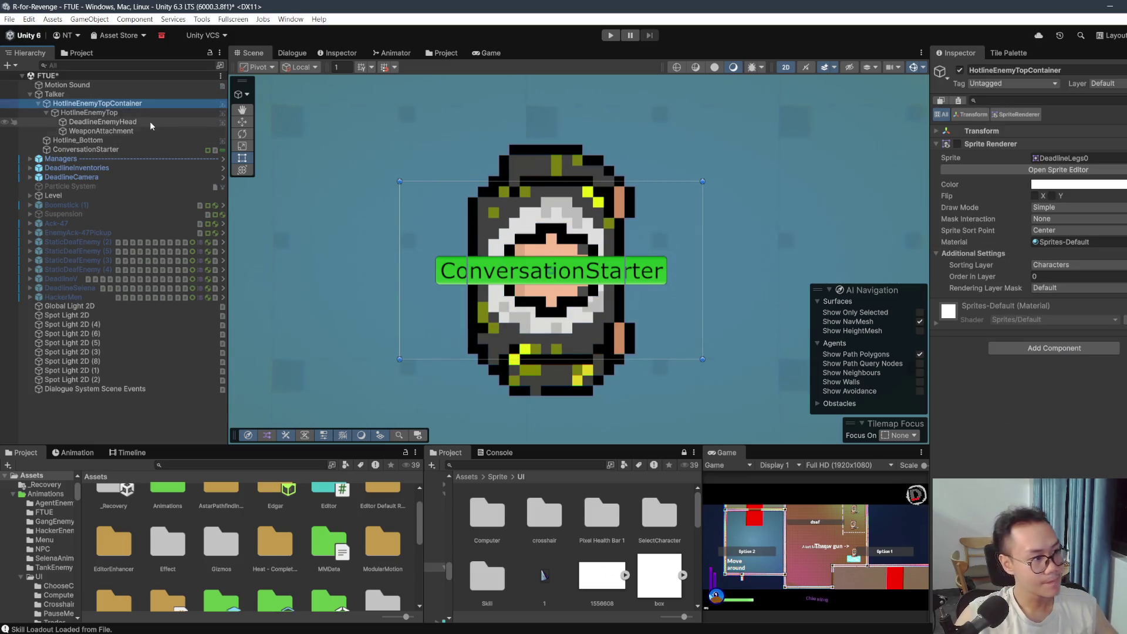
pyautogui.click(88, 112)
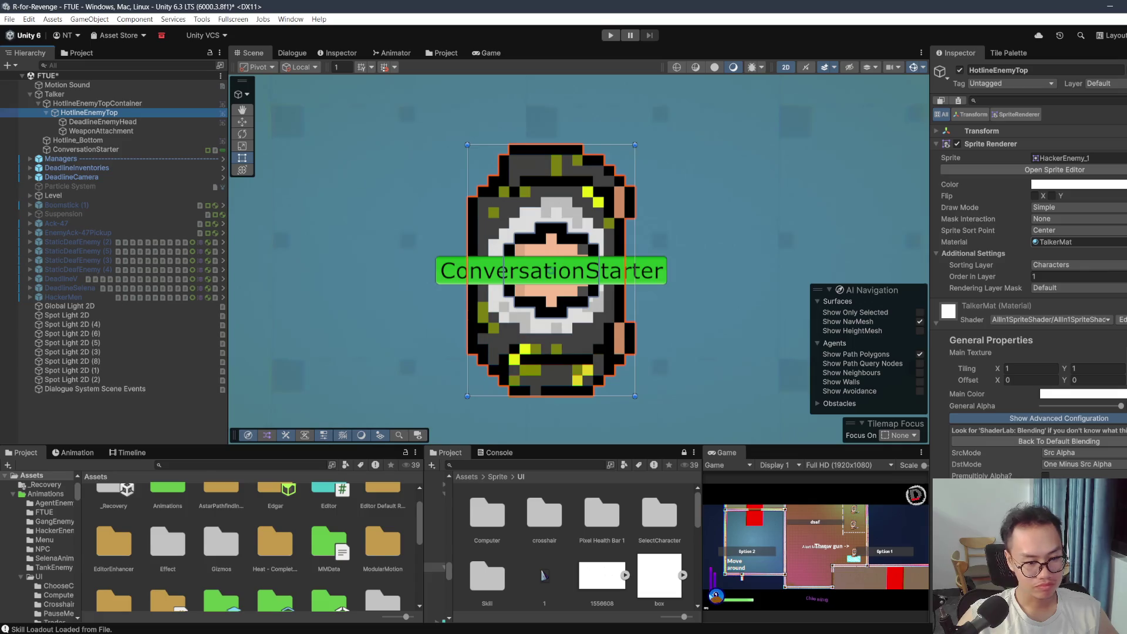
pyautogui.click(1056, 242)
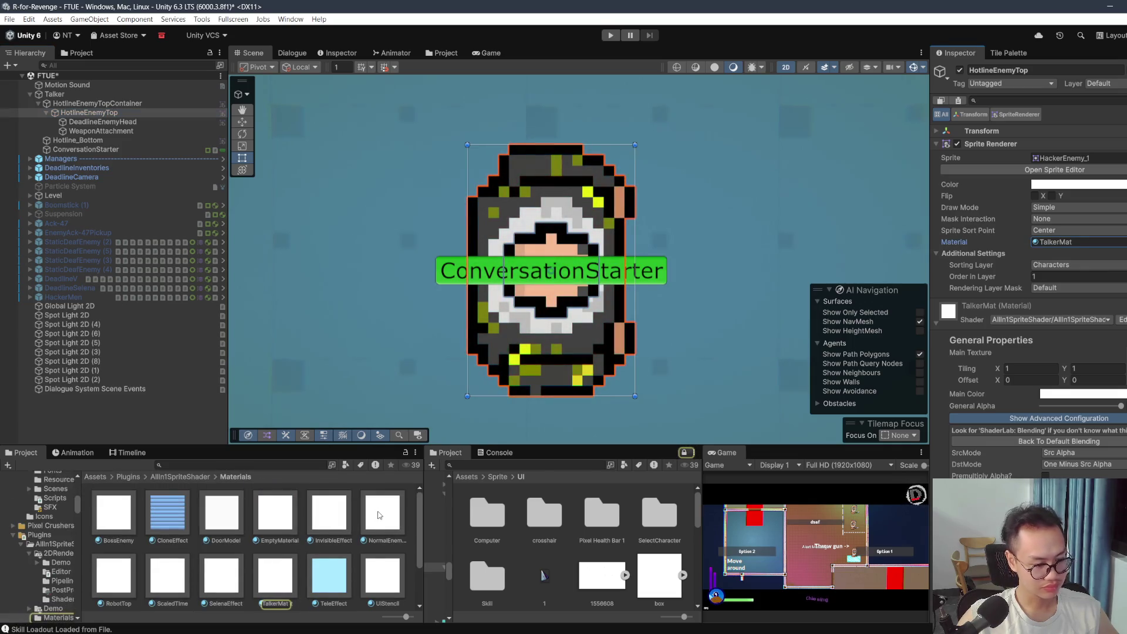
# Step: Assign NormalEnemyMat to the top sprite and trial Color Ramp, Negative and Pixelate on the head
pyautogui.moveTo(379, 515); pyautogui.dragTo(598, 289)
pyautogui.scroll(1, 598, 288)
pyautogui.scroll(-5, 598, 288)
pyautogui.click(94, 121)
pyautogui.scroll(-10, 954, 301)
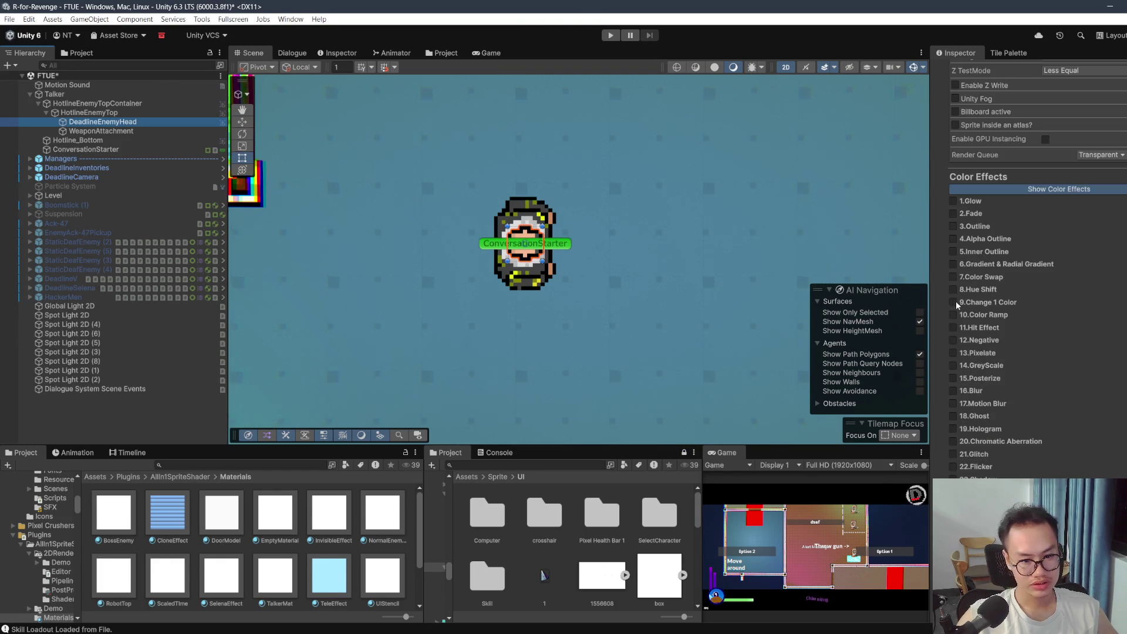
pyautogui.click(953, 313)
pyautogui.click(954, 315)
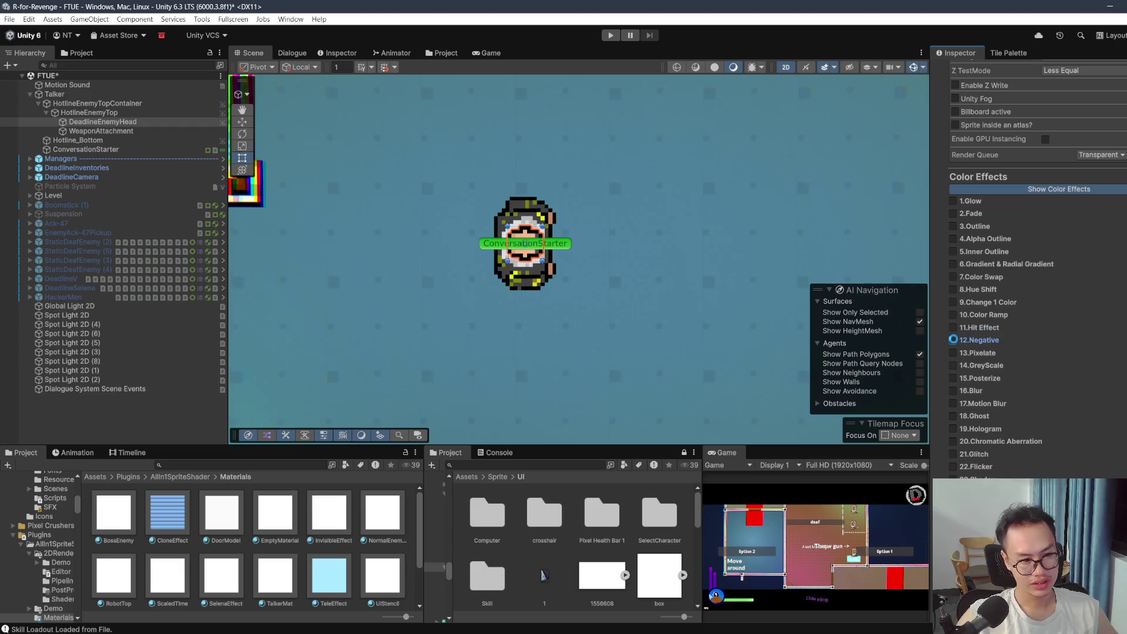
pyautogui.doubleClick(953, 341)
pyautogui.click(952, 353)
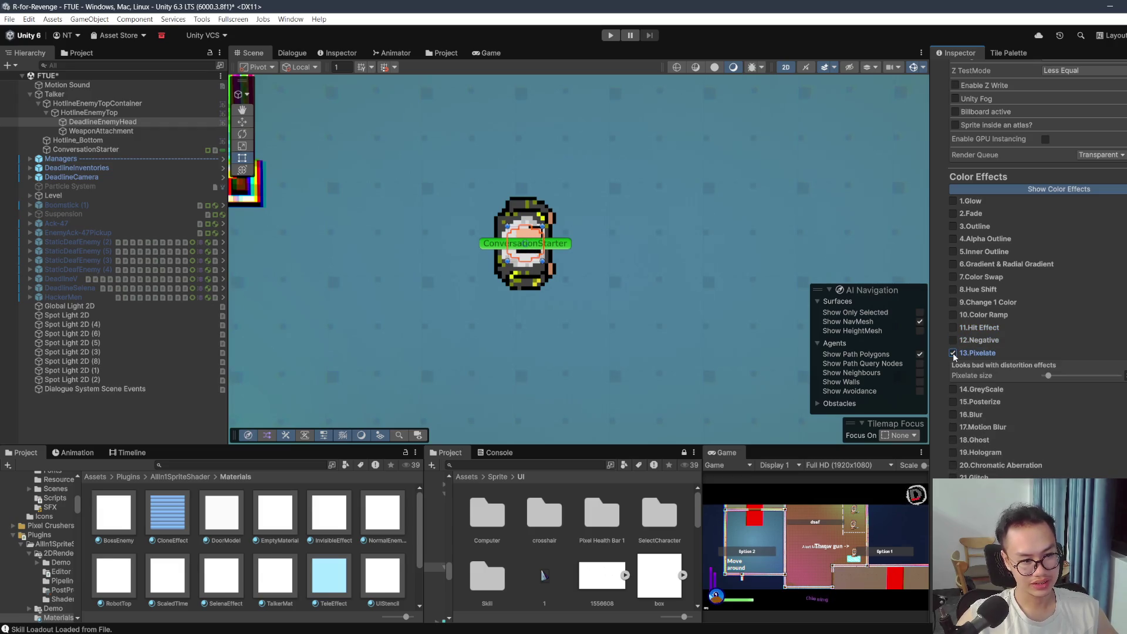
pyautogui.click(952, 353)
# Step: Enable 21.Glitch on the head, raising Glitch Amount and Glitch Speed
pyautogui.scroll(-5, 951, 375)
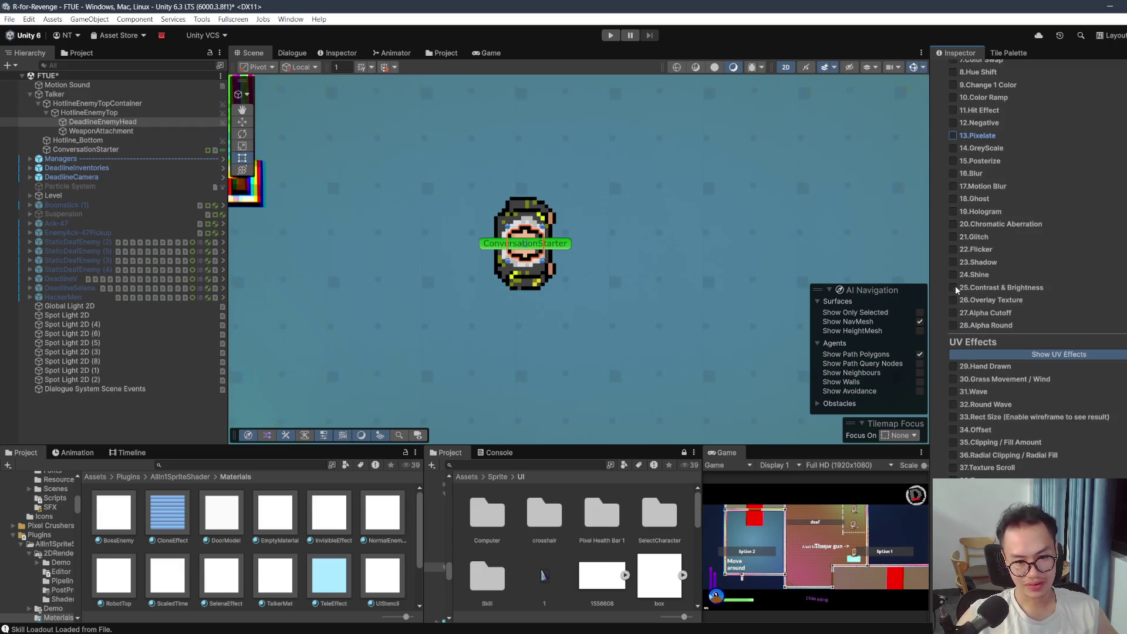
pyautogui.click(952, 238)
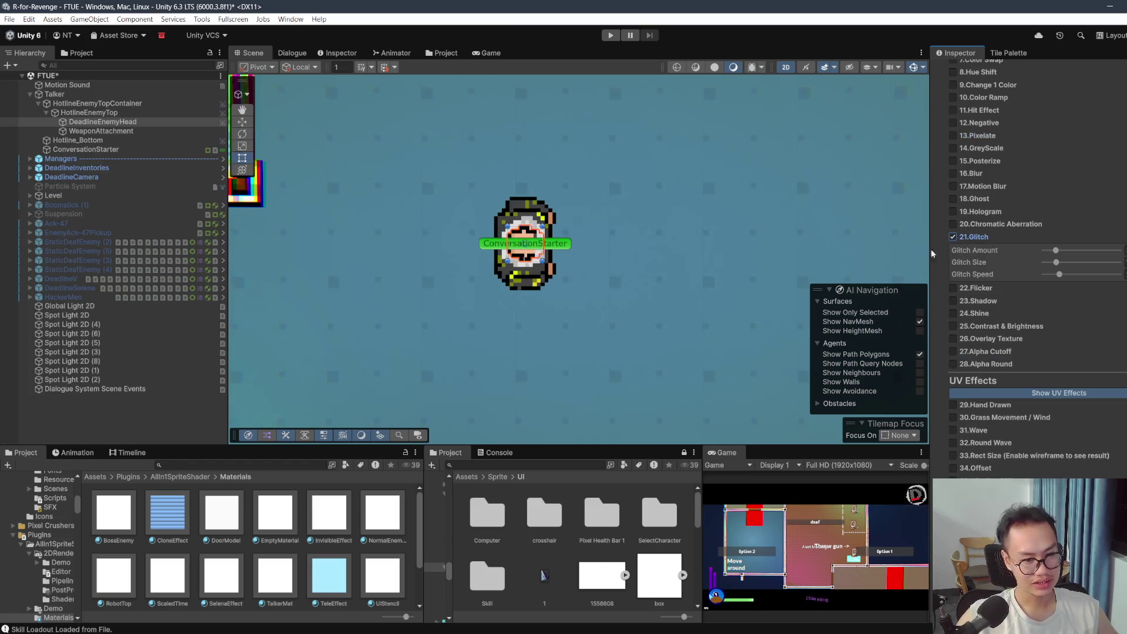
pyautogui.moveTo(1057, 250); pyautogui.dragTo(1094, 257)
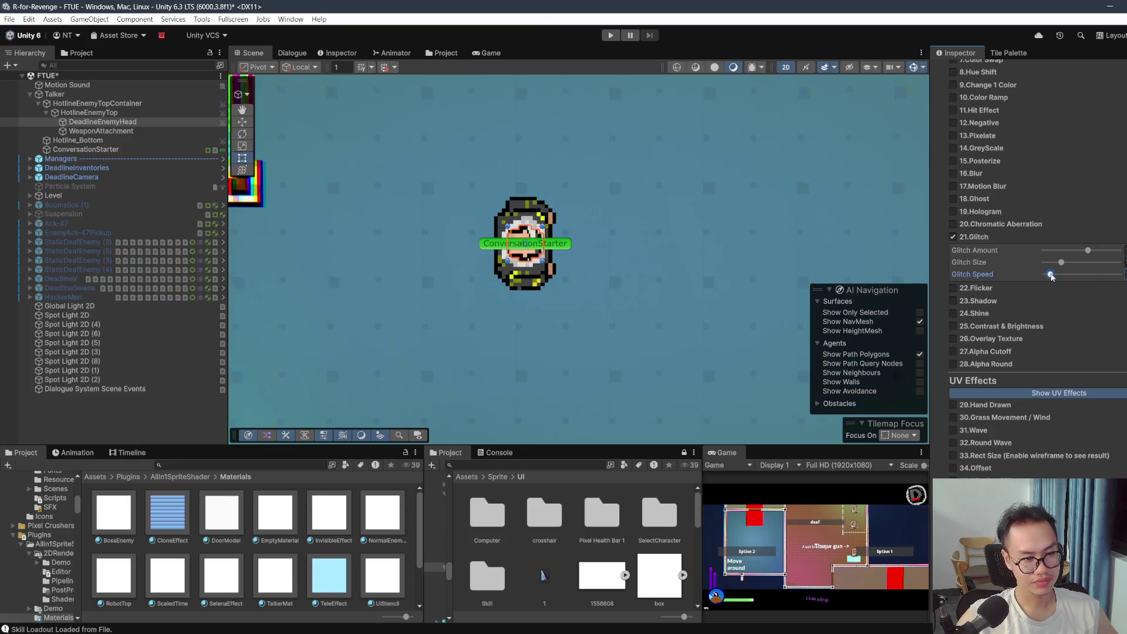
pyautogui.scroll(5, 590, 269)
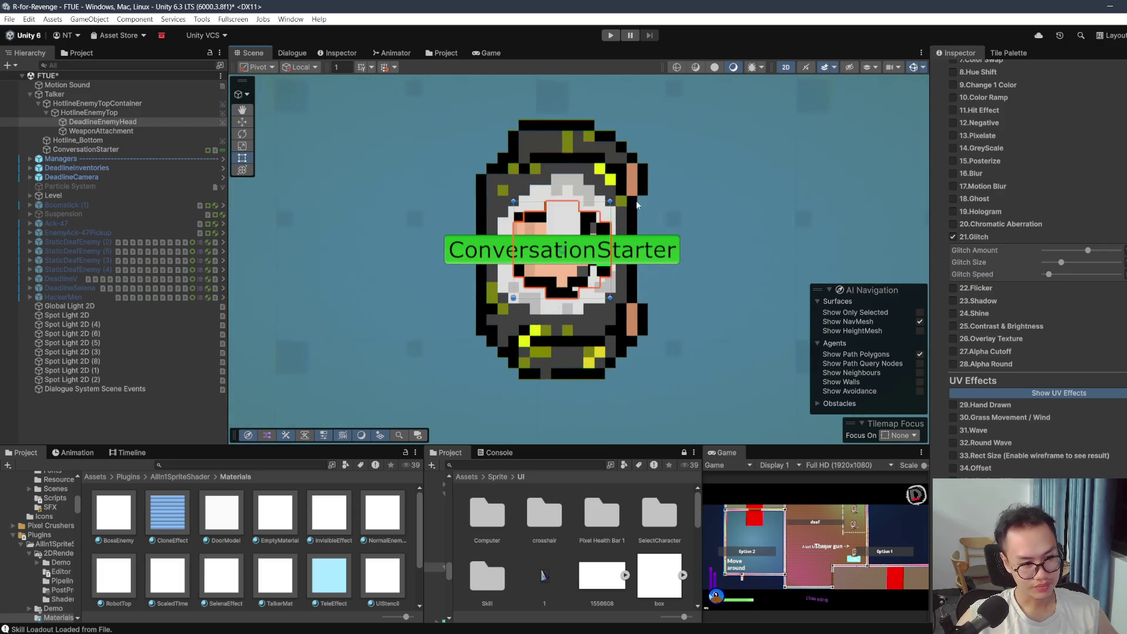
pyautogui.moveTo(1048, 274); pyautogui.dragTo(1089, 274)
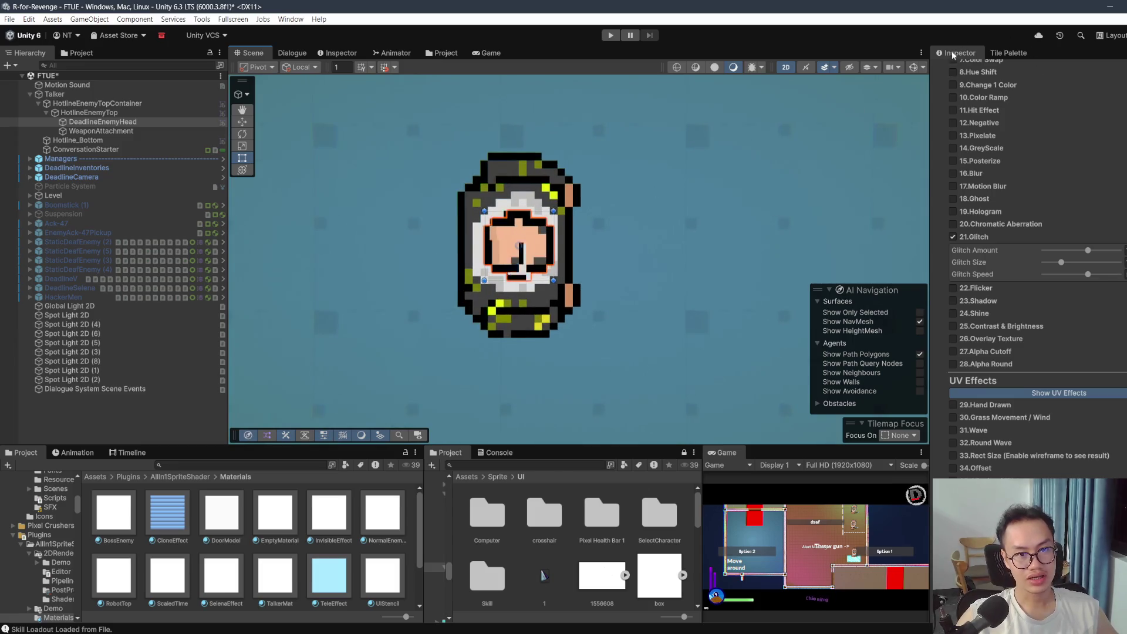
# Step: Tint the head's Sprite Renderer Color a tan shade
pyautogui.scroll(15, 1005, 149)
pyautogui.click(1075, 185)
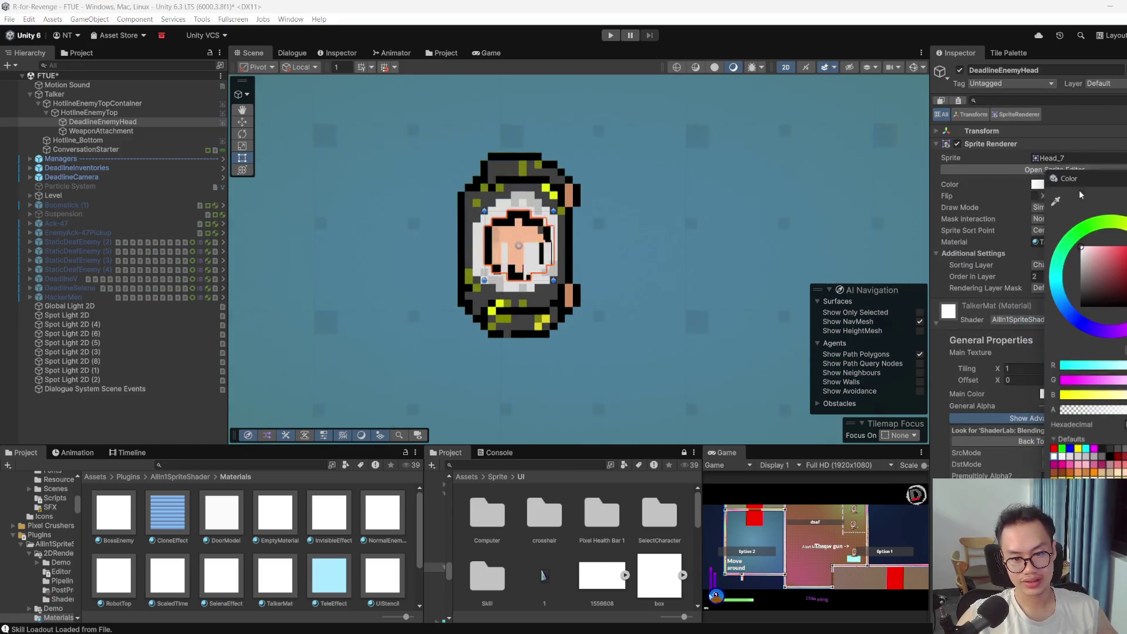
pyautogui.moveTo(1096, 270); pyautogui.dragTo(1088, 305)
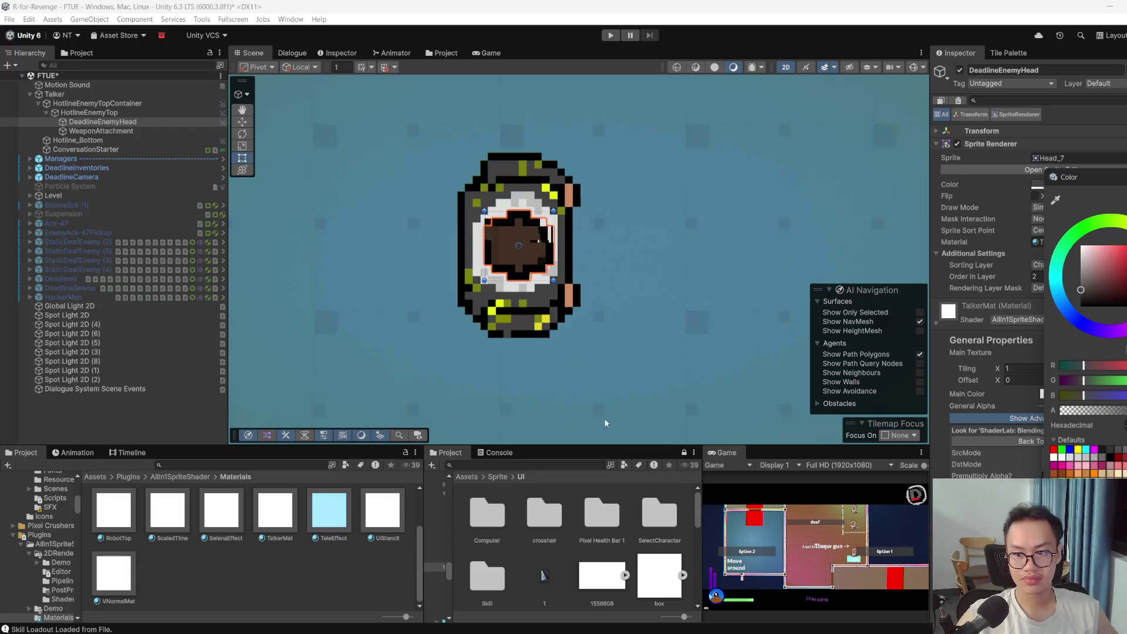
pyautogui.press('Escape')
pyautogui.scroll(-3, 600, 246)
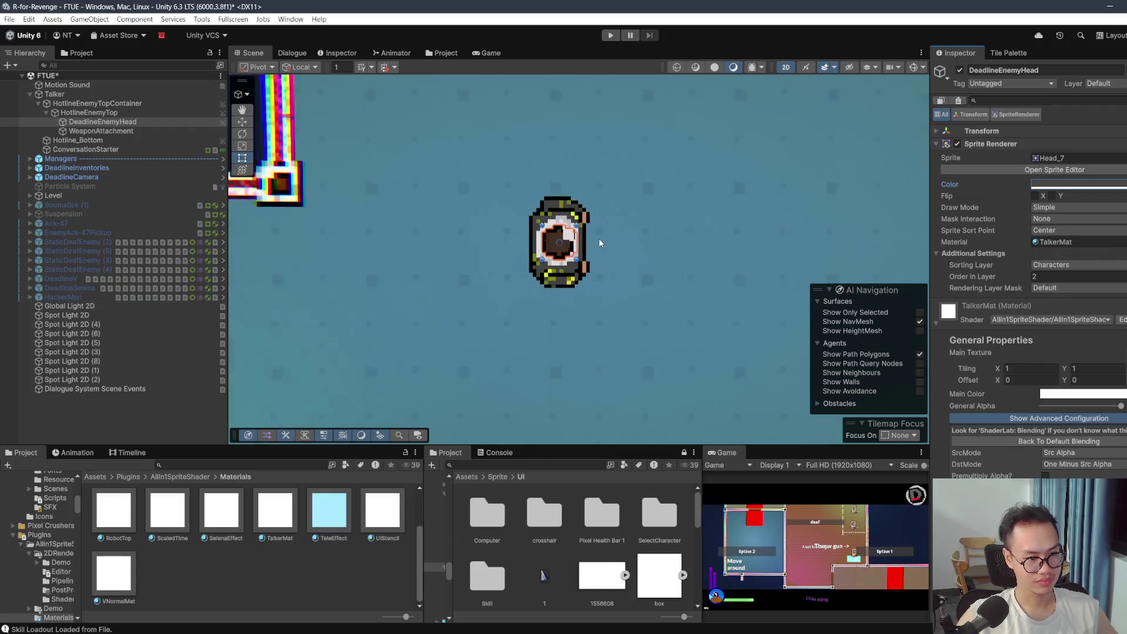
pyautogui.scroll(-3, 599, 236)
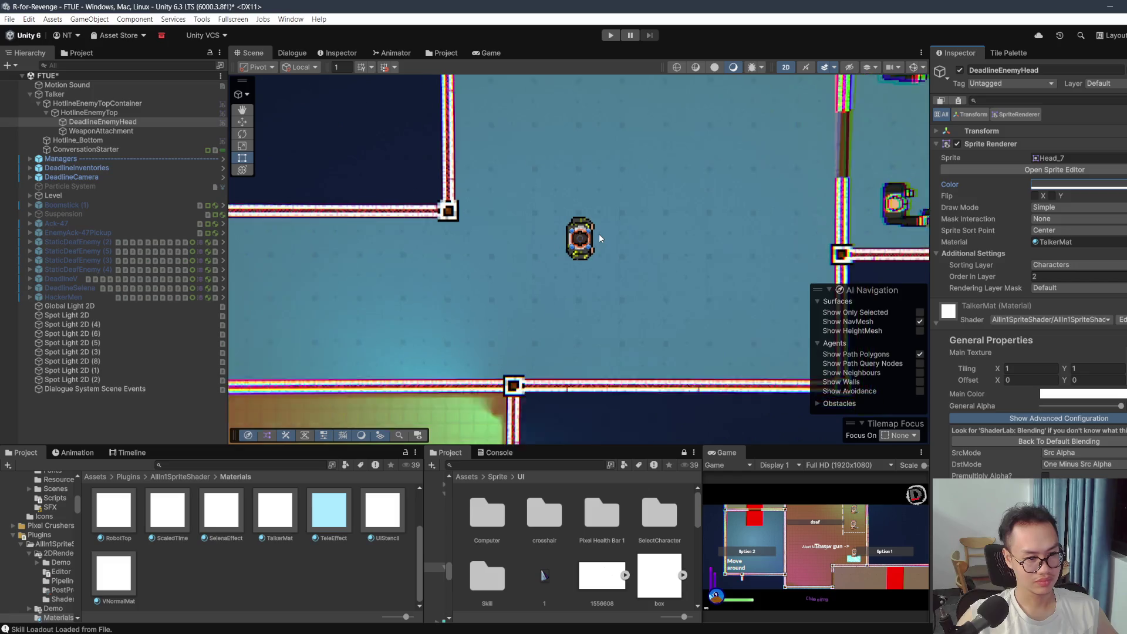
pyautogui.scroll(4, 600, 236)
pyautogui.scroll(3, 598, 231)
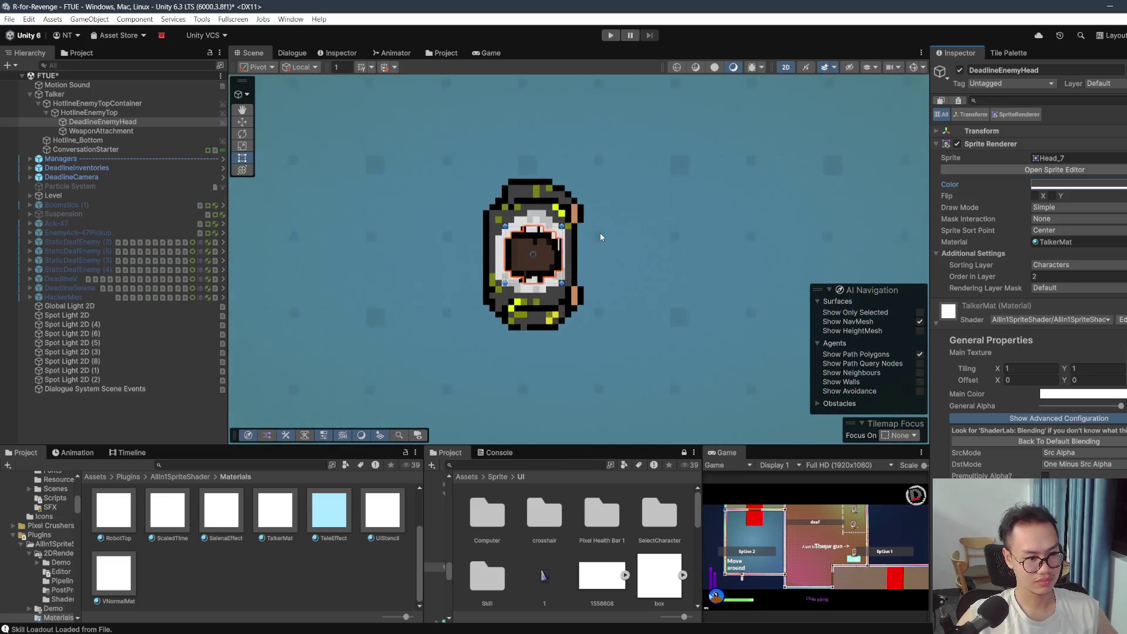
pyautogui.click(1064, 185)
pyautogui.moveTo(1094, 295)
pyautogui.mouseDown()
pyautogui.moveTo(1070, 261)
pyautogui.moveTo(1074, 241)
pyautogui.moveTo(1079, 250)
pyautogui.mouseUp()
pyautogui.click(1100, 251)
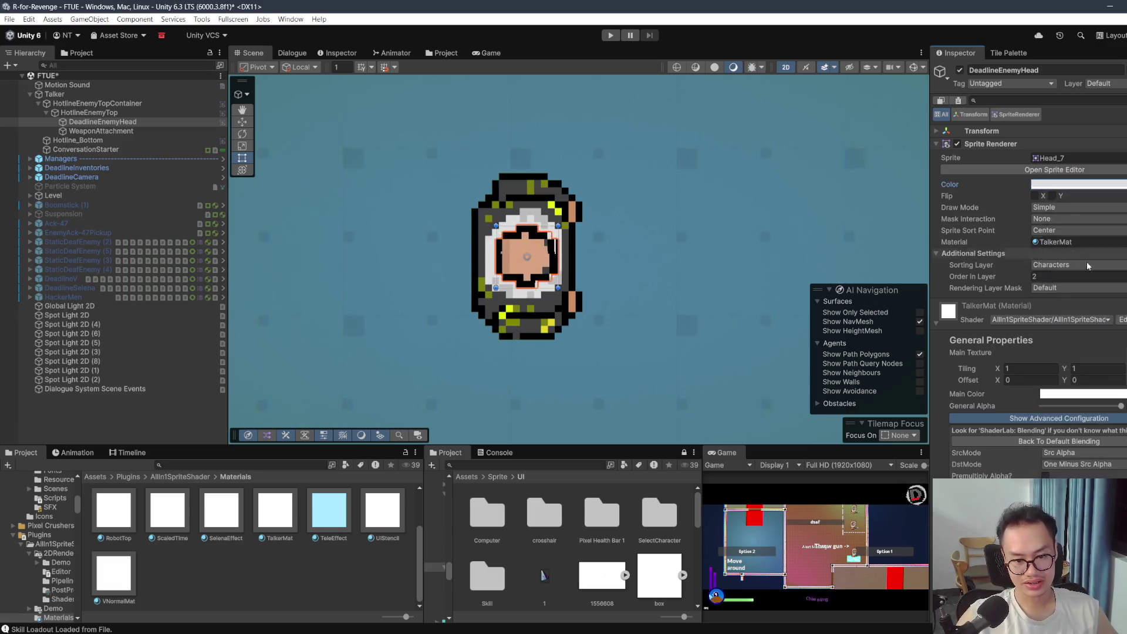
# Step: Lower the Glitch Speed slightly and recentre the head in the Scene view
pyautogui.scroll(-15, 1067, 304)
pyautogui.moveTo(1084, 306); pyautogui.dragTo(1054, 307)
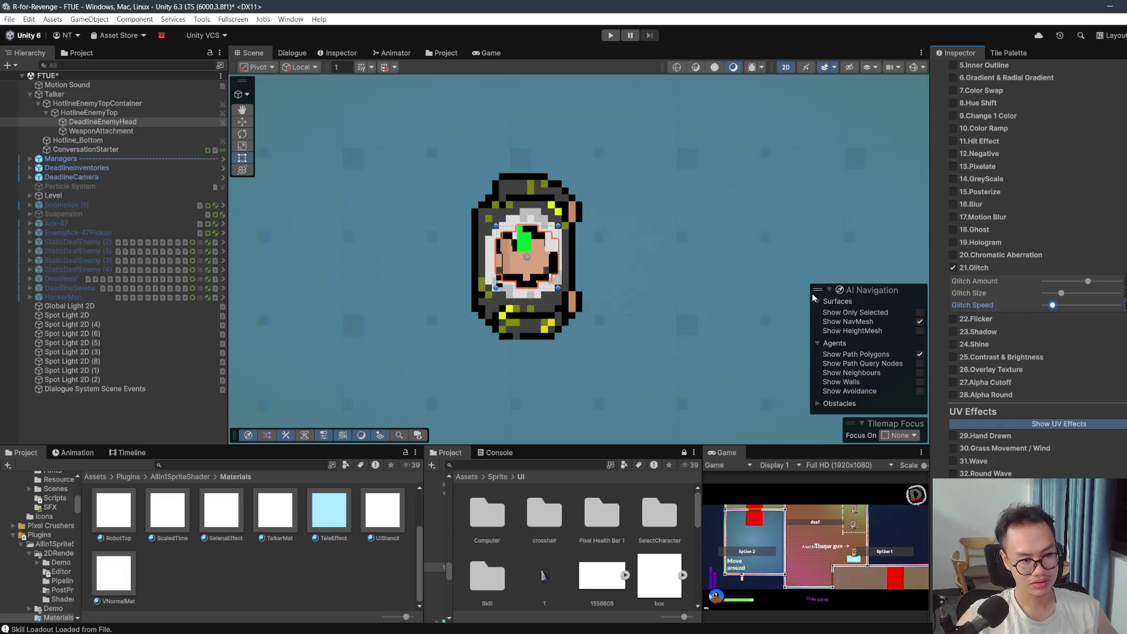
pyautogui.moveTo(896, 288); pyautogui.dragTo(885, 262)
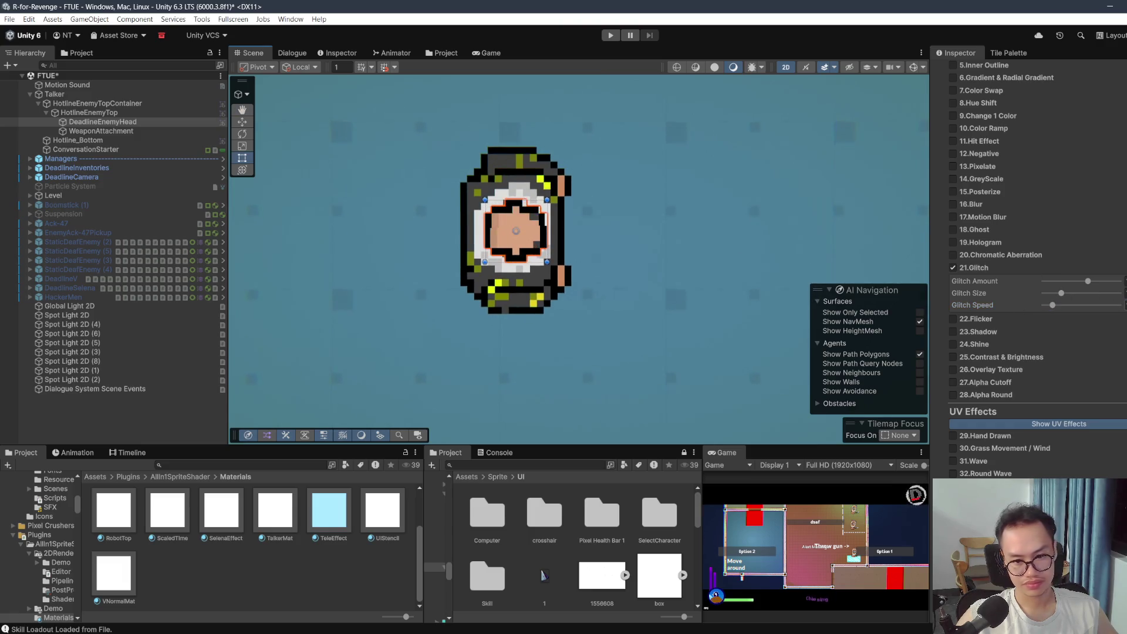
pyautogui.click(1048, 305)
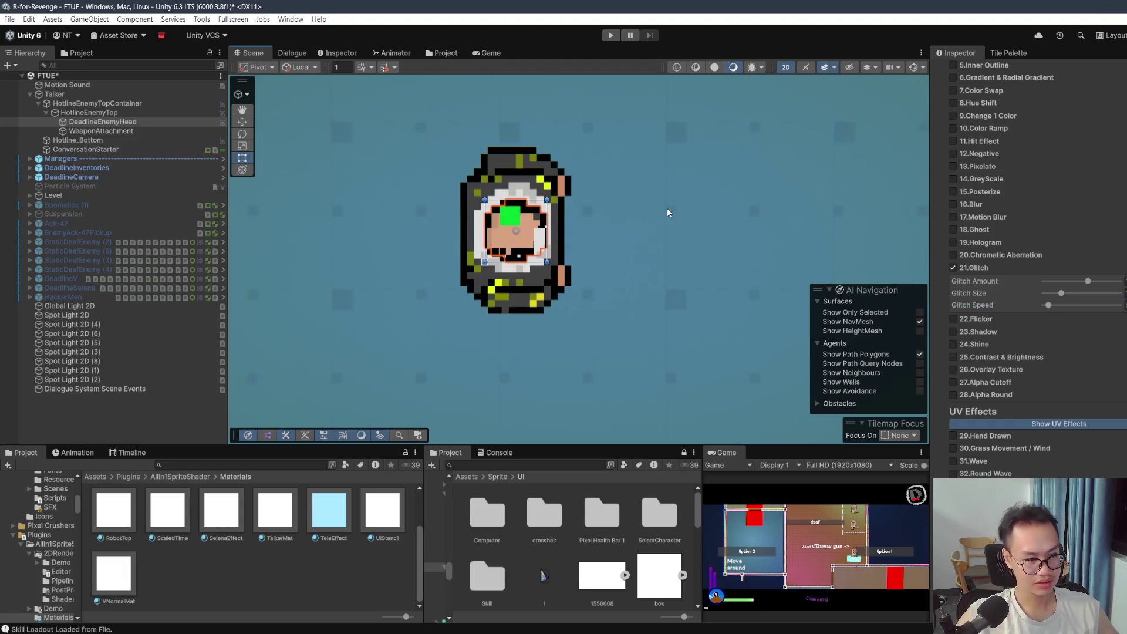
pyautogui.moveTo(667, 208); pyautogui.dragTo(687, 228)
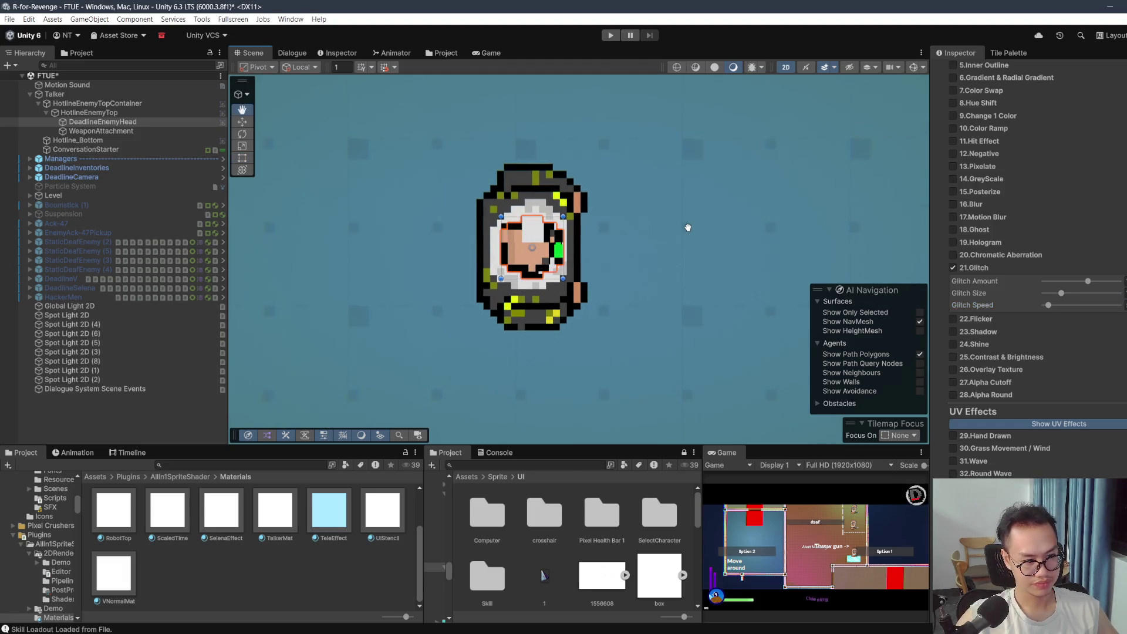
pyautogui.scroll(10, 978, 229)
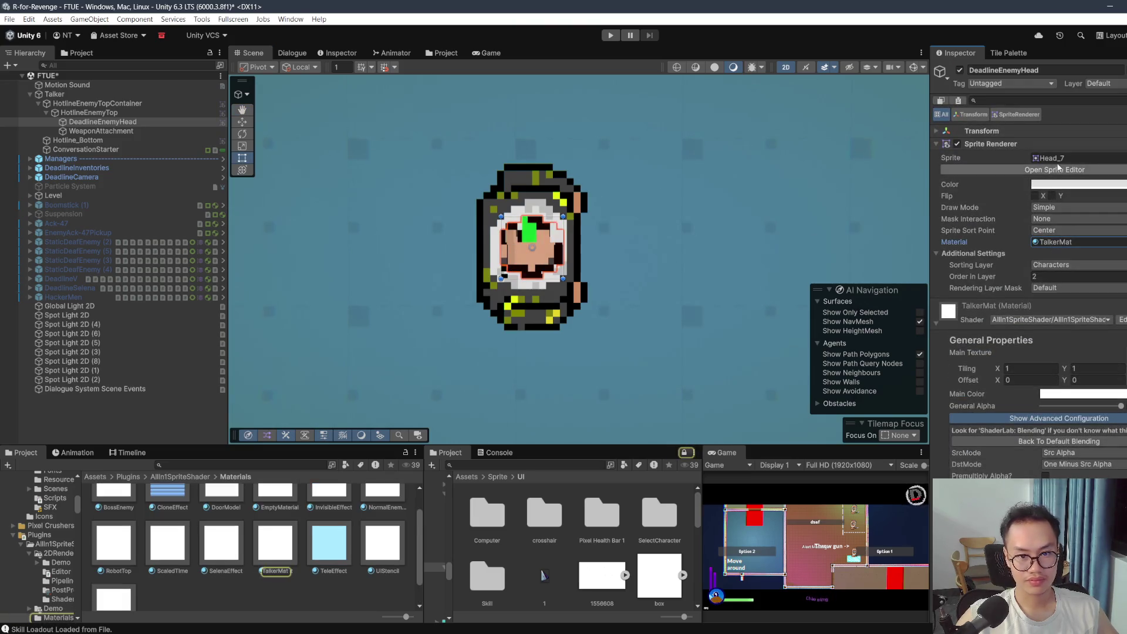
# Step: Swap DeadlineEnemyHead's sprite to Head_4
pyautogui.click(1054, 158)
pyautogui.scroll(1, 288, 527)
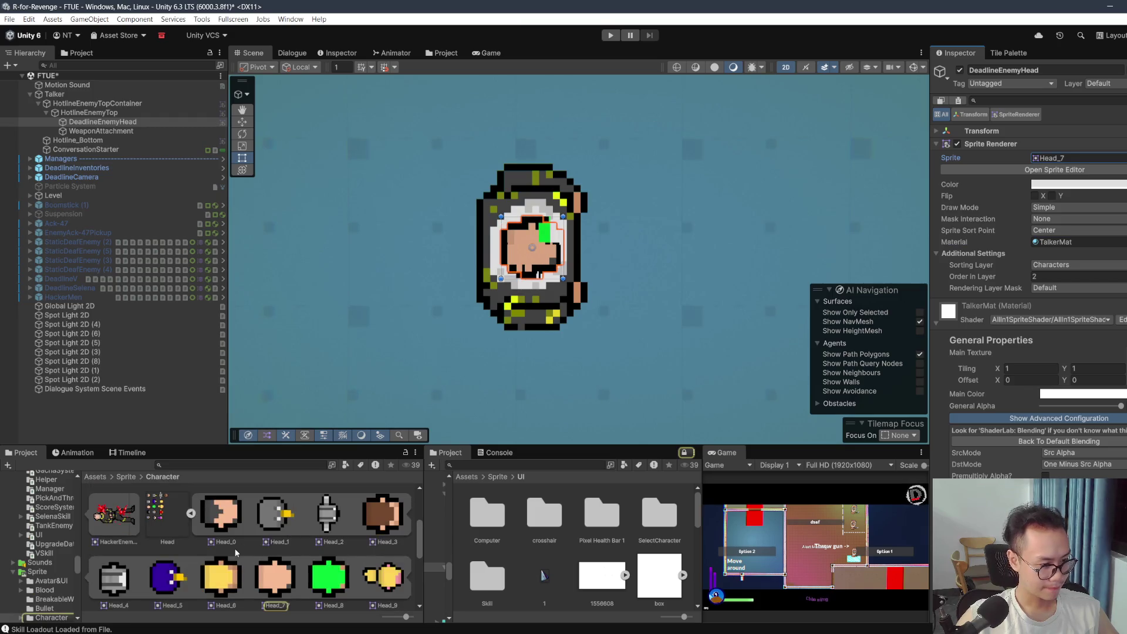
pyautogui.moveTo(229, 552); pyautogui.dragTo(1048, 165)
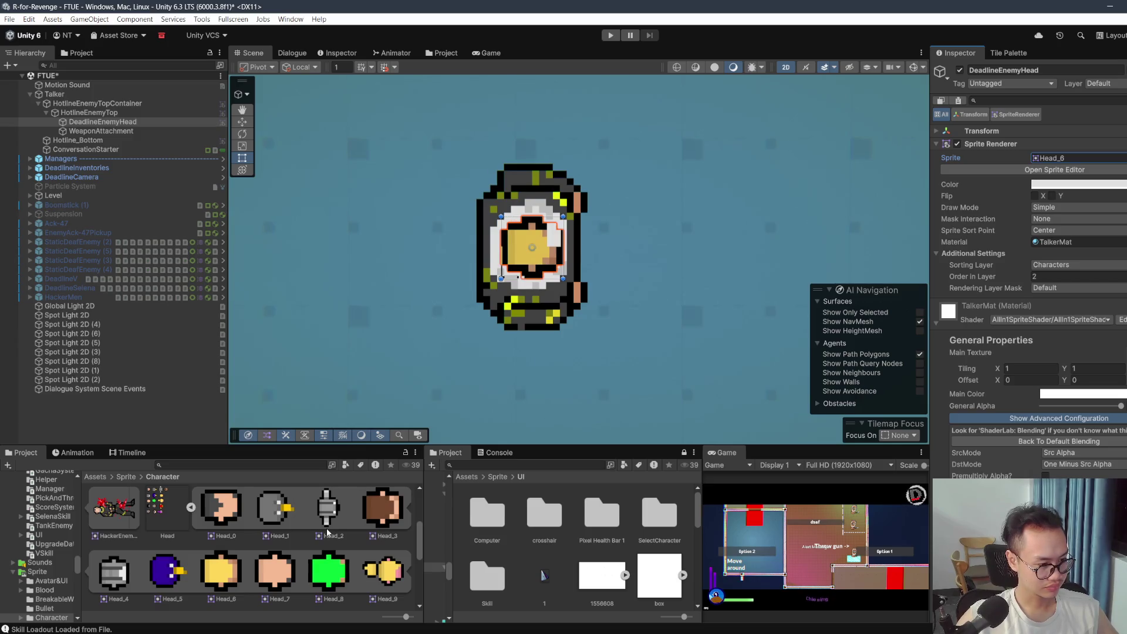
pyautogui.scroll(-1, 327, 532)
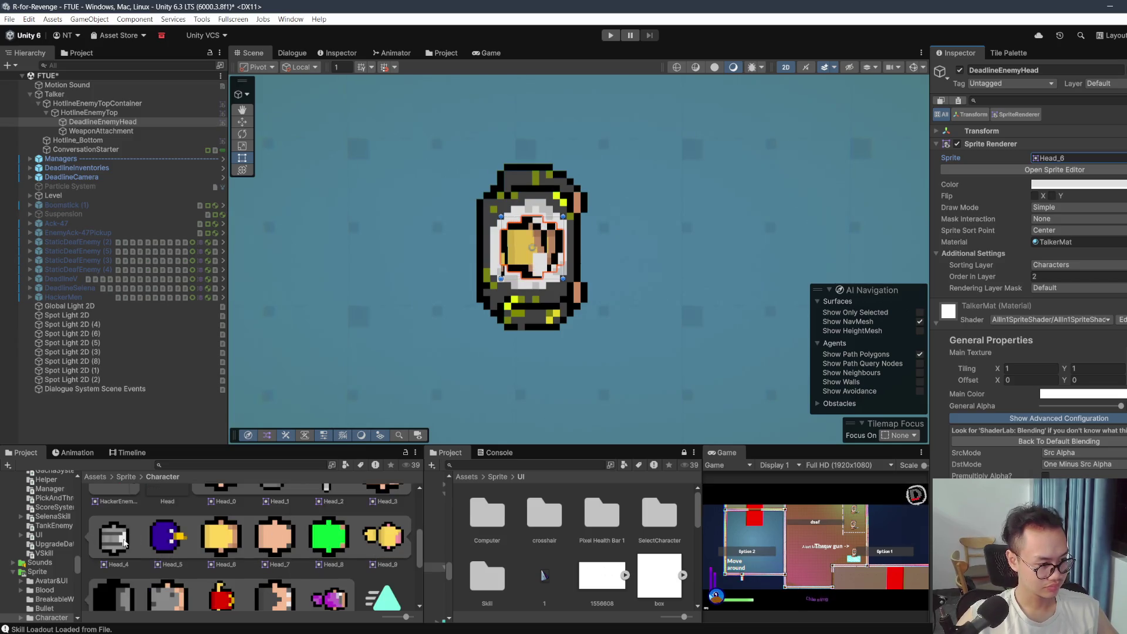
pyautogui.moveTo(1059, 185); pyautogui.dragTo(1079, 158)
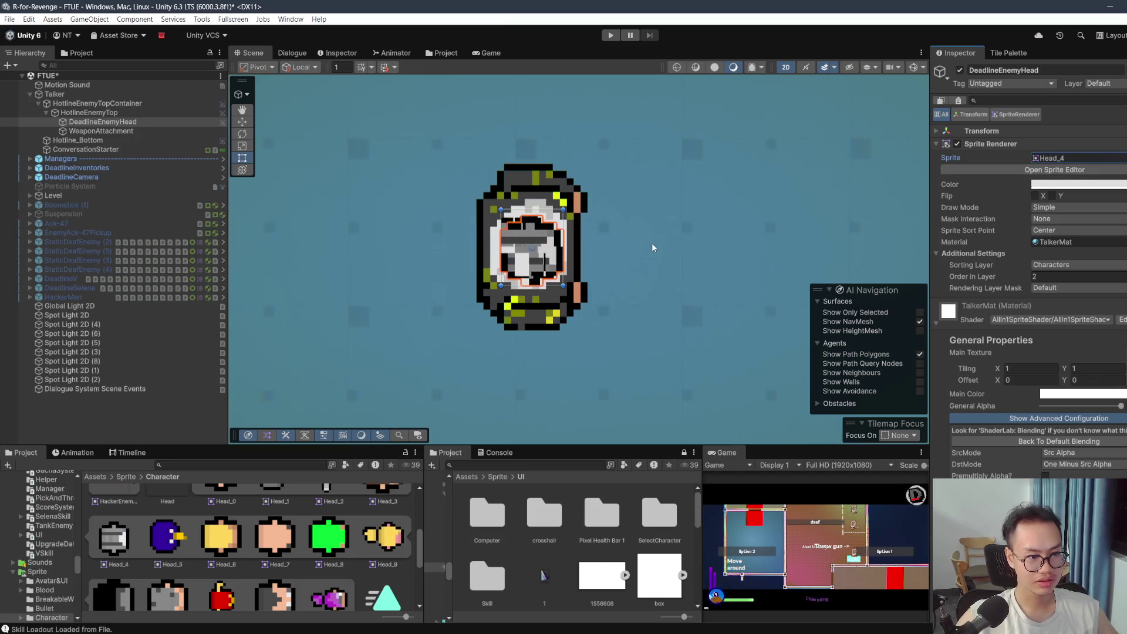
pyautogui.scroll(-6, 648, 247)
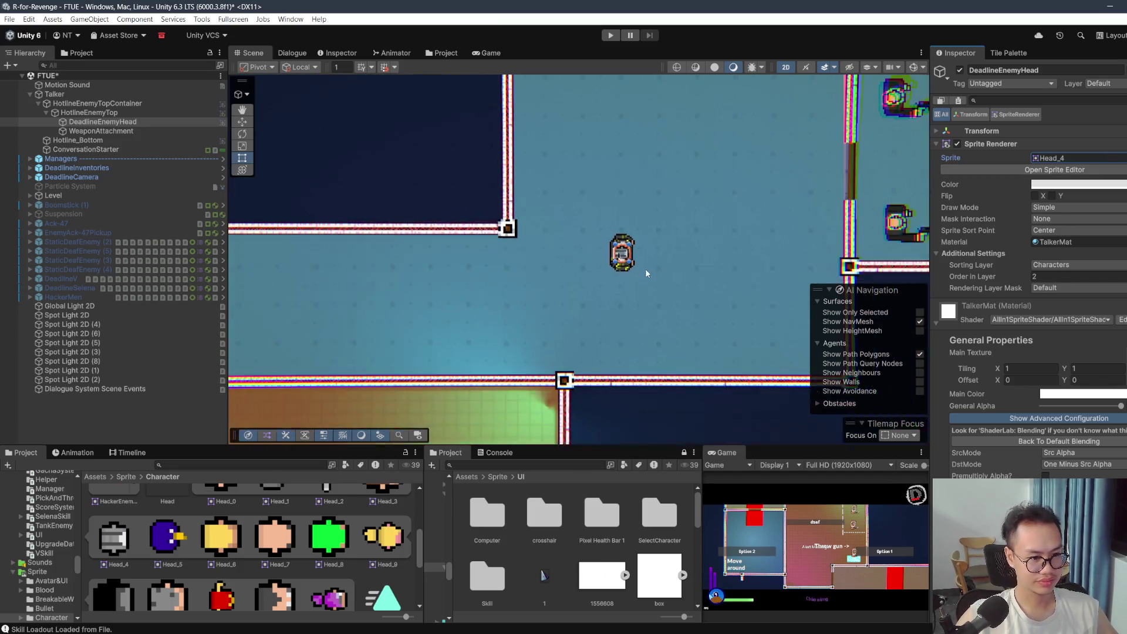
# Step: Frame the head and set its Transform Scale X to 1.1, with linked Y following
pyautogui.press('f')
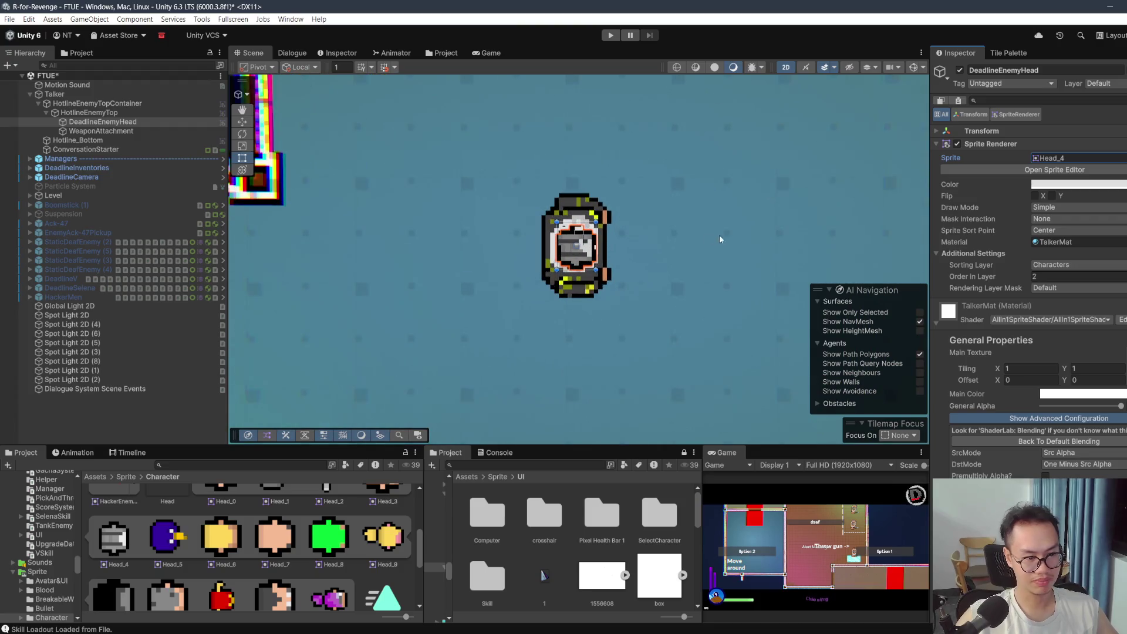
pyautogui.click(1032, 131)
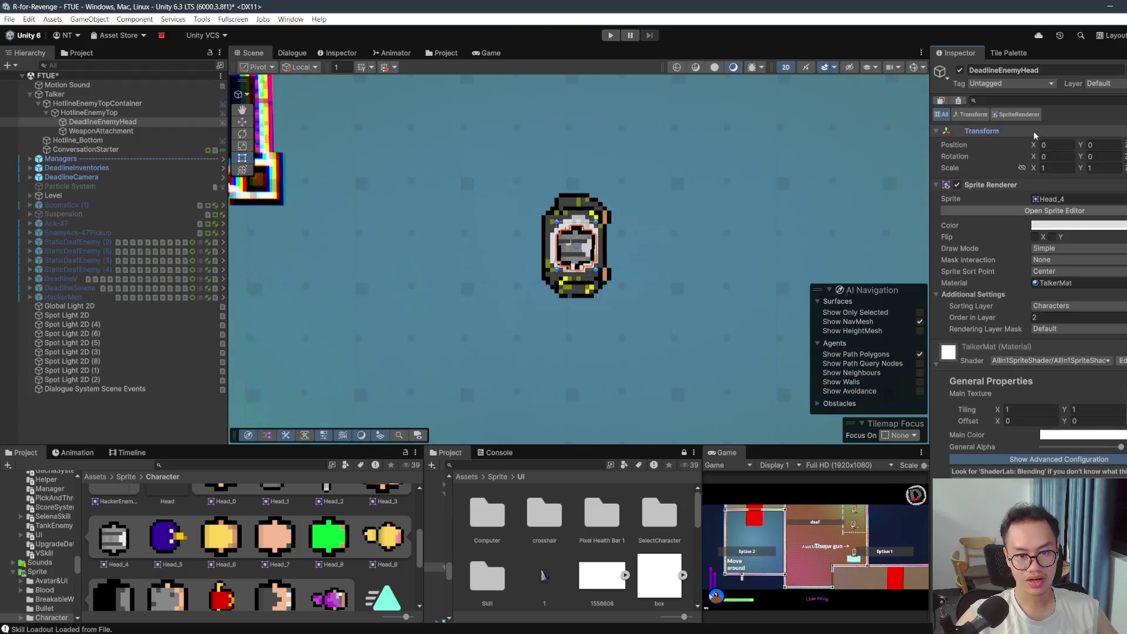
pyautogui.click(1049, 168)
pyautogui.write('.2')
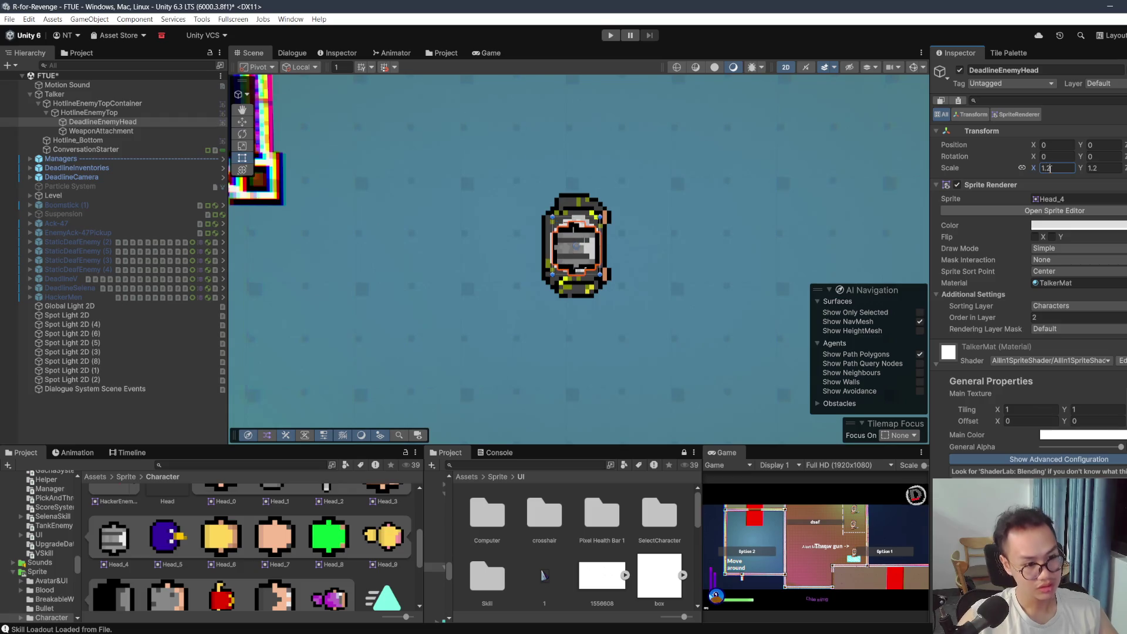
pyautogui.write('1.1')
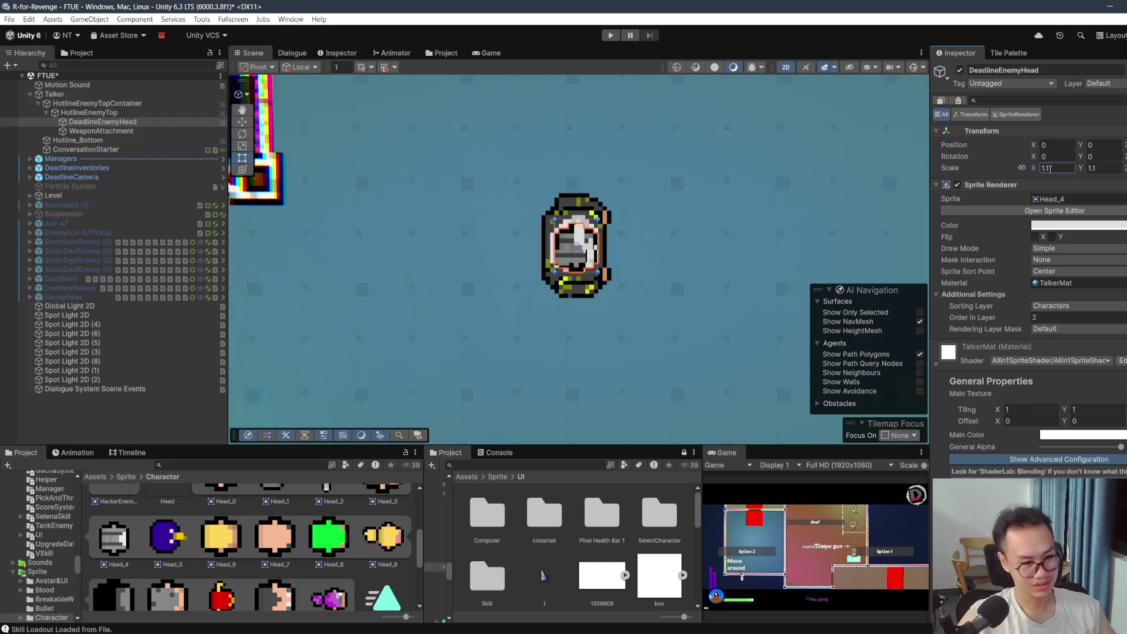
pyautogui.scroll(-4, 594, 218)
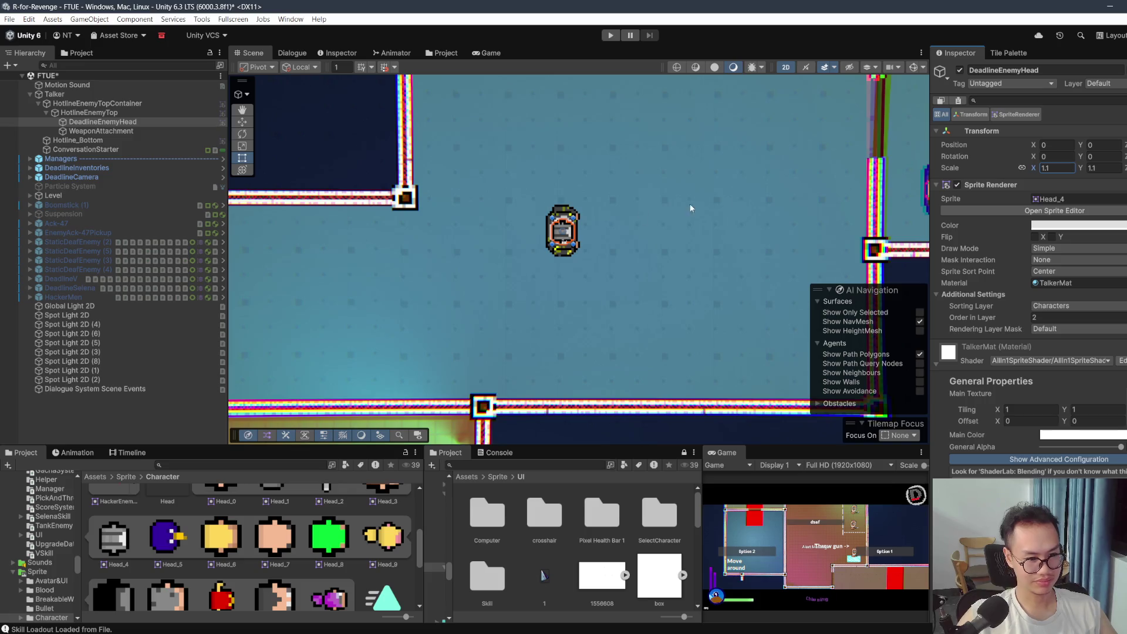
pyautogui.scroll(-15, 1056, 258)
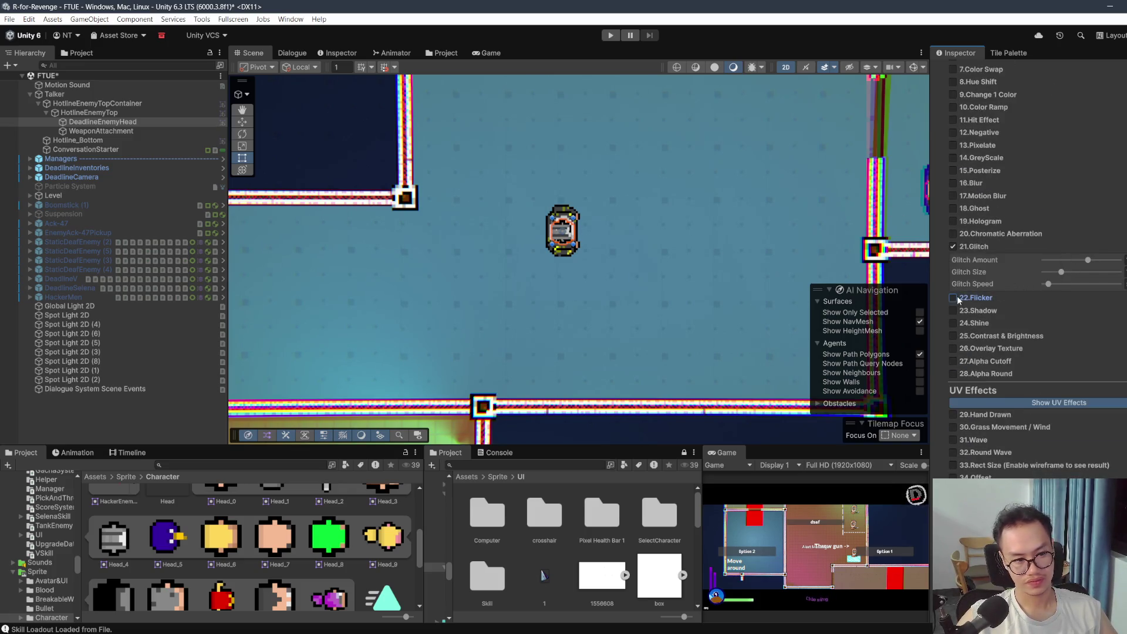
pyautogui.click(953, 297)
pyautogui.moveTo(1054, 309)
pyautogui.mouseDown()
pyautogui.moveTo(1086, 312)
pyautogui.moveTo(1042, 311)
pyautogui.mouseUp()
pyautogui.moveTo(1055, 313); pyautogui.dragTo(1053, 326)
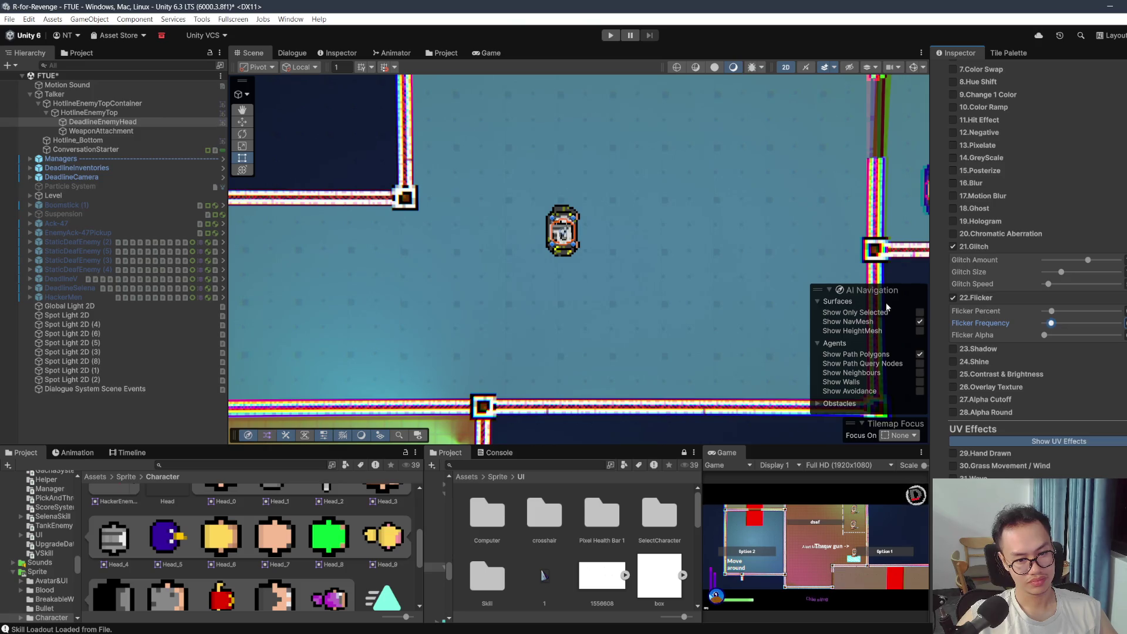
pyautogui.moveTo(693, 250); pyautogui.dragTo(693, 242)
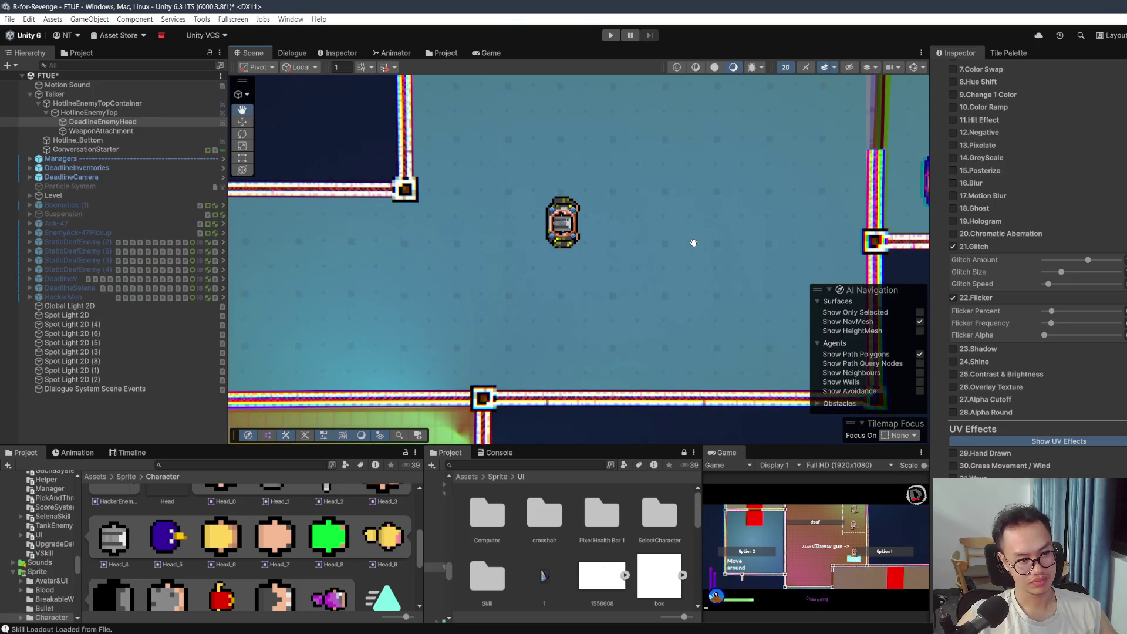
pyautogui.click(954, 298)
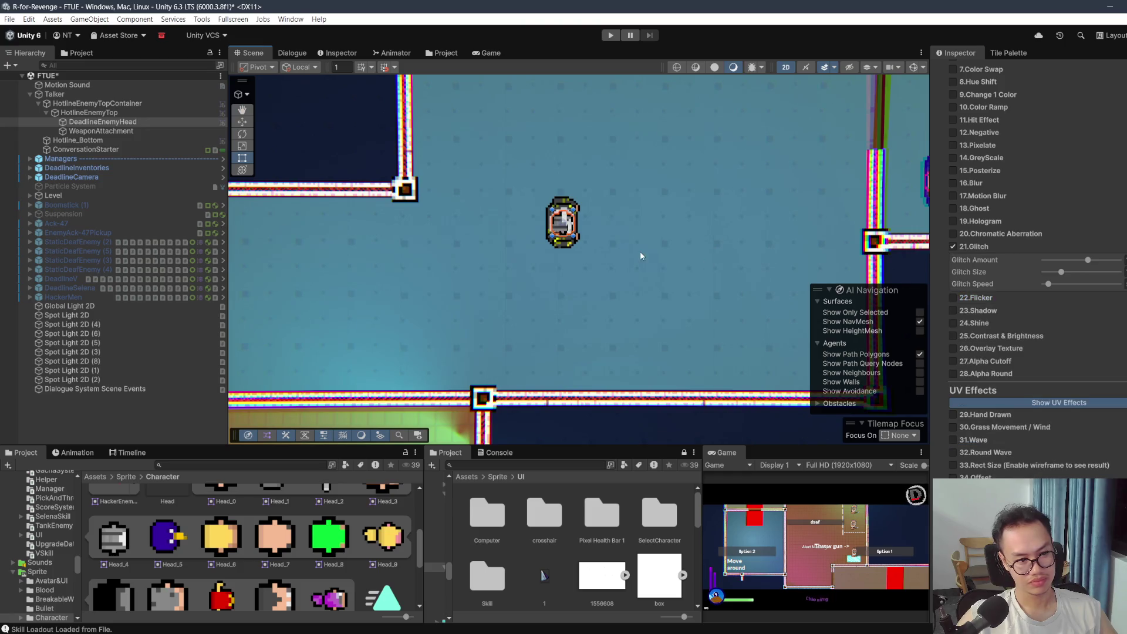
pyautogui.moveTo(640, 251); pyautogui.dragTo(643, 246)
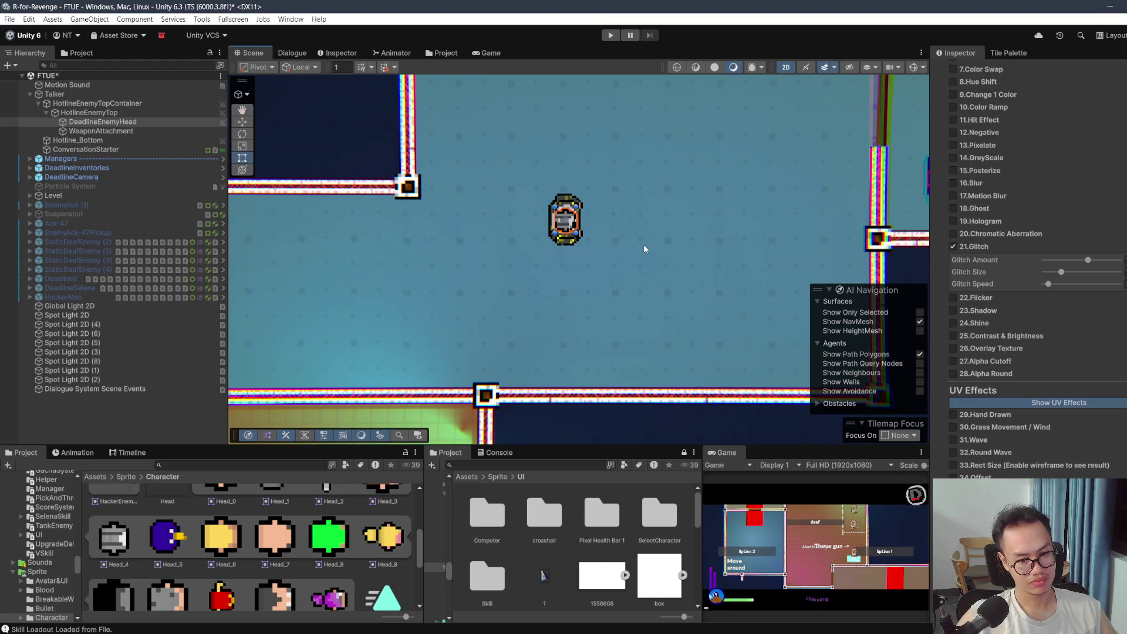
pyautogui.moveTo(643, 245); pyautogui.dragTo(611, 238)
pyautogui.scroll(-3, 616, 232)
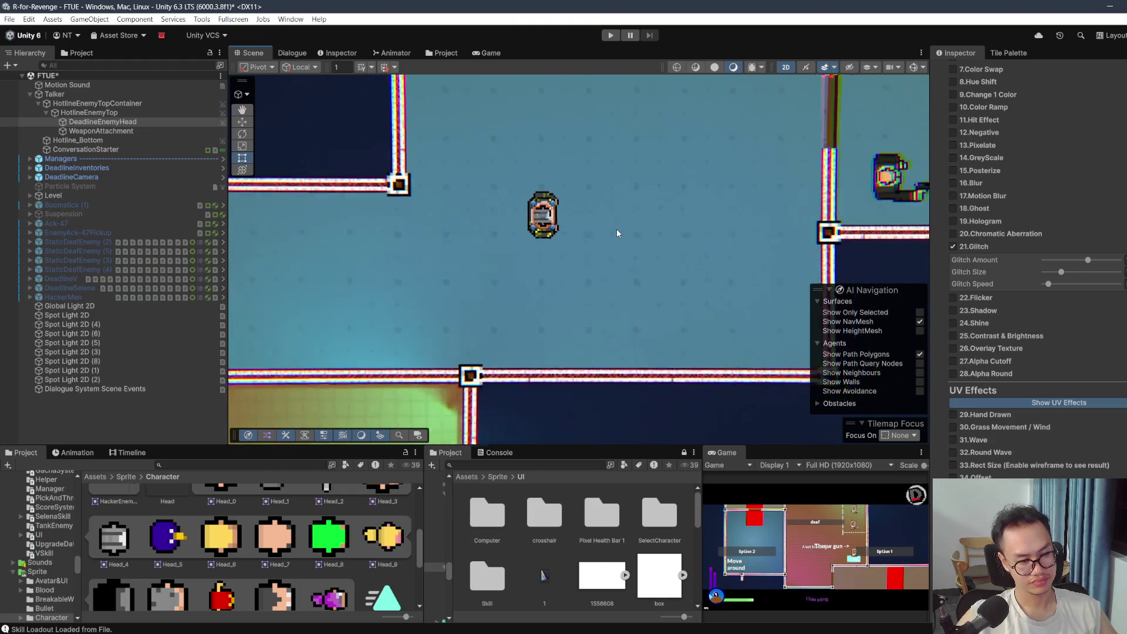
pyautogui.click(241, 134)
pyautogui.moveTo(599, 235)
pyautogui.mouseDown()
pyautogui.moveTo(534, 277)
pyautogui.moveTo(417, 294)
pyautogui.moveTo(646, 273)
pyautogui.mouseUp()
pyautogui.hotkey('ctrl', 'z')
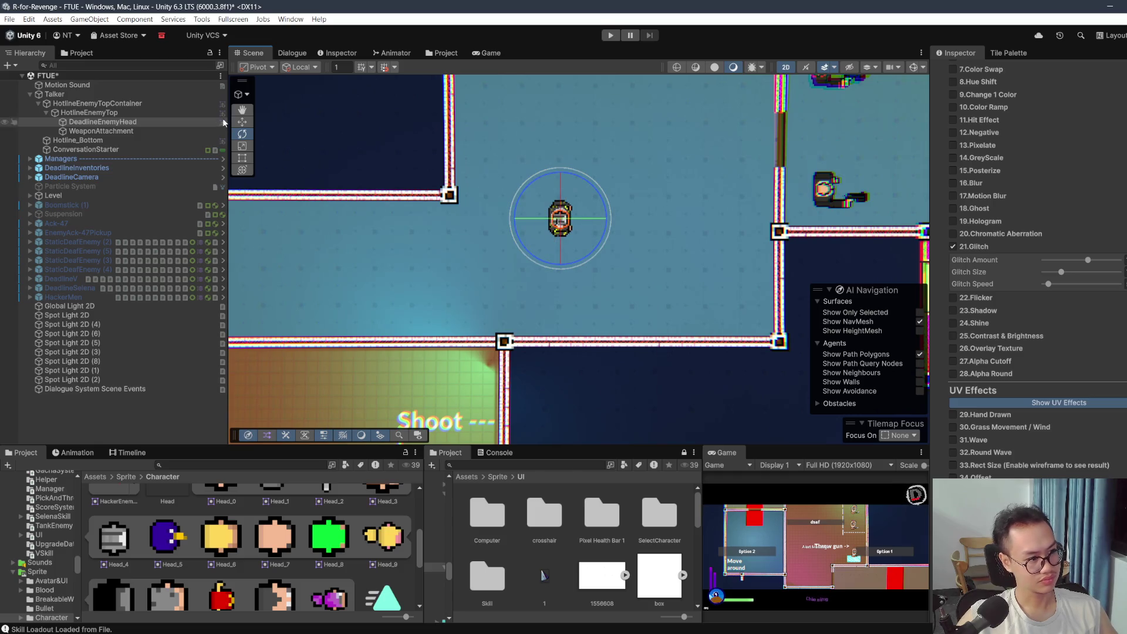
# Step: Rotate HotlineEnemyTop to a diagonal pose with the Rotate gizmo
pyautogui.click(102, 111)
pyautogui.moveTo(601, 242)
pyautogui.mouseDown()
pyautogui.moveTo(472, 280)
pyautogui.moveTo(98, 245)
pyautogui.mouseUp()
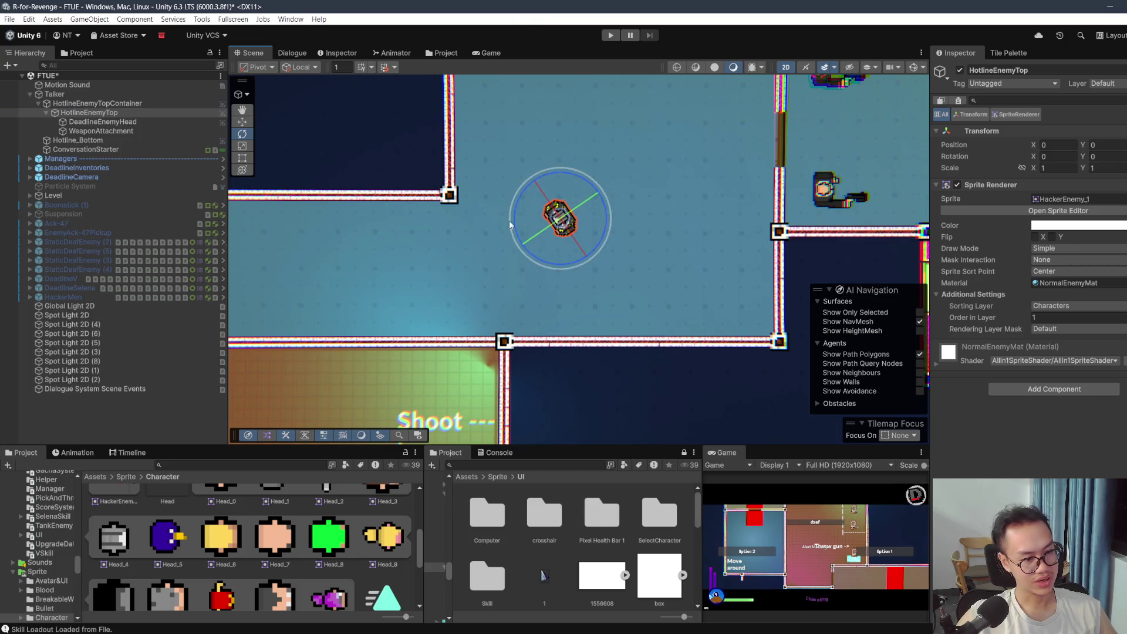
pyautogui.scroll(3, 518, 220)
pyautogui.scroll(3, 546, 223)
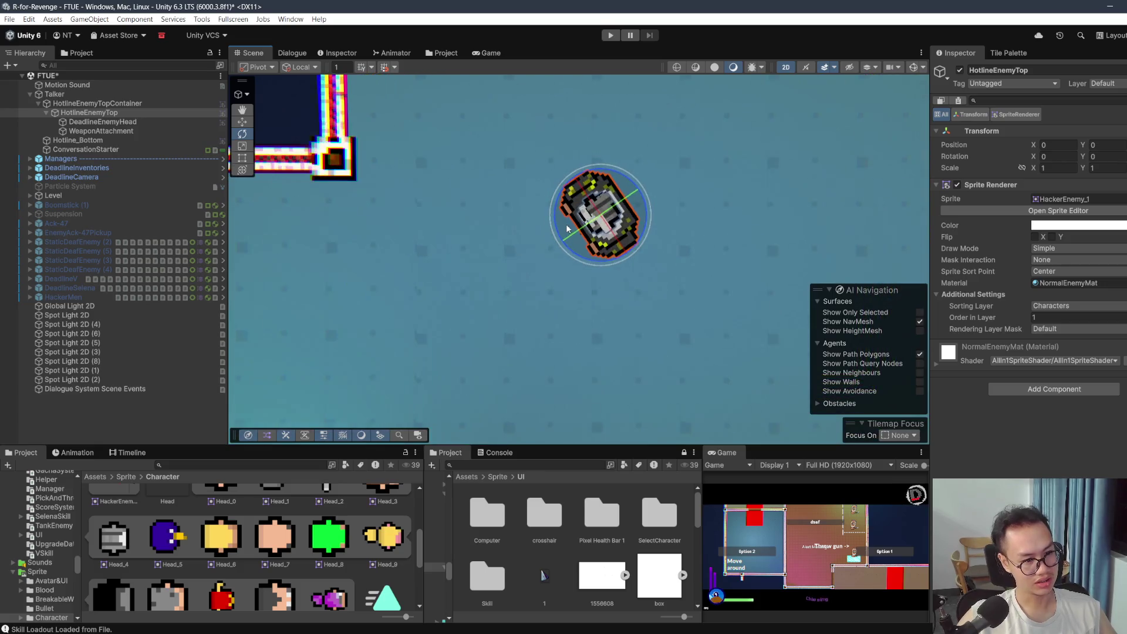
# Step: Select the Floor (11) tile and maximize the Game view
pyautogui.click(708, 209)
pyautogui.scroll(-3, 706, 211)
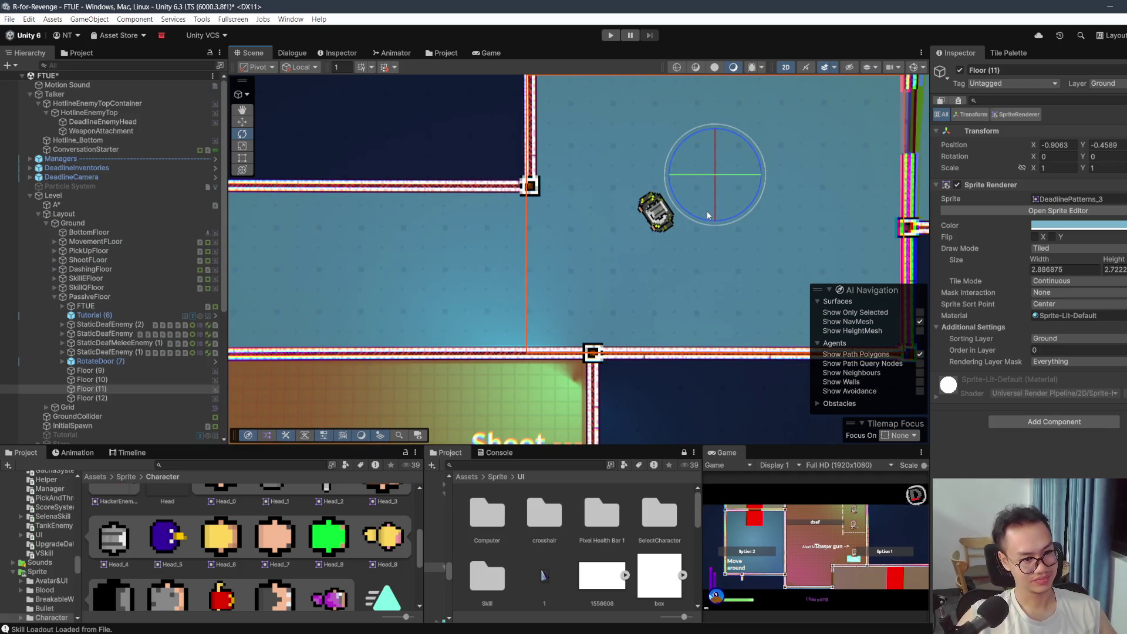
pyautogui.scroll(2, 707, 212)
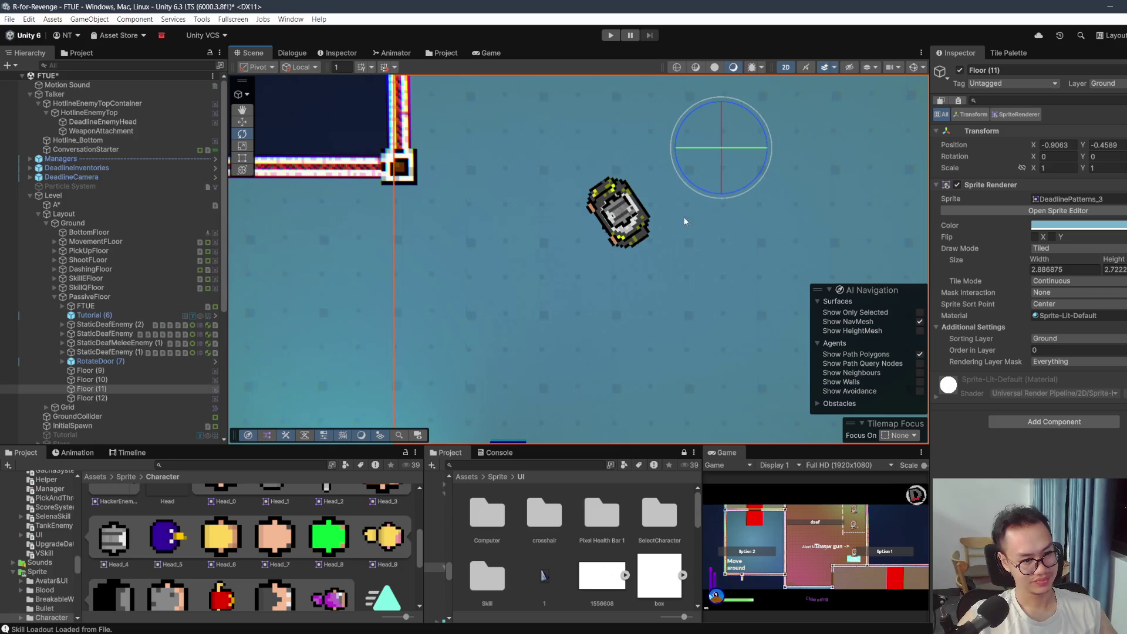
pyautogui.doubleClick(726, 453)
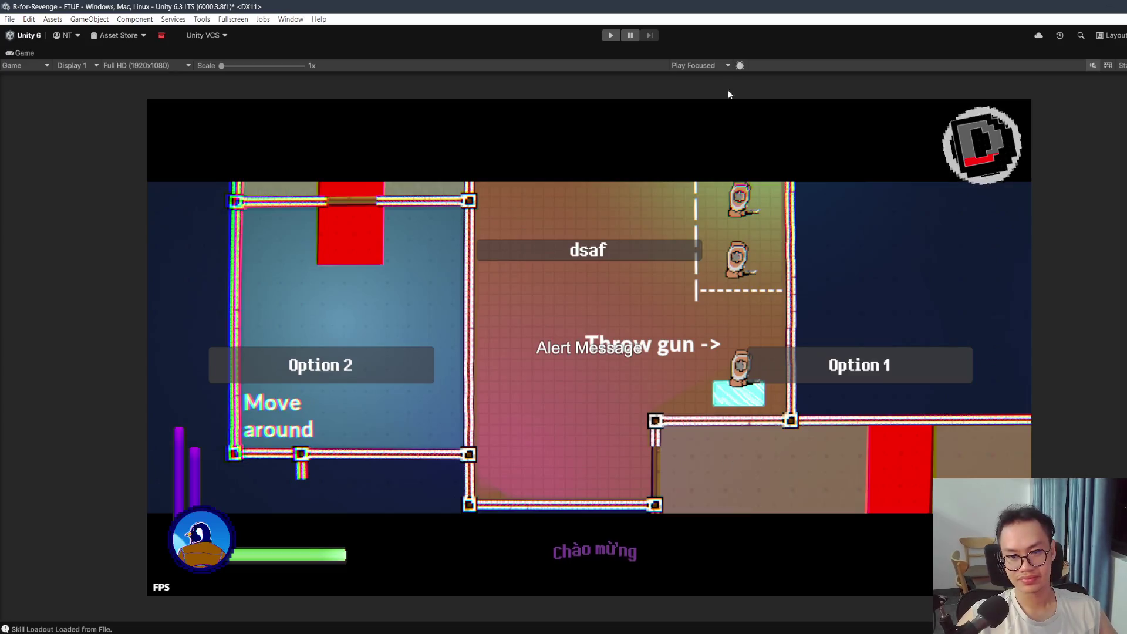
# Step: Run the FTUE level, walk the player forward into the red trigger, then pause and stop play mode
pyautogui.click(611, 35)
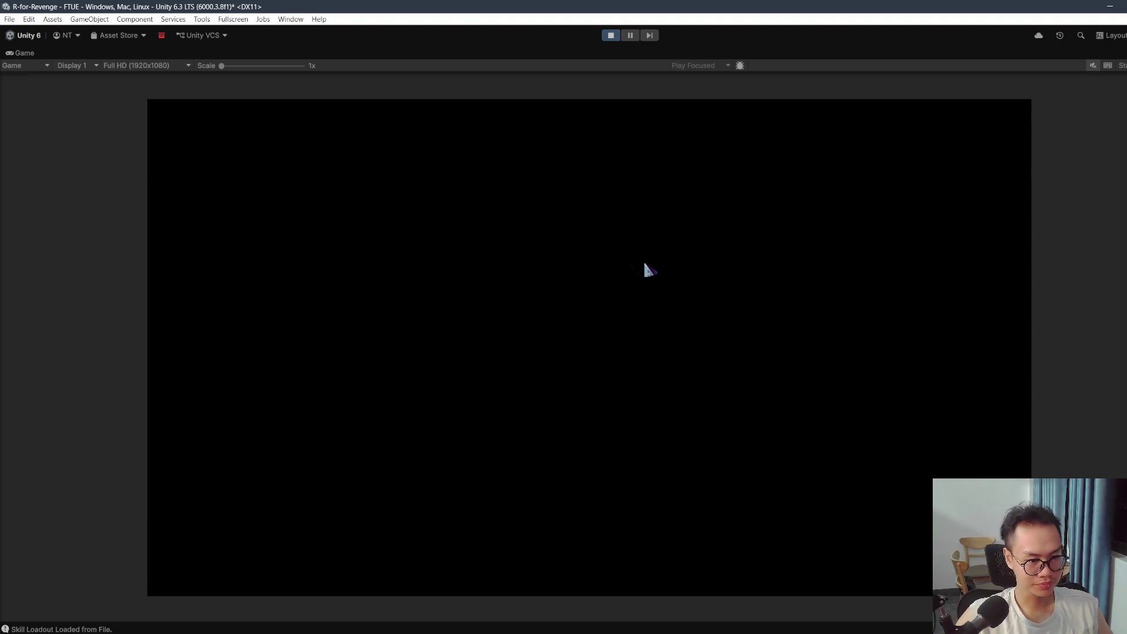
pyautogui.press('w')
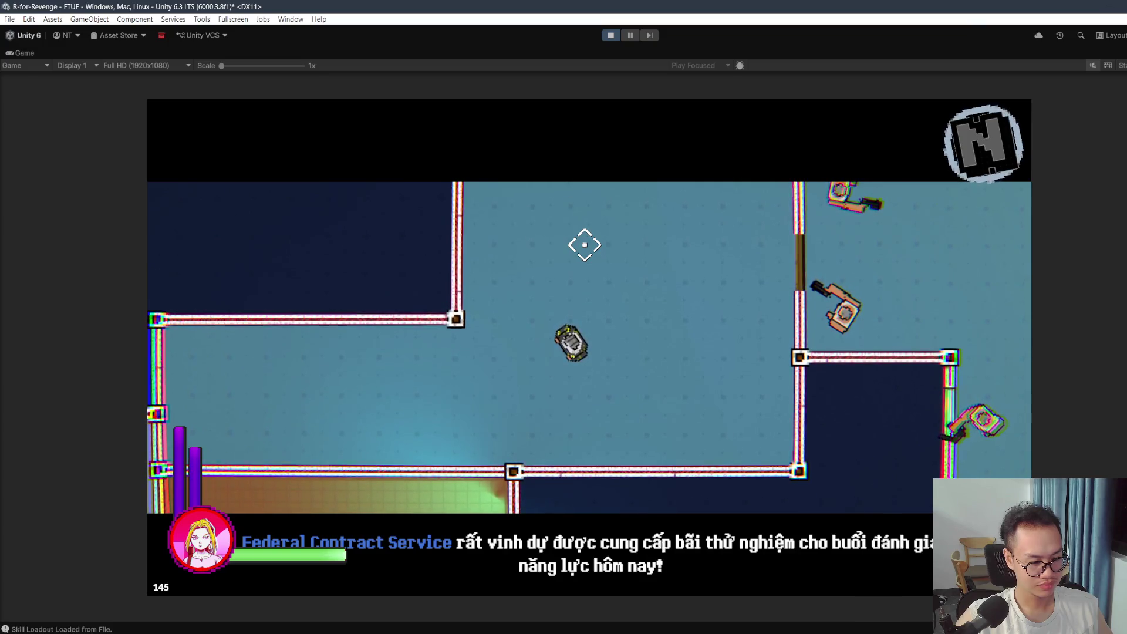
pyautogui.press('Escape')
pyautogui.hotkey('ctrl', 'p')
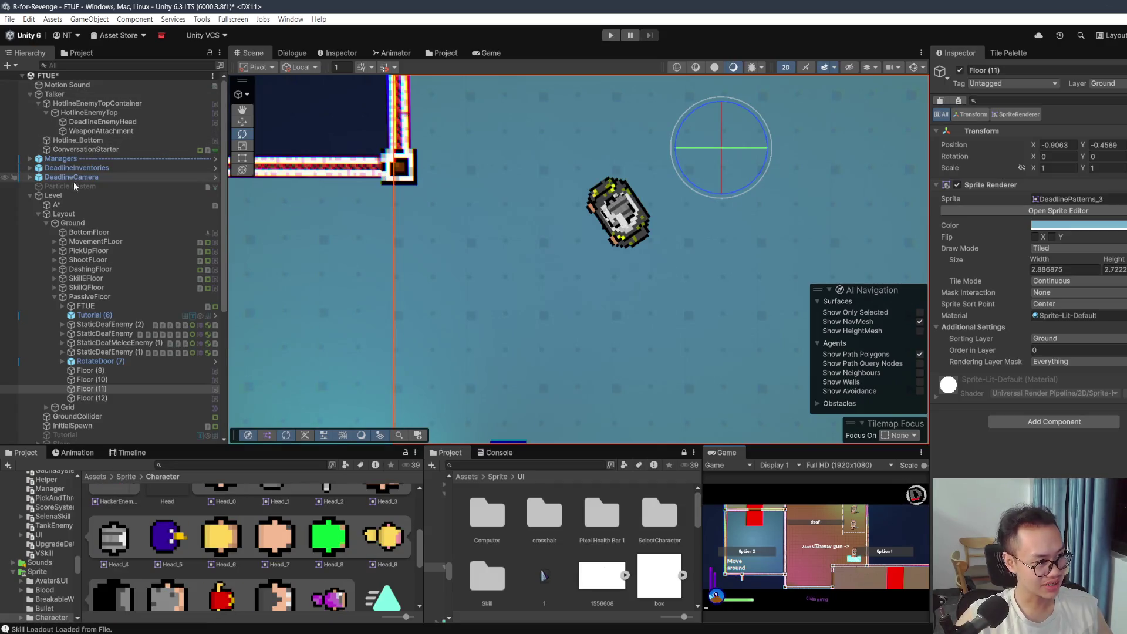
# Step: Expand Managers and review the GameManager, SoundManager, LevelManagerImprove and RfRProgressManager settings
pyautogui.click(35, 158)
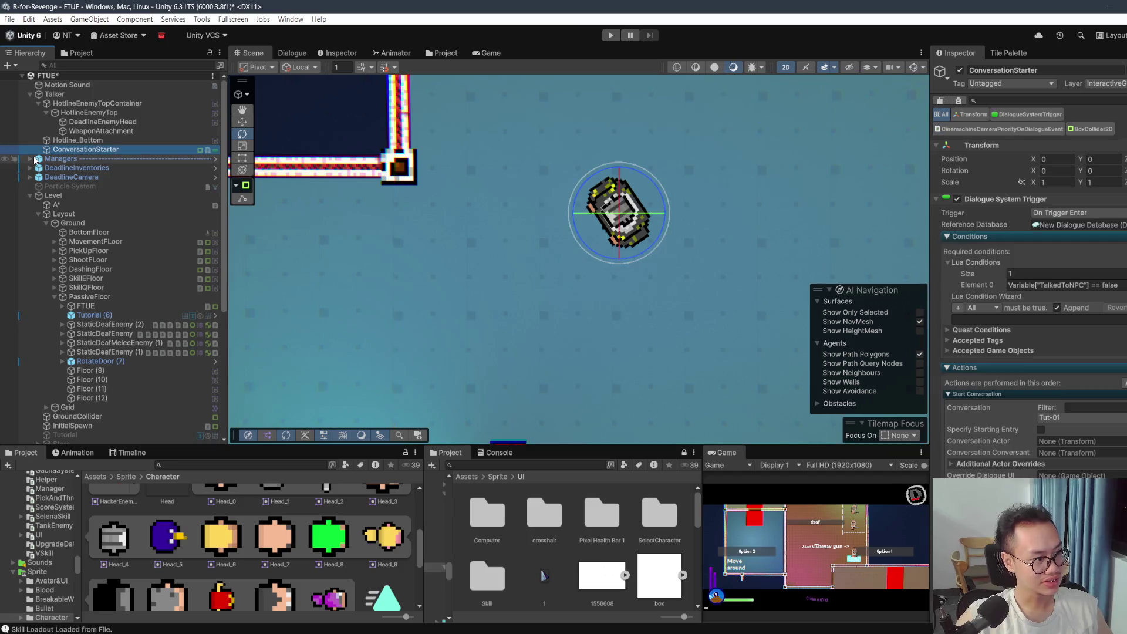
pyautogui.click(30, 159)
pyautogui.click(77, 186)
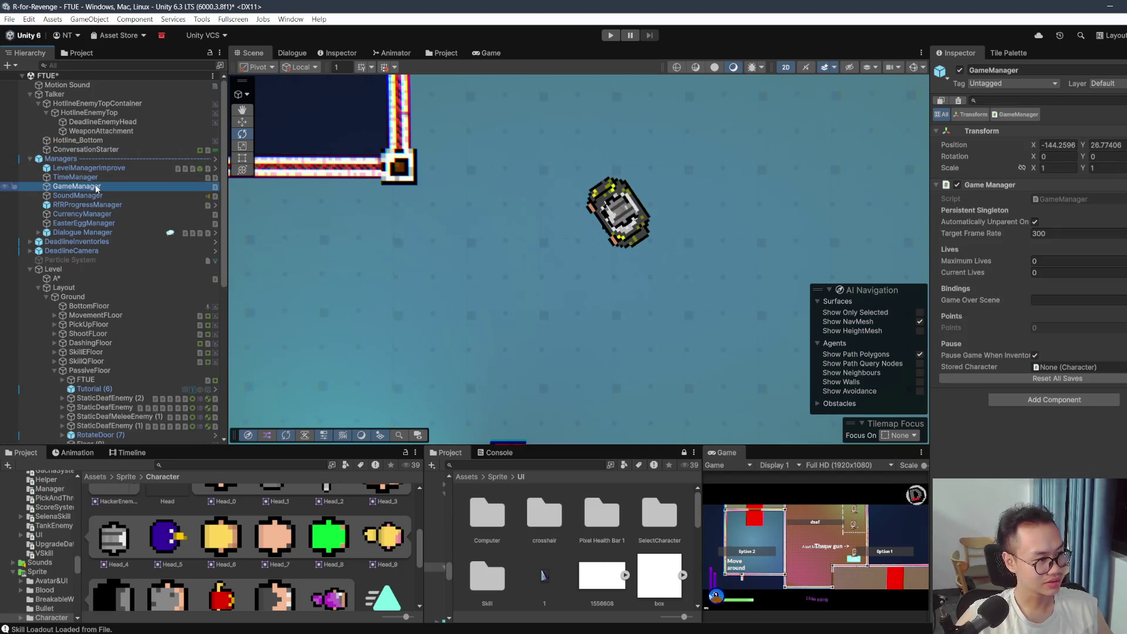
pyautogui.click(94, 195)
pyautogui.click(104, 168)
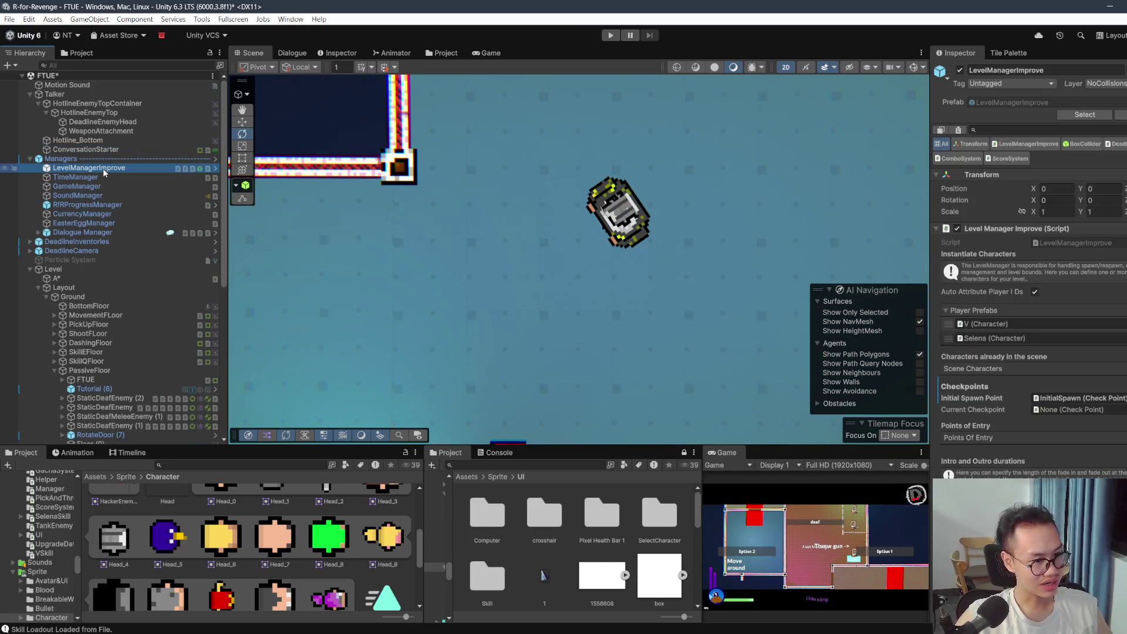
pyautogui.click(90, 204)
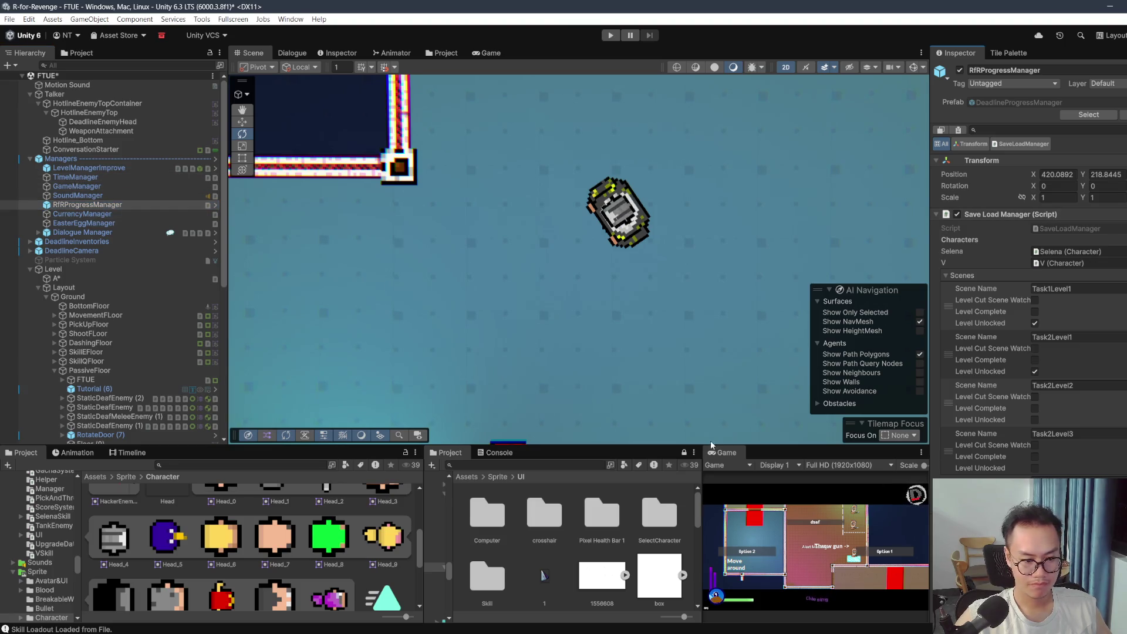
# Step: Start play mode again and walk the player up and right into the red trigger
pyautogui.hotkey('ctrl', 'p')
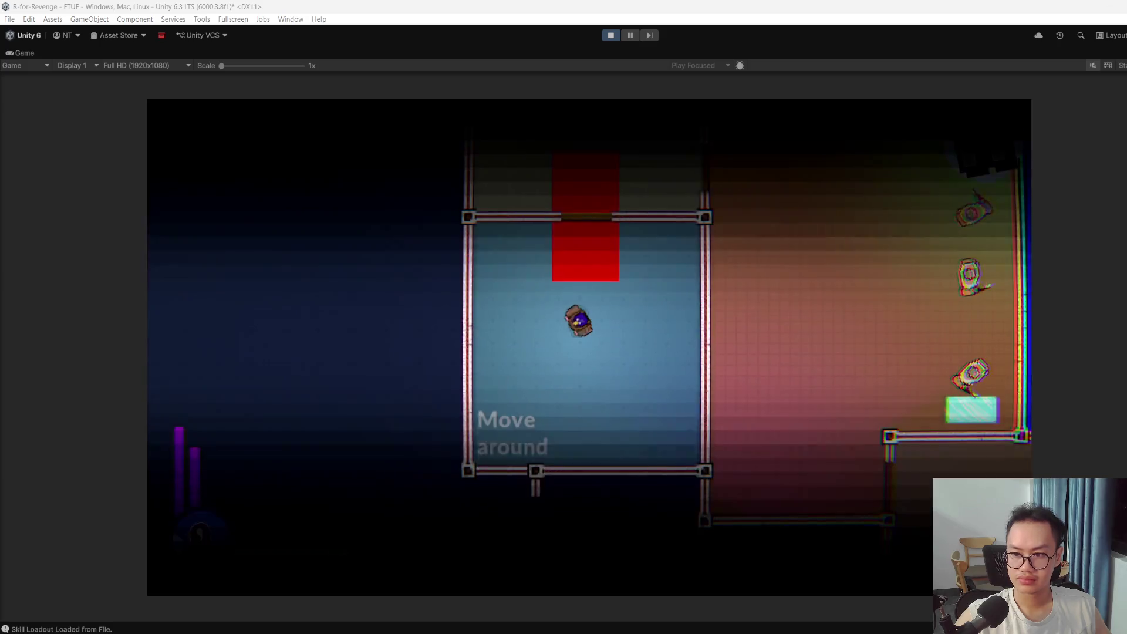
pyautogui.press('w')
pyautogui.press('d')
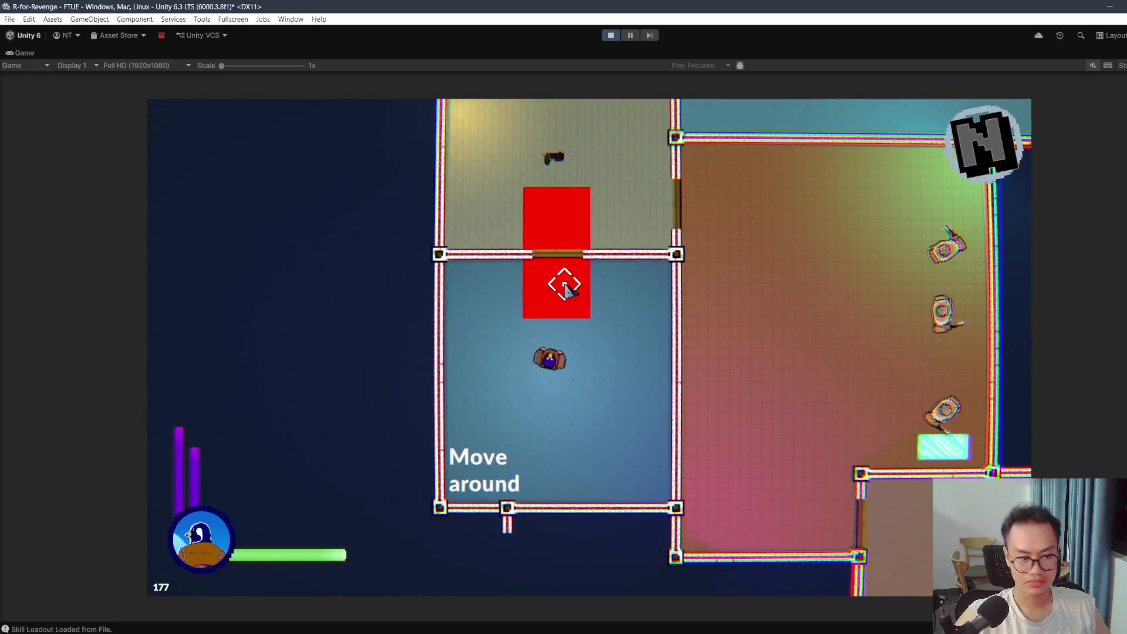
pyautogui.press('w')
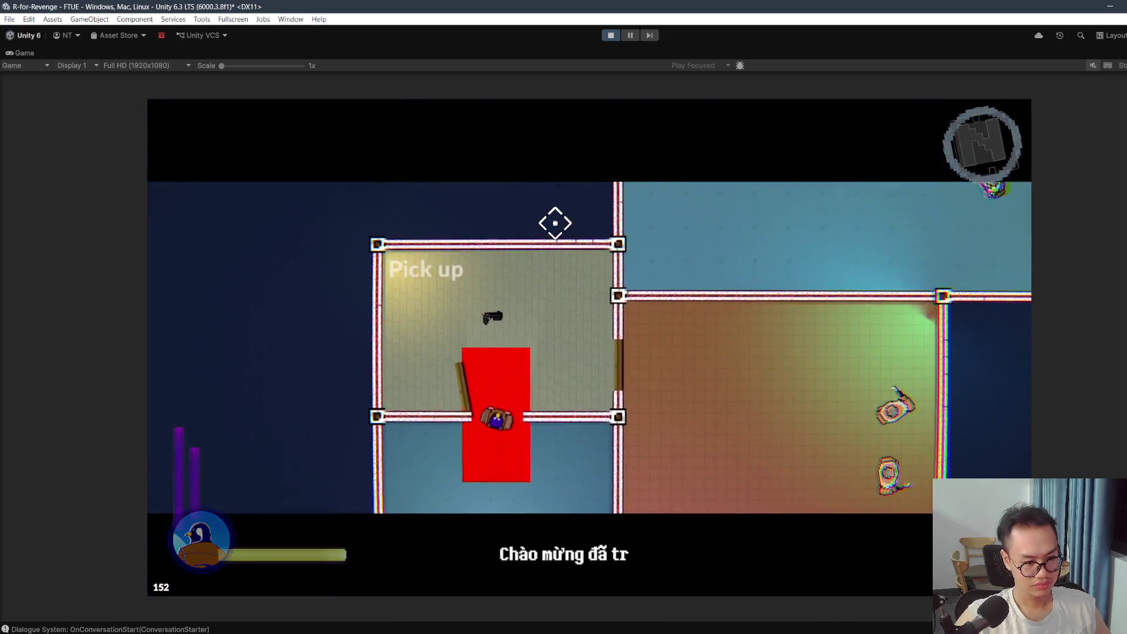
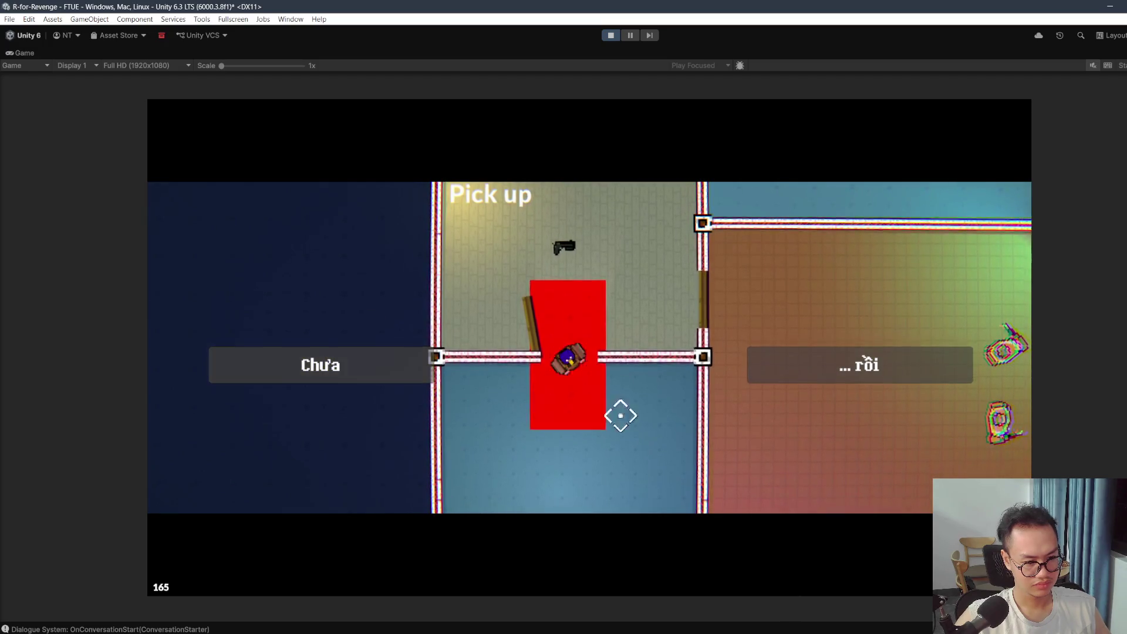
# Step: Choose the Chưa and final dialogue answers, stop the play test and restore the editor layout
pyautogui.click(326, 373)
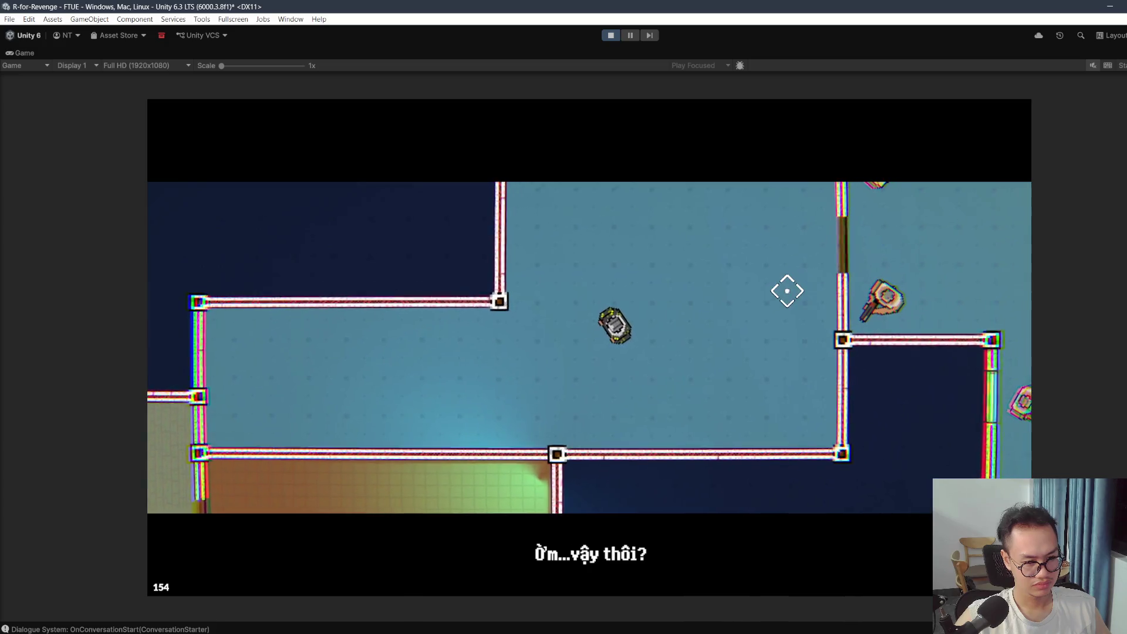
pyautogui.click(810, 355)
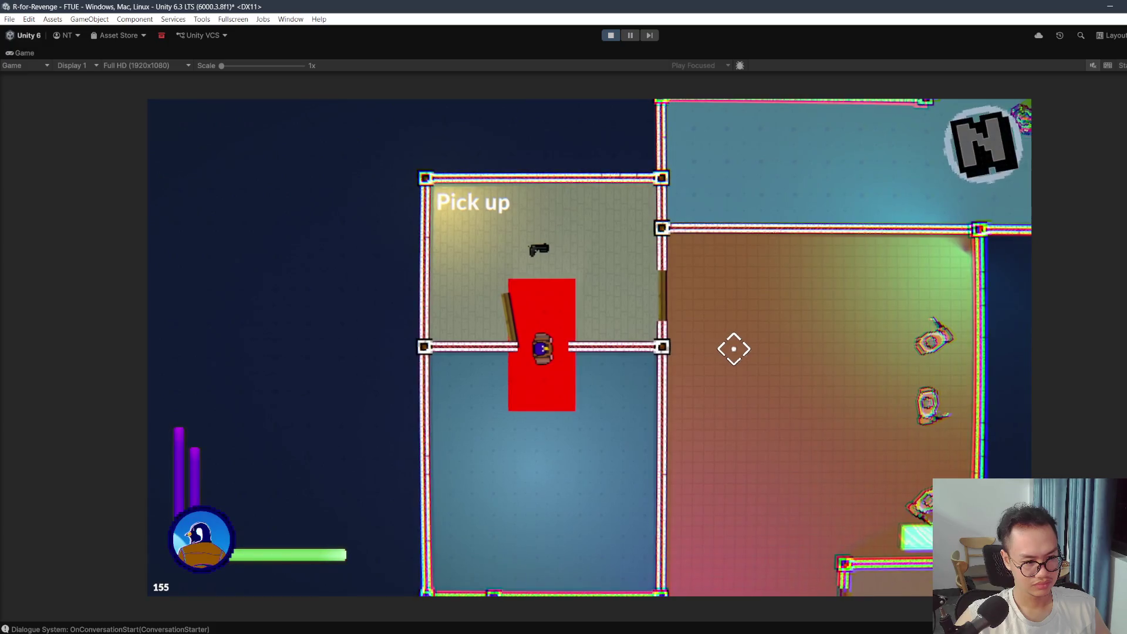
pyautogui.press('Escape')
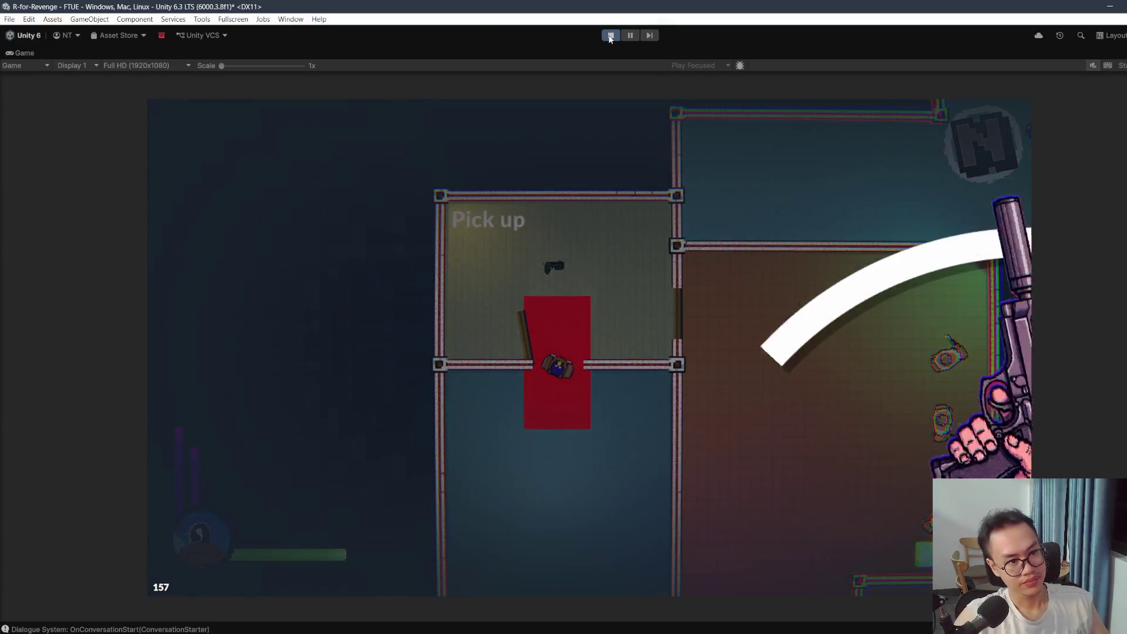
pyautogui.click(610, 35)
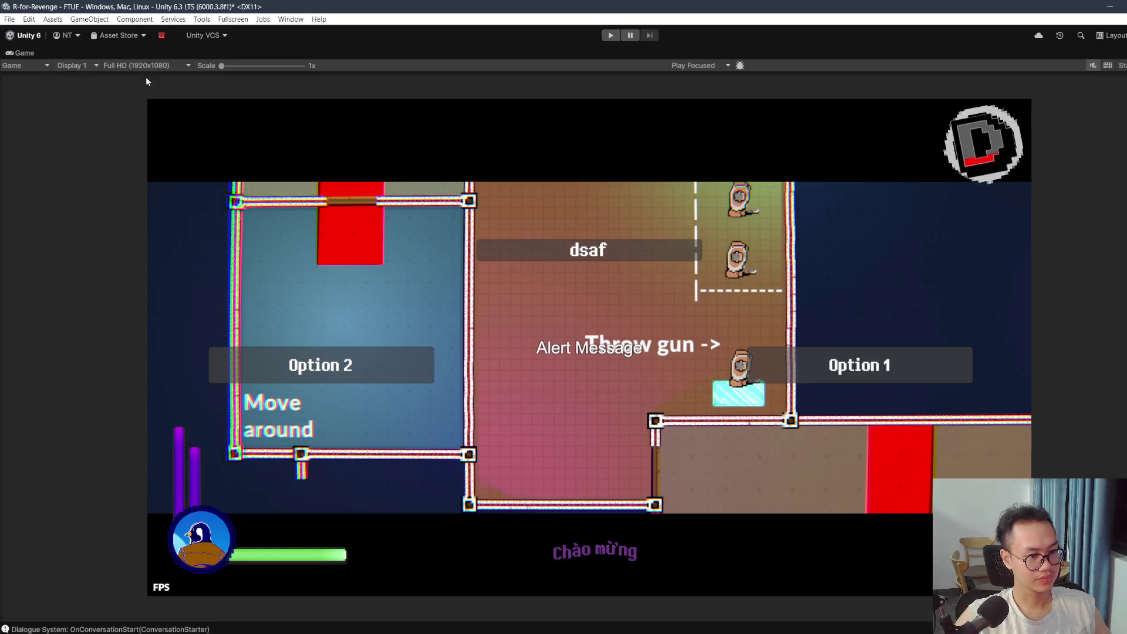
pyautogui.hotkey('shift', 'space')
# Step: Open the Dialogue editor on the Tut-01 conversation and locate the 'Thôi, nghĩ lại rồi' branch
pyautogui.click(293, 53)
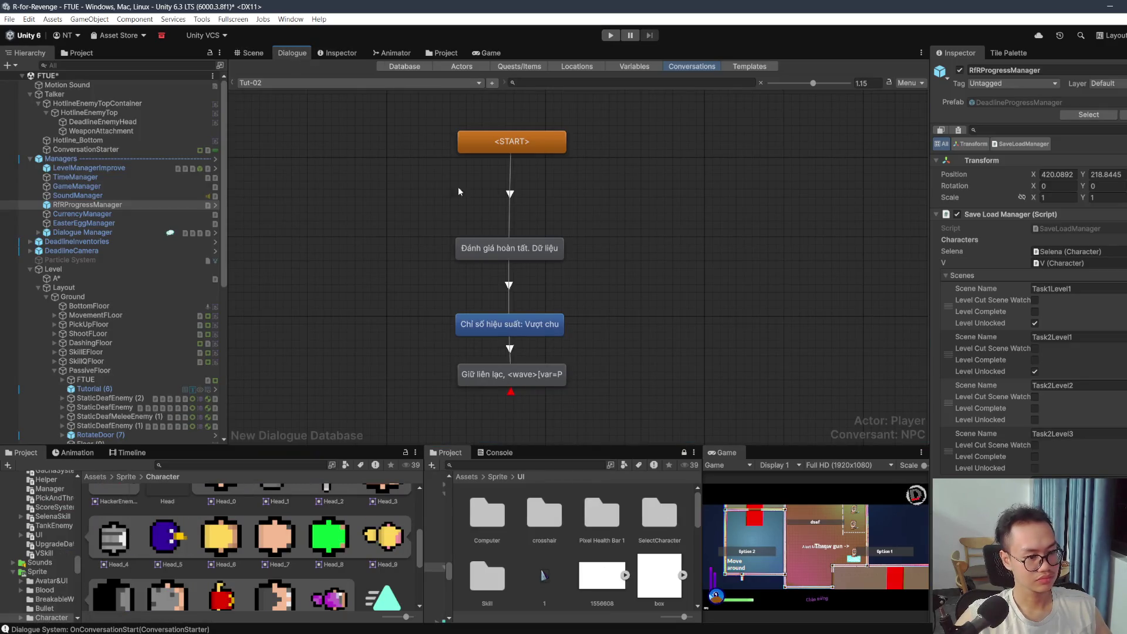
pyautogui.click(336, 83)
pyautogui.click(259, 93)
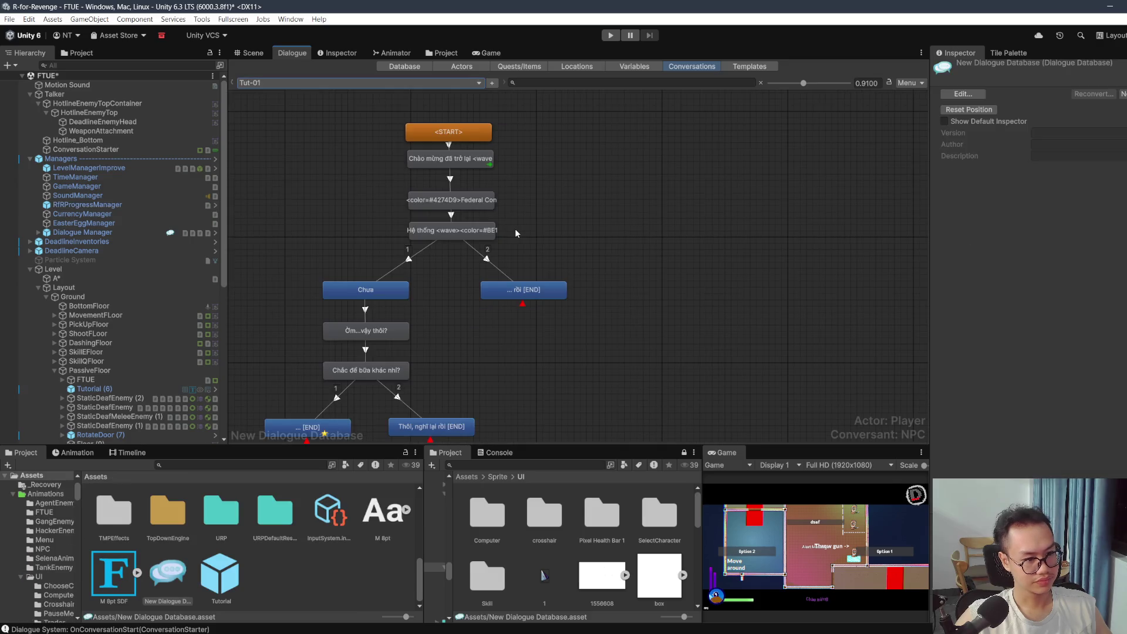
pyautogui.moveTo(520, 241); pyautogui.dragTo(563, 212)
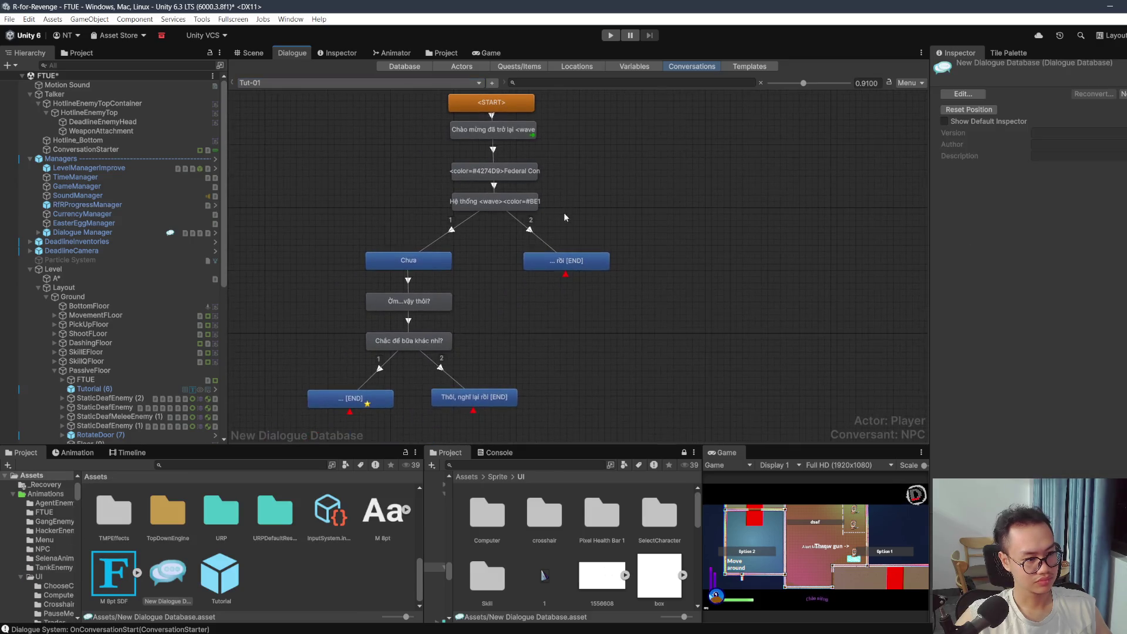
pyautogui.click(516, 206)
pyautogui.rightClick(588, 261)
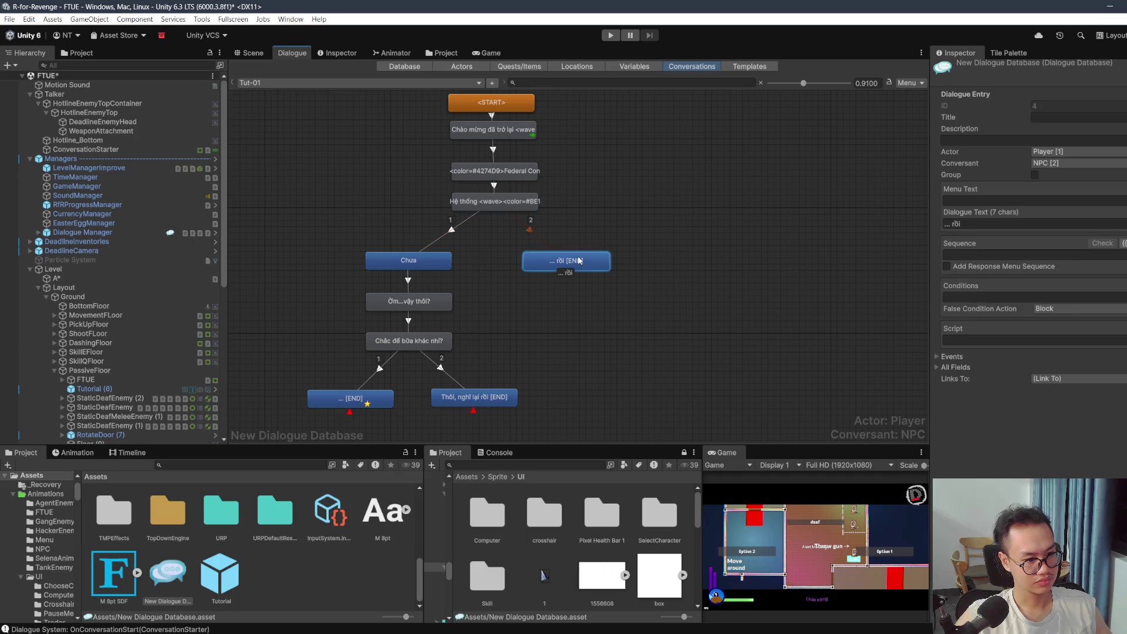
pyautogui.click(631, 233)
pyautogui.moveTo(544, 322); pyautogui.dragTo(545, 241)
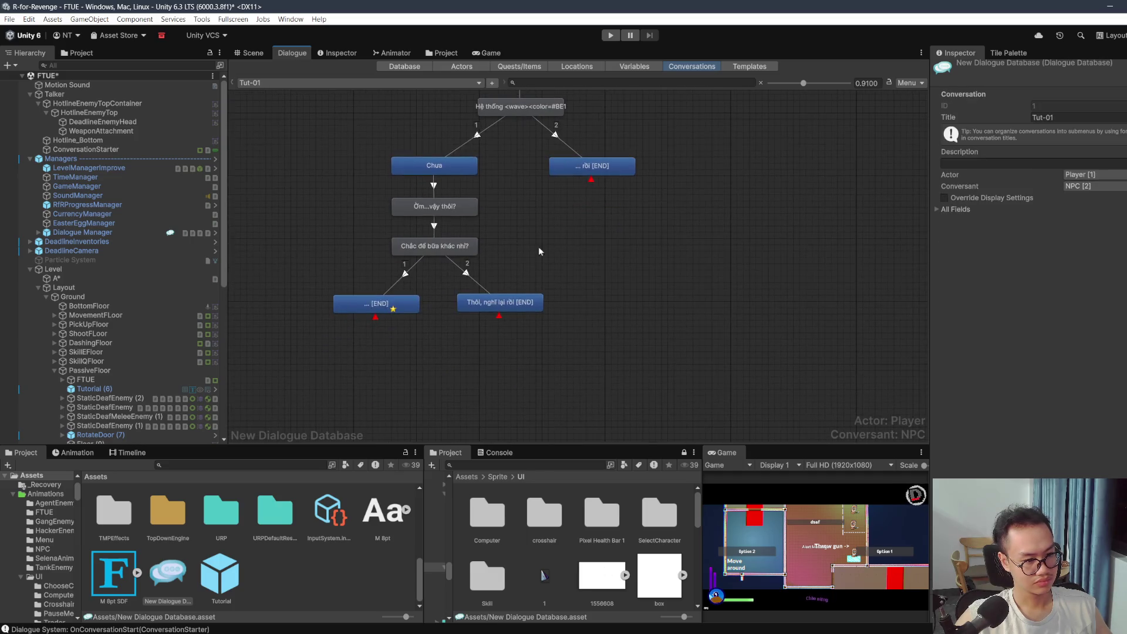
# Step: Add a child reply 'Vậy thì bắt đầu thôi nào' under the 'Thôi, nghĩ lại rồi' node
pyautogui.rightClick(520, 309)
pyautogui.click(520, 310)
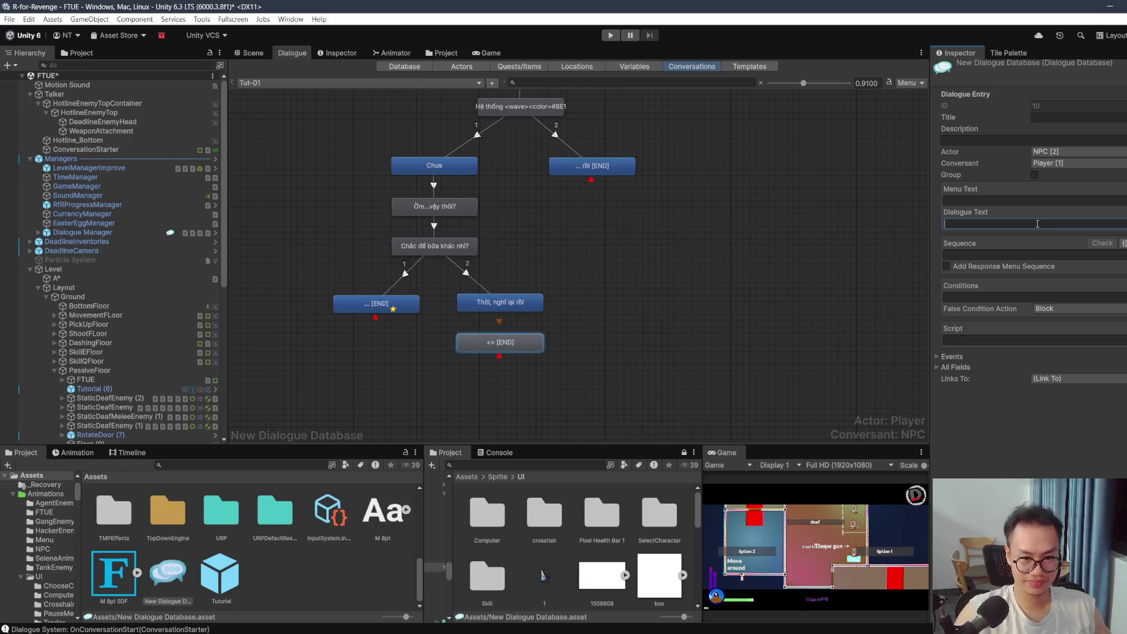
pyautogui.write('Vậy ')
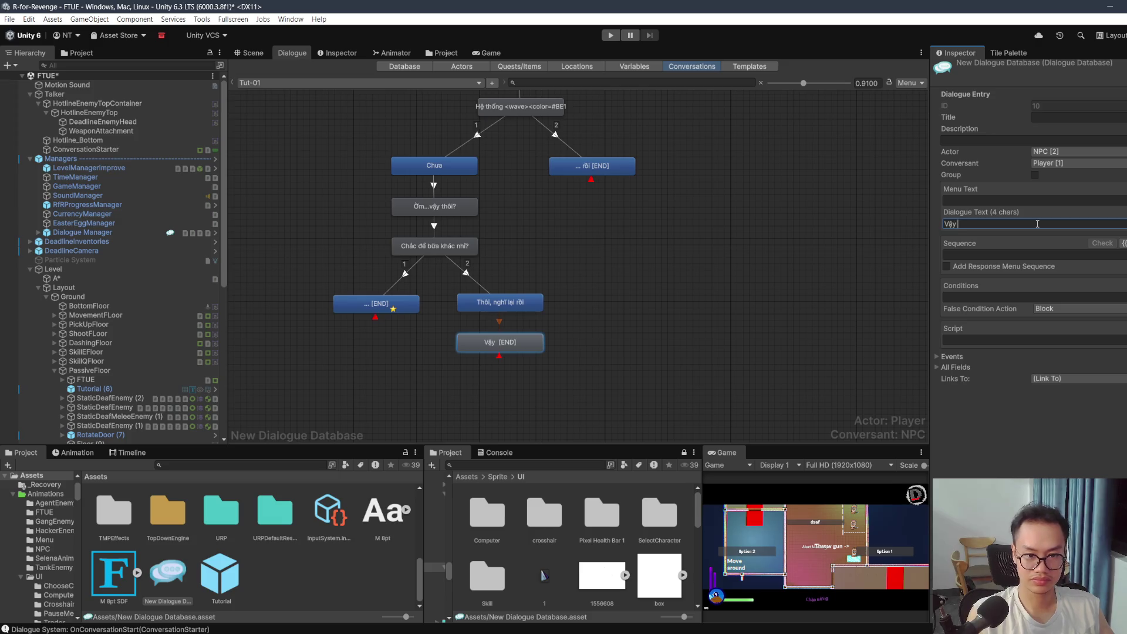
pyautogui.write('thì bắt đ')
pyautogui.write('ầu thôi nà')
pyautogui.write('nào')
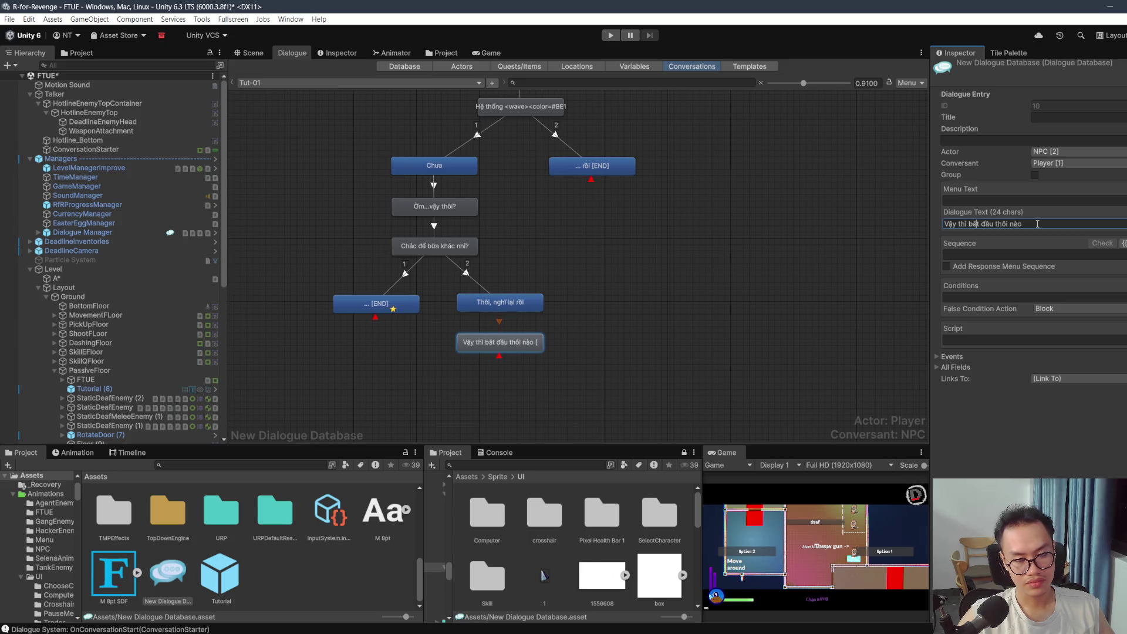
pyautogui.press('Return')
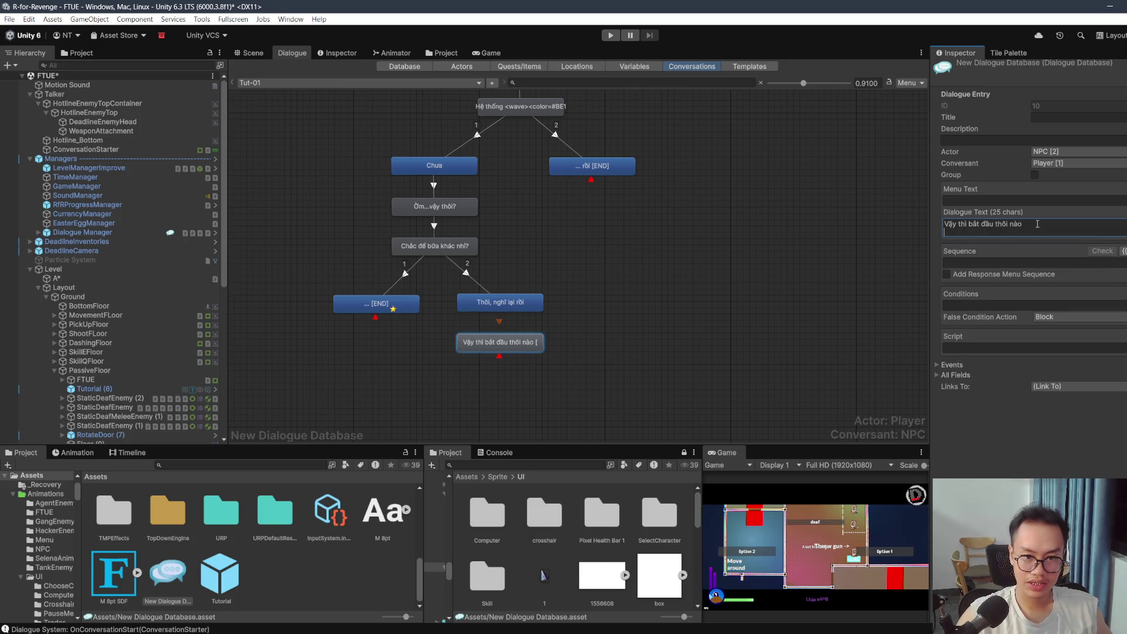
pyautogui.press('BackSpace')
pyautogui.click(615, 326)
pyautogui.scroll(2, 610, 304)
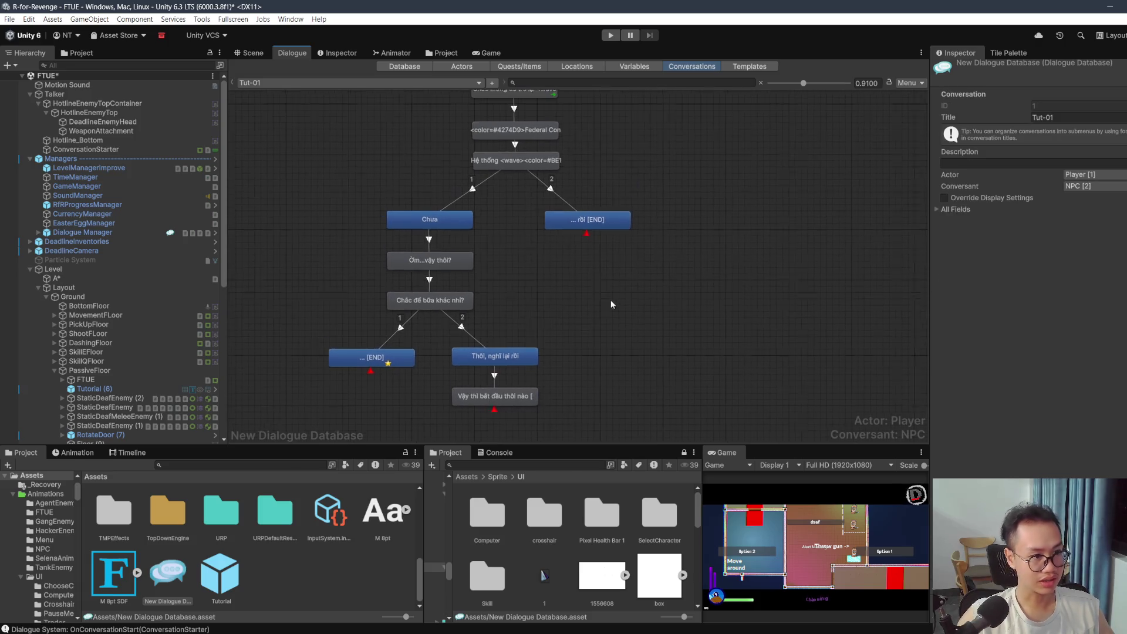
pyautogui.click(325, 82)
# Step: In Tut-02, insert a line break after 'Vượt chuẩn.' in the performance-rating line
pyautogui.click(281, 110)
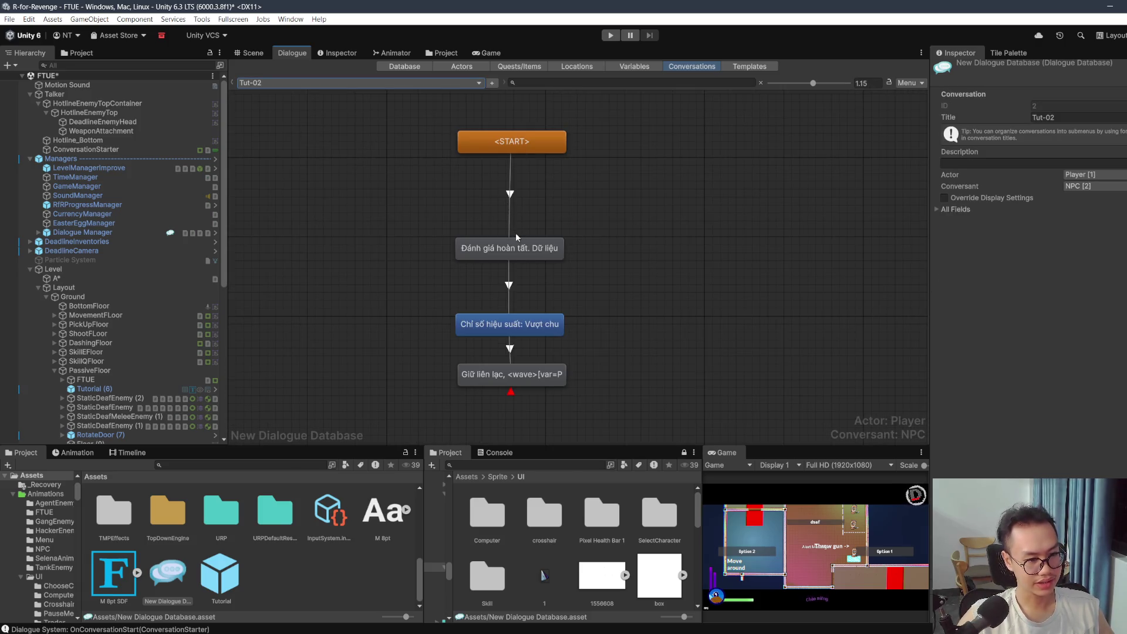
pyautogui.click(517, 246)
pyautogui.click(562, 328)
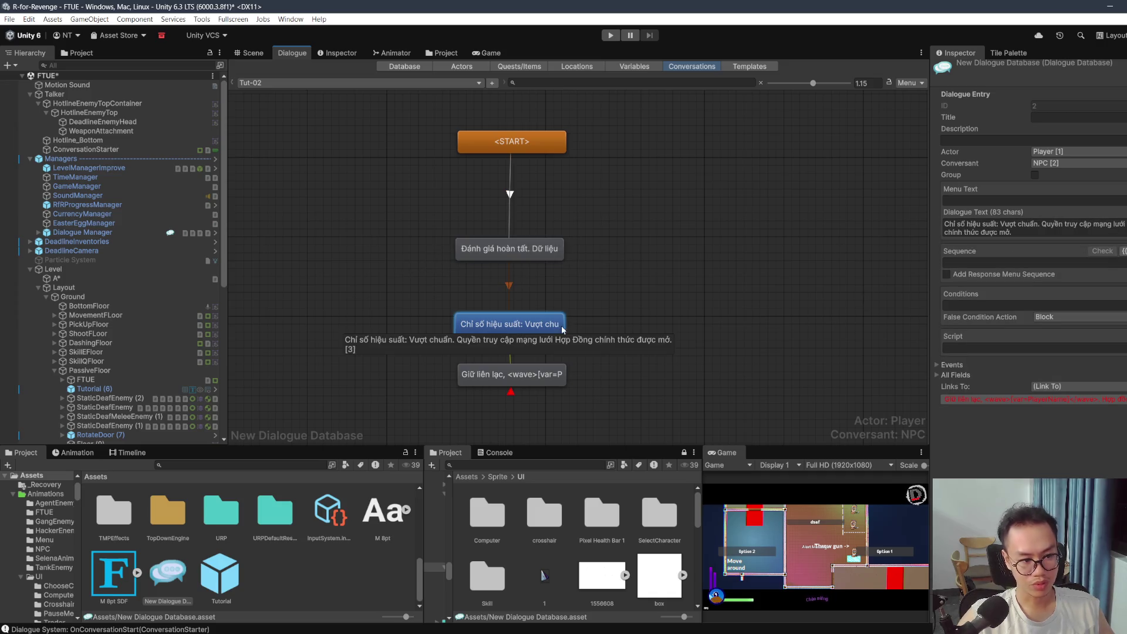
pyautogui.click(1041, 225)
pyautogui.click(1022, 225)
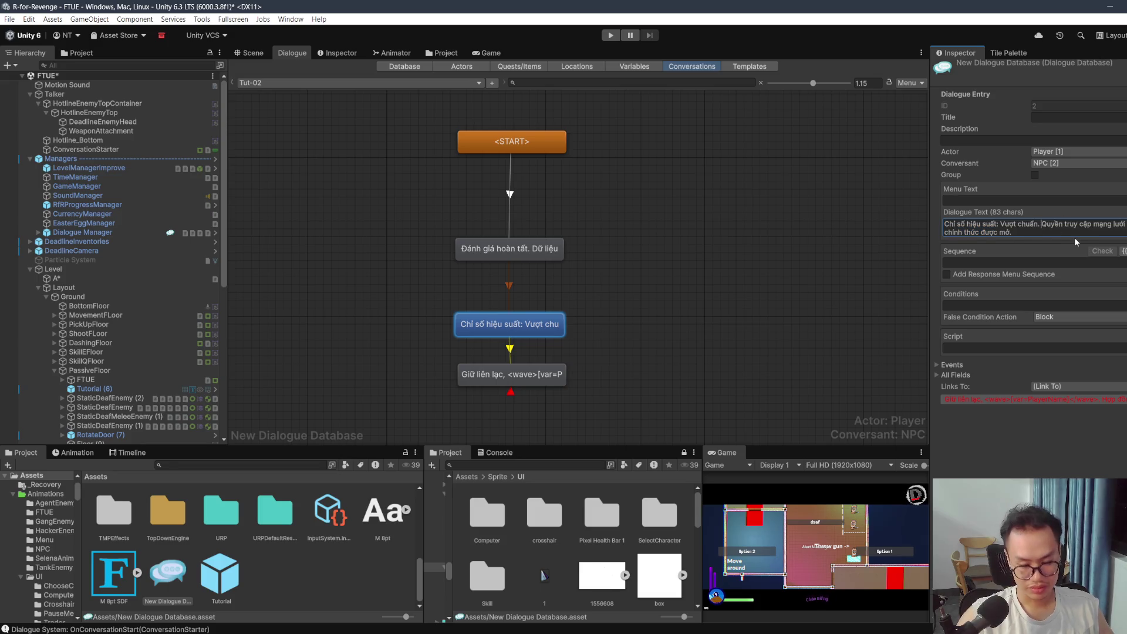
pyautogui.press('Return')
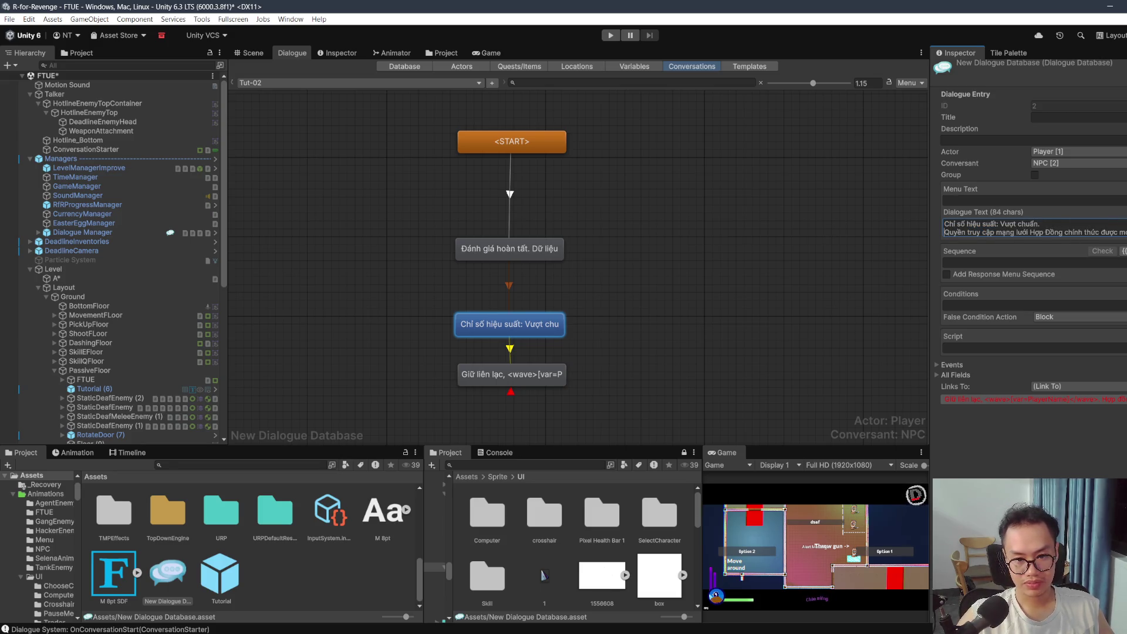
# Step: Replace the comma after 'Giữ liên lạc' with ' nhé' in the sign-off line
pyautogui.click(505, 374)
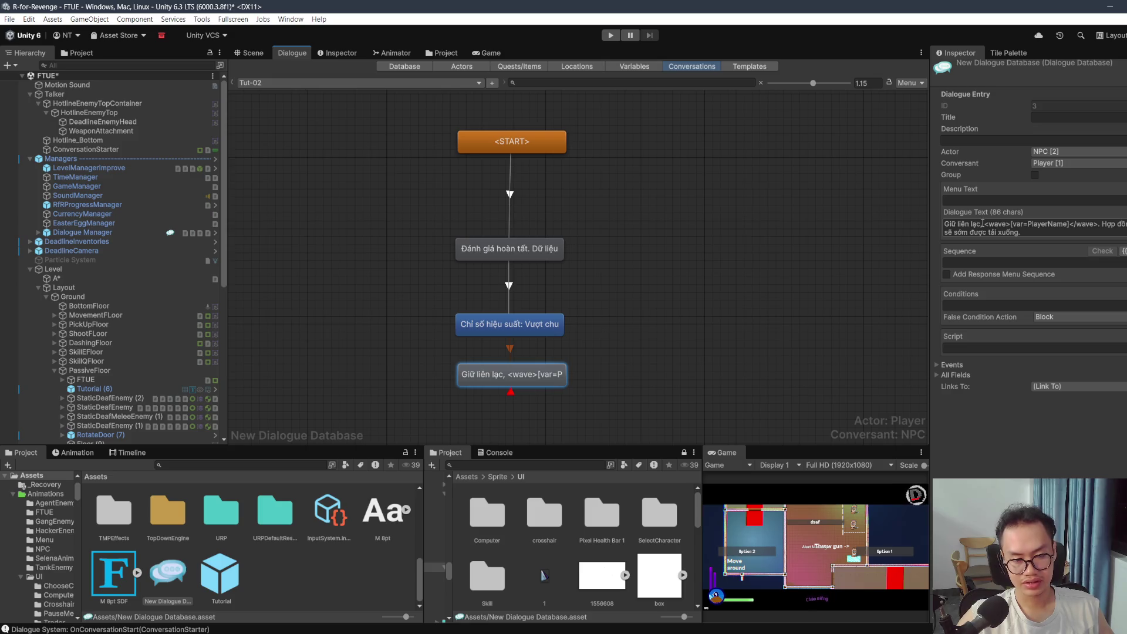
pyautogui.click(981, 224)
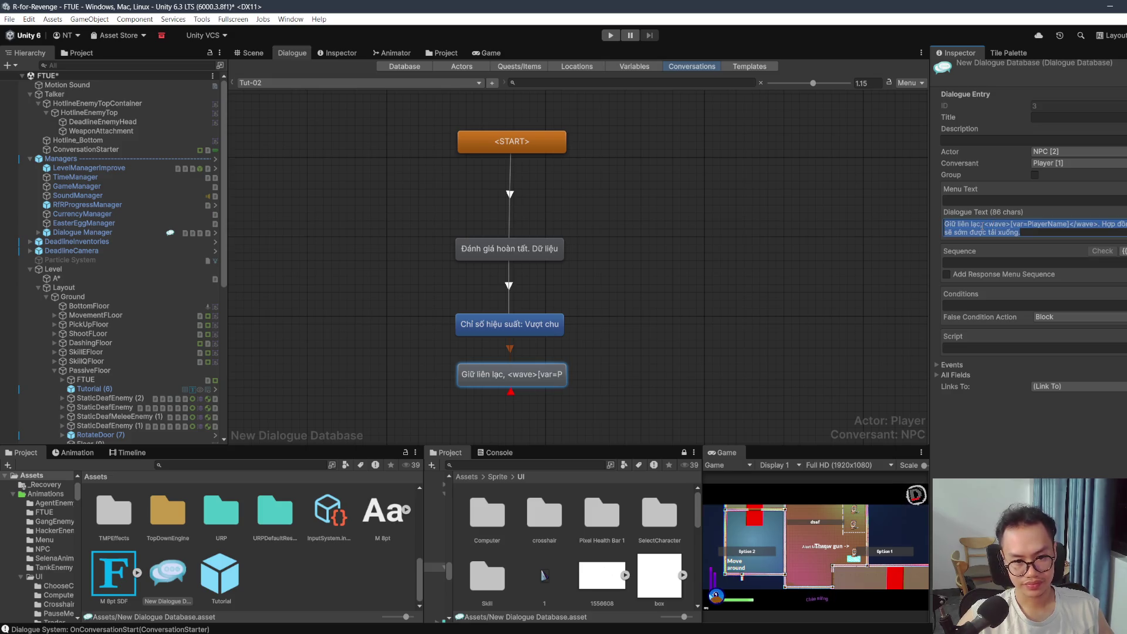
pyautogui.press('BackSpace')
pyautogui.write('nhé')
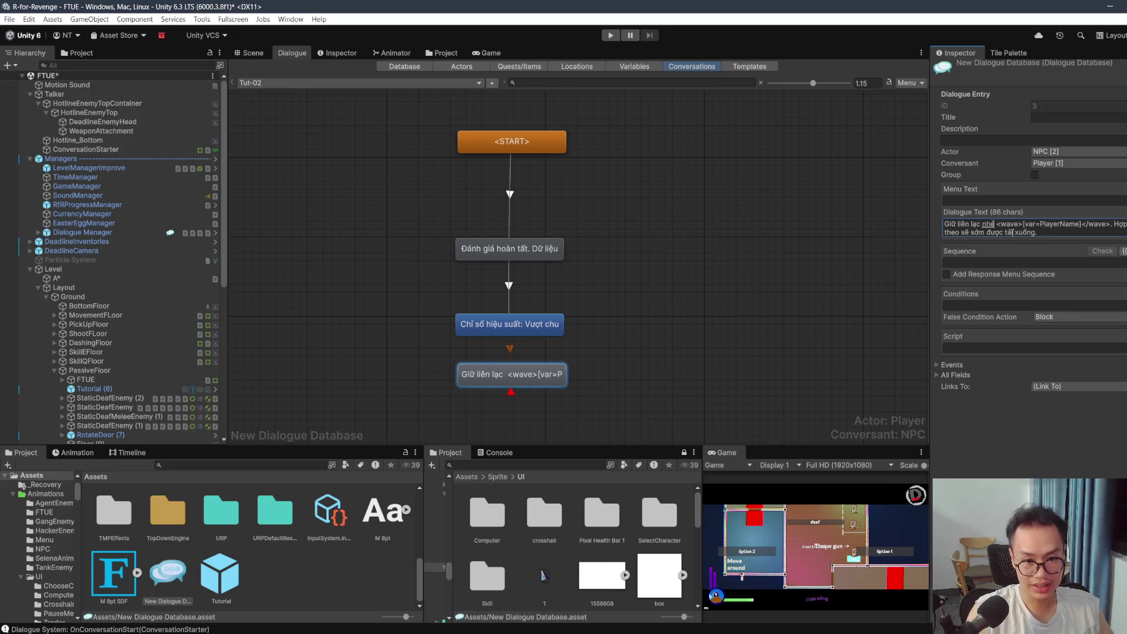
pyautogui.click(1050, 231)
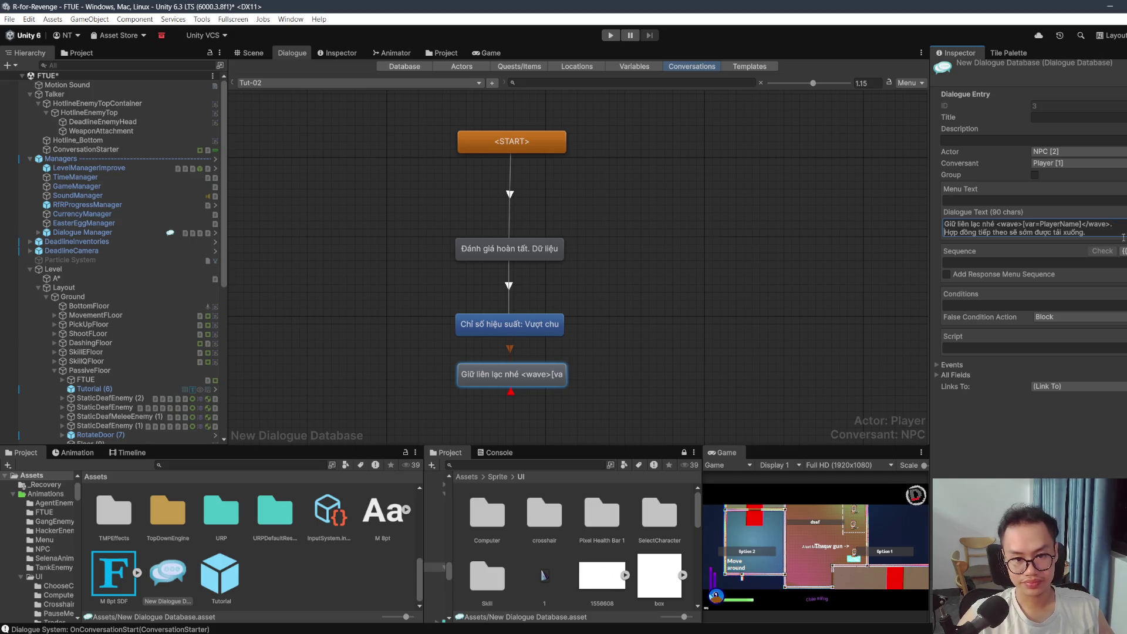
pyautogui.click(767, 230)
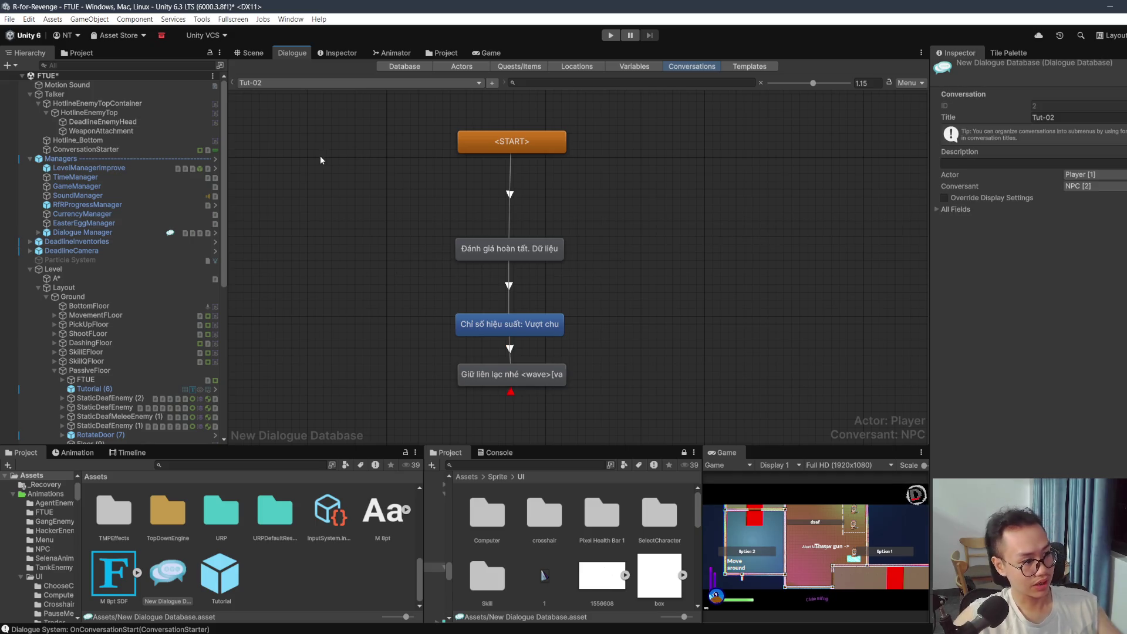
# Step: Select the Talker object and browse the Scene and Assets folders before switching to the browser
pyautogui.click(58, 94)
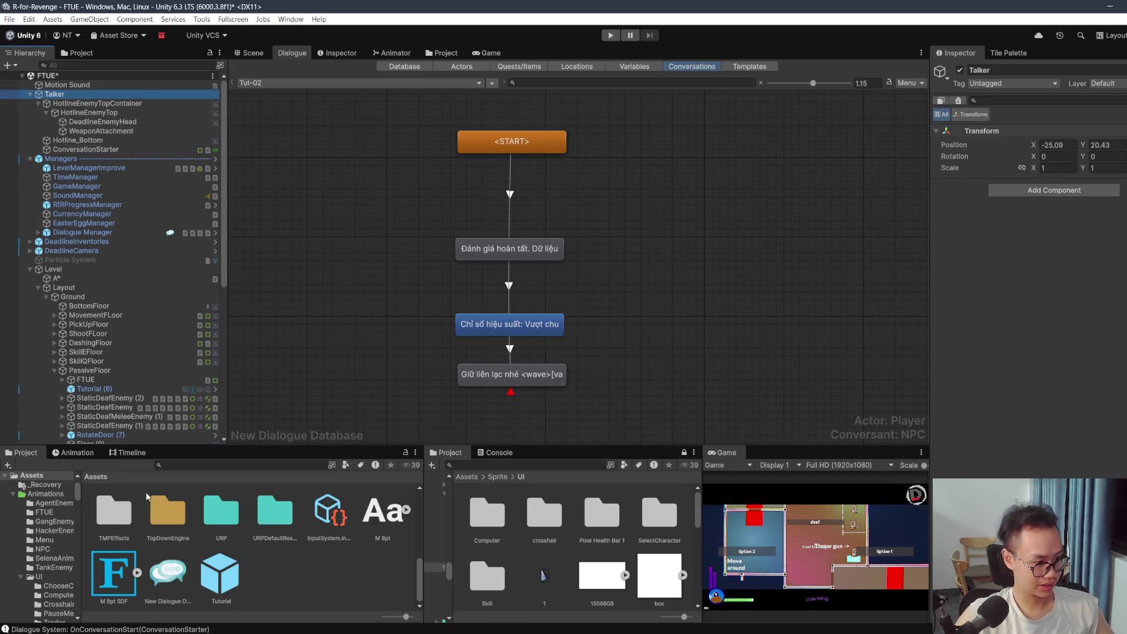
pyautogui.scroll(3, 184, 524)
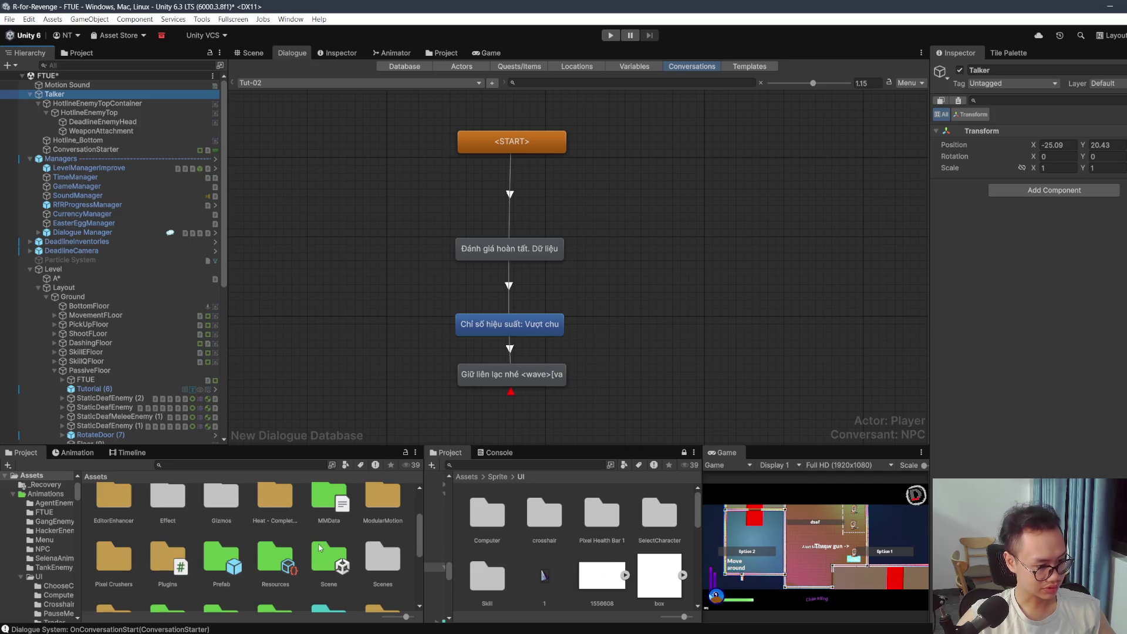
pyautogui.doubleClick(309, 559)
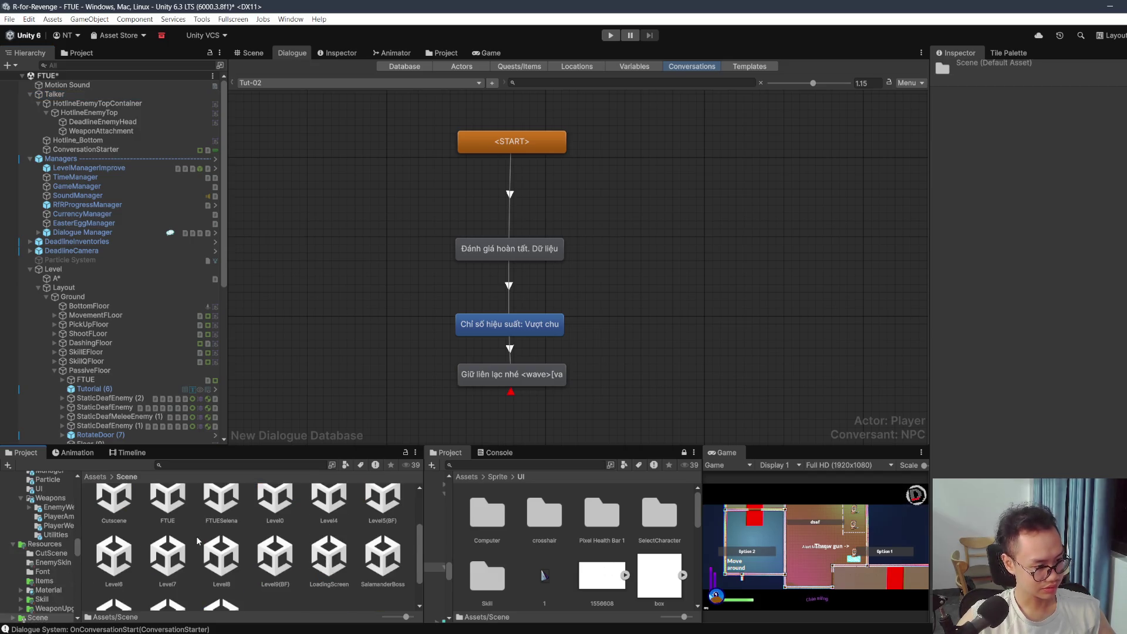
pyautogui.scroll(-1, 198, 541)
pyautogui.click(95, 477)
pyautogui.scroll(-1, 151, 523)
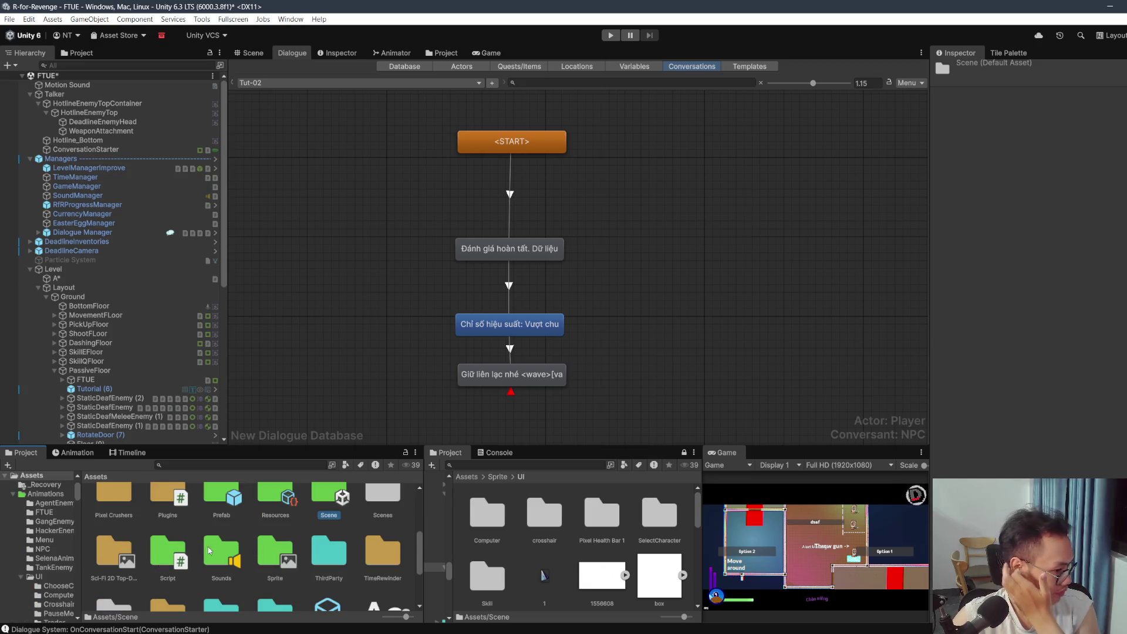
pyautogui.scroll(-1, 252, 556)
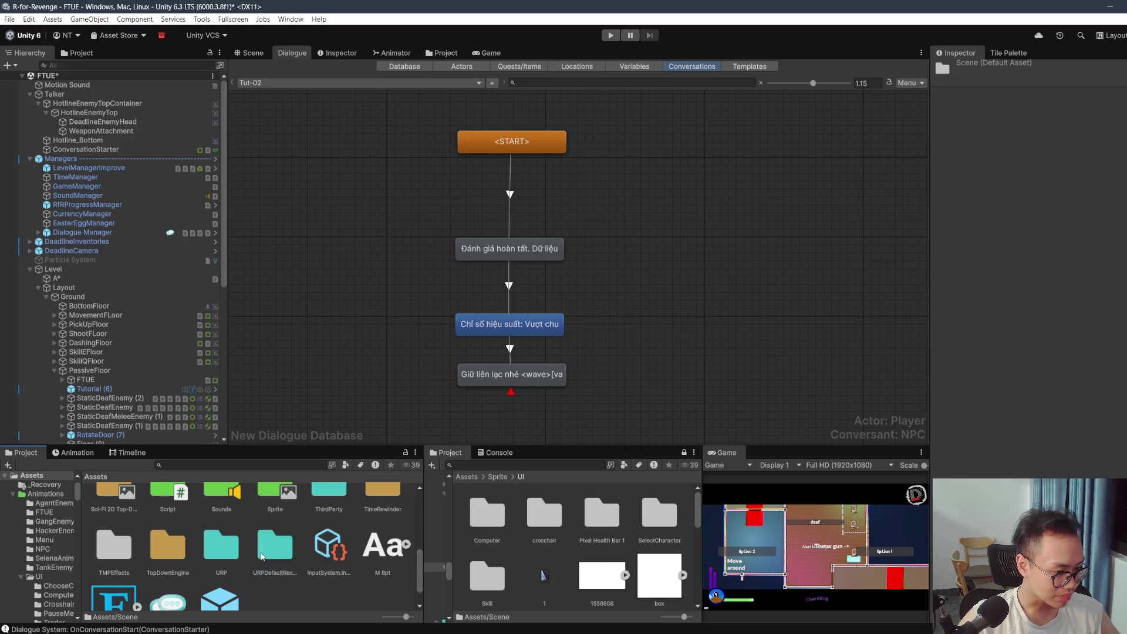
pyautogui.scroll(2, 150, 549)
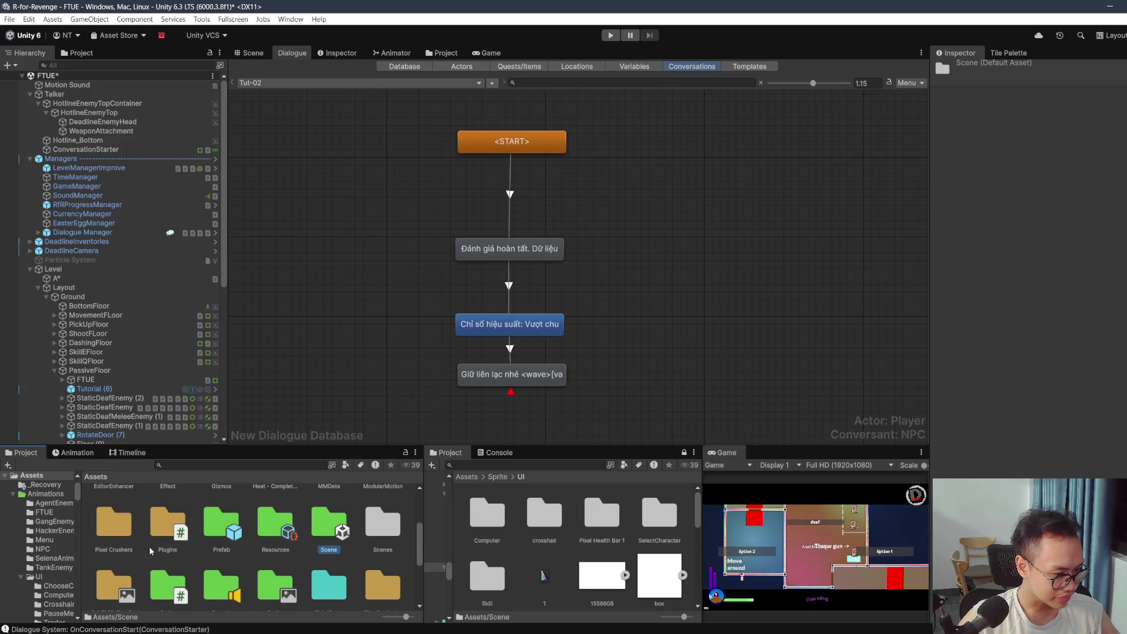
pyautogui.scroll(1, 149, 547)
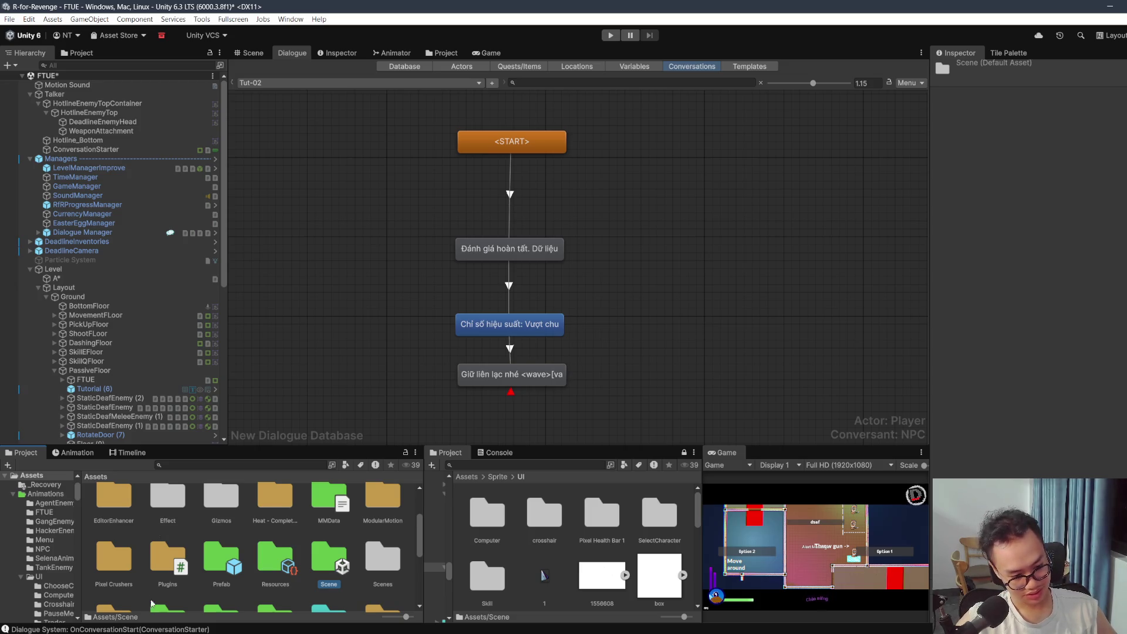
pyautogui.hotkey('alt', 'Tab')
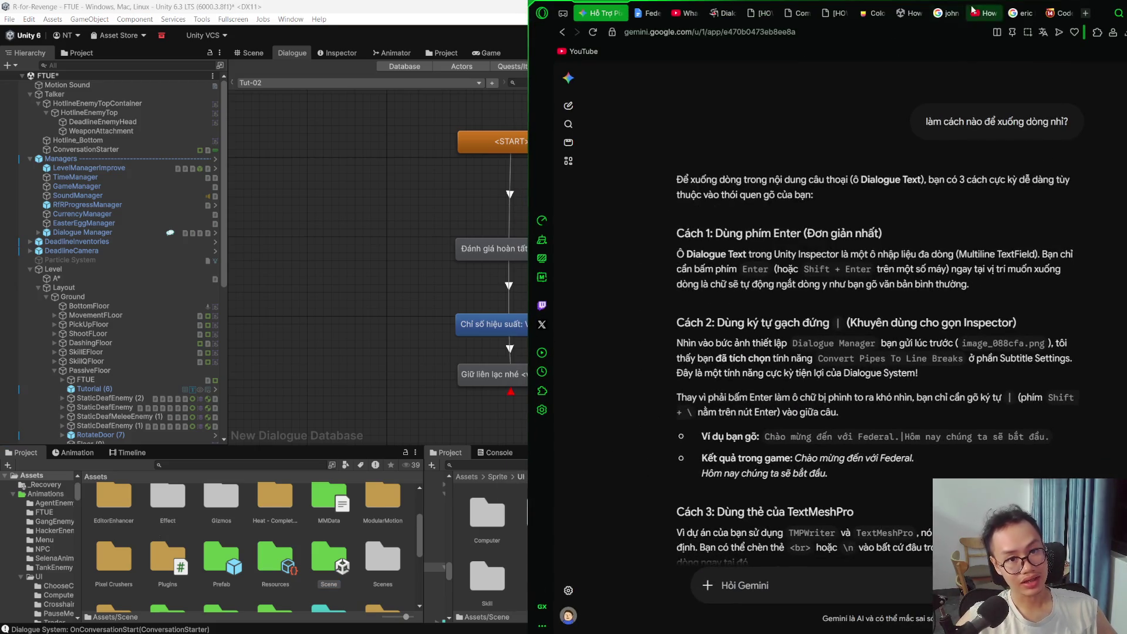
# Step: Search YouTube for 'katana zero walkthrough' and open the Katana ZERO Walkthrough Part 1 video
pyautogui.click(985, 13)
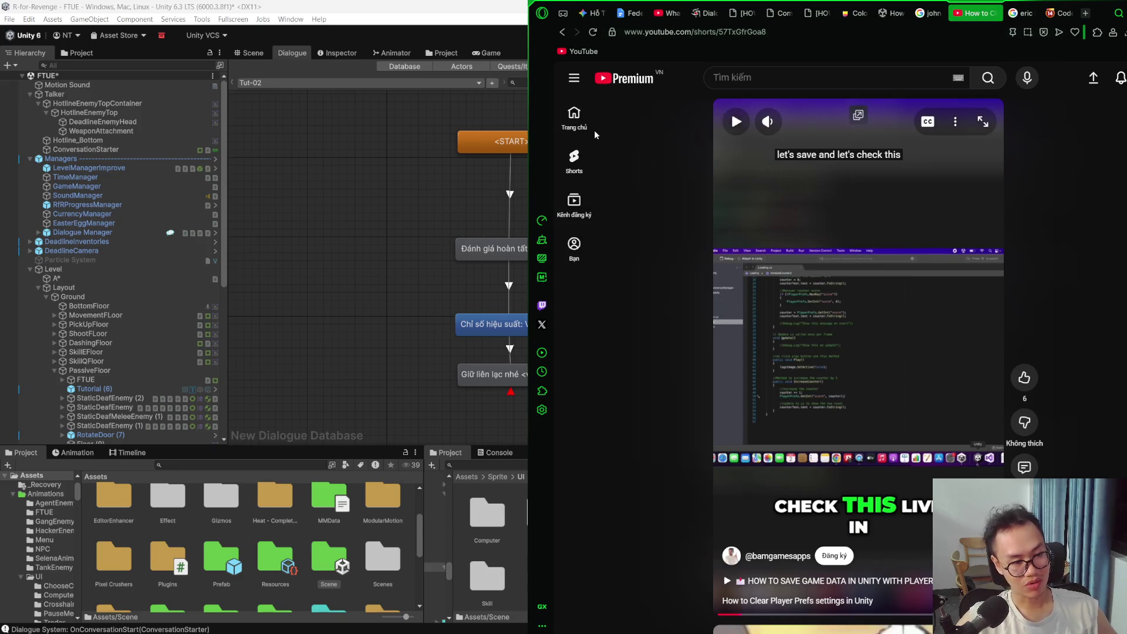
pyautogui.click(776, 73)
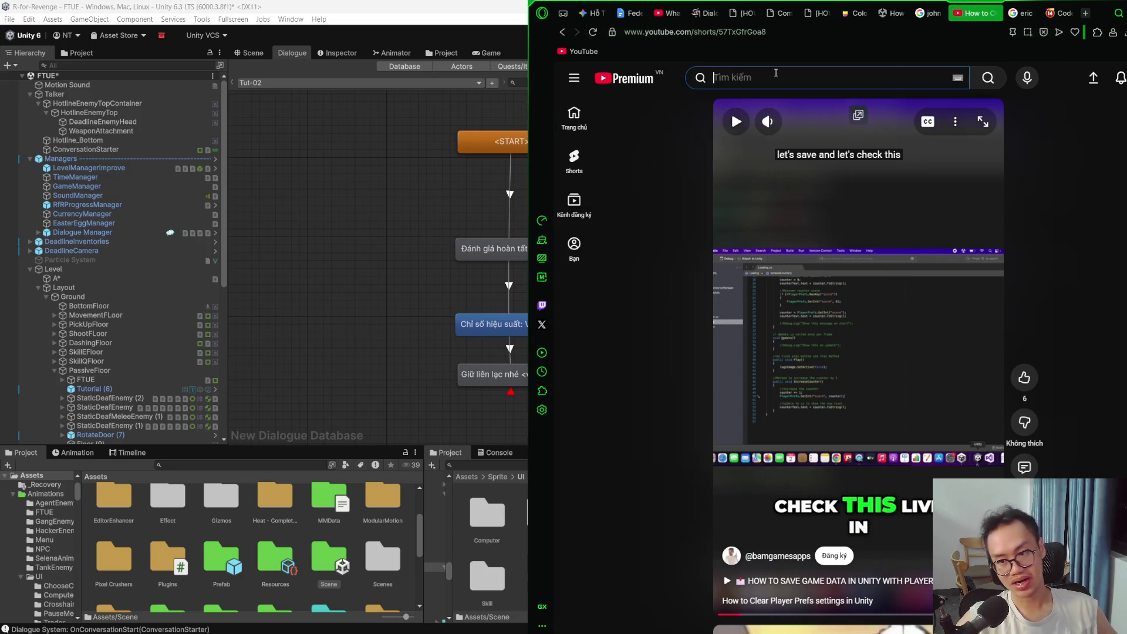
pyautogui.write('k')
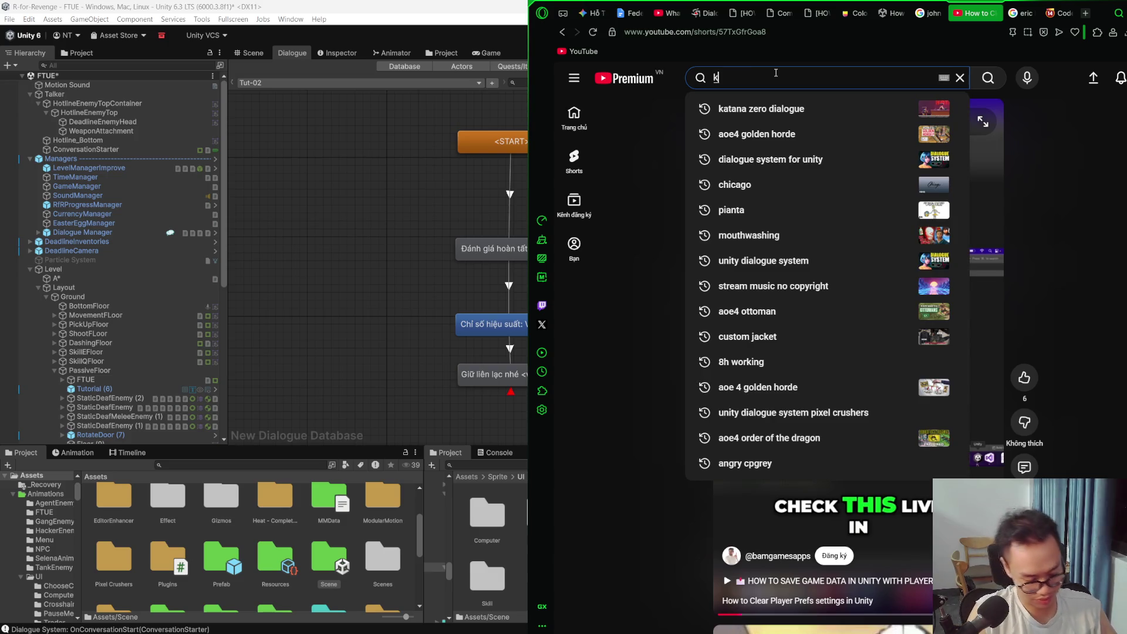
pyautogui.write('âtn')
pyautogui.press('BackSpace')
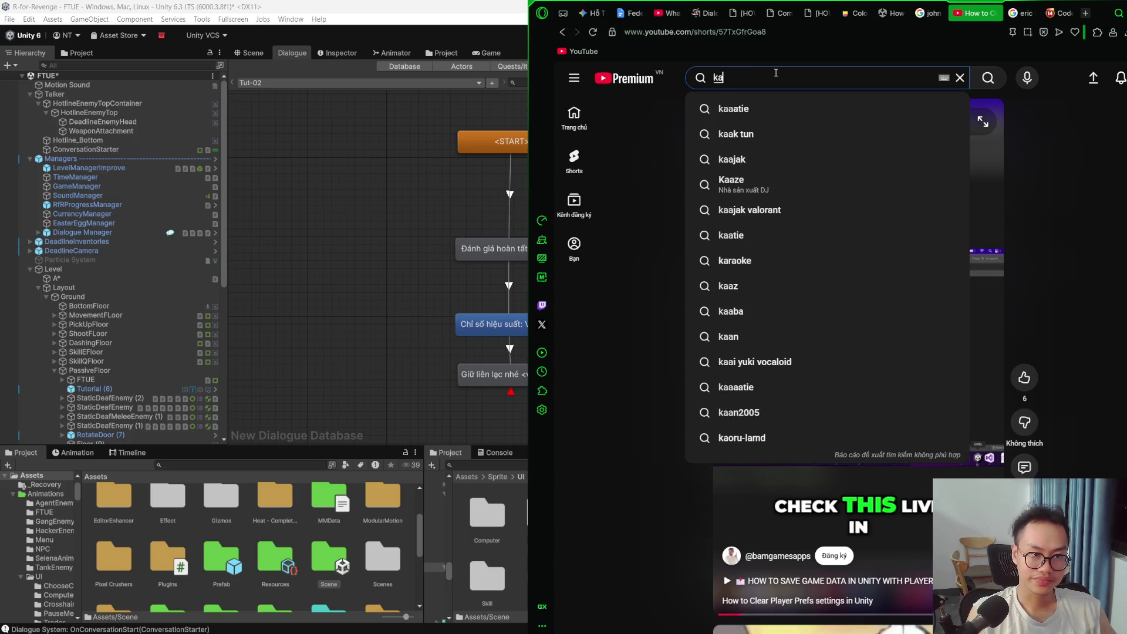
pyautogui.write('a zero contract')
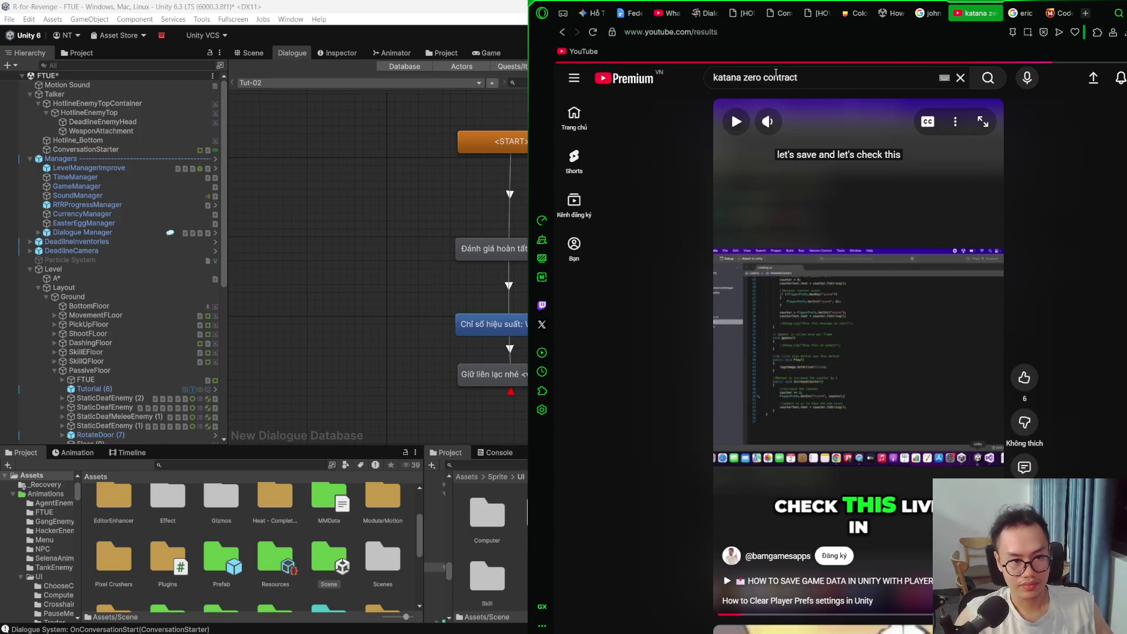
pyautogui.scroll(-5, 696, 146)
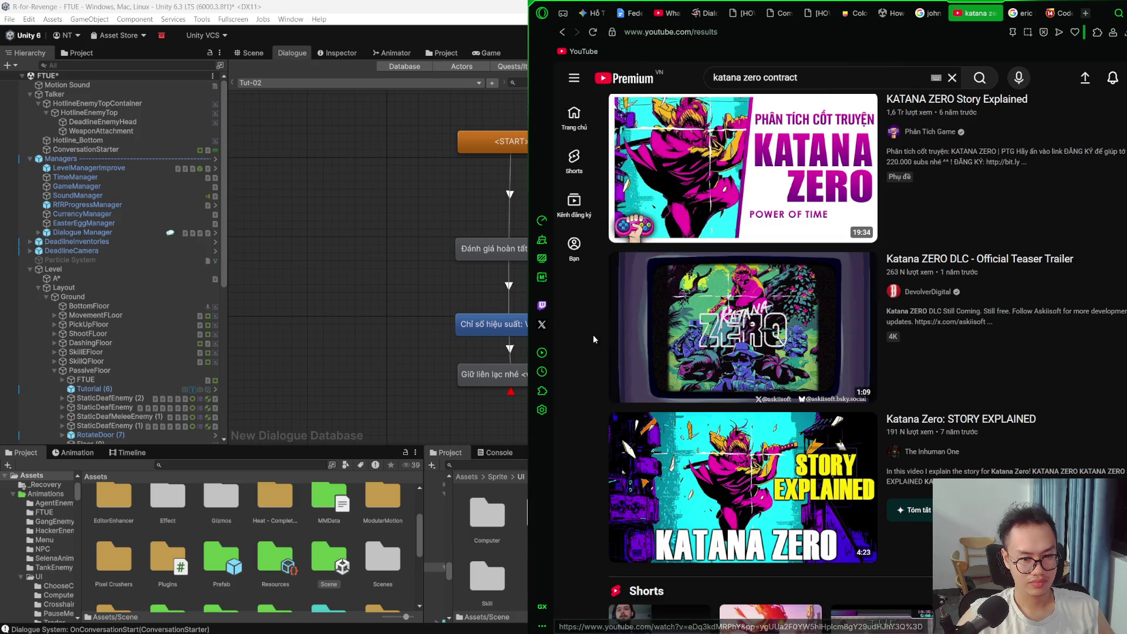
pyautogui.scroll(-5, 557, 347)
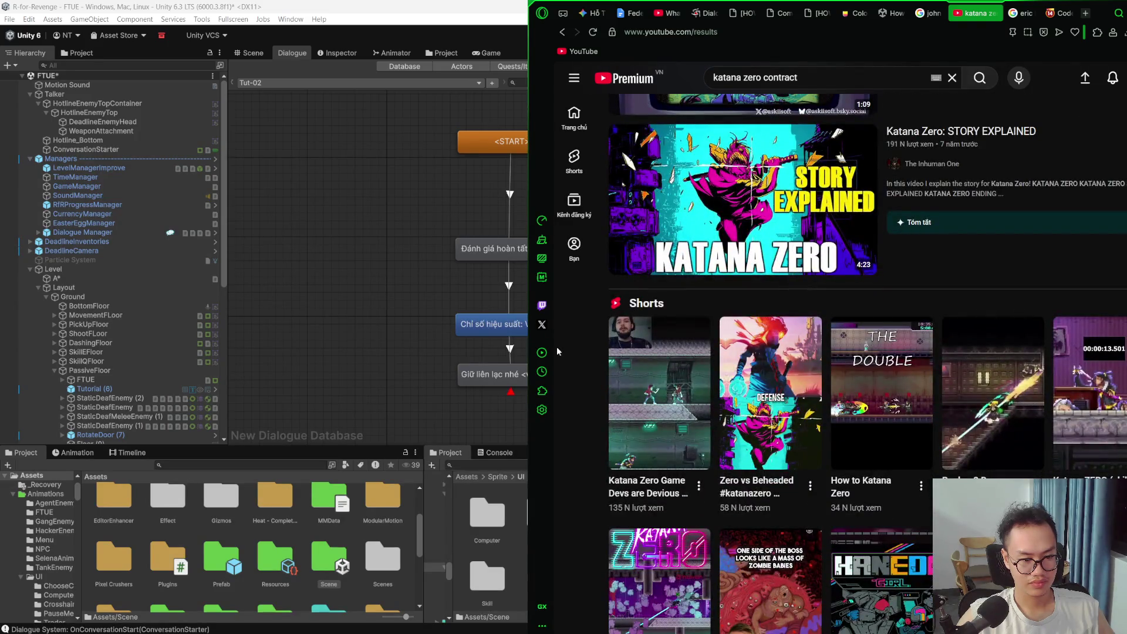
pyautogui.doubleClick(762, 78)
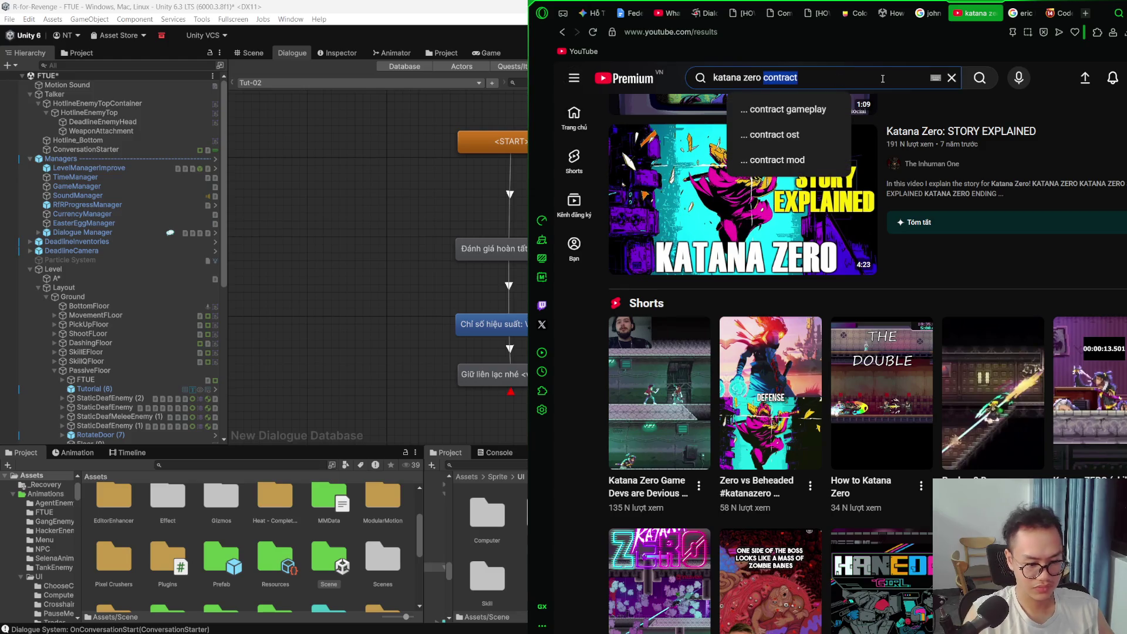
pyautogui.write('walk')
pyautogui.click(856, 108)
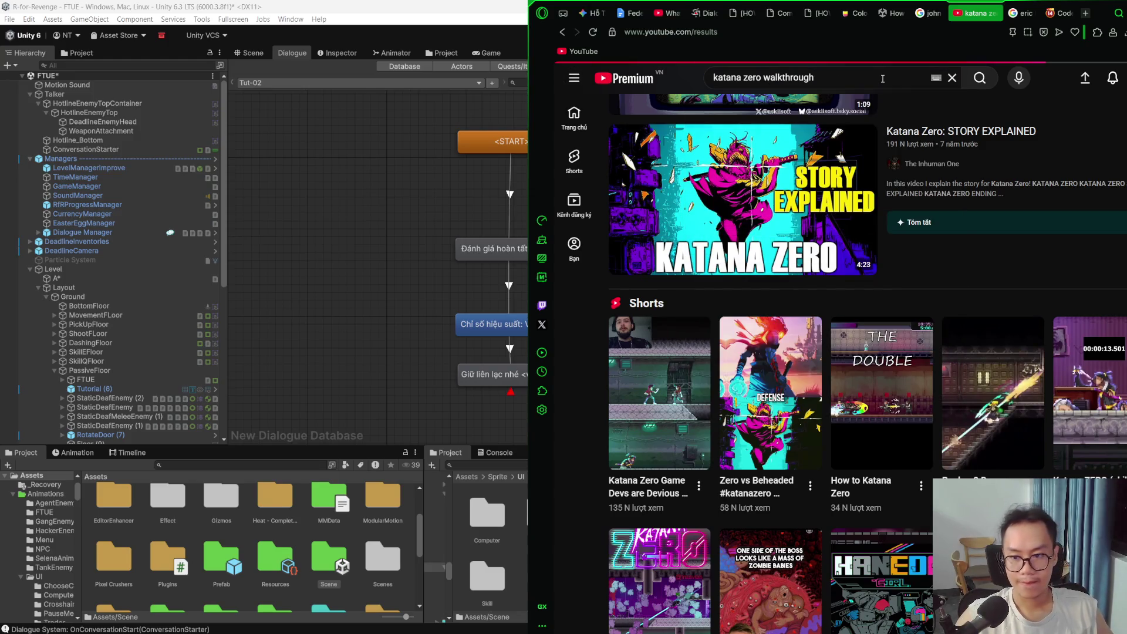
pyautogui.click(727, 246)
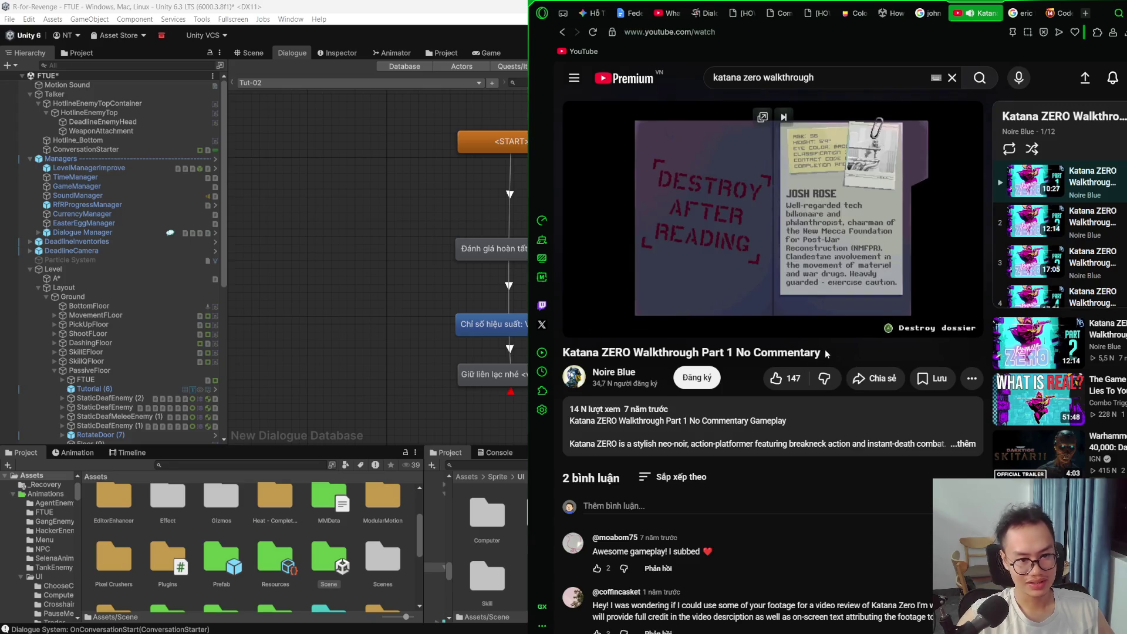
# Step: Seek the walkthrough, watch full screen, and pause it on the Destroy After Reading dossier
pyautogui.press('j')
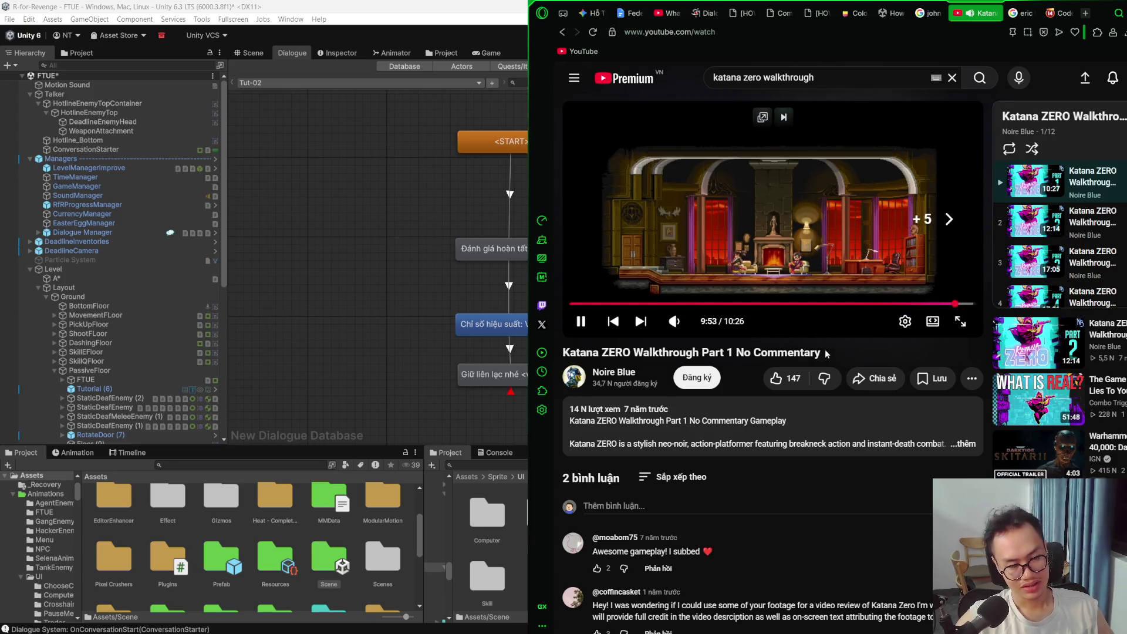
pyautogui.press('l')
pyautogui.press('Left')
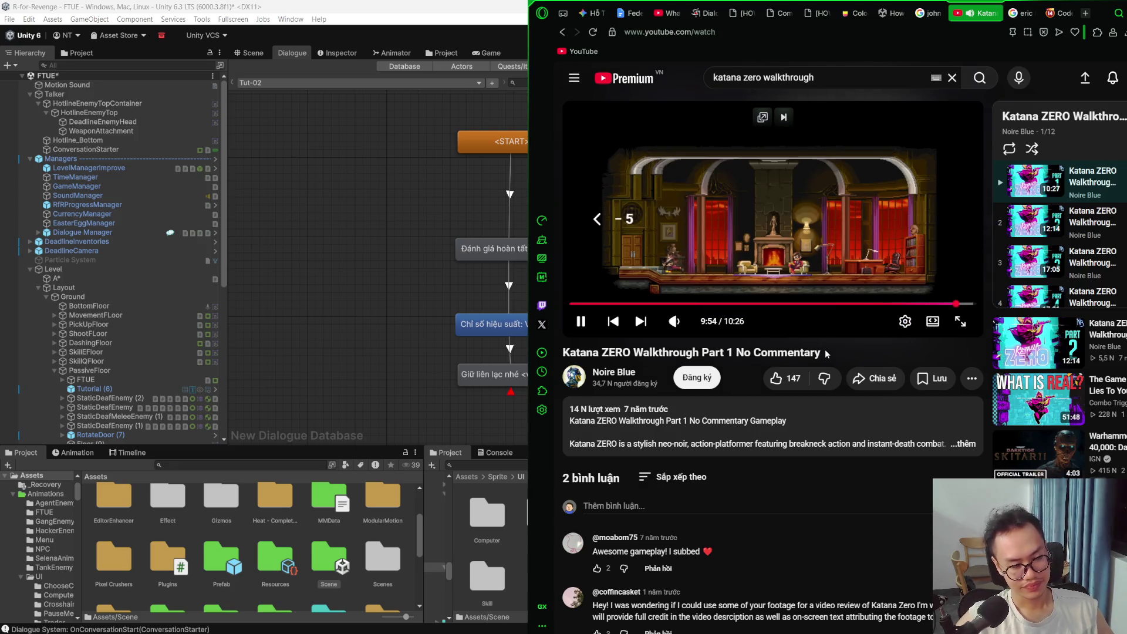
pyautogui.press('f')
pyautogui.press('k')
pyautogui.press('k')
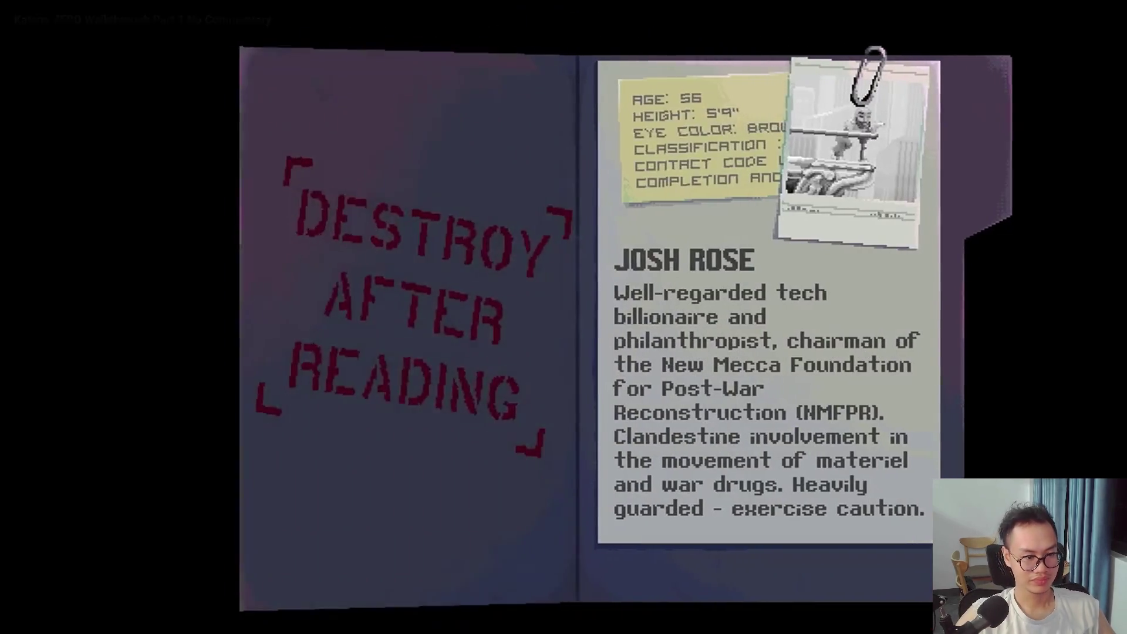
pyautogui.click(826, 352)
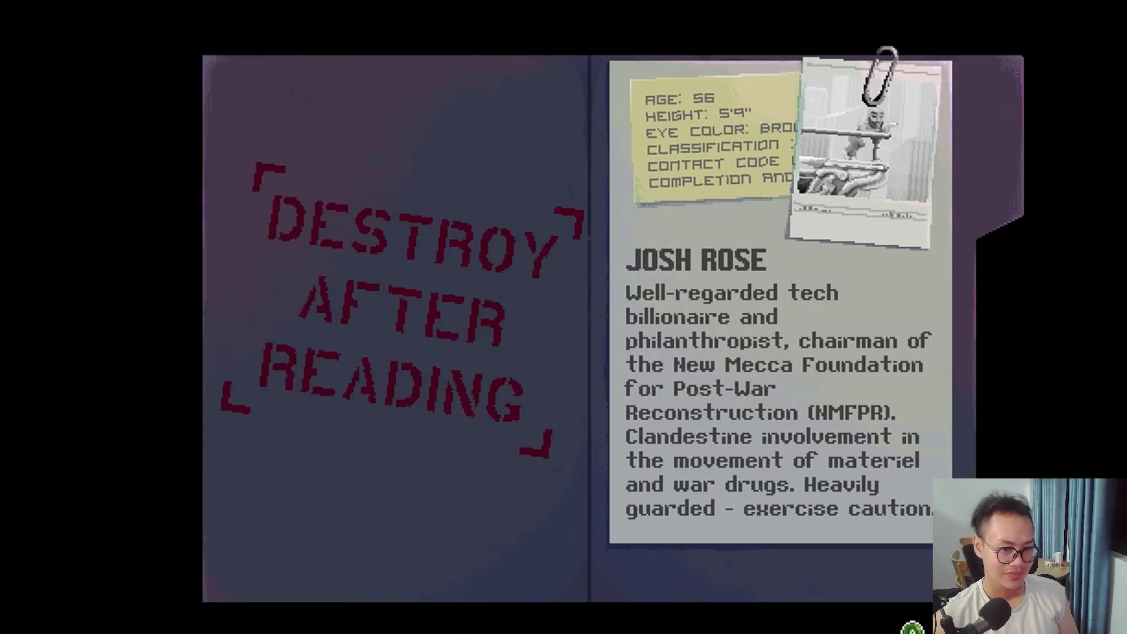
pyautogui.moveTo(579, 603)
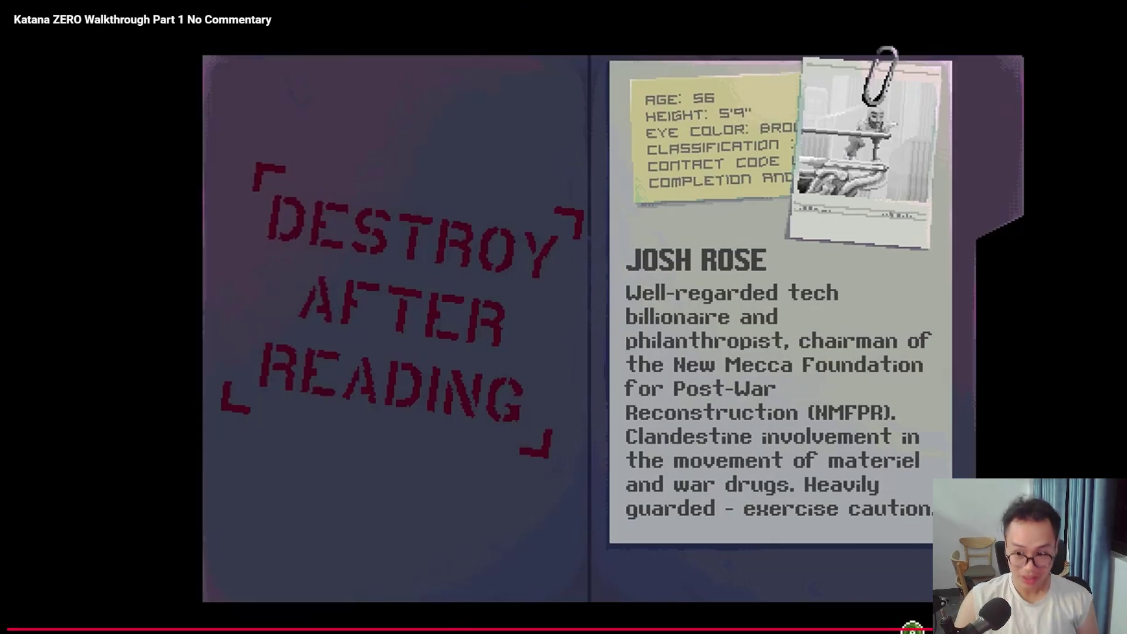
pyautogui.press('Escape')
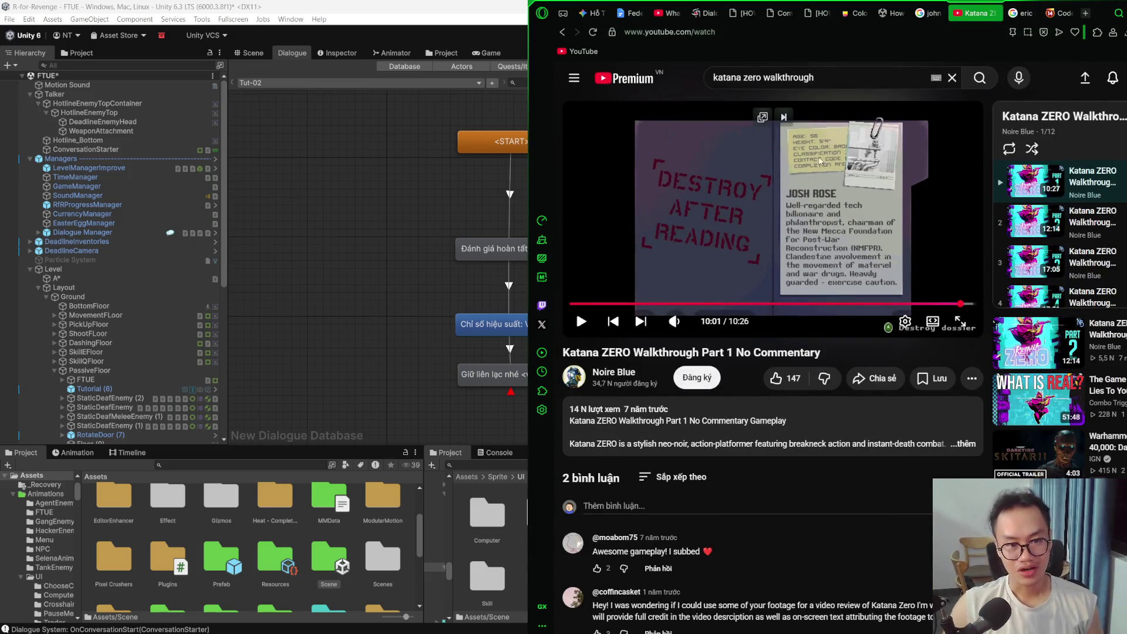
pyautogui.click(1018, 13)
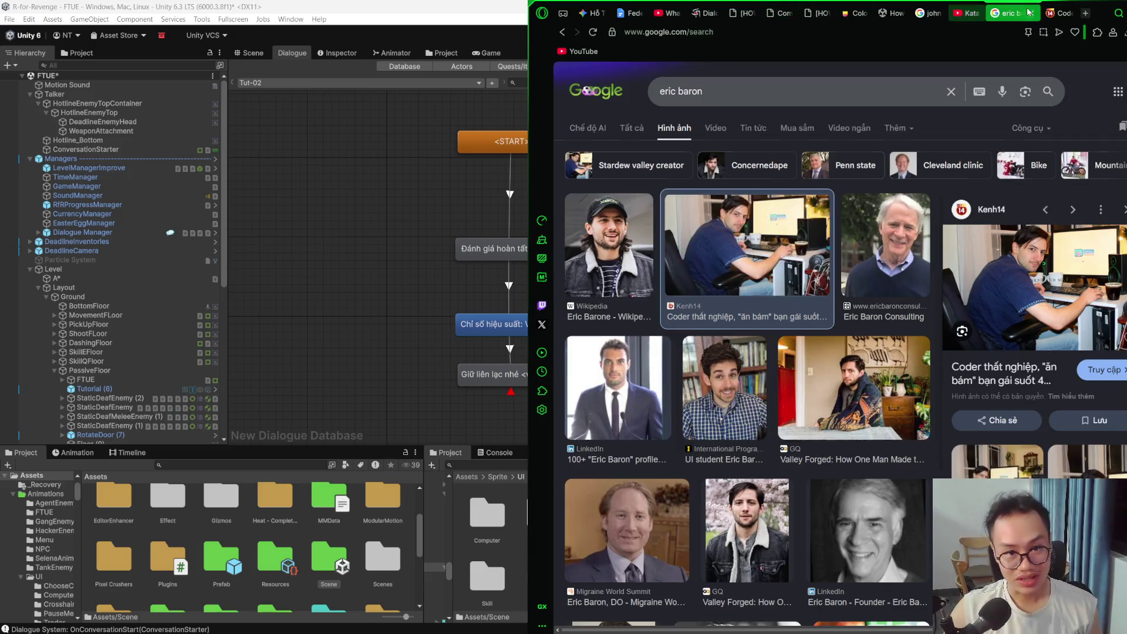
# Step: Search the web for 'itch io pixel ui' and open the itch.io pixel-art UI results
pyautogui.click(871, 33)
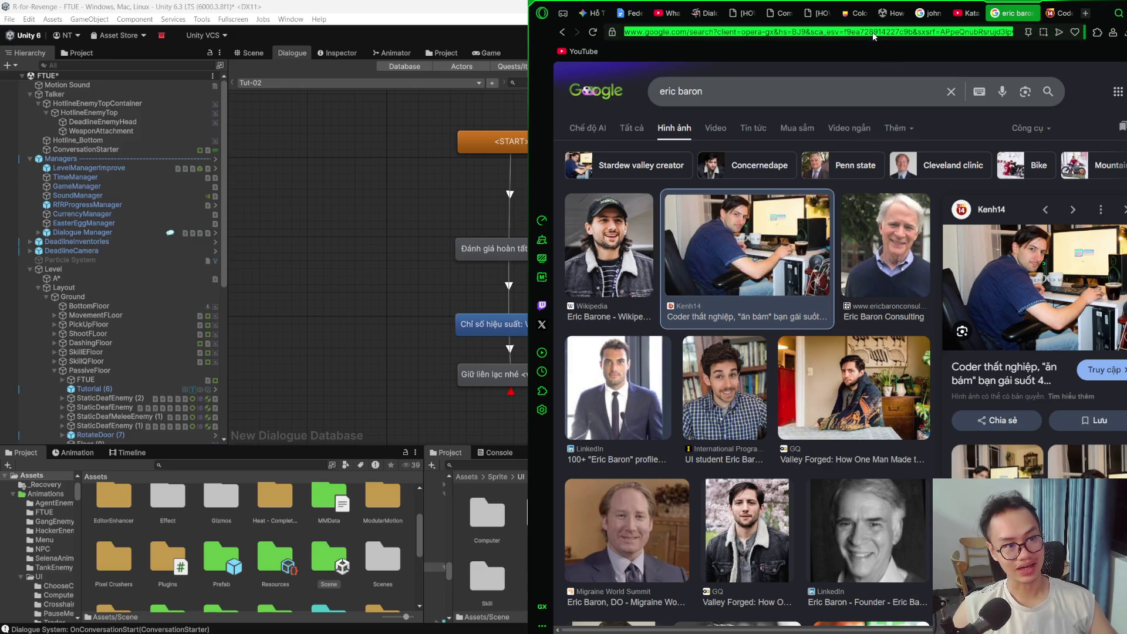
pyautogui.write('itch io c')
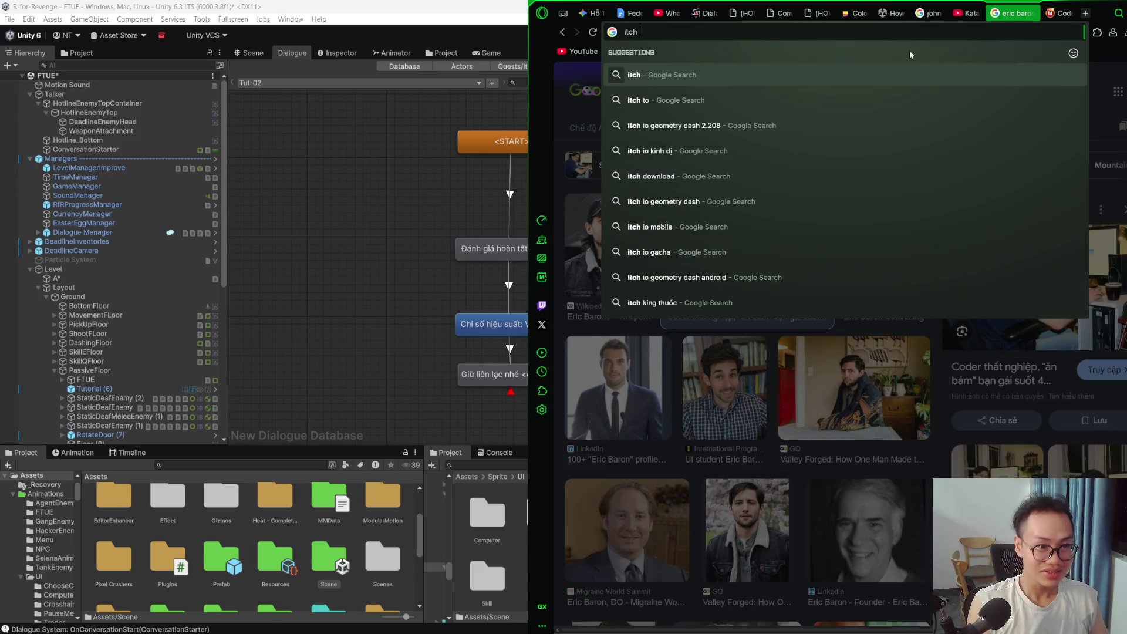
pyautogui.press('BackSpace')
pyautogui.write('pixel ui')
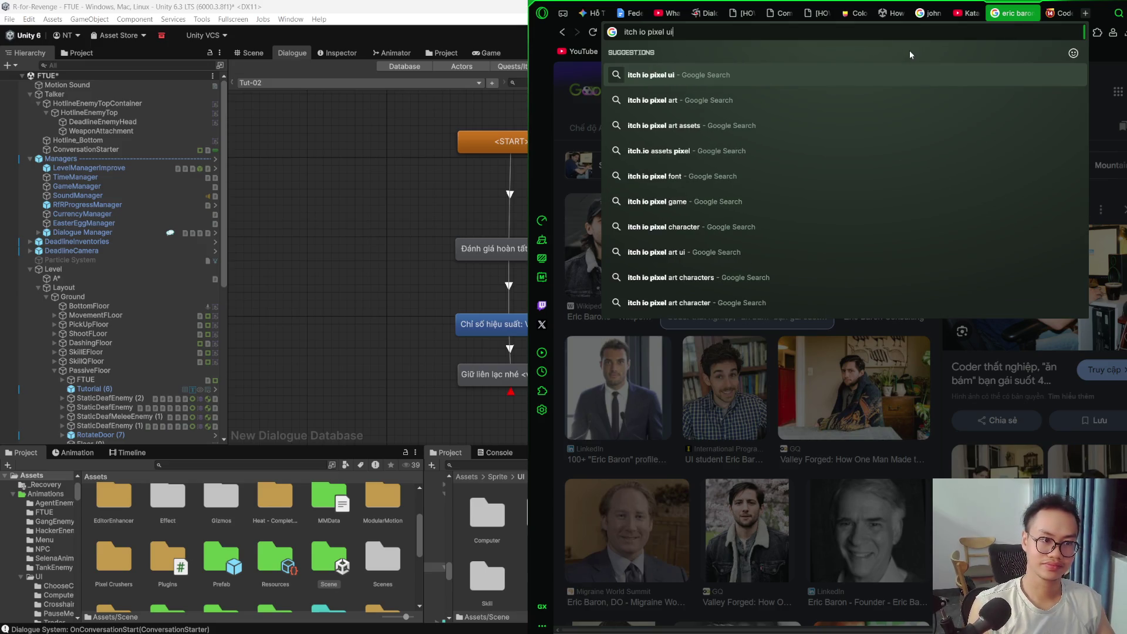
pyautogui.press('Return')
pyautogui.click(744, 193)
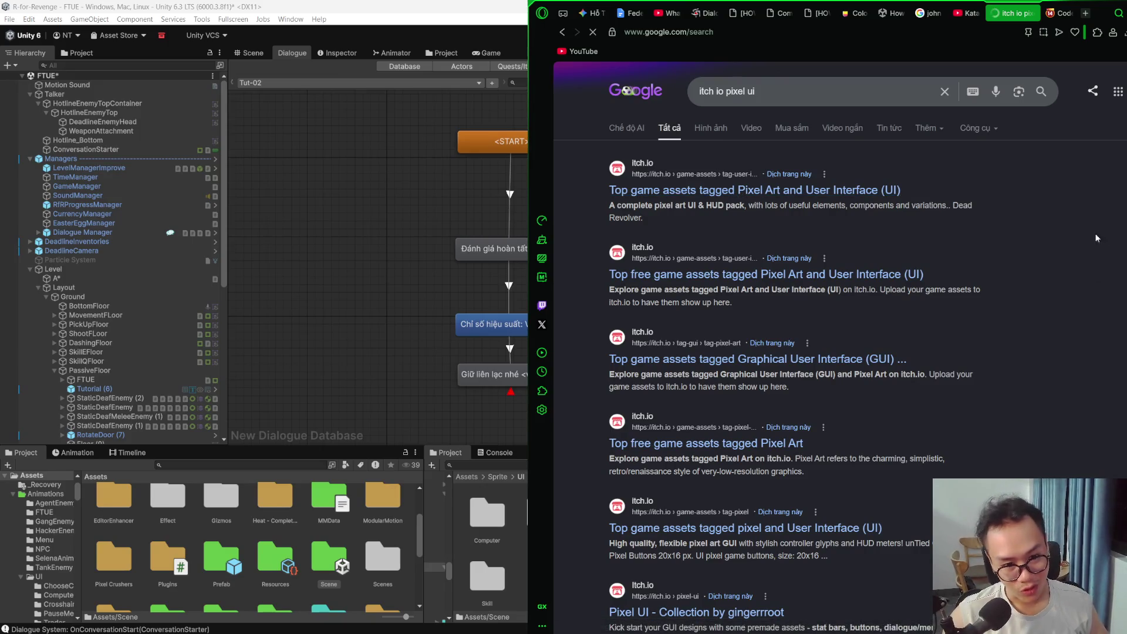
# Step: Open Pocket Inventory in a new tab and enlarge the Series #12 MINI : CATEGORY preview
pyautogui.scroll(-5, 960, 257)
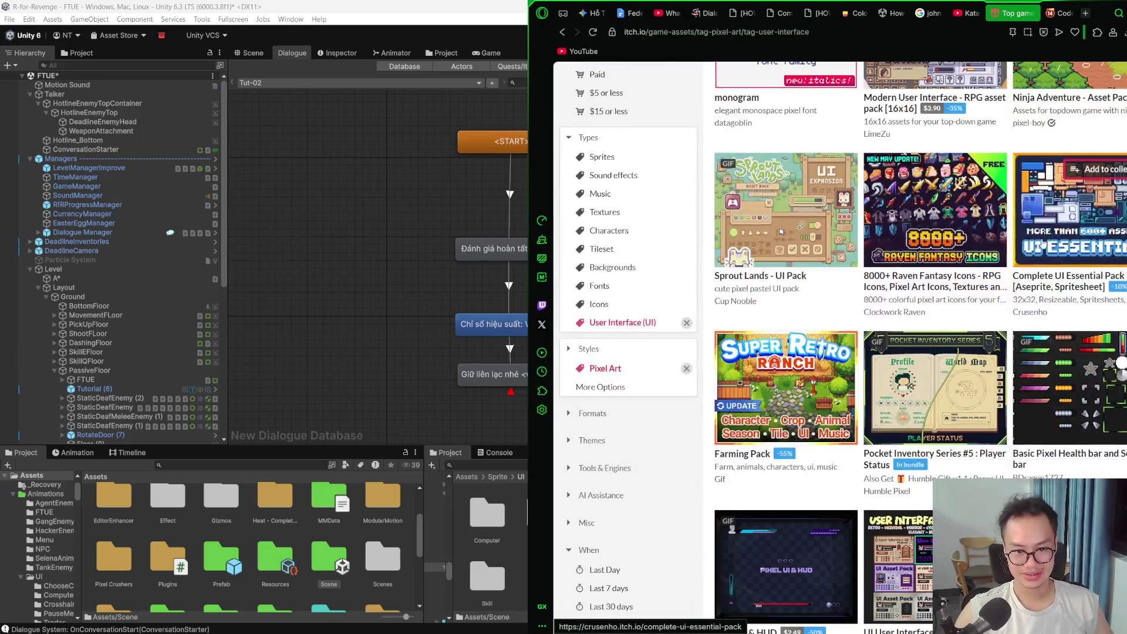
pyautogui.scroll(-3, 960, 257)
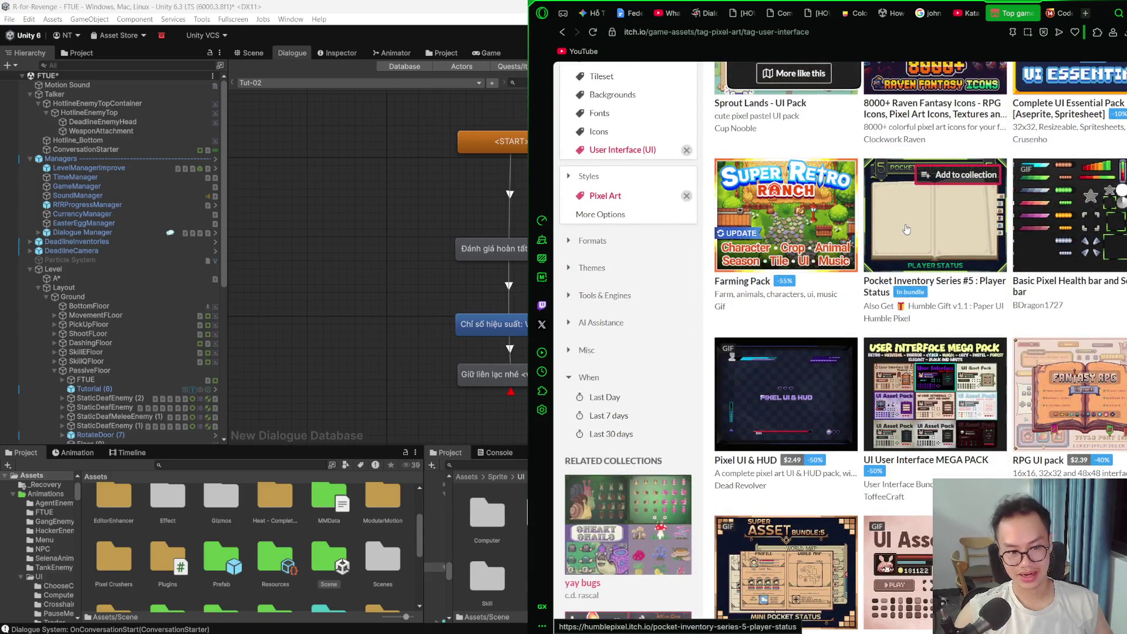
pyautogui.rightClick(942, 286)
pyautogui.click(977, 292)
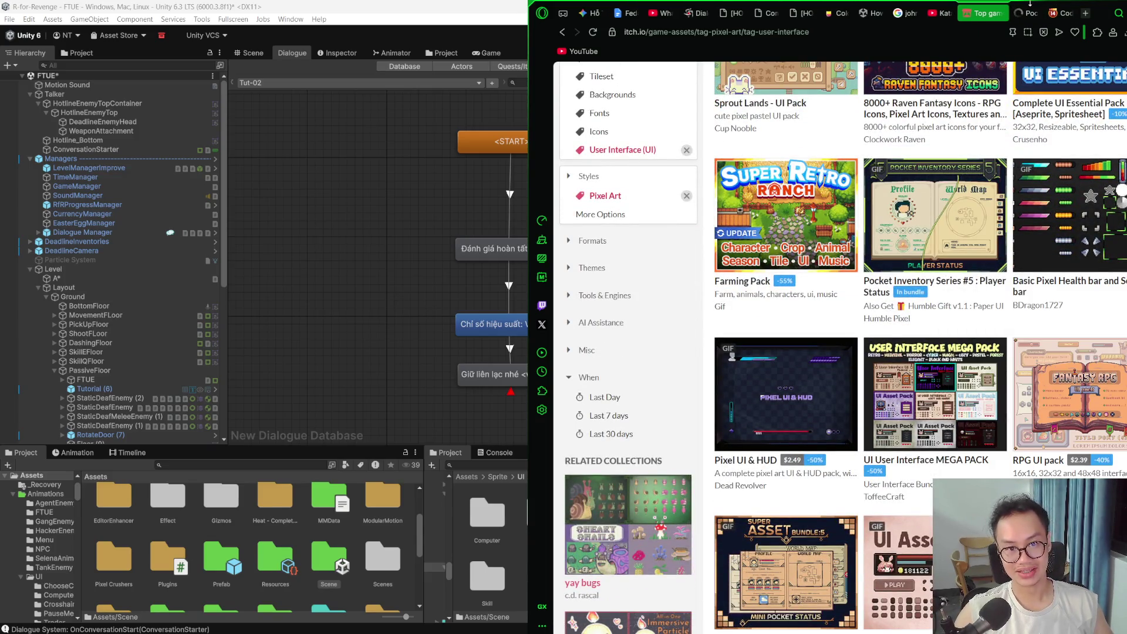
pyautogui.click(1028, 11)
pyautogui.scroll(-2, 816, 258)
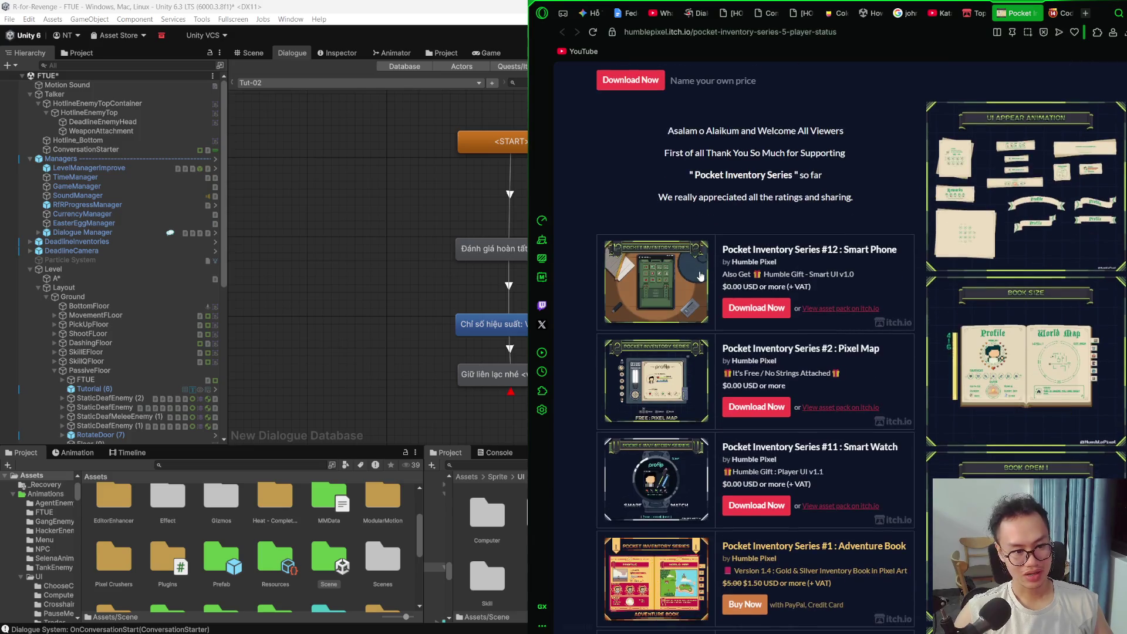
pyautogui.click(815, 256)
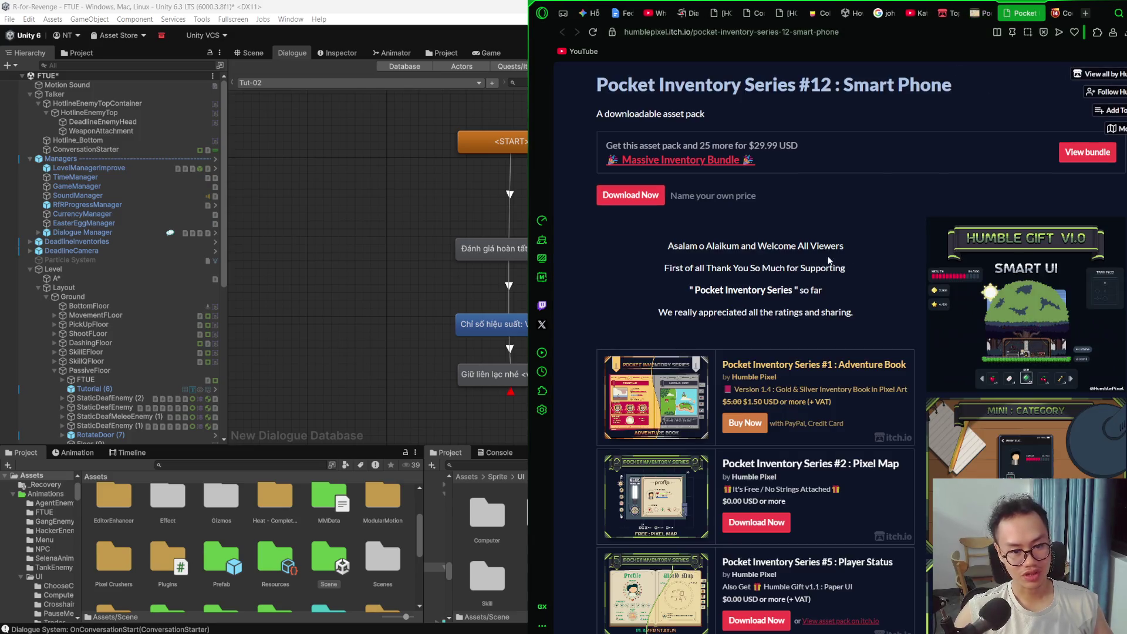
pyautogui.scroll(-4, 1028, 319)
pyautogui.click(1035, 254)
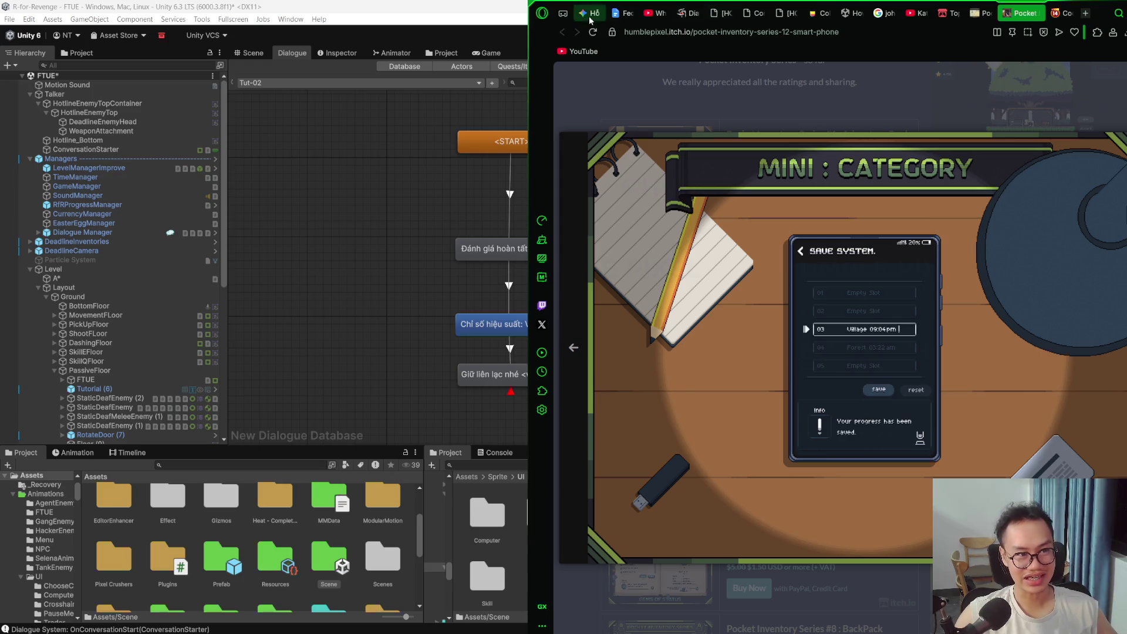
pyautogui.click(916, 13)
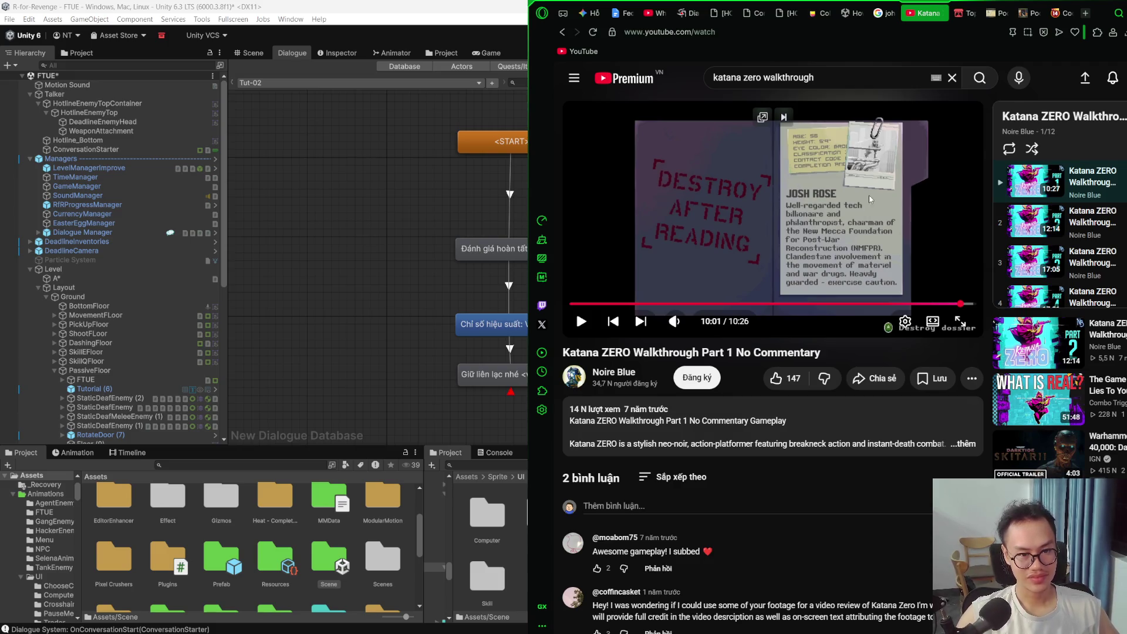
# Step: Play and pause the walkthrough, go back to the search results, then return to Pocket Inventory
pyautogui.click(826, 176)
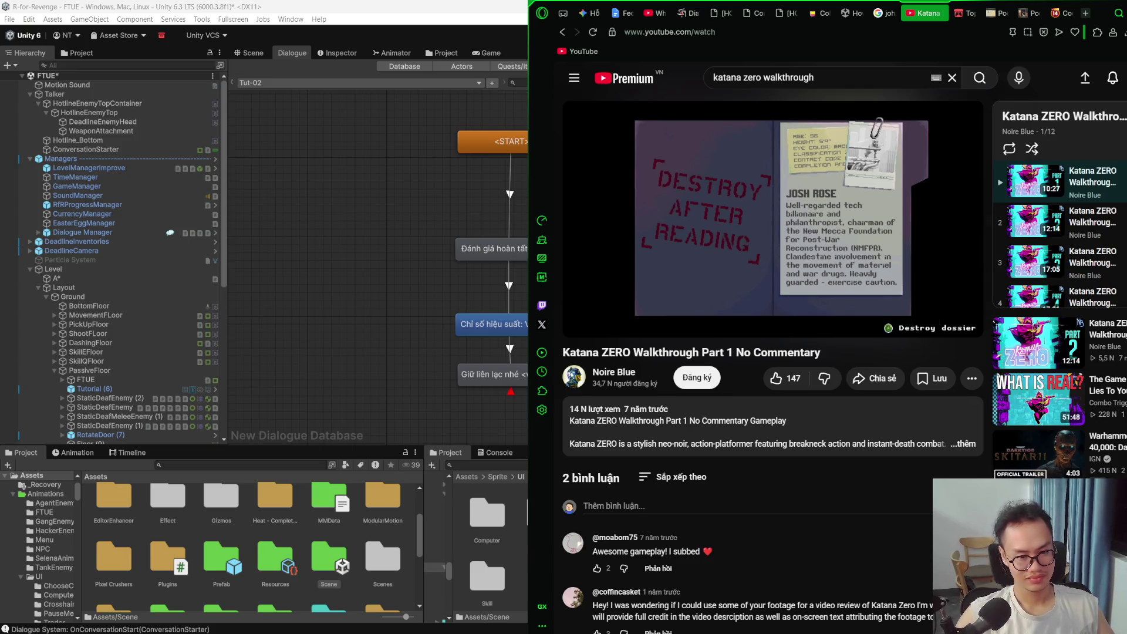
pyautogui.click(827, 175)
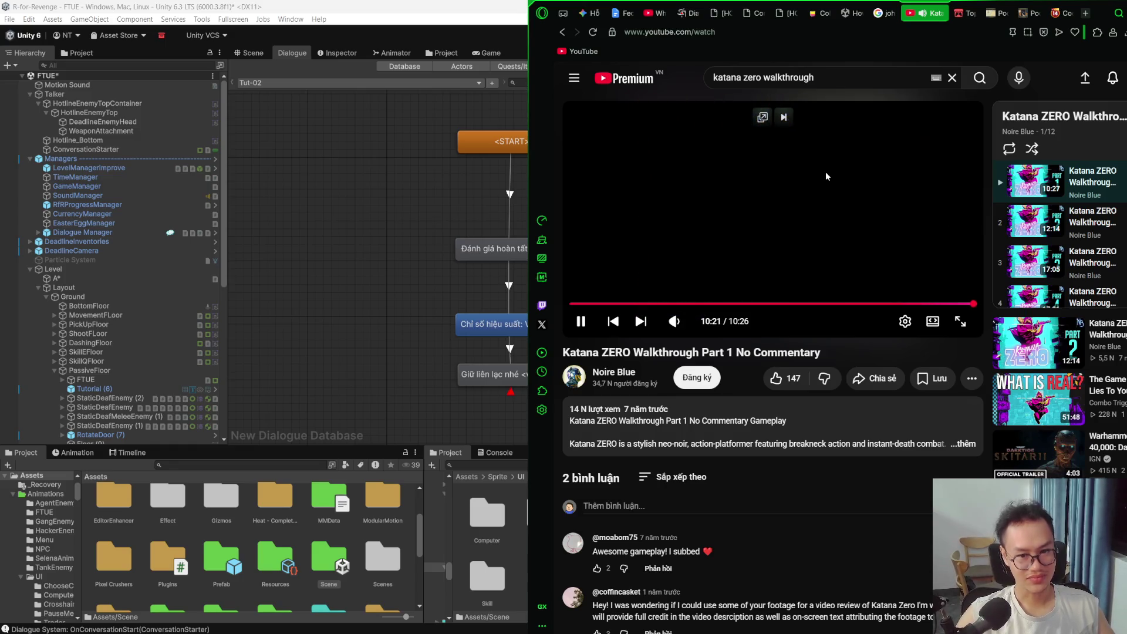
pyautogui.hotkey('alt', 'Left')
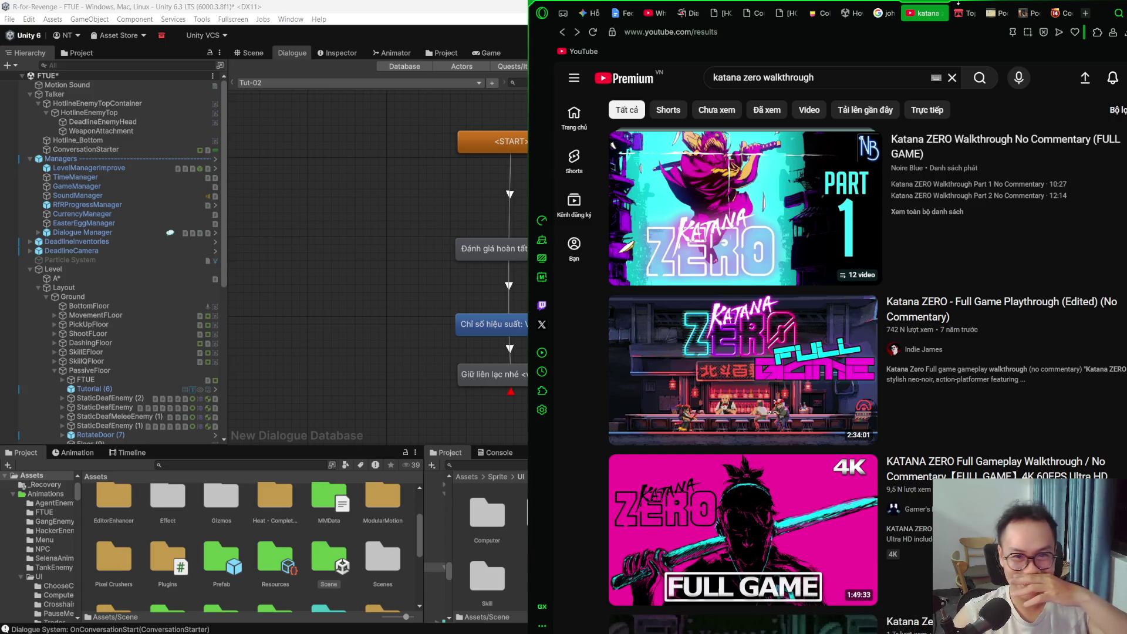
pyautogui.click(1026, 14)
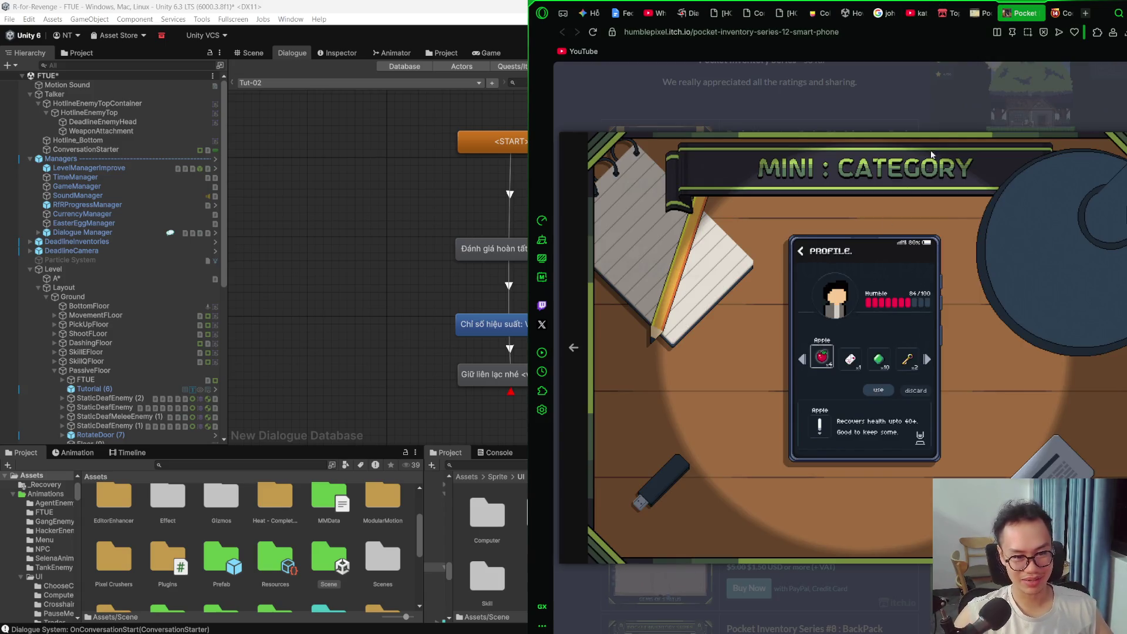
# Step: Open Pocket Inventory Series #6 : Brief Case in a new tab and view its Size preview
pyautogui.click(972, 94)
pyautogui.scroll(-2, 878, 128)
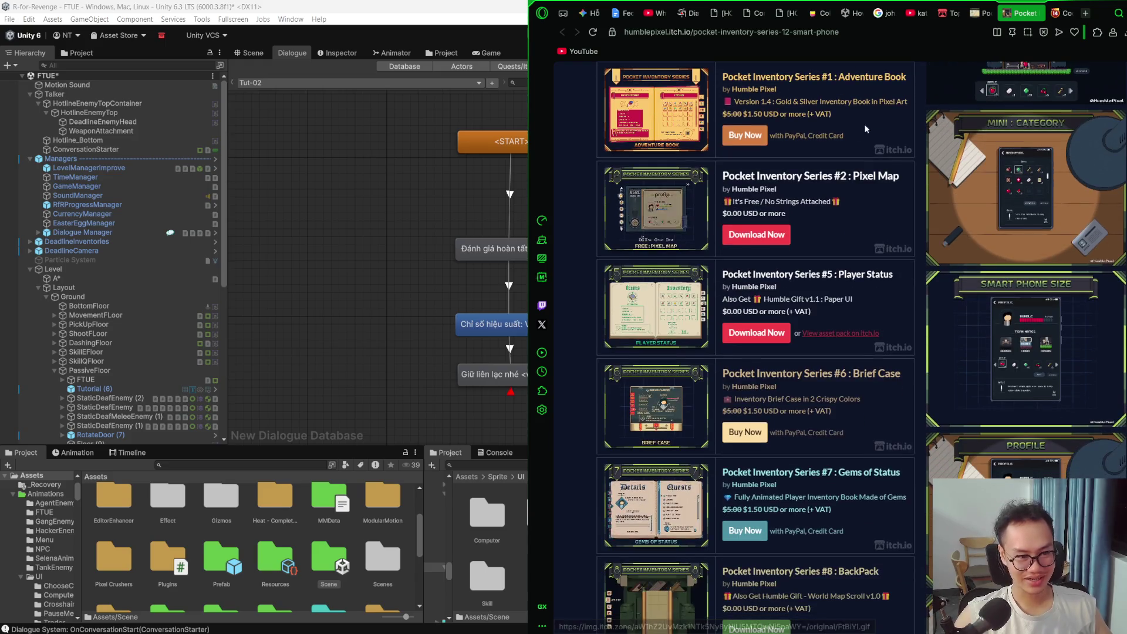
pyautogui.scroll(-4, 832, 121)
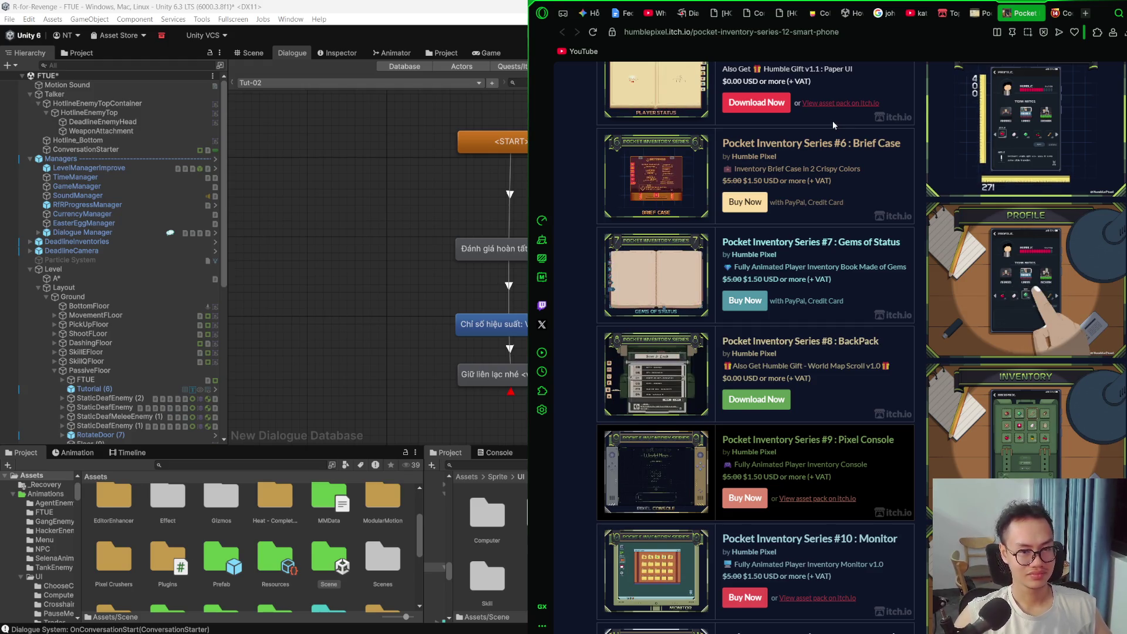
pyautogui.rightClick(759, 145)
pyautogui.click(780, 153)
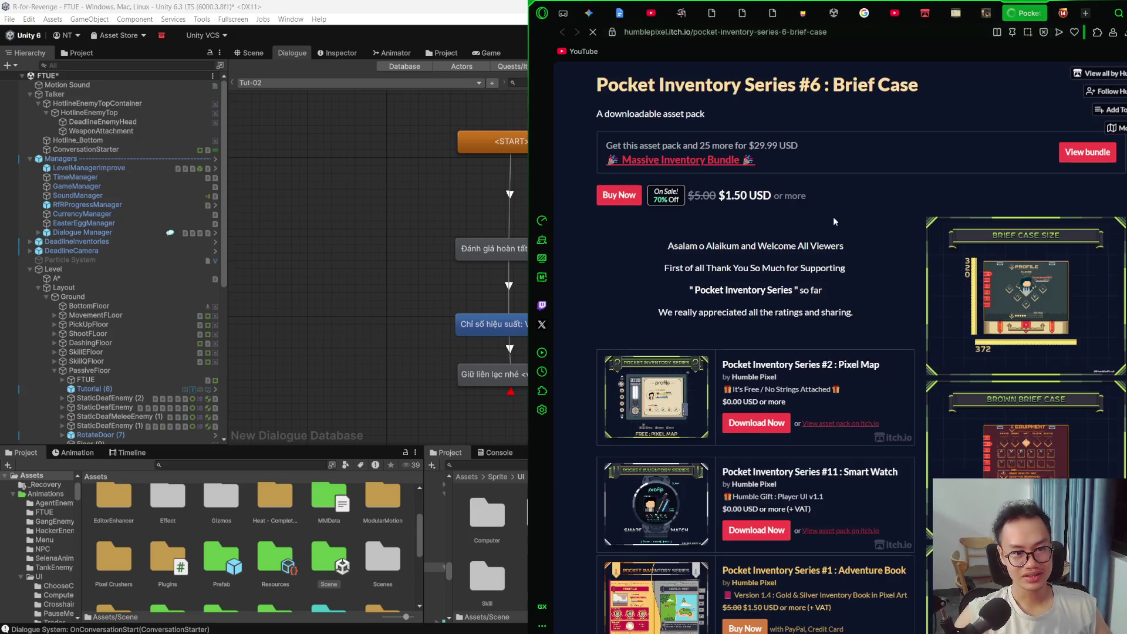
pyautogui.click(941, 309)
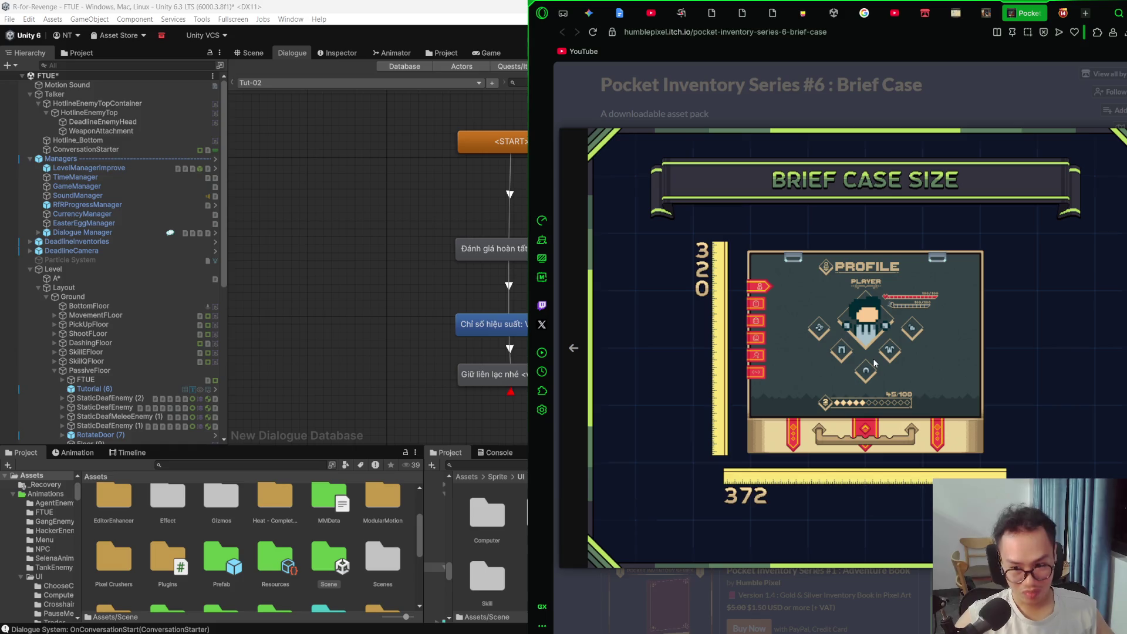
pyautogui.click(867, 581)
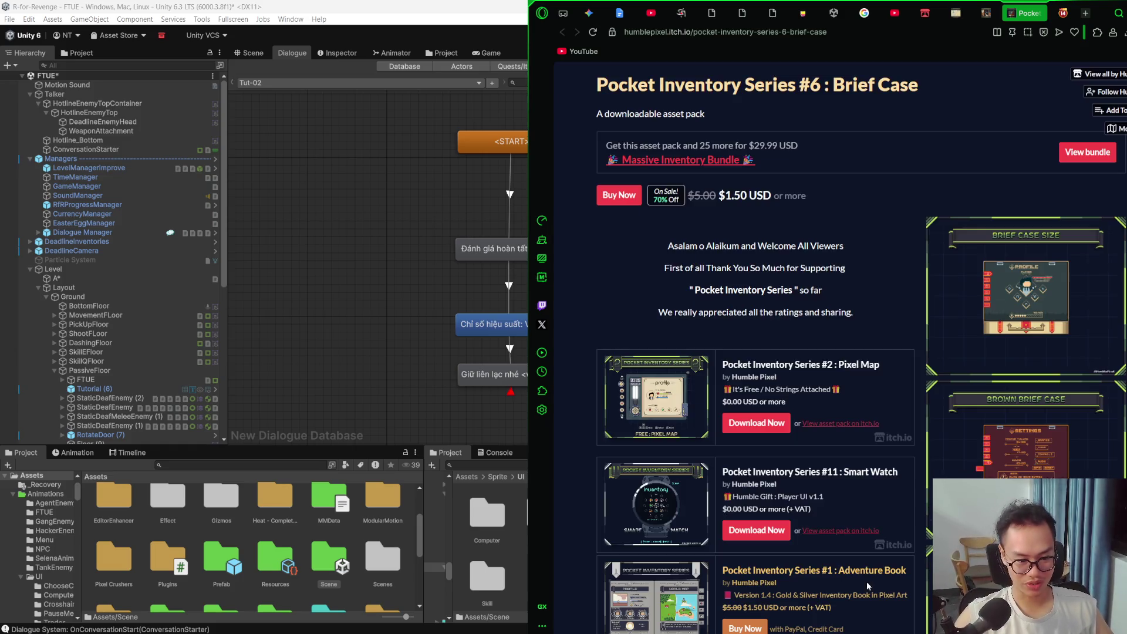
# Step: Scroll the Brief Case page, then move through the Smart Phone and Player Status pages to the asset listing
pyautogui.scroll(-8, 904, 434)
pyautogui.scroll(-3, 905, 433)
pyautogui.scroll(-2, 904, 433)
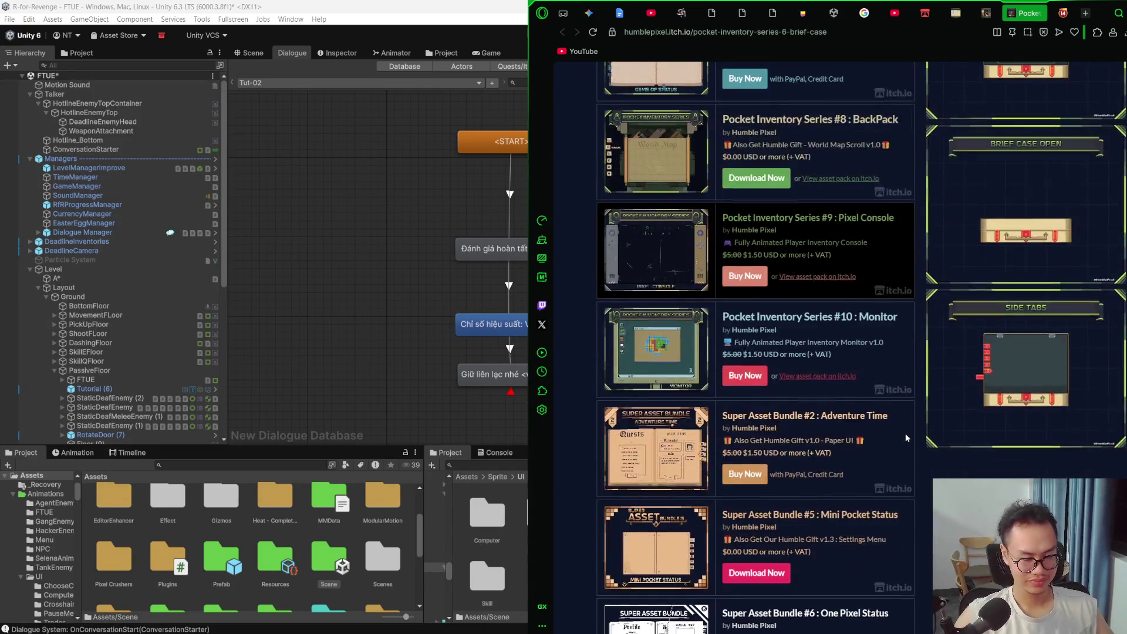
pyautogui.scroll(-3, 905, 433)
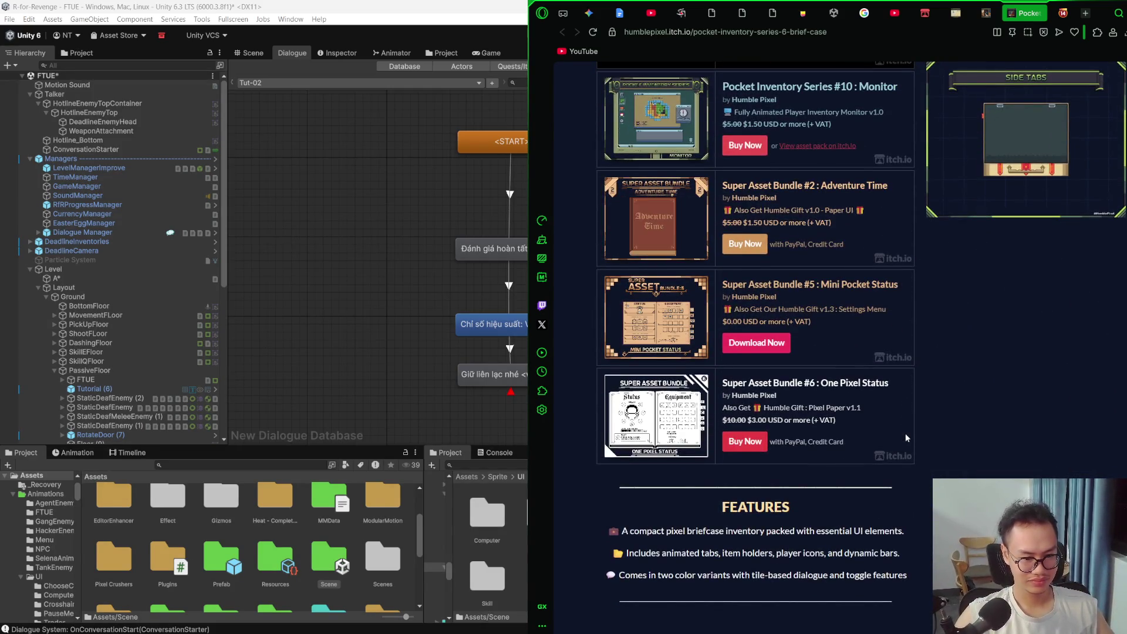
pyautogui.scroll(15, 906, 437)
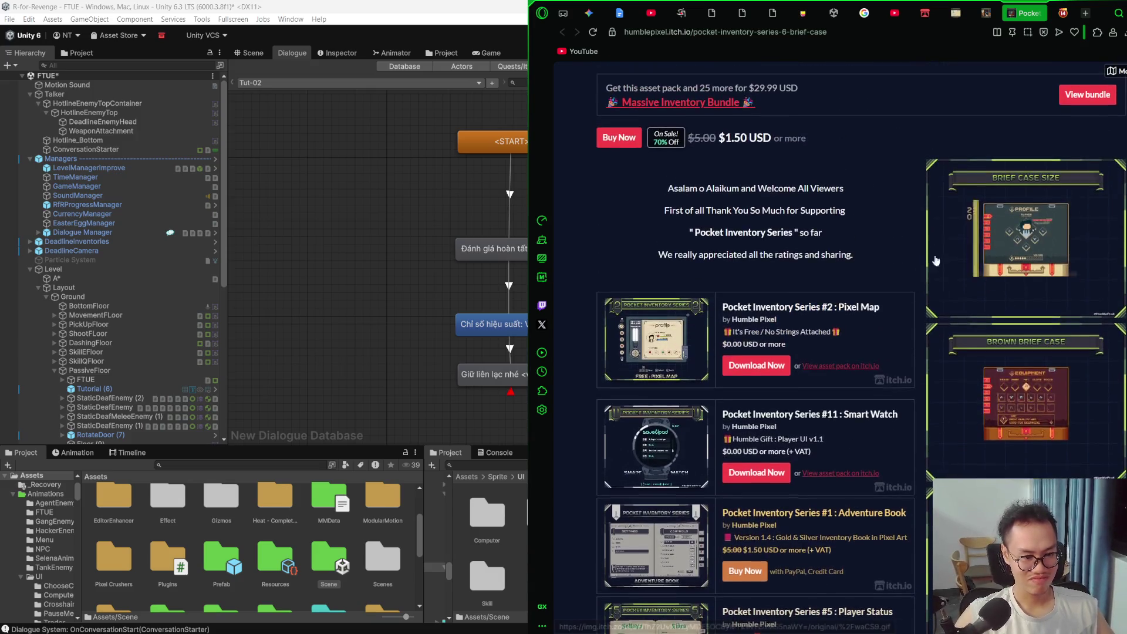
pyautogui.click(986, 13)
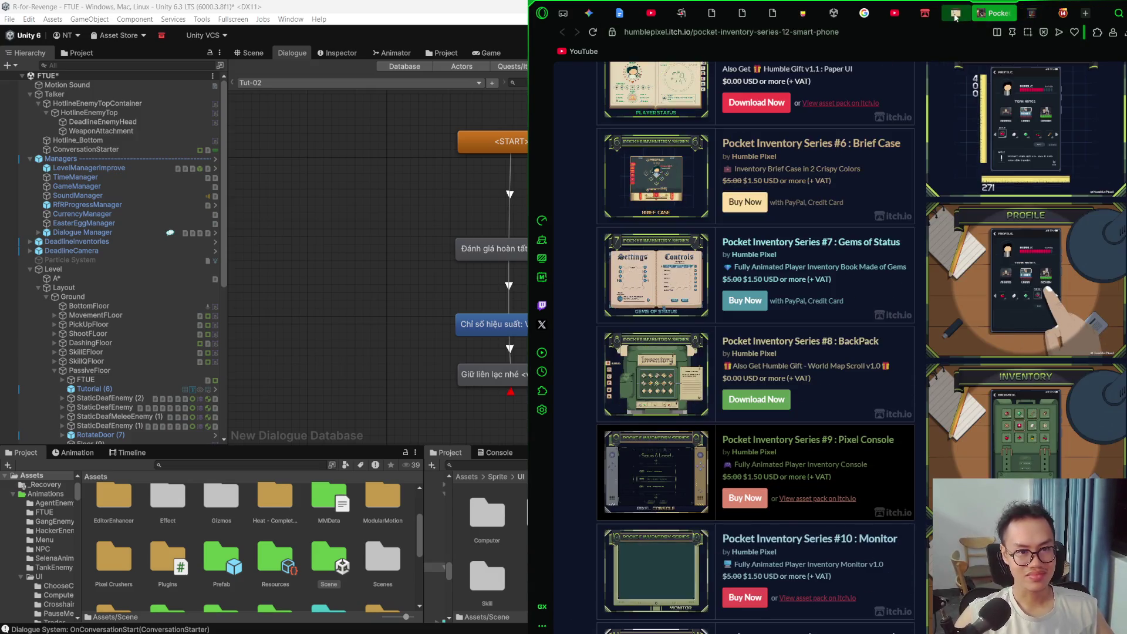
pyautogui.click(955, 13)
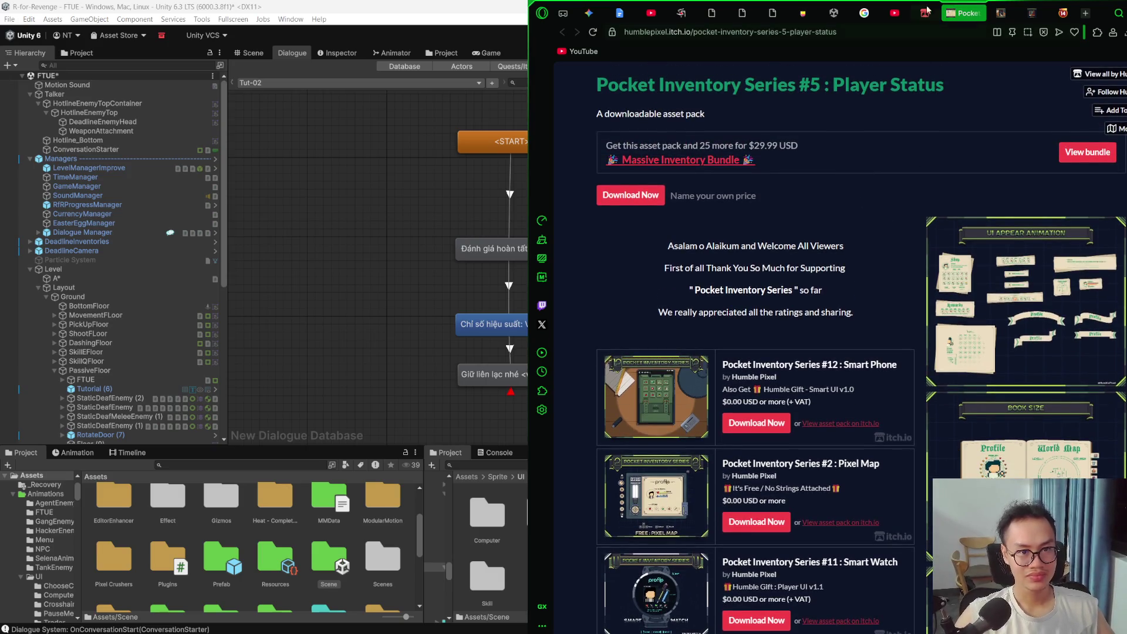
pyautogui.click(925, 12)
# Step: Scroll the asset listing, open UI assets pack 2 in a new tab, and enlarge its letter asset image
pyautogui.scroll(-2, 791, 267)
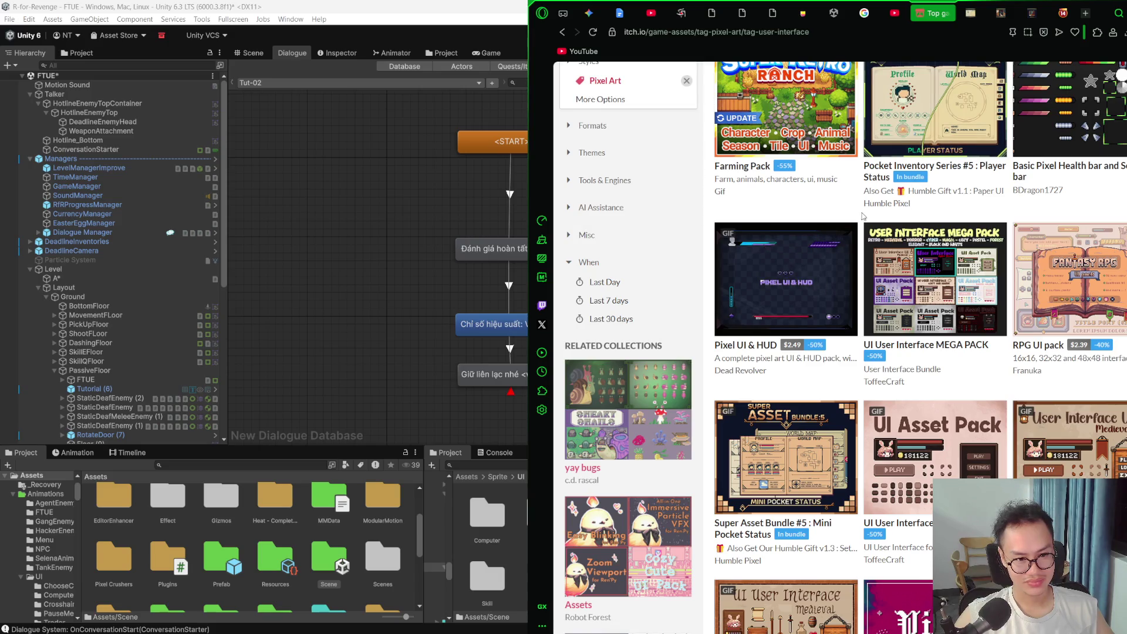
pyautogui.scroll(-3, 859, 217)
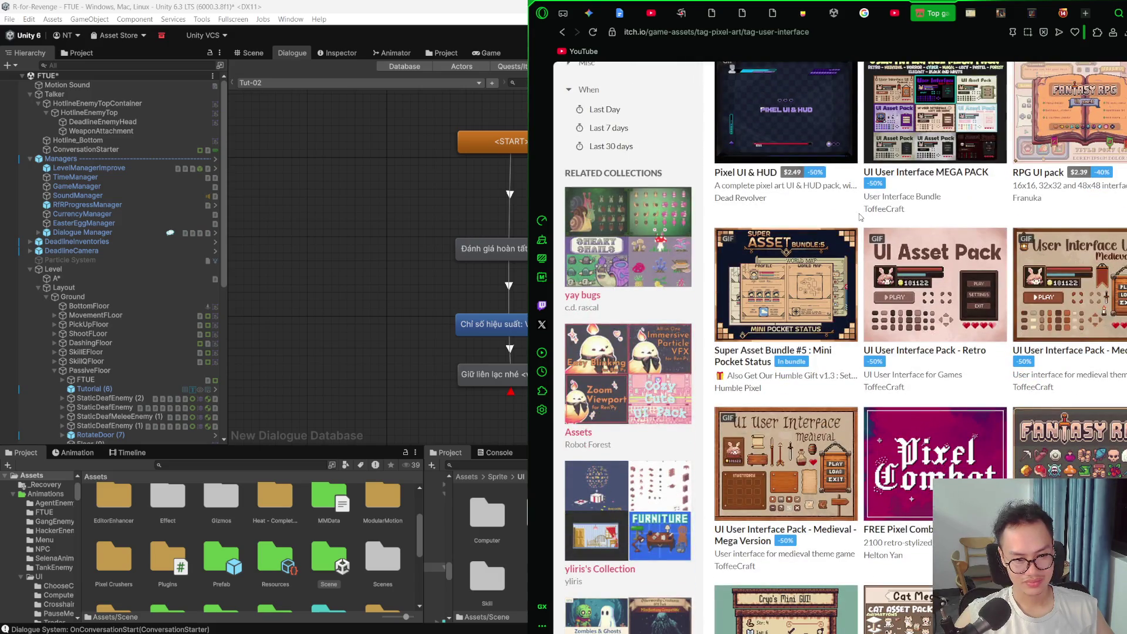
pyautogui.scroll(-7, 860, 216)
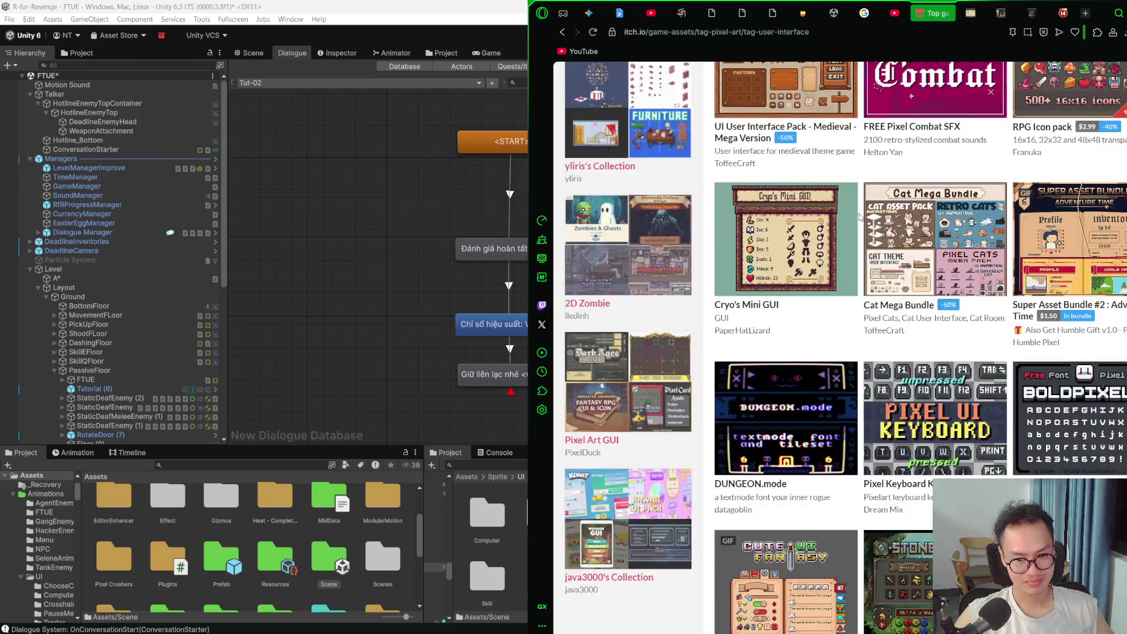
pyautogui.scroll(-3, 860, 217)
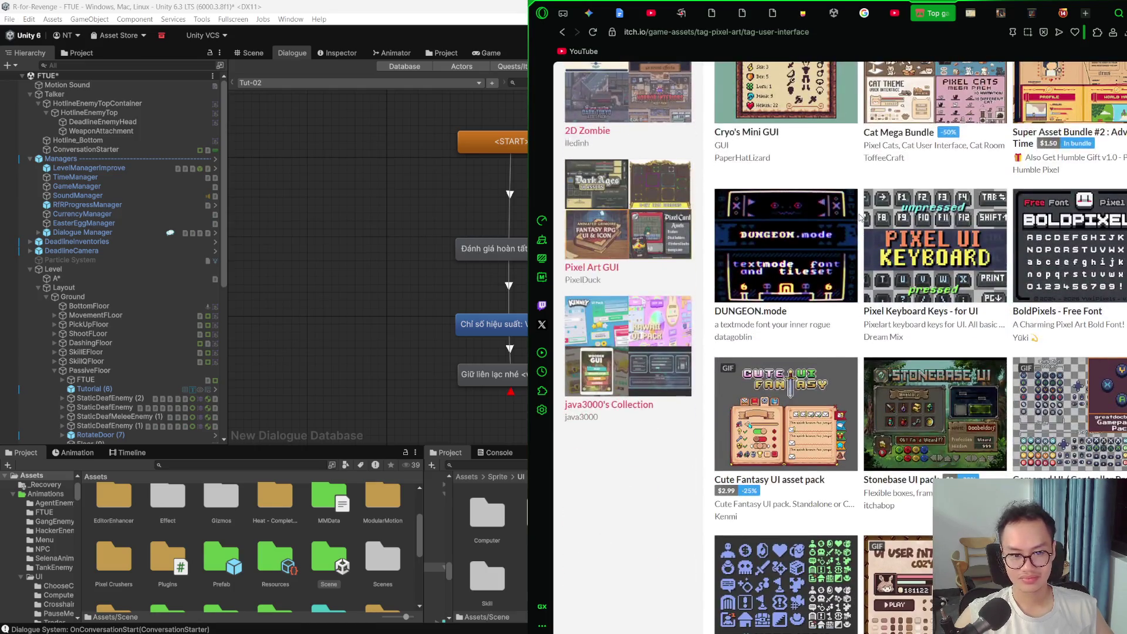
pyautogui.scroll(-7, 860, 216)
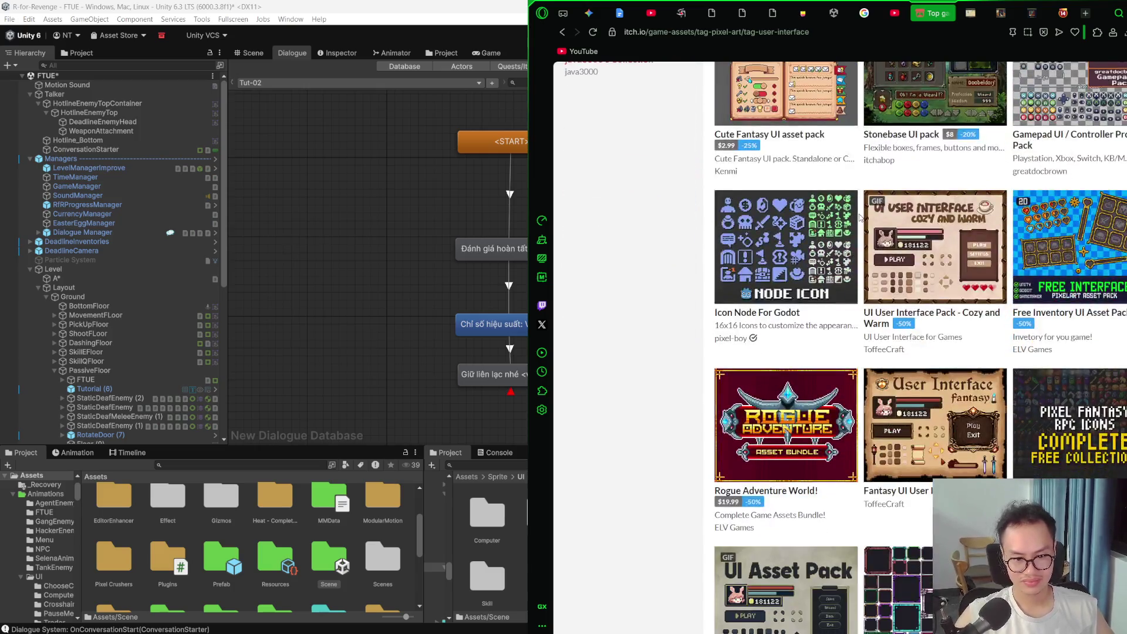
pyautogui.scroll(-3, 860, 217)
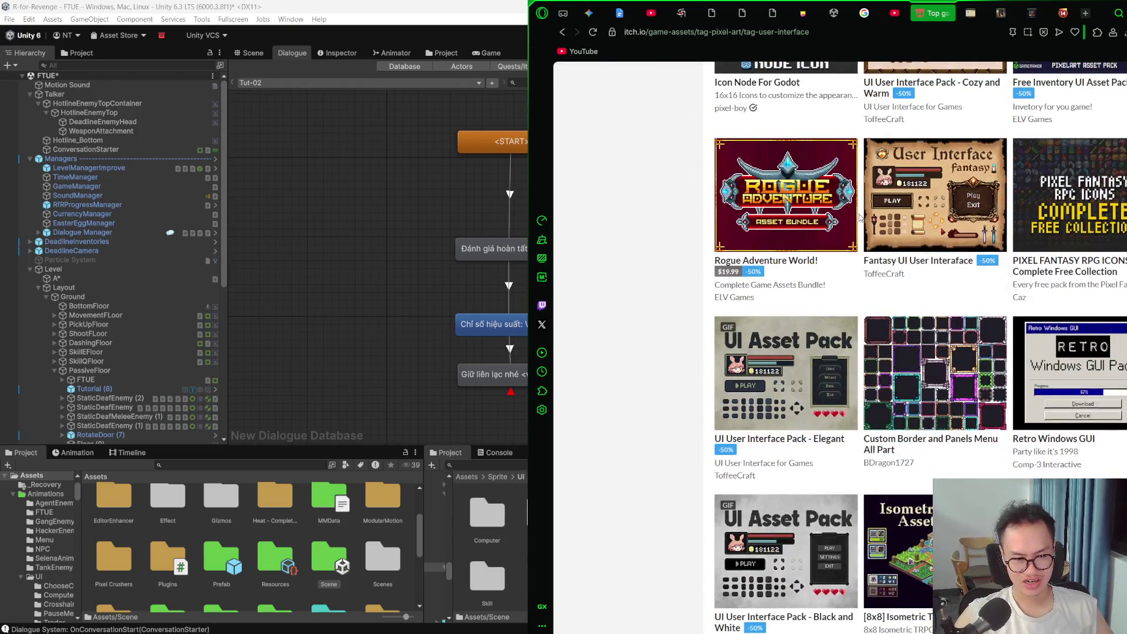
pyautogui.scroll(-6, 860, 217)
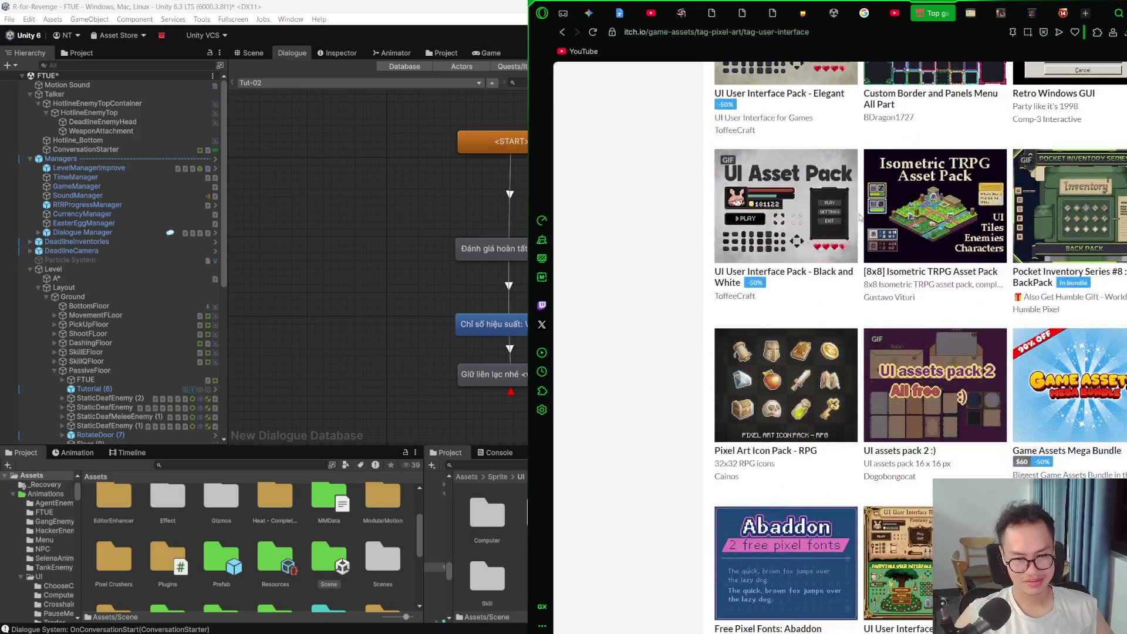
pyautogui.scroll(-2, 859, 216)
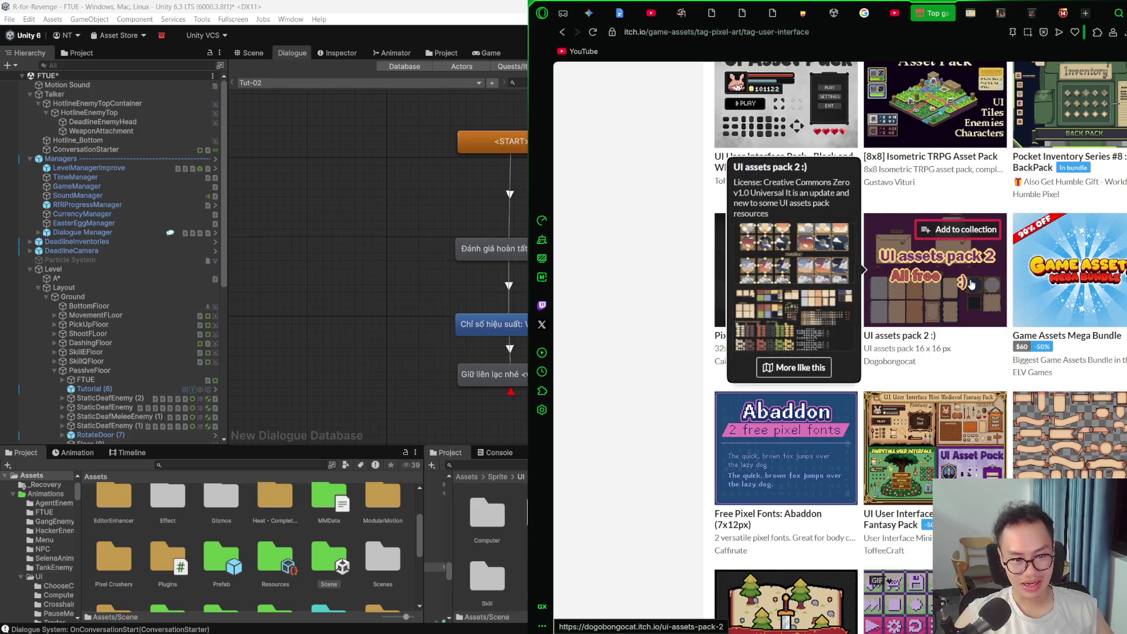
pyautogui.rightClick(1010, 288)
pyautogui.click(1011, 294)
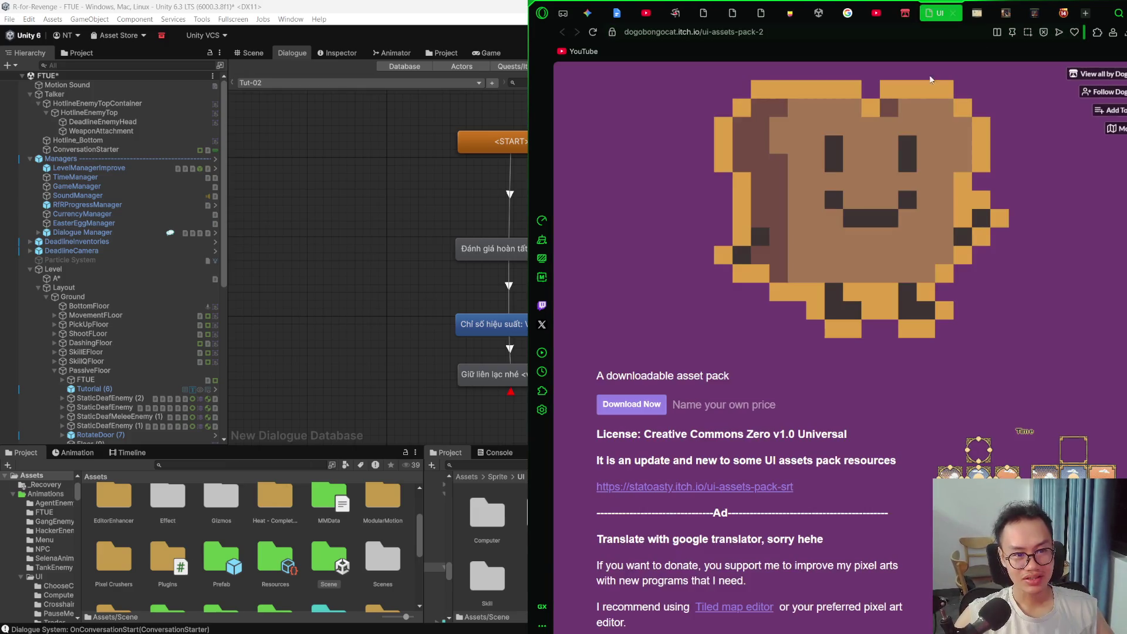
pyautogui.scroll(-5, 860, 299)
pyautogui.scroll(5, 866, 282)
pyautogui.scroll(-8, 880, 247)
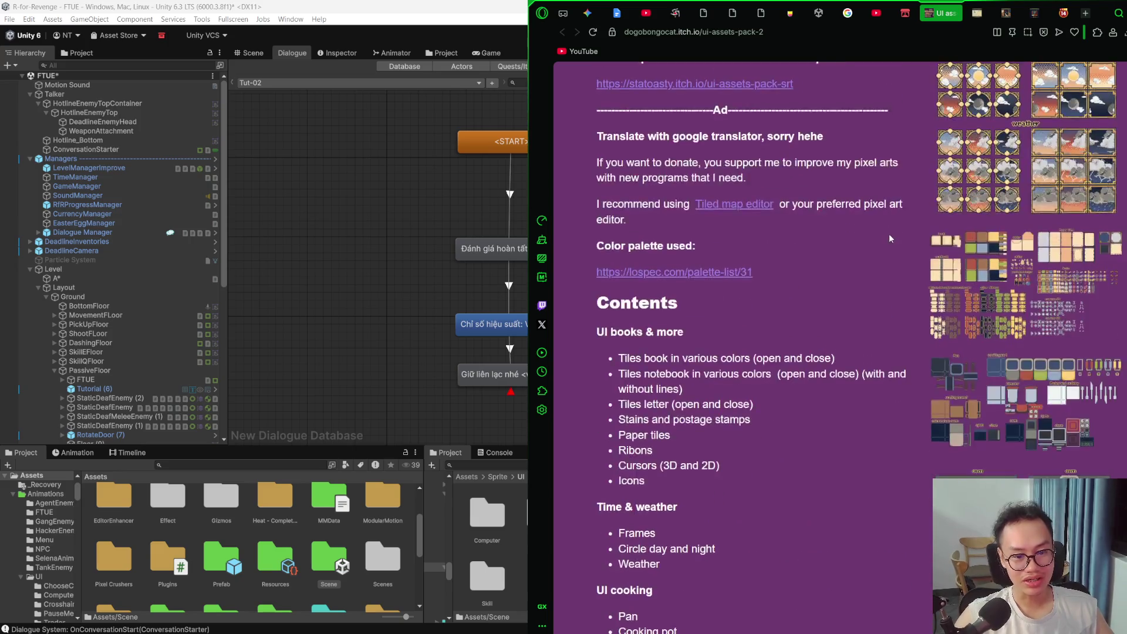
pyautogui.scroll(-4, 888, 237)
pyautogui.click(986, 303)
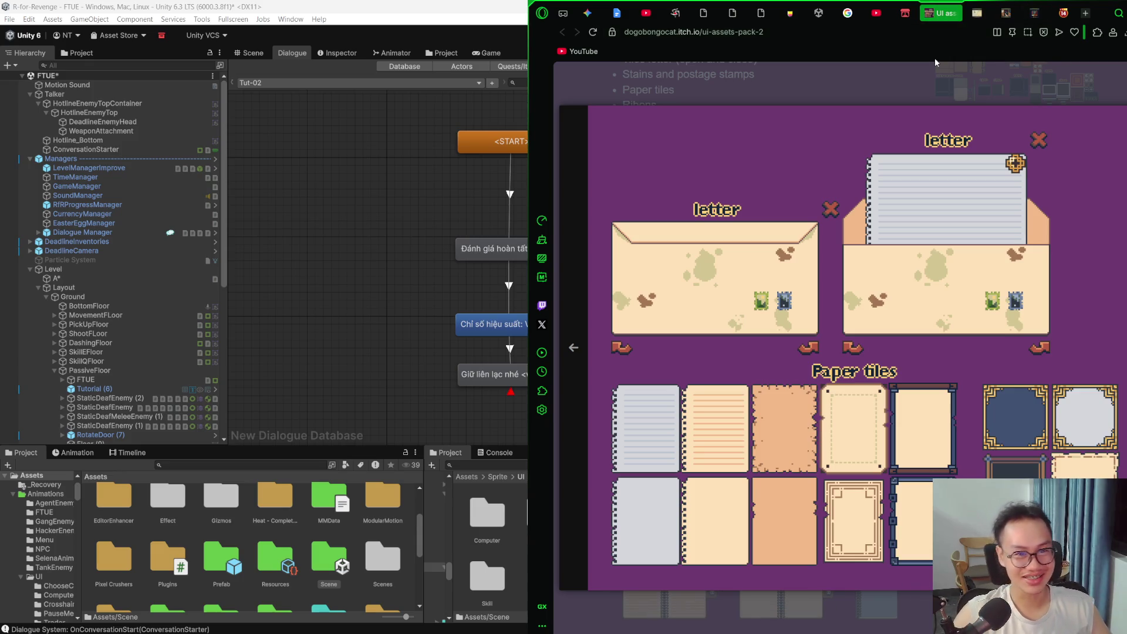
# Step: Check the pack's download payment dialog, then view the letter and paper tiles preview
pyautogui.scroll(10, 873, 125)
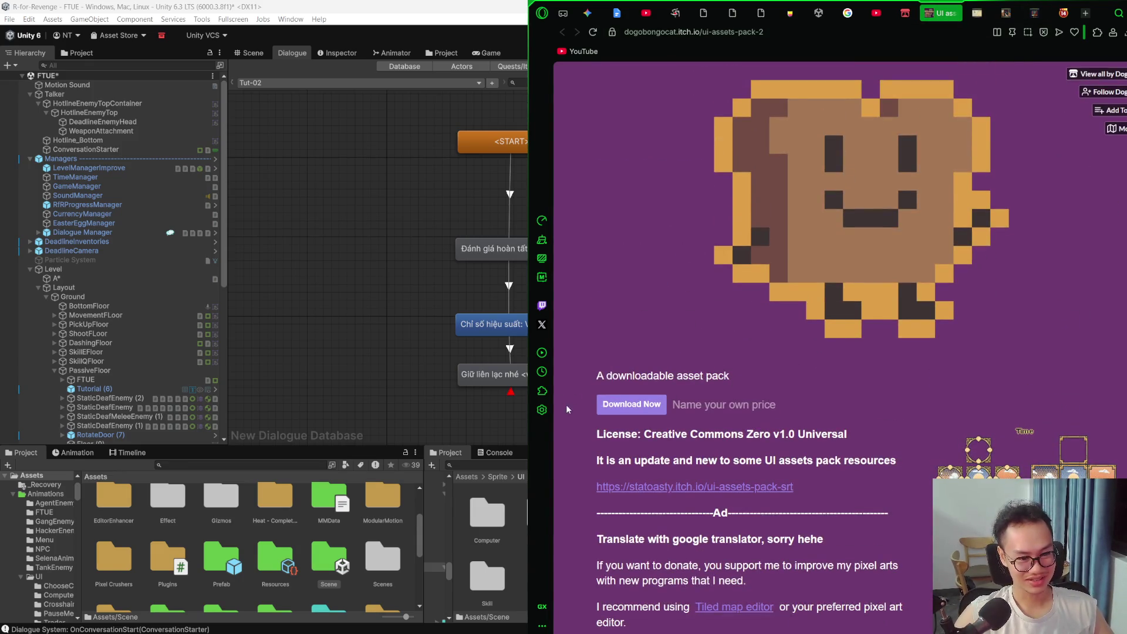
pyautogui.click(631, 404)
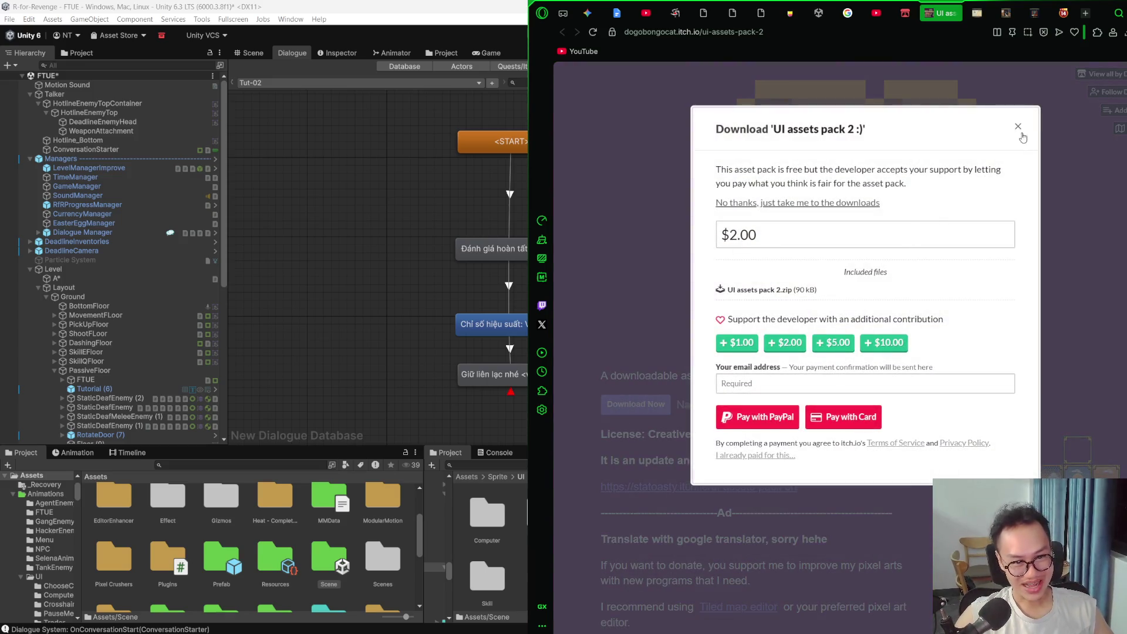
pyautogui.click(1018, 126)
pyautogui.scroll(-8, 997, 164)
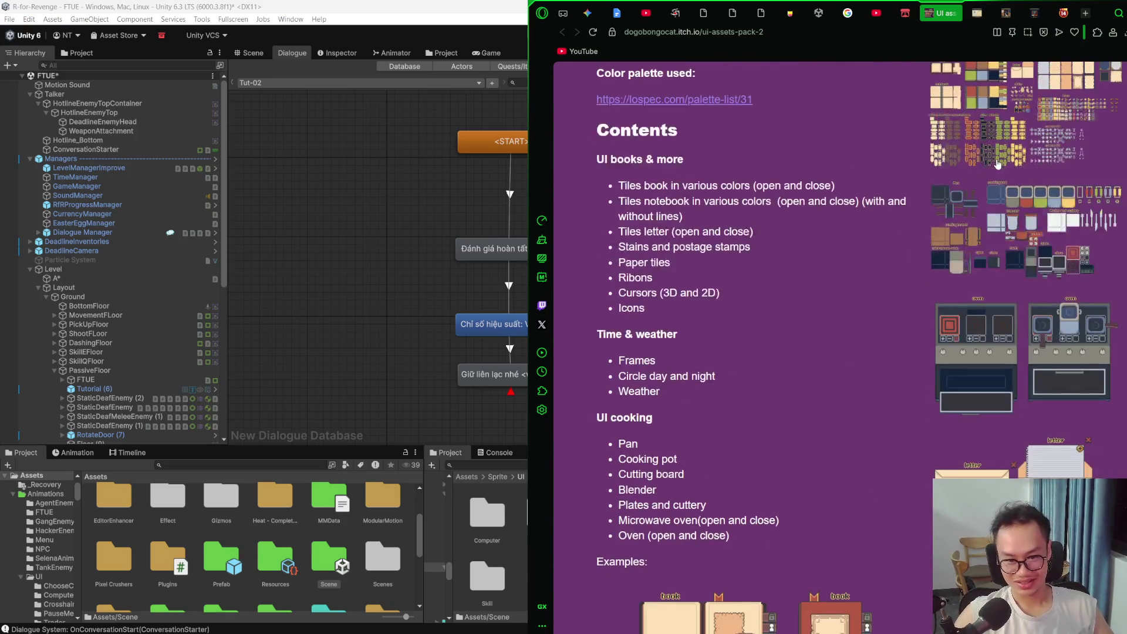
pyautogui.scroll(-6, 996, 164)
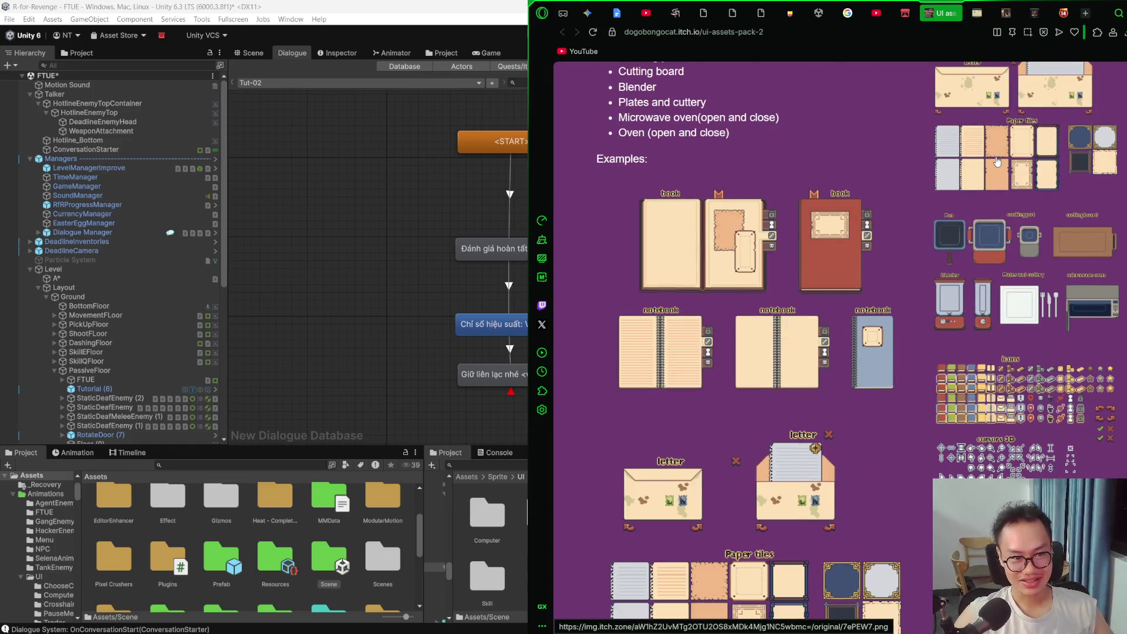
pyautogui.scroll(1, 997, 162)
pyautogui.scroll(-3, 939, 234)
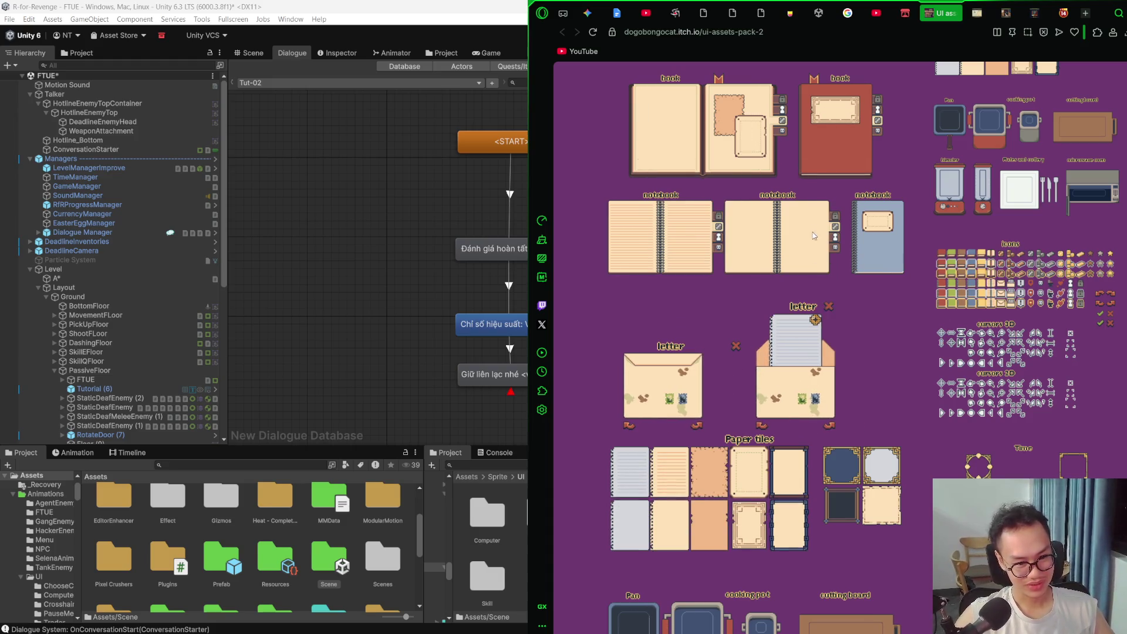
pyautogui.scroll(-2, 813, 255)
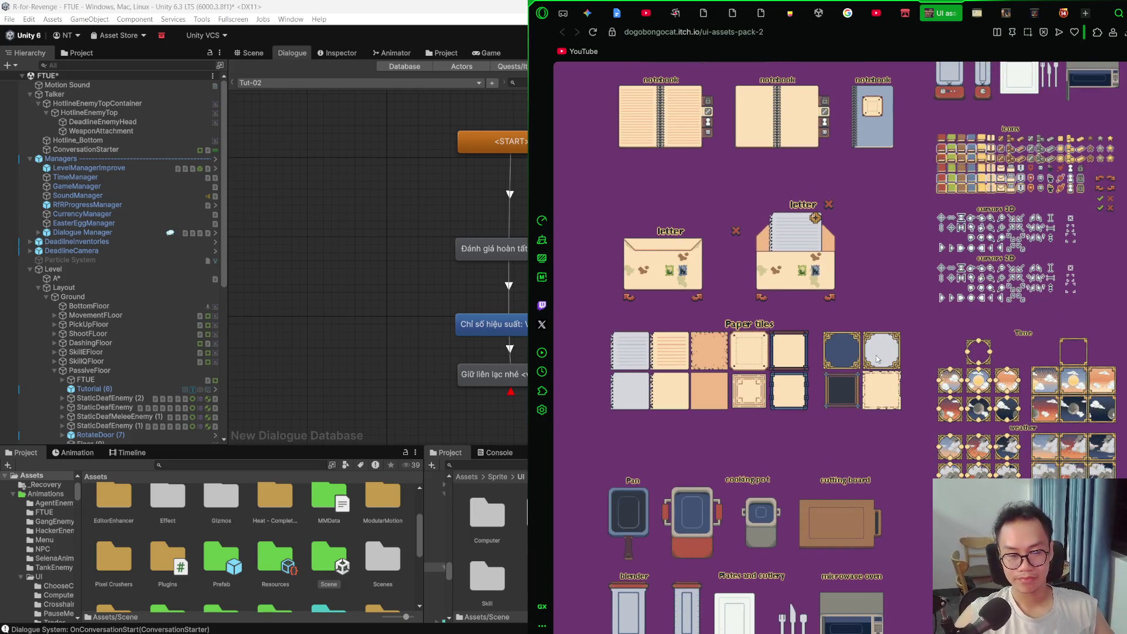
pyautogui.scroll(4, 1020, 215)
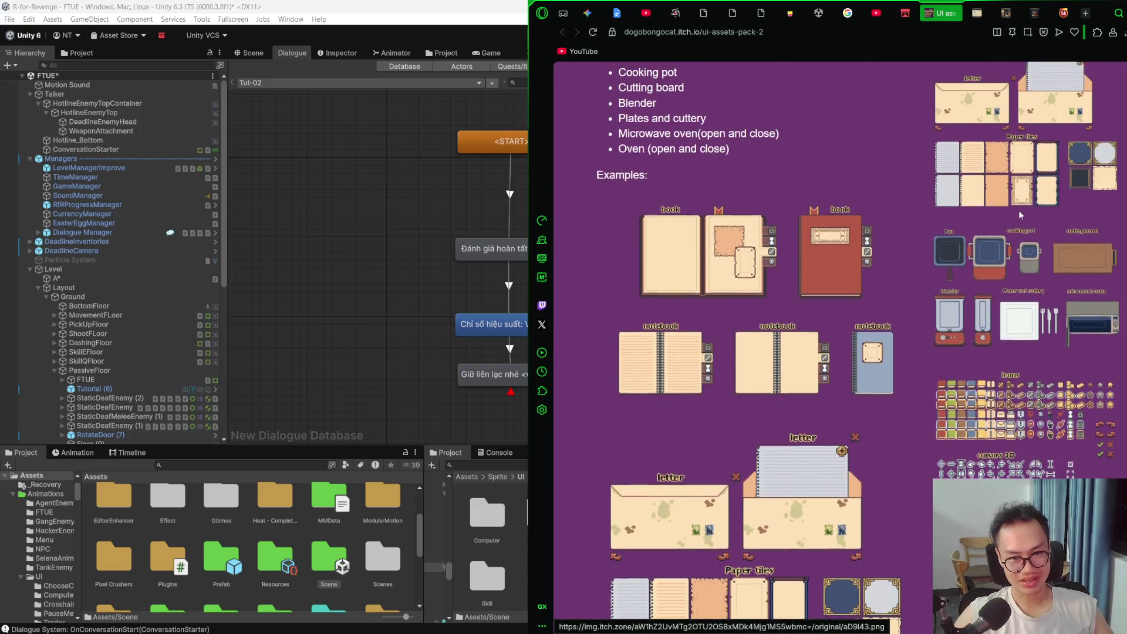
pyautogui.scroll(3, 1020, 216)
pyautogui.click(1021, 264)
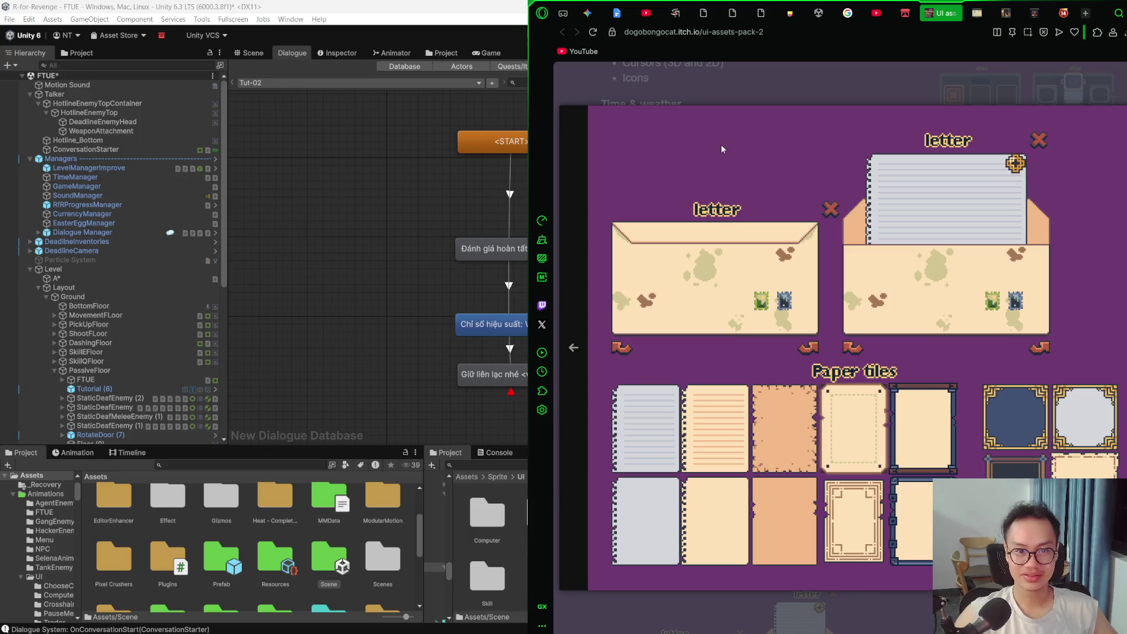
pyautogui.click(1024, 106)
# Step: Scroll back up to the Download Now and License details and minimize the browser
pyautogui.scroll(-5, 948, 406)
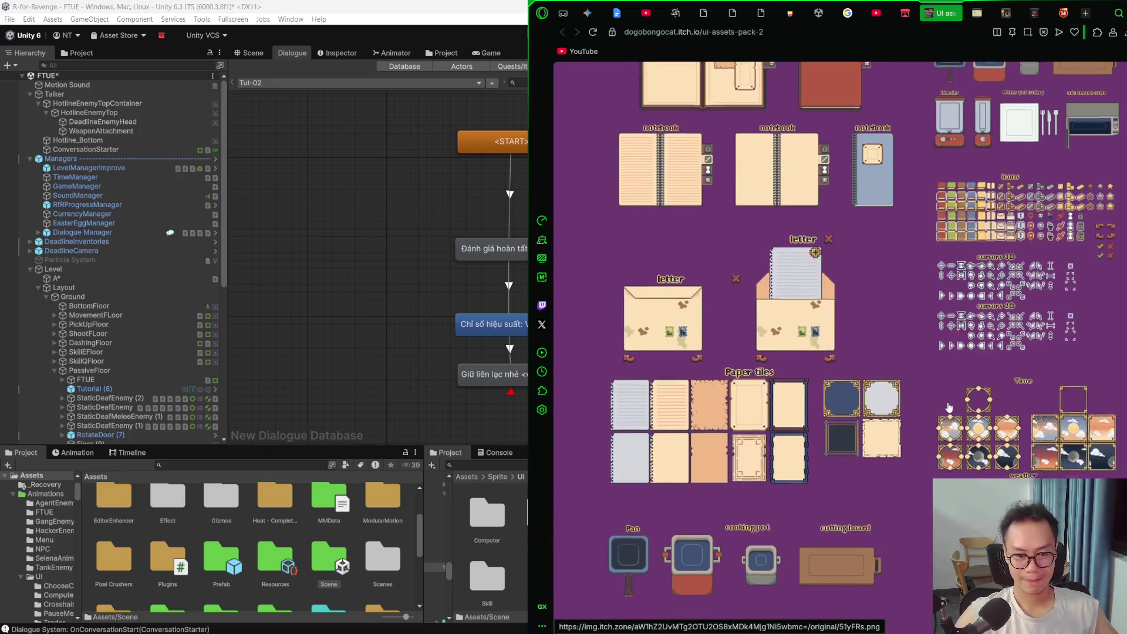
pyautogui.scroll(4, 948, 407)
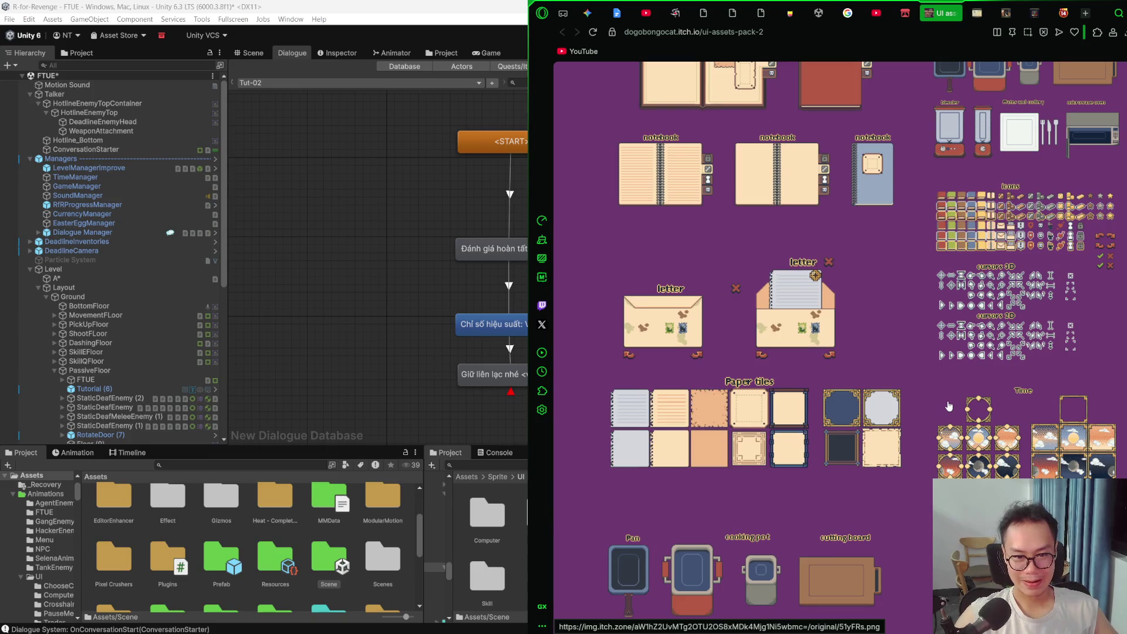
pyautogui.scroll(-7, 948, 404)
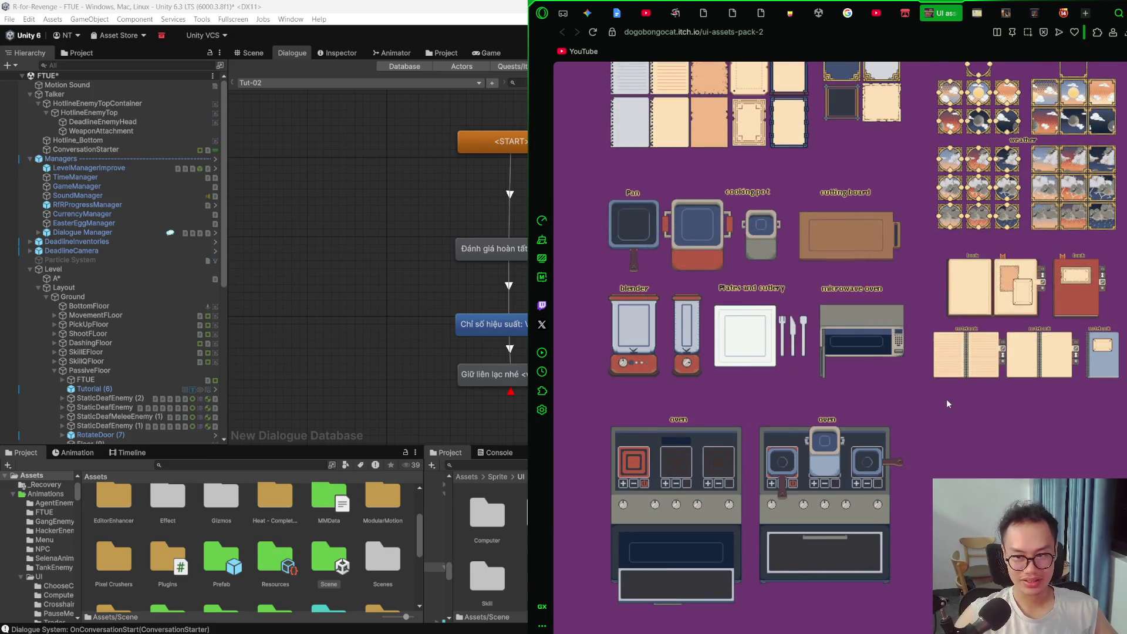
pyautogui.scroll(-4, 946, 401)
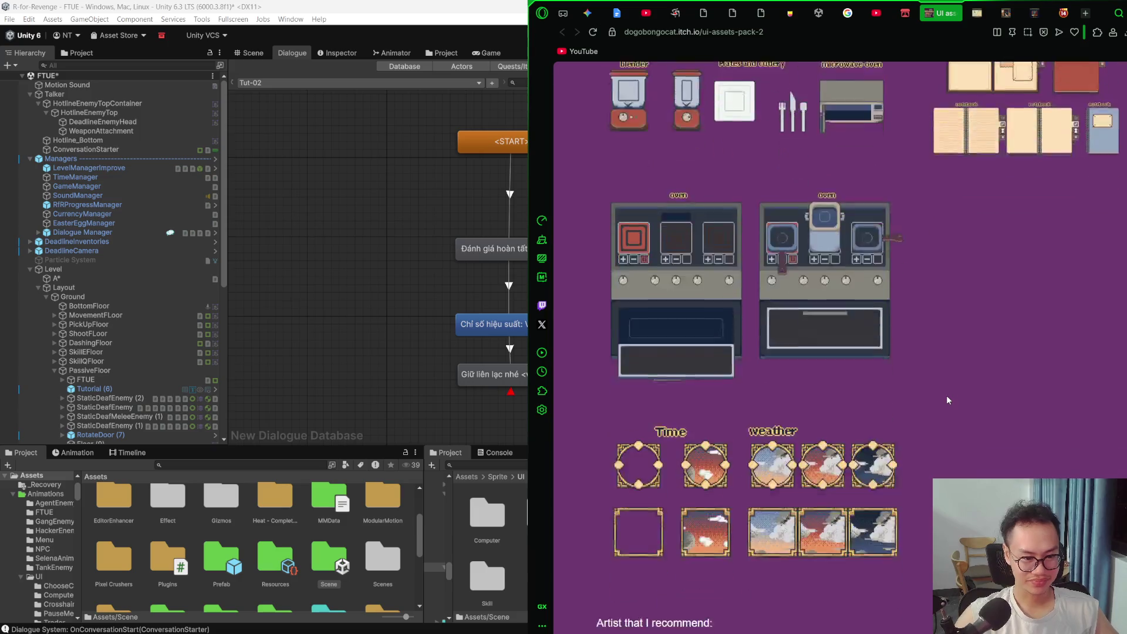
pyautogui.scroll(7, 945, 396)
pyautogui.scroll(-15, 944, 402)
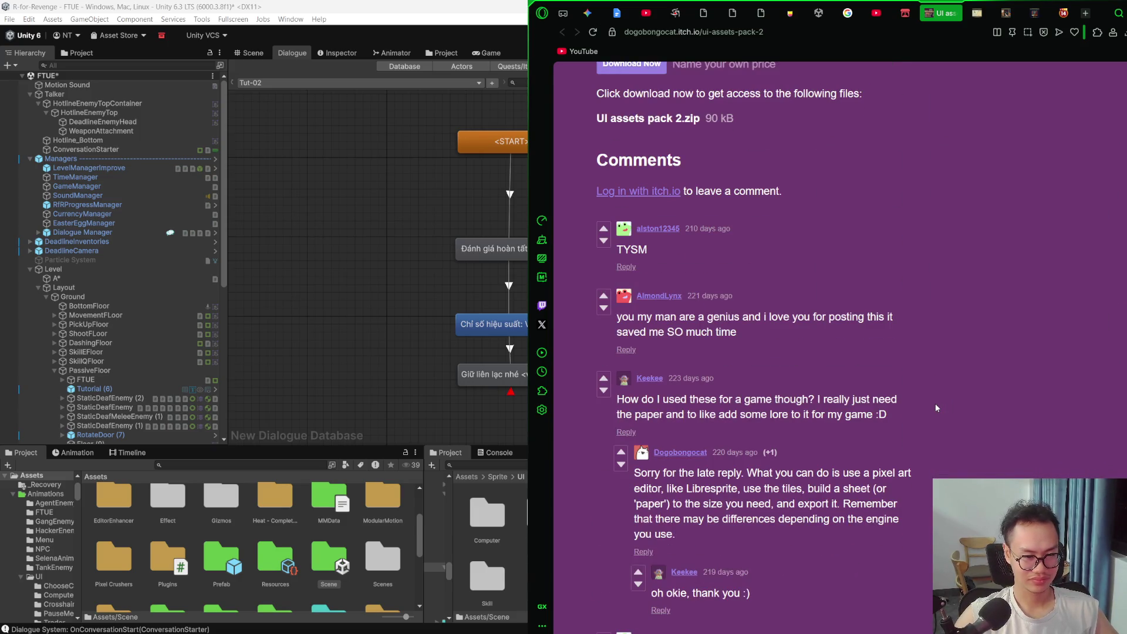
pyautogui.scroll(15, 939, 378)
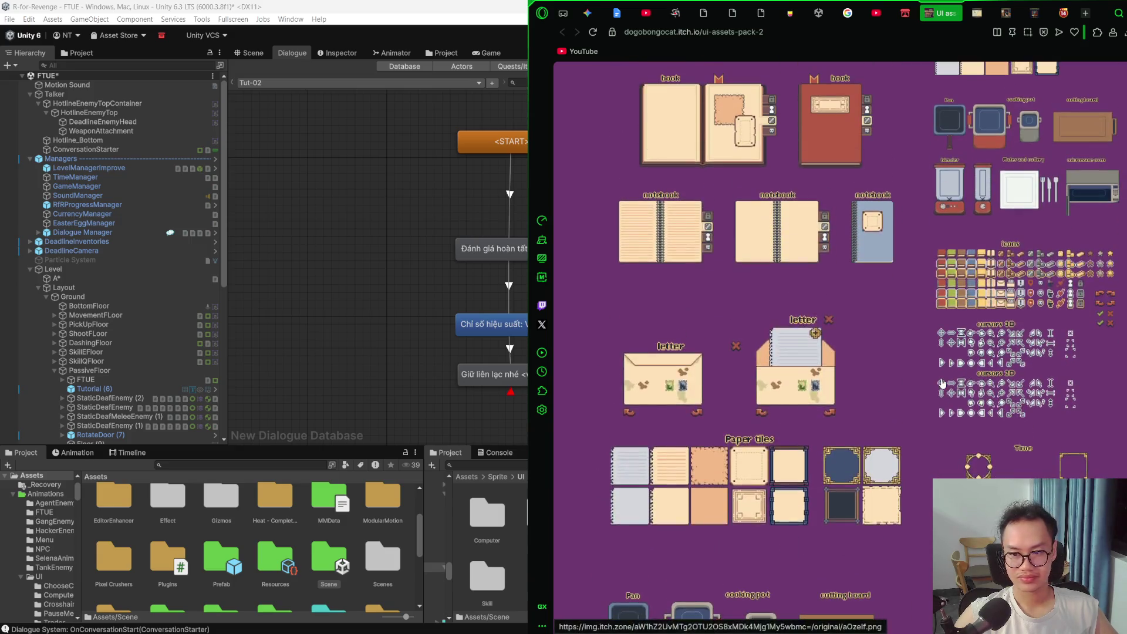
pyautogui.scroll(1, 942, 383)
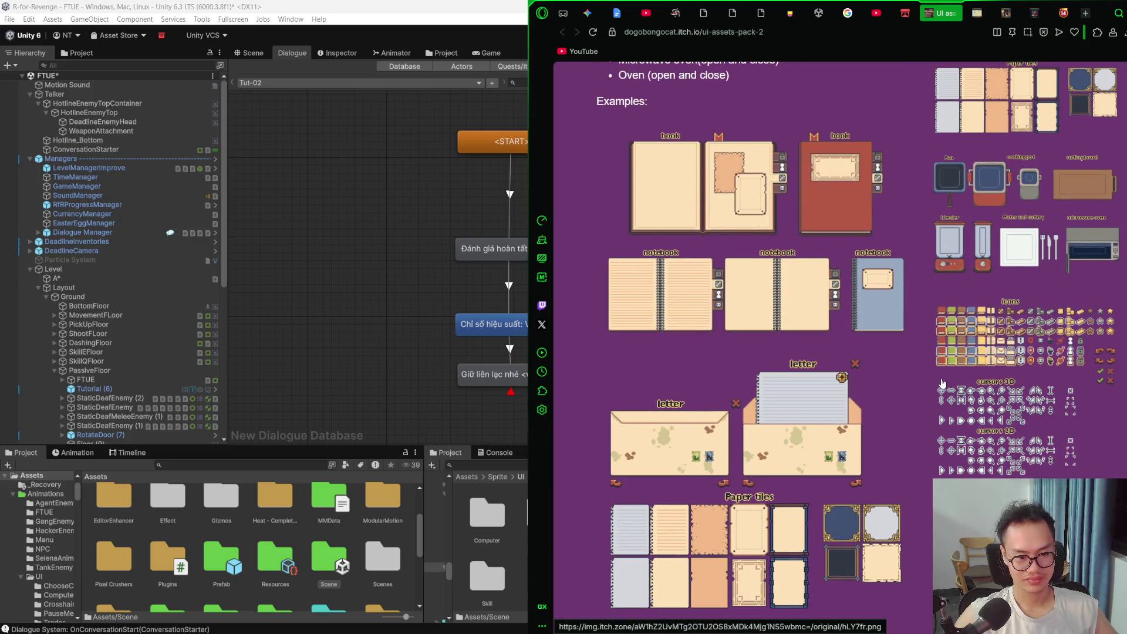
pyautogui.scroll(15, 939, 386)
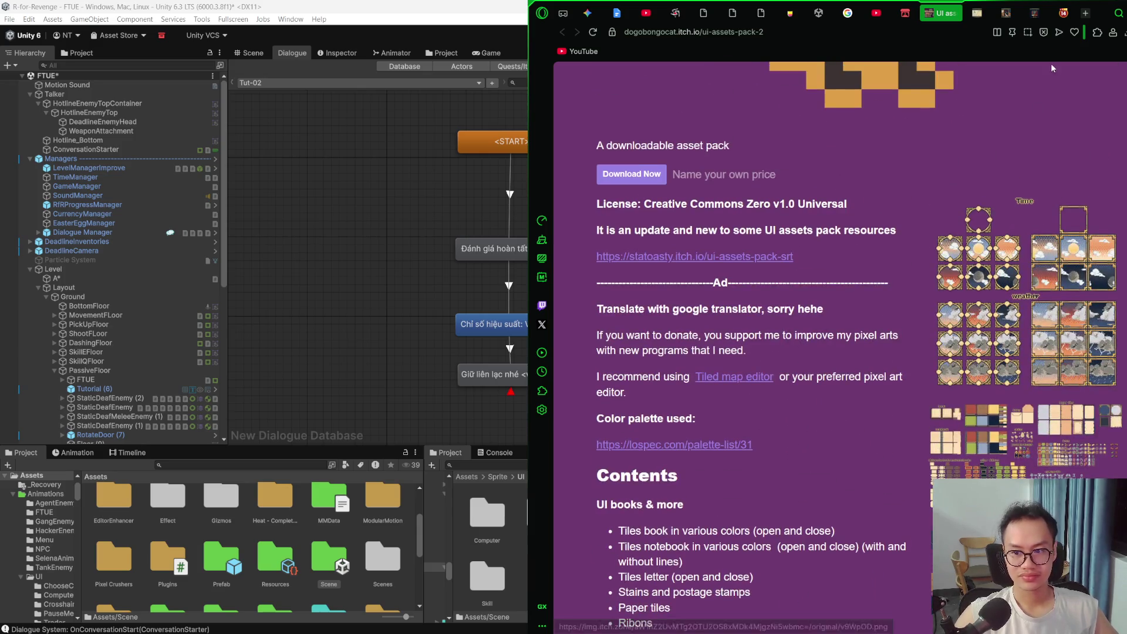
pyautogui.press('super+Down')
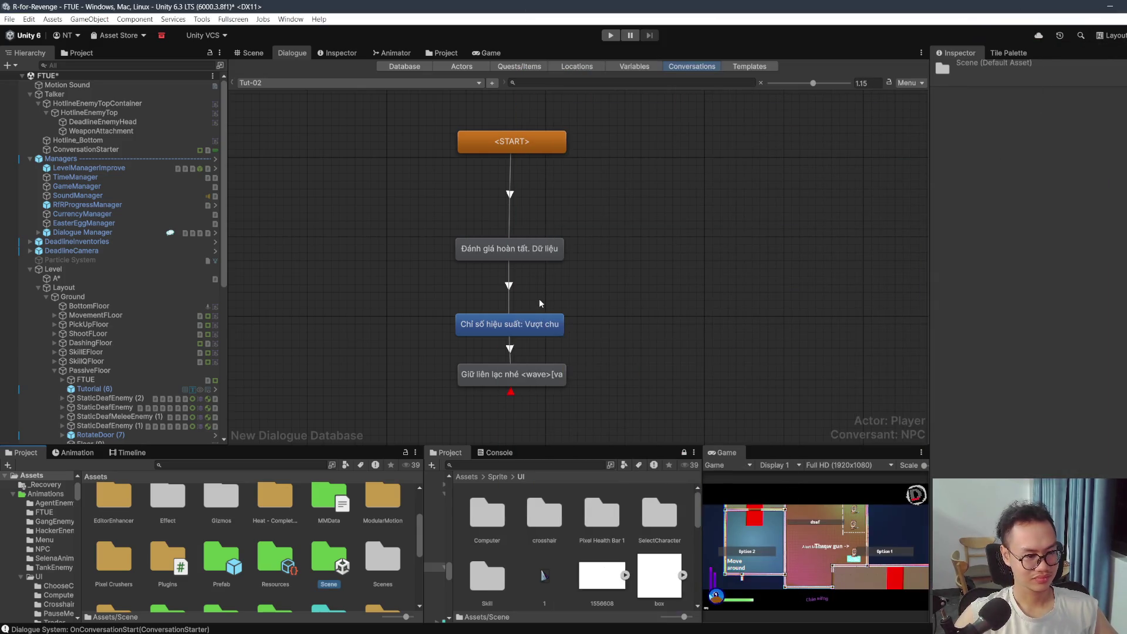
# Step: Inspect the second dialogue entry's details and the Dialogue Manager's settings
pyautogui.click(540, 325)
pyautogui.scroll(-1, 686, 233)
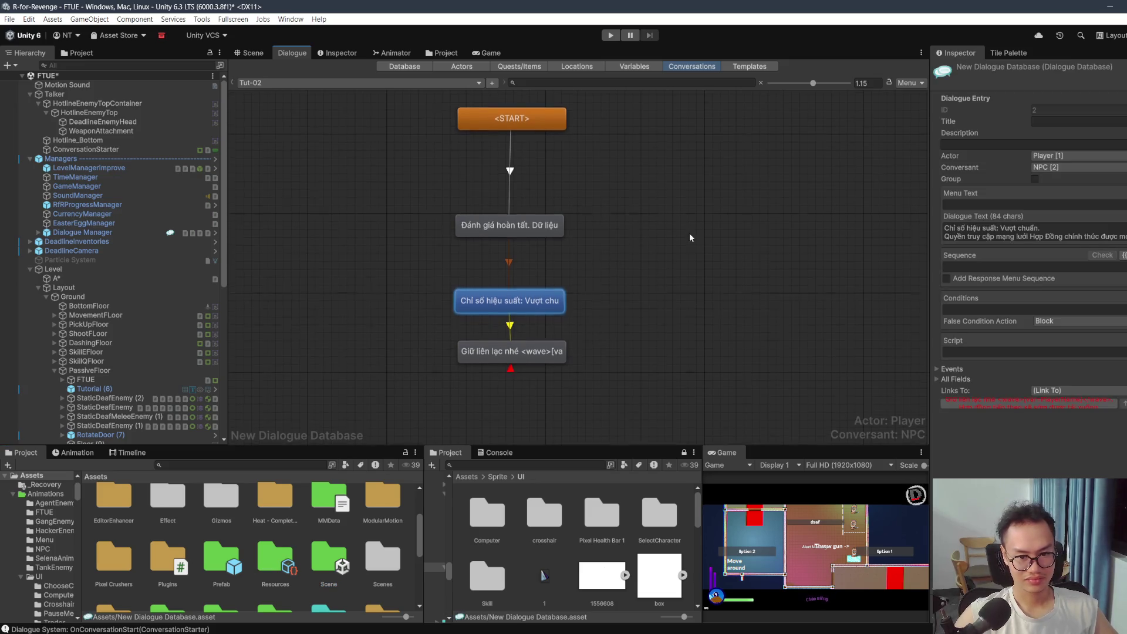
pyautogui.click(106, 234)
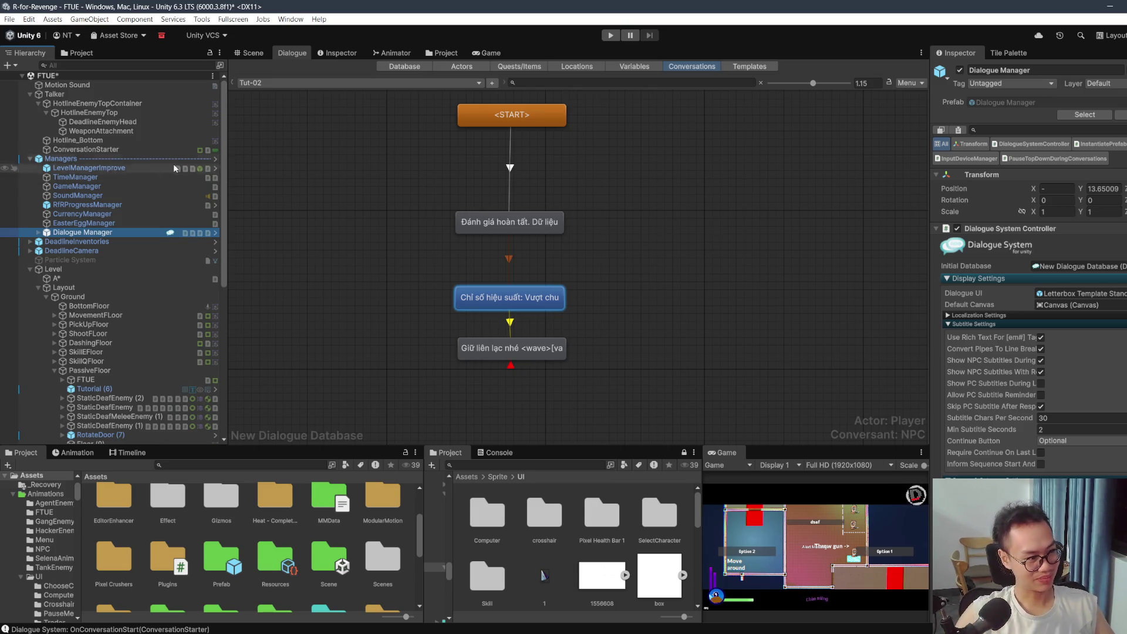
# Step: Browse the Prefab folder's Character and Enemy subfolders, ending in the Character folder
pyautogui.doubleClick(223, 588)
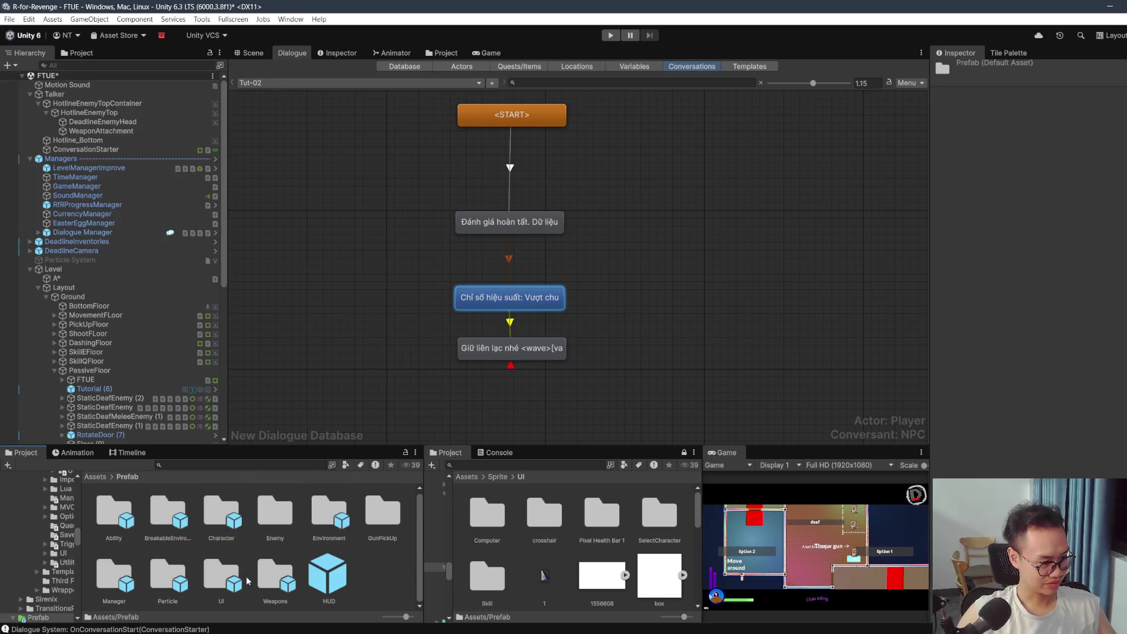
pyautogui.doubleClick(223, 516)
pyautogui.press('BackSpace')
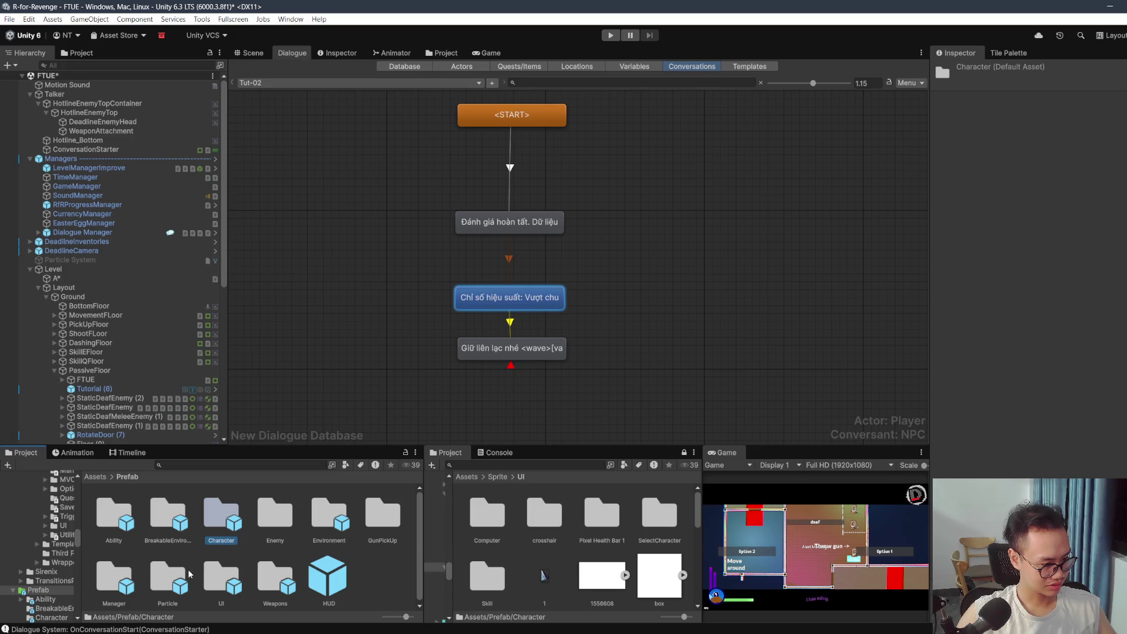
pyautogui.doubleClick(228, 506)
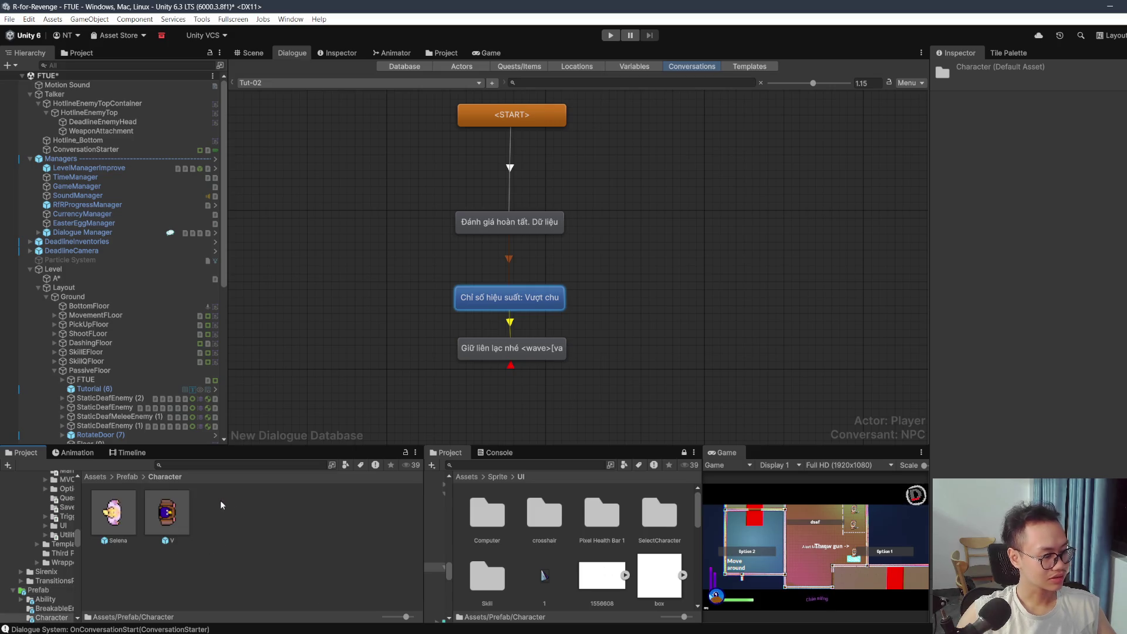
pyautogui.click(135, 477)
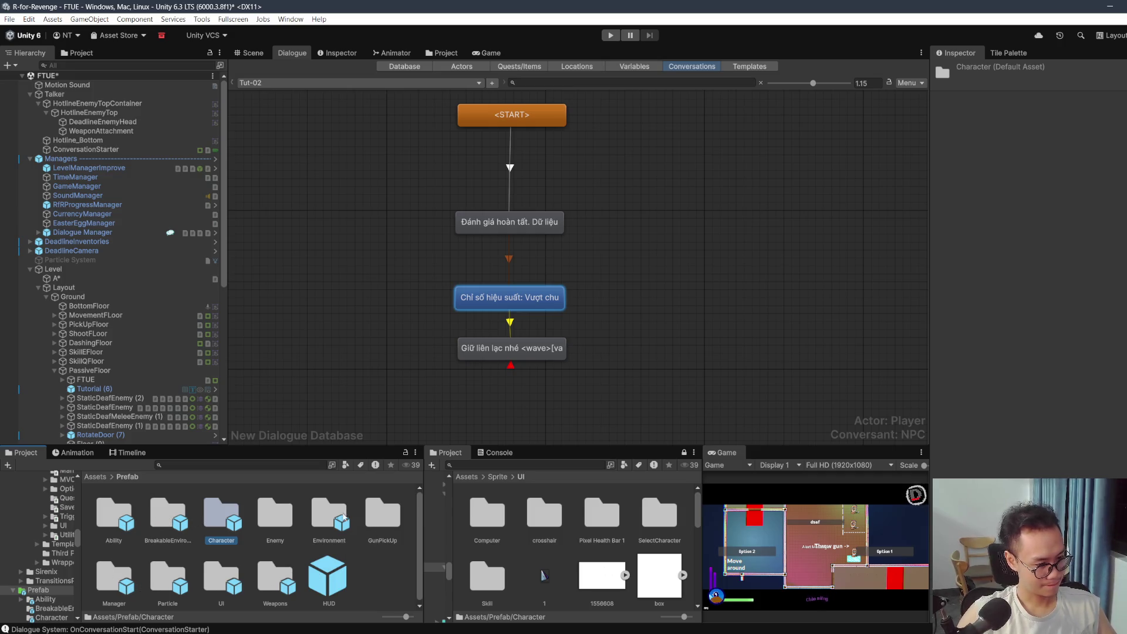
pyautogui.doubleClick(282, 522)
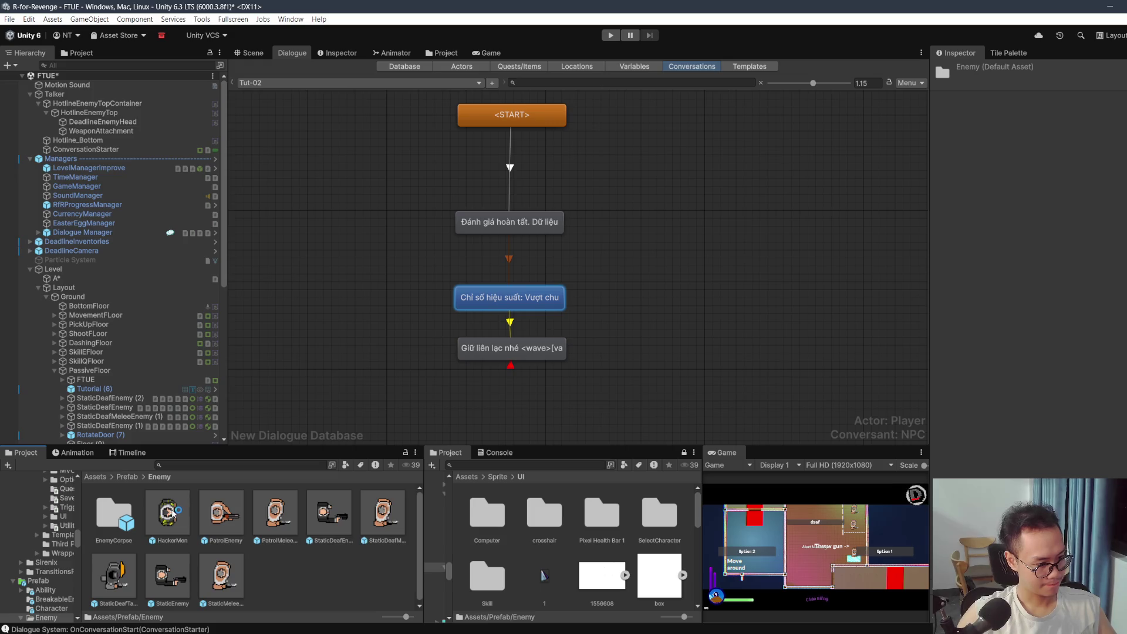
pyautogui.click(135, 477)
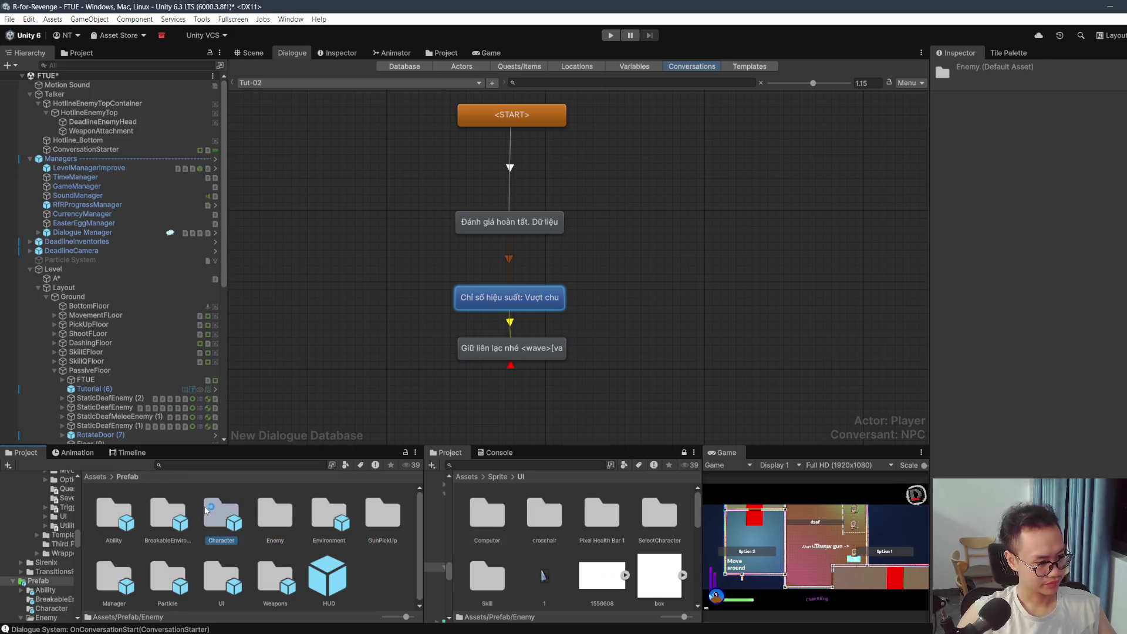
pyautogui.doubleClick(205, 510)
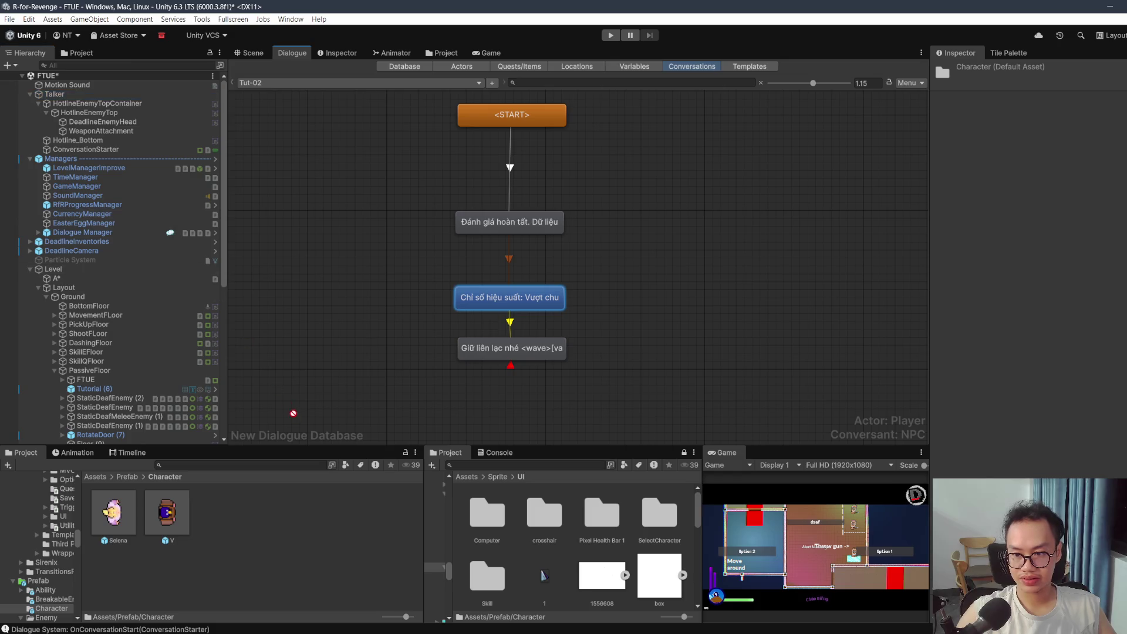
# Step: Save Talker as a Character prefab, view it in the Scene, and select DeadlineEnemyHead
pyautogui.moveTo(267, 518); pyautogui.dragTo(267, 519)
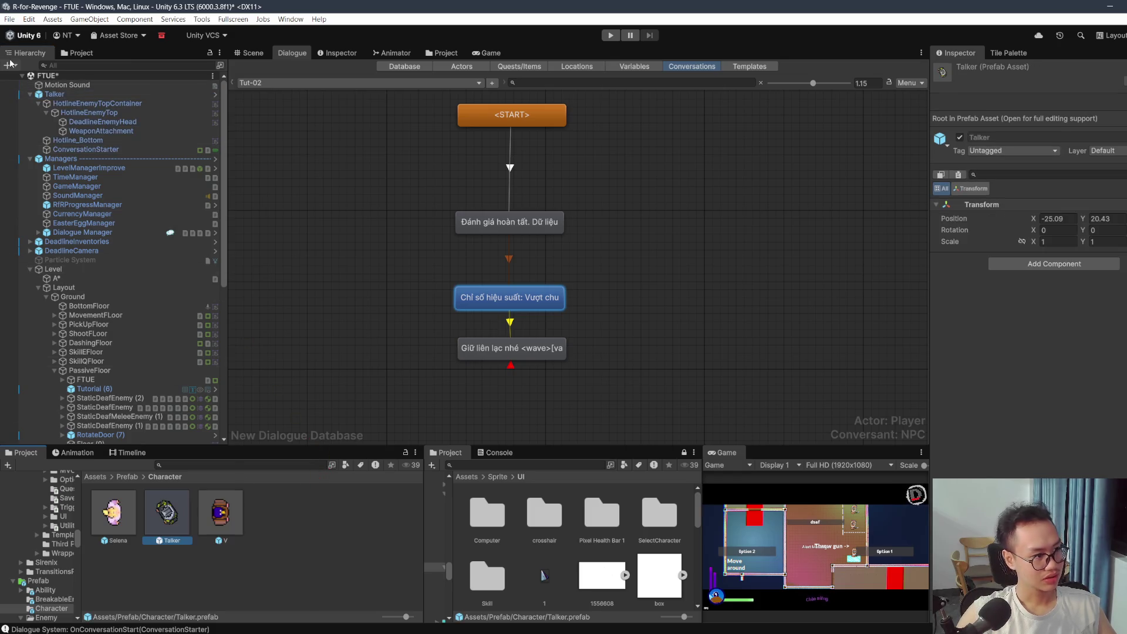
pyautogui.click(54, 94)
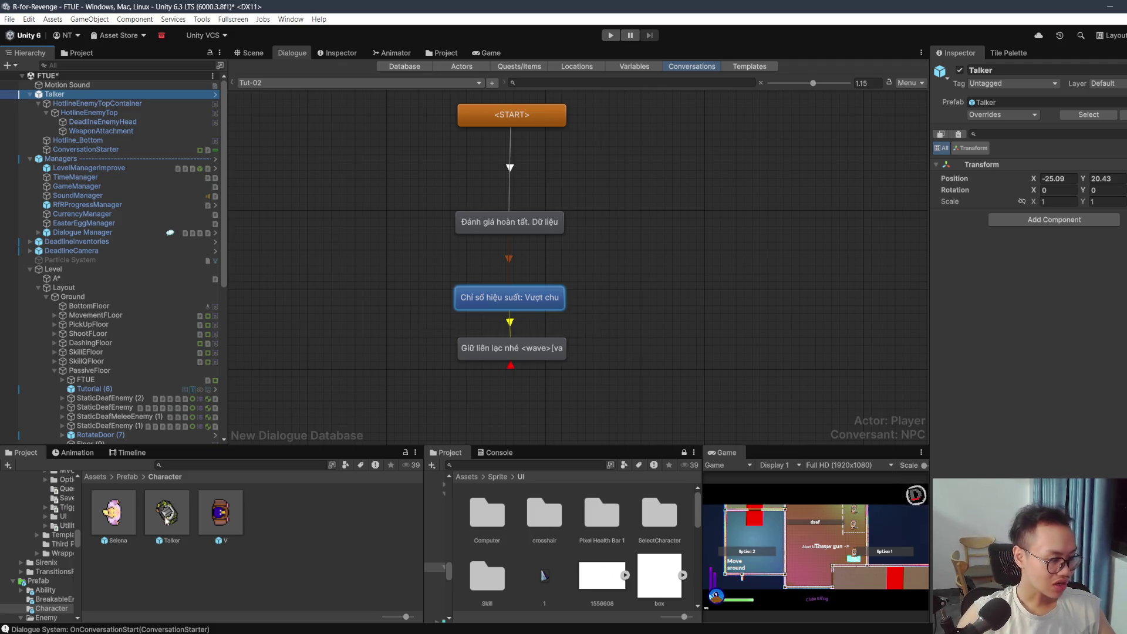
pyautogui.click(249, 53)
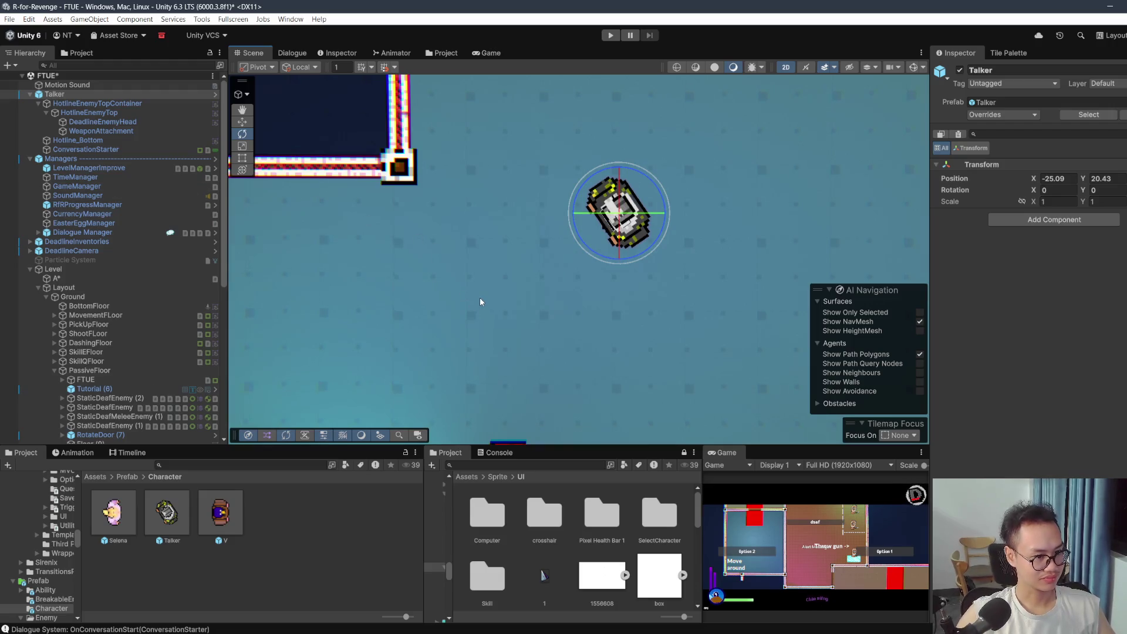
pyautogui.click(105, 112)
pyautogui.click(125, 123)
# Step: Set DeadlineEnemyHead's Glitch Amount fairly high and raise its Glitch Size slightly
pyautogui.scroll(-15, 1079, 347)
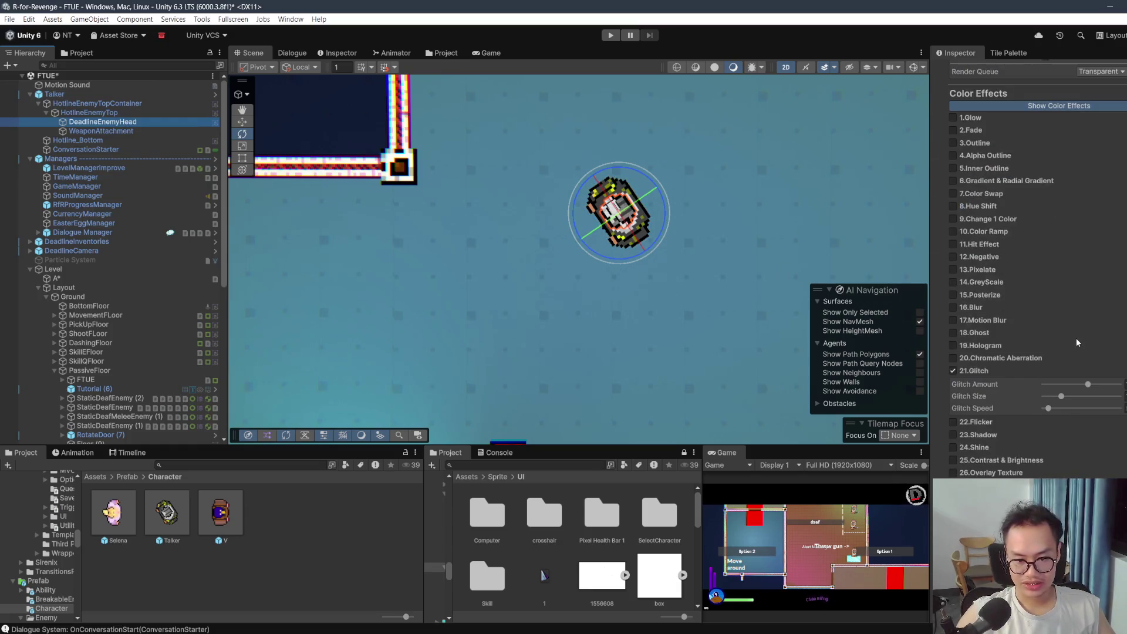
pyautogui.moveTo(1088, 384); pyautogui.dragTo(1119, 385)
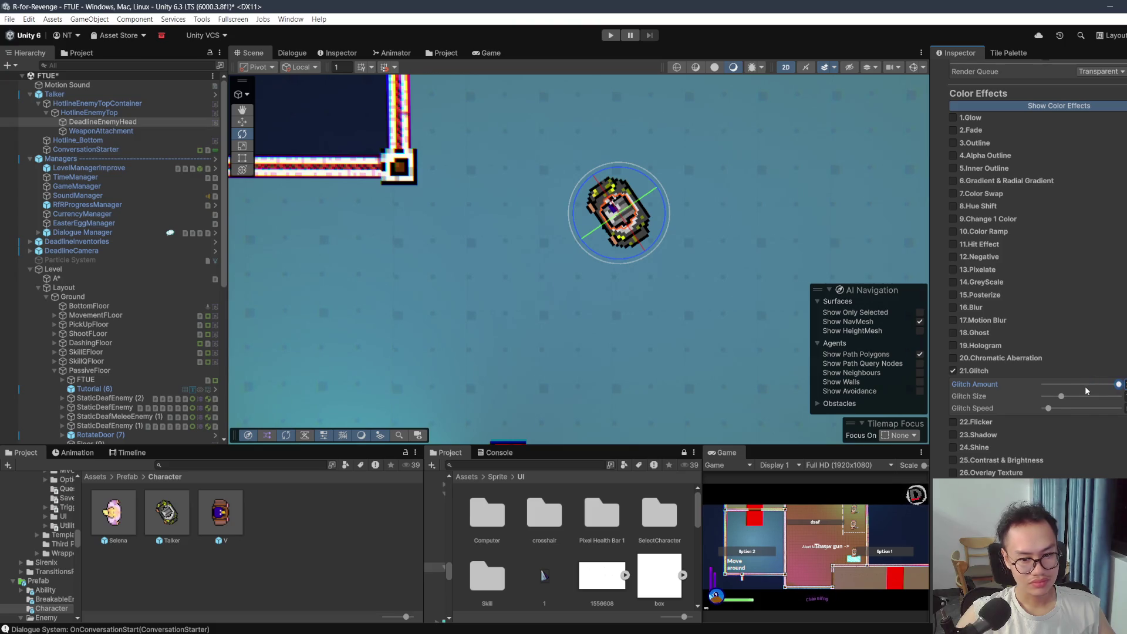
pyautogui.moveTo(1089, 386); pyautogui.dragTo(1025, 382)
pyautogui.moveTo(1098, 387); pyautogui.dragTo(1104, 387)
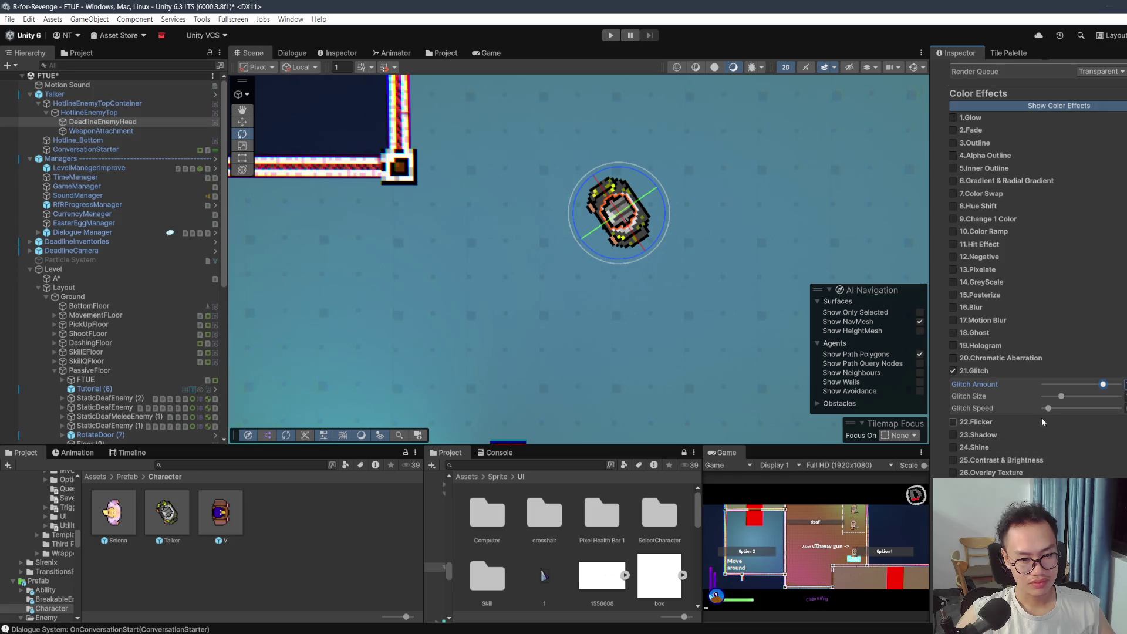
pyautogui.moveTo(1062, 396); pyautogui.dragTo(1065, 399)
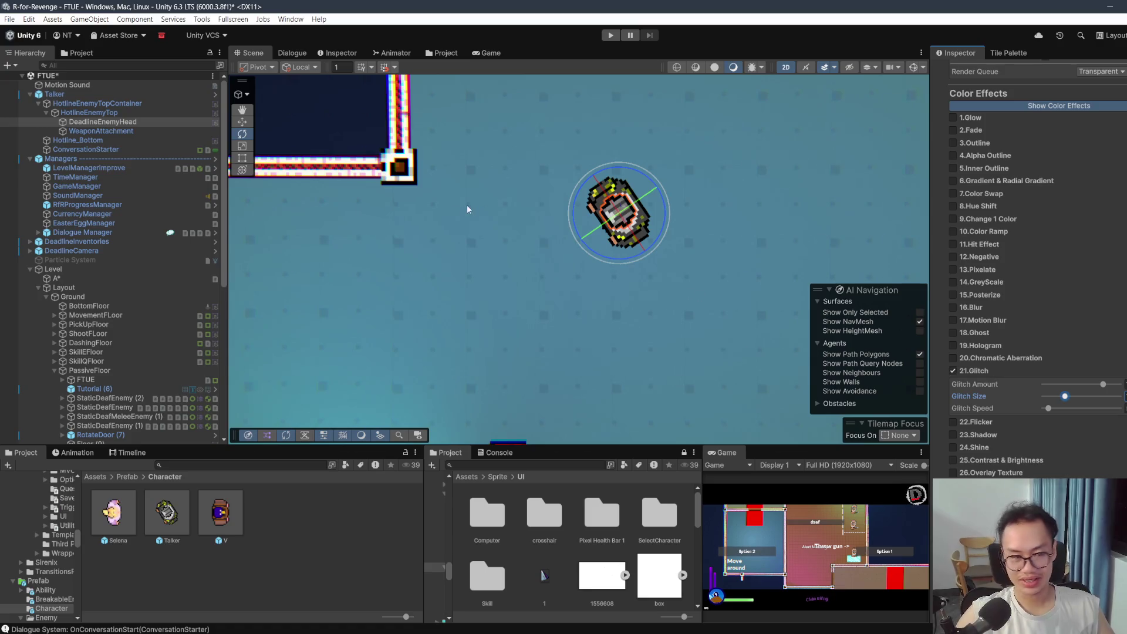
pyautogui.scroll(-4, 464, 217)
pyautogui.scroll(-2, 464, 241)
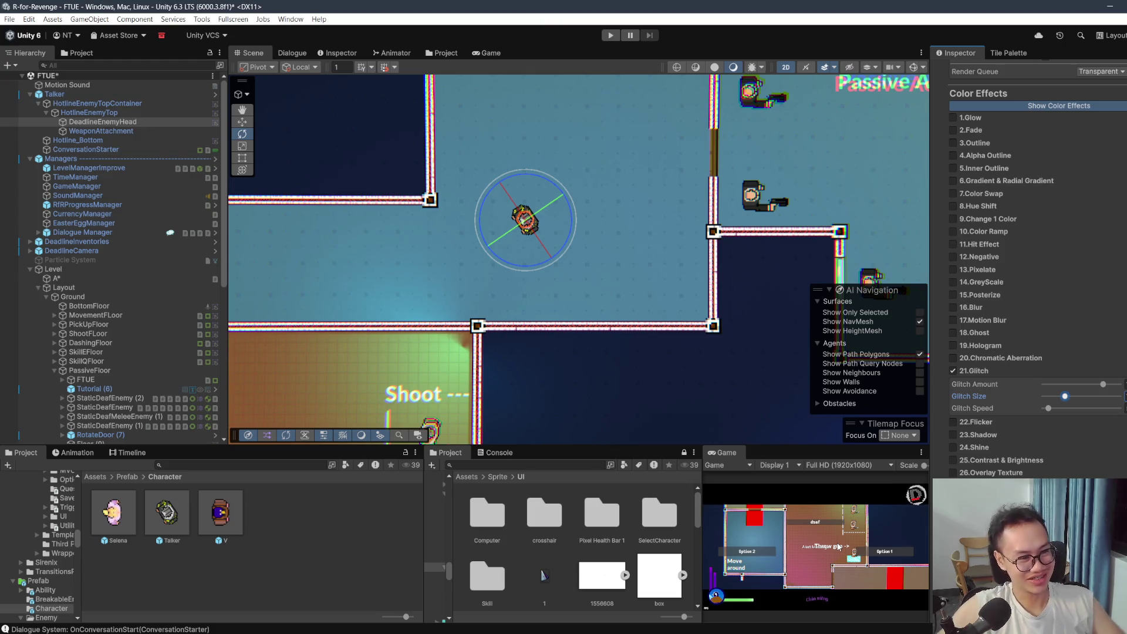
# Step: Tint DeadlineEnemyHead's Sprite Renderer color yellow-green using the color picker
pyautogui.scroll(5, 586, 294)
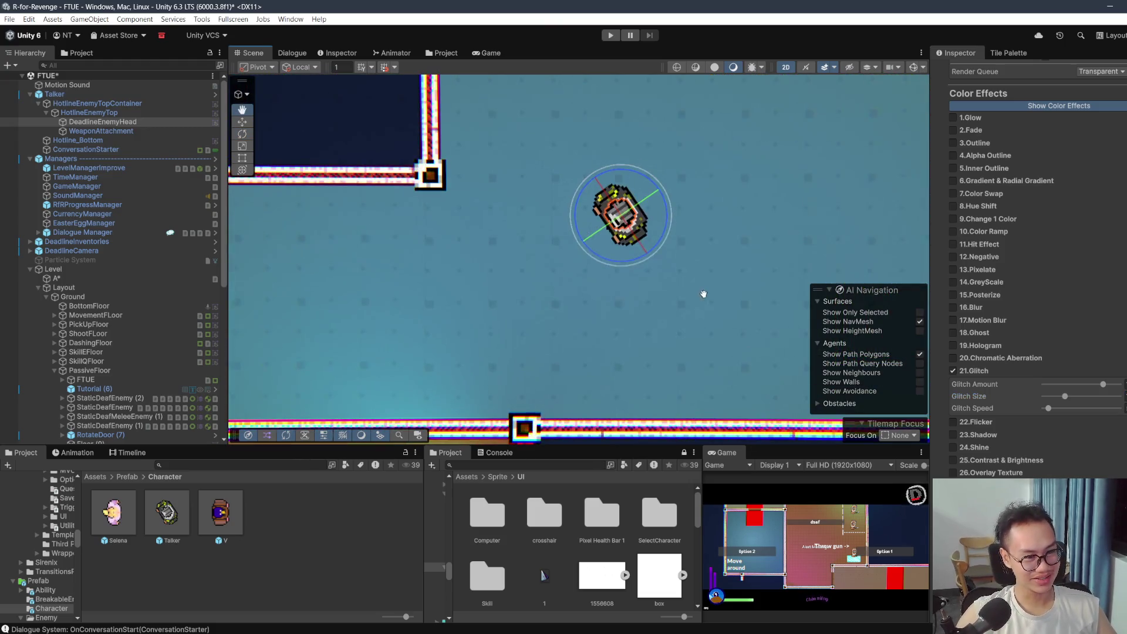
pyautogui.scroll(10, 1043, 193)
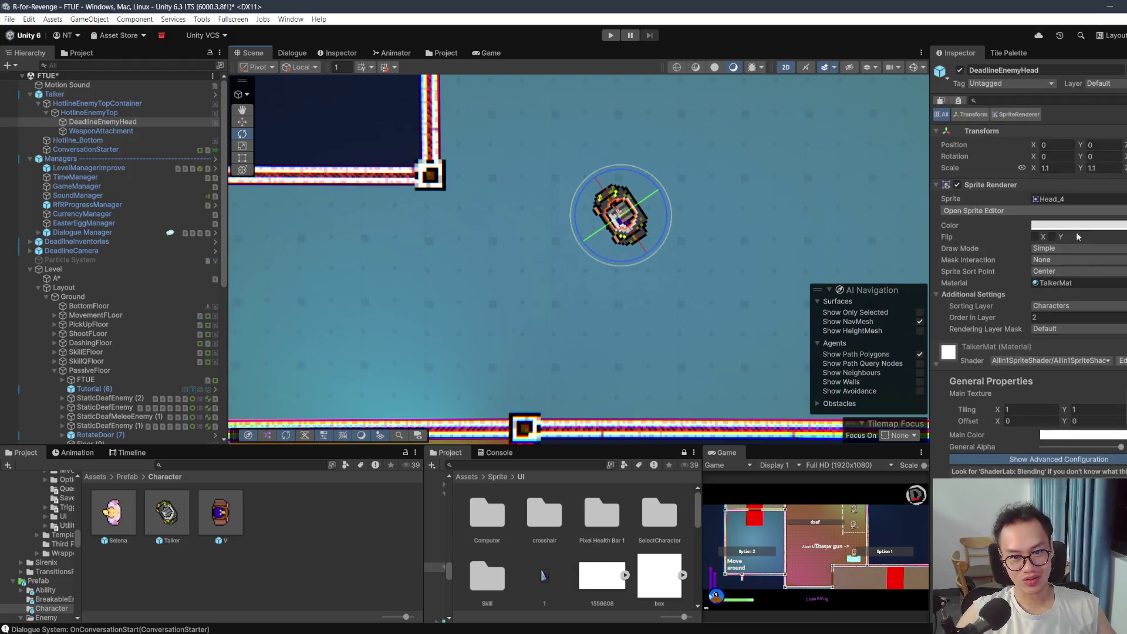
pyautogui.click(1074, 225)
pyautogui.click(1098, 265)
pyautogui.moveTo(1115, 297); pyautogui.dragTo(1103, 300)
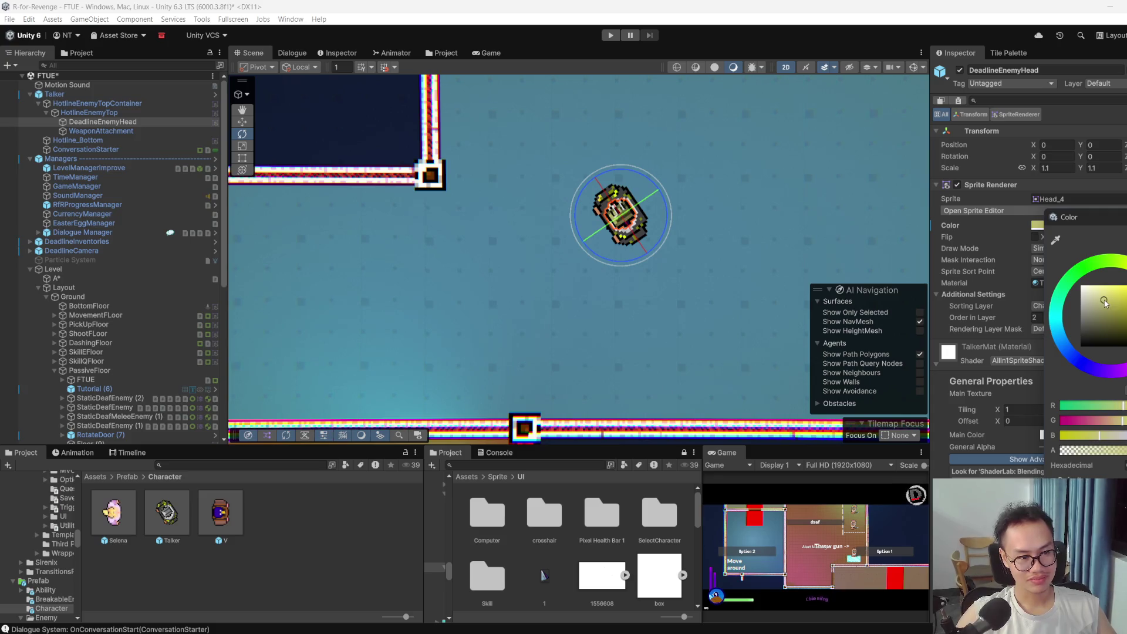
pyautogui.click(621, 215)
pyautogui.scroll(-8, 656, 247)
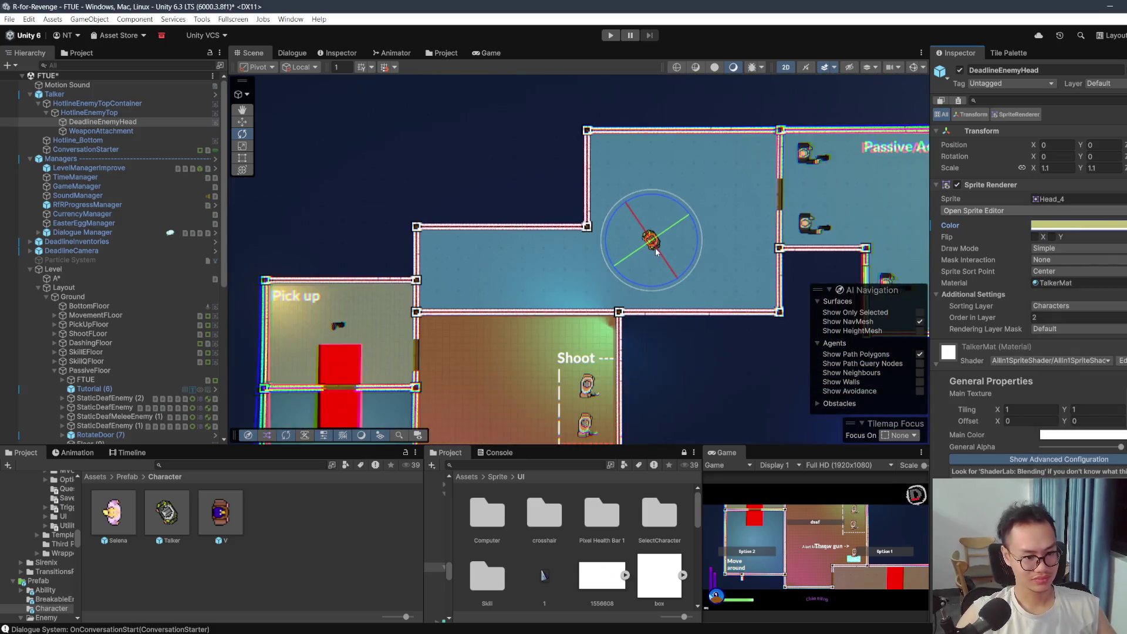
pyautogui.scroll(6, 656, 248)
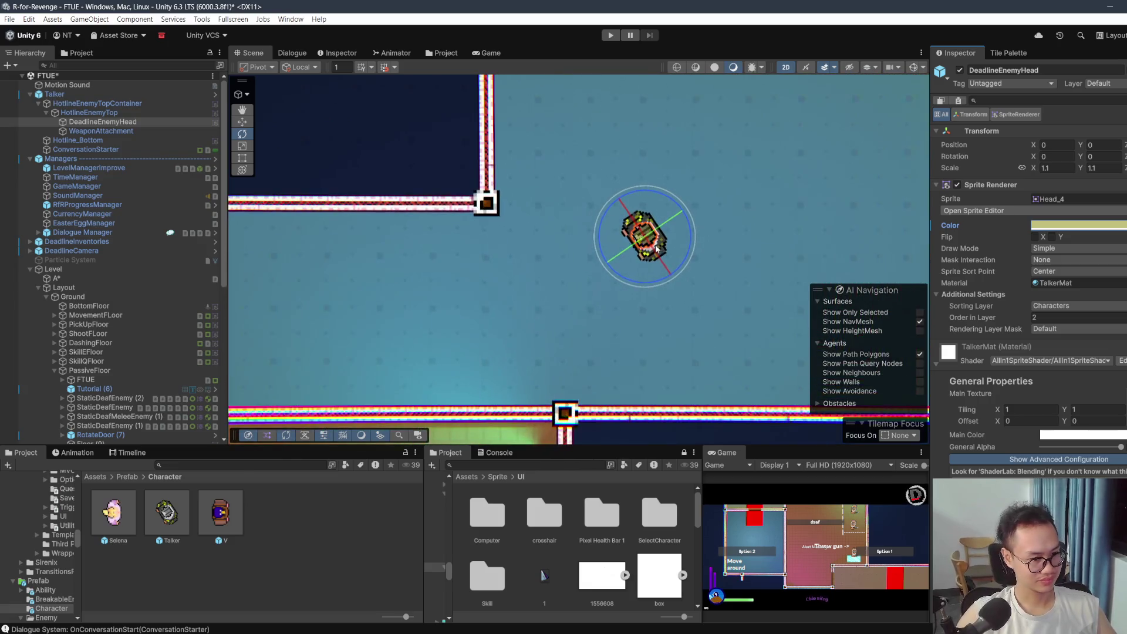
pyautogui.scroll(-3, 653, 254)
pyautogui.scroll(-3, 87, 263)
pyautogui.scroll(3, 90, 269)
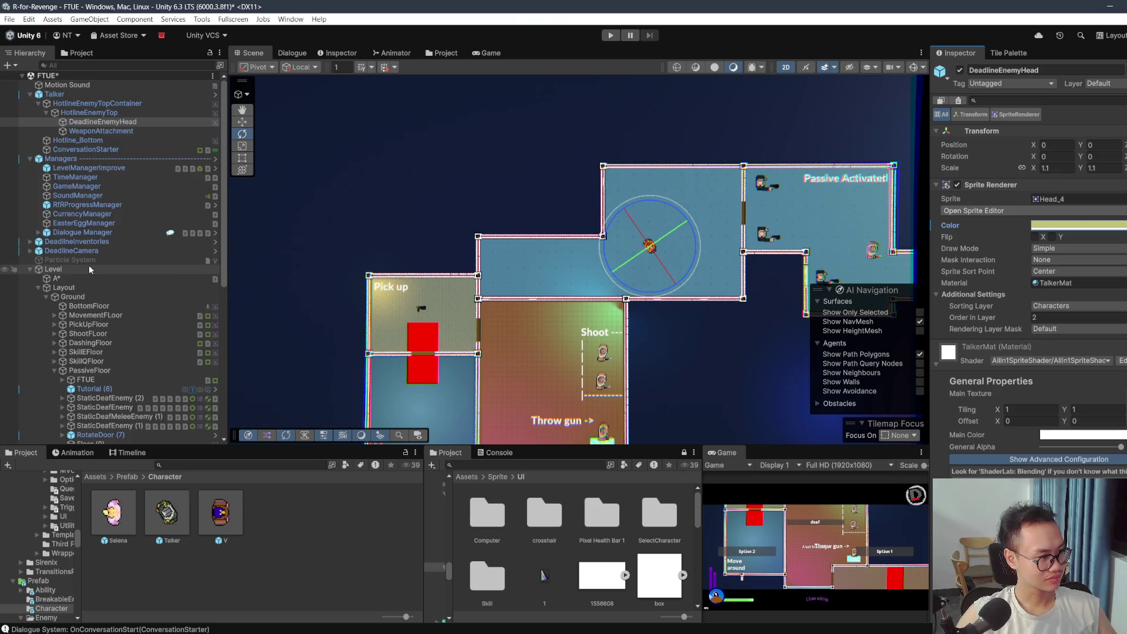
# Step: Select the Level object and take the Project browser up to the top-level Assets folder
pyautogui.click(89, 269)
pyautogui.click(127, 477)
pyautogui.click(100, 479)
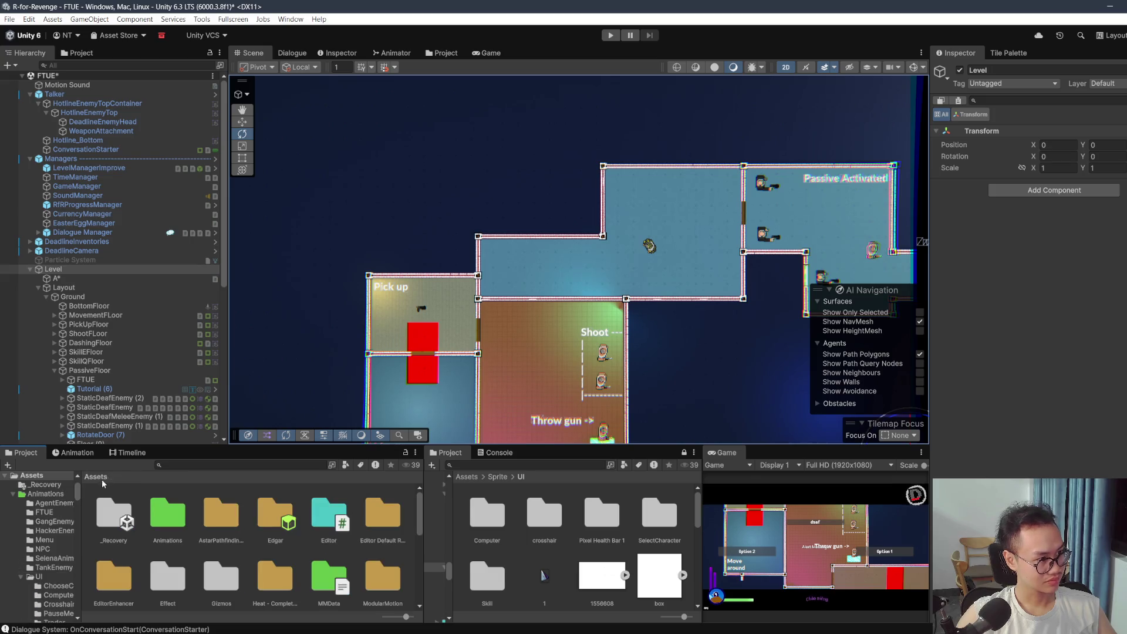
pyautogui.scroll(-3, 234, 534)
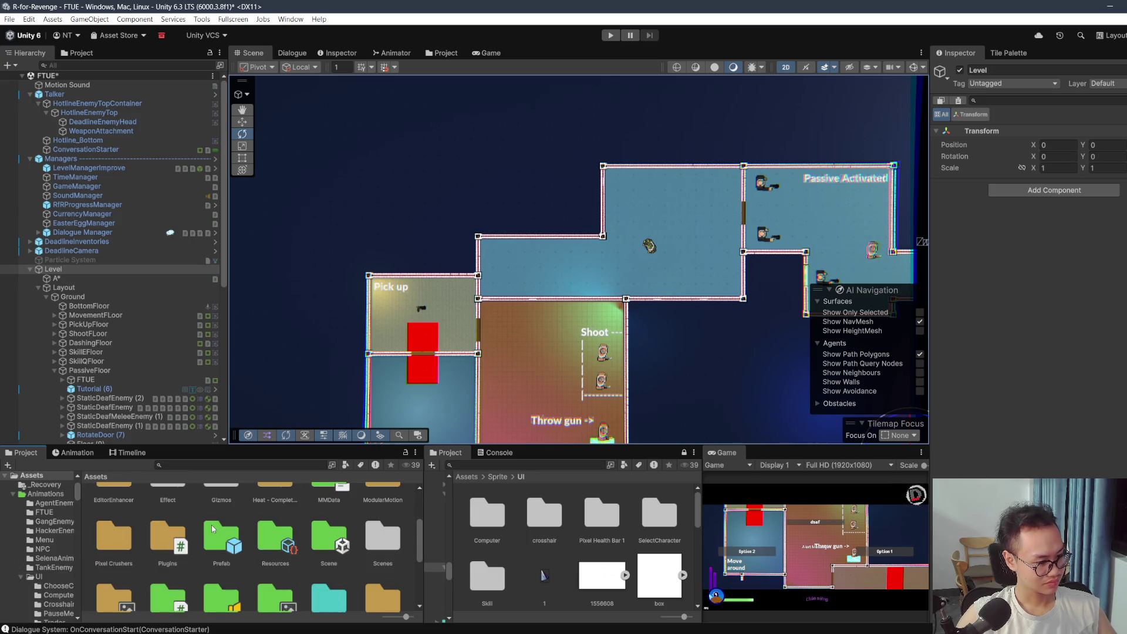
# Step: Open the FTUESelena scene from Assets/Scene, saving the FTUE changes, and expand Managers
pyautogui.doubleClick(270, 538)
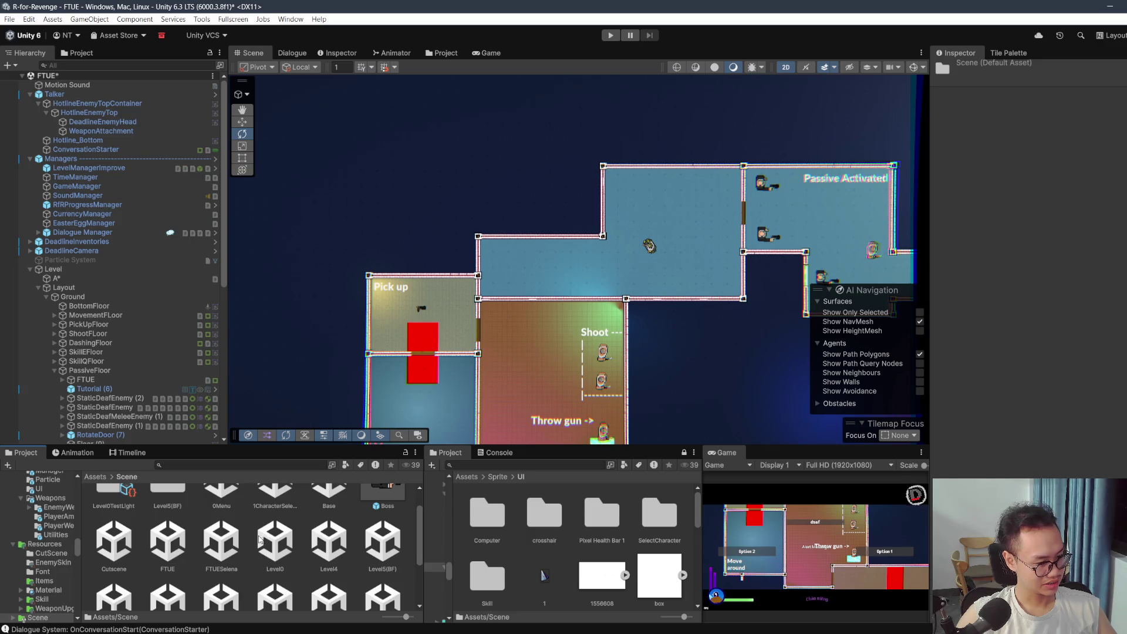
pyautogui.scroll(1, 240, 551)
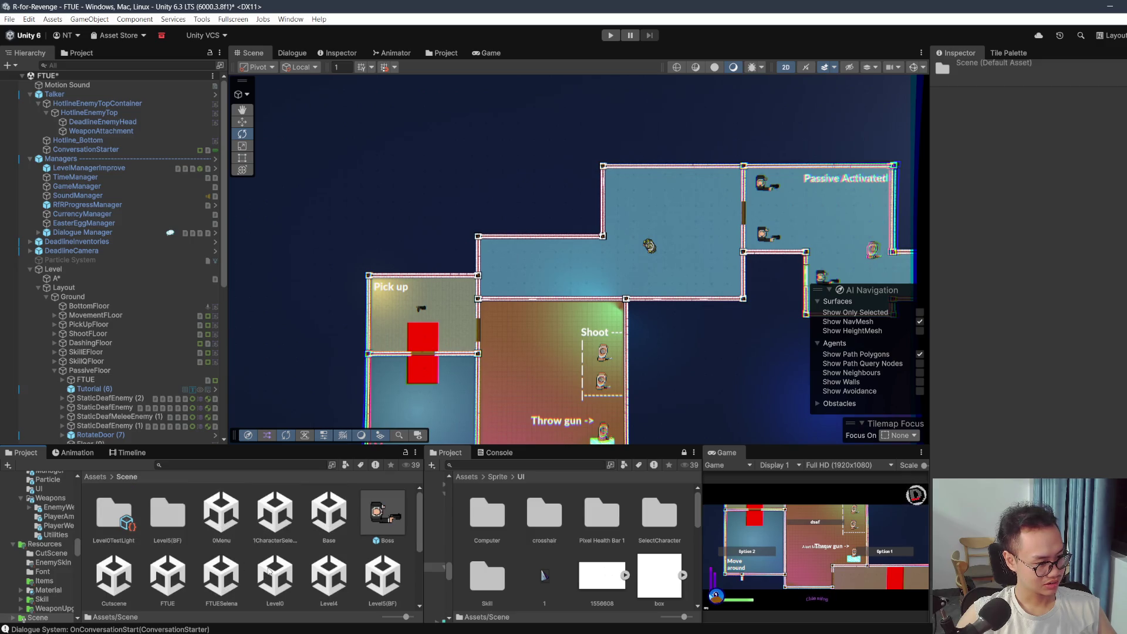
pyautogui.doubleClick(168, 575)
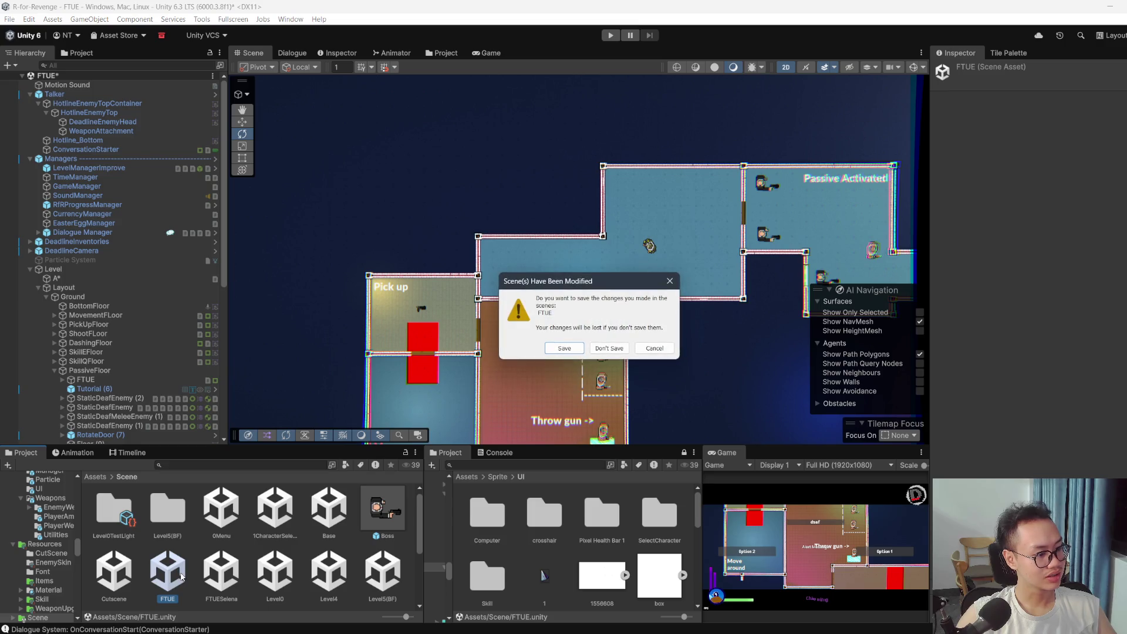
pyautogui.press('Return')
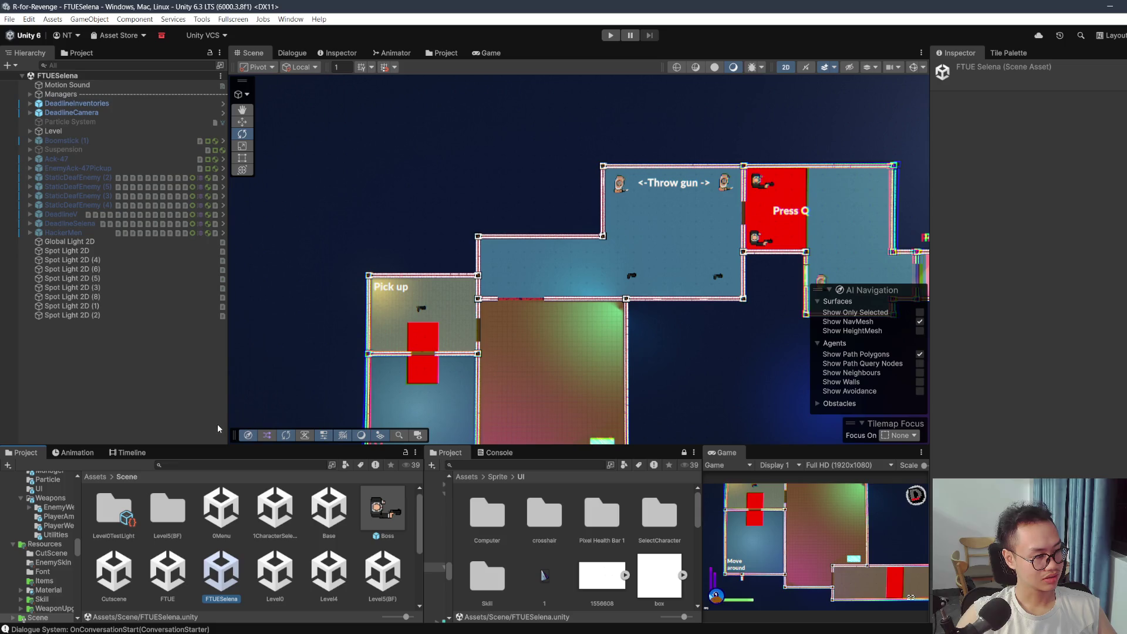
pyautogui.click(30, 94)
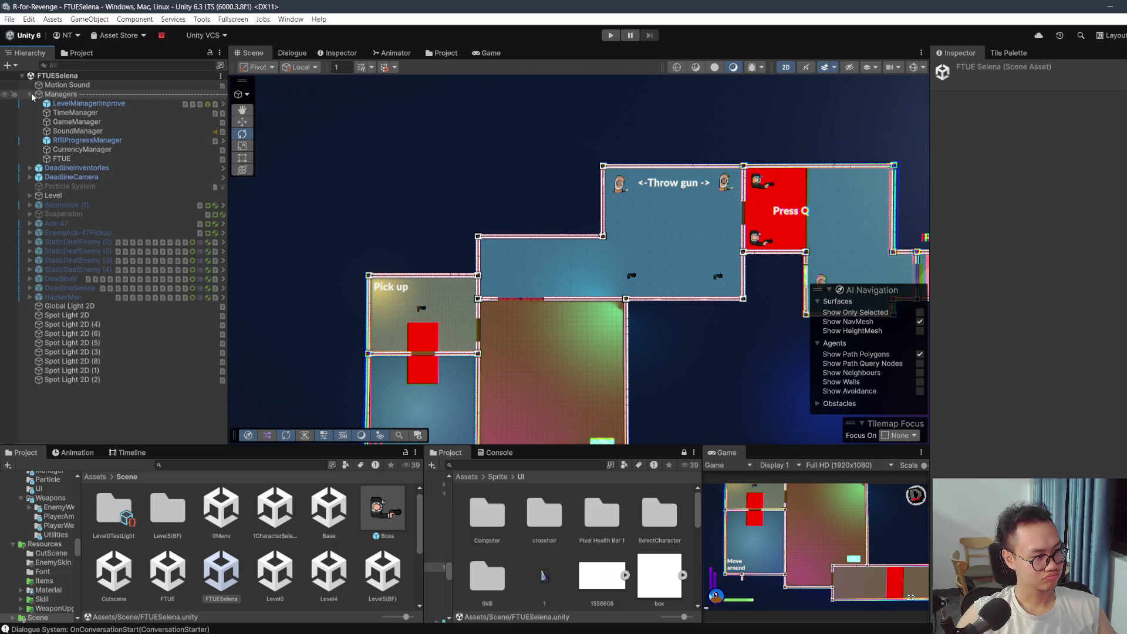
# Step: Inspect Managers and DeadlineCamera, frame the camera in the Scene, and return to Assets
pyautogui.click(30, 94)
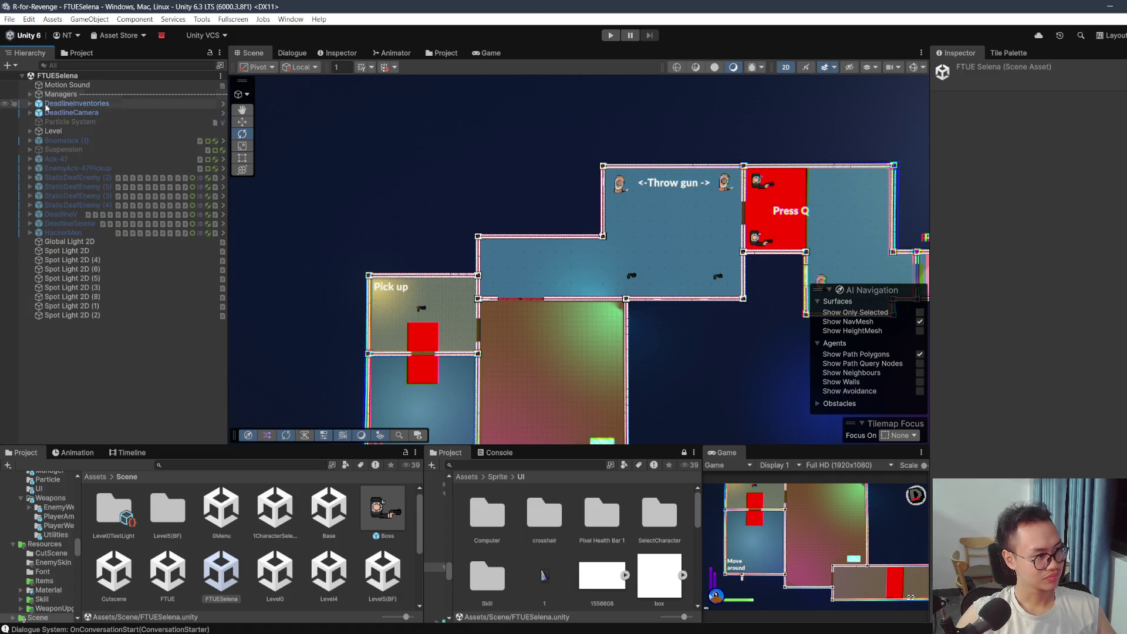
pyautogui.click(56, 113)
pyautogui.click(29, 113)
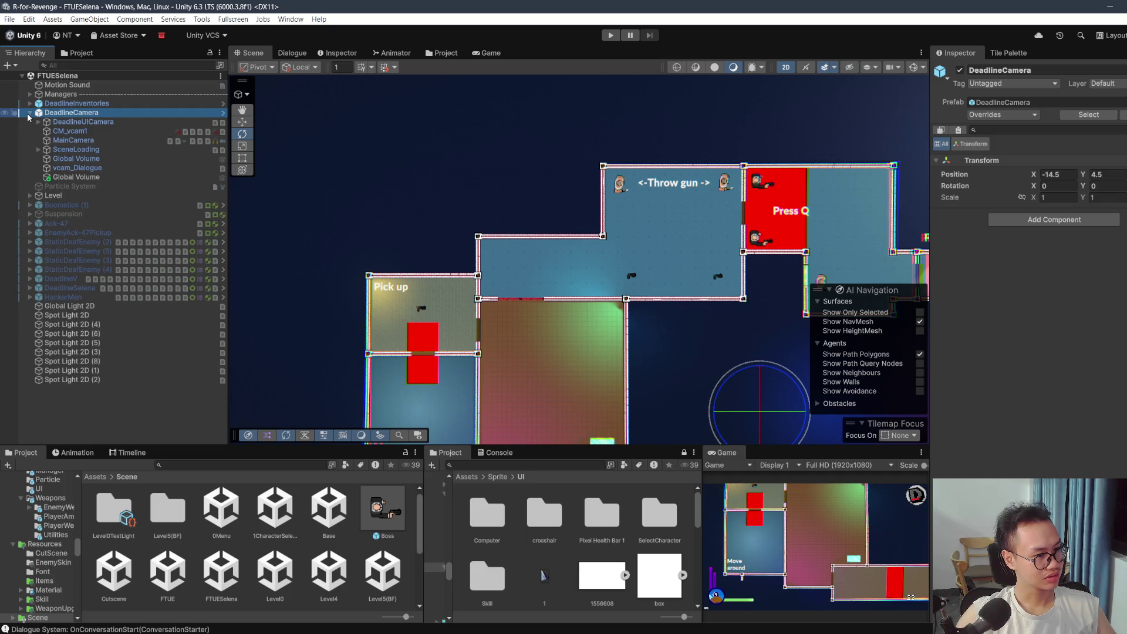
pyautogui.click(29, 112)
pyautogui.click(31, 94)
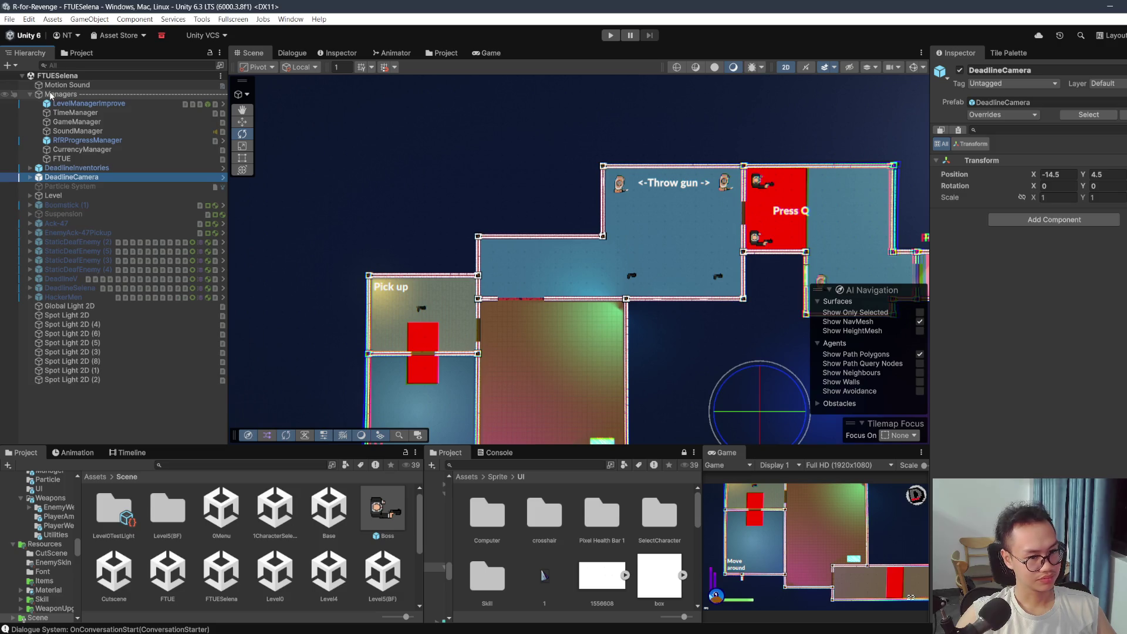
pyautogui.press('f')
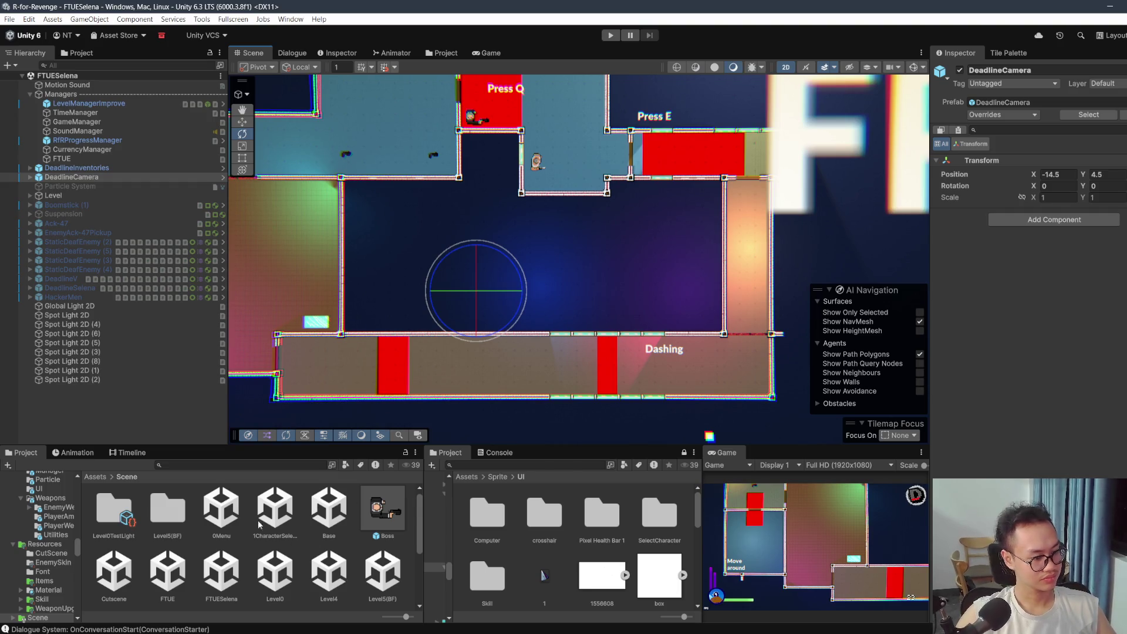
pyautogui.scroll(-1, 103, 503)
pyautogui.scroll(2, 103, 502)
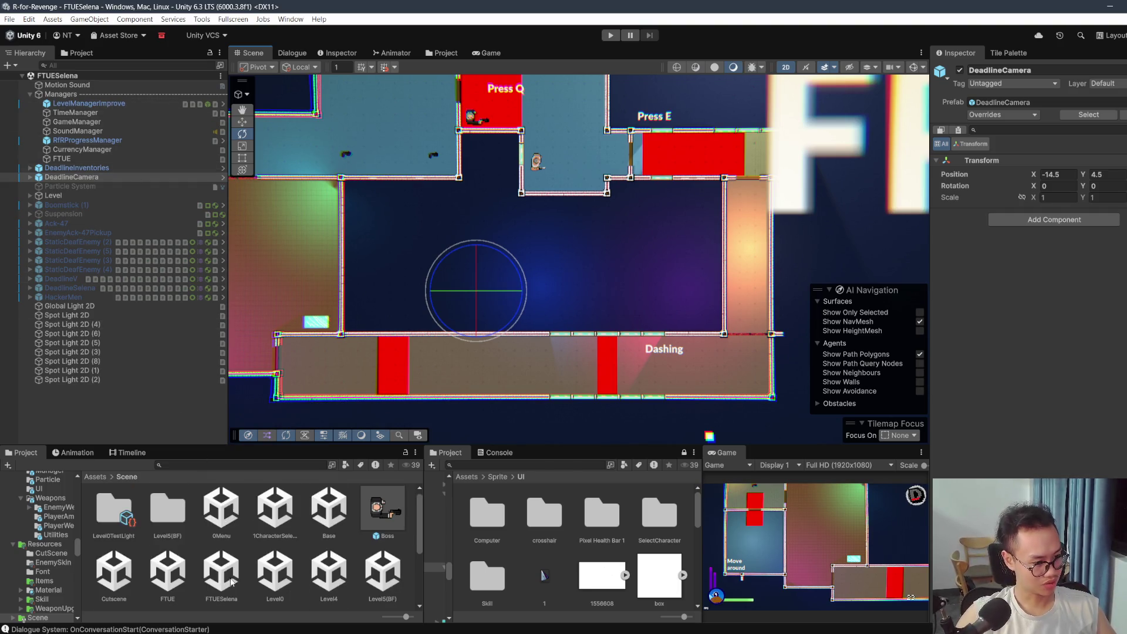
pyautogui.click(95, 476)
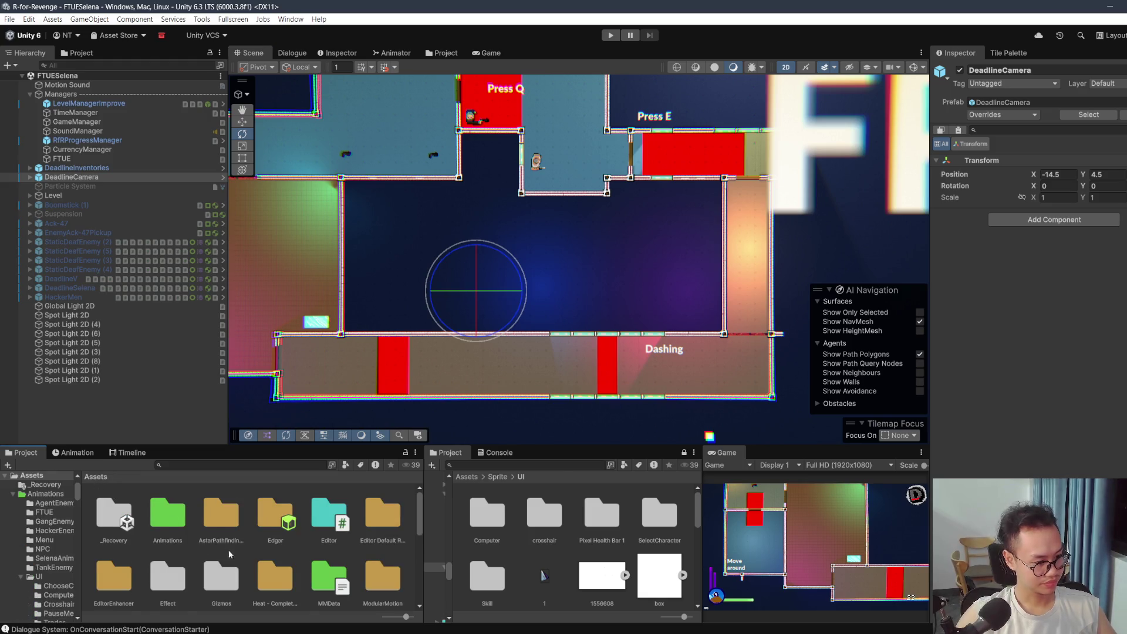
# Step: Browse the Prefab folder and its UI prefabs subfolder
pyautogui.scroll(-2, 235, 552)
pyautogui.doubleClick(229, 547)
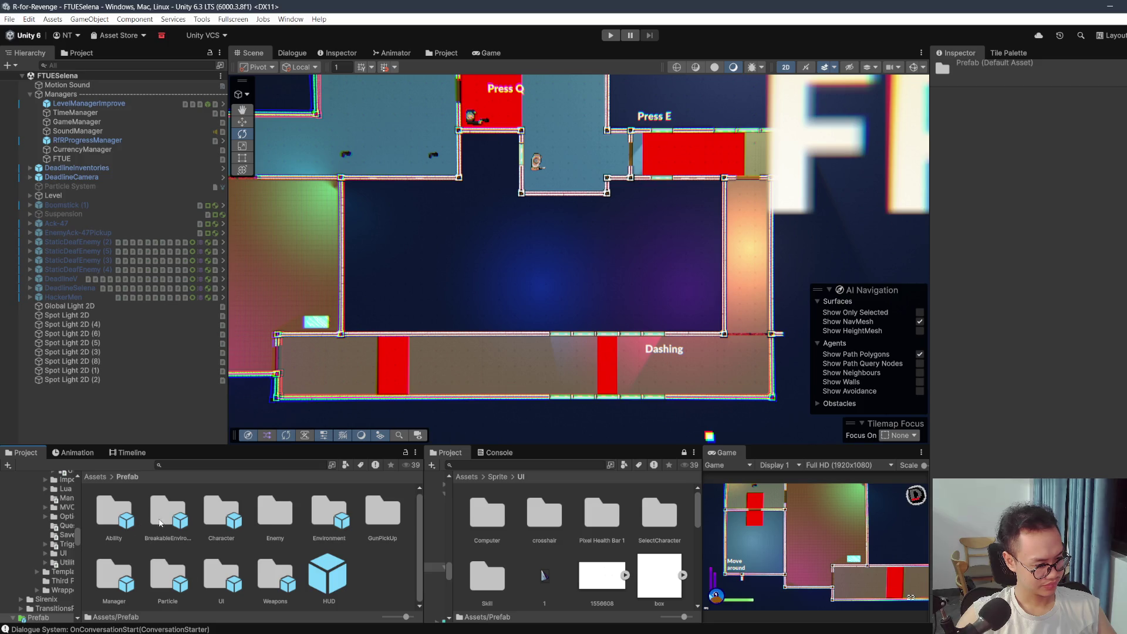
pyautogui.doubleClick(234, 578)
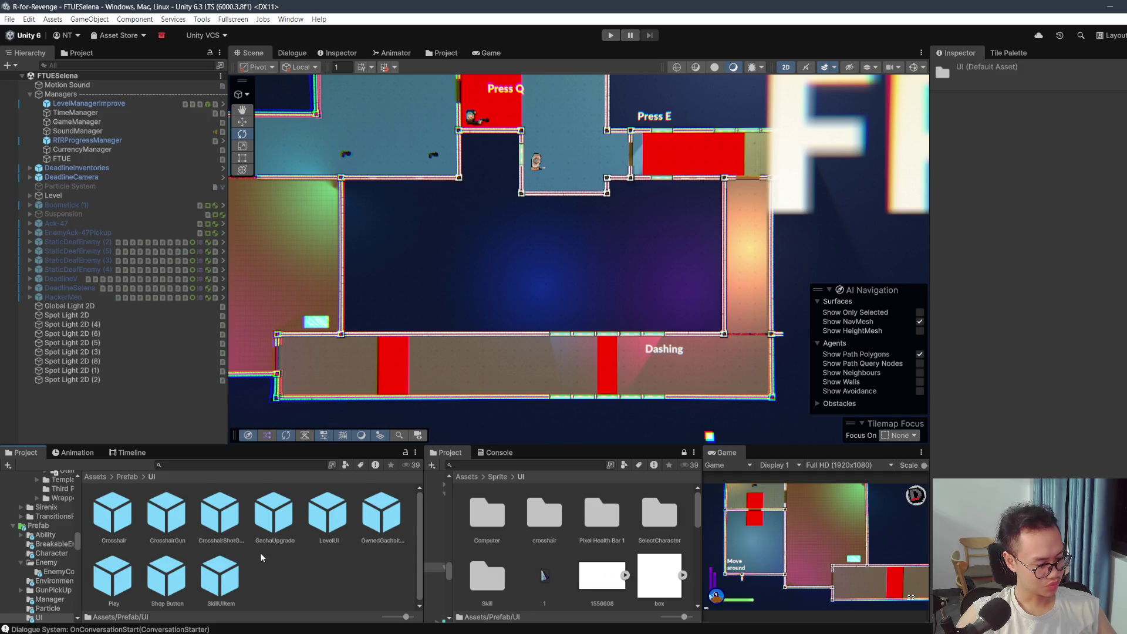
pyautogui.click(127, 477)
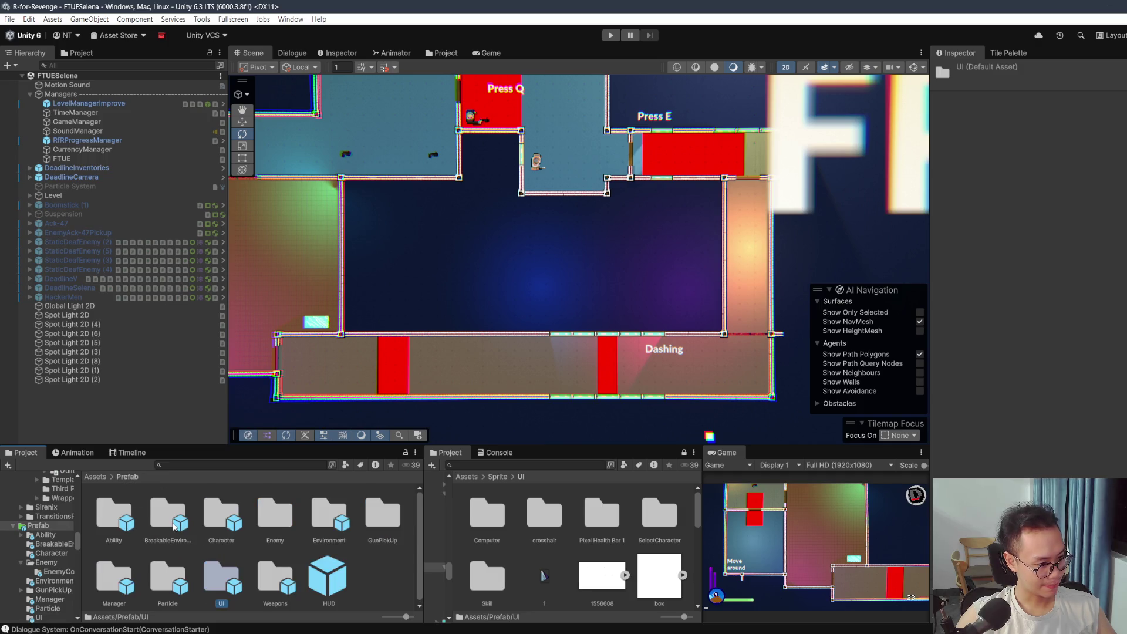
# Step: Search for the Managers prefab and swap the scene's Managers object for a prefab-linked instance
pyautogui.click(229, 465)
pyautogui.write('Managers')
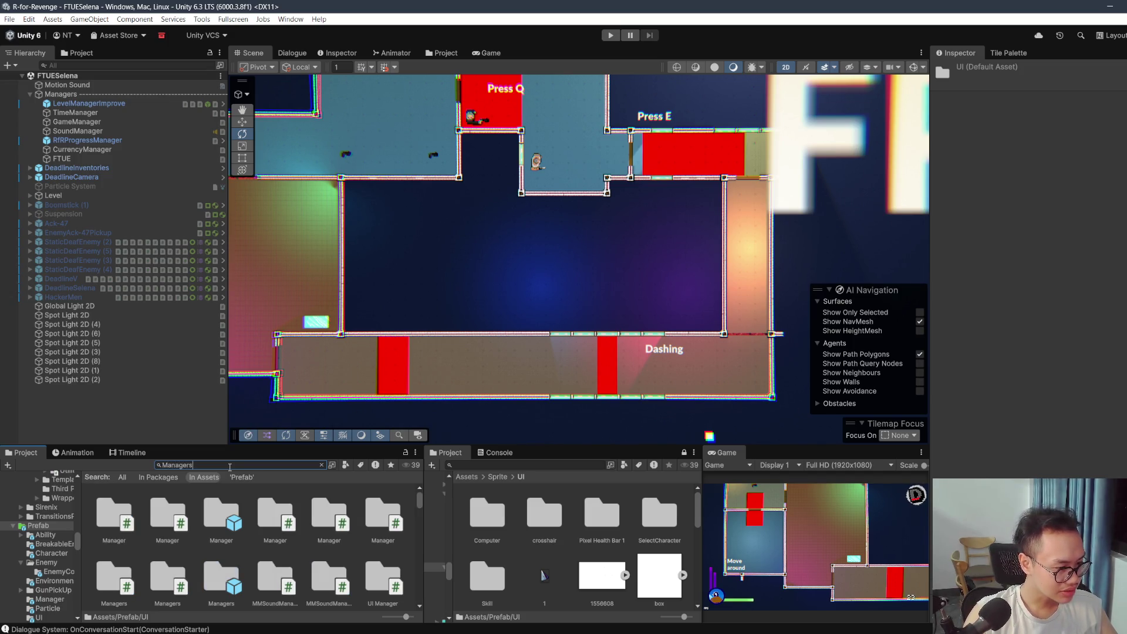
pyautogui.click(337, 517)
pyautogui.click(61, 94)
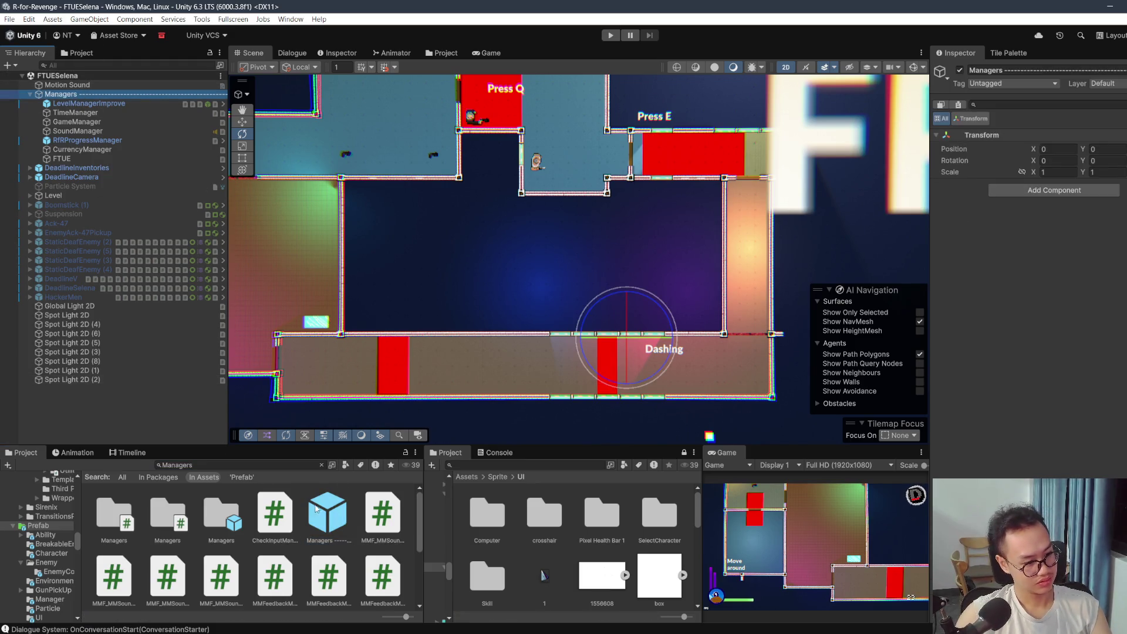
pyautogui.press('Delete')
pyautogui.hotkey('ctrl', 'z')
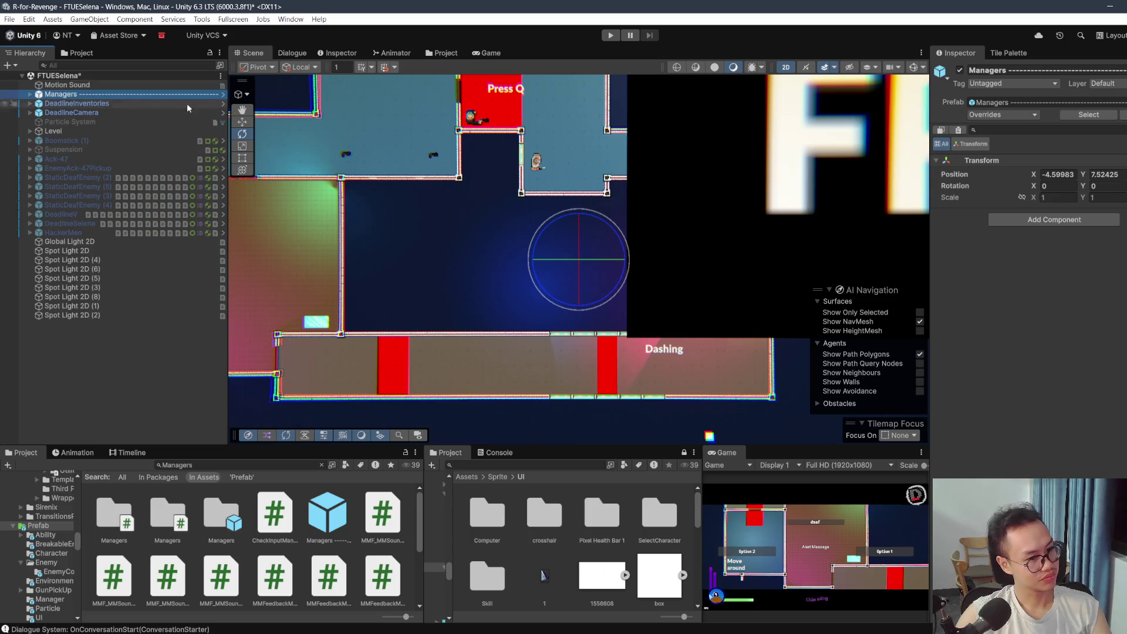
# Step: Expand the Managers children and set EasterEggManager's Easter egg type to None
pyautogui.click(31, 95)
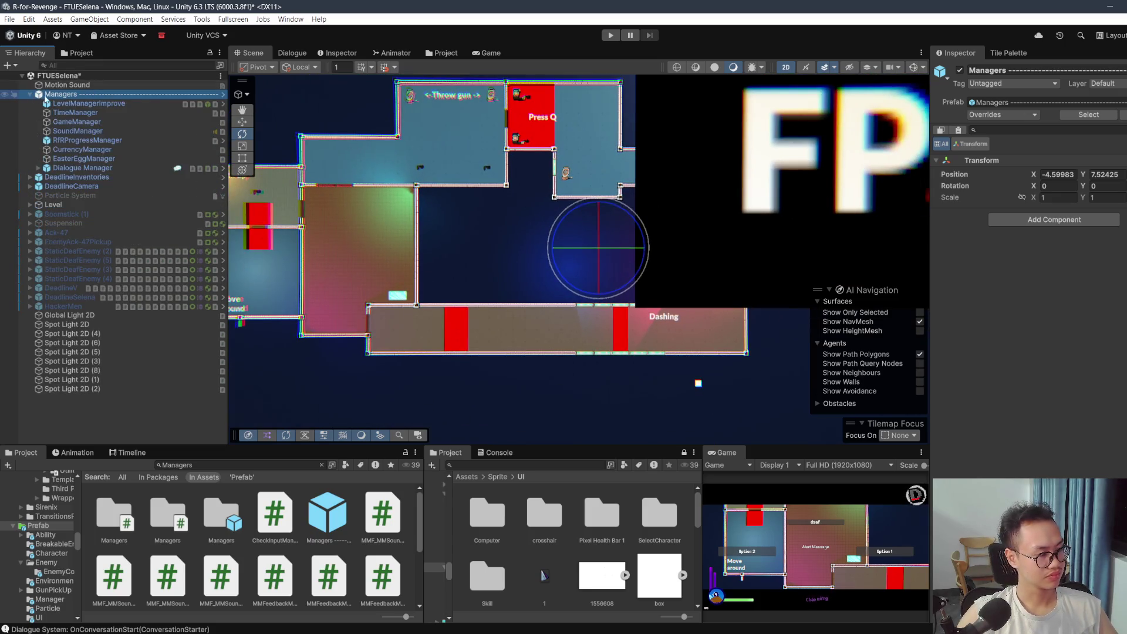
pyautogui.click(31, 186)
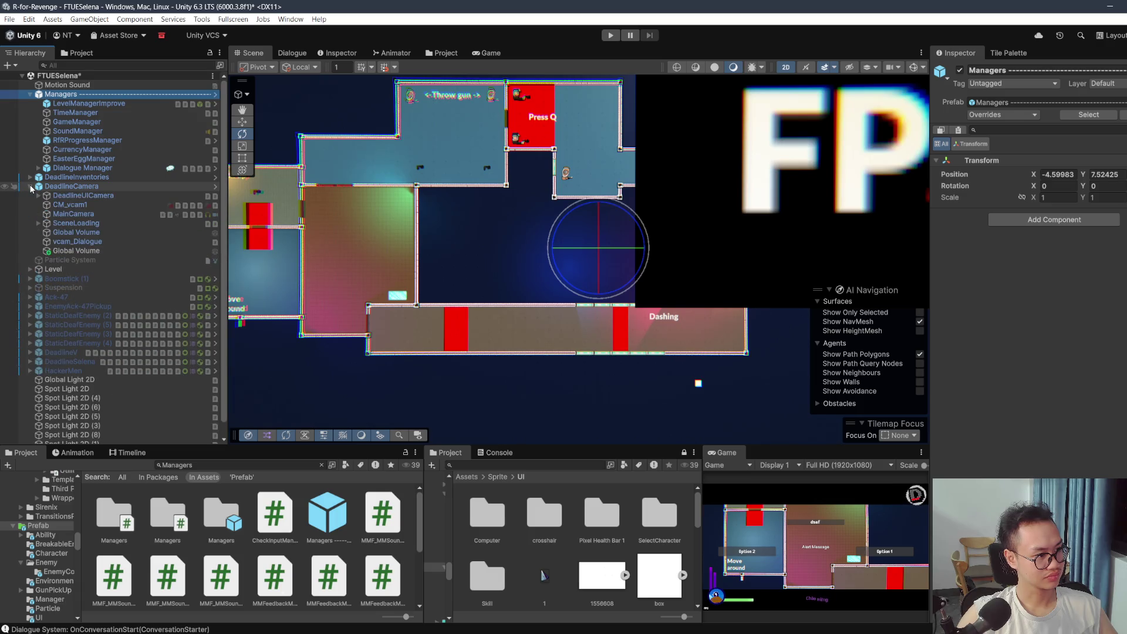
pyautogui.click(82, 168)
pyautogui.click(86, 159)
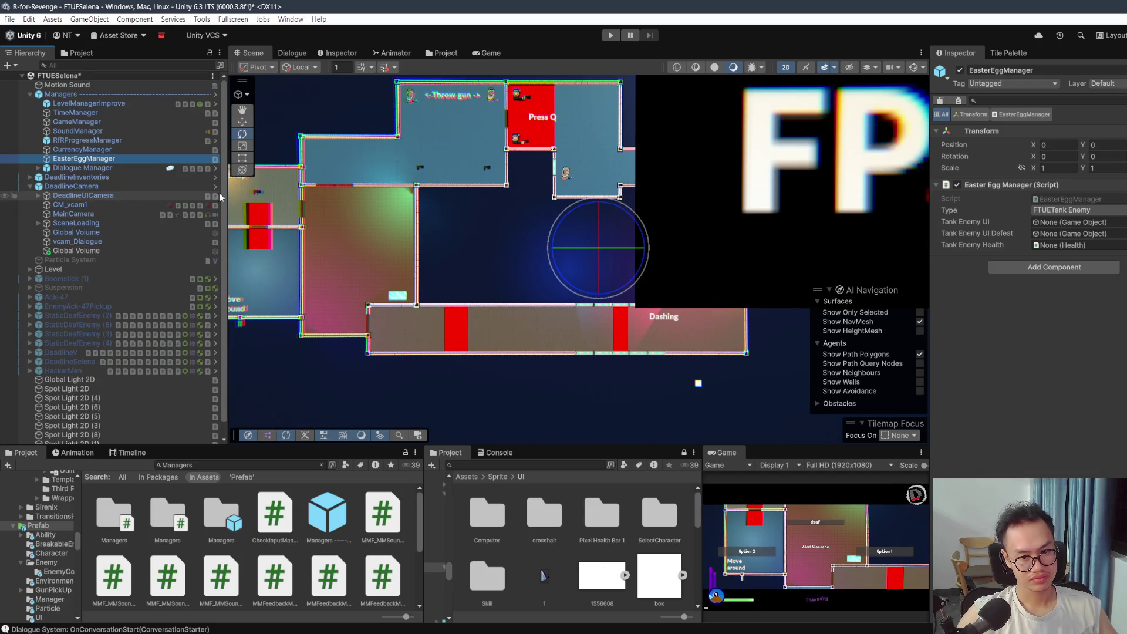
pyautogui.click(1064, 210)
pyautogui.click(1049, 235)
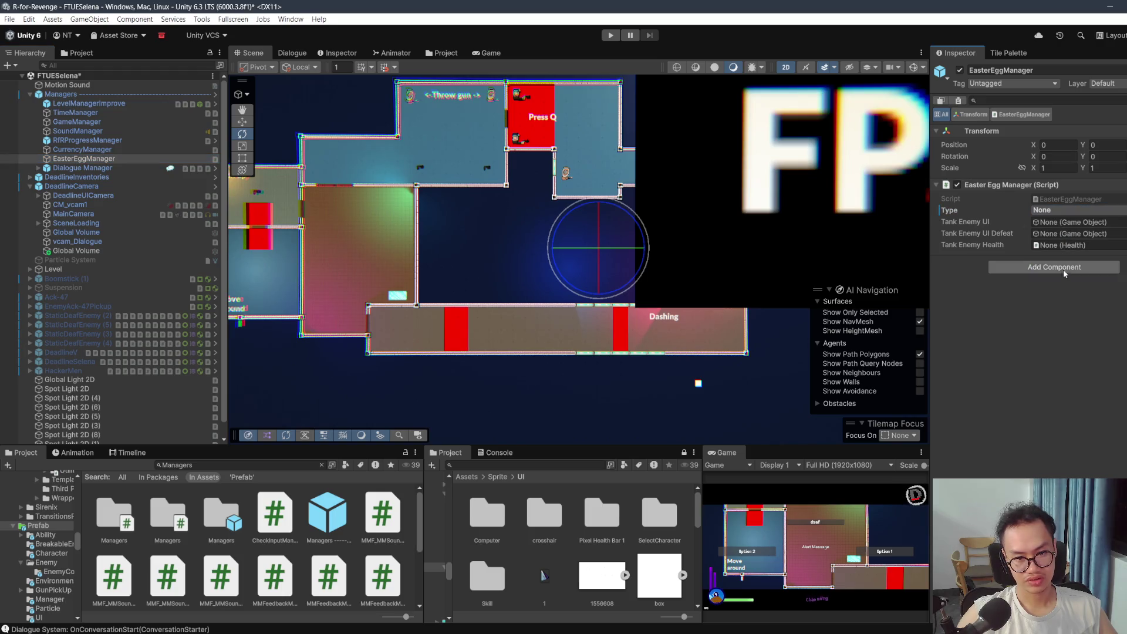
# Step: Inspect CurrencyManager, SoundManager, GameManager and TimeManager, then LevelManagerImprove's settings
pyautogui.click(105, 152)
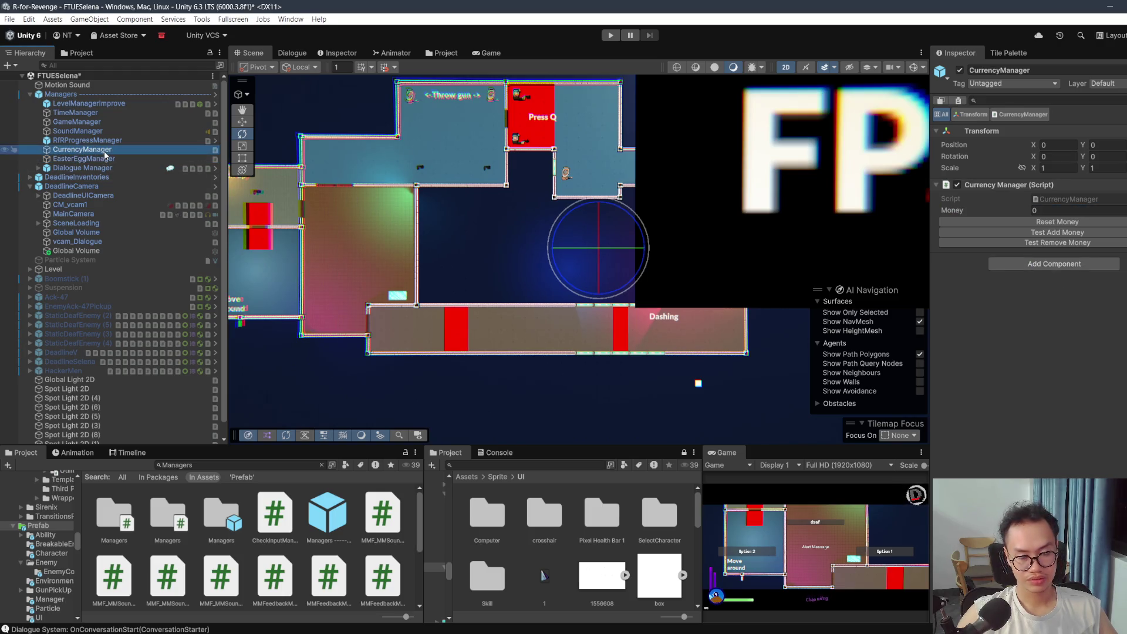
pyautogui.click(103, 167)
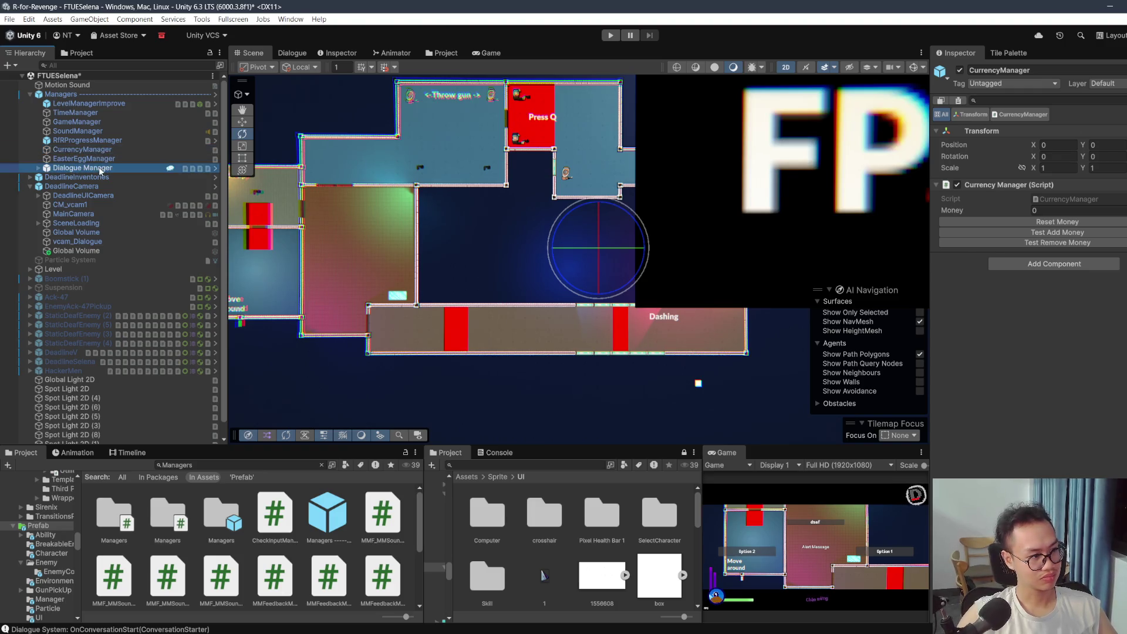
pyautogui.click(103, 132)
pyautogui.scroll(-3, 1015, 257)
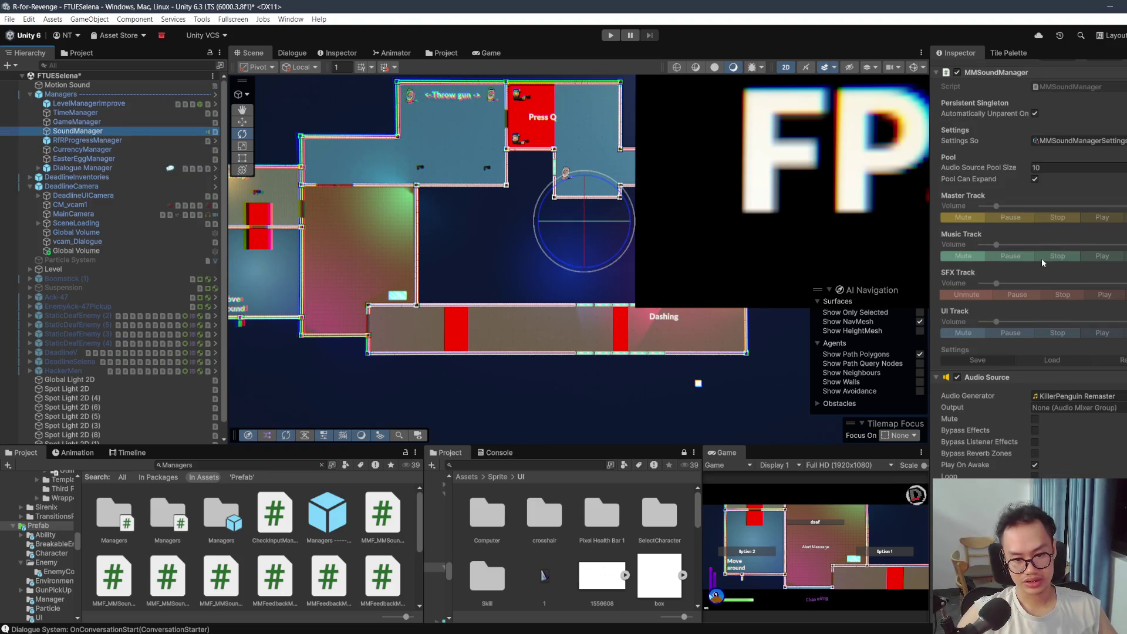
pyautogui.click(120, 122)
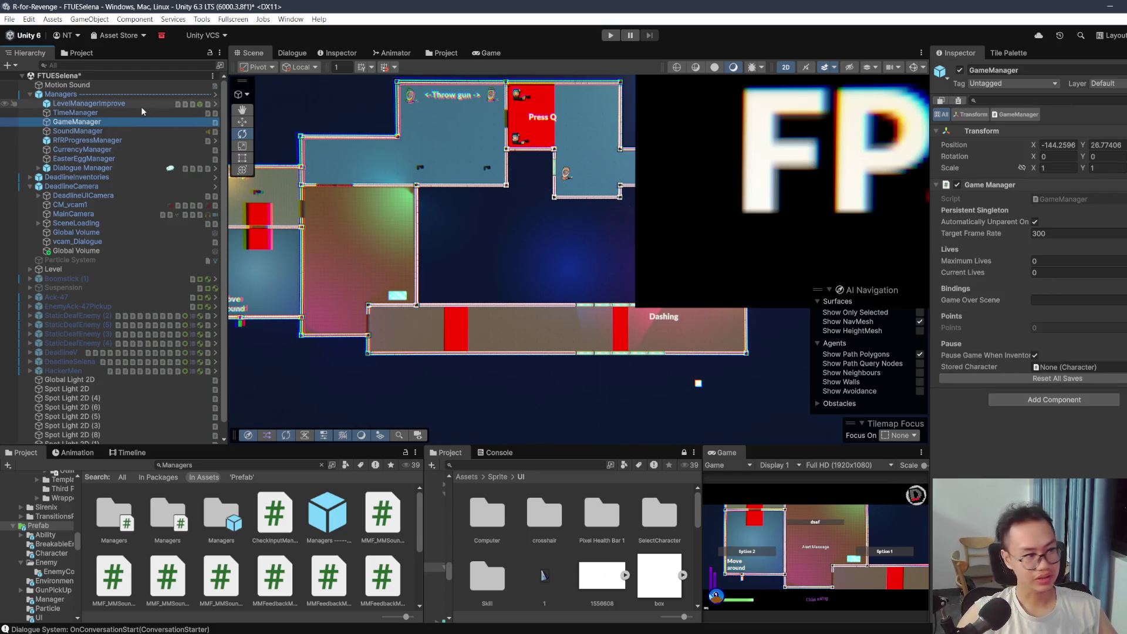
pyautogui.press('Up')
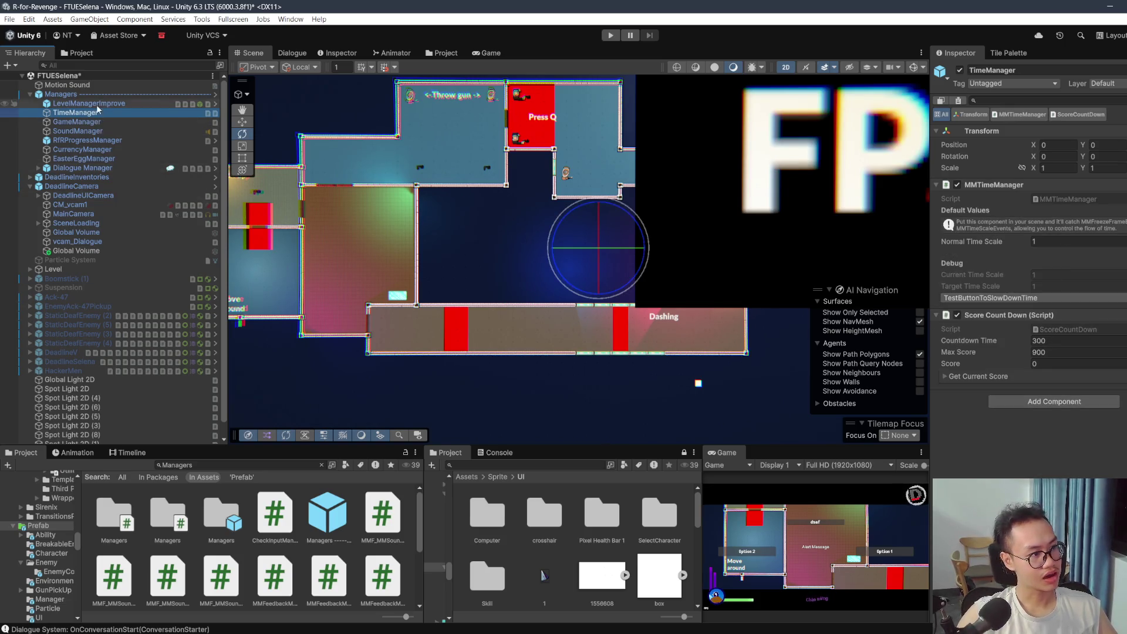
pyautogui.click(146, 103)
pyautogui.scroll(-10, 1027, 235)
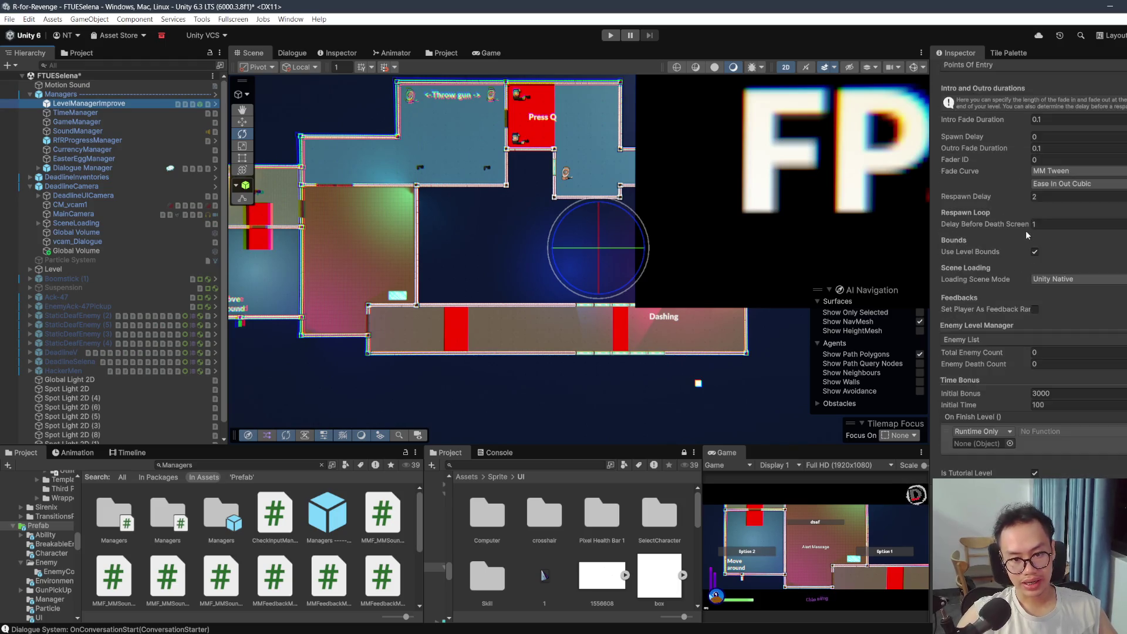
# Step: Check the empty Initial Spawn Point field and frame the Pick up and Move around rooms
pyautogui.click(1051, 182)
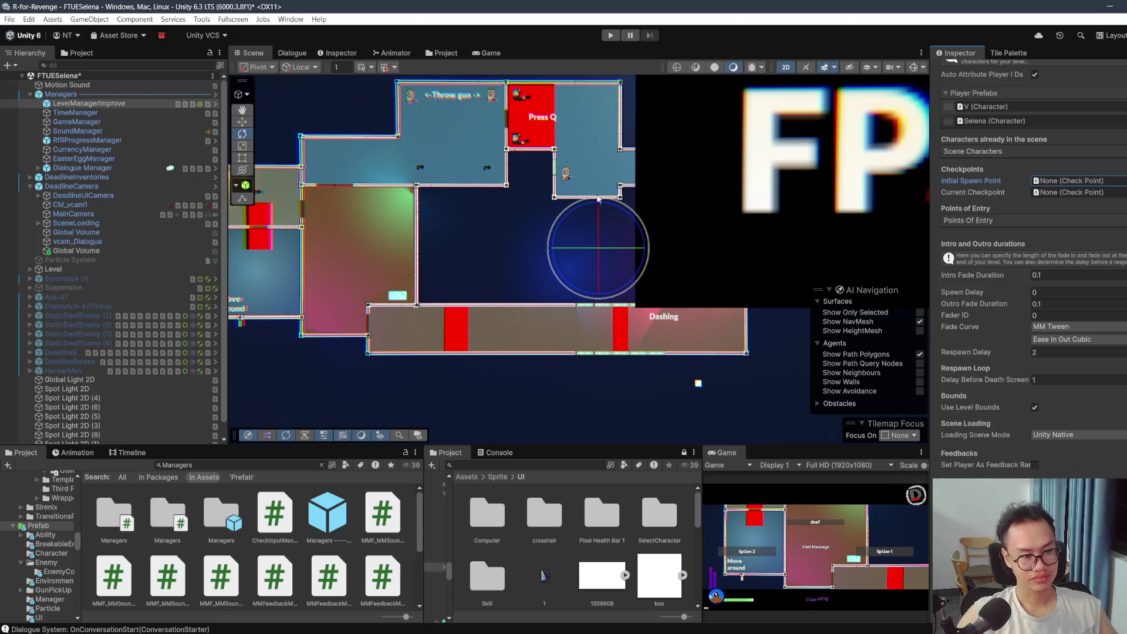
pyautogui.press('f')
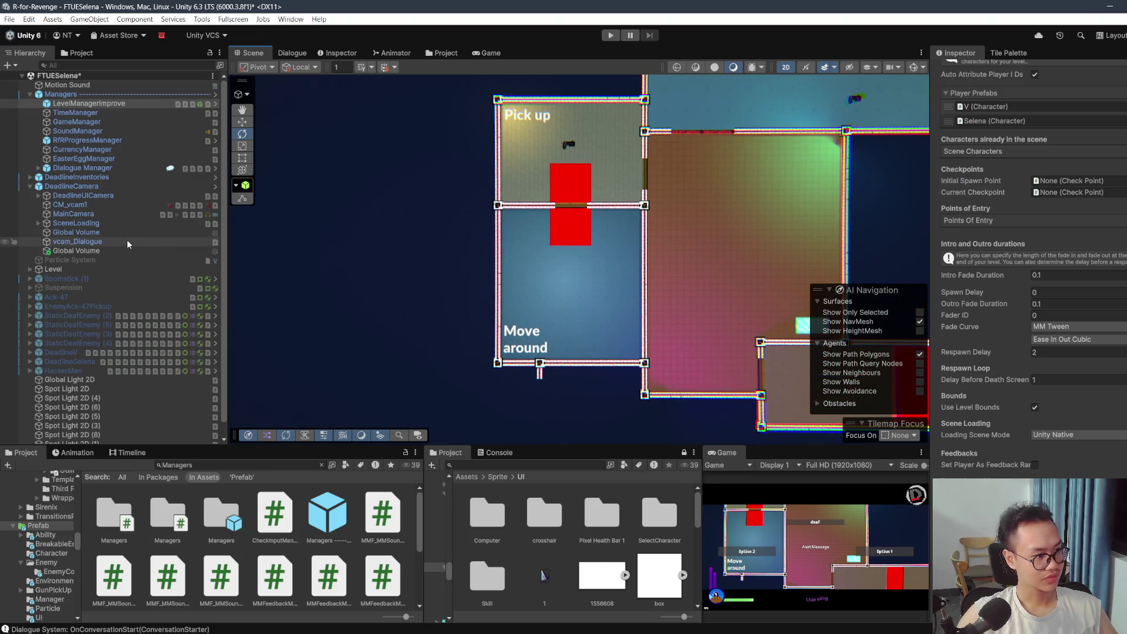
pyautogui.scroll(-1, 127, 239)
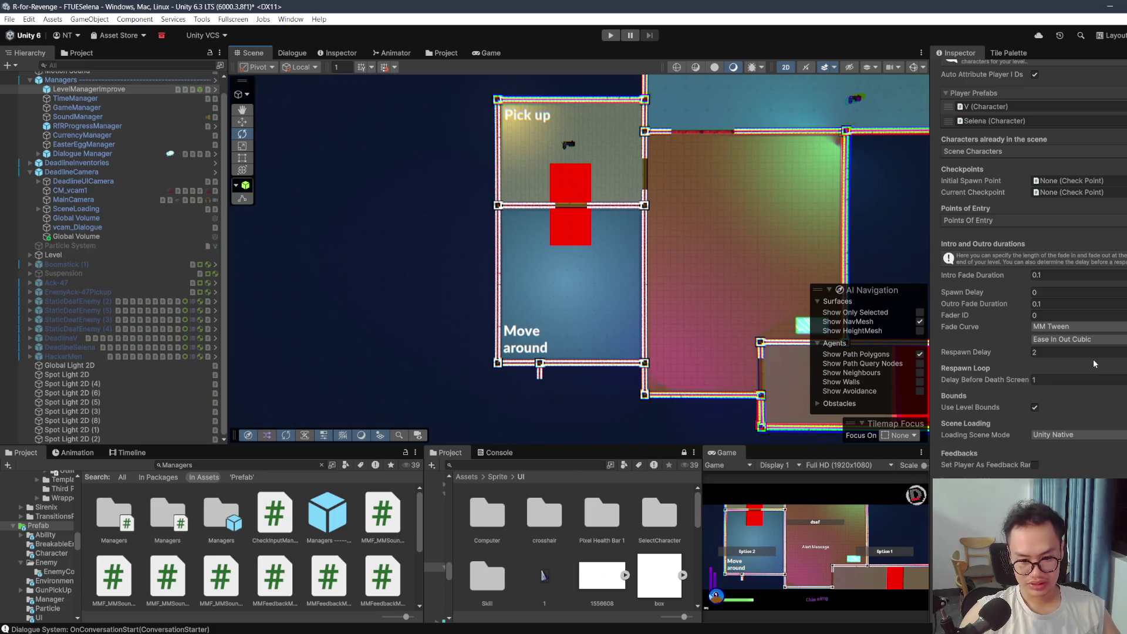
pyautogui.scroll(-5, 1069, 385)
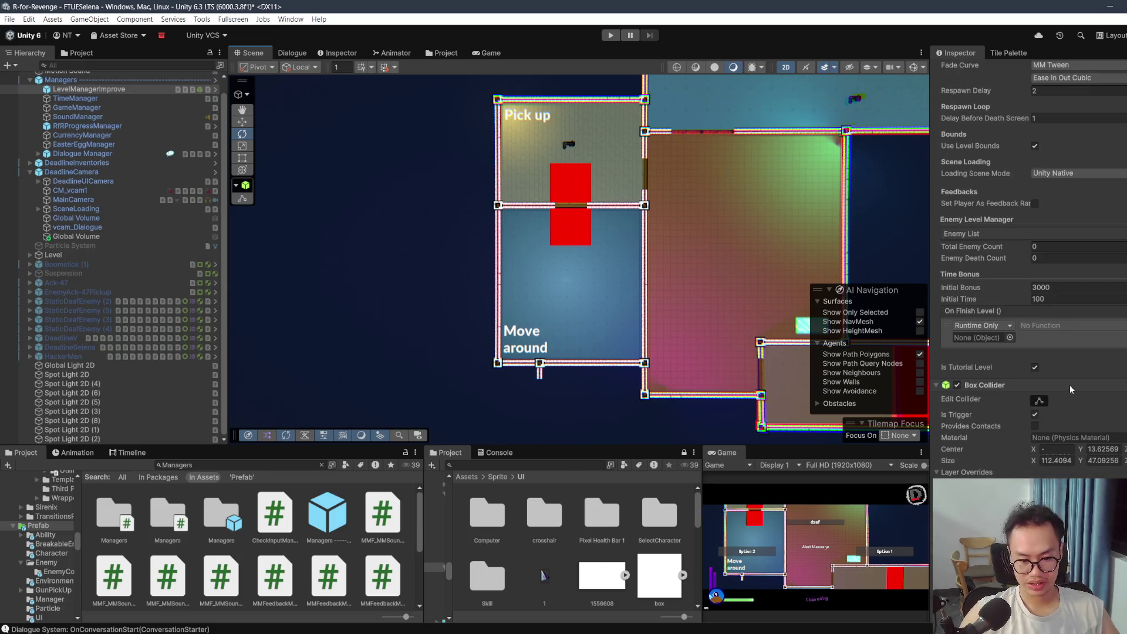
pyautogui.scroll(5, 1068, 384)
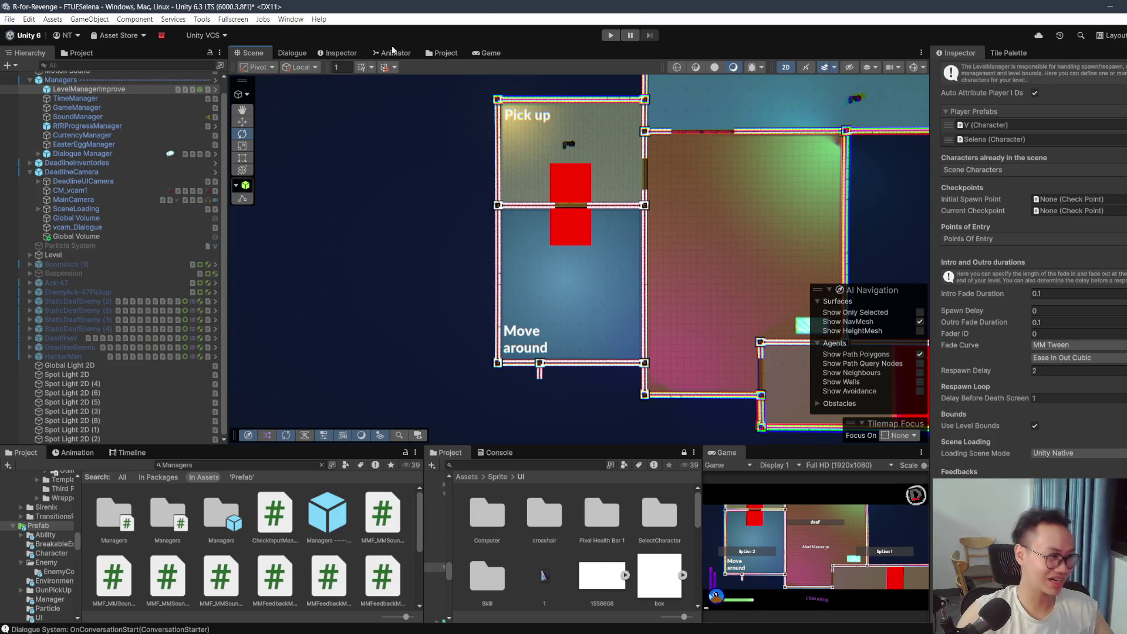
# Step: Expand the Level group and assign InitialSpawn as the Initial Spawn Point
pyautogui.click(30, 255)
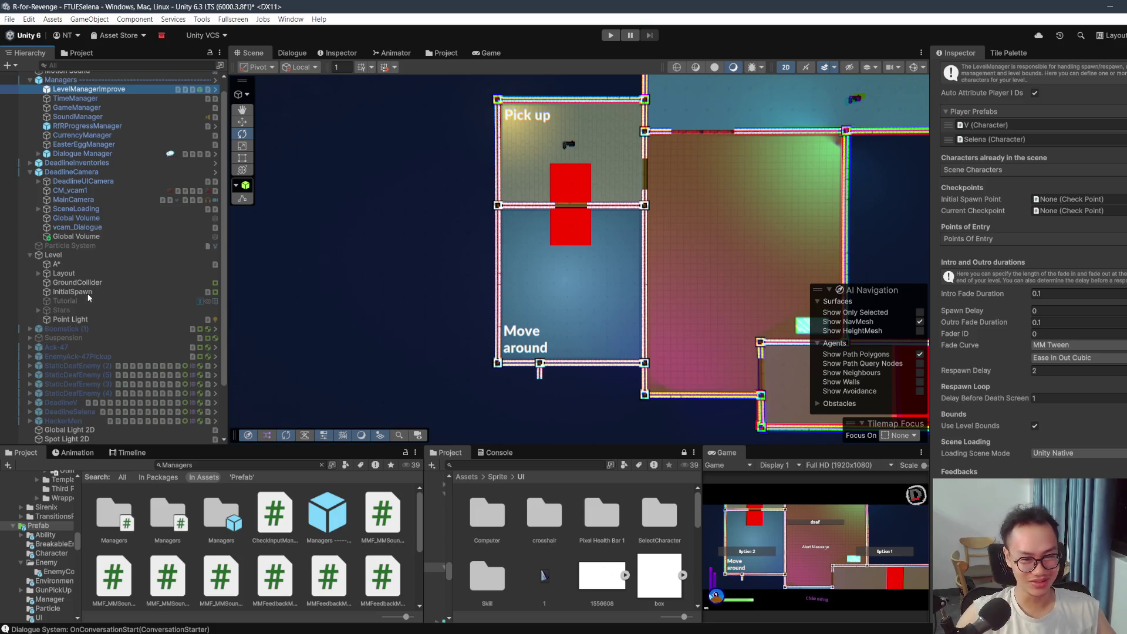
pyautogui.scroll(2, 1005, 314)
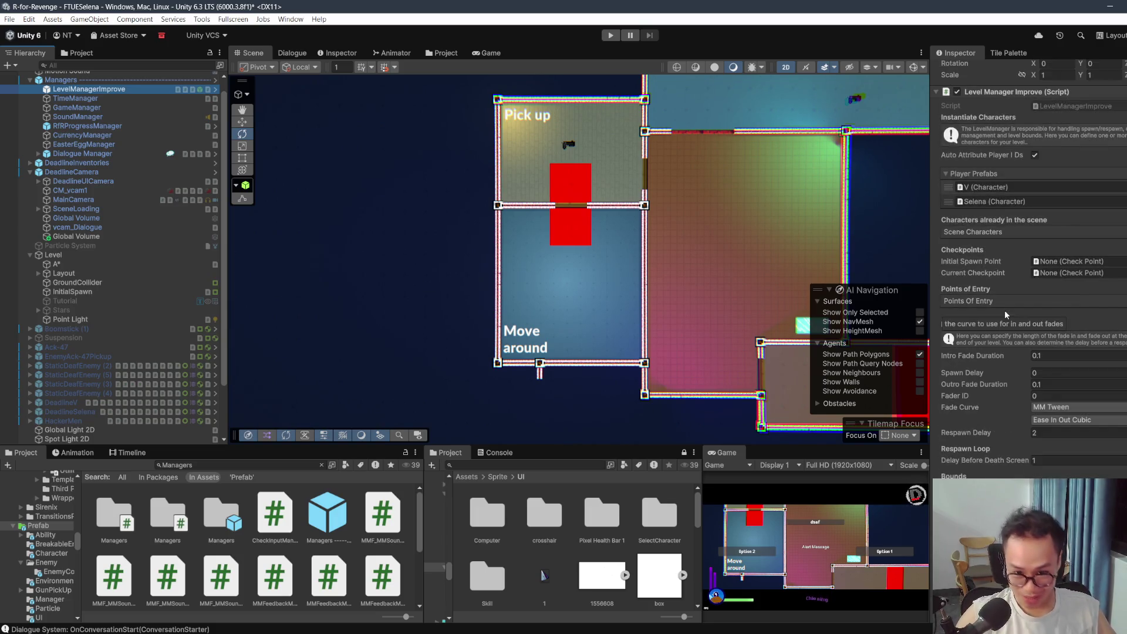
pyautogui.scroll(2, 1004, 315)
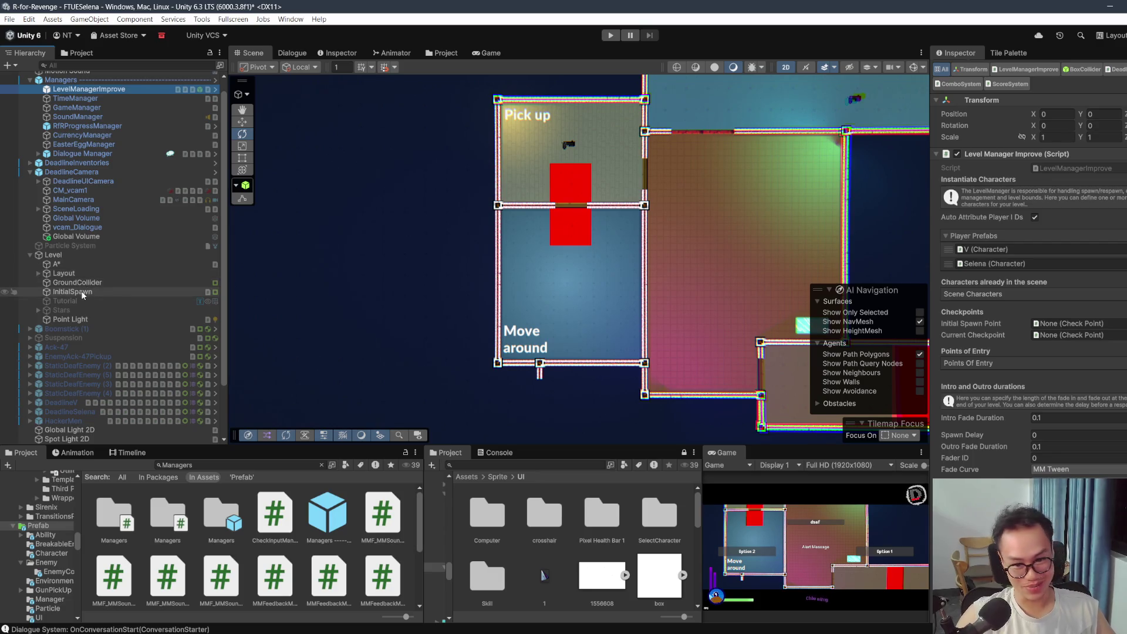
pyautogui.moveTo(83, 295); pyautogui.dragTo(1068, 324)
# Step: Save the FTUESelena scene with Ctrl+S
pyautogui.hotkey('ctrl', 's')
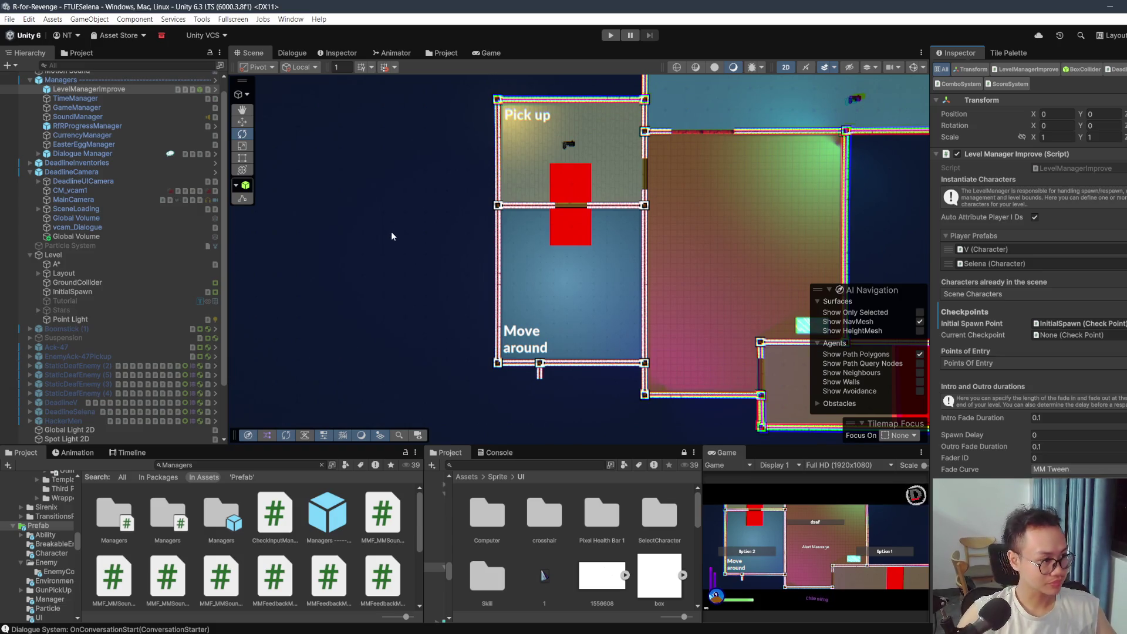
pyautogui.scroll(1, 118, 212)
pyautogui.moveTo(550, 207); pyautogui.dragTo(411, 231)
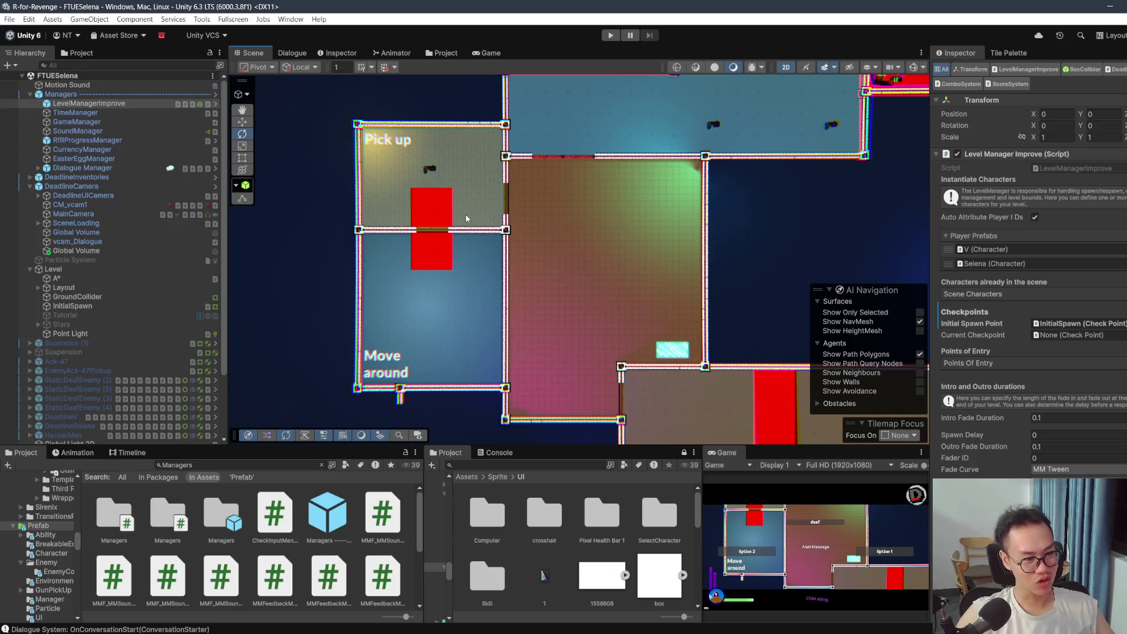
pyautogui.scroll(3, 466, 214)
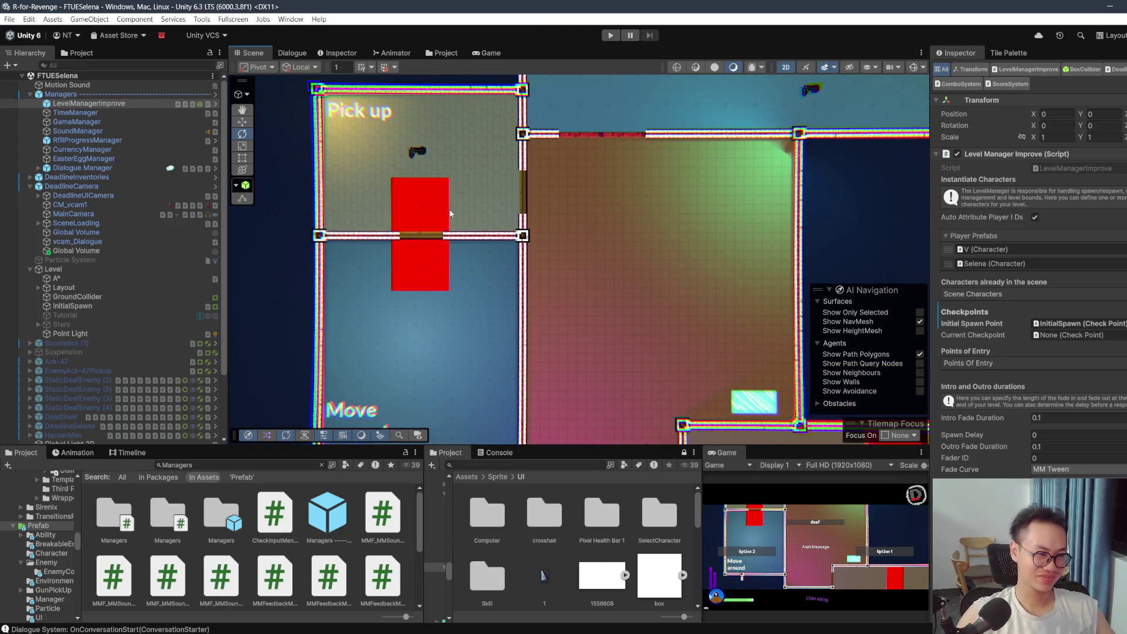
pyautogui.scroll(-5, 581, 230)
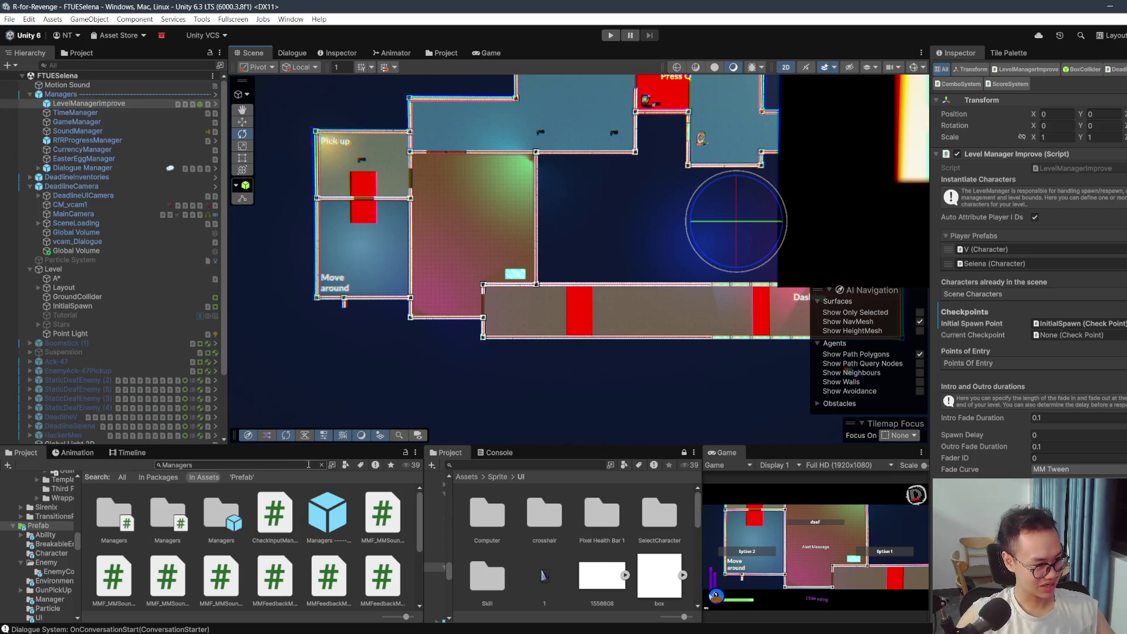
# Step: Show the Managers prefab asset's file in File Explorer, then close Explorer
pyautogui.click(328, 505)
pyautogui.rightClick(327, 503)
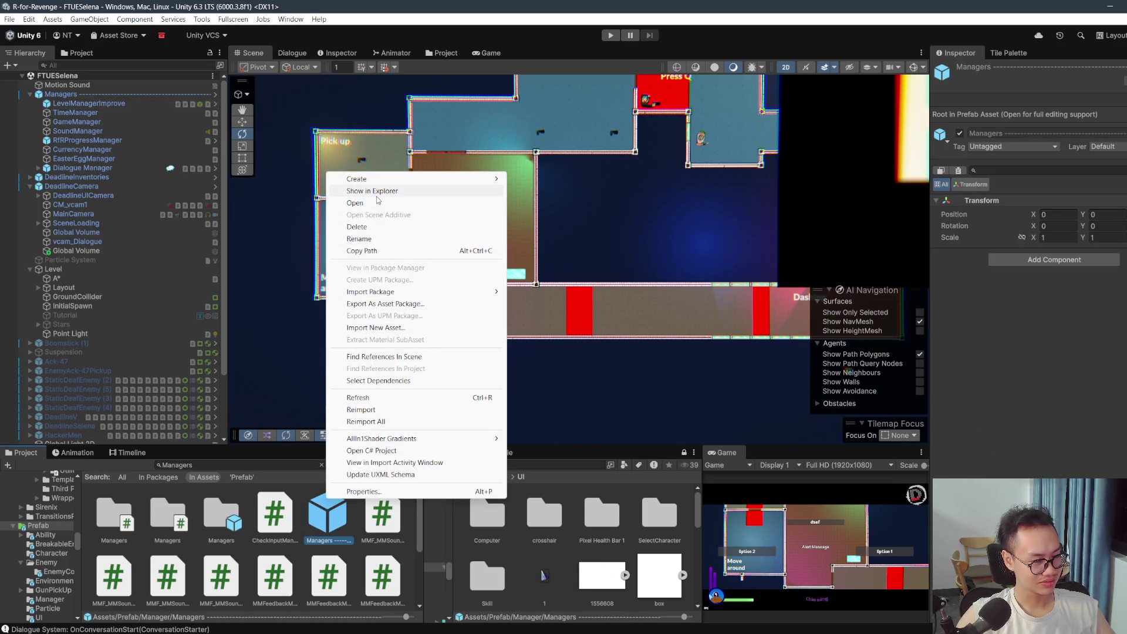
pyautogui.click(392, 194)
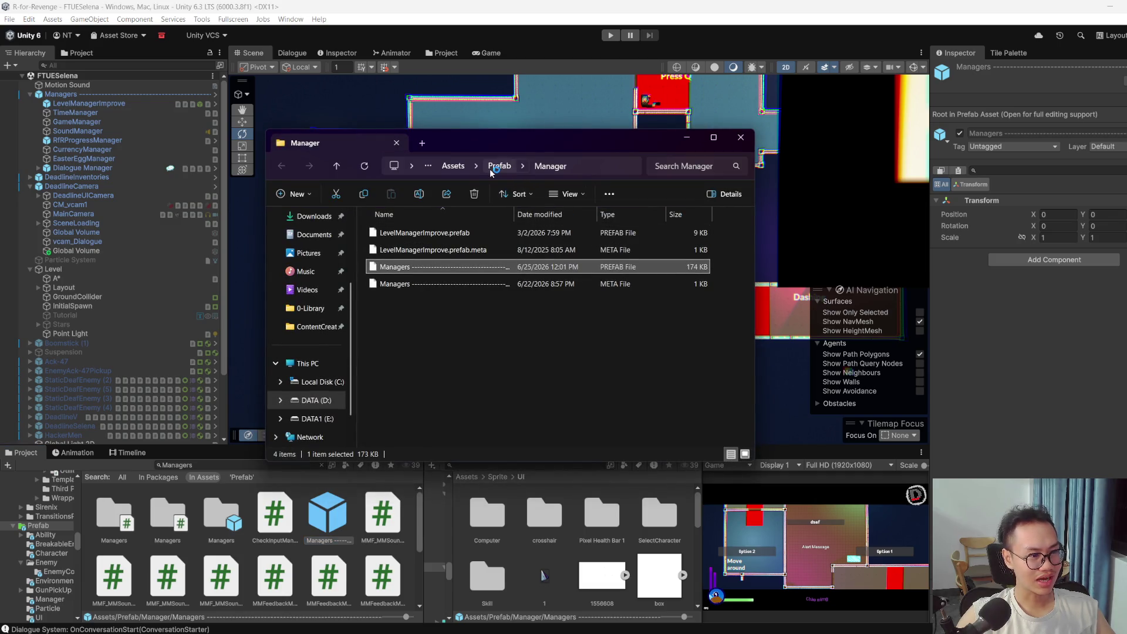
pyautogui.click(1033, 359)
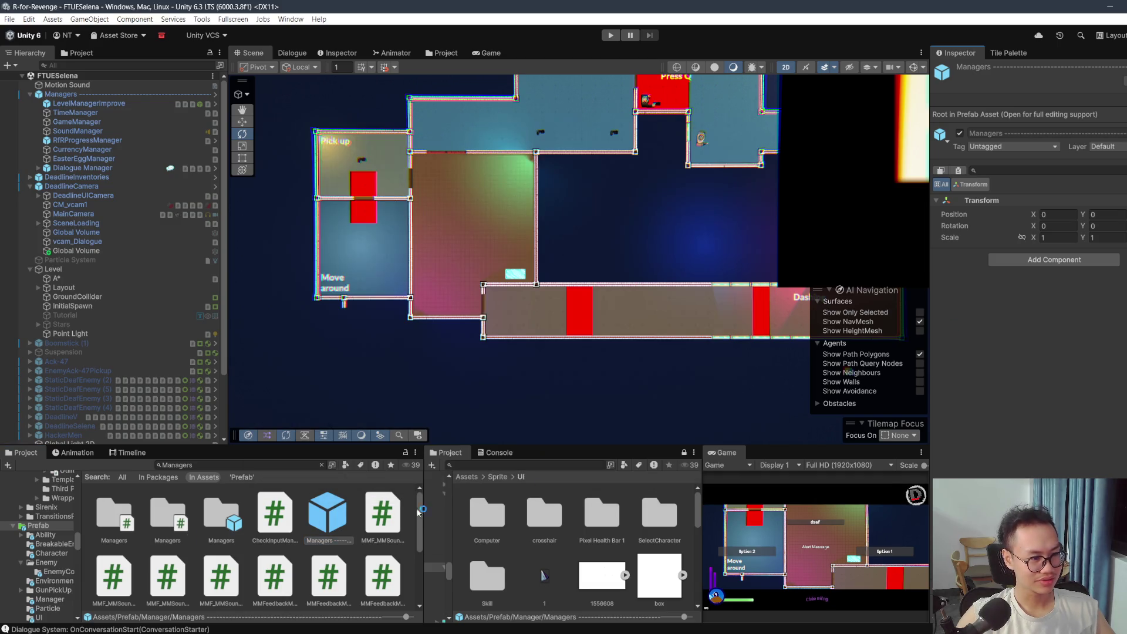
# Step: Clear the Managers search and locate the Dialogue Manager's Initial Database asset
pyautogui.click(321, 464)
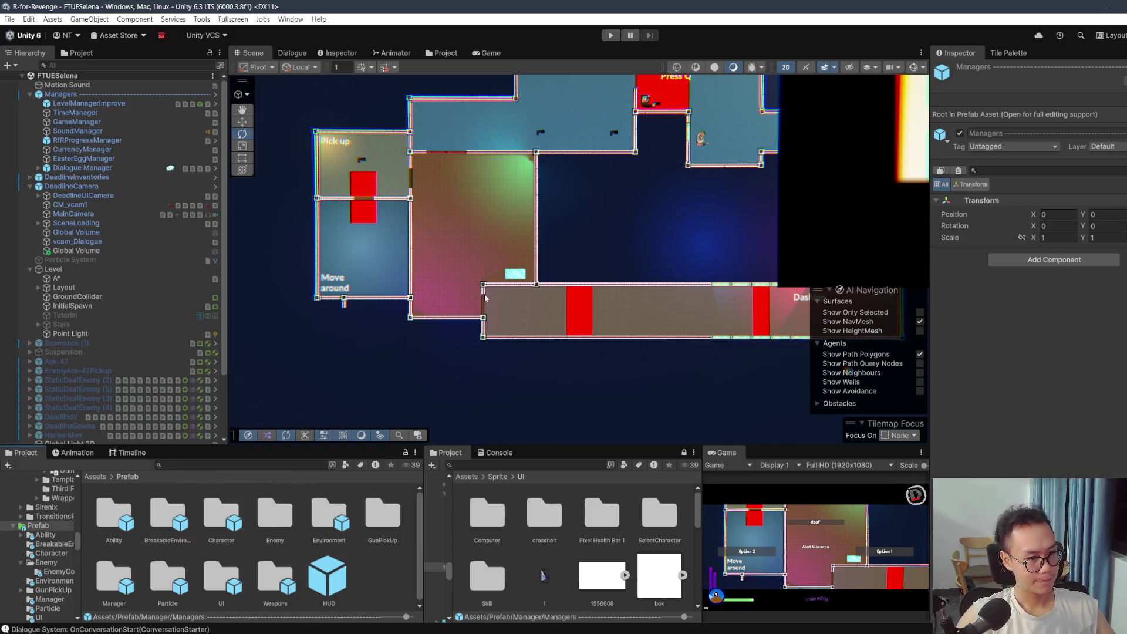
pyautogui.moveTo(580, 238); pyautogui.dragTo(564, 309)
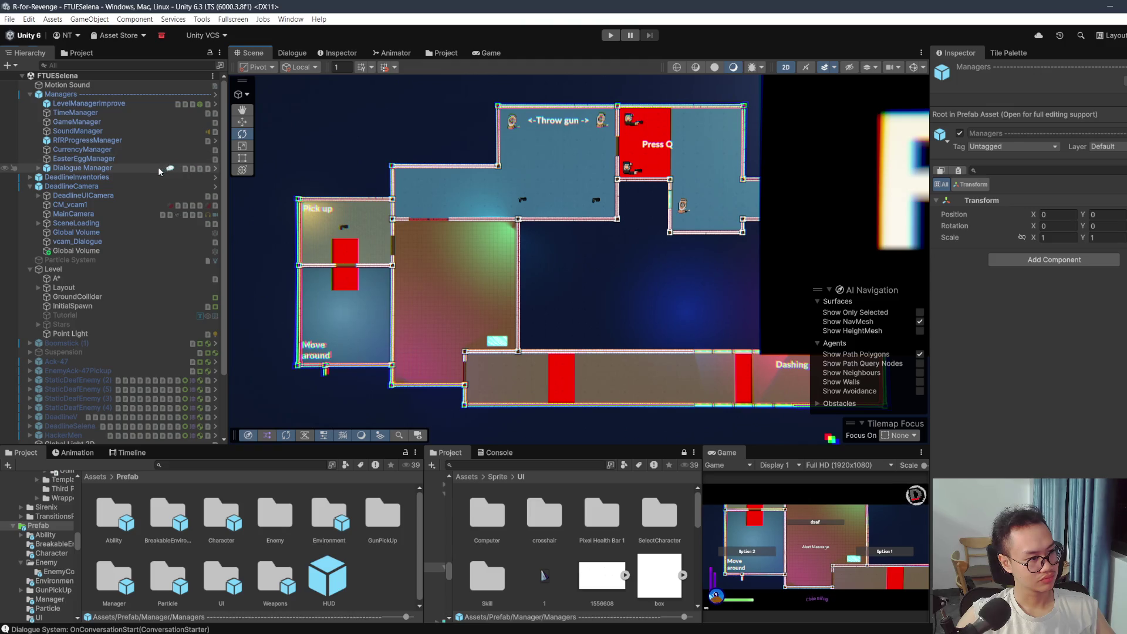
pyautogui.click(158, 167)
pyautogui.click(1066, 266)
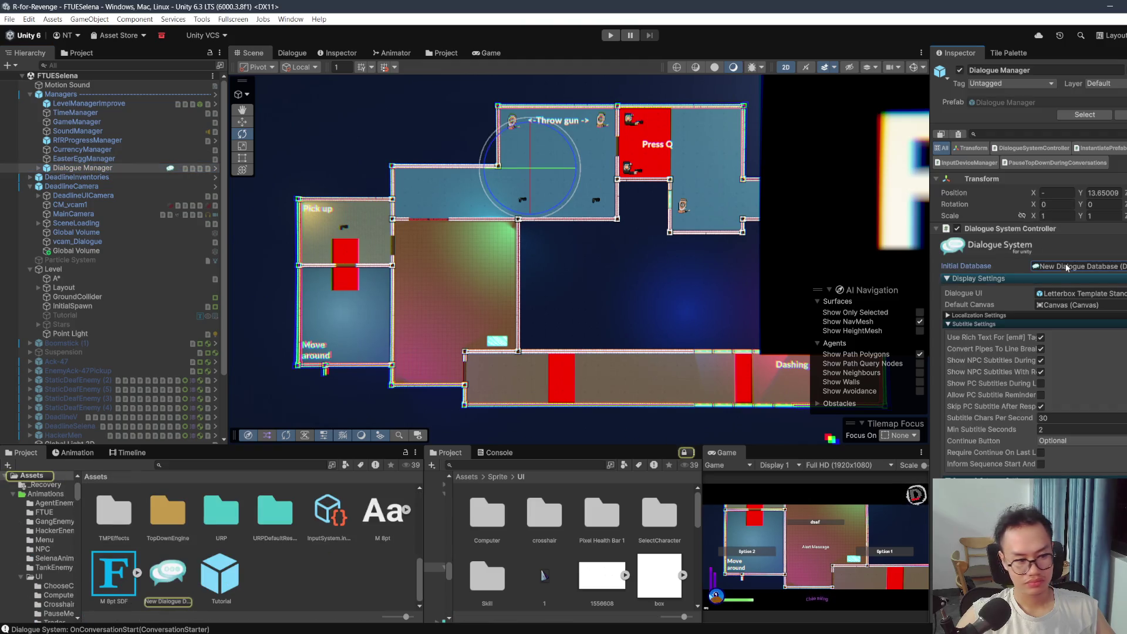
# Step: Rename the New Dialogue Database asset to RfRDialougeDatabase
pyautogui.rightClick(167, 570)
pyautogui.click(224, 306)
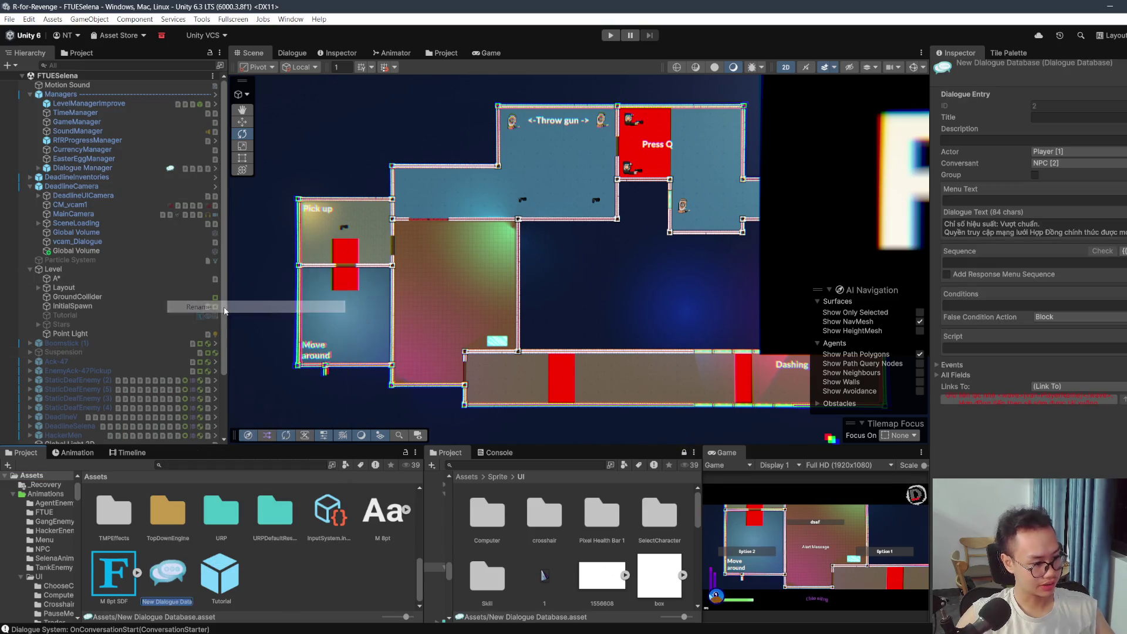
pyautogui.write('F')
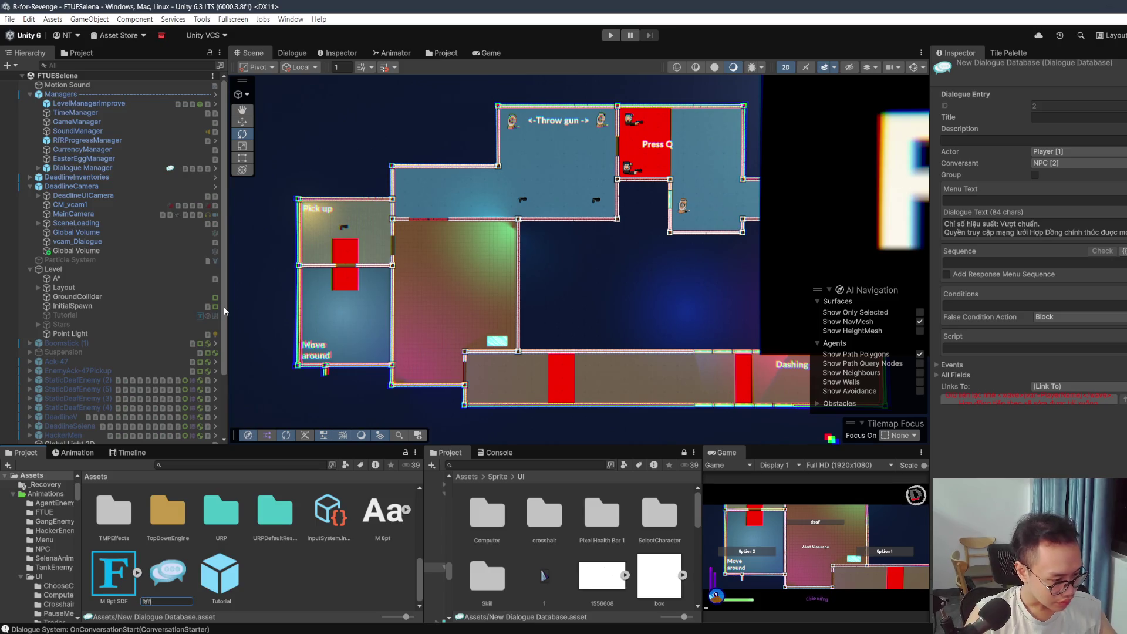
pyautogui.write('Dialouge')
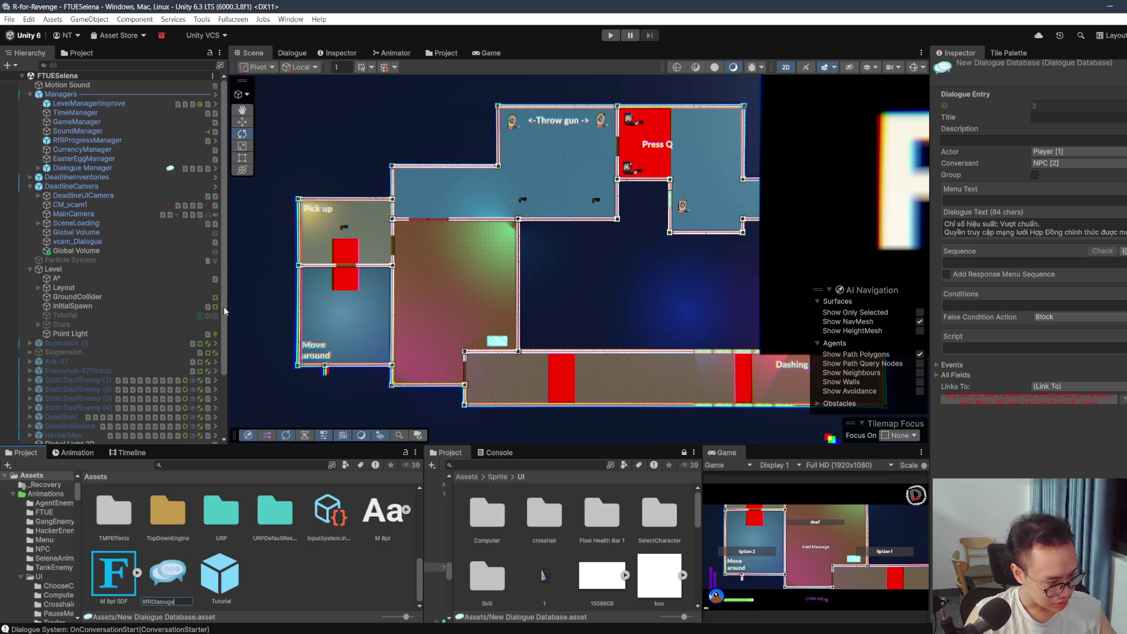
pyautogui.write('Database')
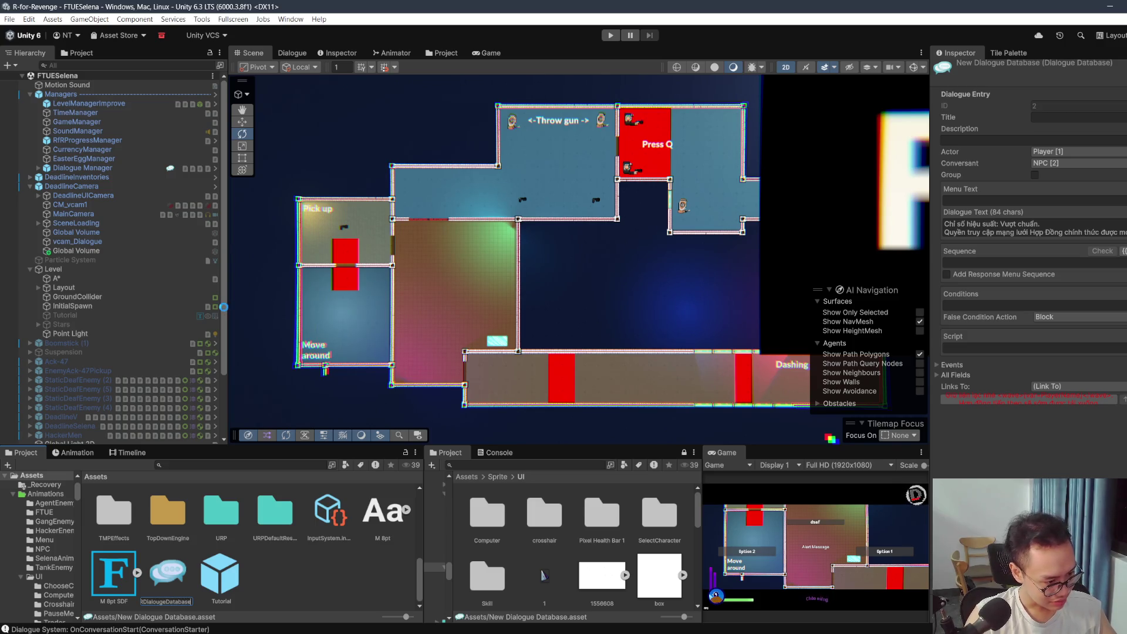
pyautogui.press('Return')
pyautogui.scroll(2, 467, 204)
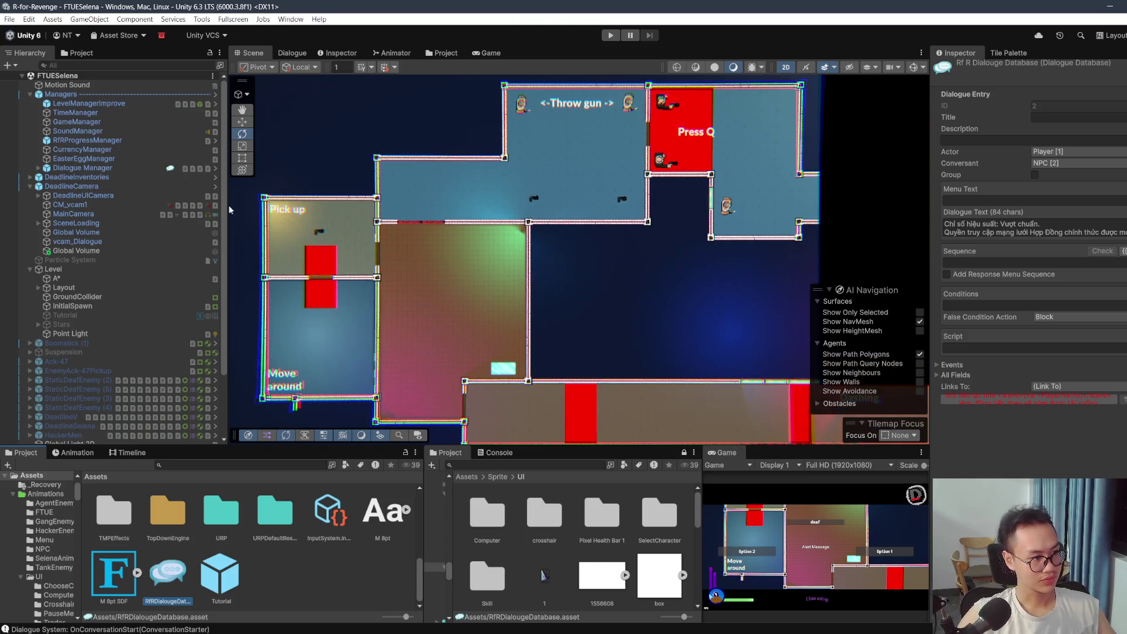
pyautogui.scroll(-3, 218, 517)
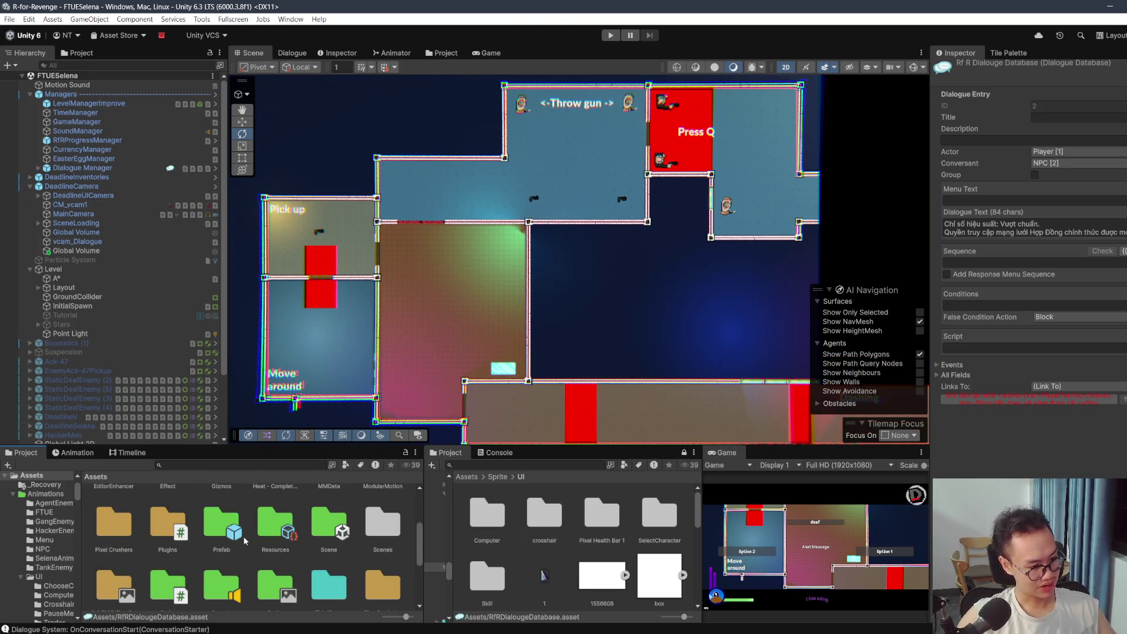
# Step: Open the Prefab folder, test toggling DeadlineCamera off and back on, and check DeadlineUICamera
pyautogui.doubleClick(235, 537)
pyautogui.scroll(2, 389, 221)
pyautogui.scroll(-2, 393, 237)
pyautogui.scroll(-2, 393, 241)
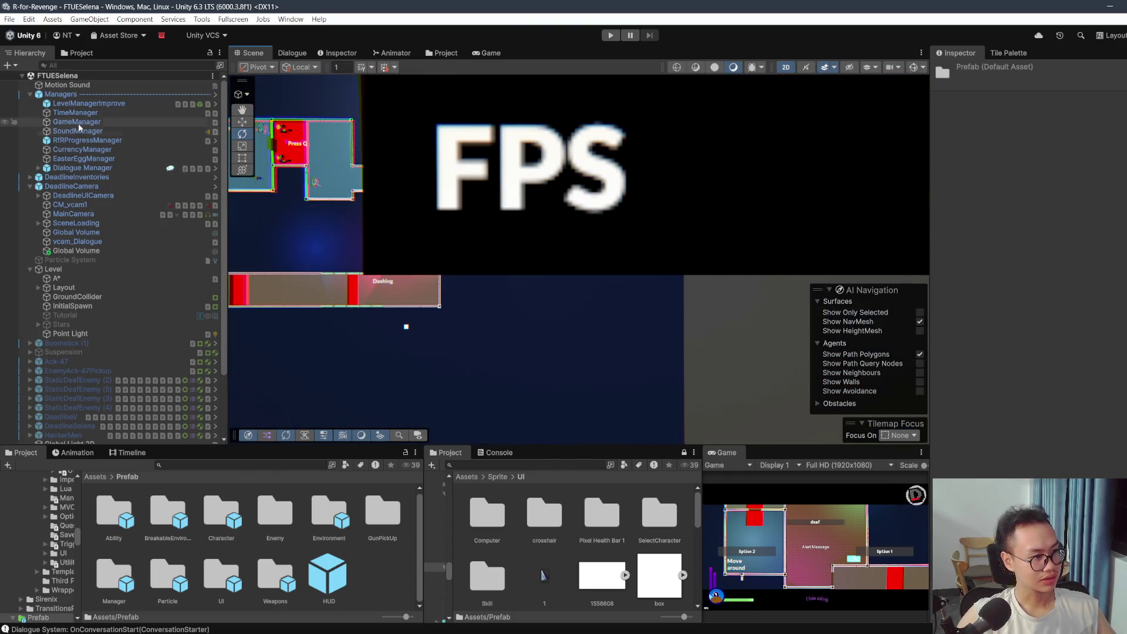
pyautogui.click(133, 185)
pyautogui.click(959, 70)
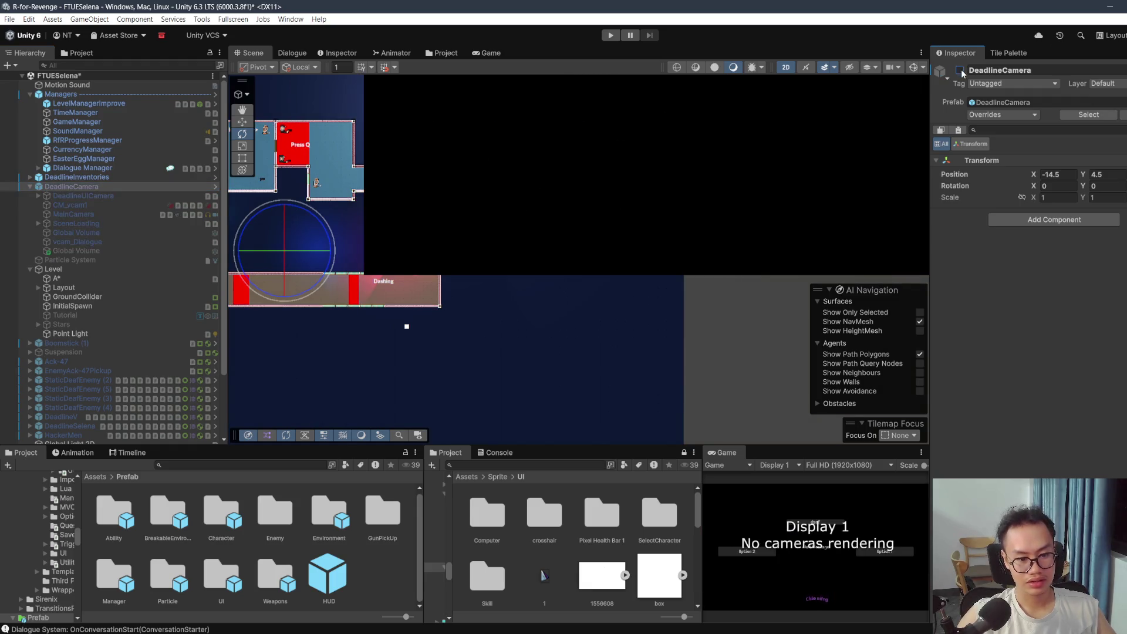
pyautogui.click(960, 70)
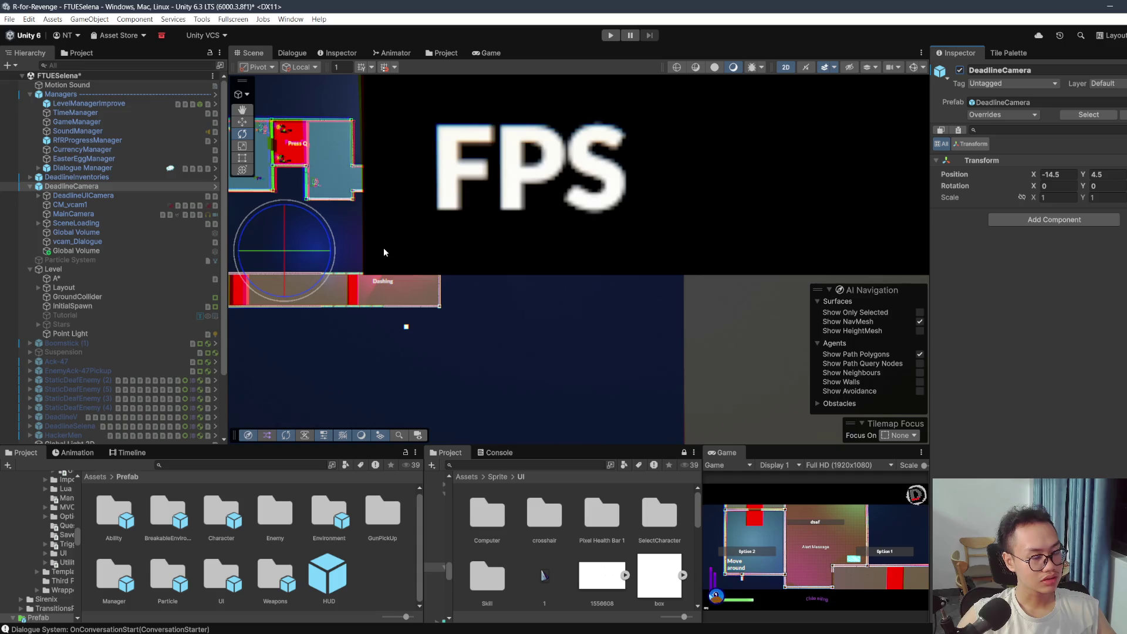
pyautogui.scroll(5, 383, 249)
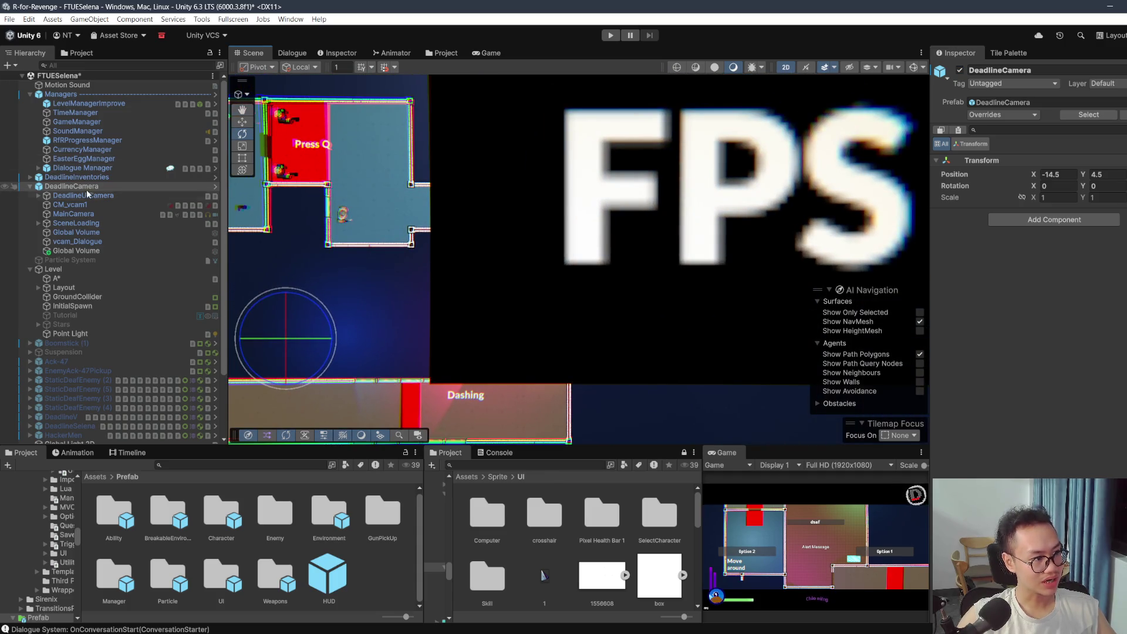
pyautogui.click(88, 195)
pyautogui.click(959, 69)
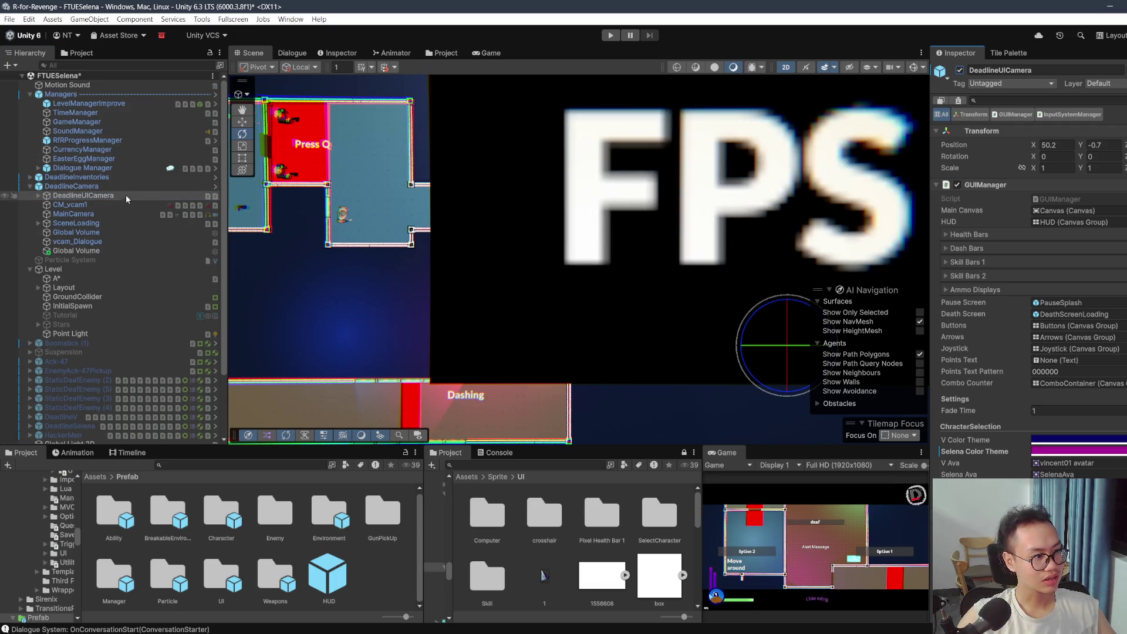
# Step: Deactivate the Canvas under Dialogue Manager and the DeadlineUICamera object
pyautogui.click(110, 167)
pyautogui.click(39, 168)
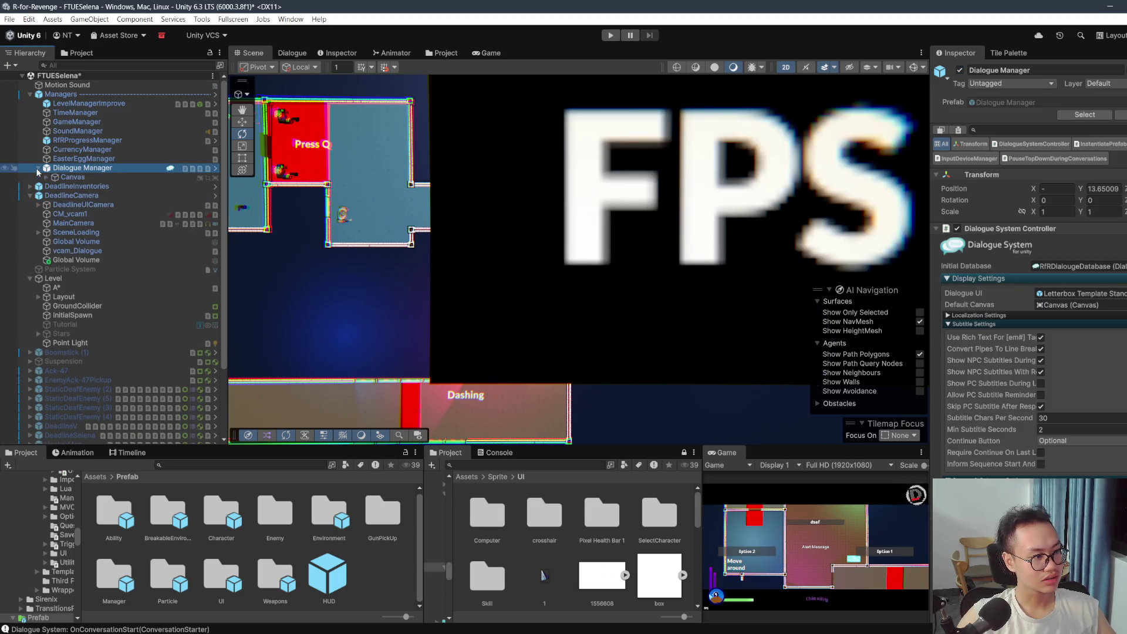
pyautogui.click(74, 176)
pyautogui.click(959, 70)
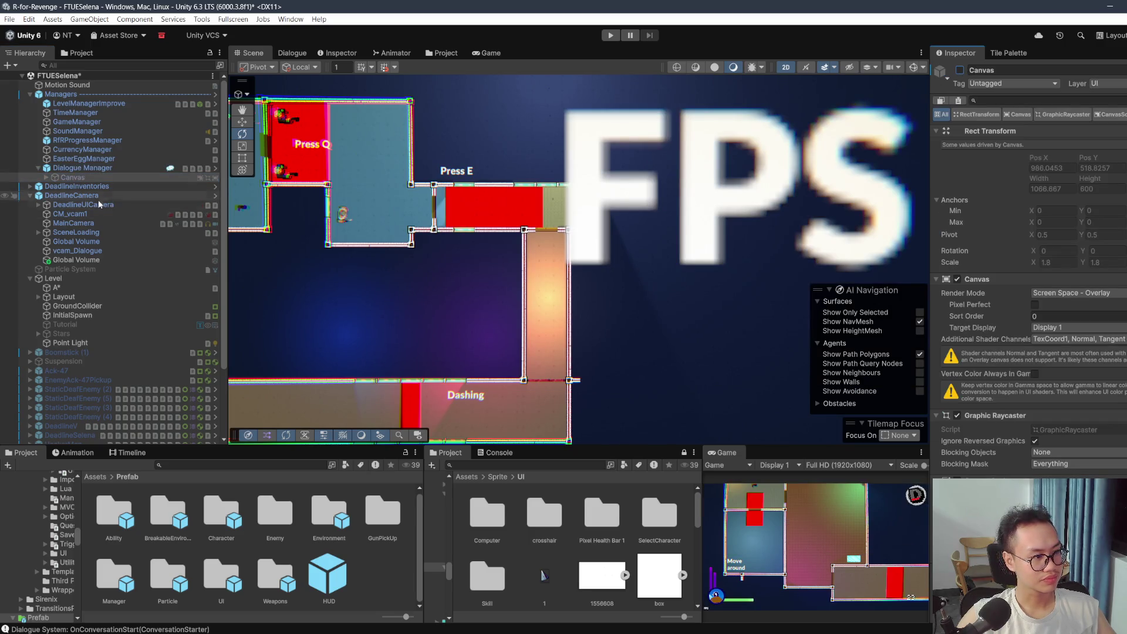
pyautogui.click(94, 204)
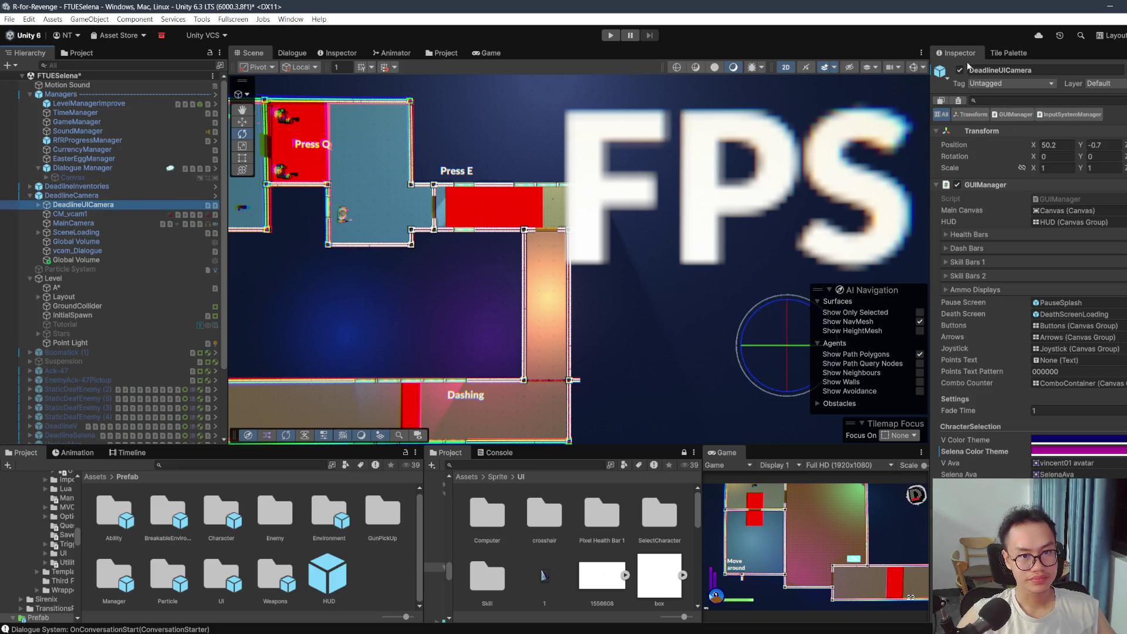
pyautogui.click(959, 70)
pyautogui.scroll(2, 542, 324)
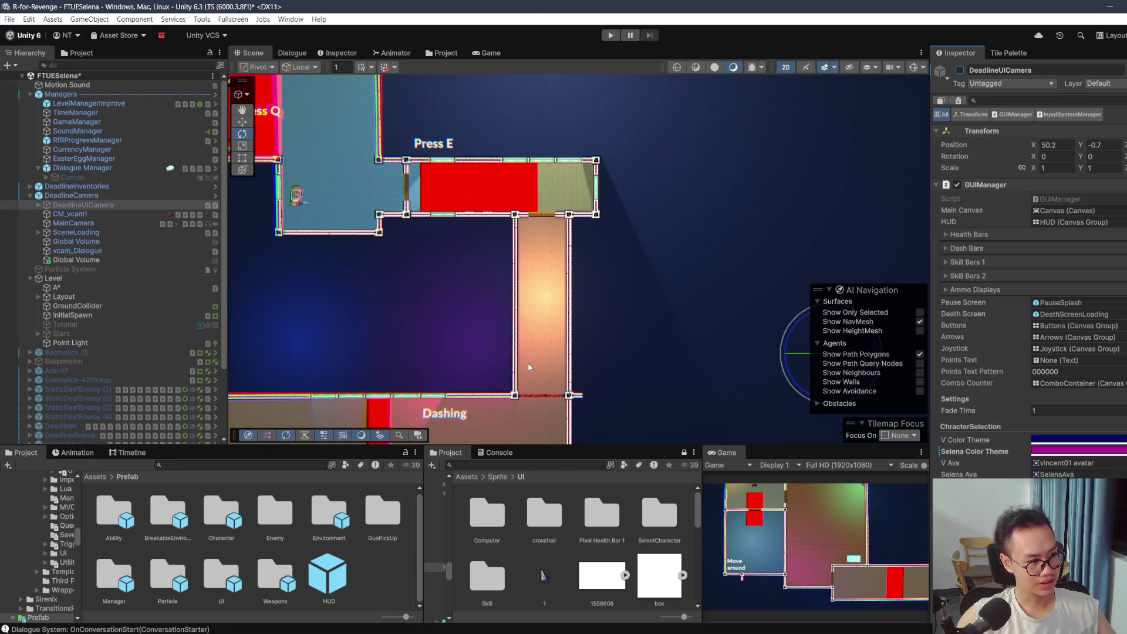
# Step: Drag the Talker prefab from Prefab > Character into the corridor between the Press E and Dashing rooms
pyautogui.moveTo(526, 366); pyautogui.dragTo(527, 311)
pyautogui.doubleClick(221, 517)
pyautogui.moveTo(167, 512)
pyautogui.mouseDown()
pyautogui.moveTo(528, 319)
pyautogui.moveTo(578, 330)
pyautogui.moveTo(492, 367)
pyautogui.moveTo(505, 364)
pyautogui.mouseUp()
pyautogui.scroll(2, 572, 323)
pyautogui.scroll(1, 643, 266)
pyautogui.scroll(4, 73, 199)
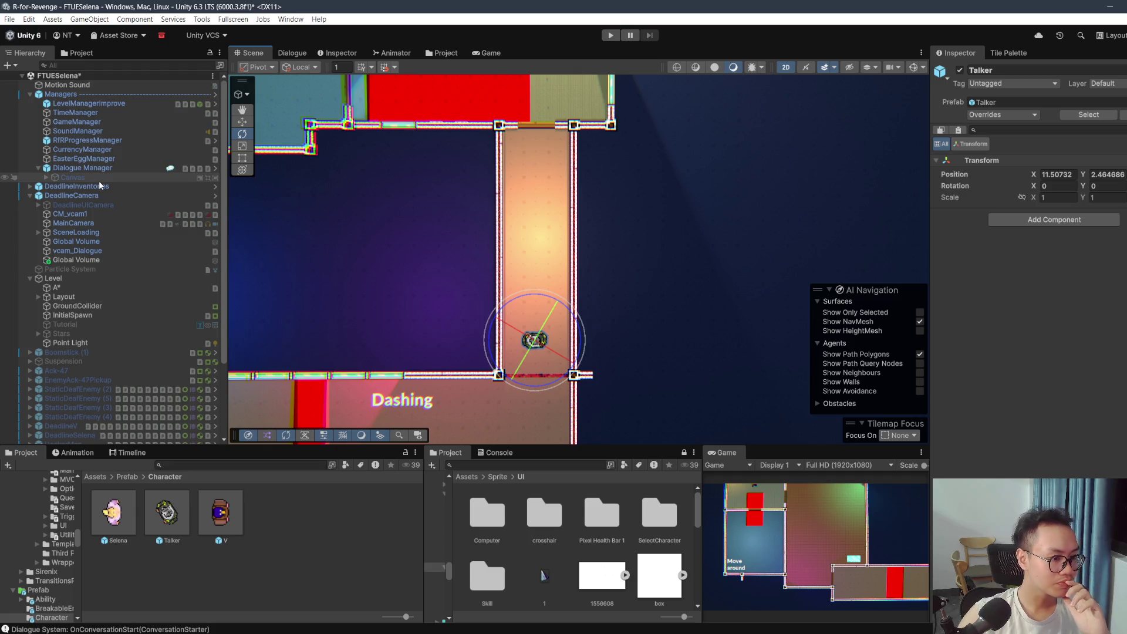
pyautogui.scroll(-4, 61, 276)
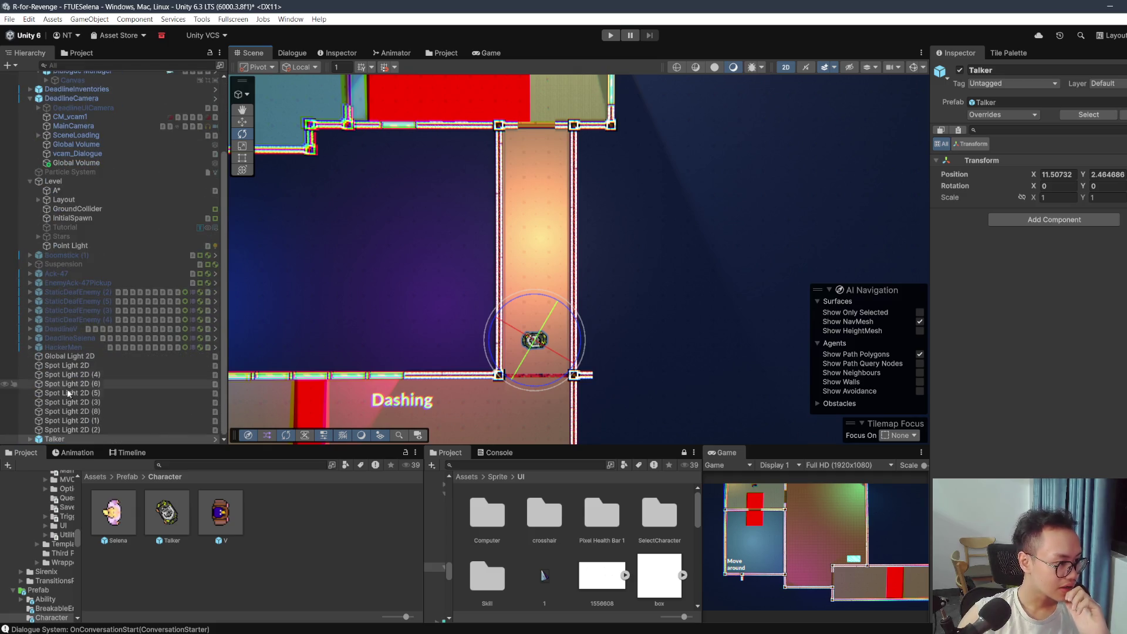
# Step: Expand the placed Talker and select its ConversationStarter child
pyautogui.click(27, 438)
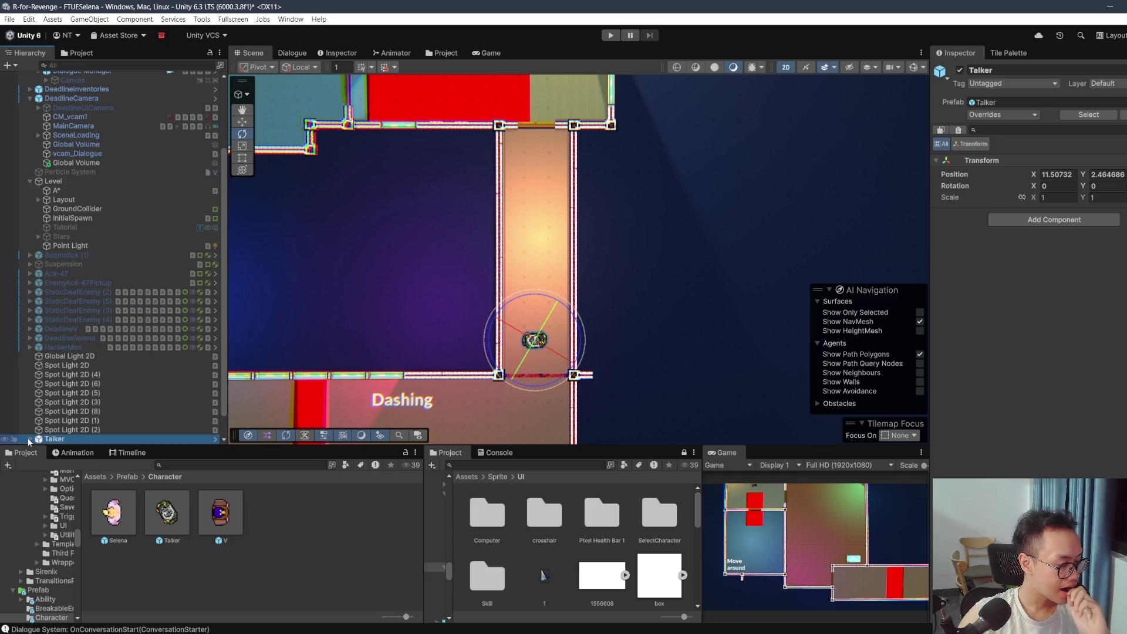
pyautogui.click(30, 439)
pyautogui.press('Down')
pyautogui.press('Down')
pyautogui.press('Down')
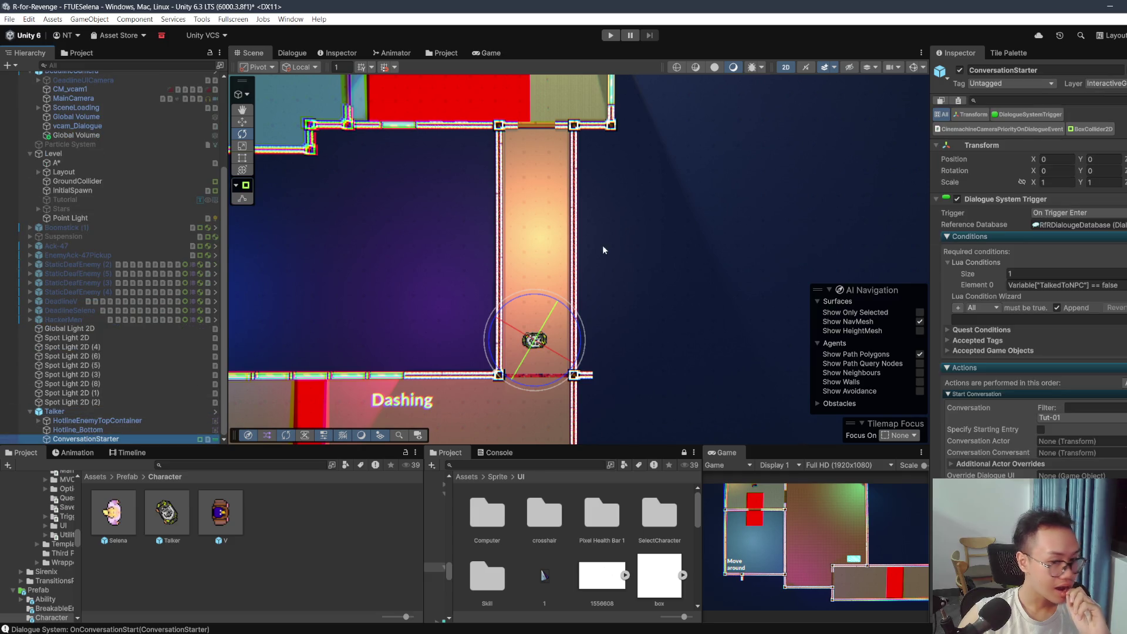
# Step: Edit ConversationStarter's Box Collider 2D, shrinking its top and reshaping its lower-left and left edges
pyautogui.scroll(-4, 668, 198)
pyautogui.scroll(-5, 1043, 304)
pyautogui.scroll(-1, 480, 330)
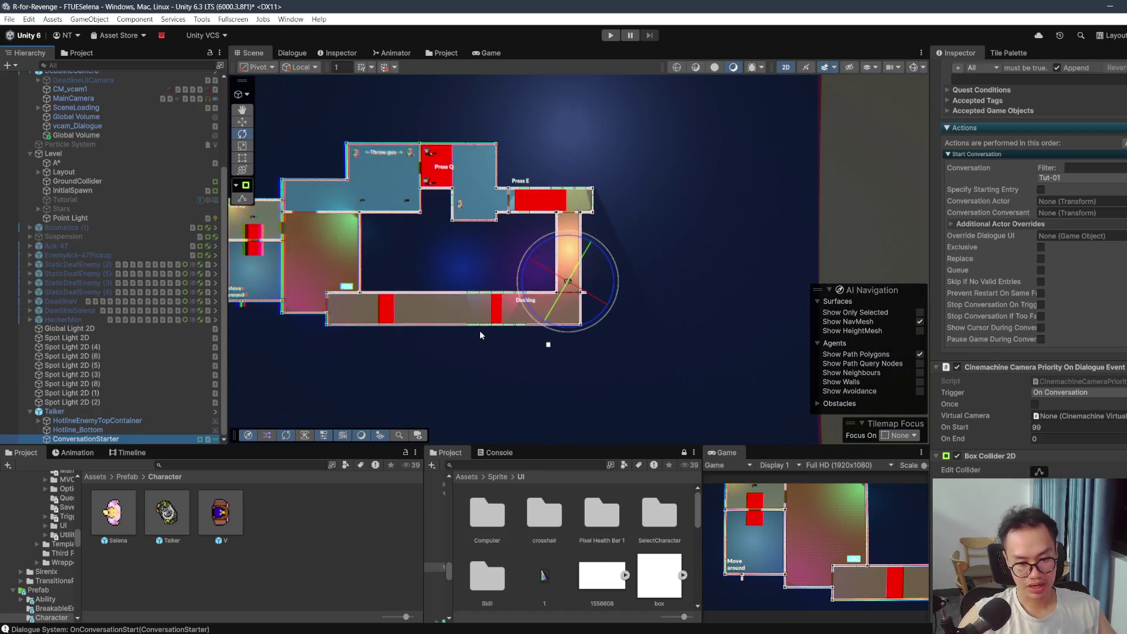
pyautogui.scroll(-1, 480, 330)
pyautogui.click(1038, 471)
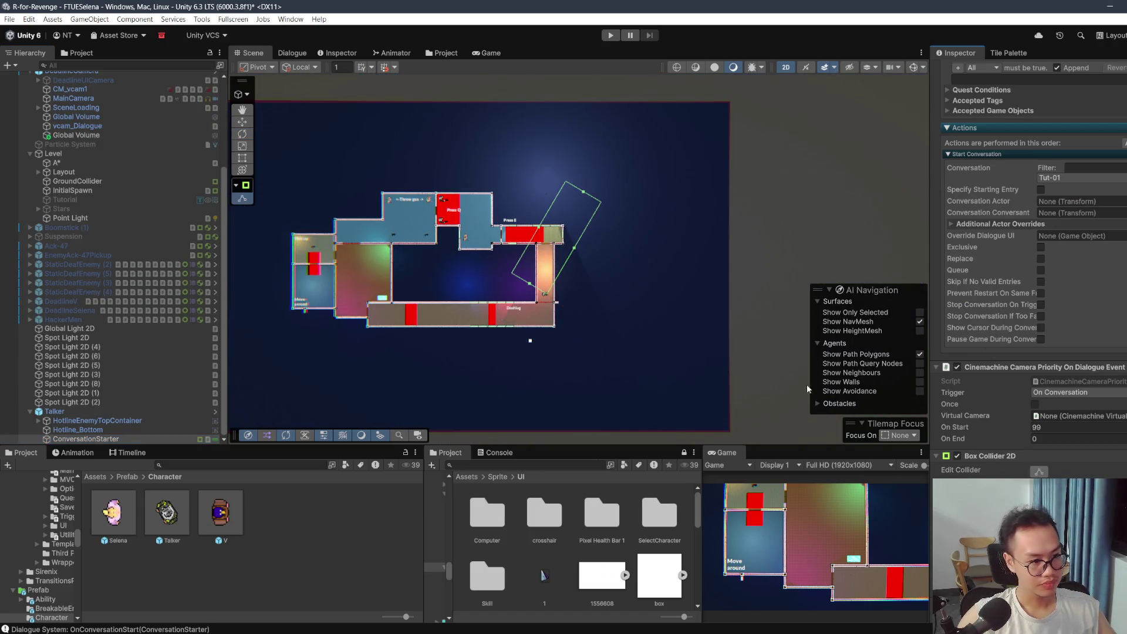
pyautogui.moveTo(585, 192)
pyautogui.mouseDown()
pyautogui.moveTo(528, 264)
pyautogui.moveTo(571, 298)
pyautogui.mouseUp()
pyautogui.scroll(5, 574, 284)
pyautogui.scroll(3, 1079, 235)
pyautogui.scroll(-3, 1078, 235)
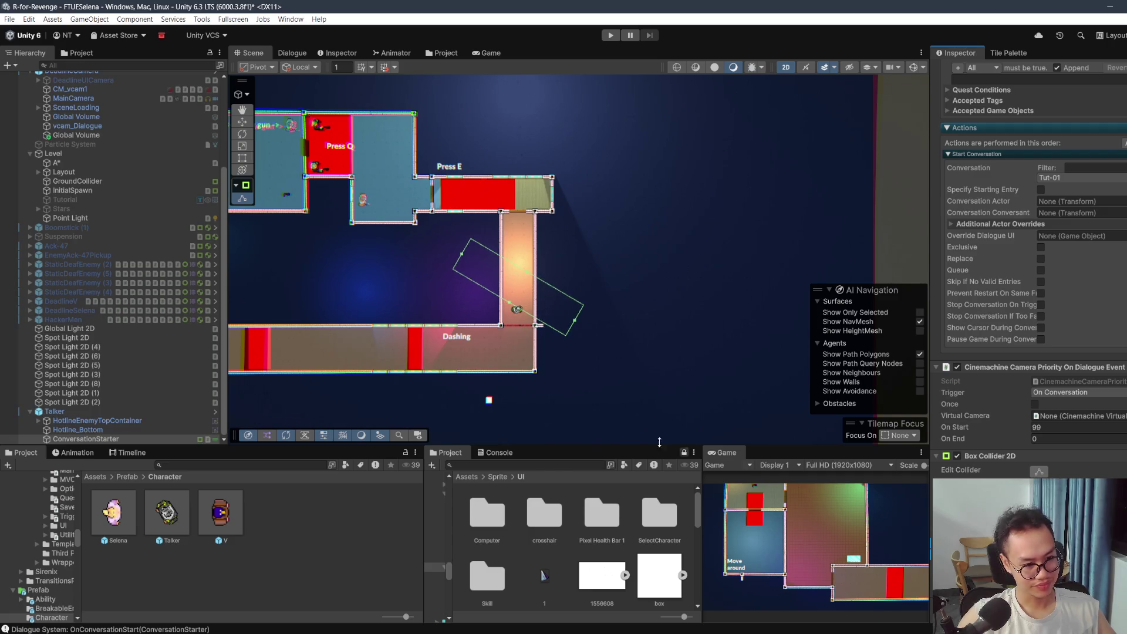
pyautogui.moveTo(509, 303)
pyautogui.mouseDown()
pyautogui.moveTo(469, 346)
pyautogui.moveTo(478, 353)
pyautogui.mouseUp()
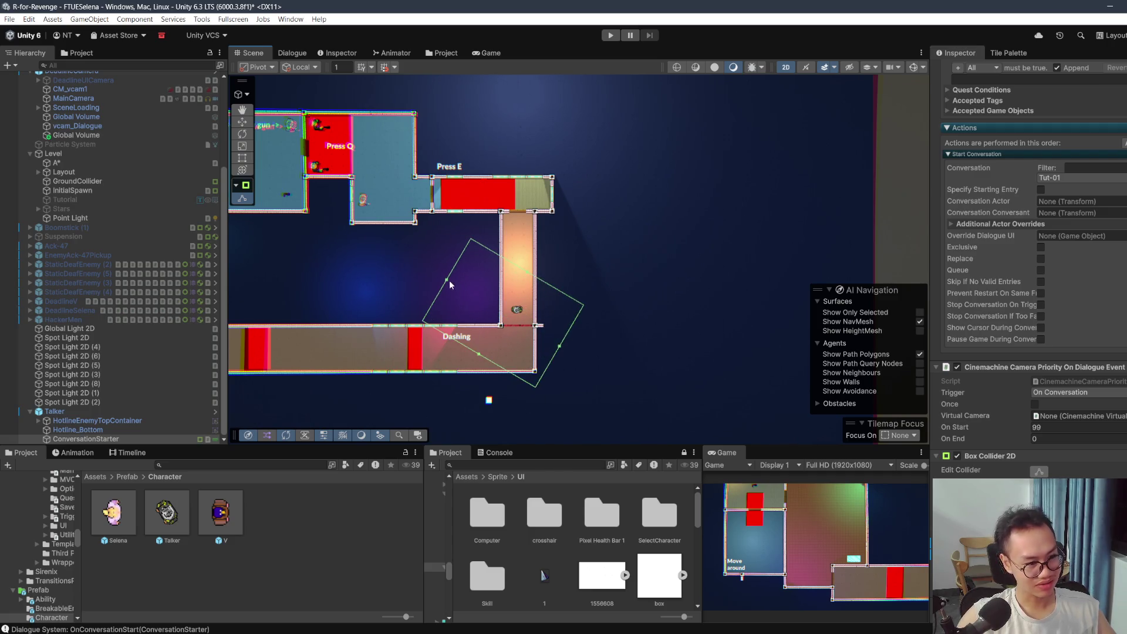
pyautogui.moveTo(447, 280)
pyautogui.mouseDown()
pyautogui.moveTo(468, 304)
pyautogui.moveTo(526, 323)
pyautogui.mouseUp()
pyautogui.scroll(1, 531, 328)
pyautogui.scroll(3, 531, 327)
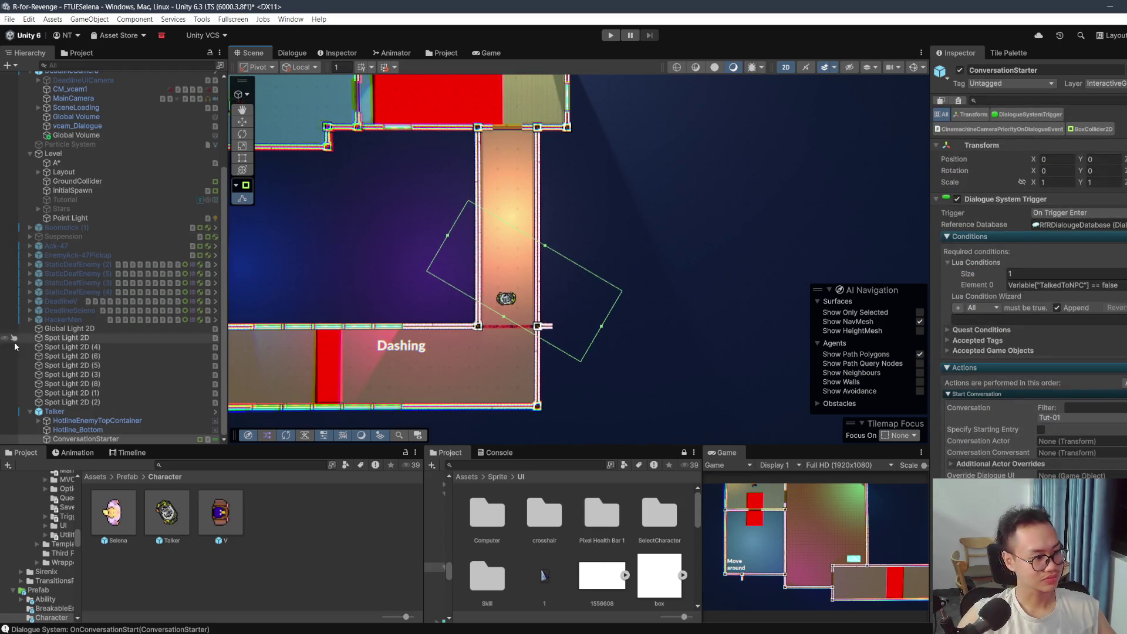
# Step: Rotate Talker counter-clockwise, pull in the trigger box's upper-right edge, and finish collider editing
pyautogui.click(55, 411)
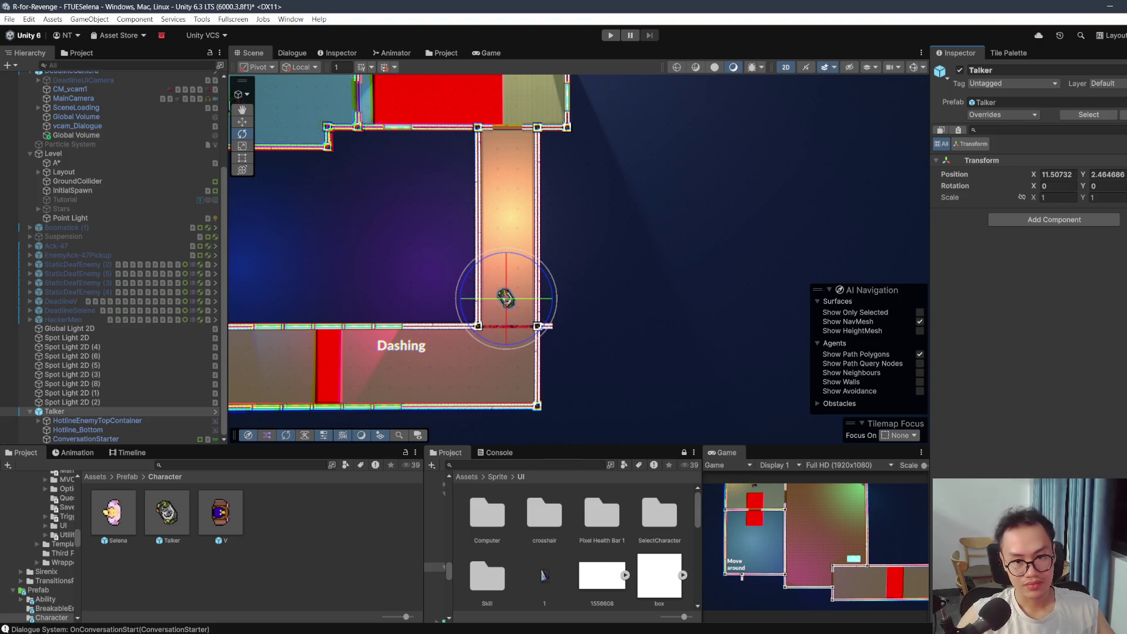
pyautogui.moveTo(537, 306)
pyautogui.mouseDown()
pyautogui.moveTo(536, 284)
pyautogui.moveTo(554, 355)
pyautogui.mouseUp()
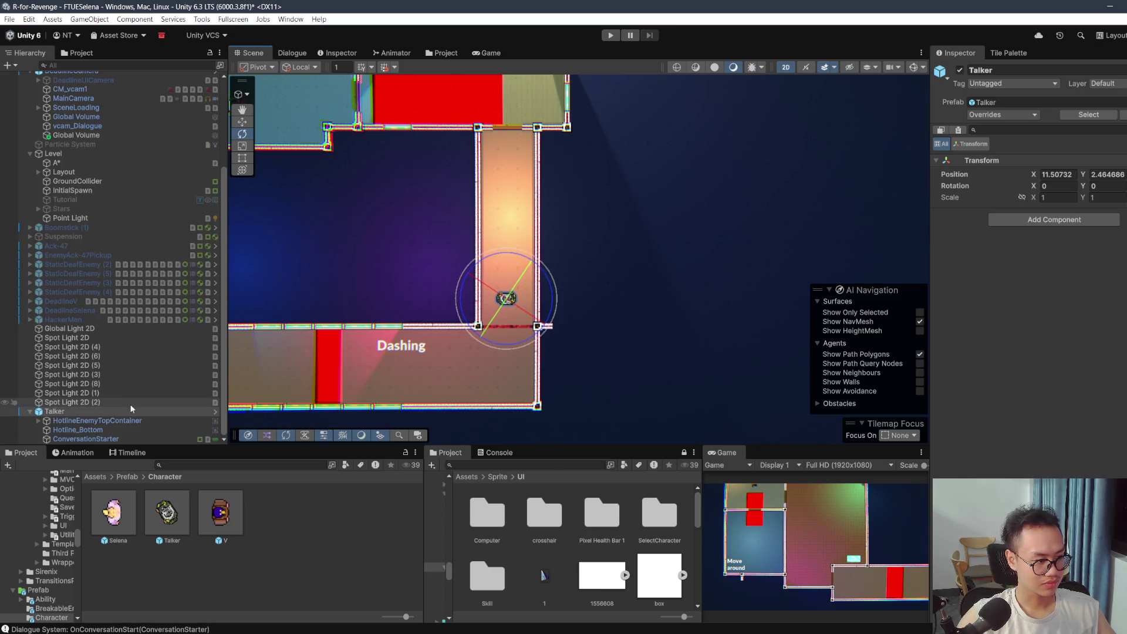
pyautogui.click(118, 438)
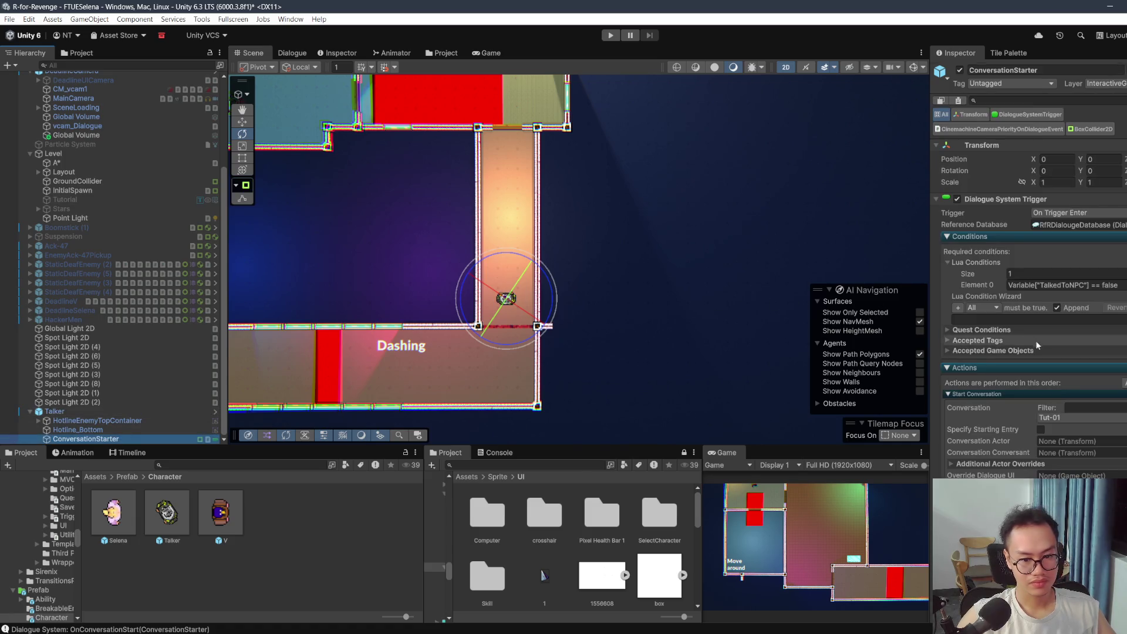
pyautogui.scroll(-5, 1033, 381)
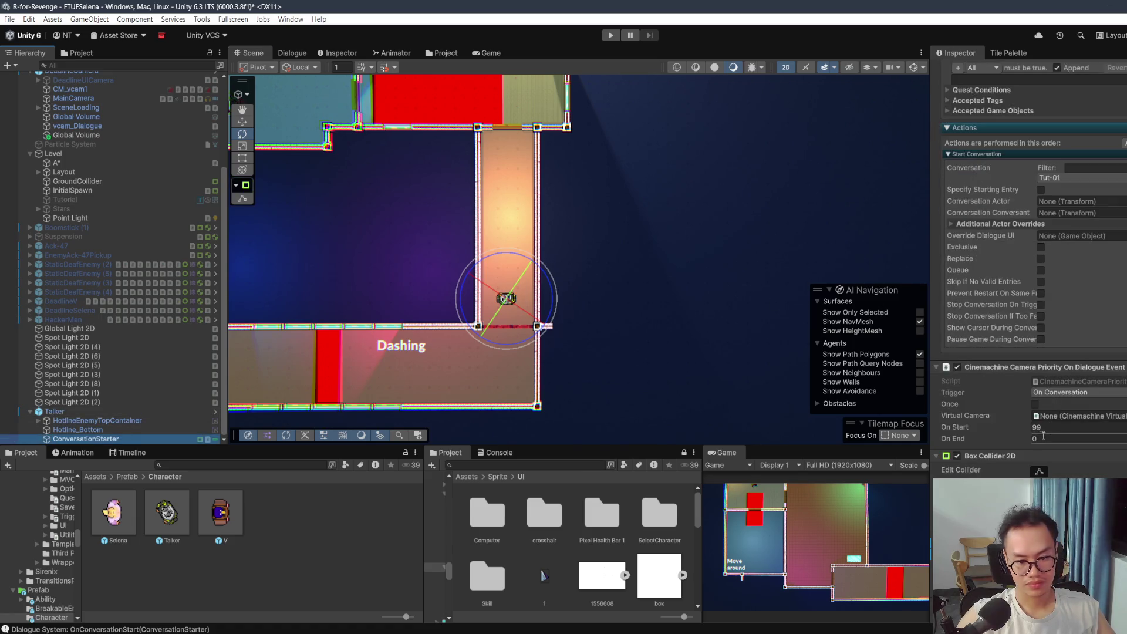
pyautogui.moveTo(548, 251); pyautogui.dragTo(541, 250)
pyautogui.click(1038, 472)
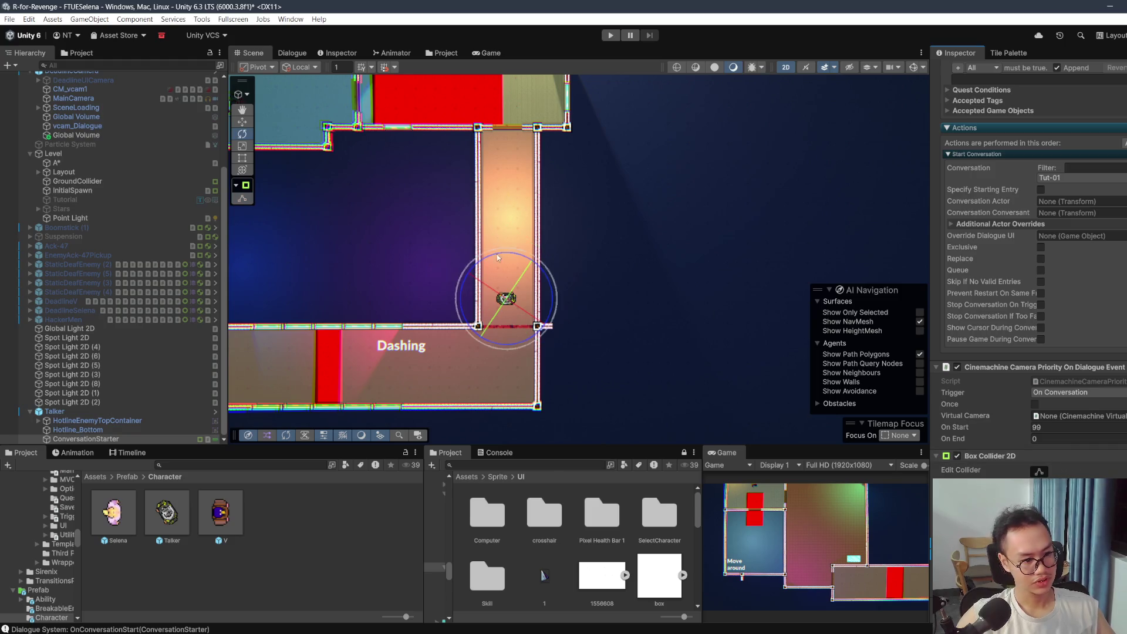
# Step: Set the ConversationStarter's Conversation to Tut-02
pyautogui.click(88, 414)
pyautogui.click(85, 439)
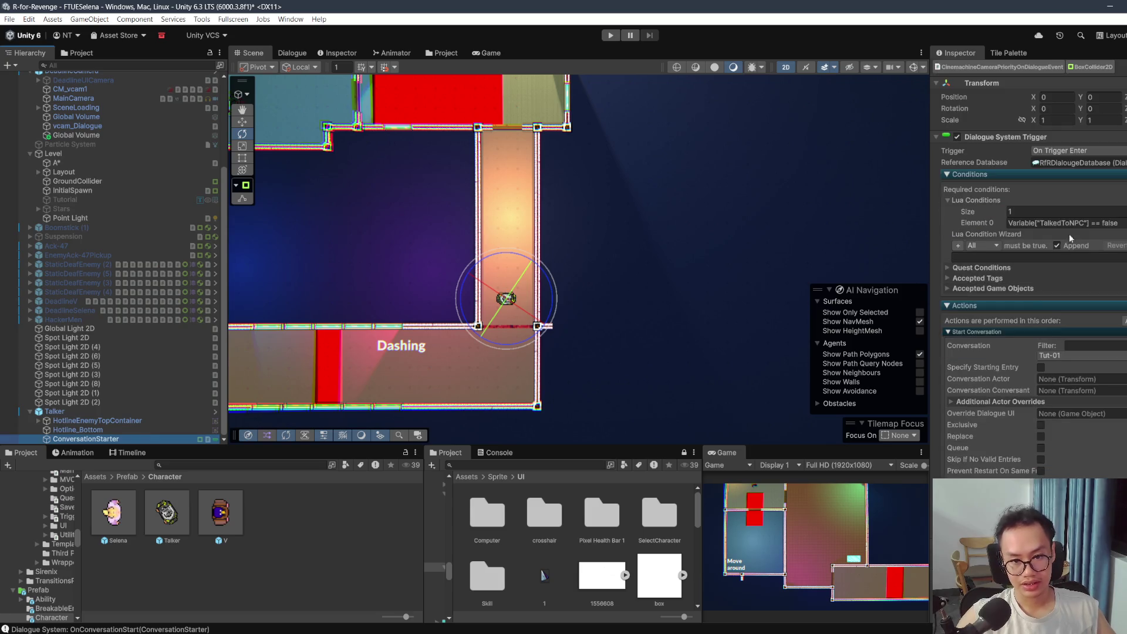
pyautogui.click(1068, 356)
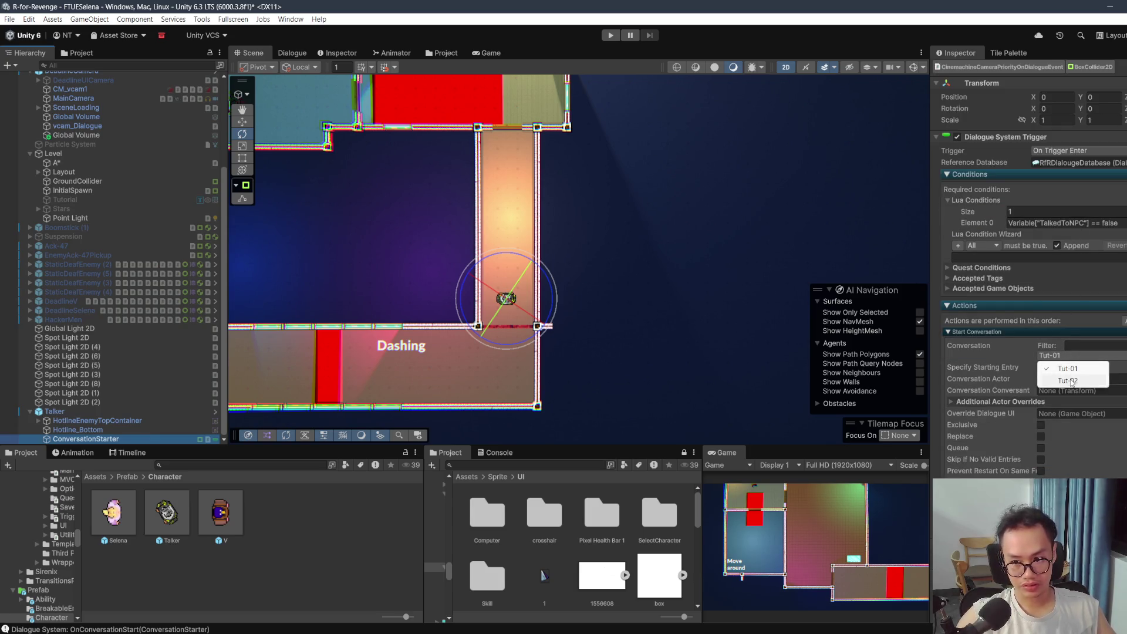
pyautogui.click(1067, 380)
# Step: Select the red SkillCinematicZone sprite in the Press E room and open its FTUETimeSlow script
pyautogui.moveTo(541, 268)
pyautogui.mouseDown()
pyautogui.moveTo(732, 258)
pyautogui.moveTo(671, 269)
pyautogui.mouseUp()
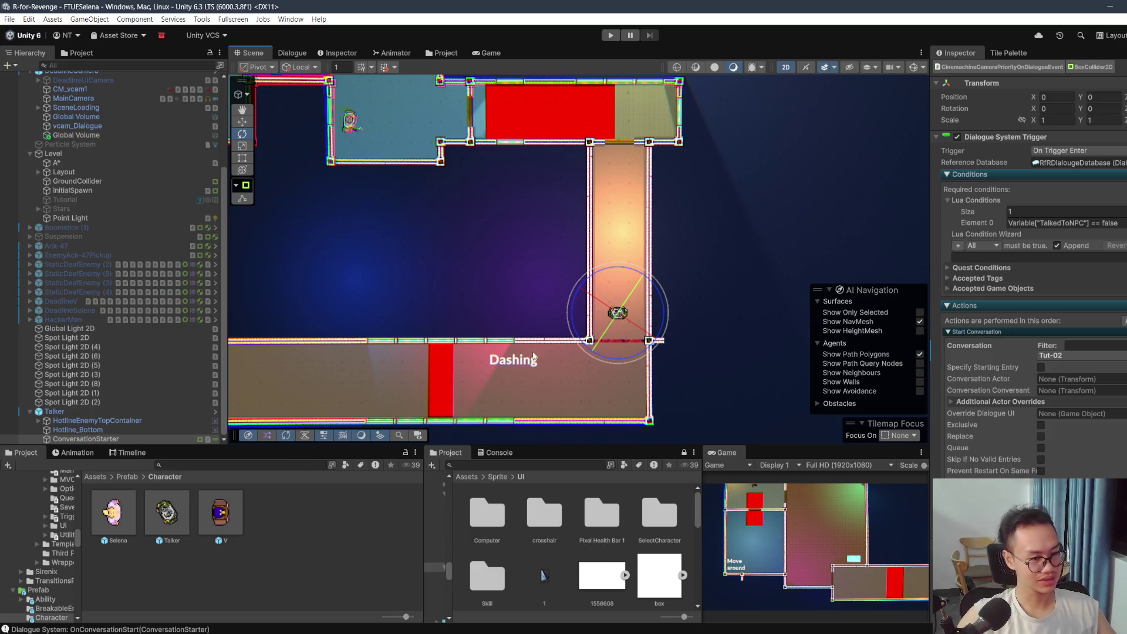
pyautogui.moveTo(649, 199); pyautogui.dragTo(656, 266)
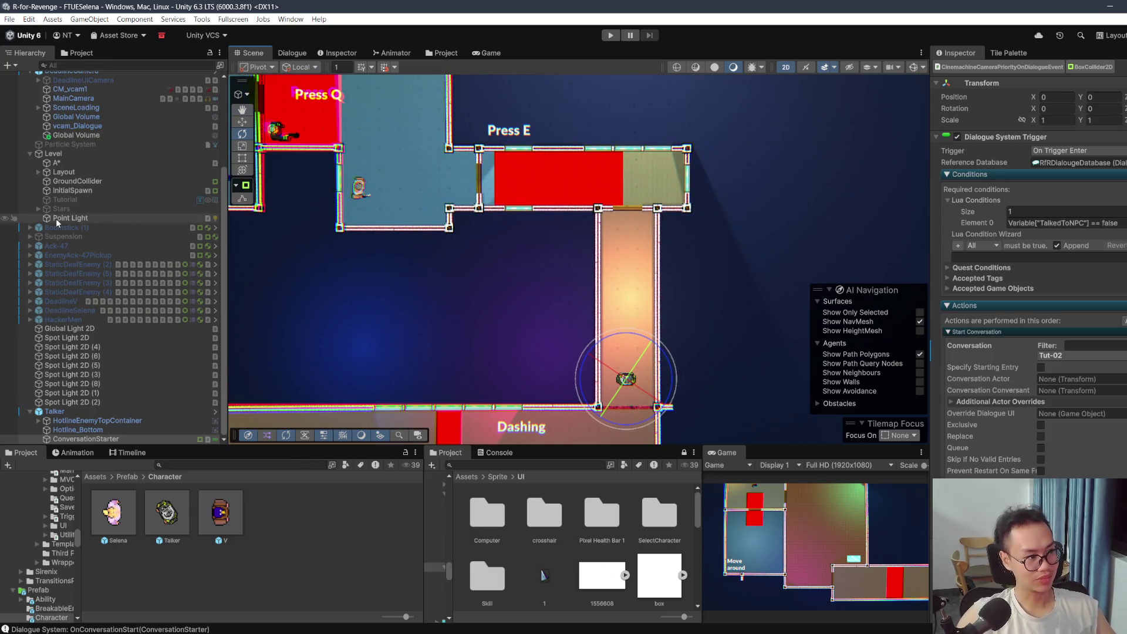
pyautogui.scroll(5, 82, 219)
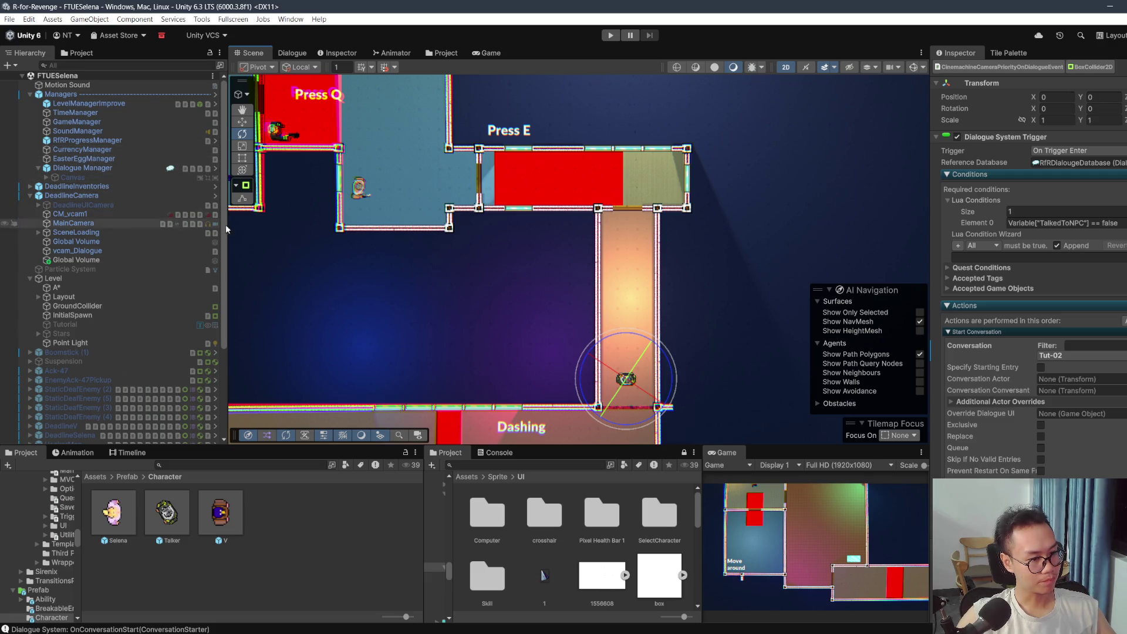
pyautogui.click(607, 171)
pyautogui.scroll(-2, 976, 227)
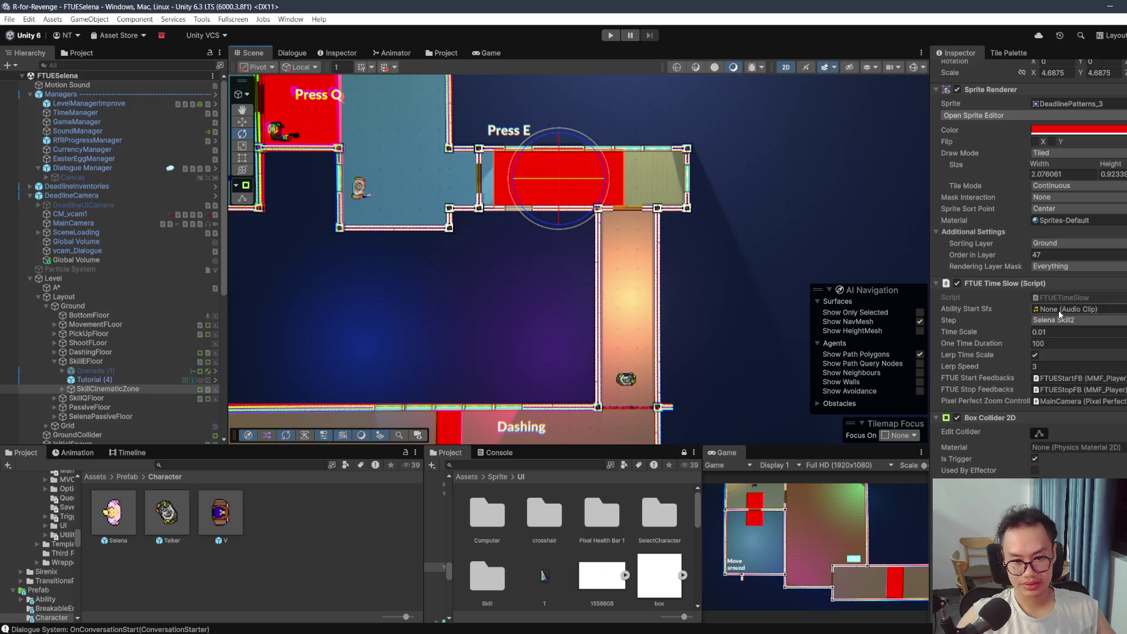
pyautogui.doubleClick(1081, 298)
# Step: Read through FTUETimeSlow.cs's OnTriggerEnter2D, Update and Allow methods, then return to Unity
pyautogui.scroll(-7, 619, 288)
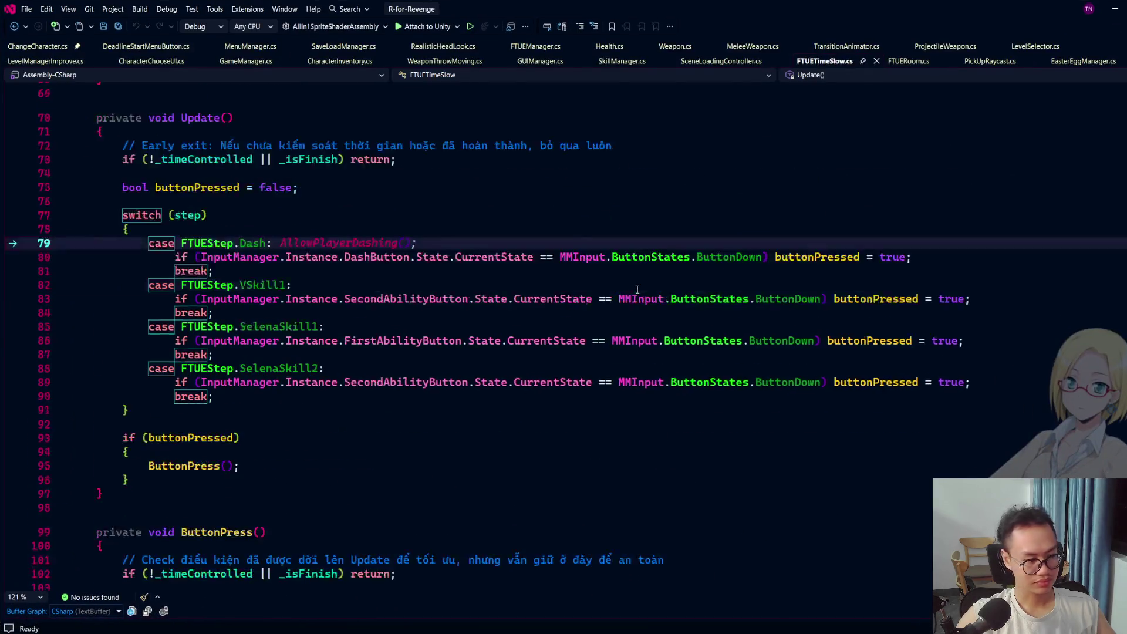
pyautogui.scroll(-5, 619, 288)
pyautogui.scroll(-6, 619, 289)
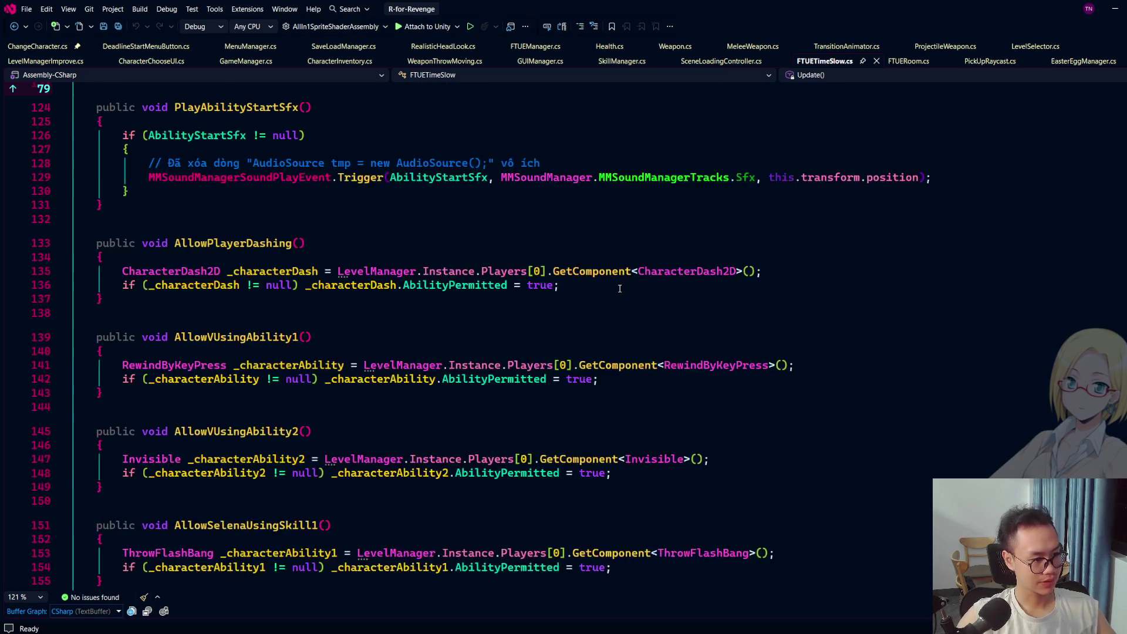
pyautogui.scroll(-12, 617, 288)
pyautogui.scroll(12, 618, 288)
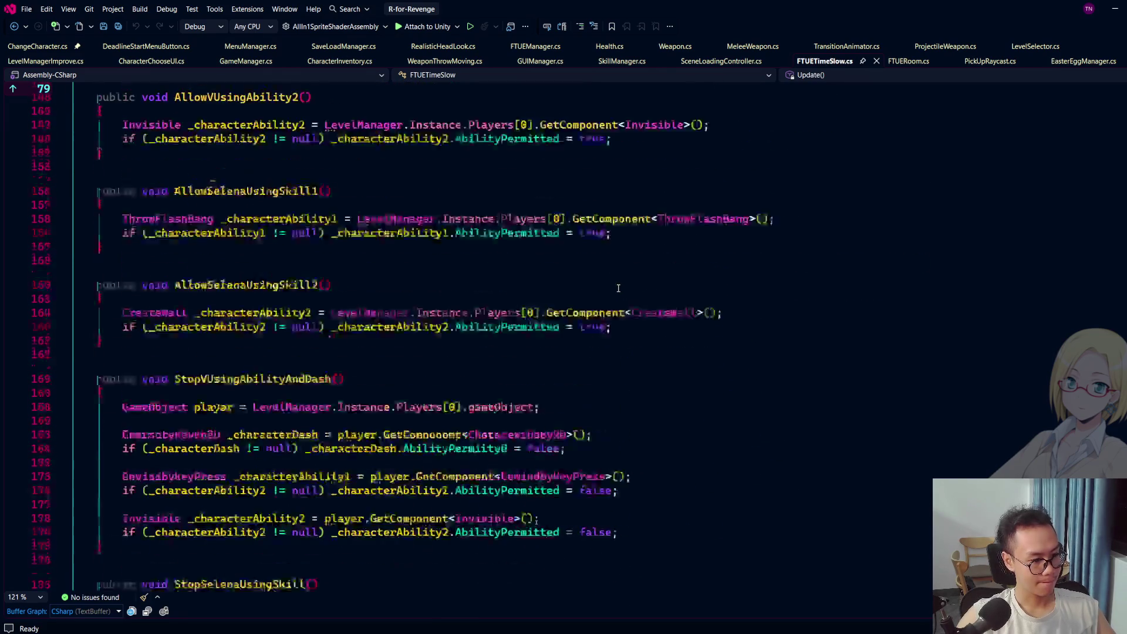
pyautogui.scroll(8, 618, 288)
pyautogui.scroll(5, 228, 308)
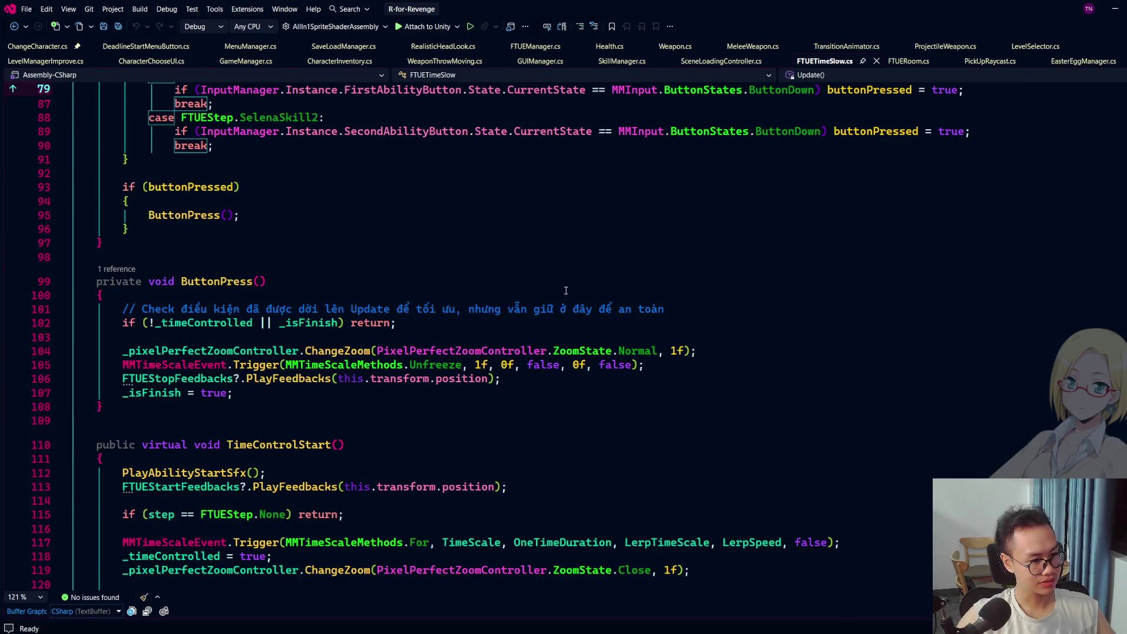
pyautogui.scroll(6, 261, 308)
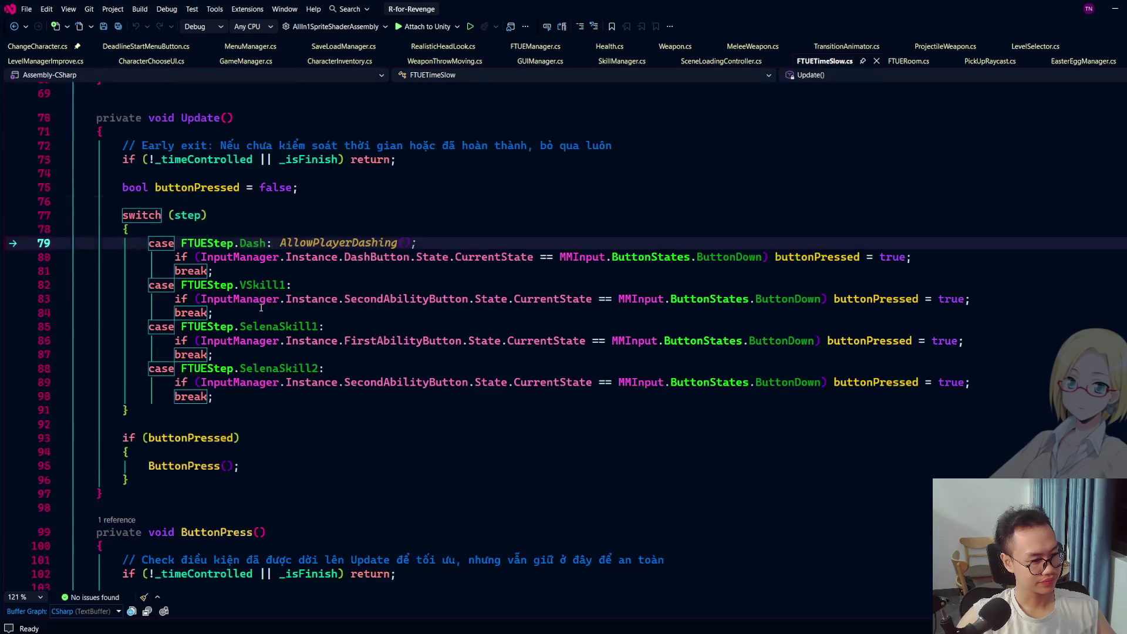
pyautogui.scroll(2, 261, 308)
pyautogui.scroll(9, 362, 309)
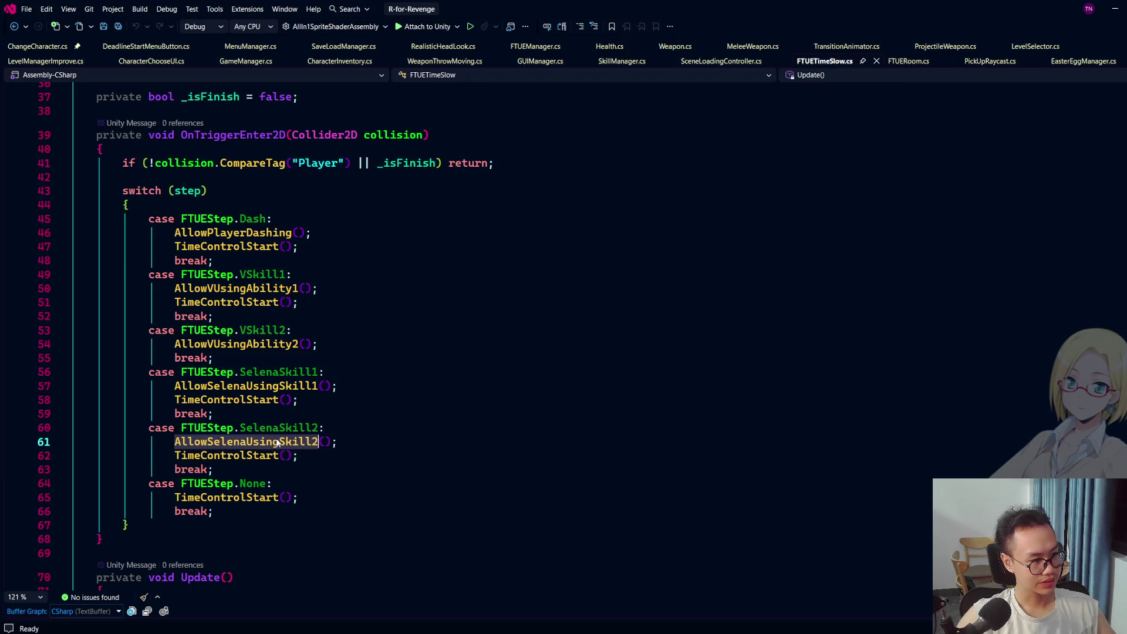
pyautogui.scroll(7, 484, 346)
pyautogui.scroll(-20, 484, 346)
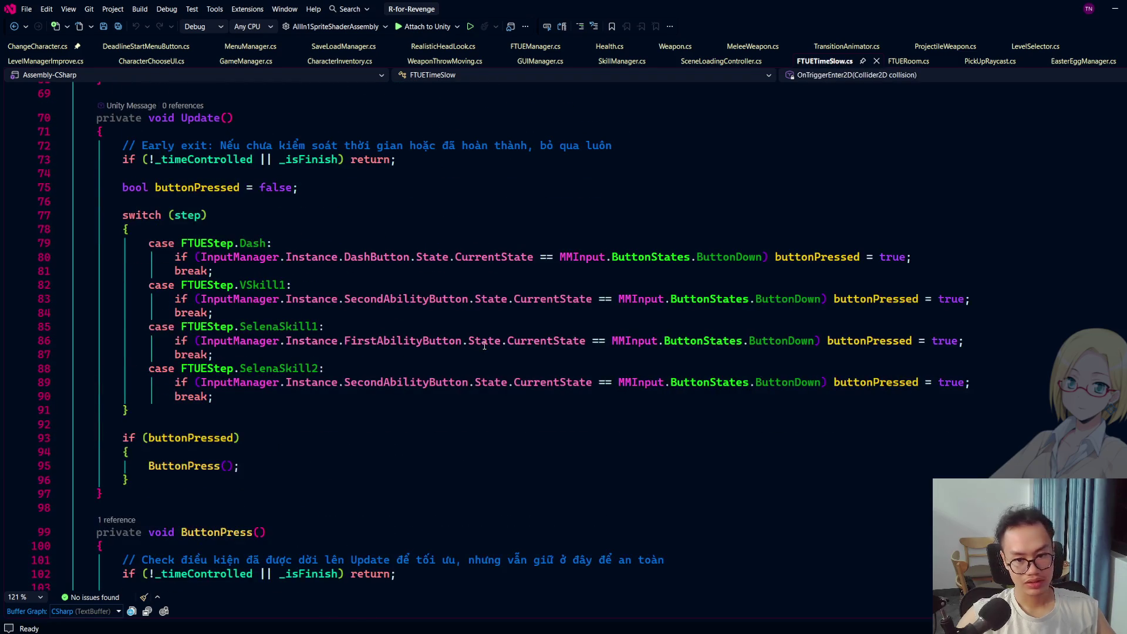
pyautogui.scroll(-6, 484, 346)
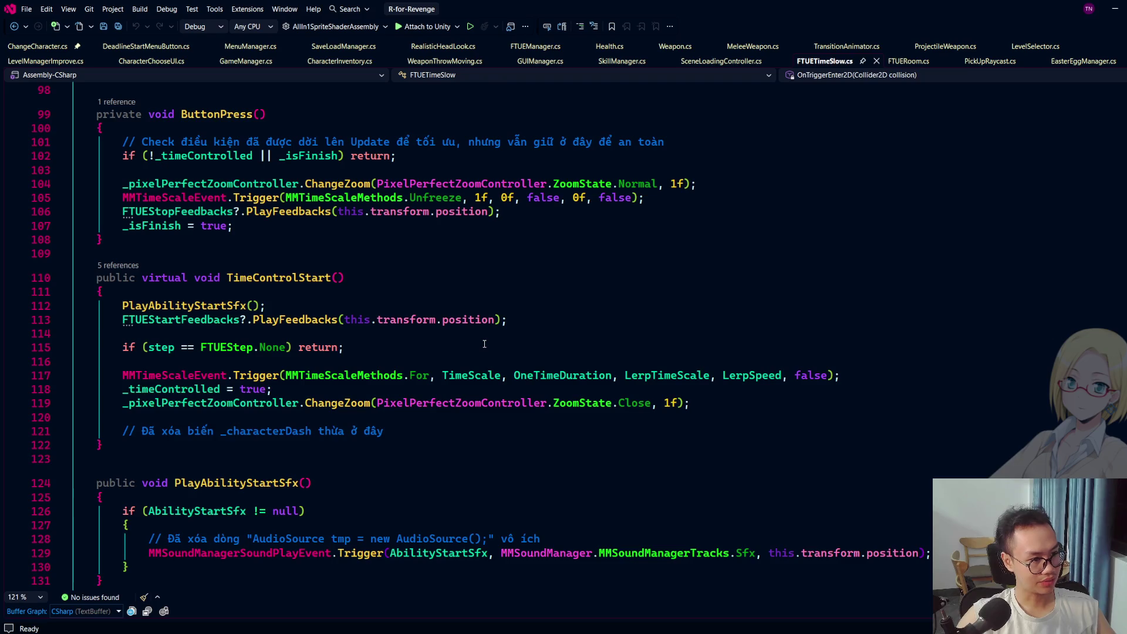
pyautogui.scroll(-16, 484, 344)
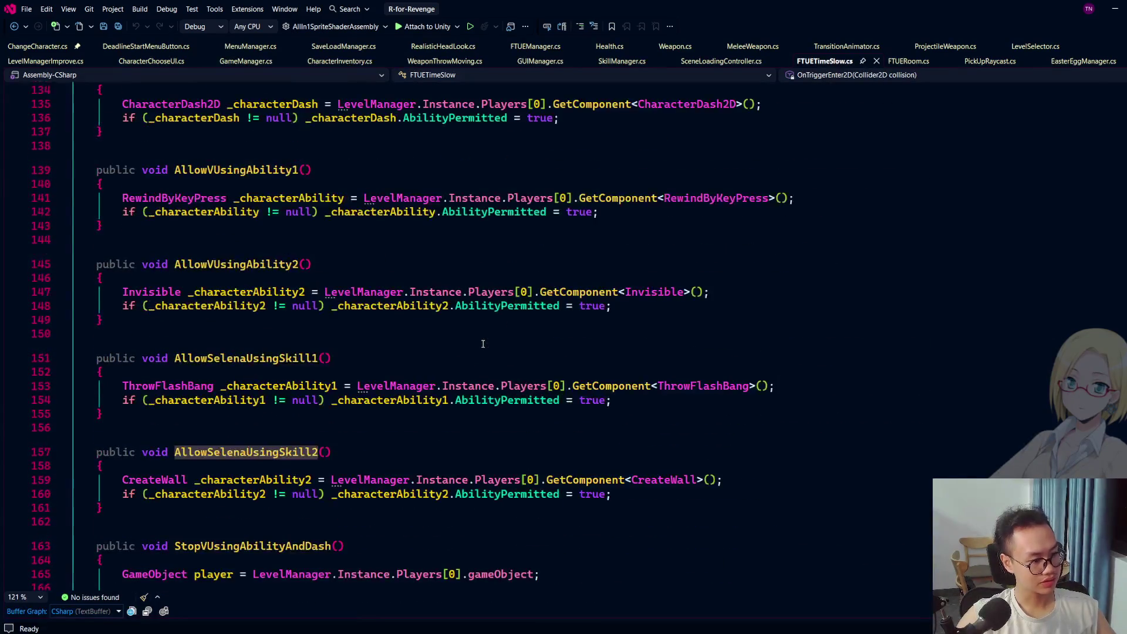
pyautogui.scroll(8, 484, 343)
pyautogui.scroll(20, 484, 344)
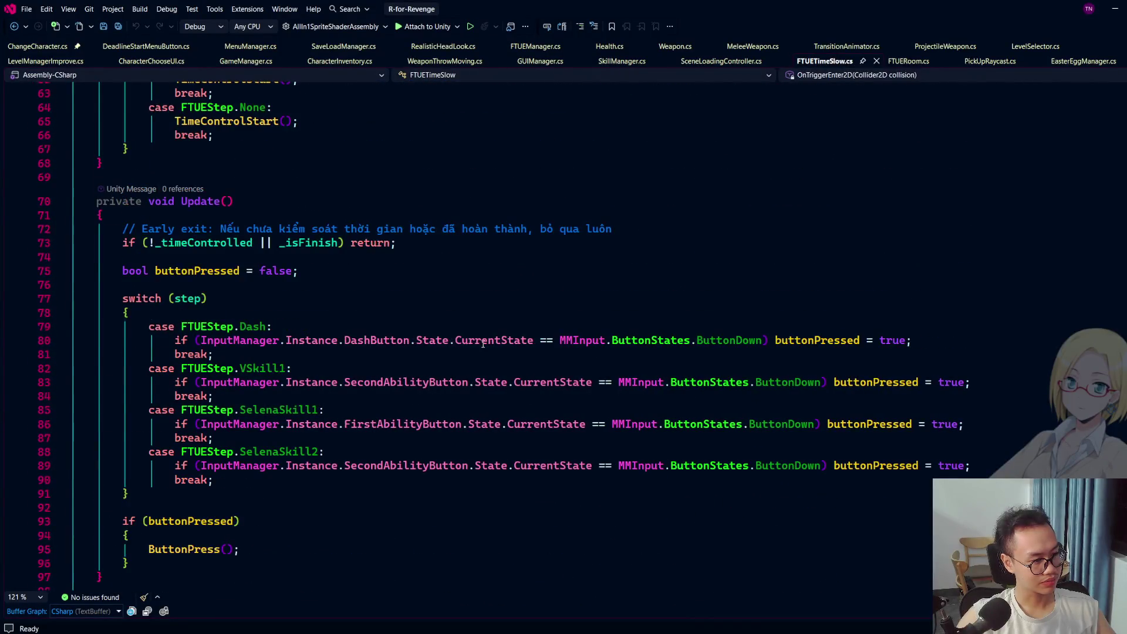
pyautogui.scroll(12, 483, 344)
pyautogui.scroll(9, 483, 344)
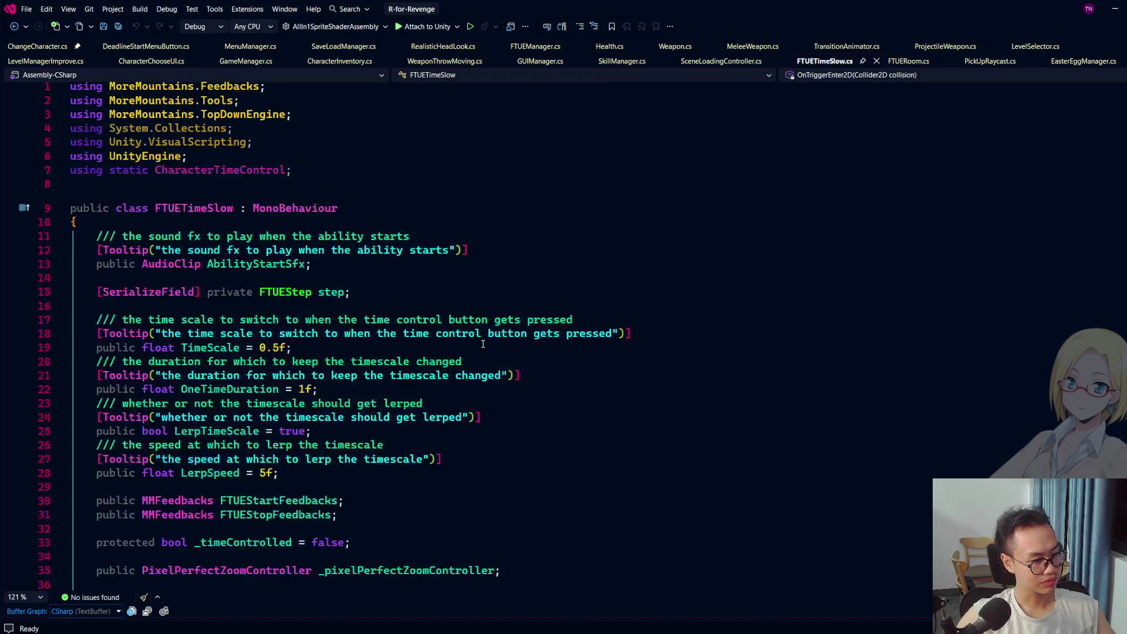
pyautogui.hotkey('alt', 'Tab')
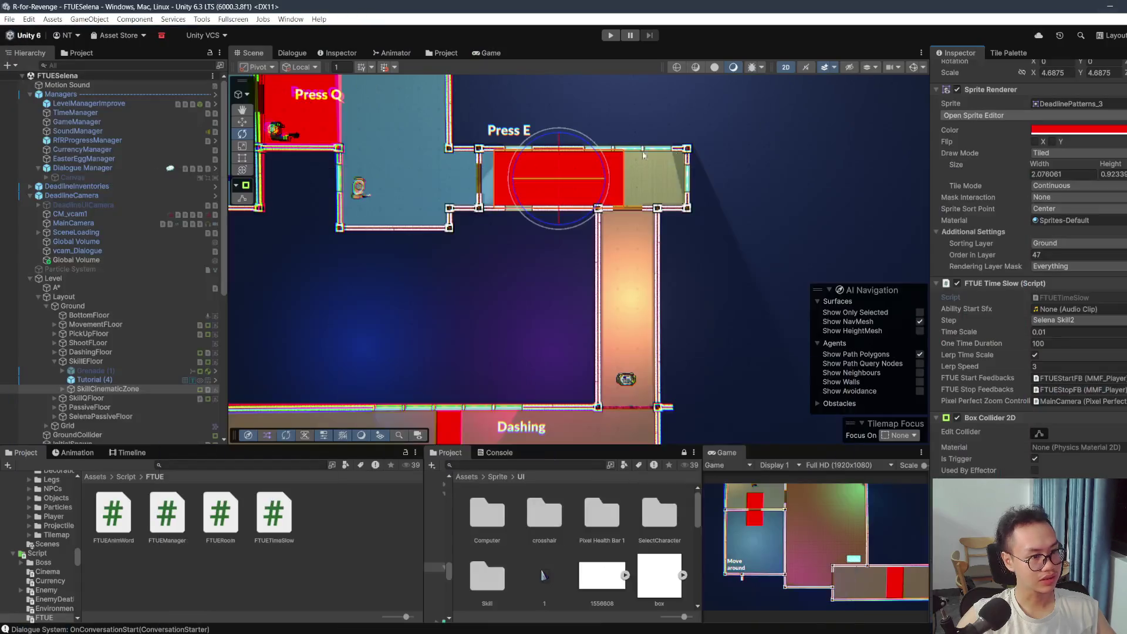
# Step: Select FTUEStartFB under SkillCinematicZone, expand its second Unity Events feedback, and ping the ChooseCharacter object
pyautogui.click(61, 389)
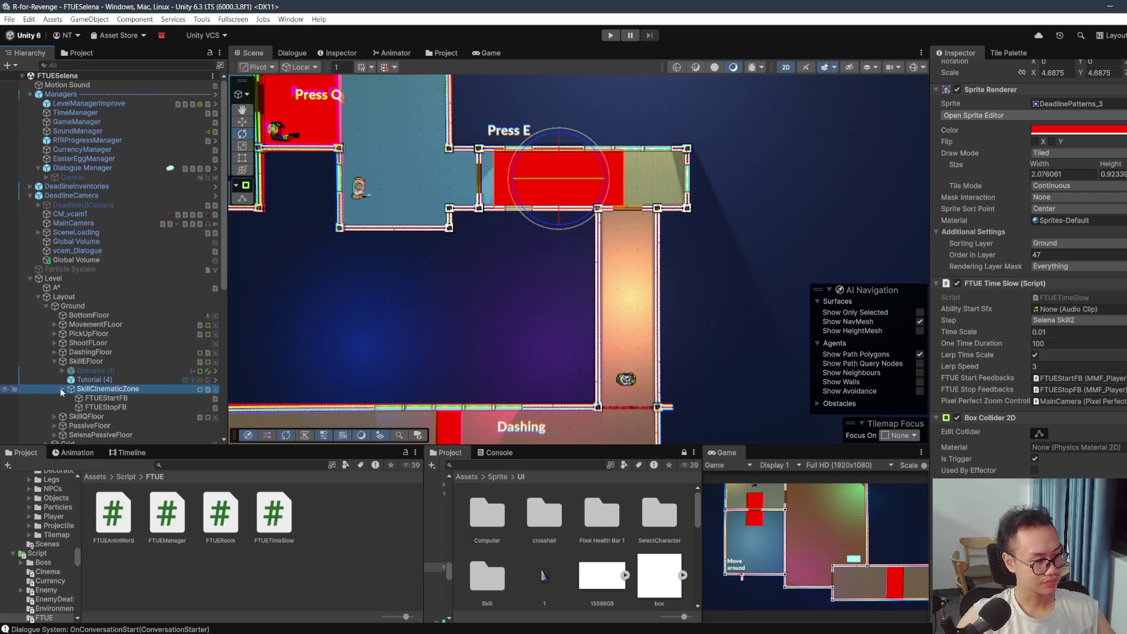
pyautogui.click(109, 398)
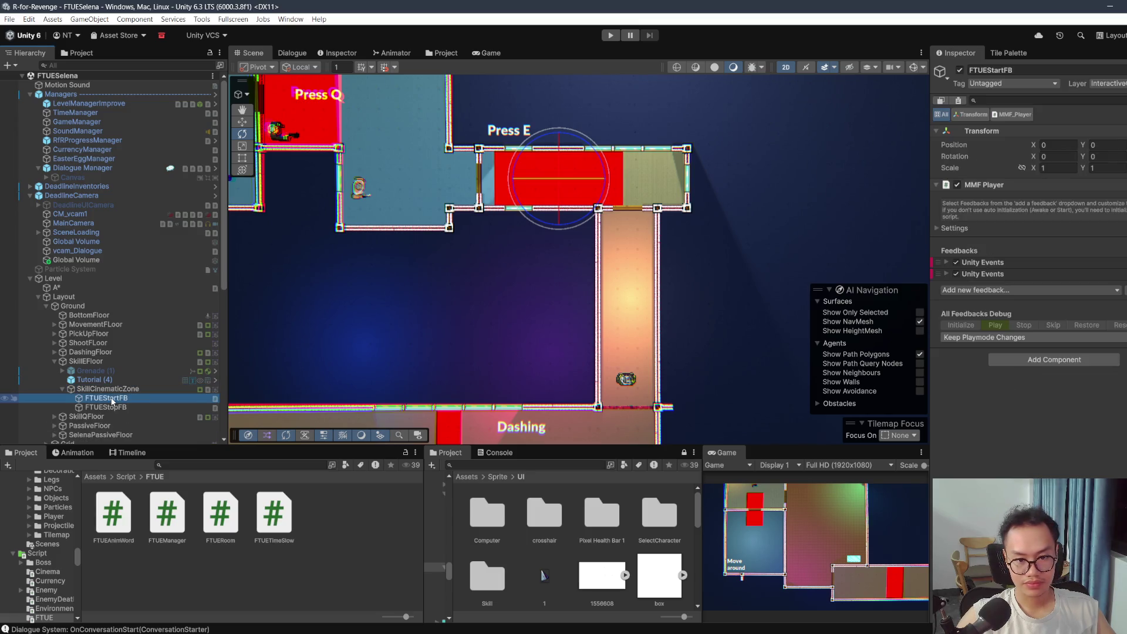
pyautogui.click(1014, 263)
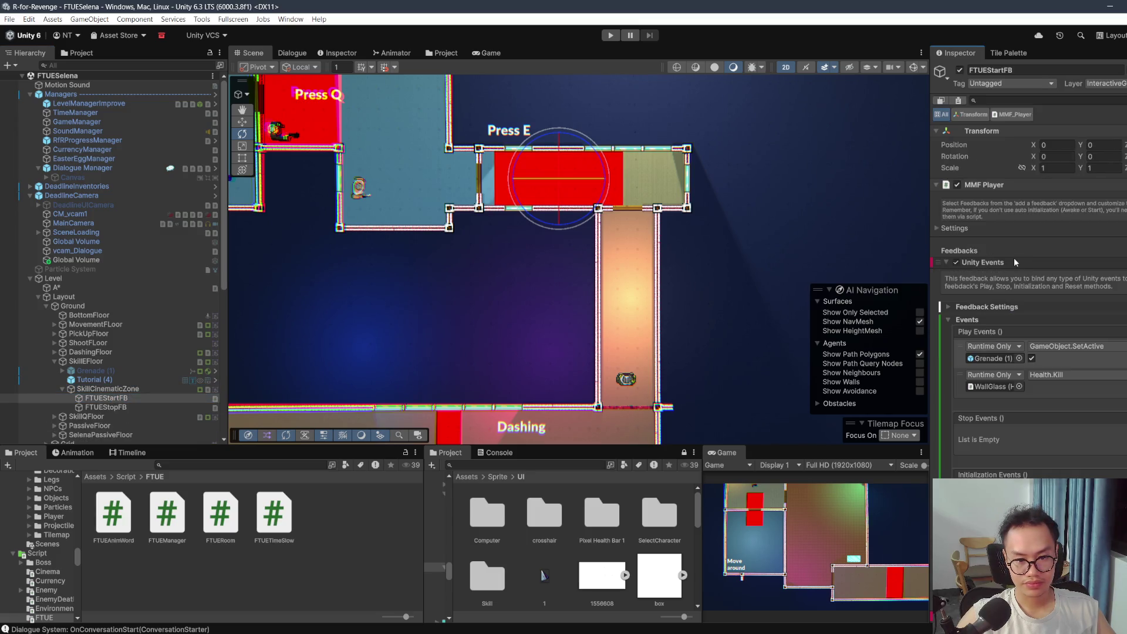
pyautogui.click(975, 273)
pyautogui.click(974, 273)
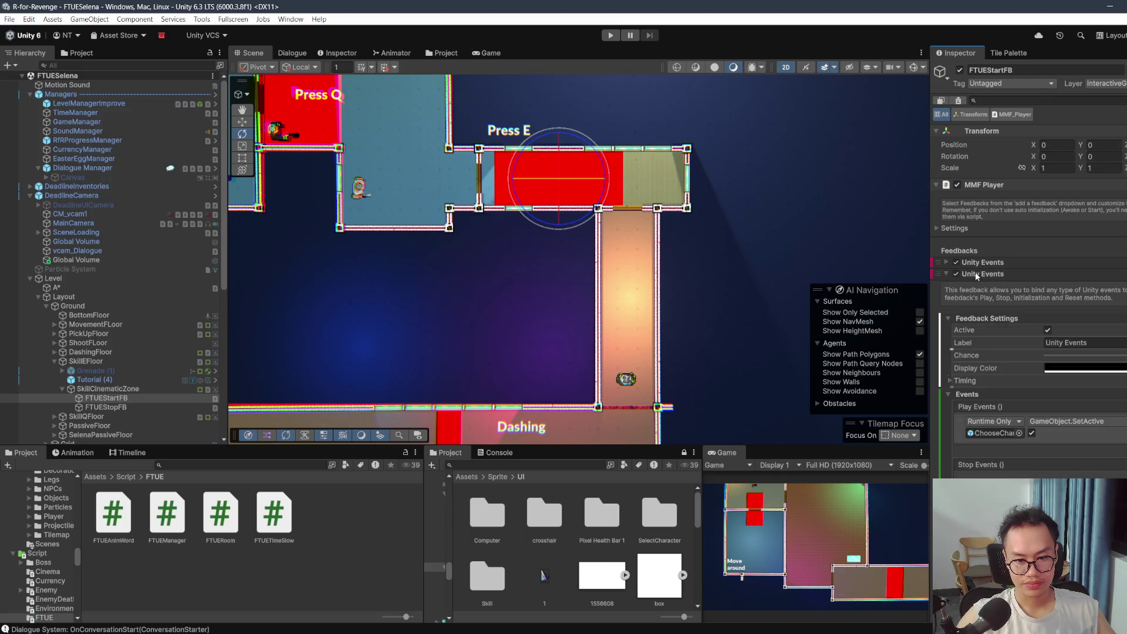
pyautogui.click(1003, 433)
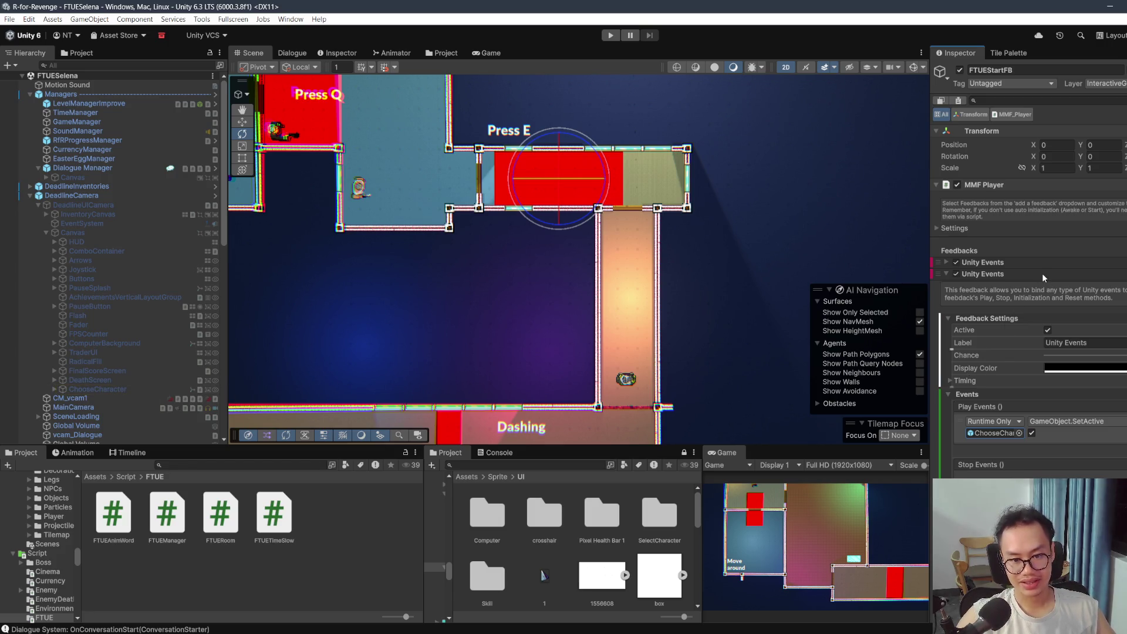
pyautogui.scroll(-2, 1044, 279)
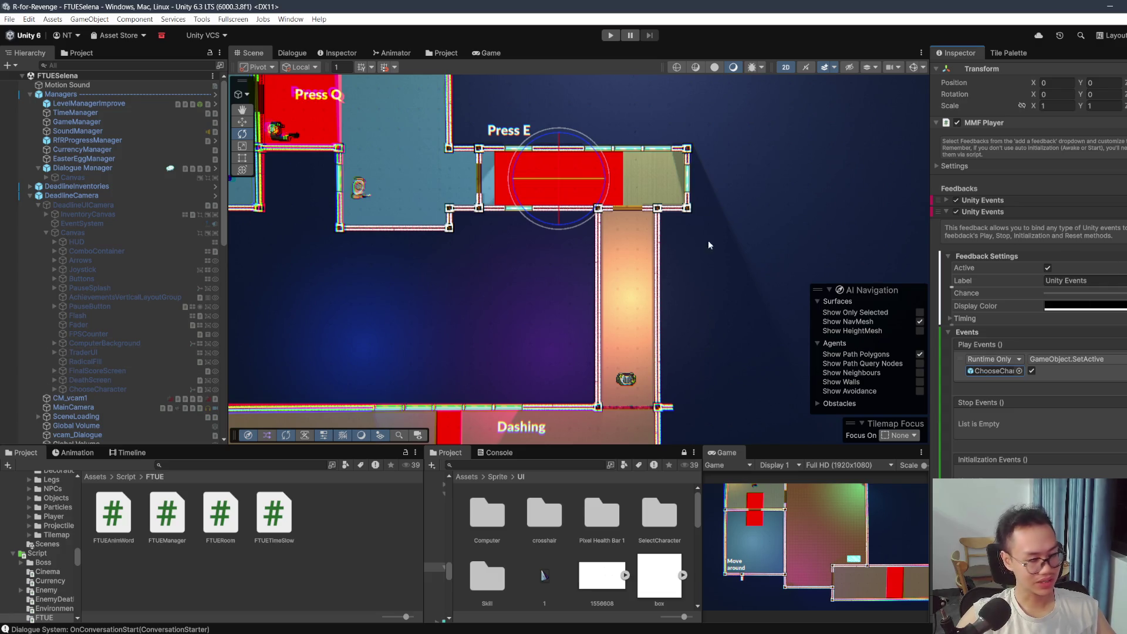
pyautogui.click(979, 367)
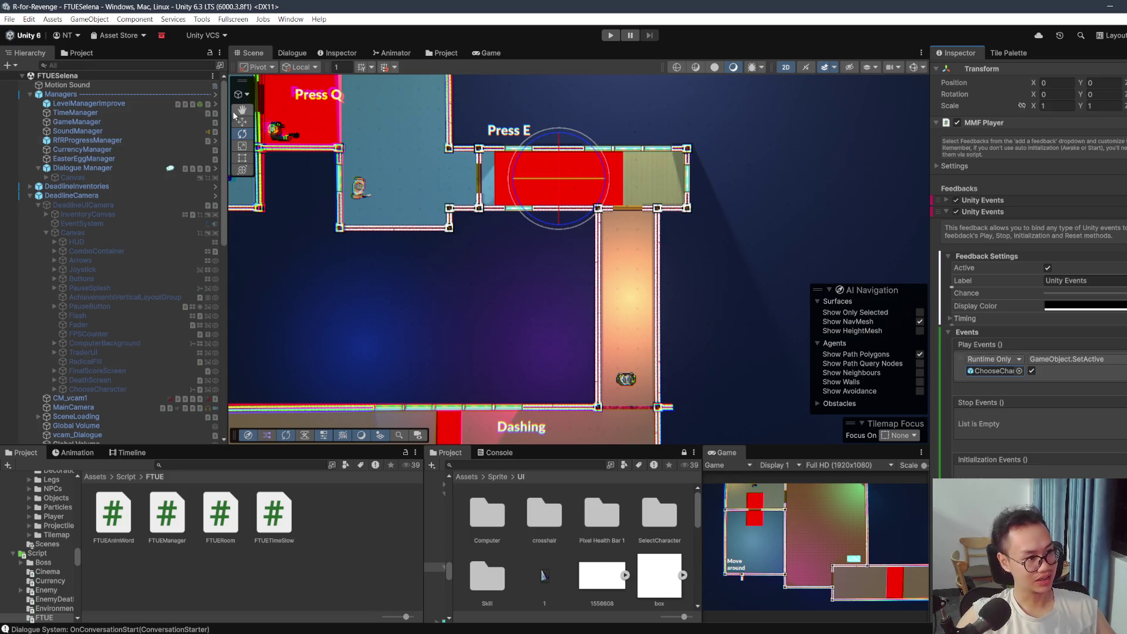
pyautogui.click(337, 53)
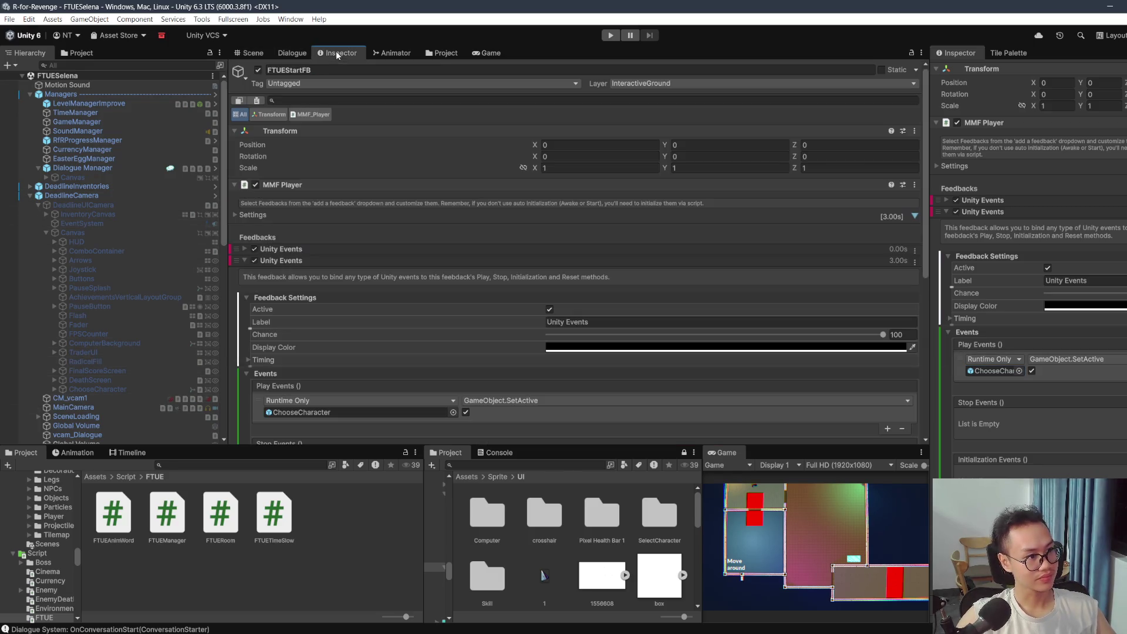
# Step: Add a scene event with no method to the 'Giữ liên lạc nhé' Tut-02 node, then reselect FTUEStartFB
pyautogui.click(304, 54)
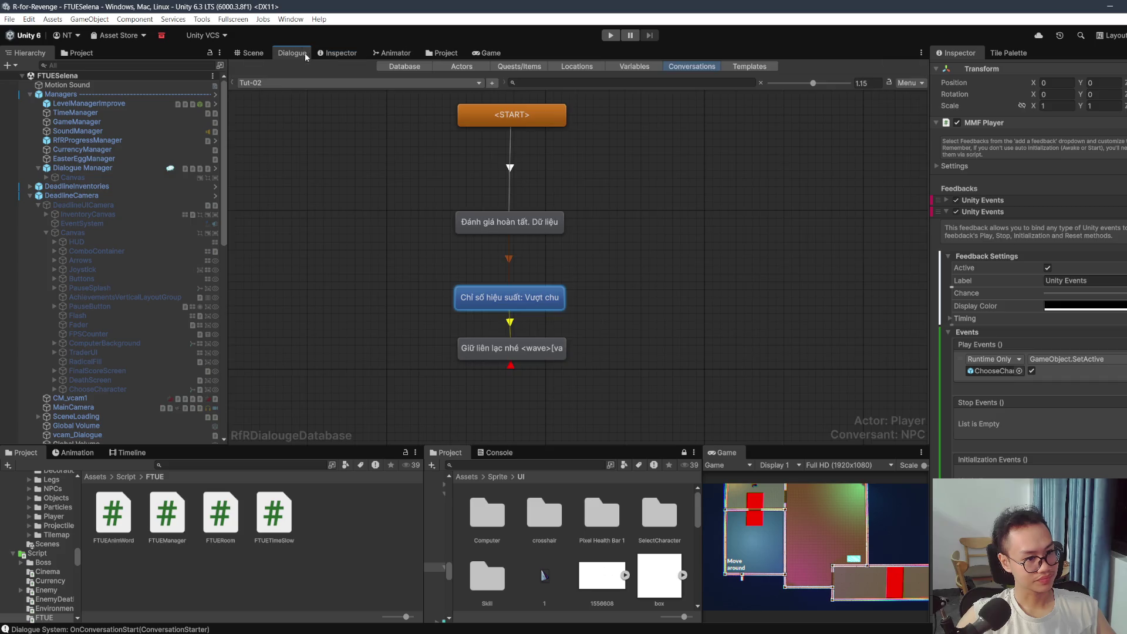
pyautogui.click(535, 351)
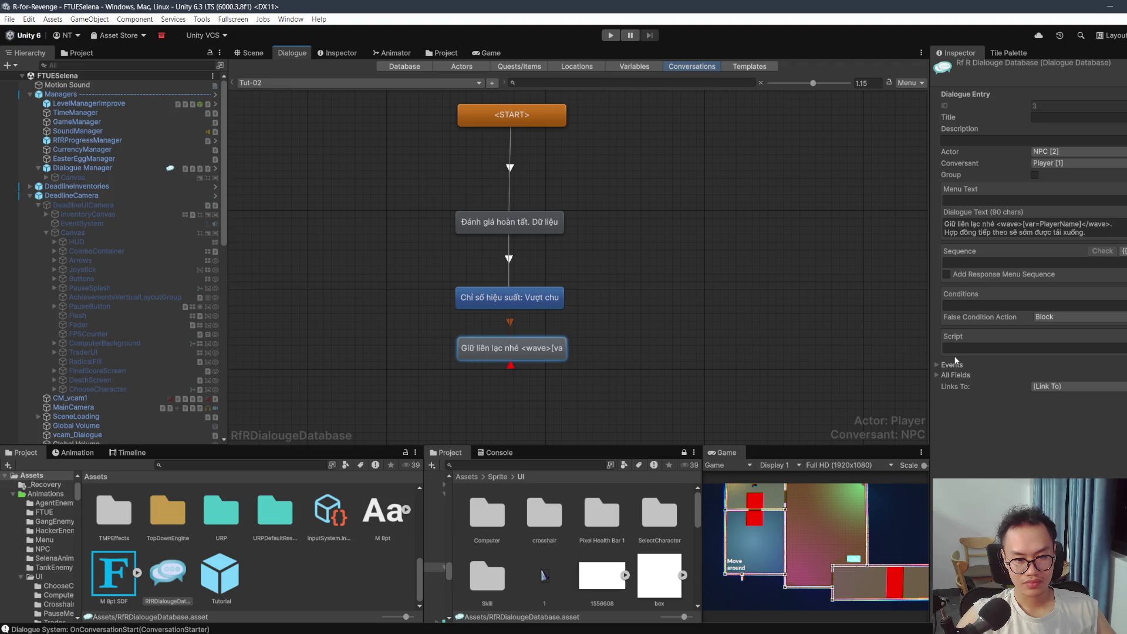
pyautogui.click(943, 366)
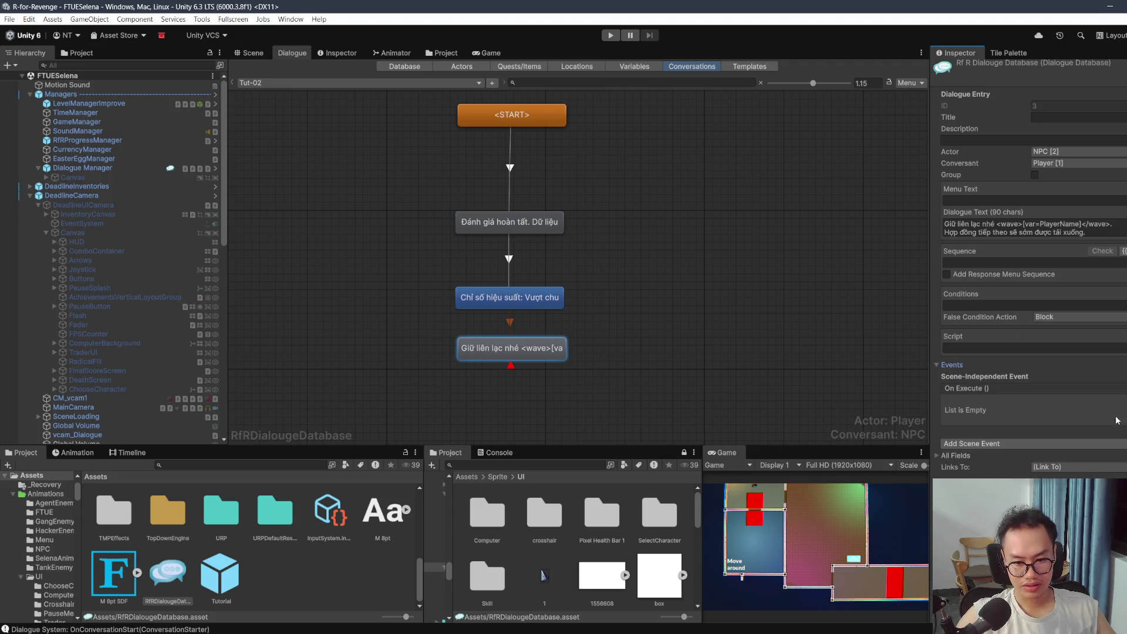
pyautogui.click(1124, 443)
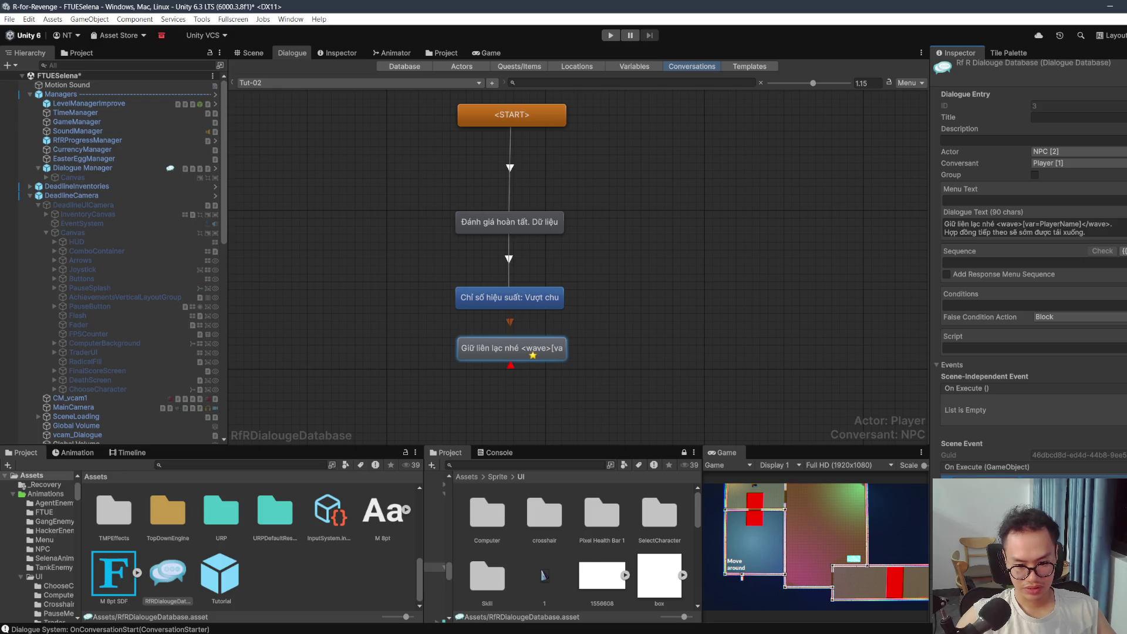
pyautogui.click(1057, 490)
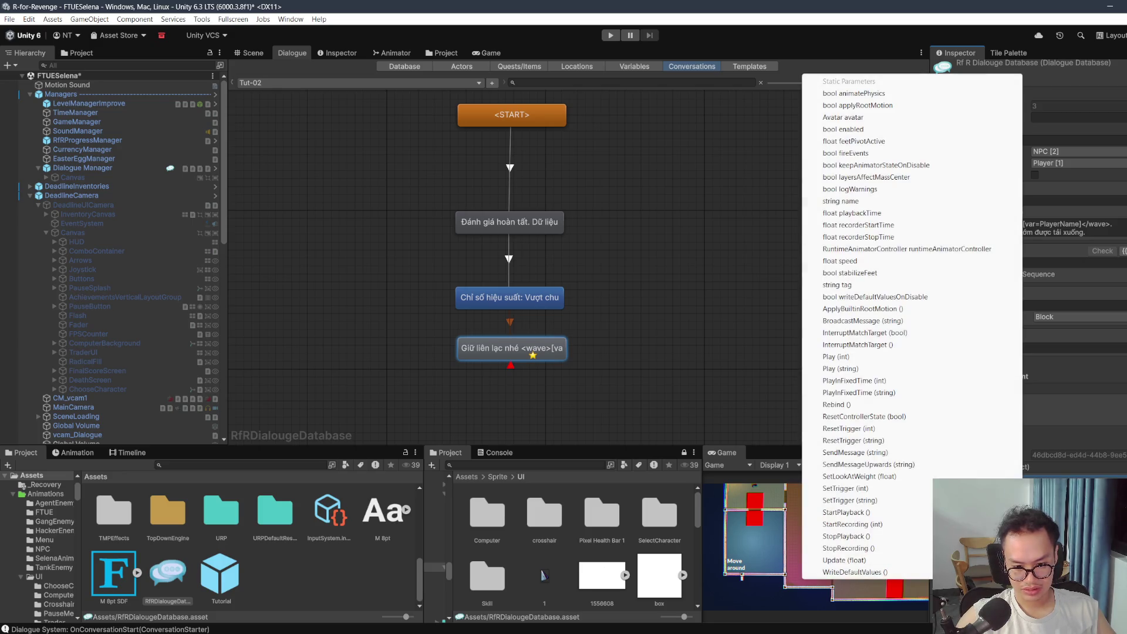
pyautogui.click(913, 607)
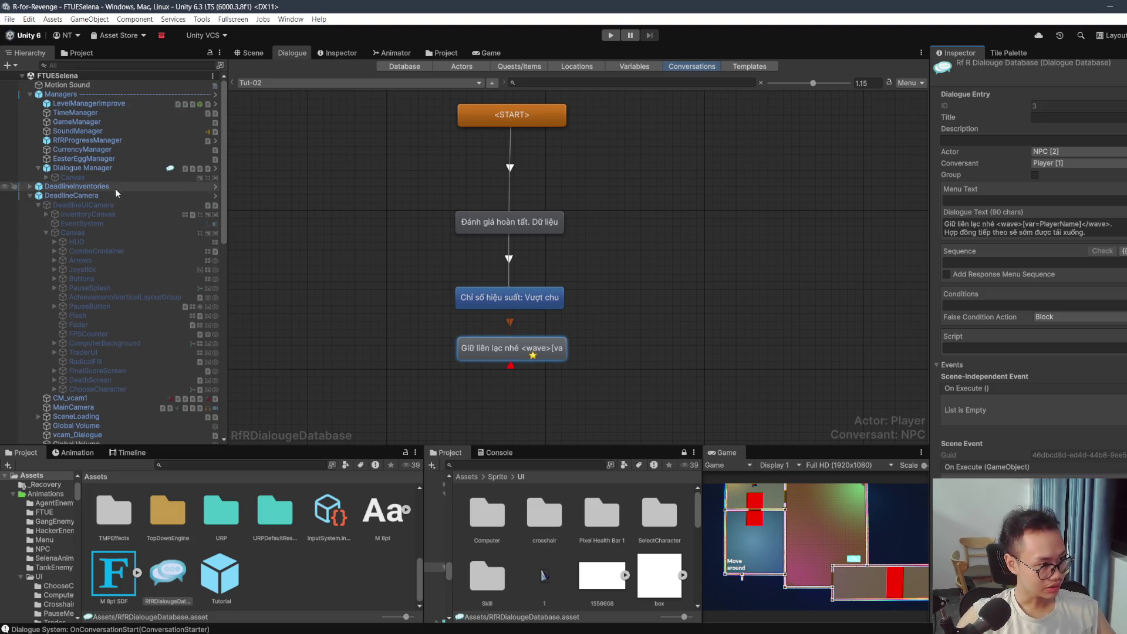
pyautogui.click(251, 54)
pyautogui.click(525, 168)
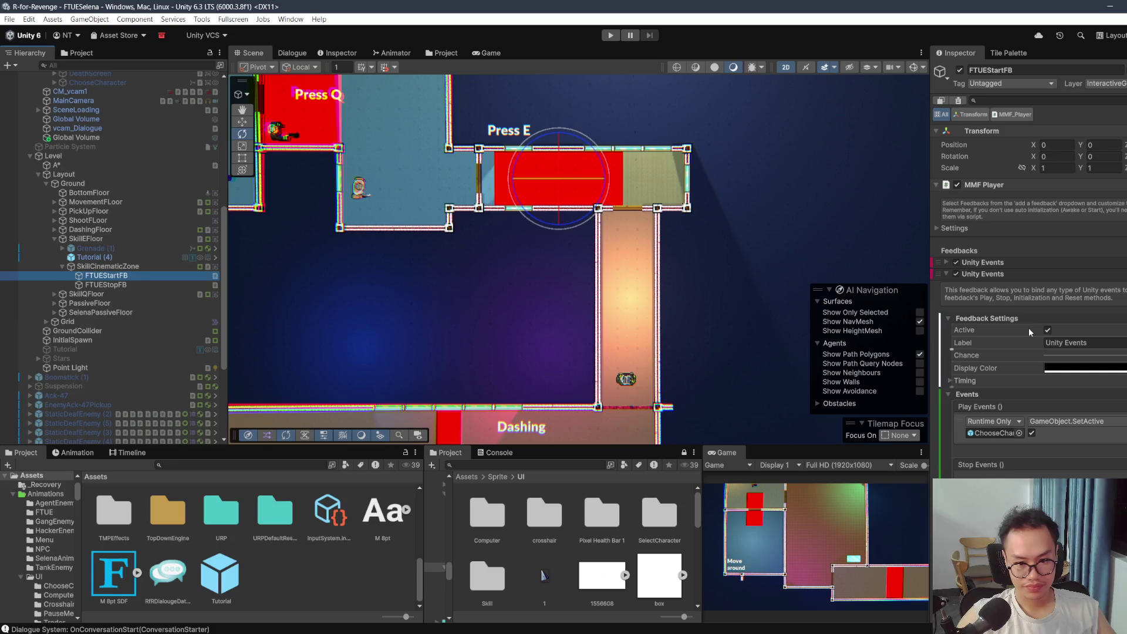
# Step: Compare FTUEStopFB's Unity Events, then remove FTUEStartFB's second Unity Events feedback
pyautogui.click(110, 286)
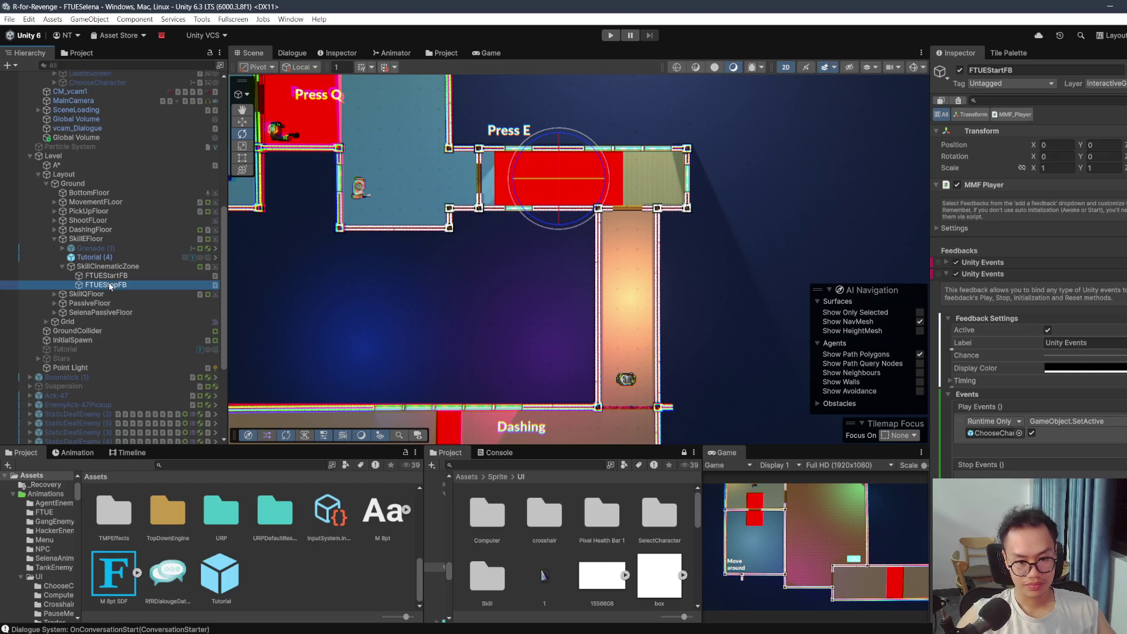
pyautogui.click(1075, 267)
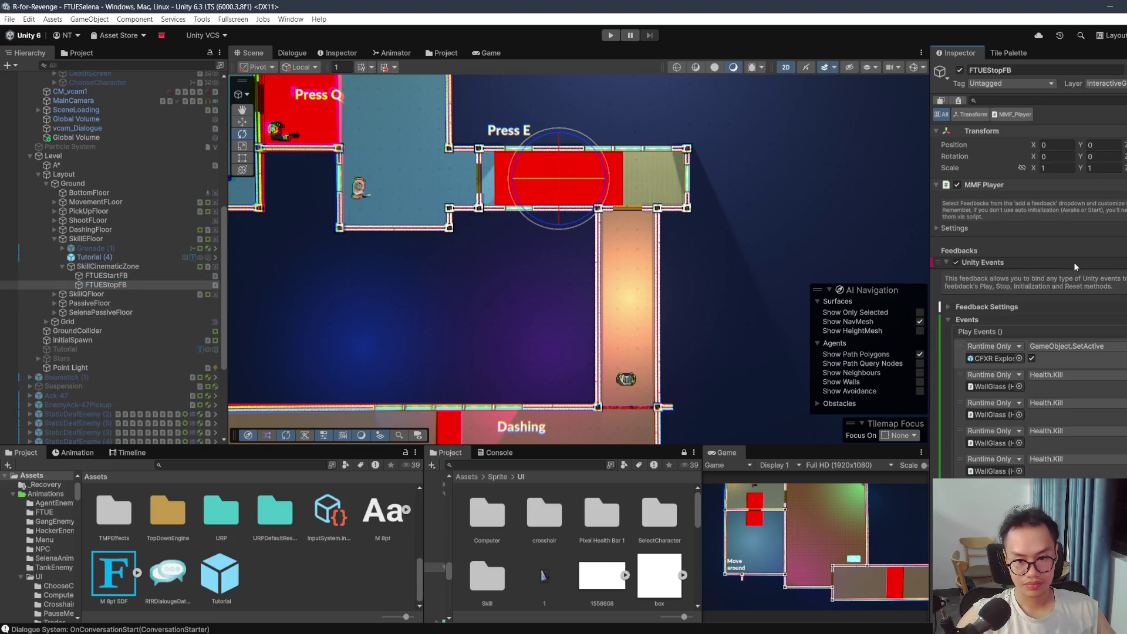
pyautogui.click(1109, 265)
pyautogui.click(106, 276)
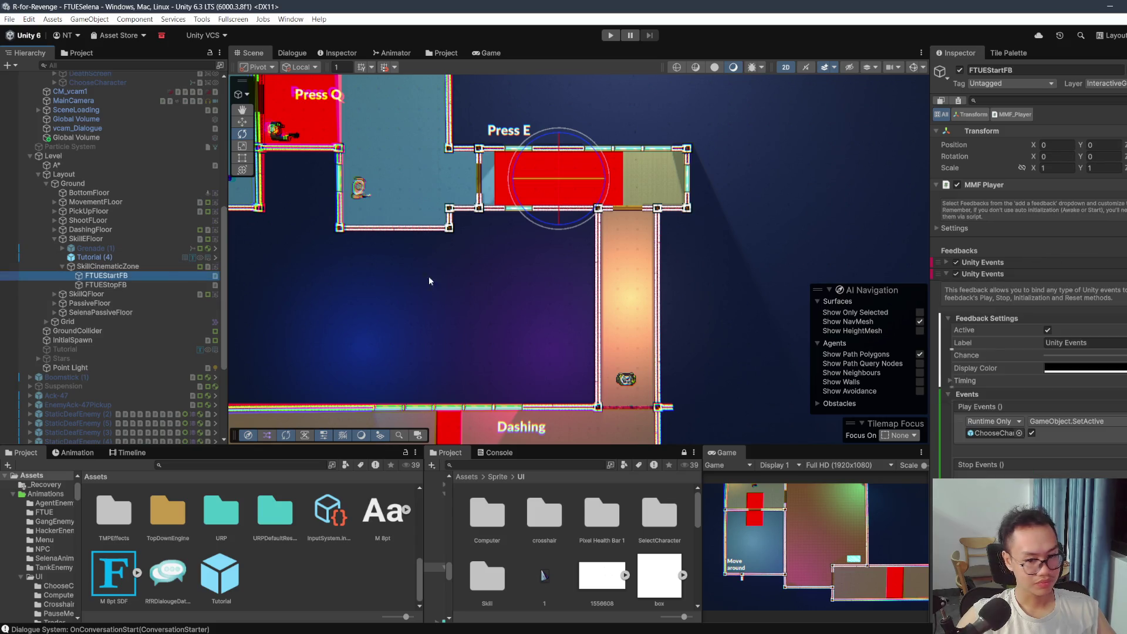
pyautogui.rightClick(1097, 275)
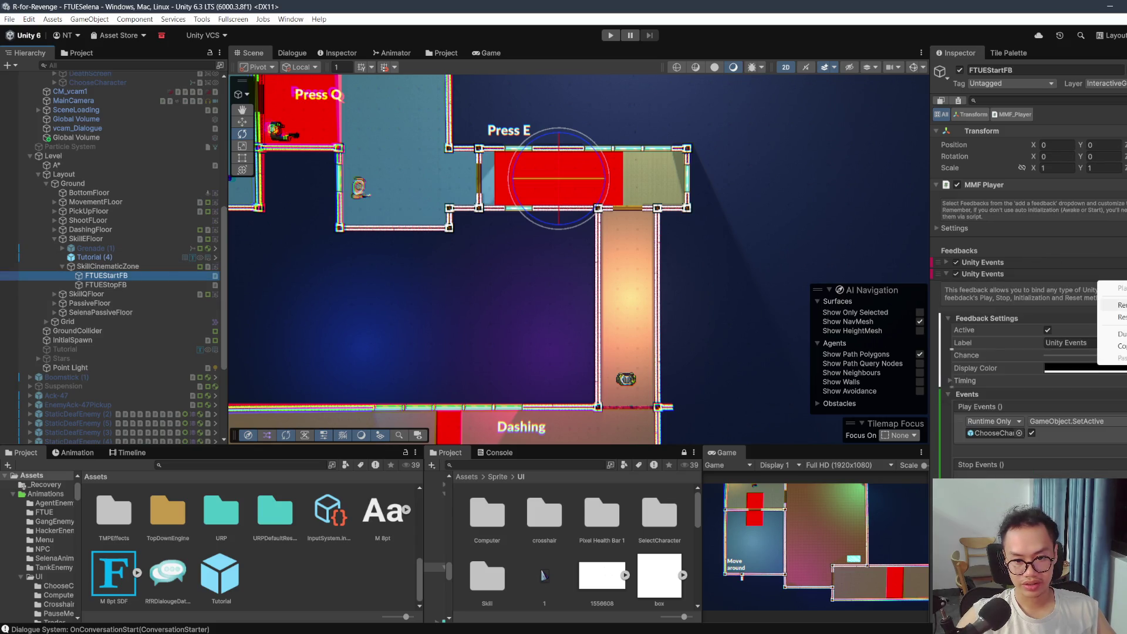
pyautogui.click(1115, 304)
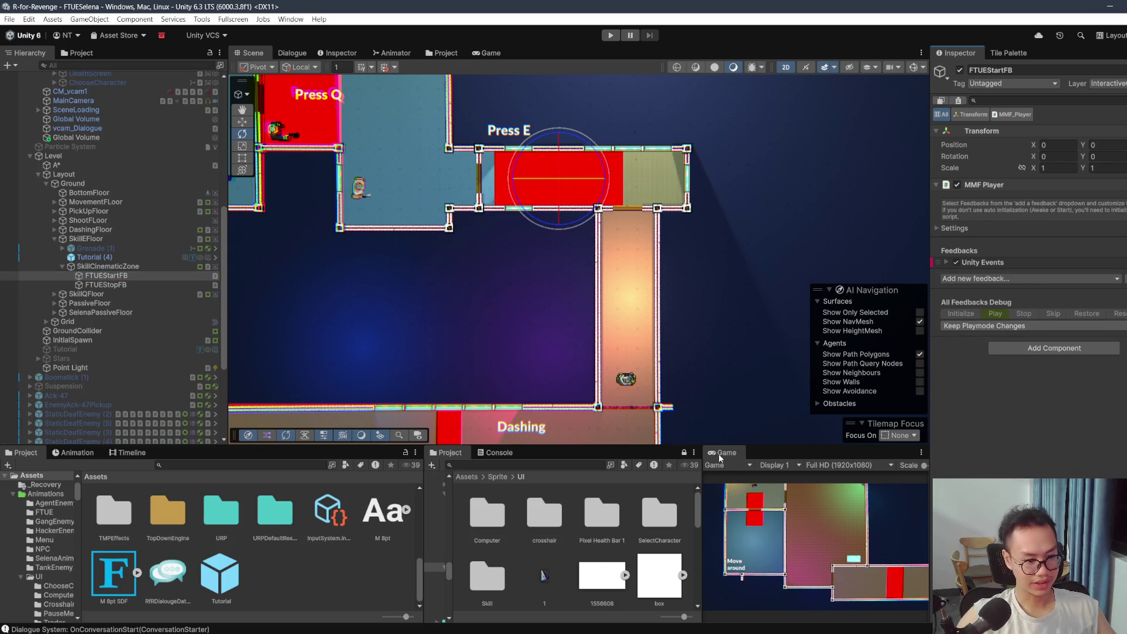
pyautogui.doubleClick(722, 453)
# Step: Run and stop a play test, then restore the editor layout and view Console errors
pyautogui.click(614, 36)
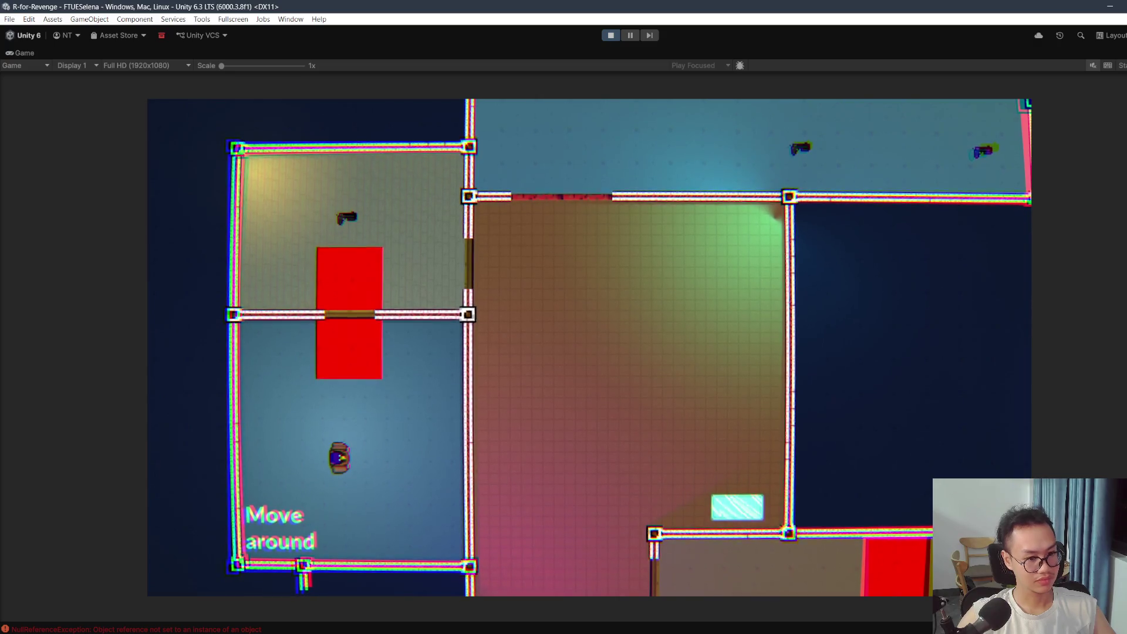
pyautogui.click(613, 37)
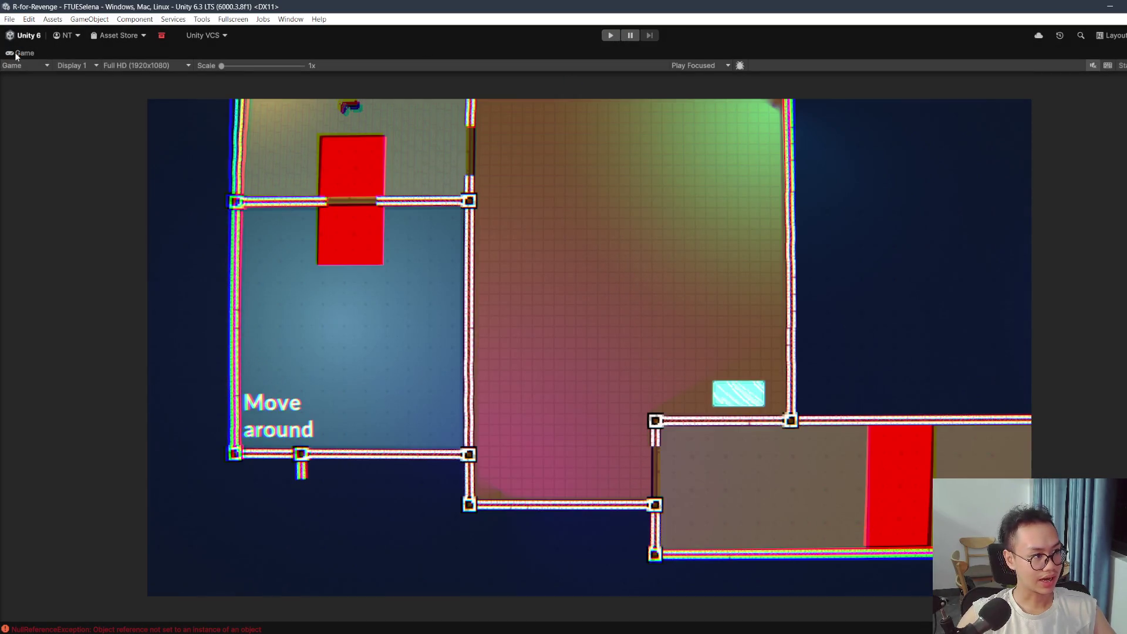
pyautogui.doubleClick(16, 54)
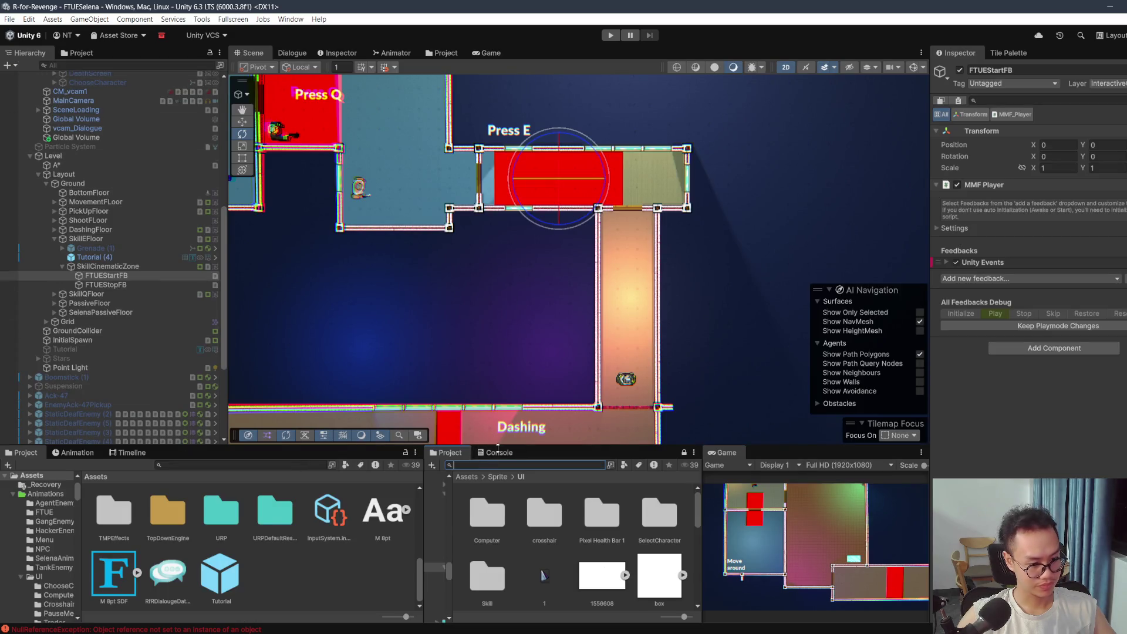
pyautogui.click(499, 453)
pyautogui.scroll(10, 161, 179)
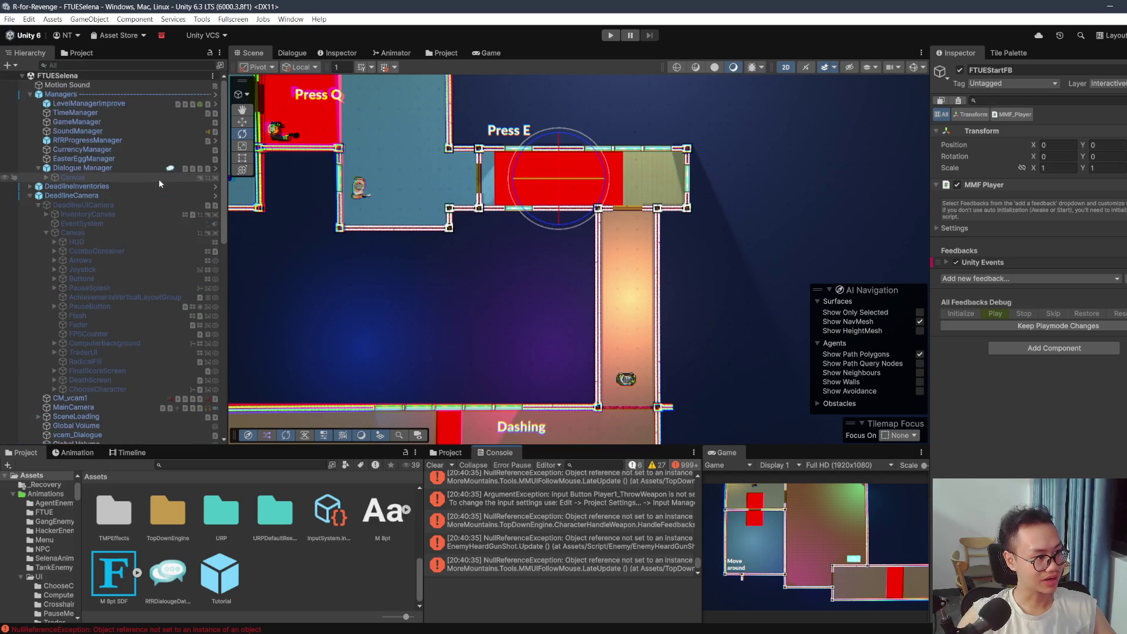
# Step: Re-enable DeadlineUICamera and the Dialogue Manager's Canvas, save the scene, and play again
pyautogui.click(129, 204)
pyautogui.click(959, 70)
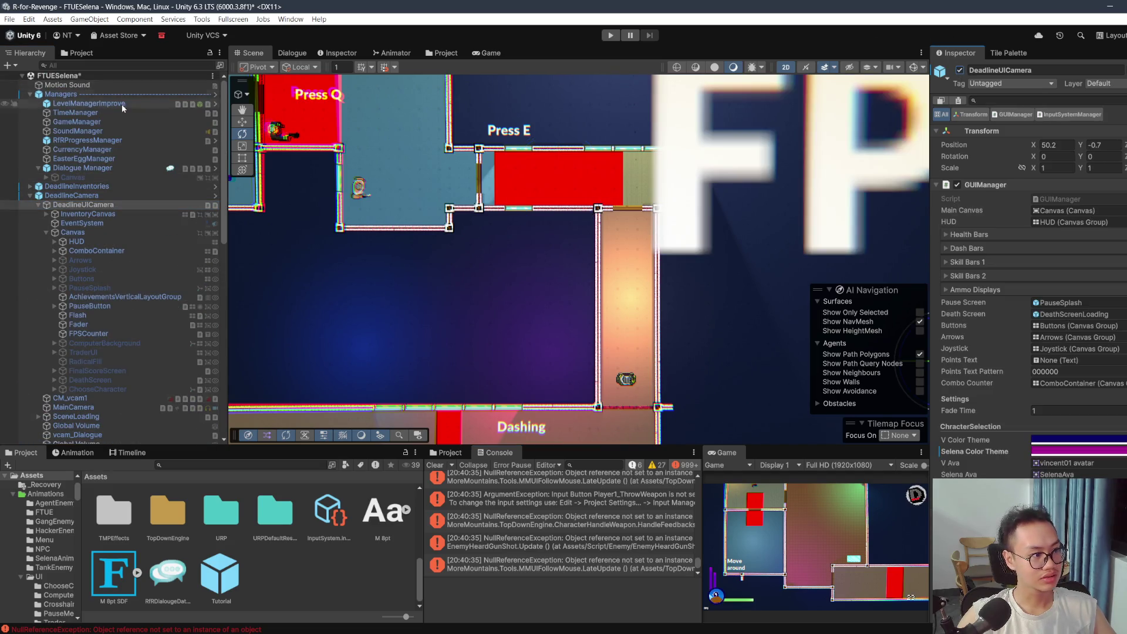
pyautogui.click(122, 177)
pyautogui.click(960, 71)
pyautogui.hotkey('ctrl', 's')
pyautogui.click(610, 35)
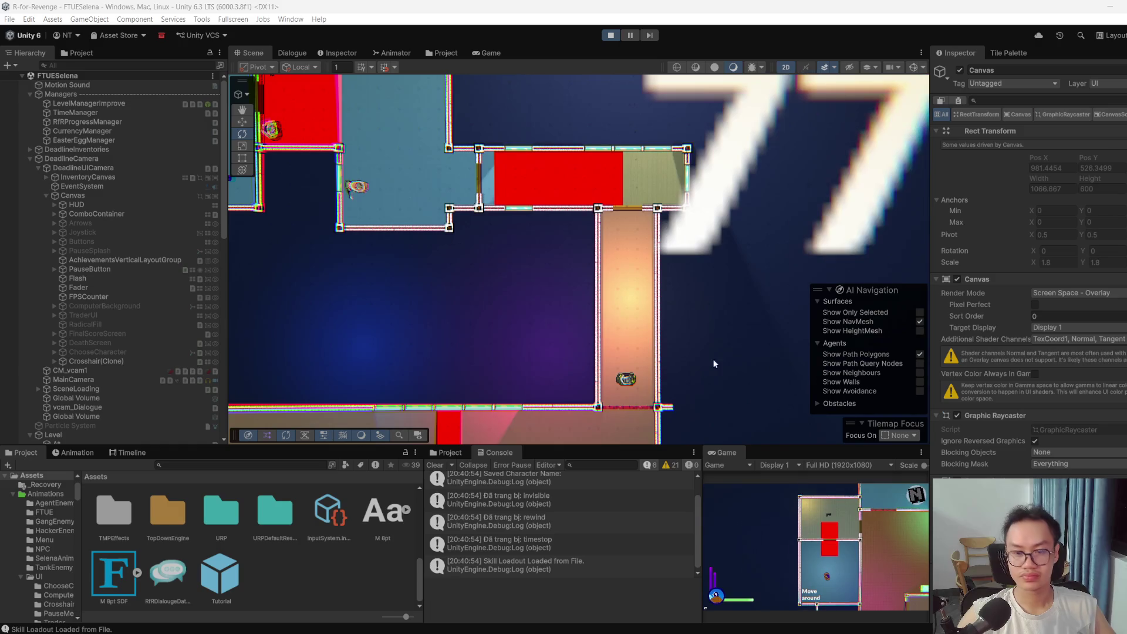
# Step: Maximize the Game view, grab the pistol and shoot the enemies on the way to the red room
pyautogui.doubleClick(712, 455)
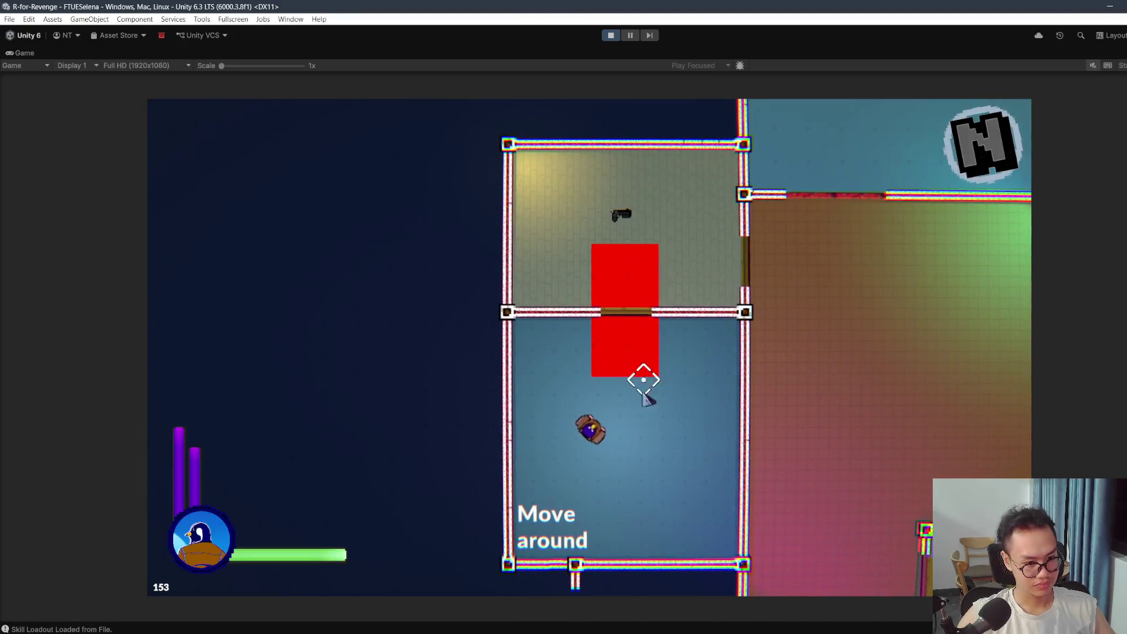
pyautogui.press('w')
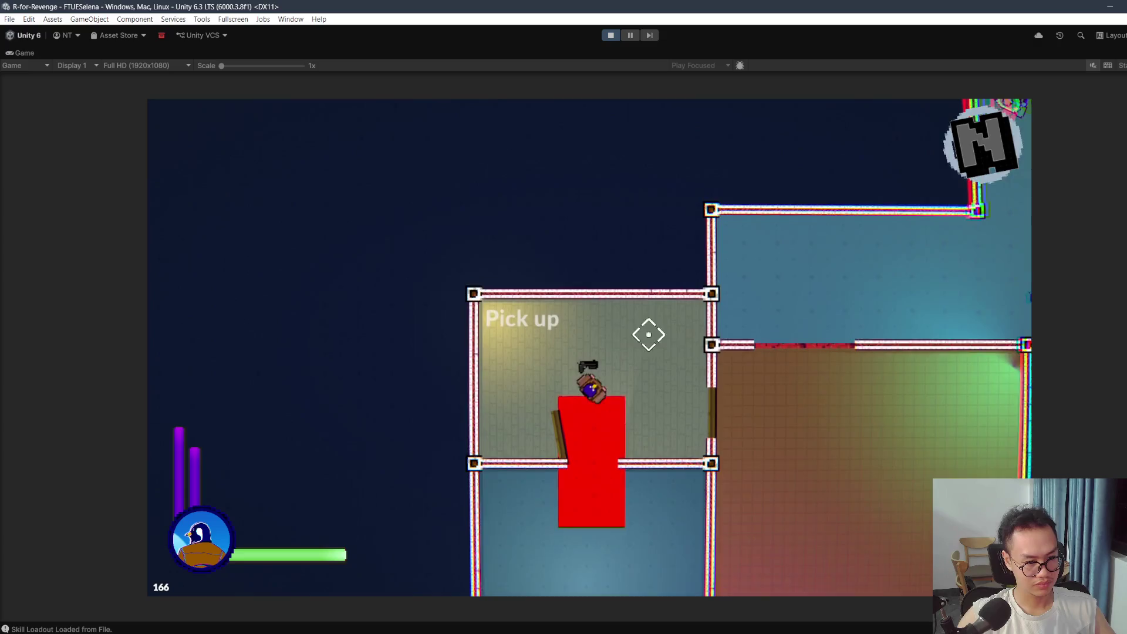
pyautogui.press('d')
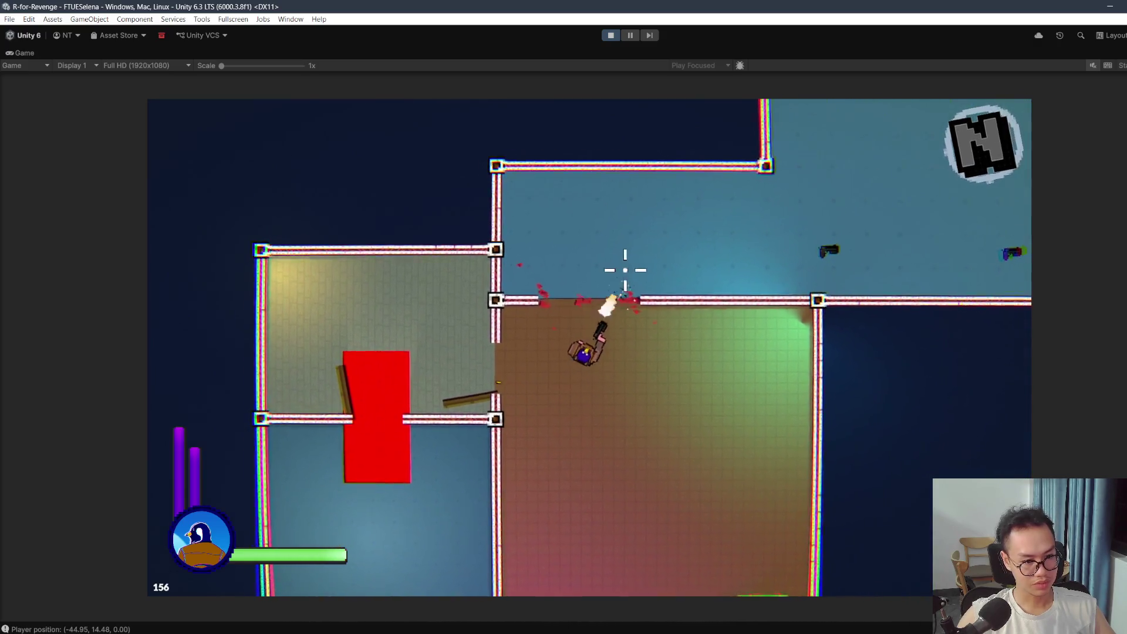
pyautogui.press('d')
pyautogui.click(580, 222)
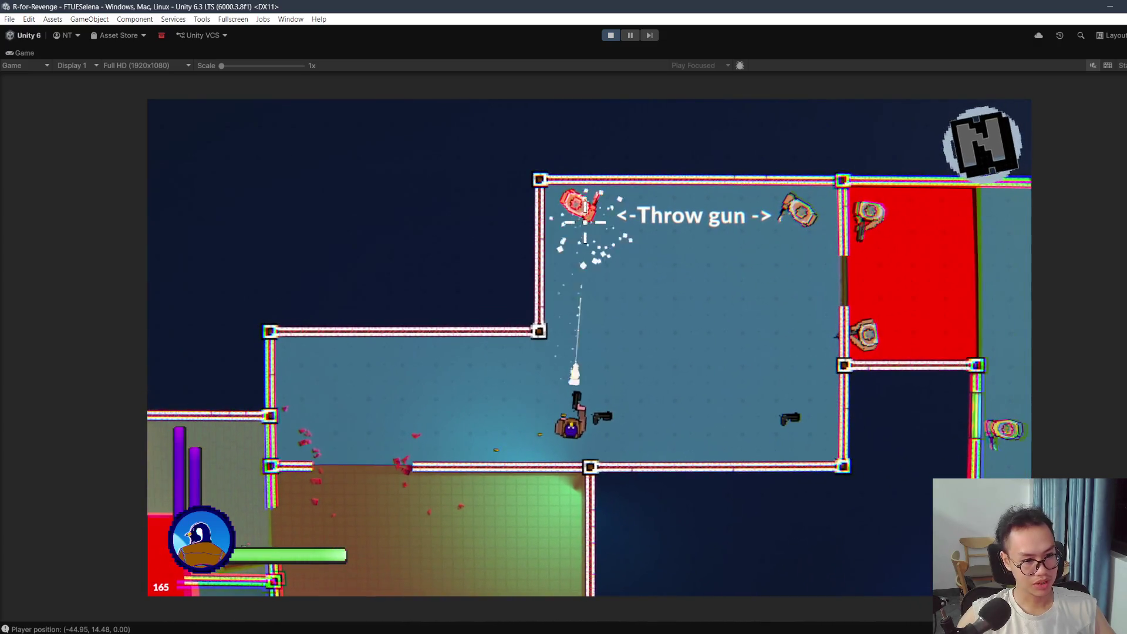
pyautogui.press('w')
pyautogui.click(568, 226)
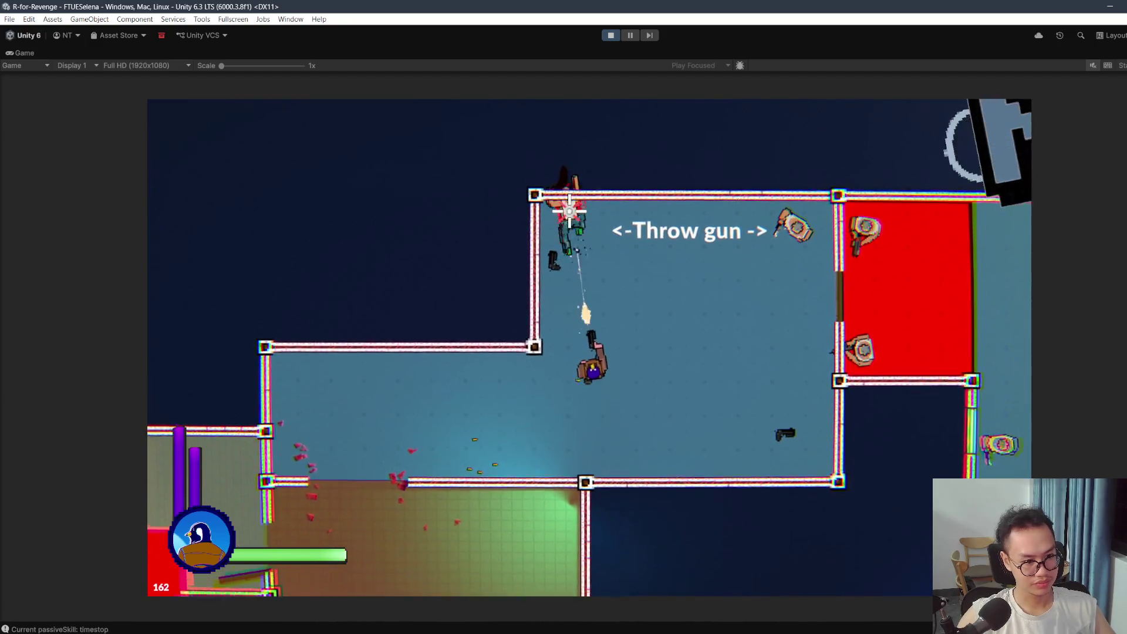
pyautogui.press('d')
pyautogui.click(842, 372)
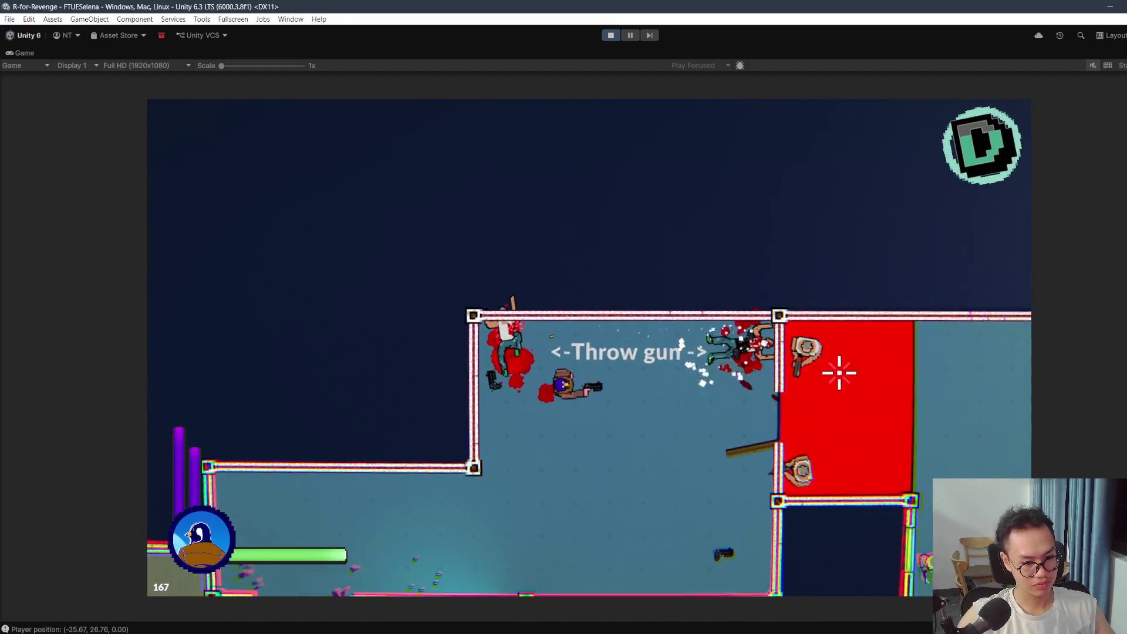
pyautogui.press('d')
pyautogui.click(583, 258)
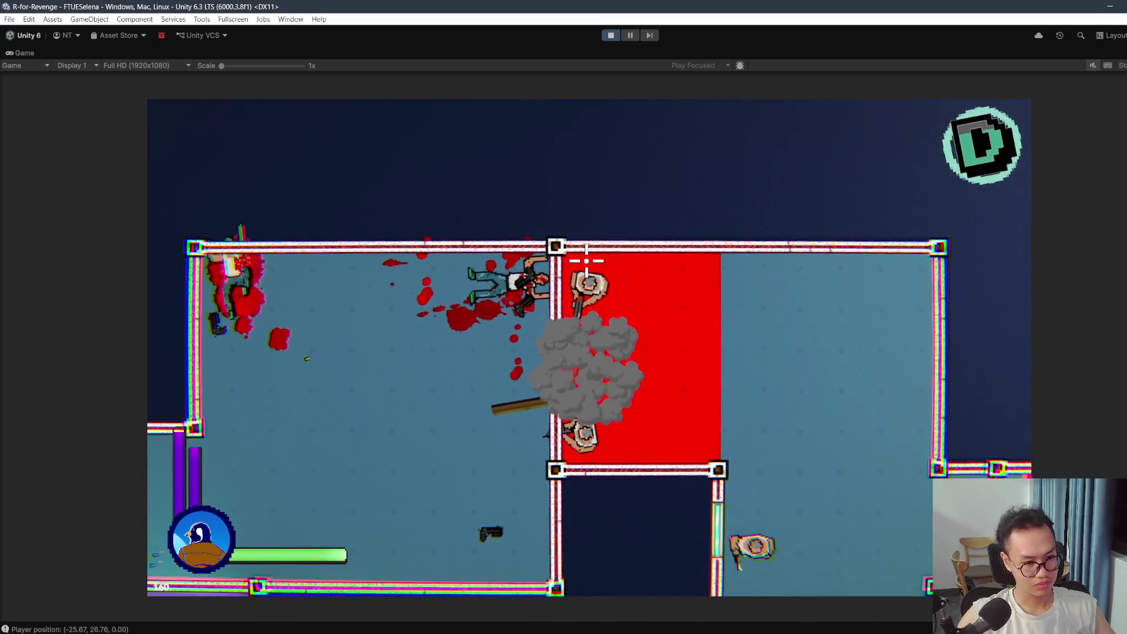
# Step: Clear the enemies at the red room, walk down the red corridor, then stop the play test
pyautogui.press('d')
pyautogui.press('r')
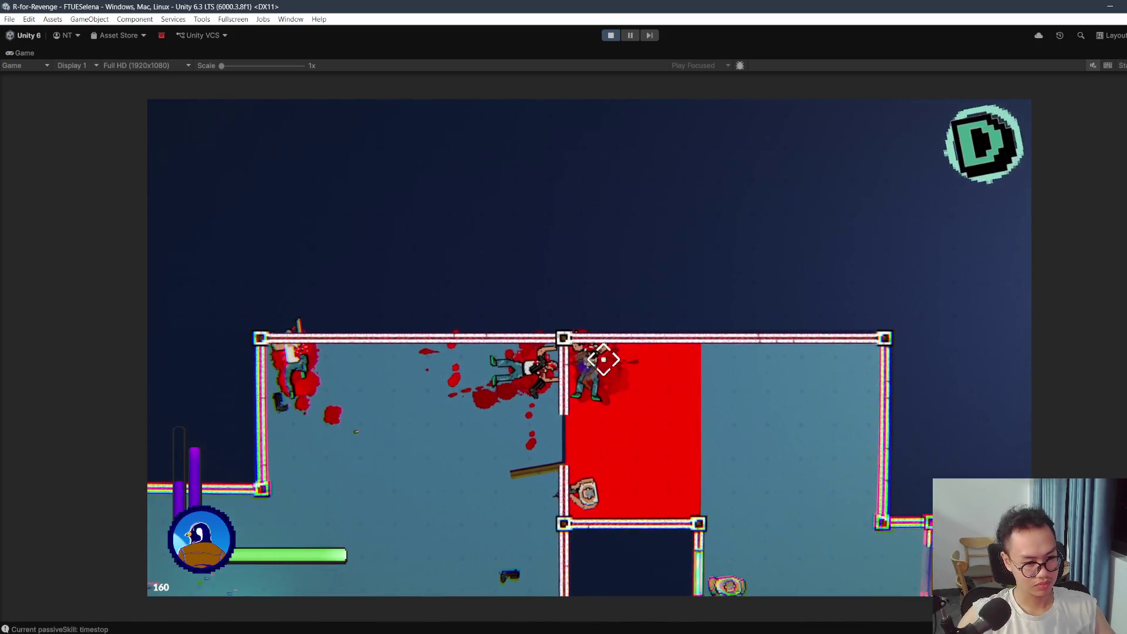
pyautogui.press('s')
pyautogui.click(606, 442)
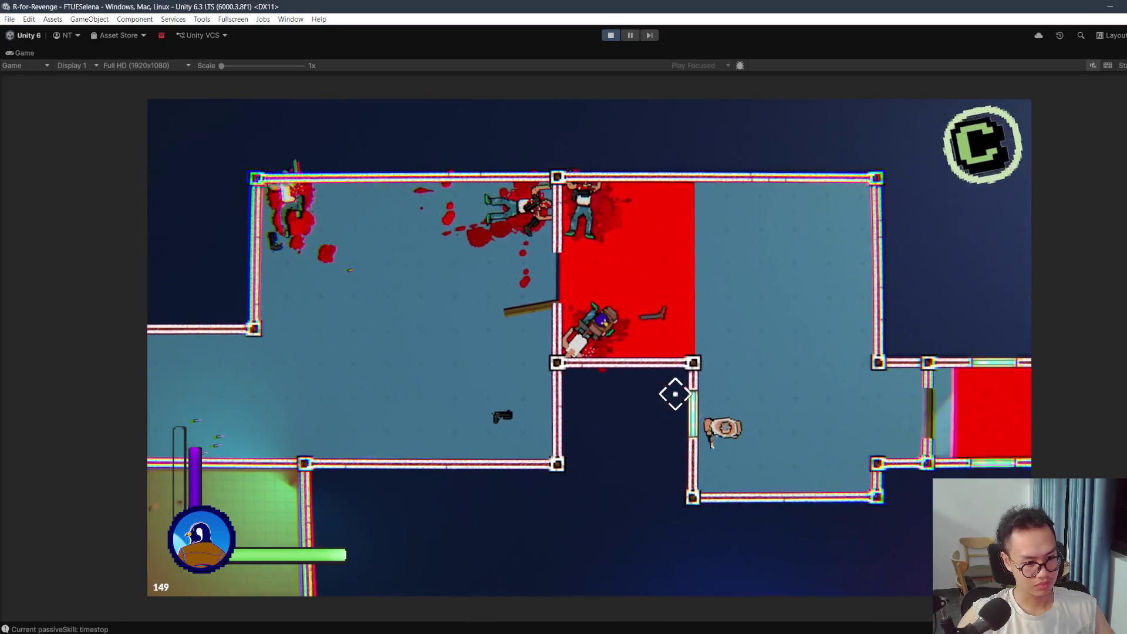
pyautogui.click(652, 425)
pyautogui.press('d')
pyautogui.press('s')
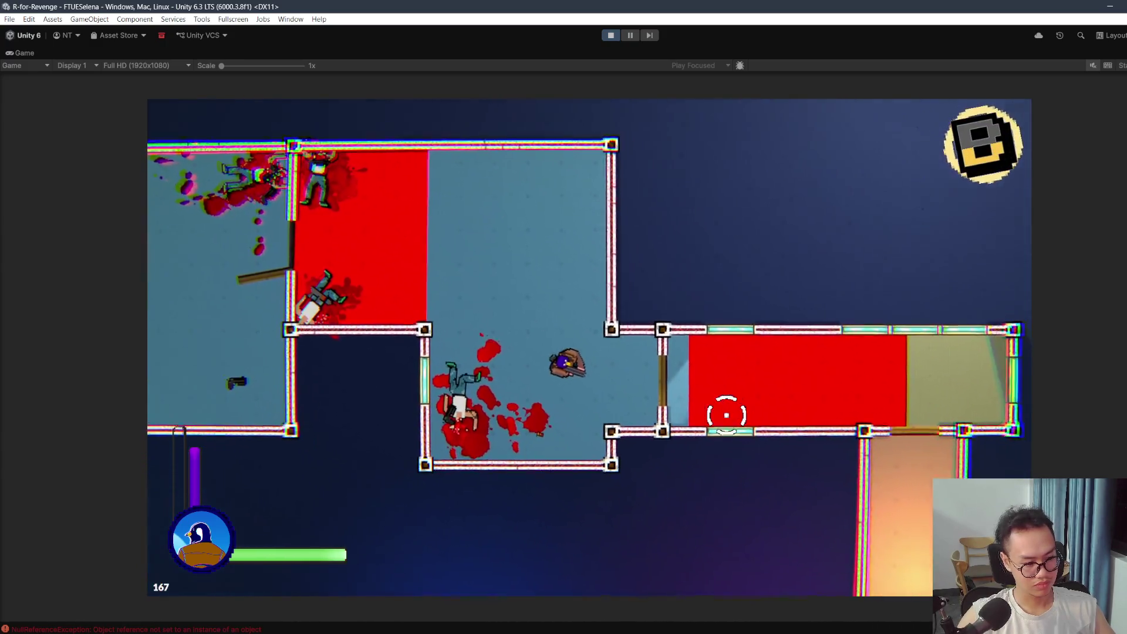
pyautogui.click(722, 353)
pyautogui.press('w')
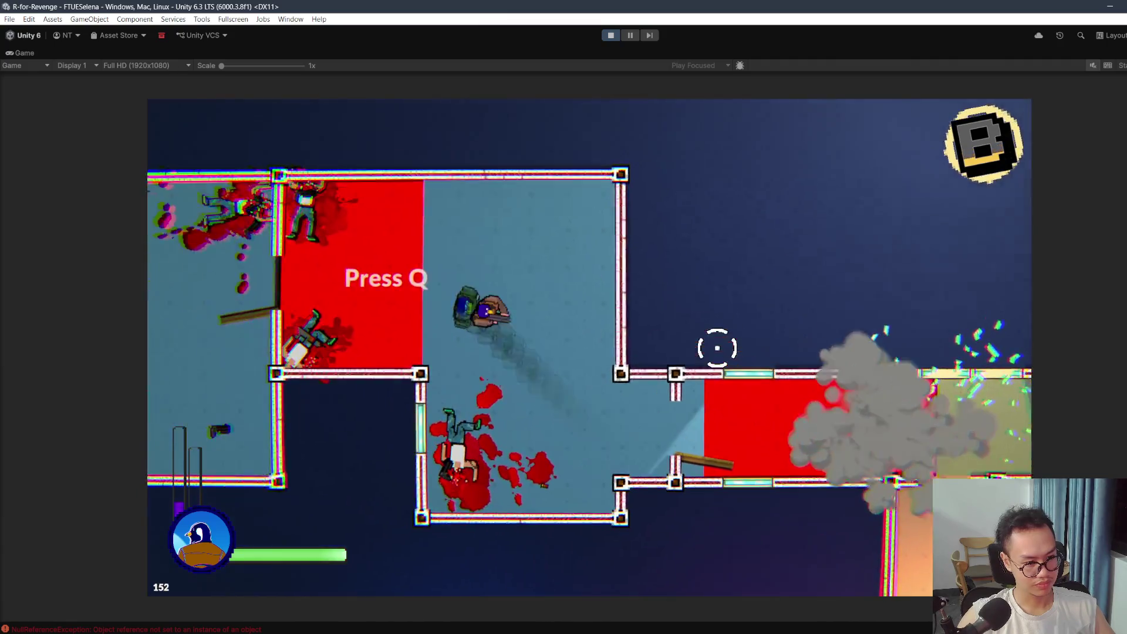
pyautogui.press('d')
pyautogui.press('s')
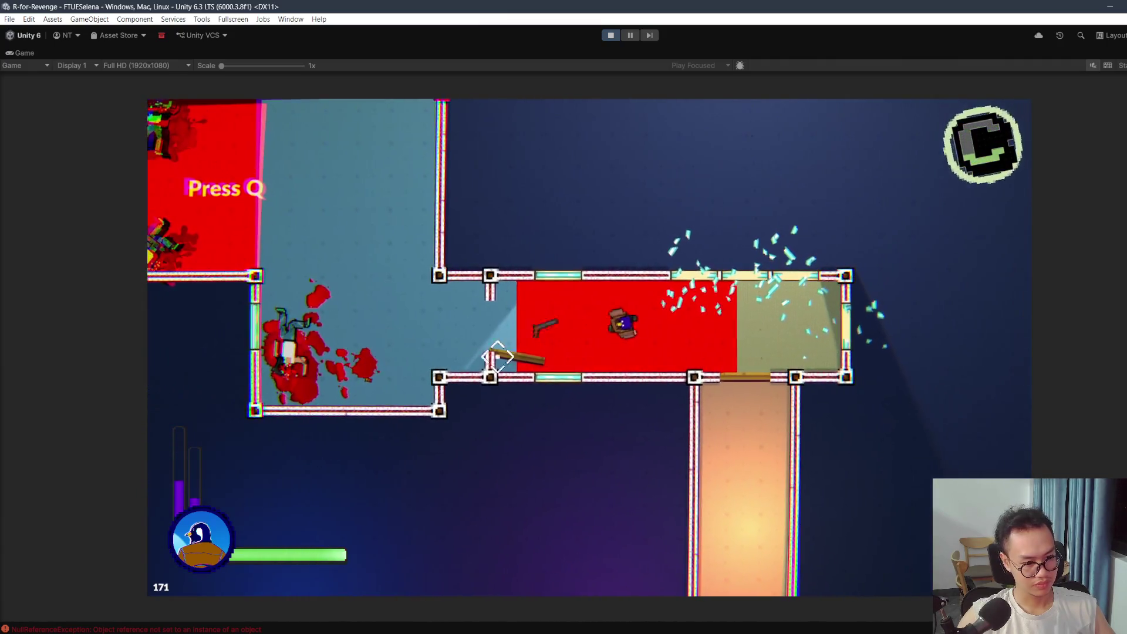
pyautogui.hotkey('ctrl', 'p')
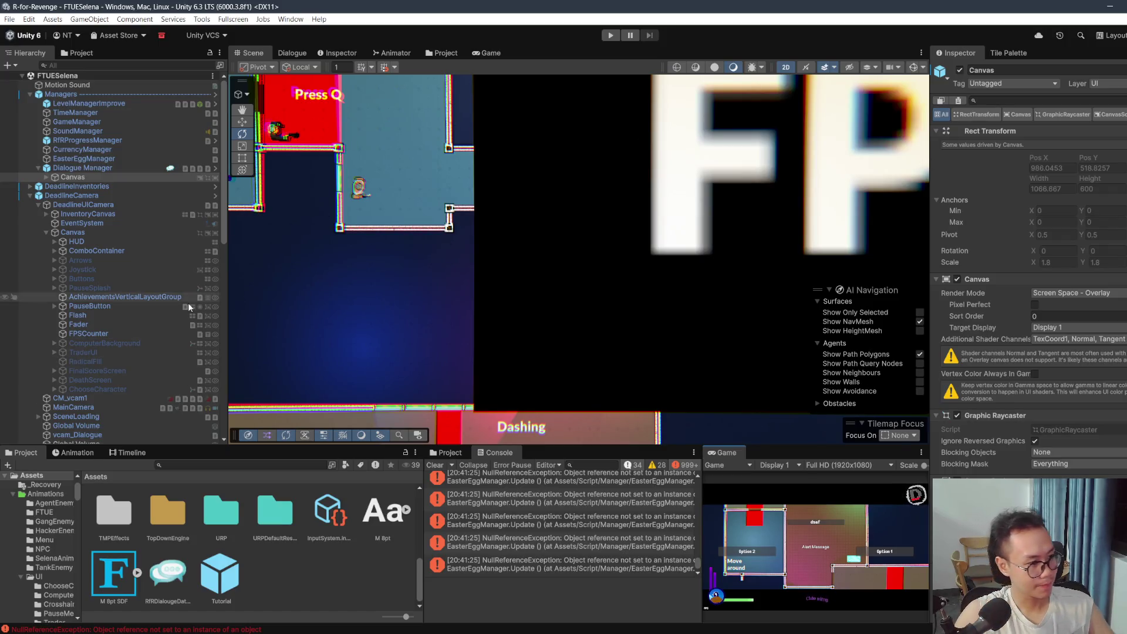
# Step: Browse SkillQFloor, PassiveFloor, SelenaPassiveFloor and ShootFloor in the Hierarchy to locate the door
pyautogui.scroll(-5, 106, 358)
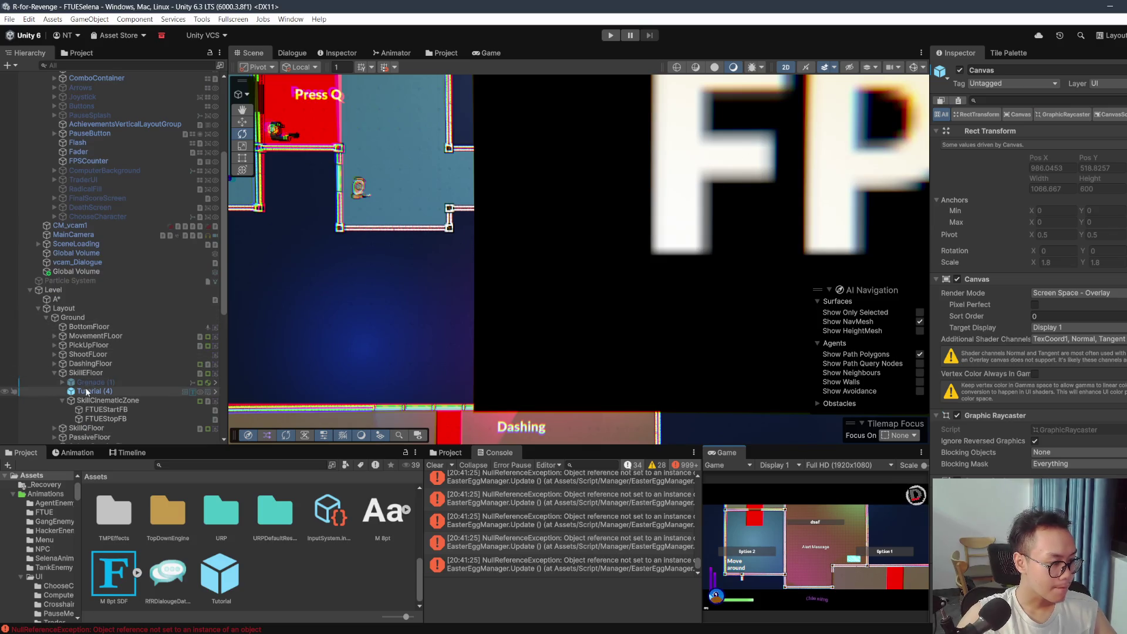
pyautogui.scroll(-4, 95, 368)
pyautogui.click(49, 290)
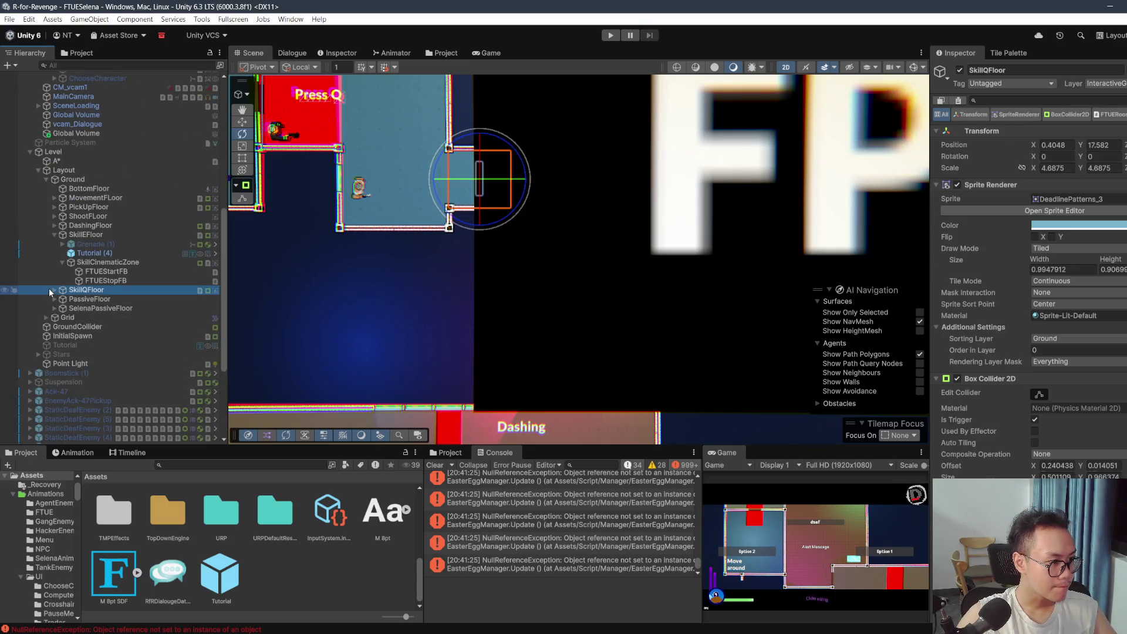
pyautogui.click(55, 289)
pyautogui.click(92, 317)
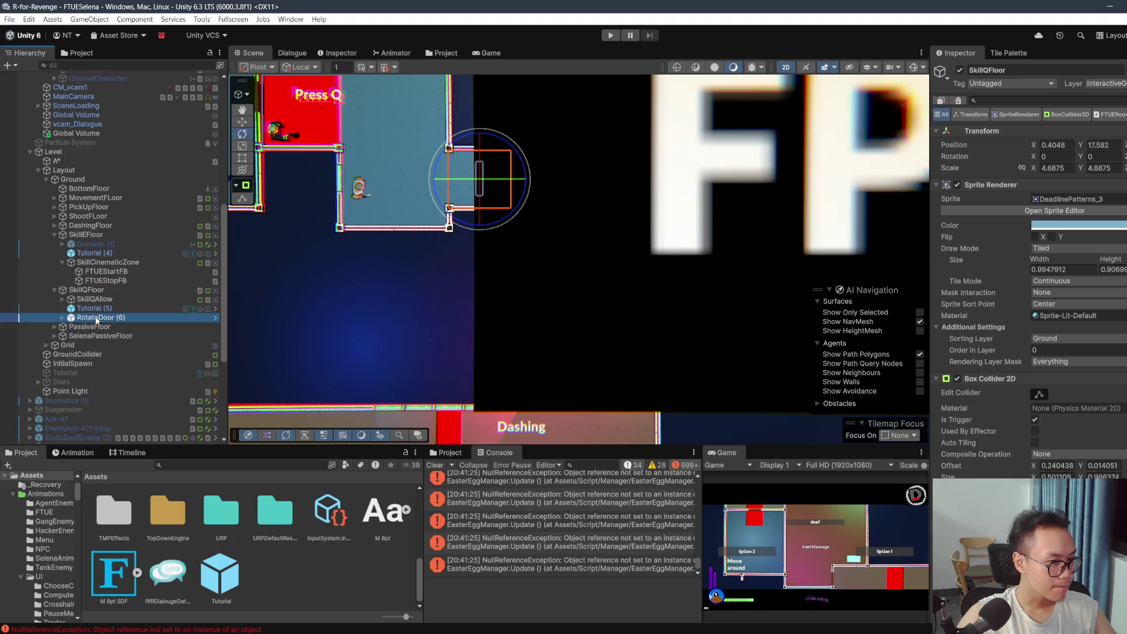
pyautogui.click(54, 326)
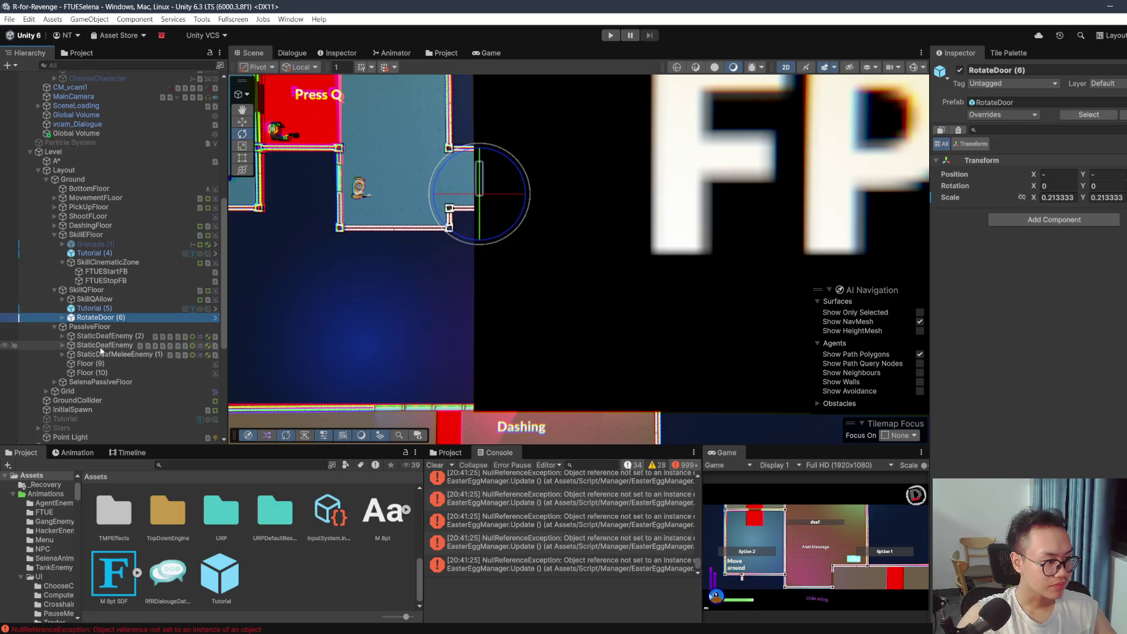
pyautogui.doubleClick(81, 373)
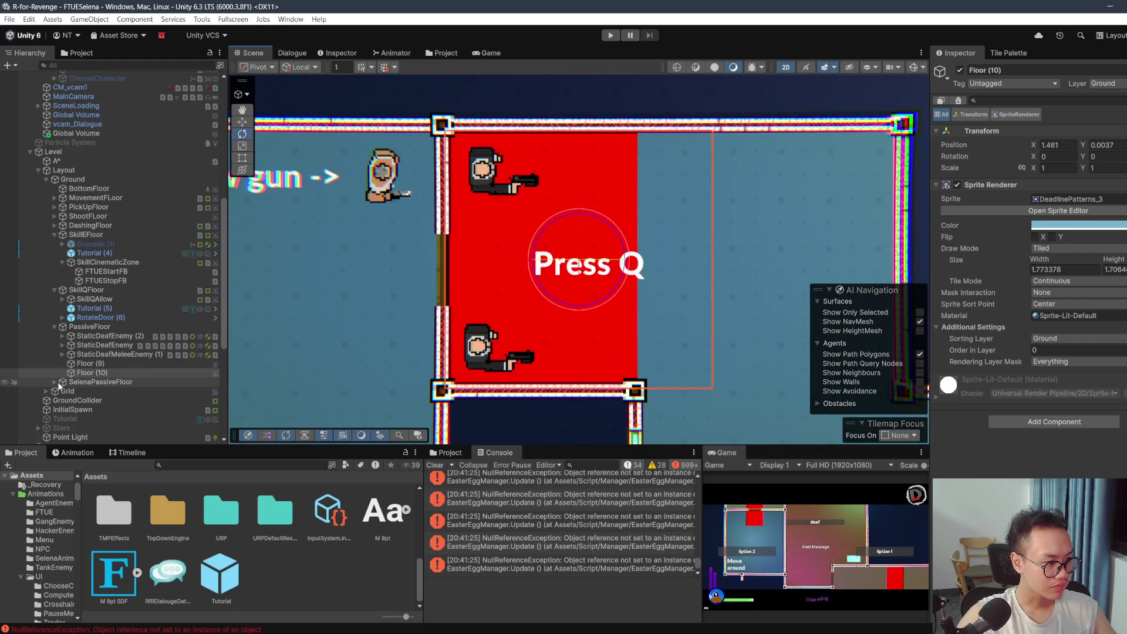
pyautogui.click(57, 381)
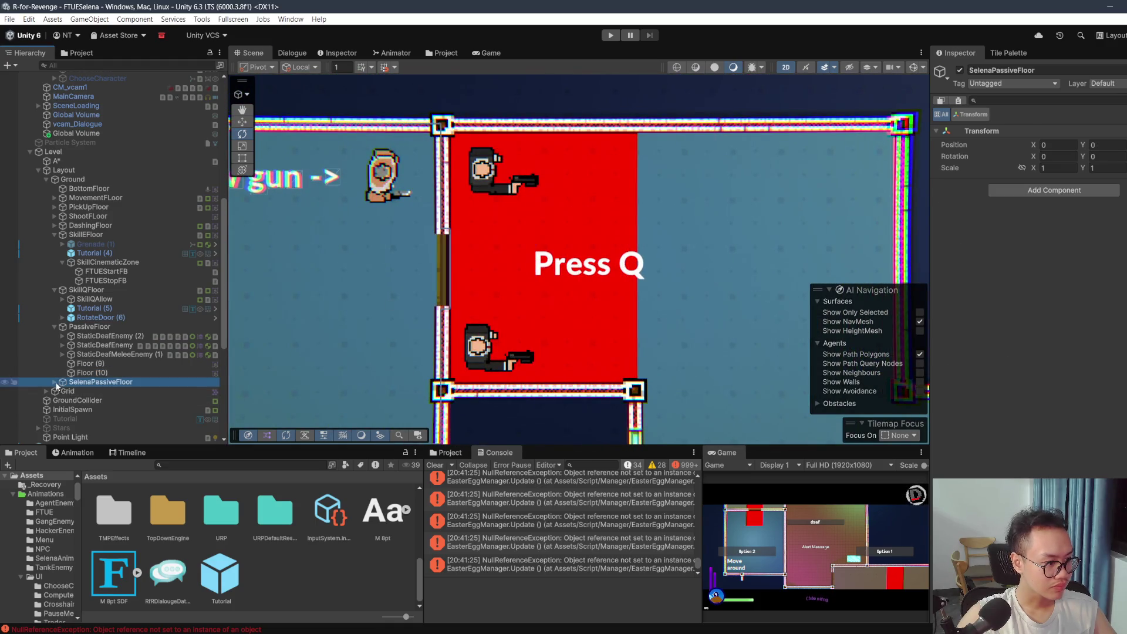
pyautogui.click(55, 381)
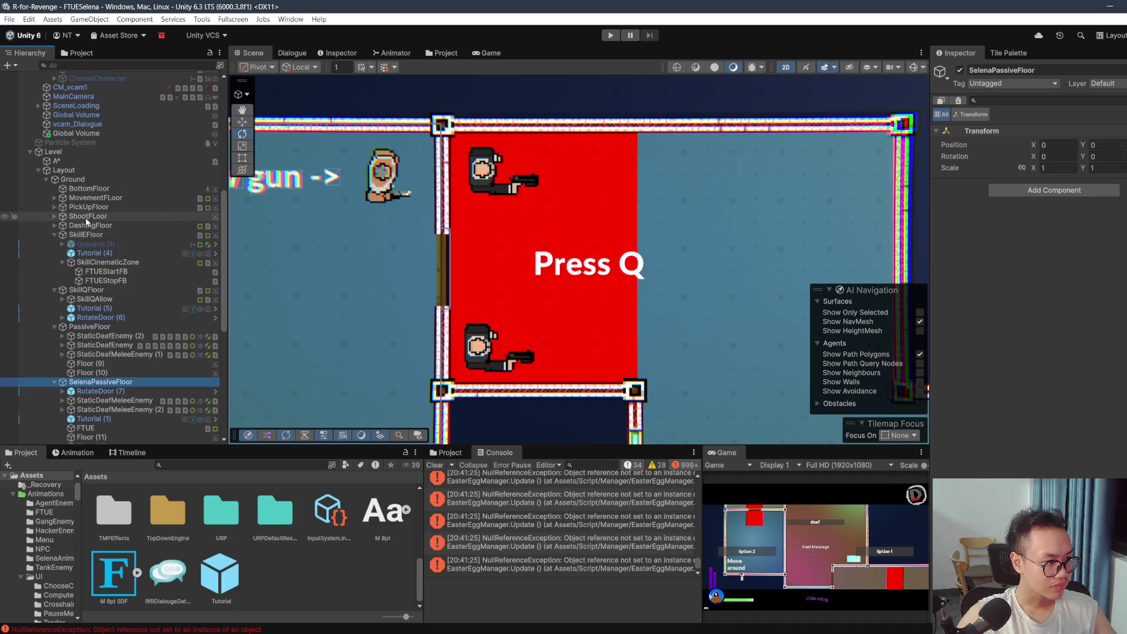
pyautogui.click(54, 216)
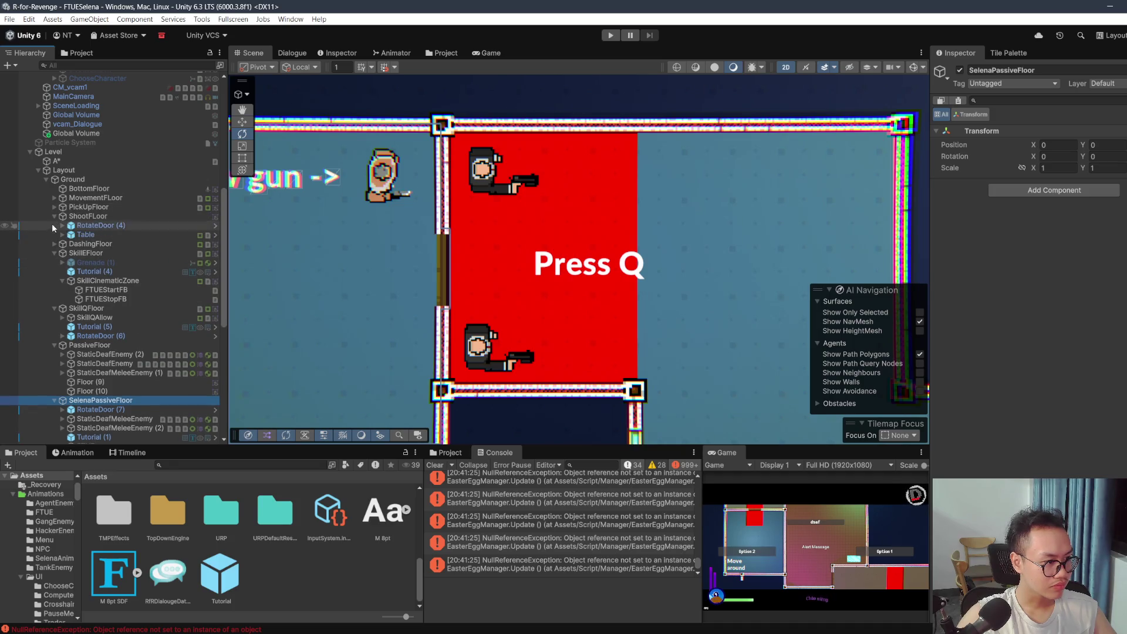
# Step: Delete RotateDoor (5) under DashingFloor and save the FTUESelena scene
pyautogui.click(49, 241)
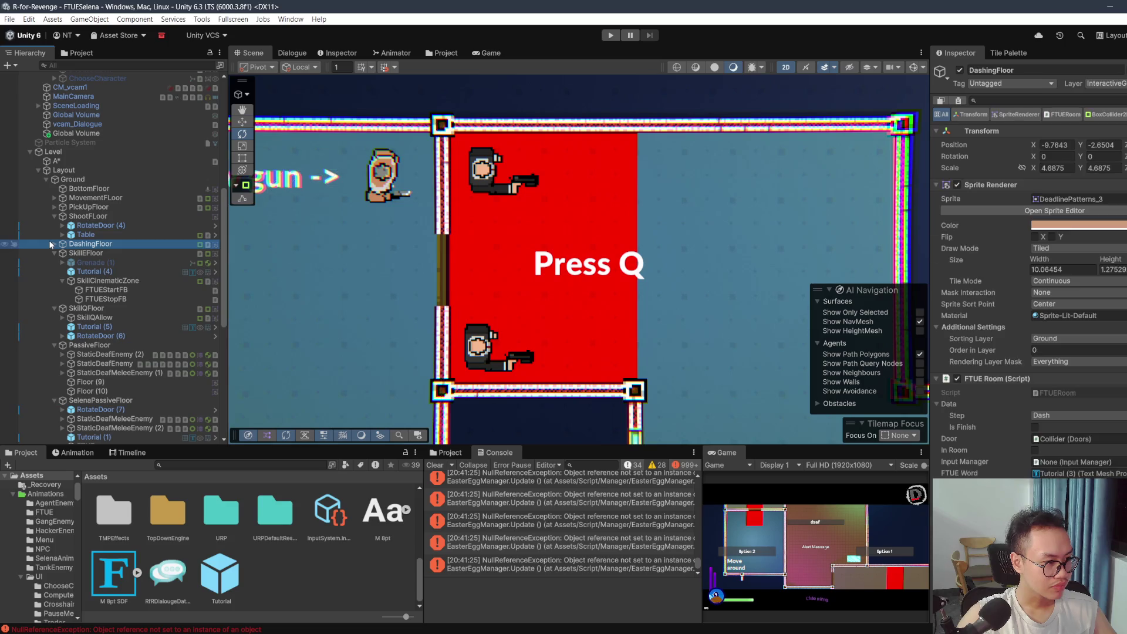
pyautogui.click(53, 244)
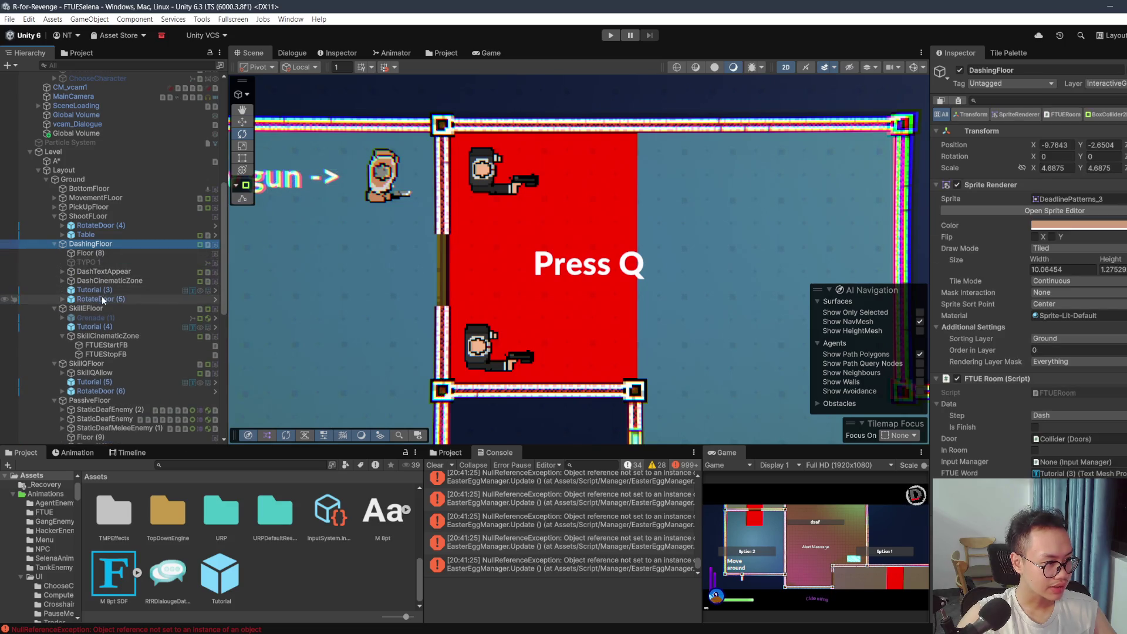
pyautogui.doubleClick(101, 298)
pyautogui.scroll(-6, 411, 259)
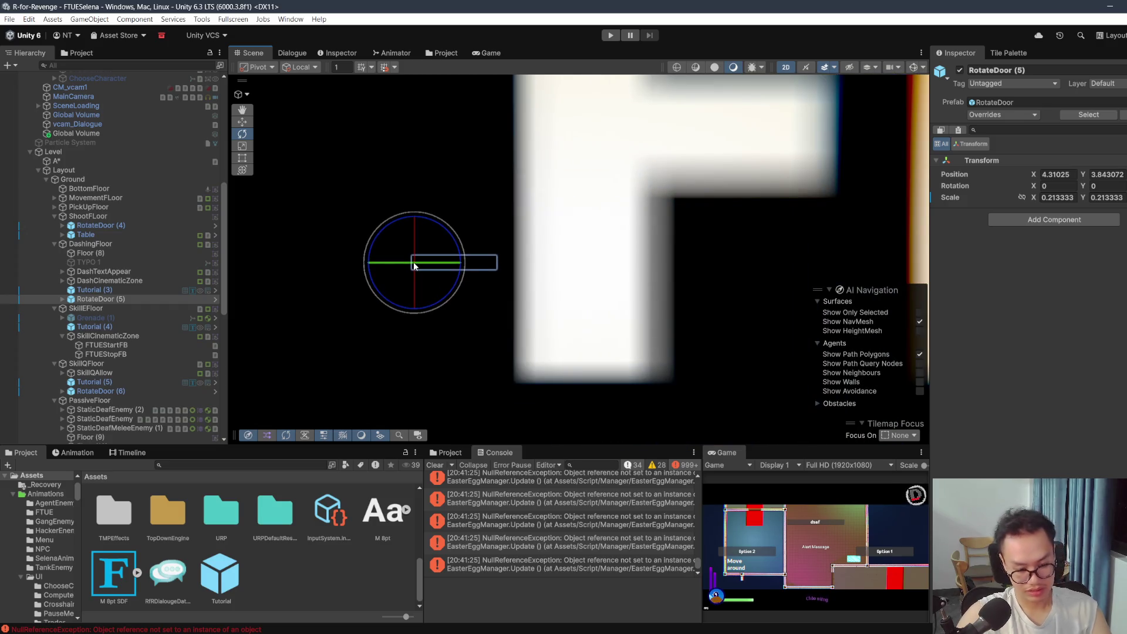
pyautogui.press('Delete')
pyautogui.hotkey('ctrl', 's')
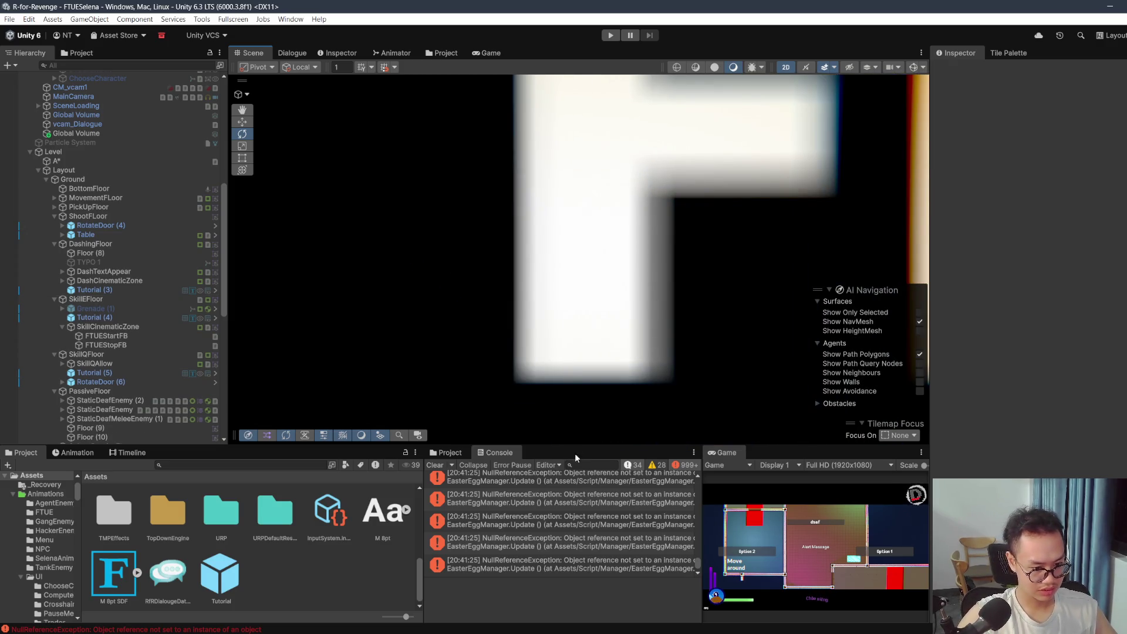
# Step: Select a NullReferenceException in the maximized Console and follow its EasterEggManager.cs:54 stack-trace link
pyautogui.scroll(-2, 594, 490)
pyautogui.scroll(5, 628, 511)
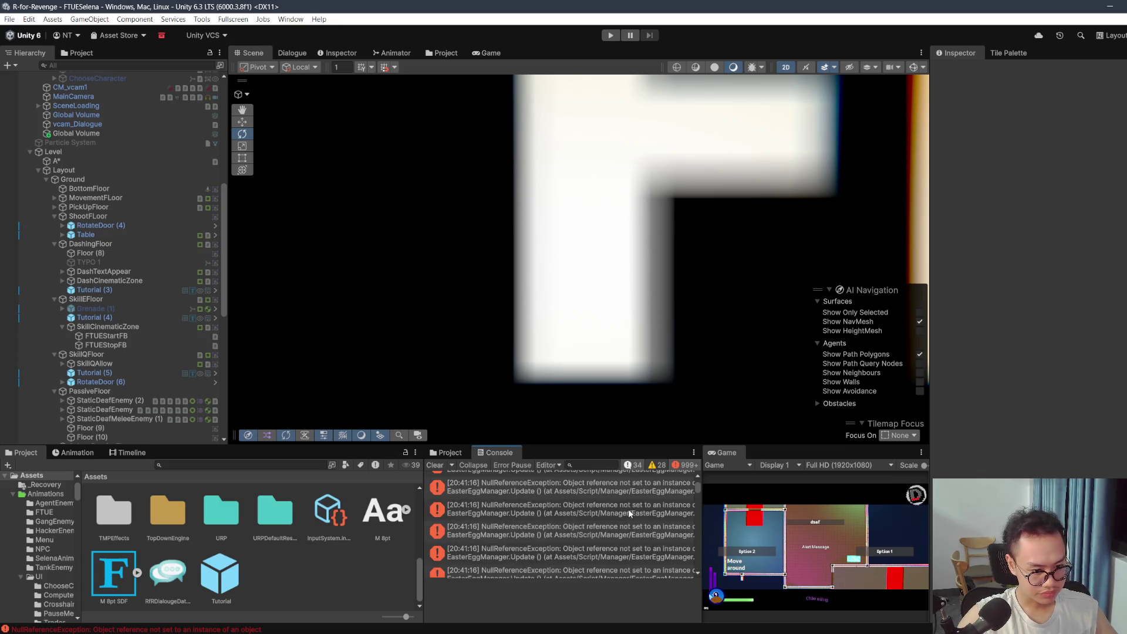
pyautogui.click(628, 508)
pyautogui.scroll(2, 626, 498)
pyautogui.click(605, 534)
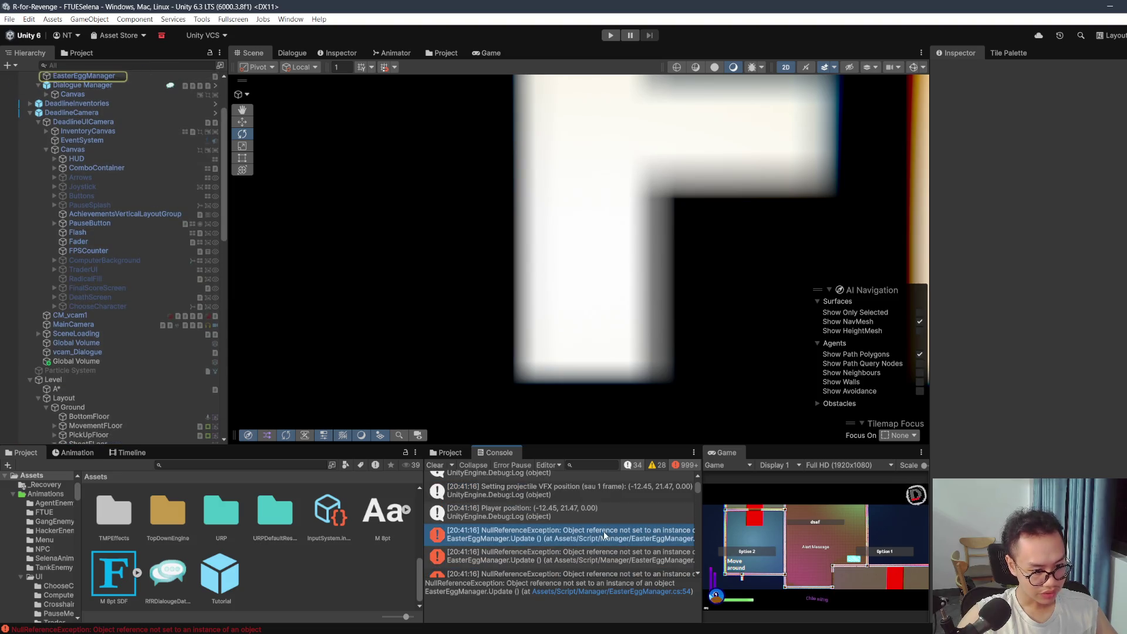
pyautogui.doubleClick(506, 455)
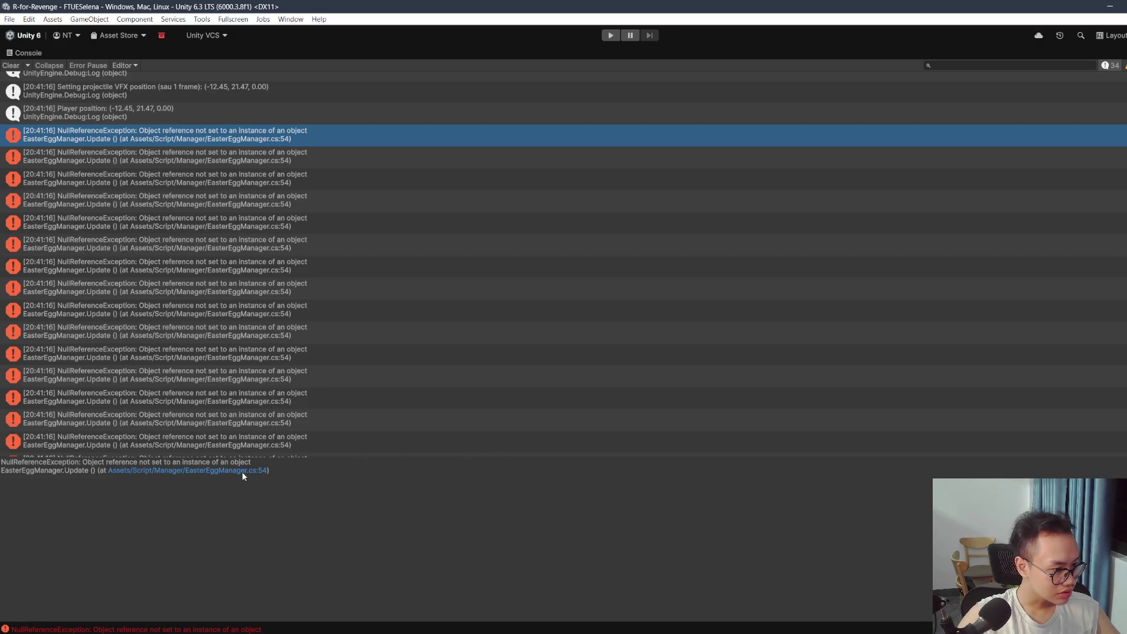
pyautogui.scroll(2, 65, 450)
pyautogui.moveTo(125, 462); pyautogui.dragTo(242, 475)
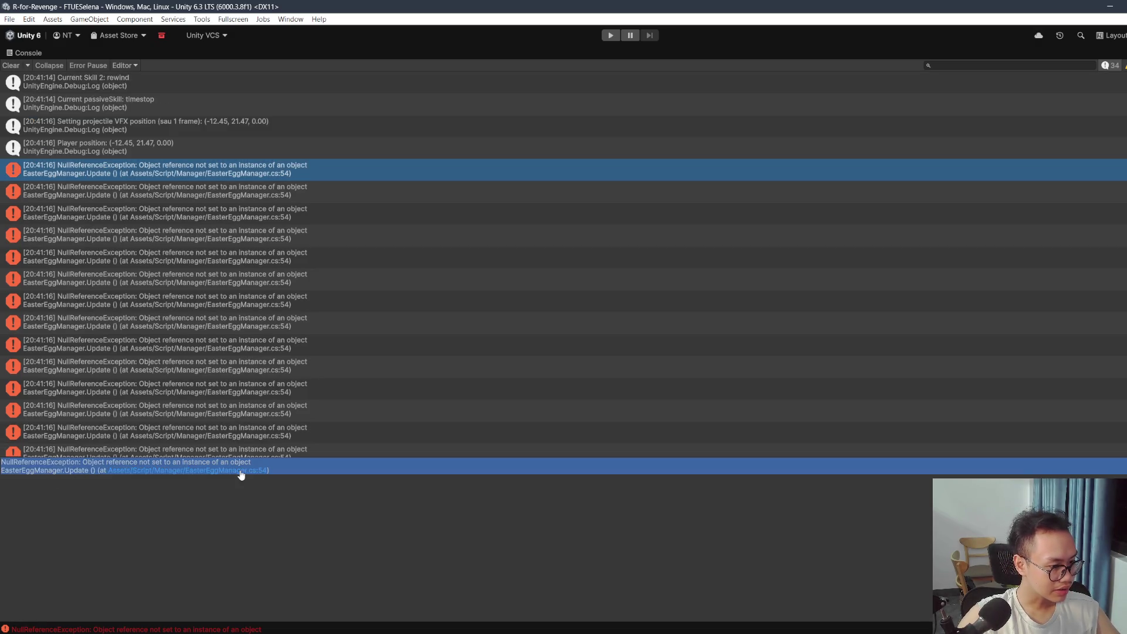
pyautogui.click(262, 471)
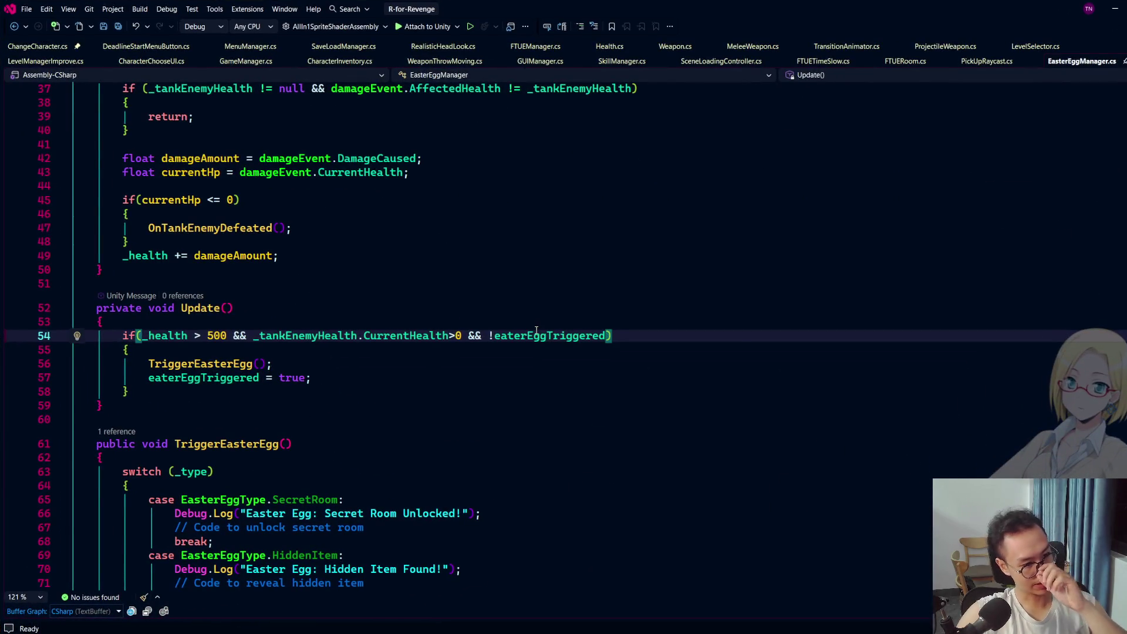
# Step: Scroll through EasterEggManager.cs to review the code around the Update method
pyautogui.moveTo(535, 330)
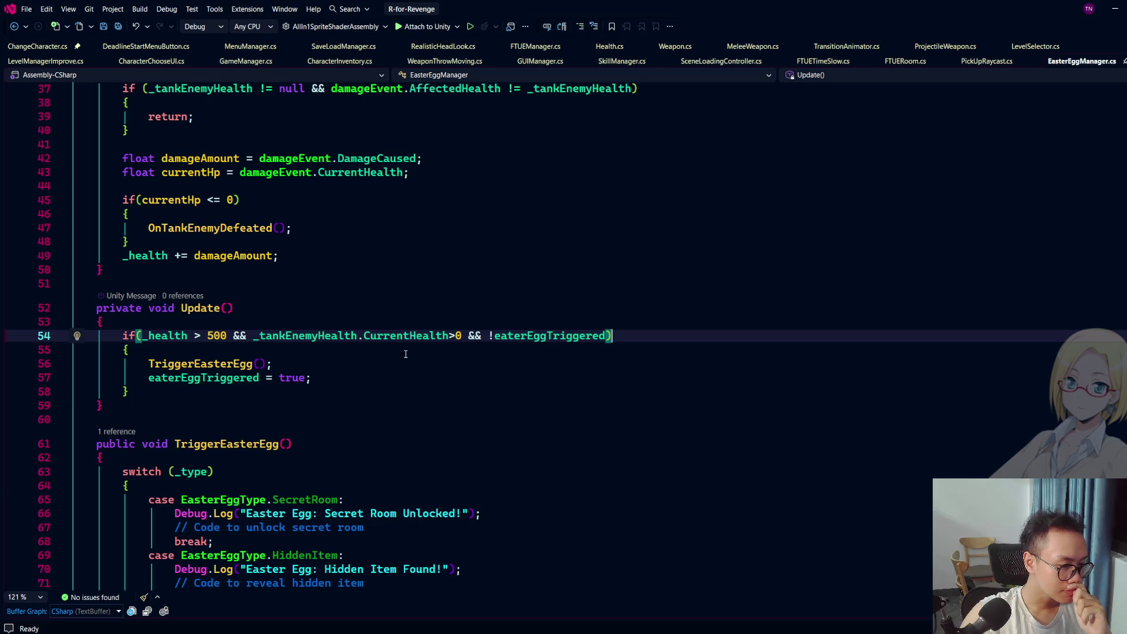
pyautogui.scroll(4, 405, 354)
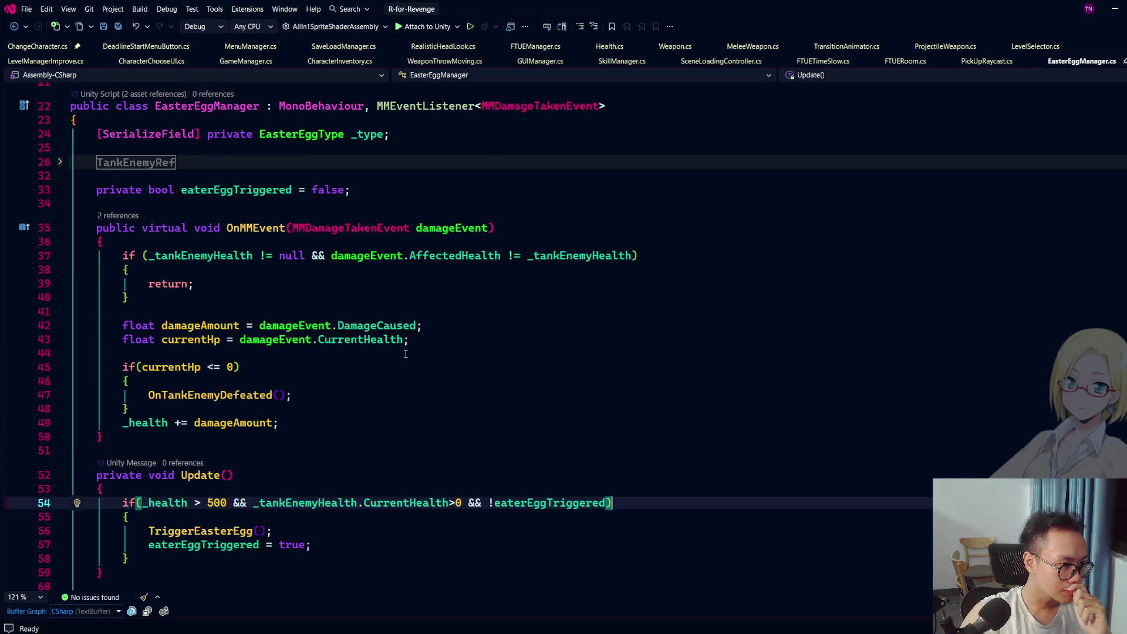
pyautogui.scroll(2, 404, 354)
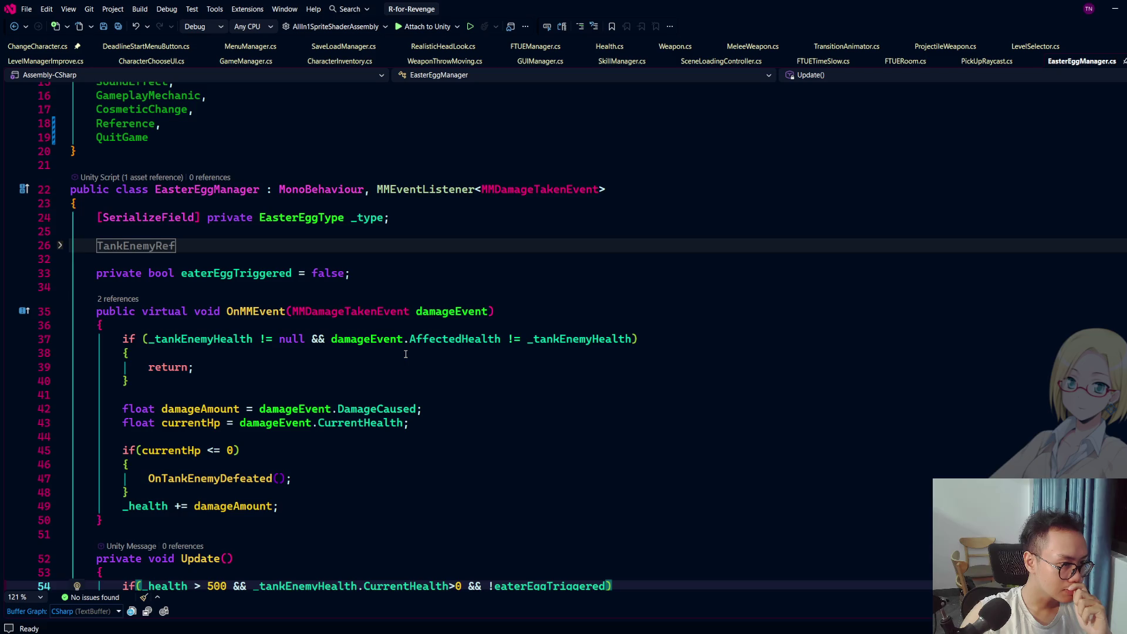
pyautogui.scroll(-3, 405, 353)
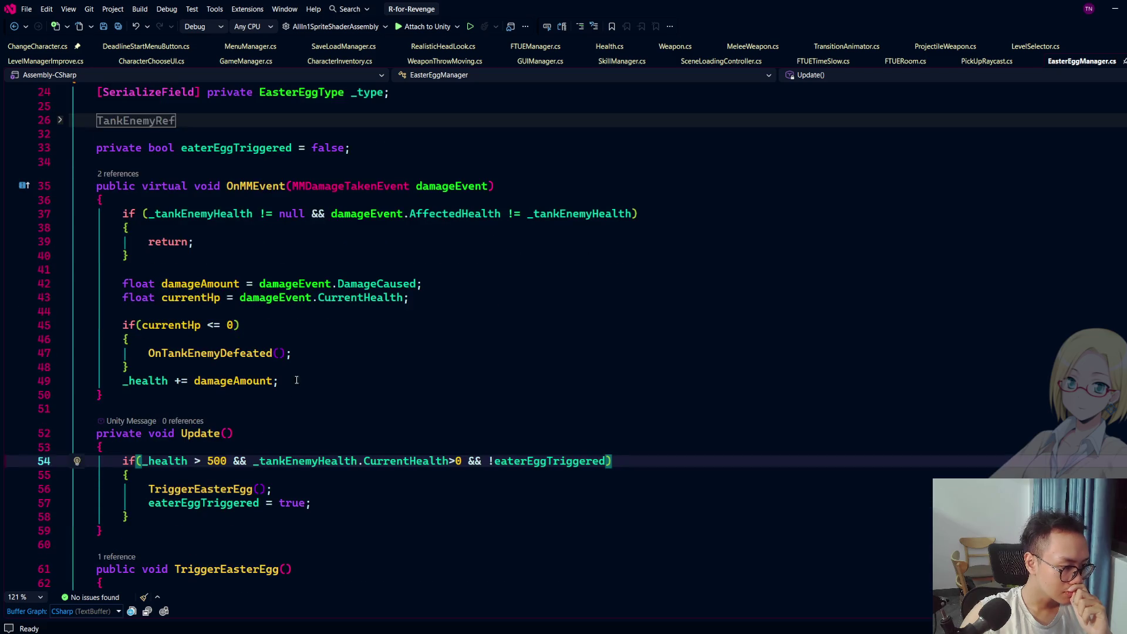
pyautogui.scroll(5, 143, 448)
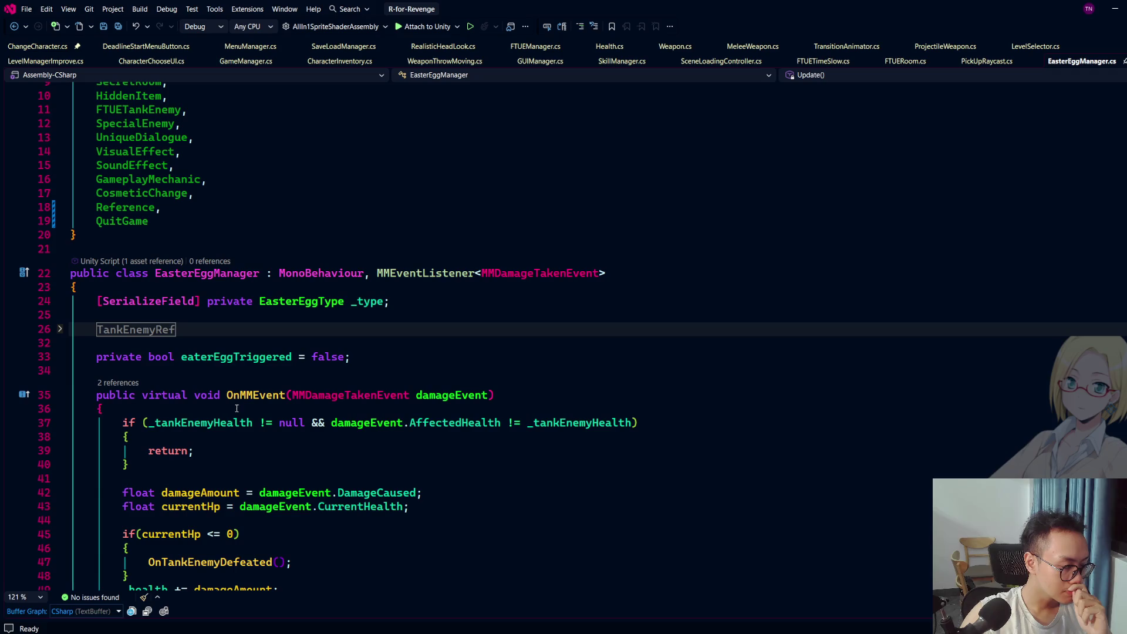
pyautogui.scroll(3, 236, 407)
pyautogui.scroll(-8, 251, 403)
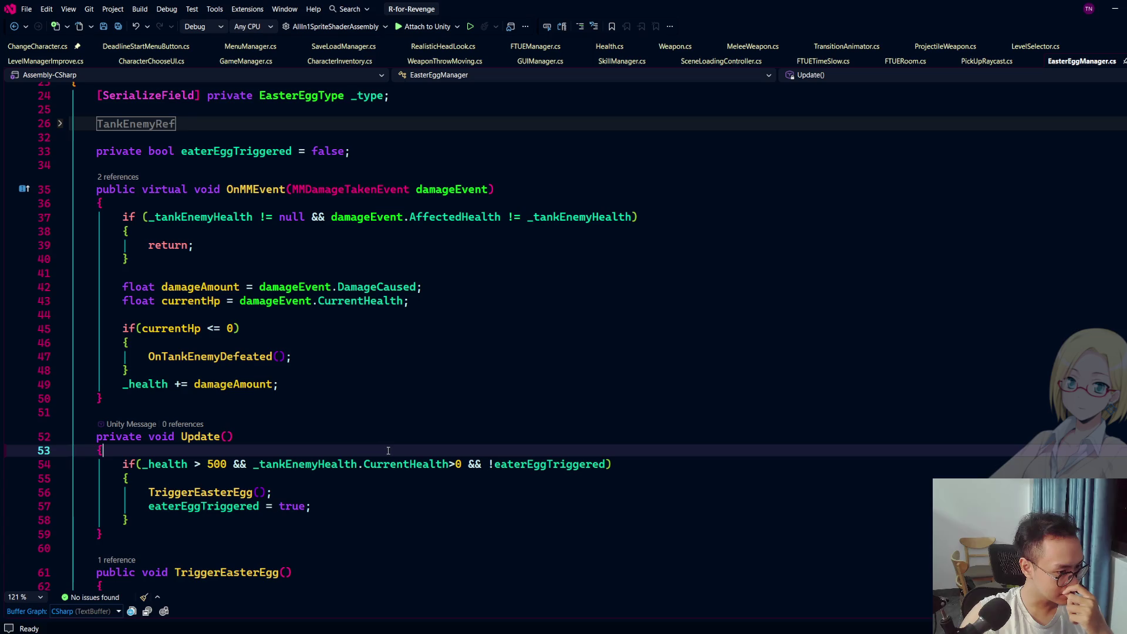
# Step: Inspect _health, CurrentHealth and _tankEnemyHealth on line 54, then move the EasterEggManager.cs tab to the front
pyautogui.click(429, 463)
pyautogui.click(211, 436)
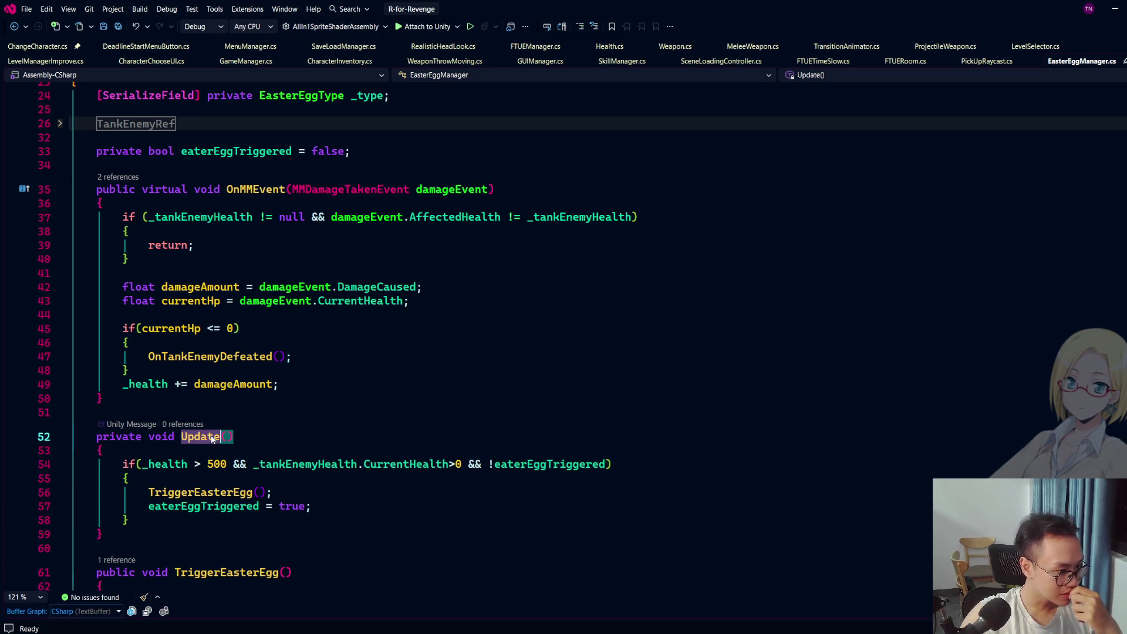
pyautogui.click(174, 464)
pyautogui.click(405, 464)
pyautogui.click(323, 464)
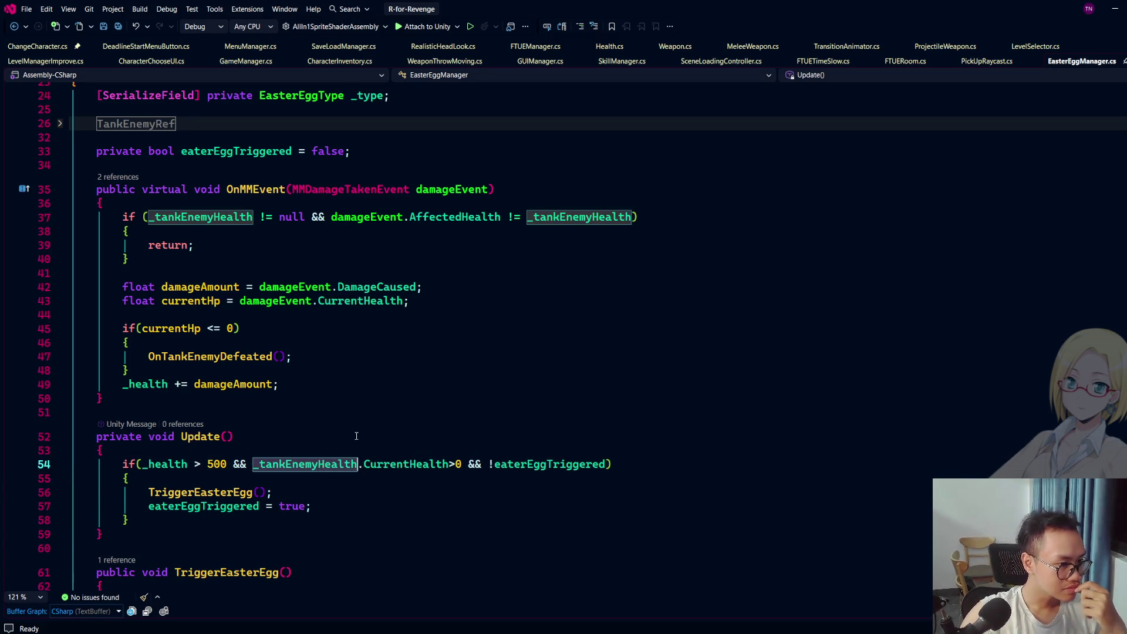
pyautogui.scroll(5, 389, 383)
pyautogui.scroll(-5, 389, 384)
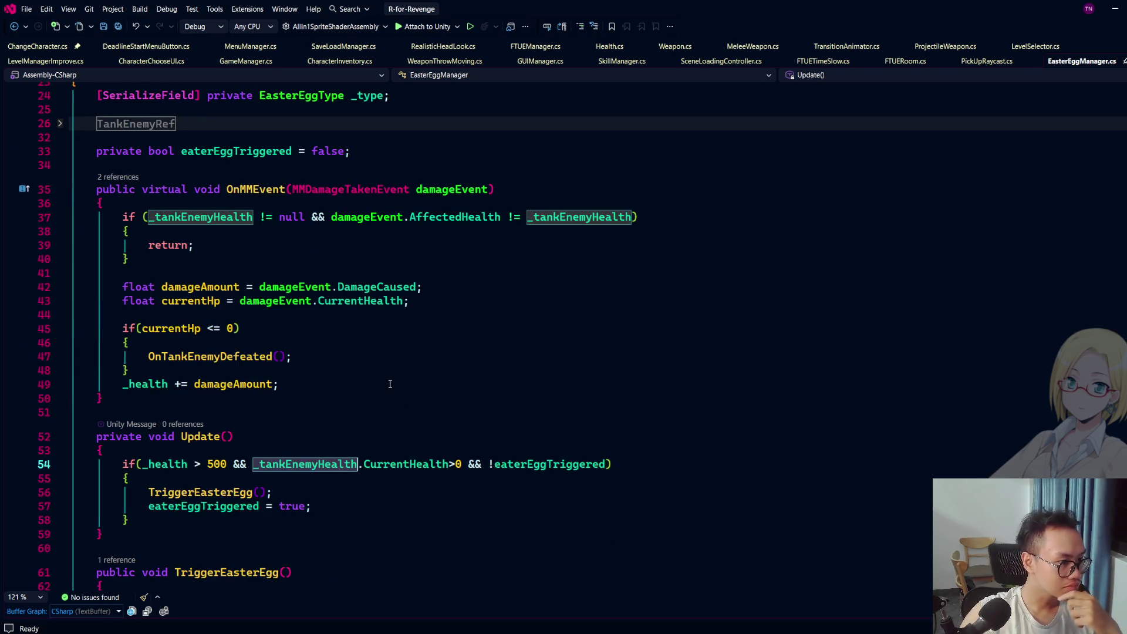
pyautogui.scroll(7, 390, 384)
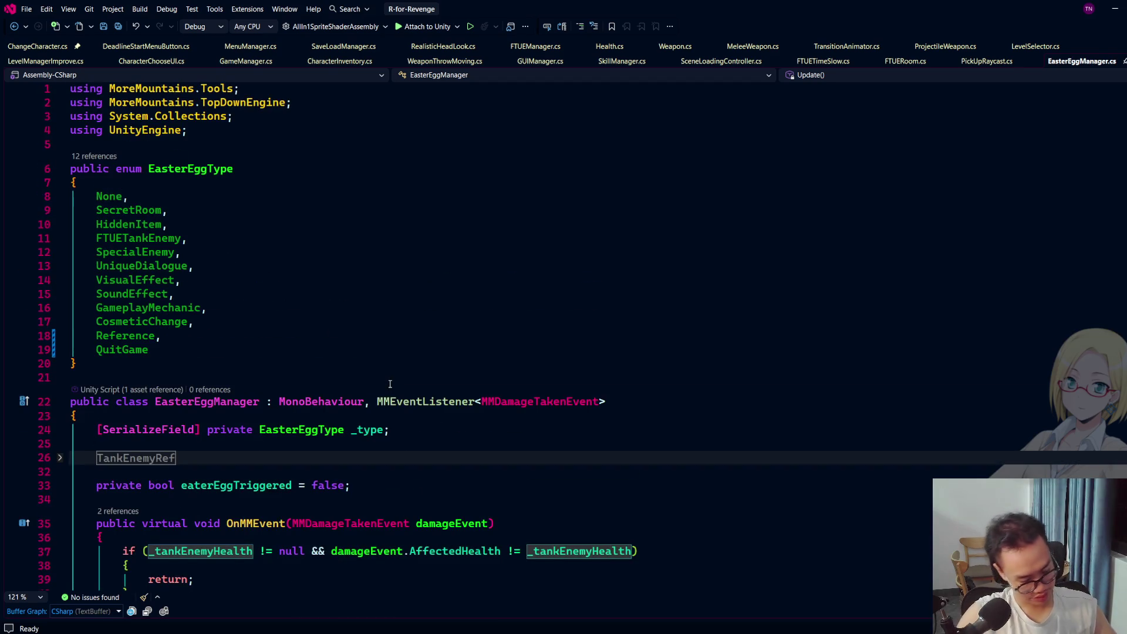
pyautogui.moveTo(1085, 62); pyautogui.dragTo(57, 47)
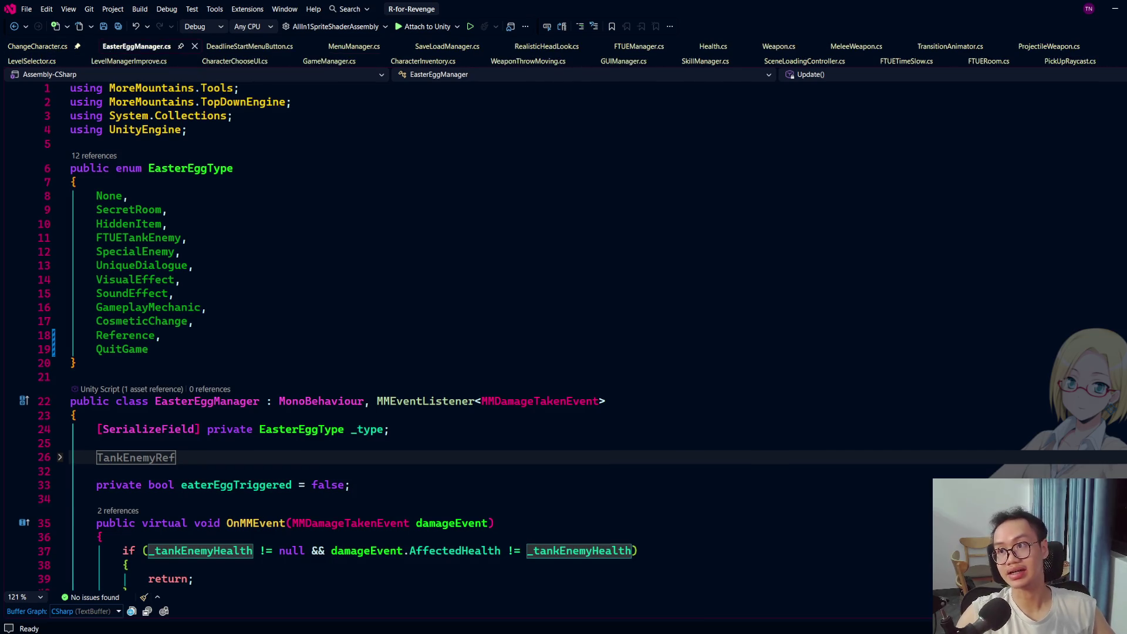
# Step: Reveal EasterEggManager.cs in File Explorer and start a new Gemini chat in the browser
pyautogui.rightClick(124, 49)
pyautogui.click(176, 263)
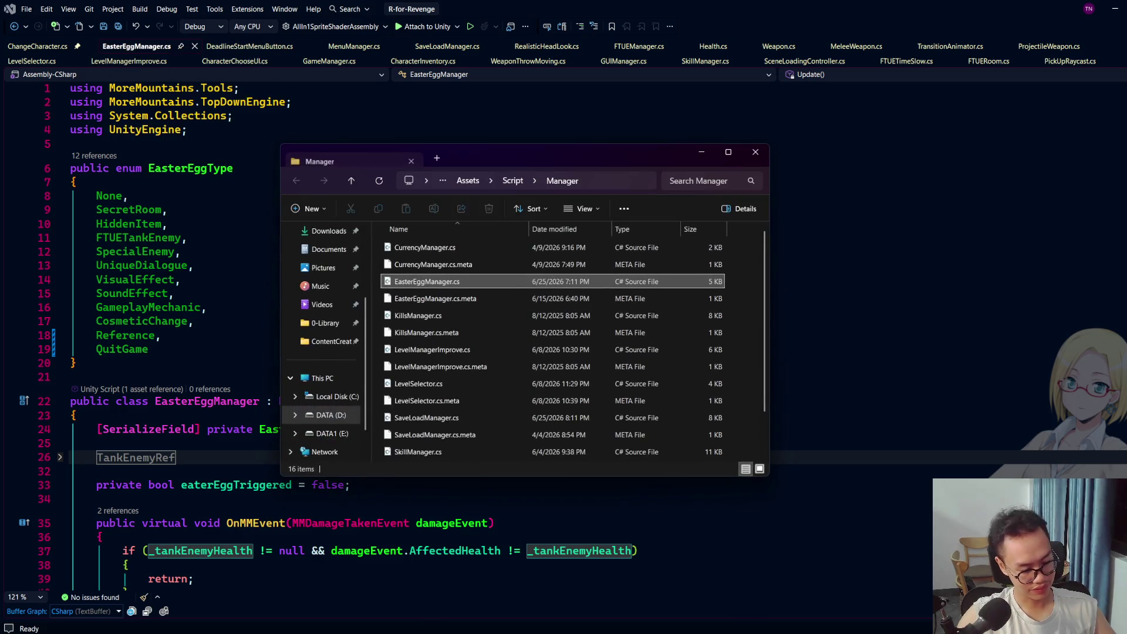
pyautogui.hotkey('alt', 'Tab')
pyautogui.click(594, 13)
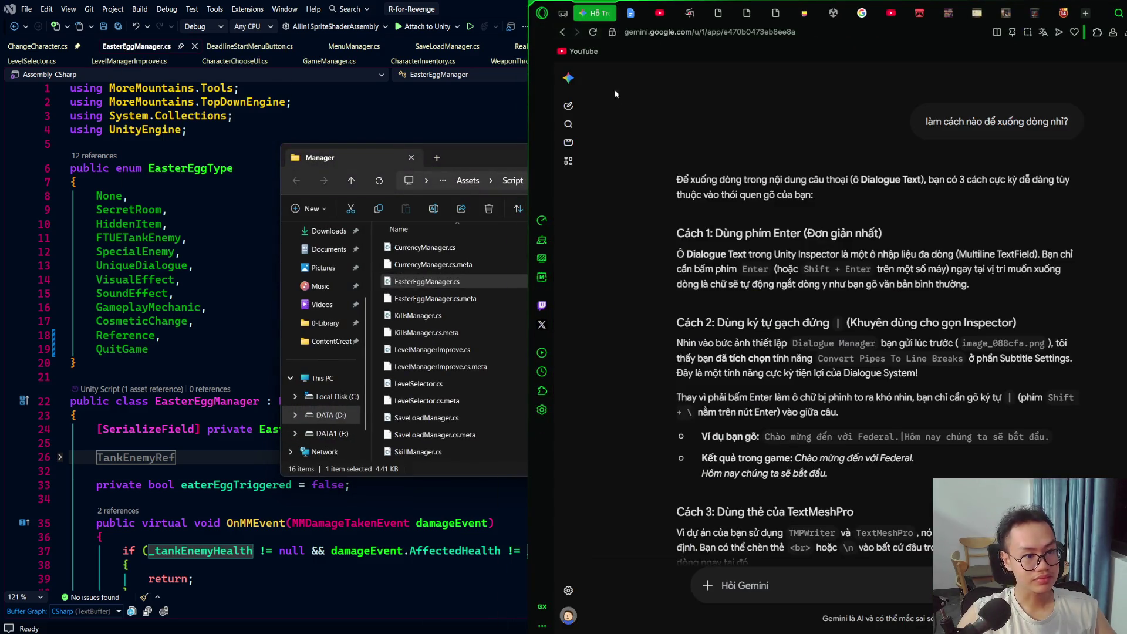
pyautogui.click(568, 77)
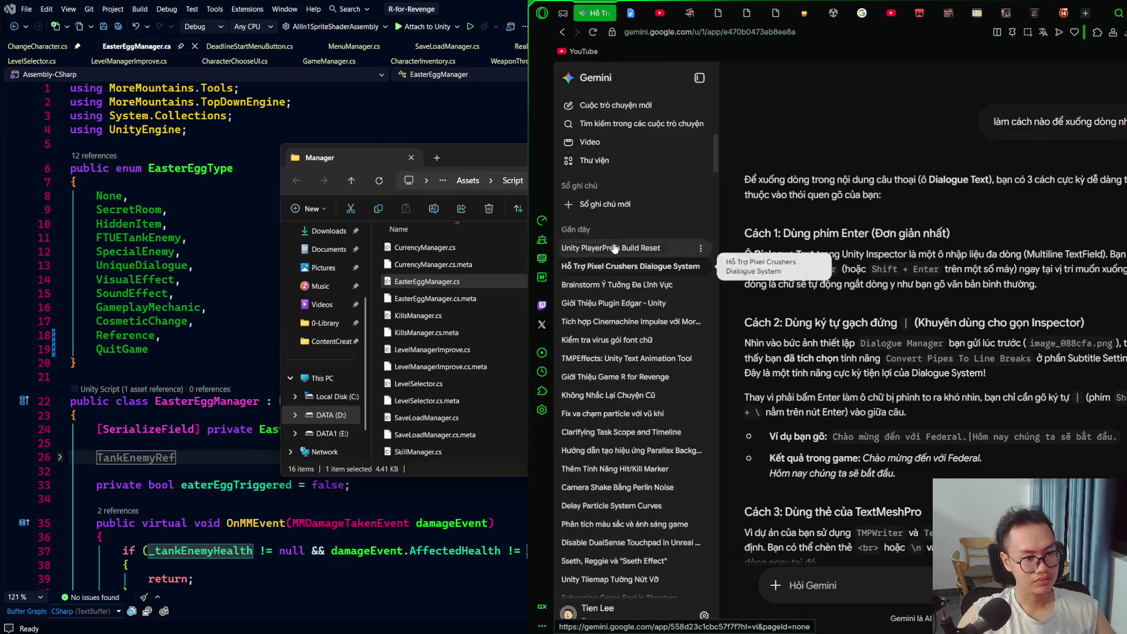
pyautogui.click(617, 105)
# Step: Attach EasterEggManager.cs to the Gemini prompt and begin typing a Vietnamese refactor request
pyautogui.click(443, 284)
pyautogui.moveTo(442, 283); pyautogui.dragTo(934, 364)
pyautogui.write('rèa')
pyautogui.write('ctor lại code na')
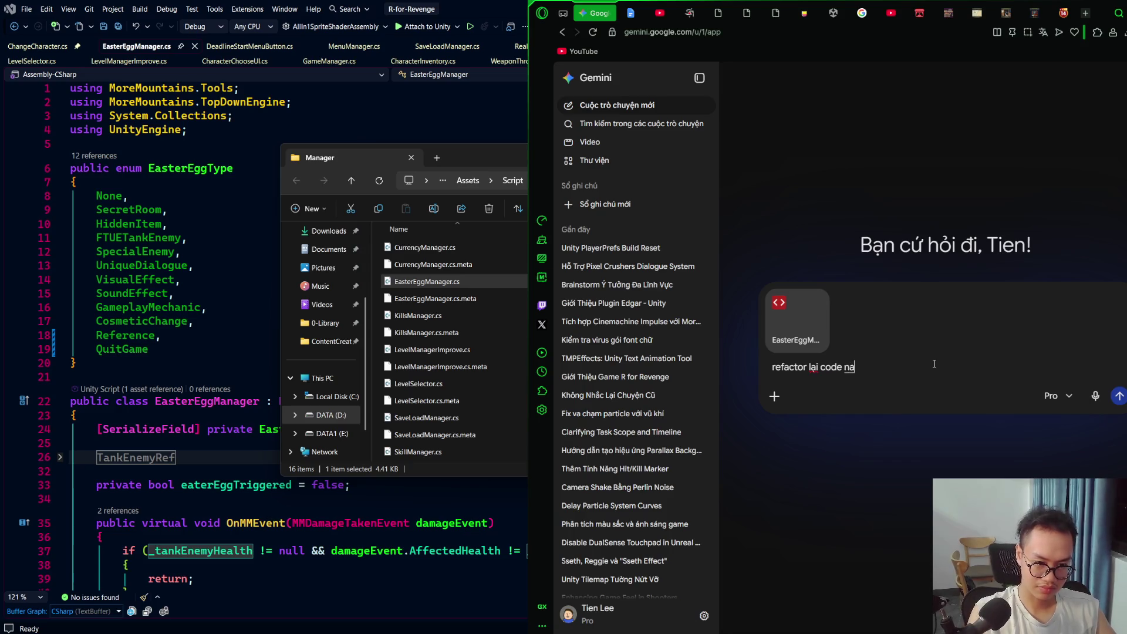
pyautogui.write('ảm bảo dễ hiểu, dễ đọc chuẩn AAA')
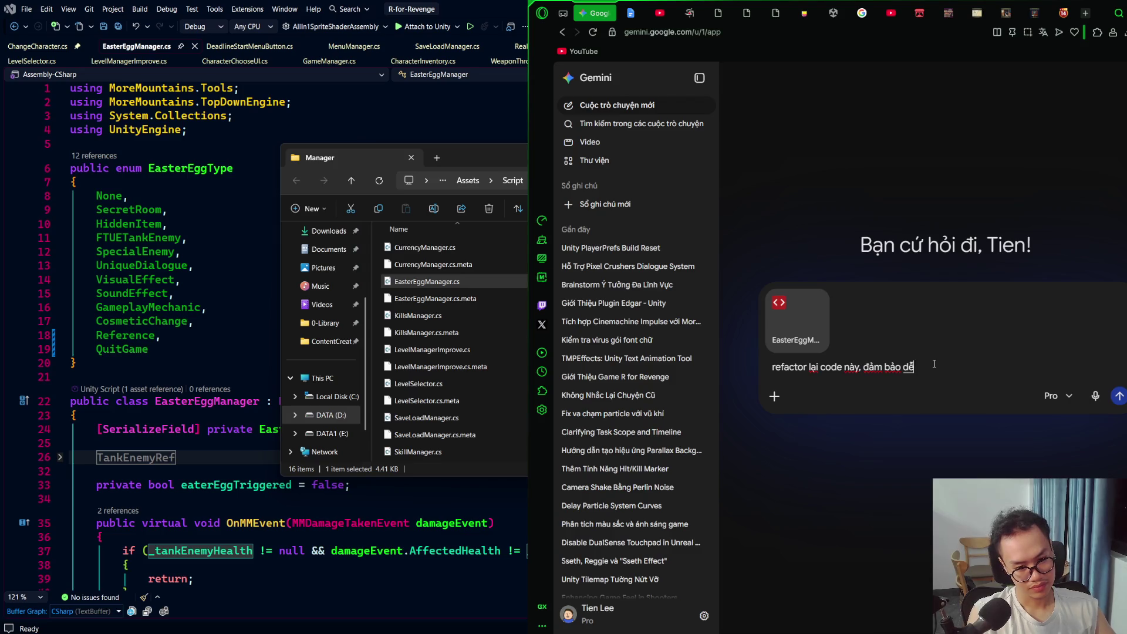
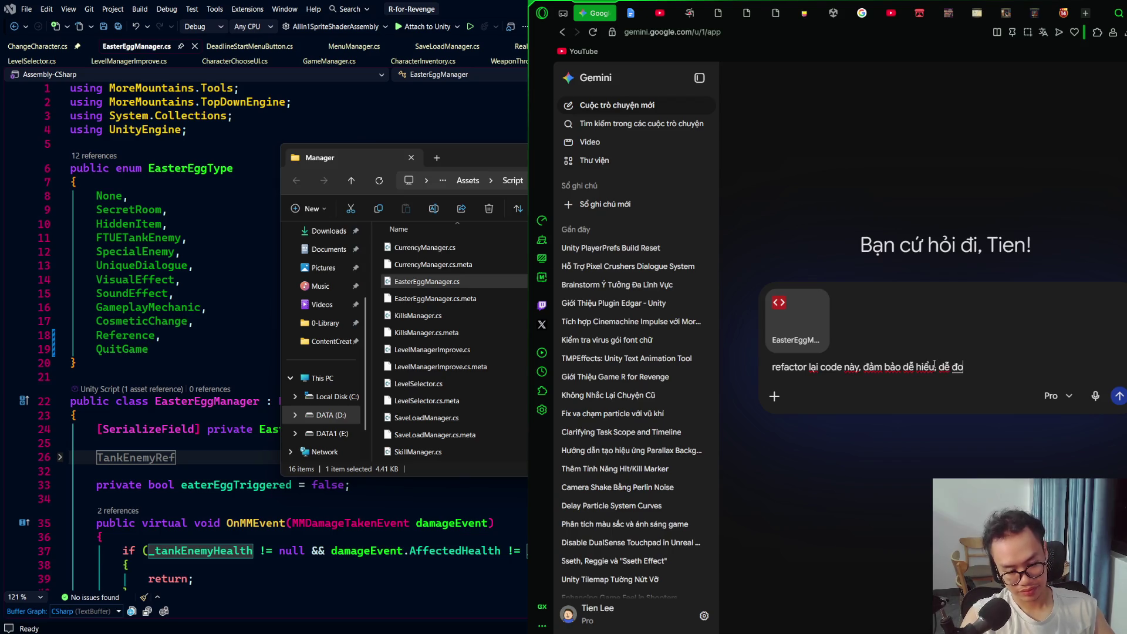
# Step: Send Gemini the attached EasterEggManager.cs with the request to refactor it to readable AAA standard
pyautogui.write('huẩn AAA')
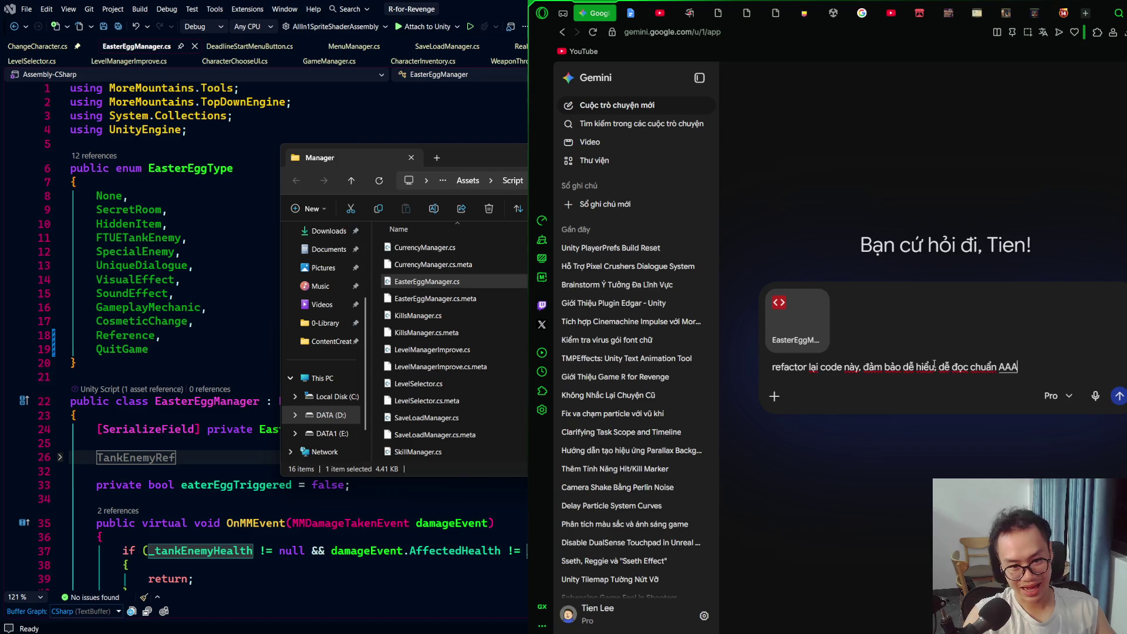
pyautogui.hotkey('shift', 'Return')
pyautogui.press('Return')
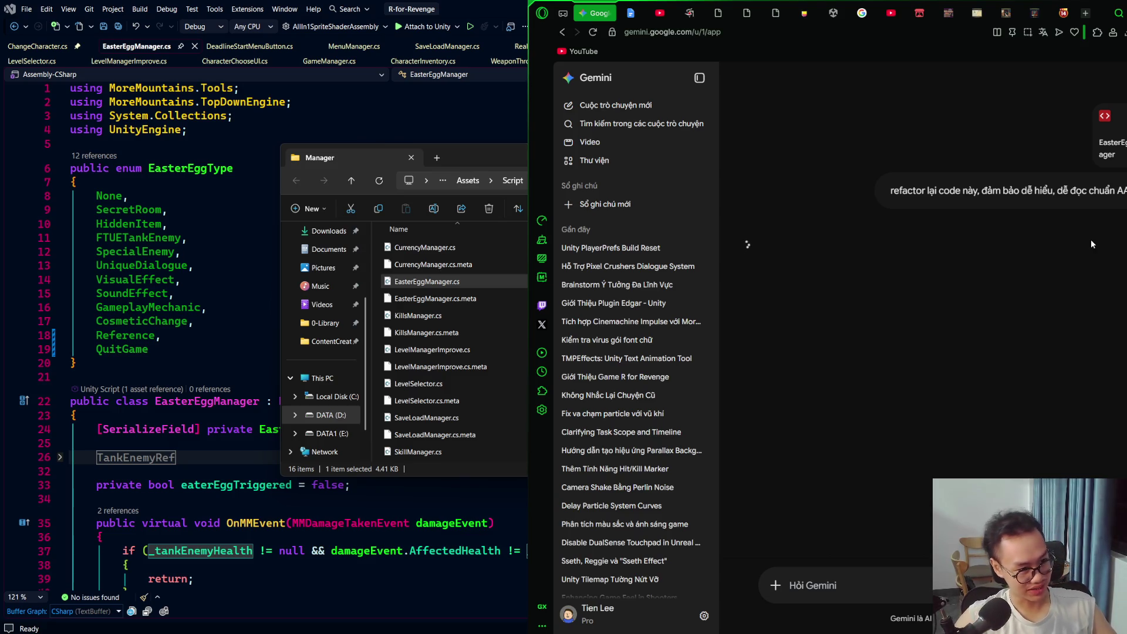
pyautogui.scroll(-6, 371, 128)
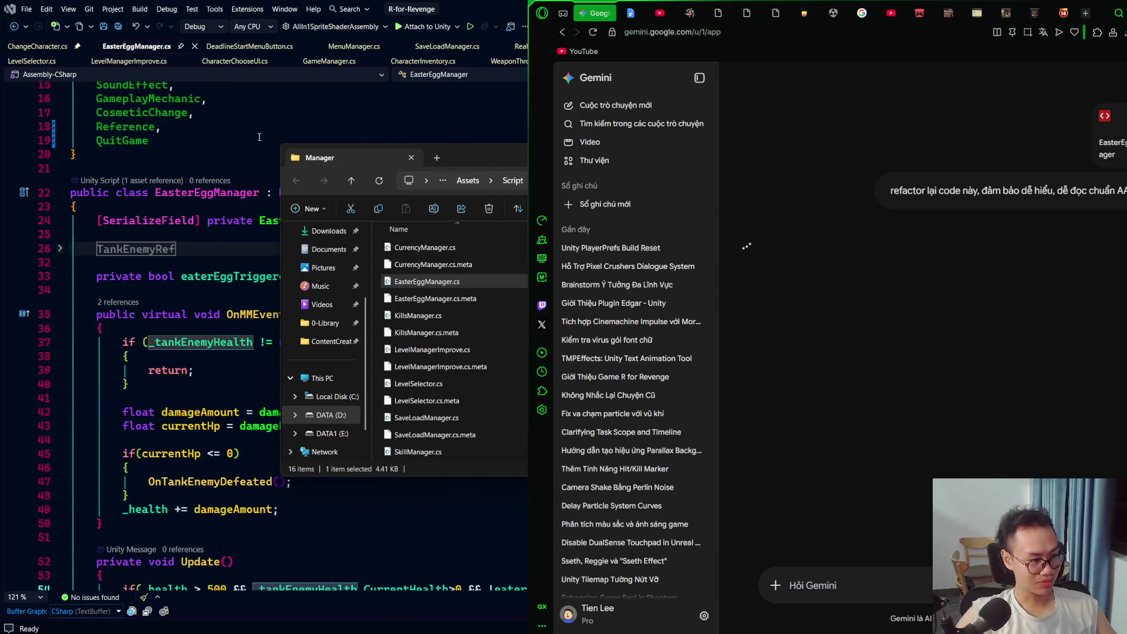
pyautogui.click(192, 150)
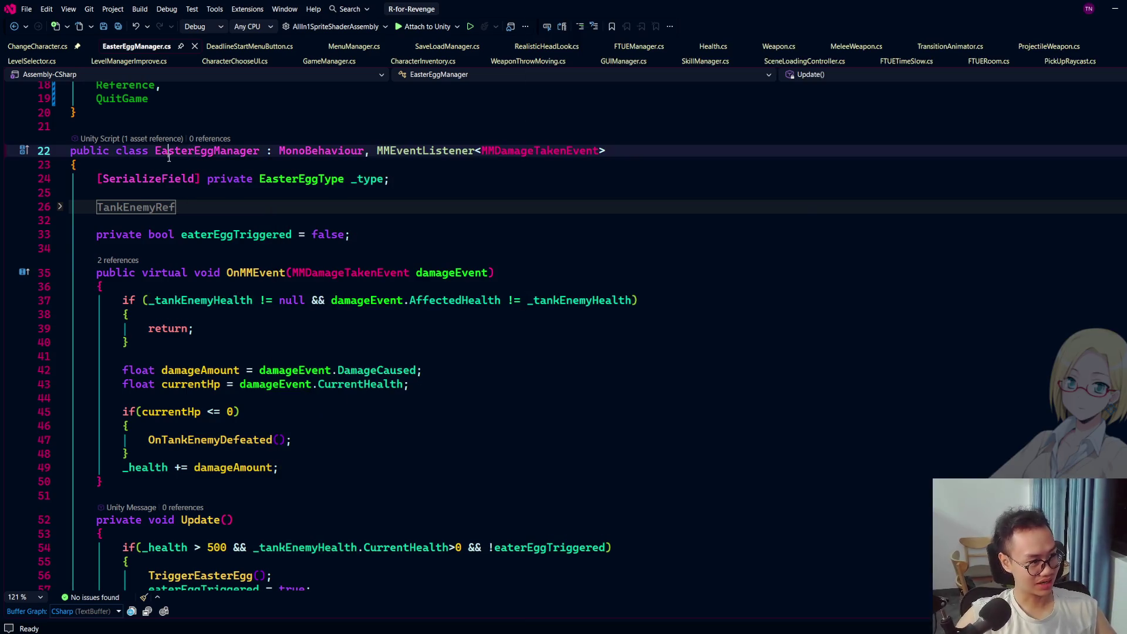
pyautogui.scroll(6, 352, 158)
pyautogui.click(401, 164)
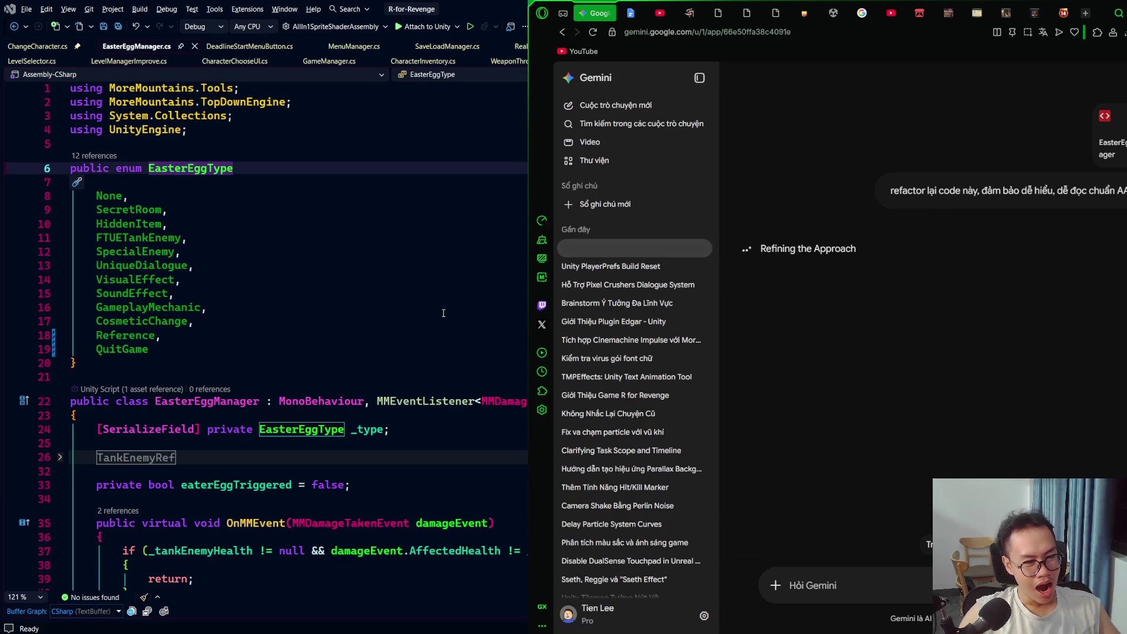
pyautogui.scroll(-15, 440, 317)
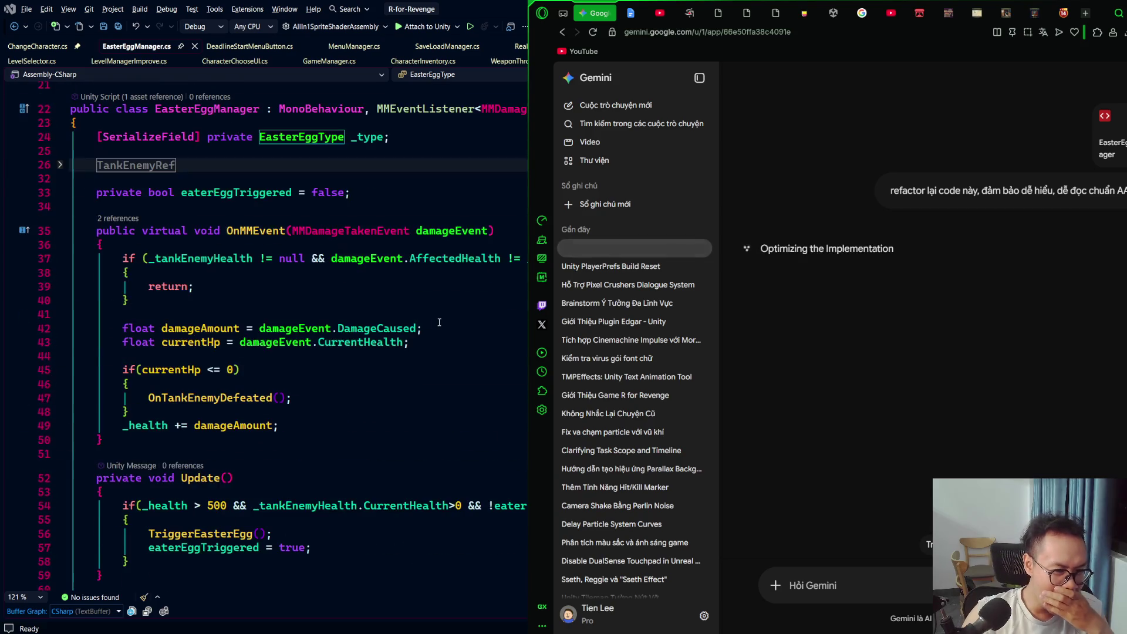
pyautogui.scroll(-15, 432, 321)
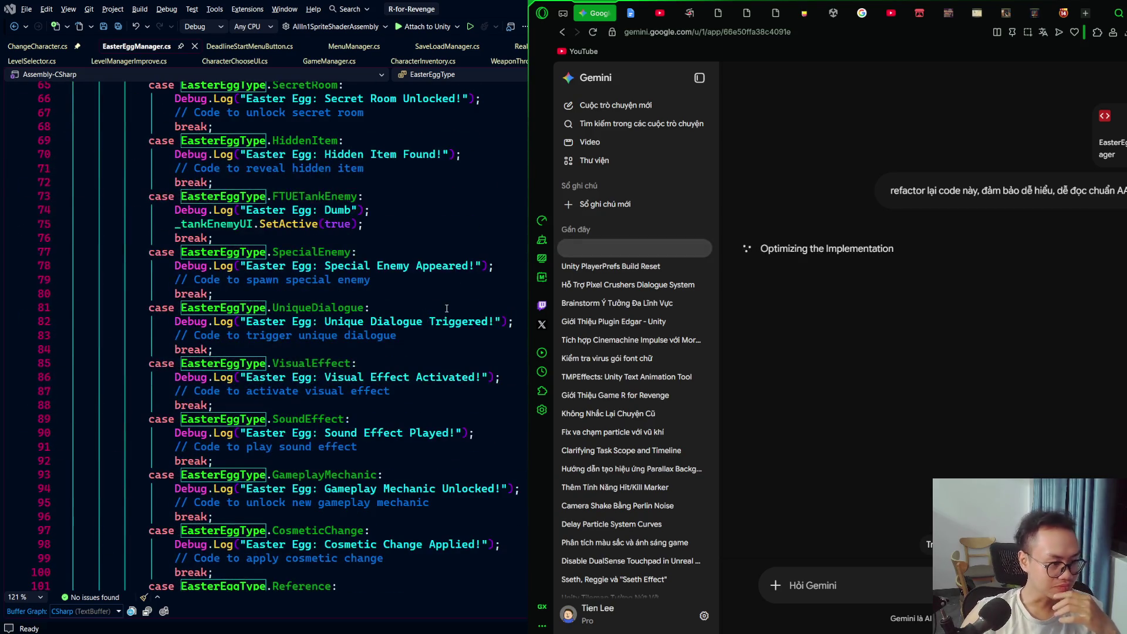
pyautogui.scroll(-6, 433, 312)
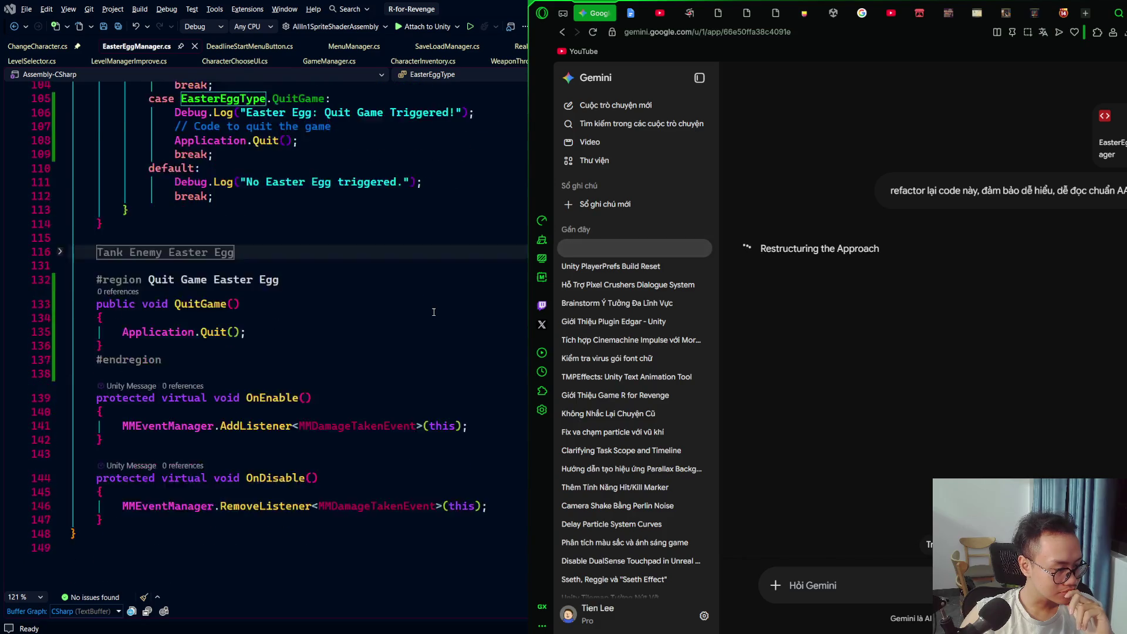
pyautogui.scroll(6, 434, 312)
pyautogui.scroll(15, 434, 312)
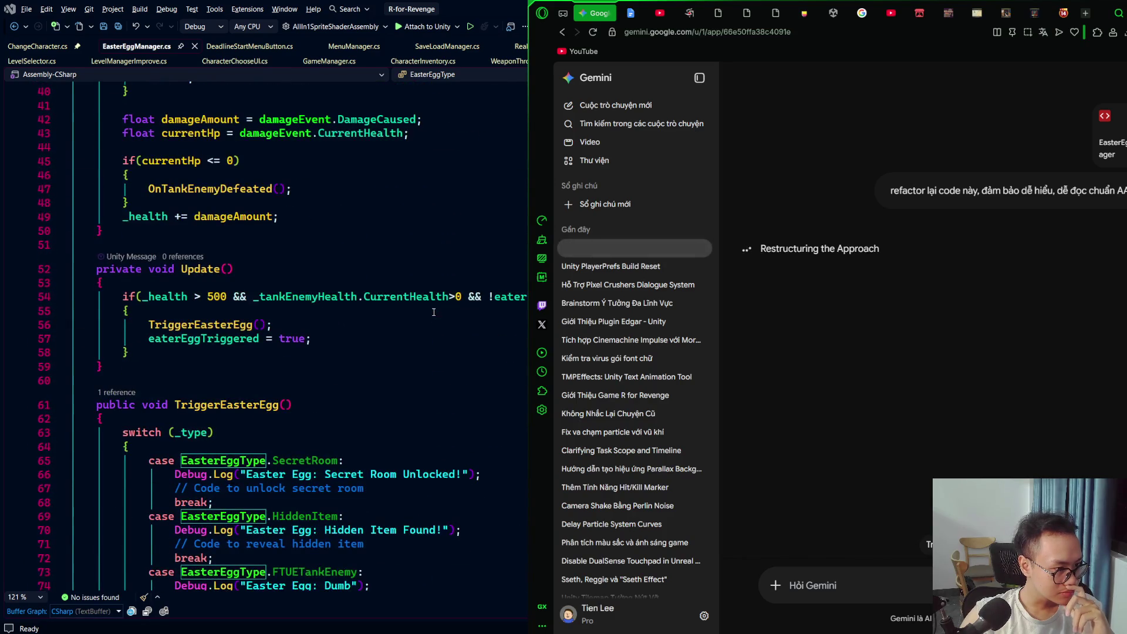
pyautogui.scroll(1, 305, 314)
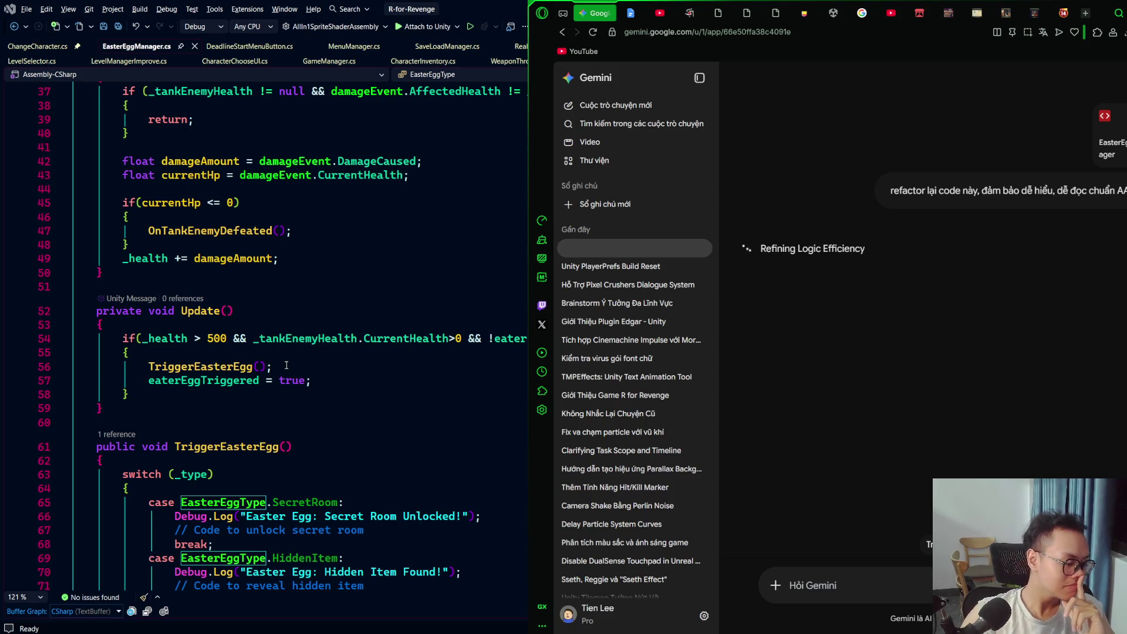
pyautogui.click(297, 326)
pyautogui.scroll(2, 296, 327)
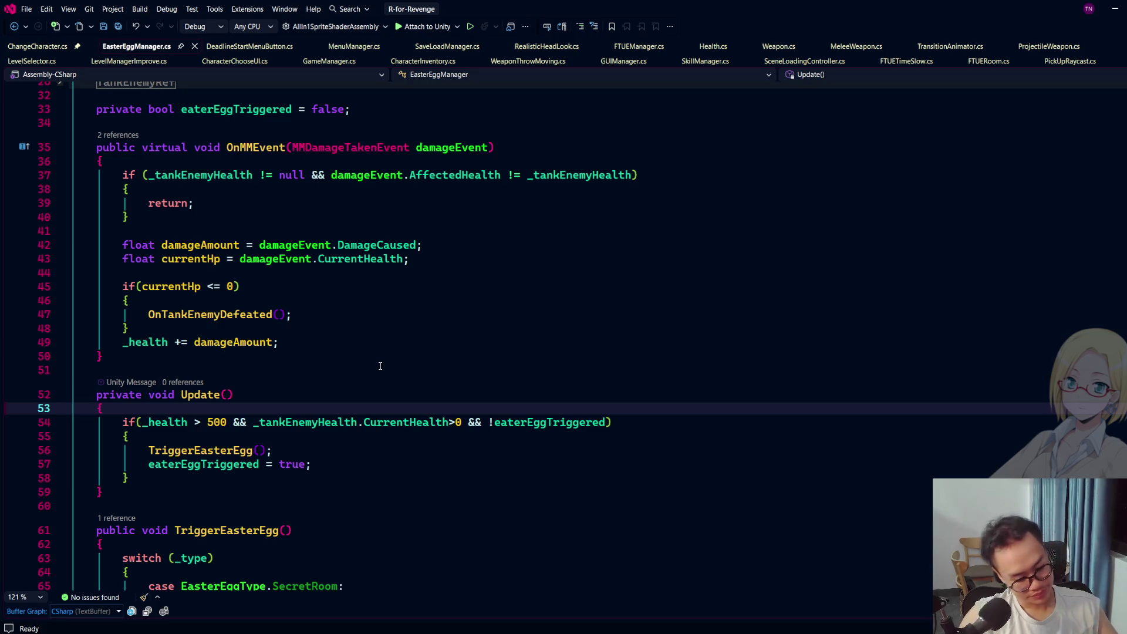
pyautogui.hotkey('alt', 'Tab')
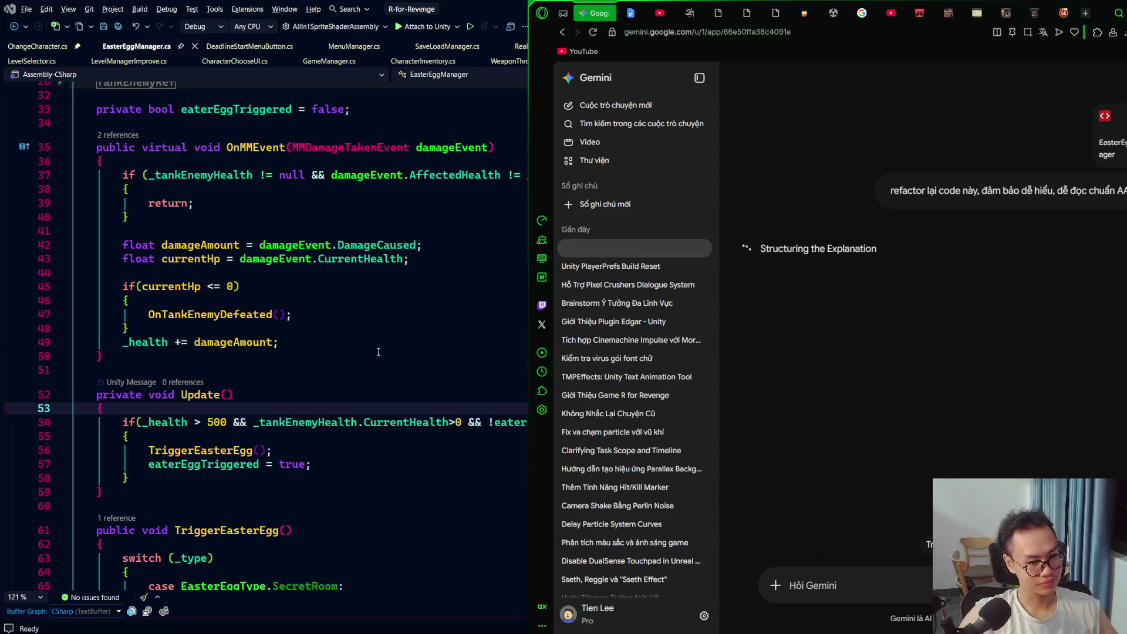
pyautogui.scroll(3, 377, 344)
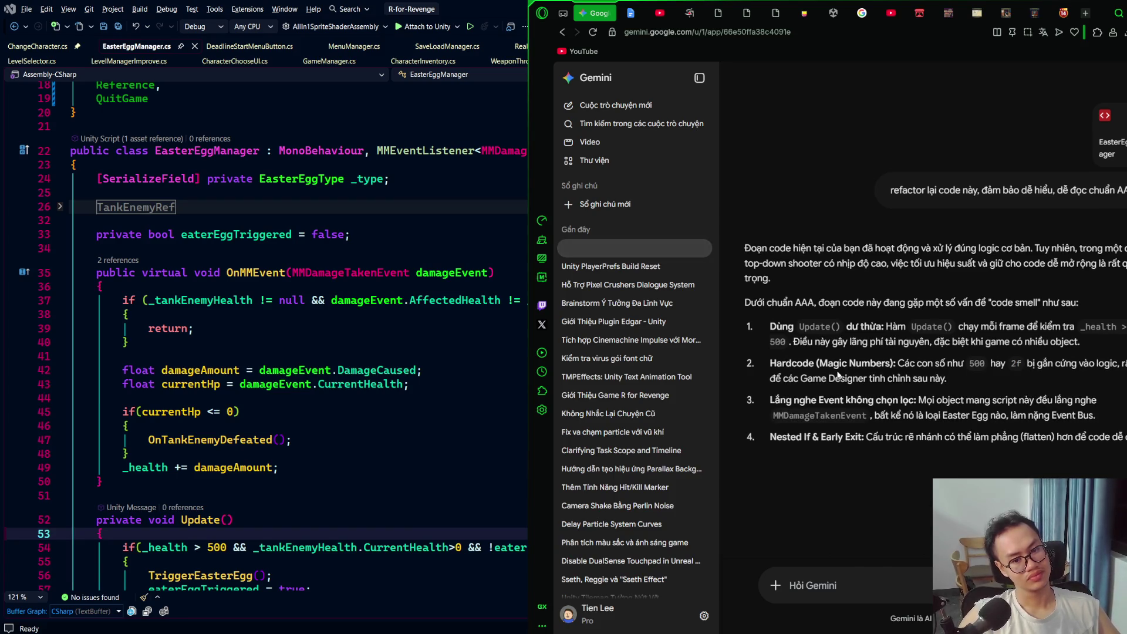
# Step: Read through Gemini's refactored EasterEggManager code, examining the EasterEggType enum
pyautogui.scroll(-3, 902, 304)
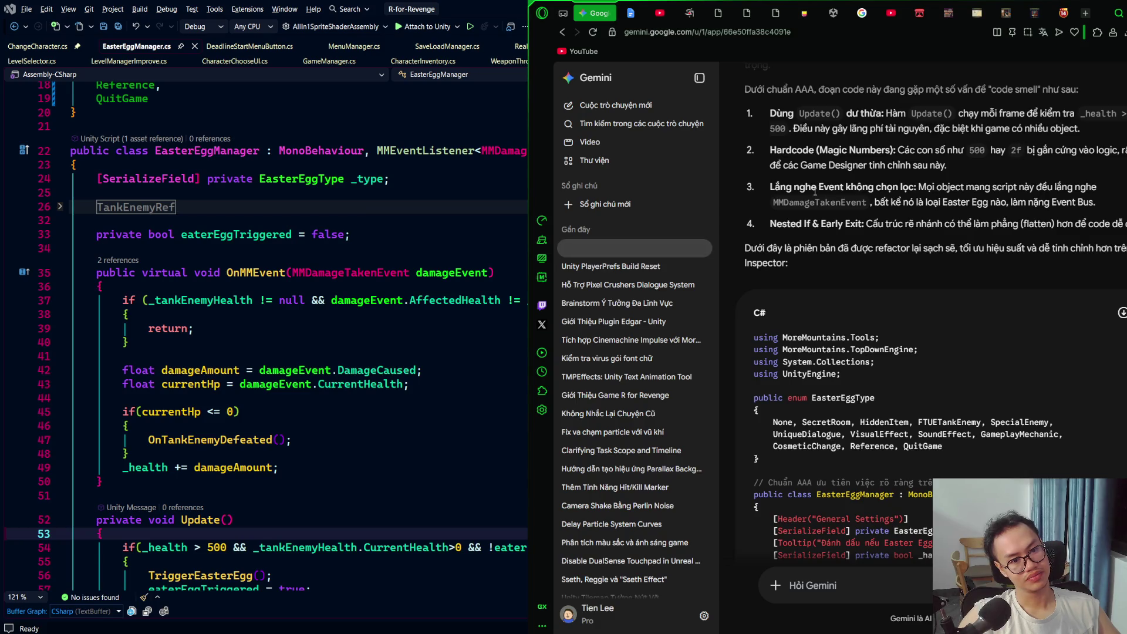
pyautogui.scroll(-1, 936, 187)
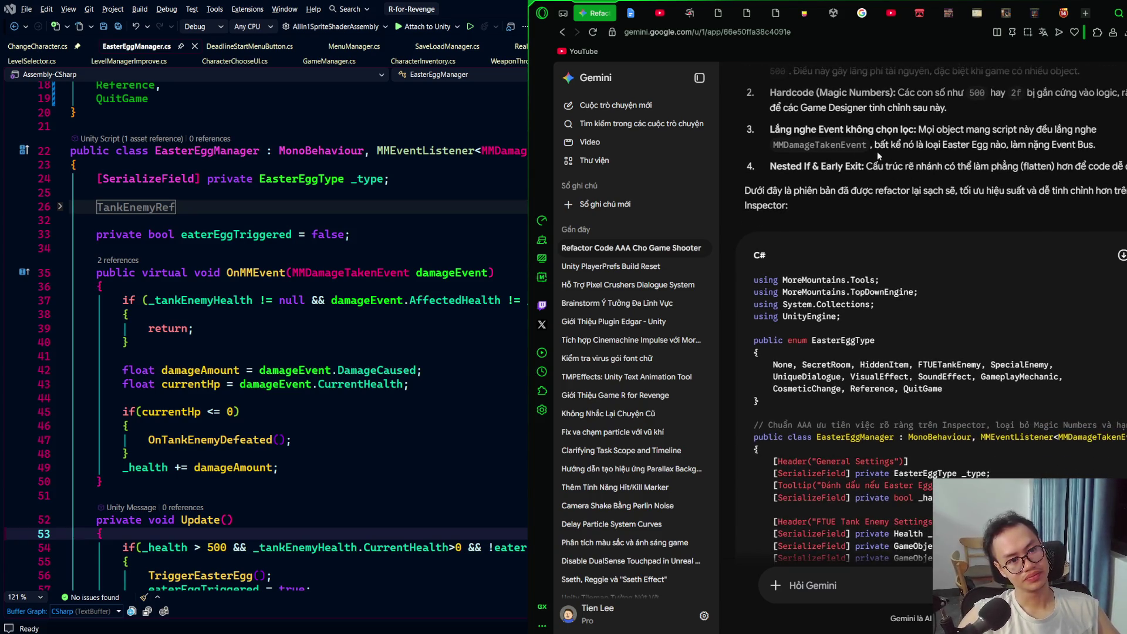
pyautogui.scroll(-1, 867, 150)
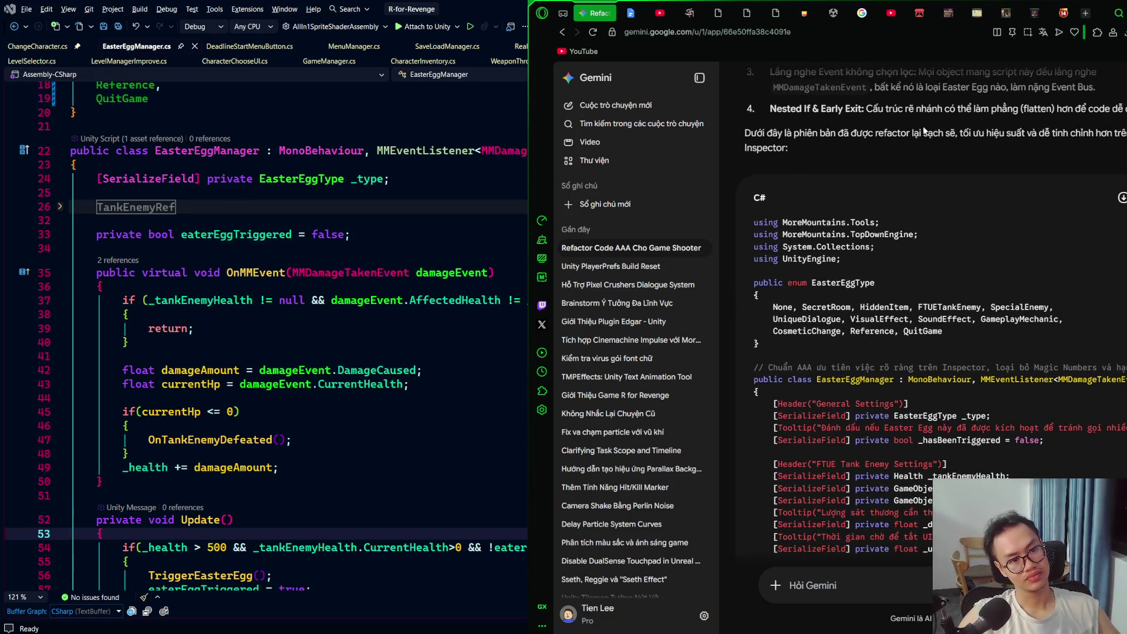
pyautogui.doubleClick(843, 283)
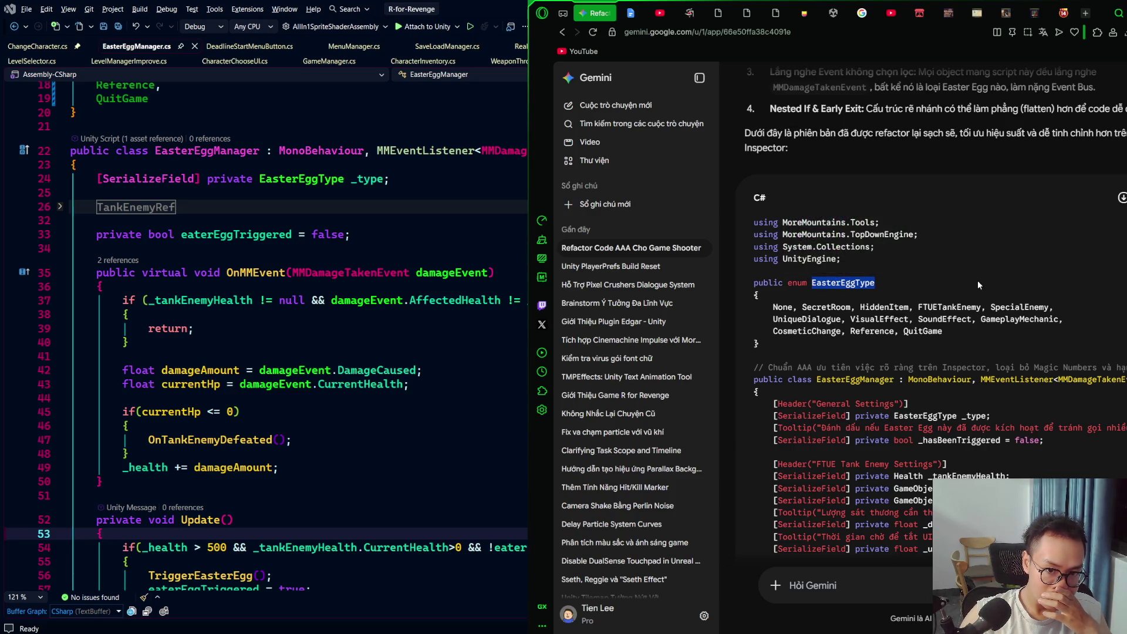
pyautogui.scroll(-1, 977, 285)
pyautogui.click(814, 223)
pyautogui.moveTo(910, 286); pyautogui.dragTo(720, 223)
pyautogui.click(992, 265)
pyautogui.scroll(-1, 993, 266)
pyautogui.scroll(-3, 992, 265)
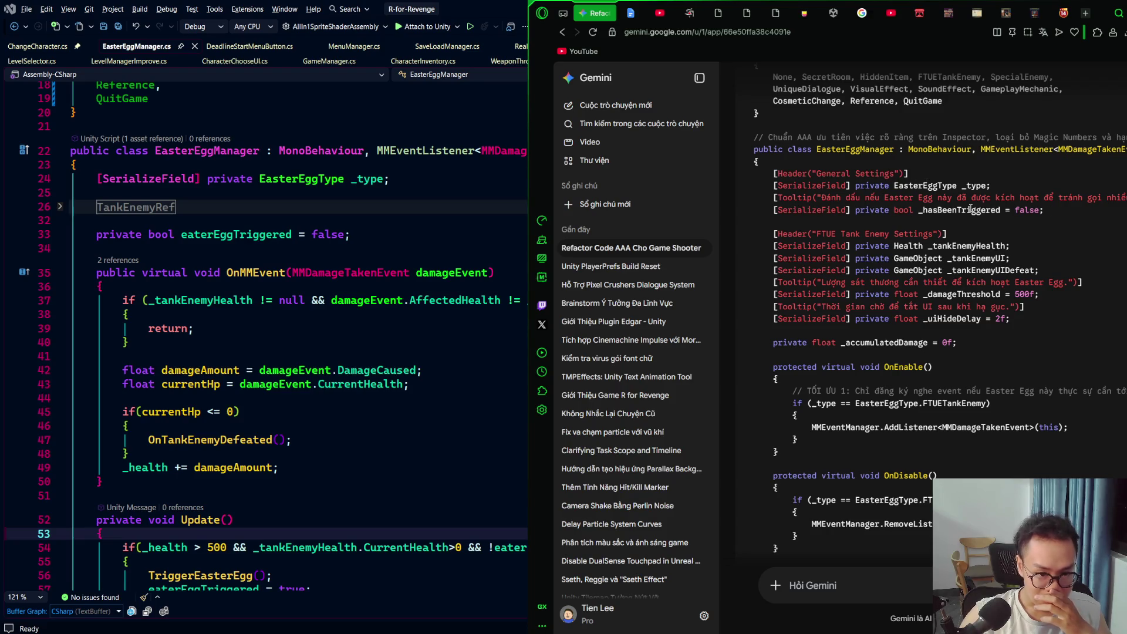
pyautogui.scroll(-1, 967, 220)
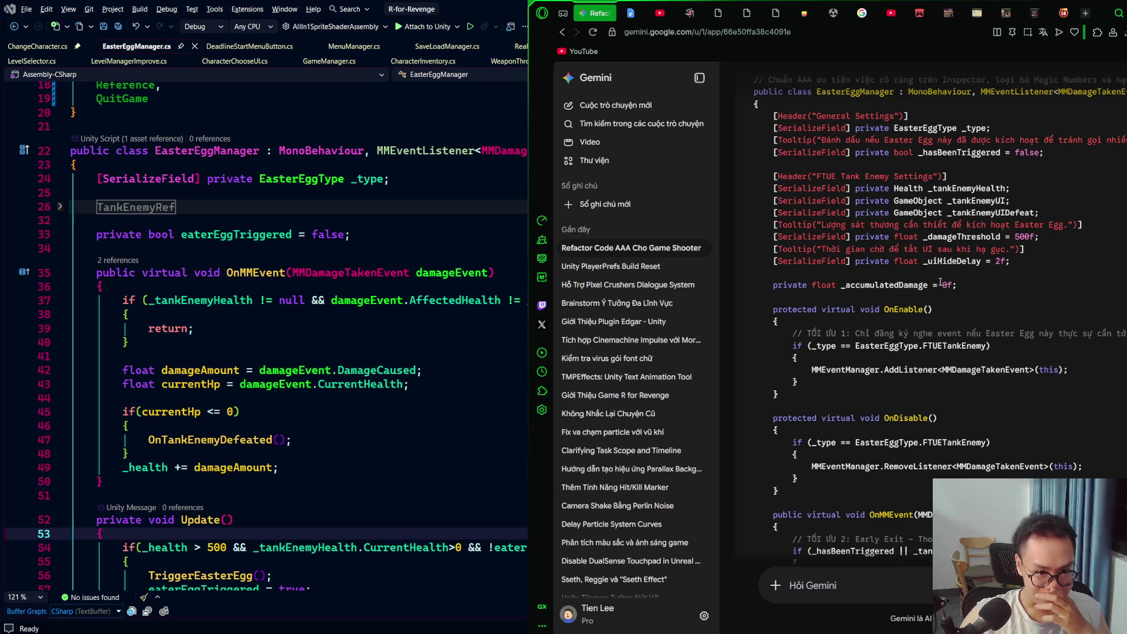
pyautogui.scroll(-1, 852, 301)
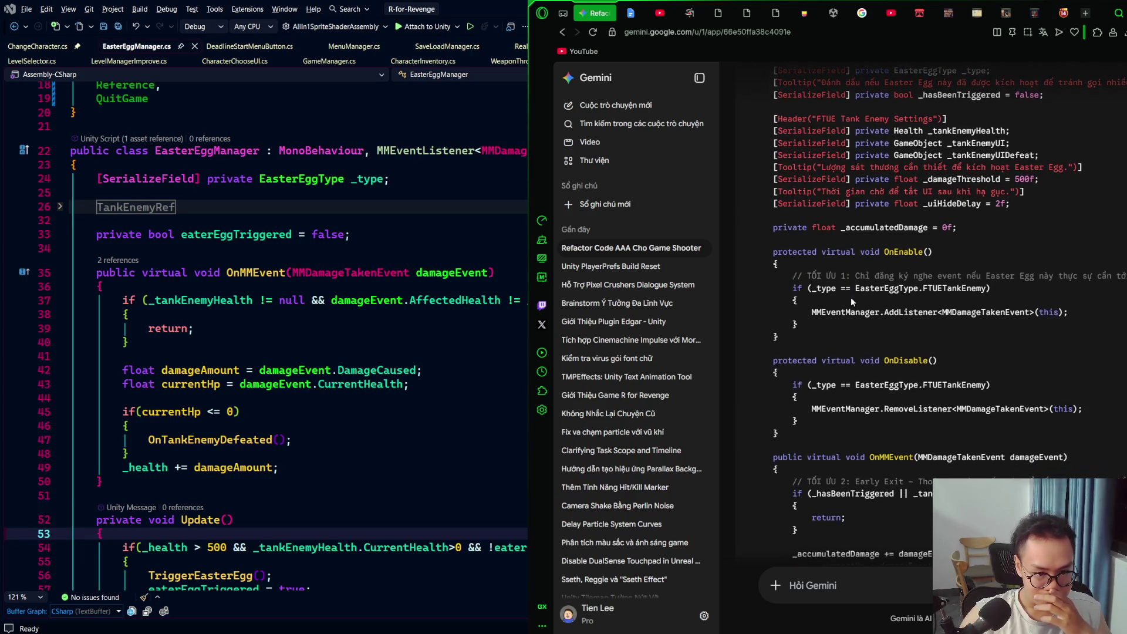
pyautogui.scroll(-1, 892, 228)
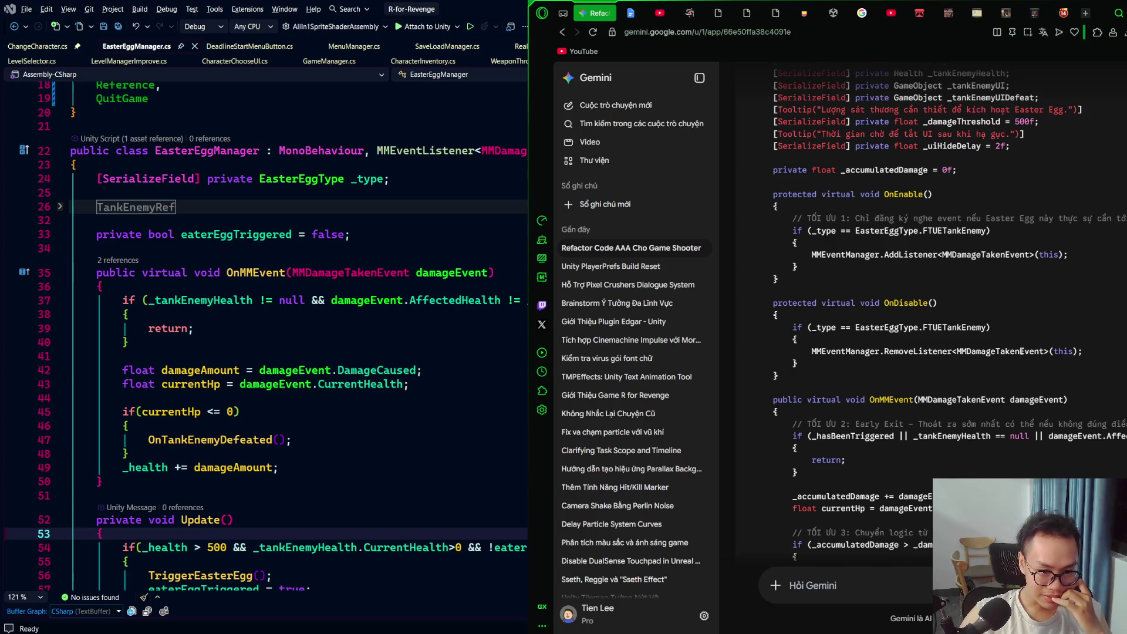
# Step: Select the TỐI ƯU 3 comment line in the answer and return to the code editor
pyautogui.scroll(-3, 1000, 348)
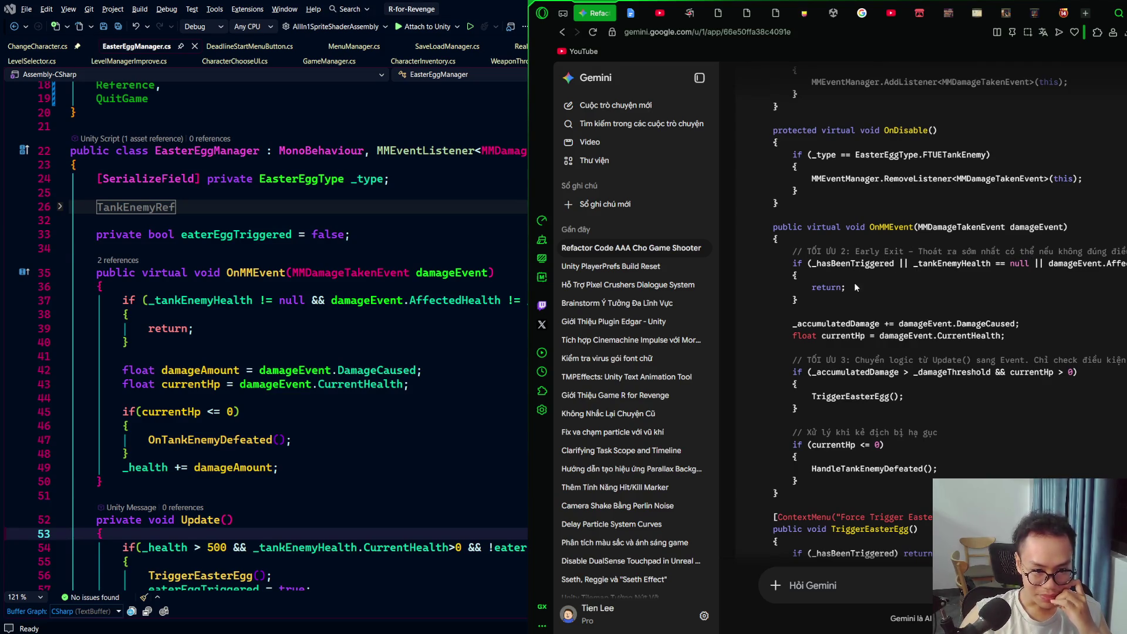
pyautogui.scroll(-5, 856, 287)
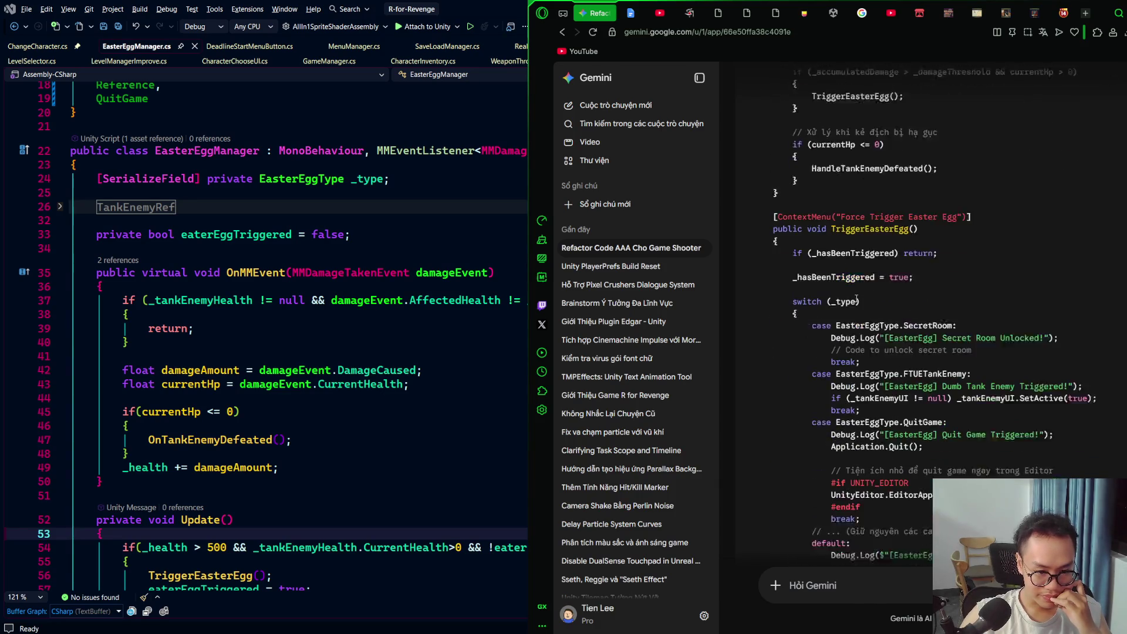
pyautogui.scroll(-7, 856, 298)
pyautogui.scroll(4, 856, 299)
pyautogui.scroll(8, 856, 299)
pyautogui.scroll(1, 880, 193)
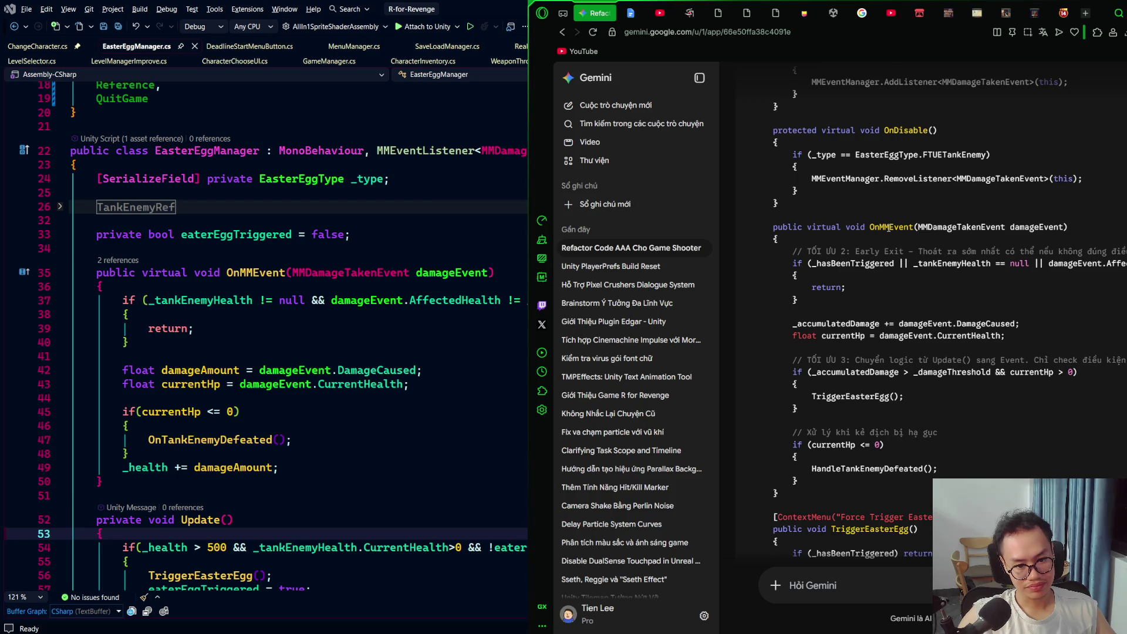
pyautogui.moveTo(1124, 360); pyautogui.dragTo(749, 360)
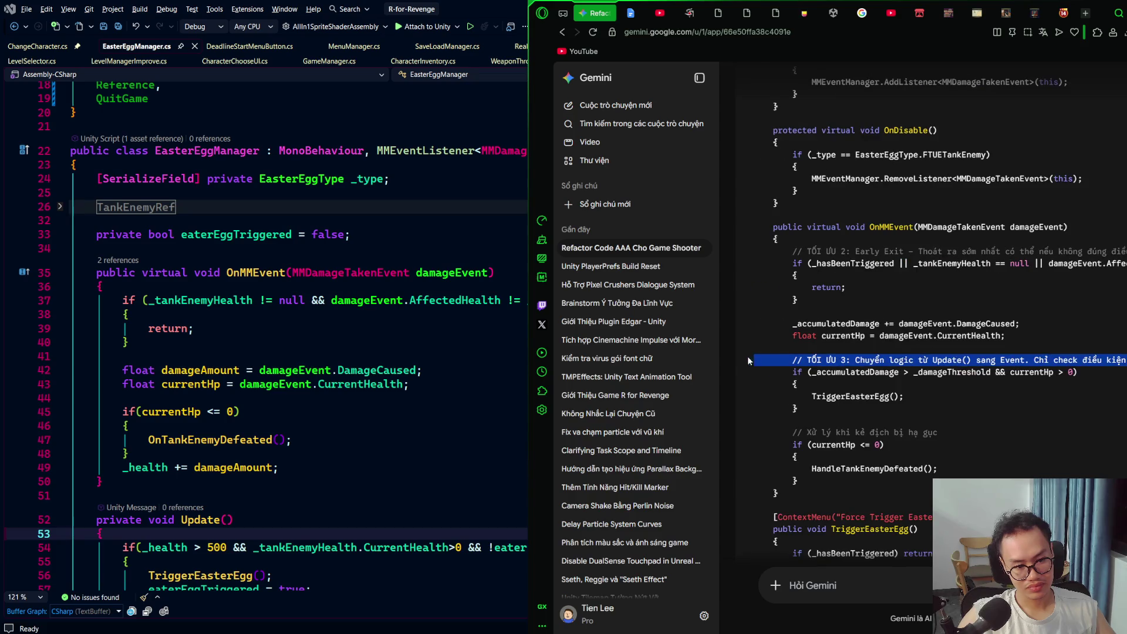
pyautogui.scroll(10, 933, 352)
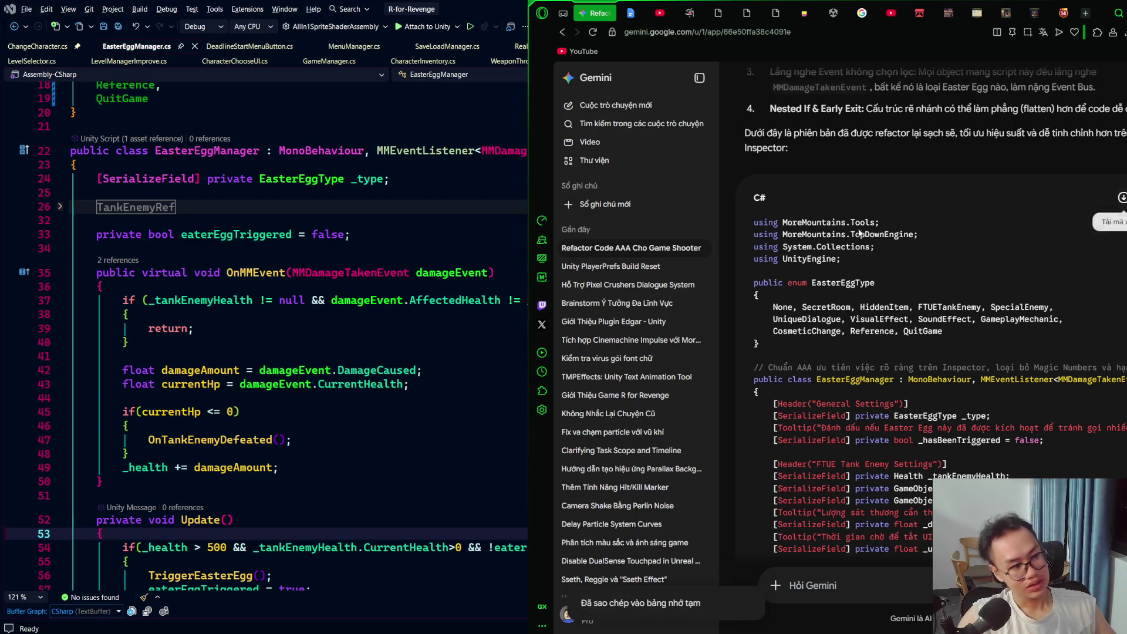
pyautogui.click(110, 284)
pyautogui.scroll(6, 387, 281)
pyautogui.hotkey('ctrl', 'a')
pyautogui.hotkey('ctrl', 'v')
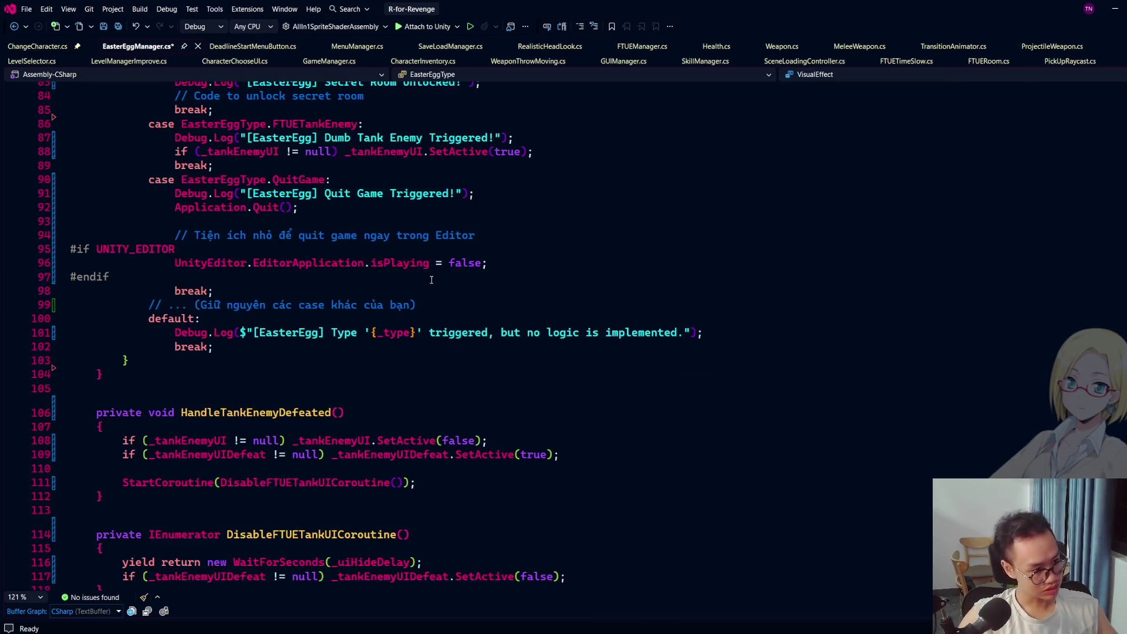
pyautogui.scroll(6, 434, 279)
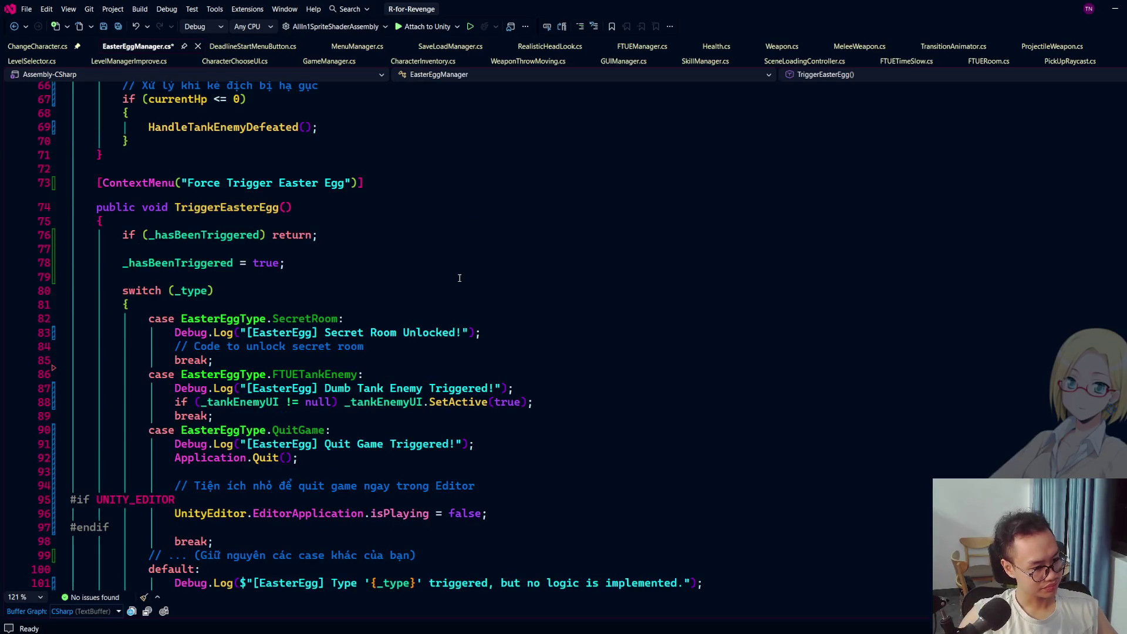
pyautogui.click(459, 277)
pyautogui.scroll(-3, 455, 293)
pyautogui.click(363, 369)
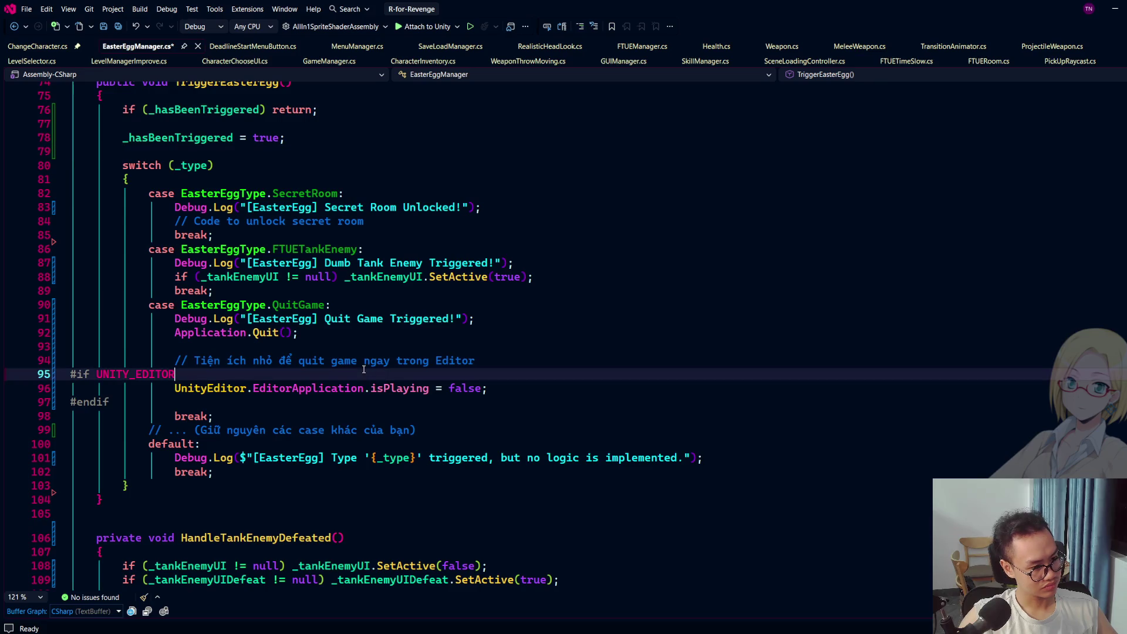
pyautogui.click(517, 357)
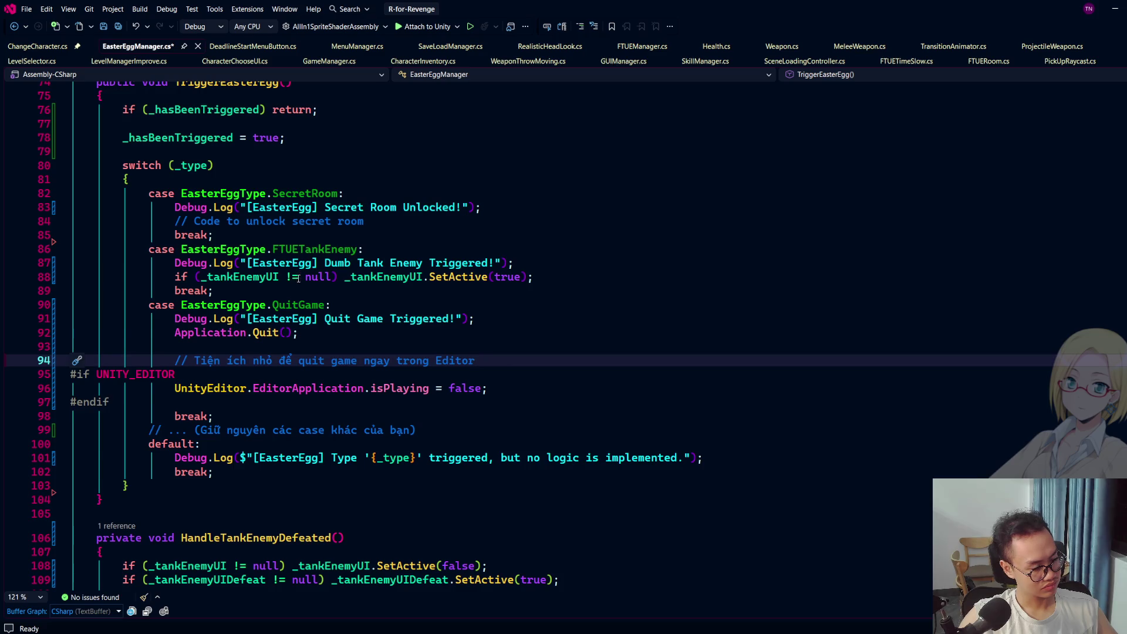
pyautogui.scroll(-6, 298, 277)
pyautogui.scroll(9, 369, 275)
pyautogui.scroll(9, 369, 275)
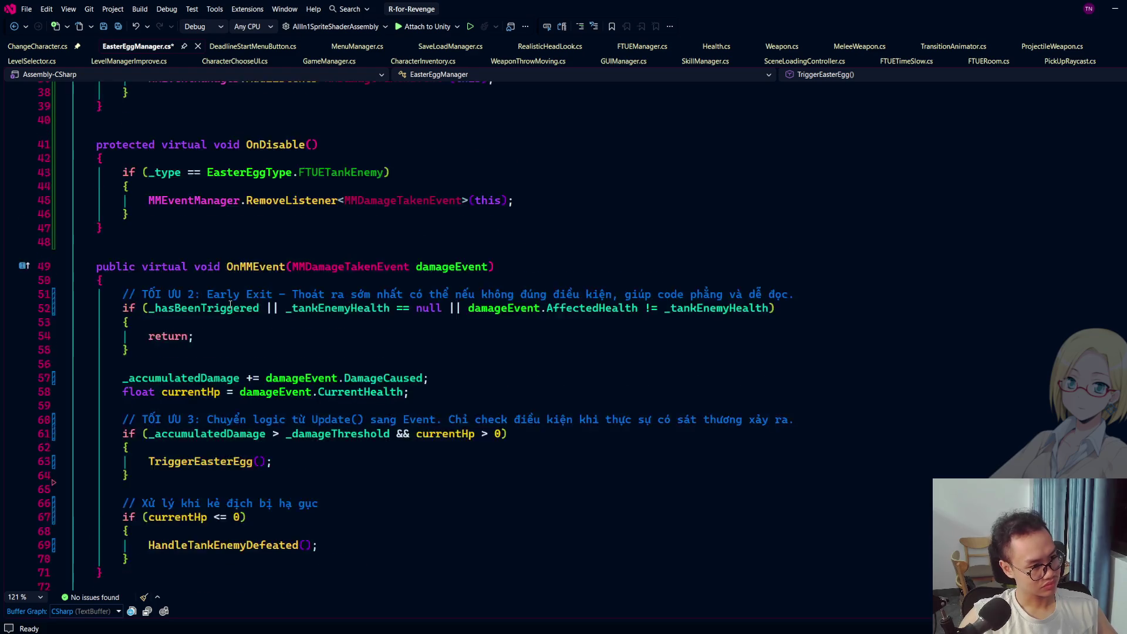
pyautogui.scroll(3, 230, 304)
pyautogui.scroll(-8, 244, 364)
pyautogui.click(244, 374)
pyautogui.scroll(-3, 215, 292)
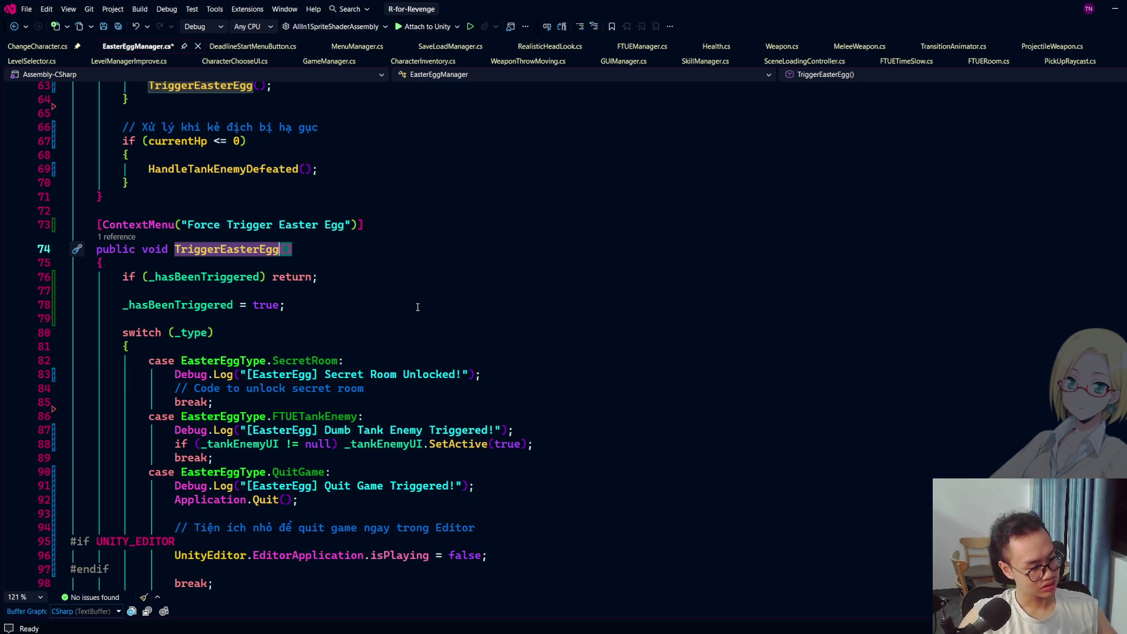
pyautogui.scroll(-4, 417, 307)
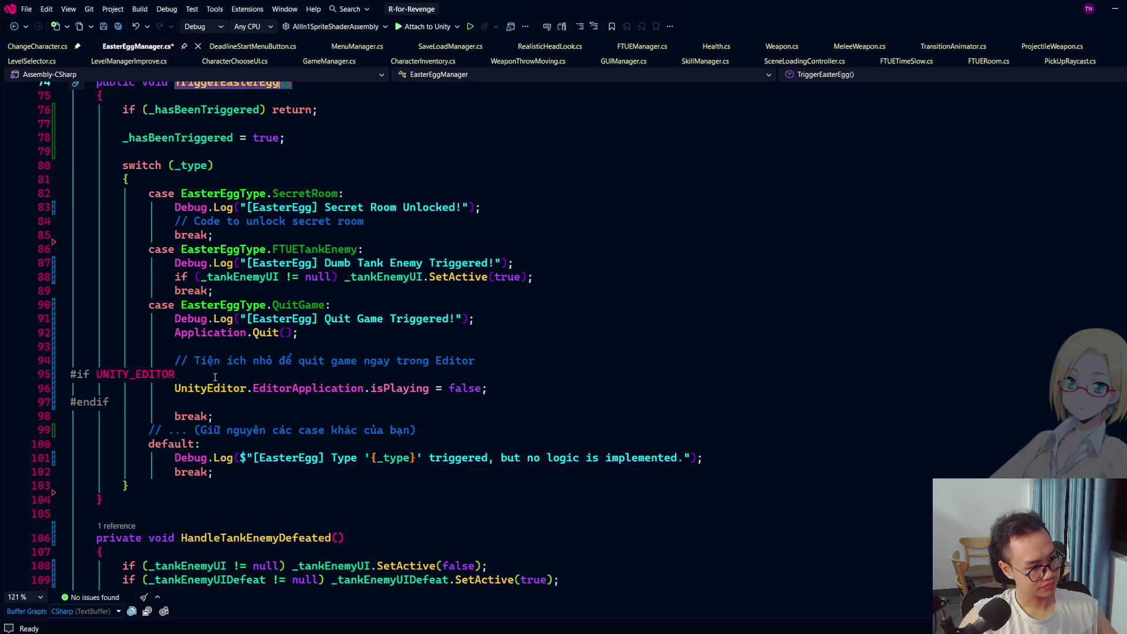
pyautogui.click(119, 497)
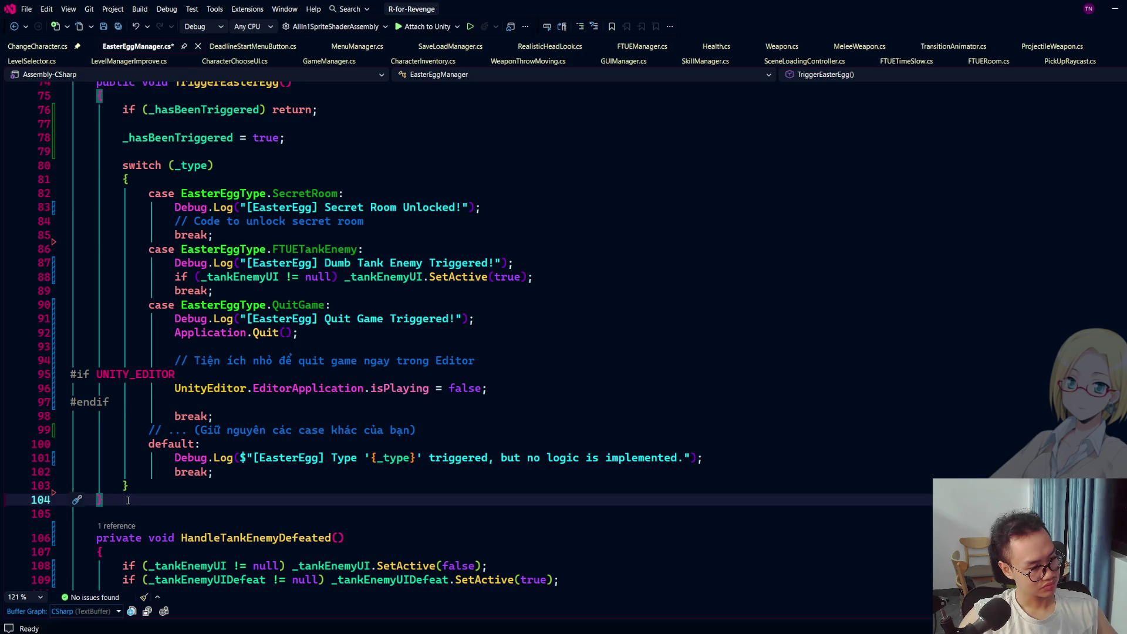
# Step: Add an empty public void QuitGameEaterEgg() method below TriggerEasterEgg
pyautogui.press('Return')
pyautogui.press('Return')
pyautogui.write('public co')
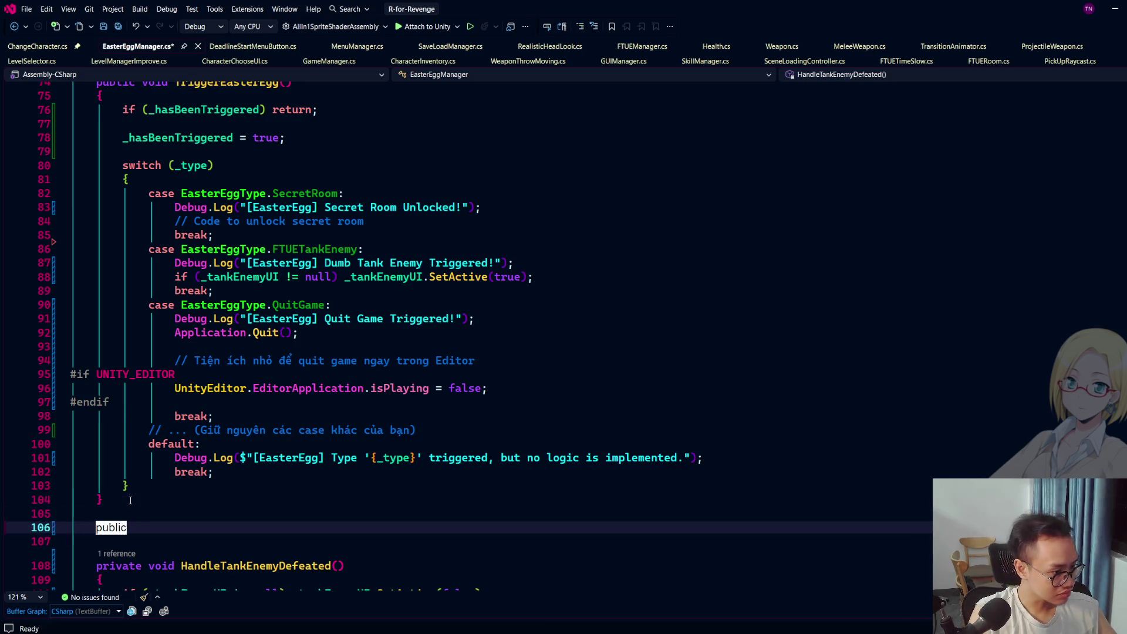
pyautogui.press('BackSpace')
pyautogui.press('BackSpace')
pyautogui.write('void ')
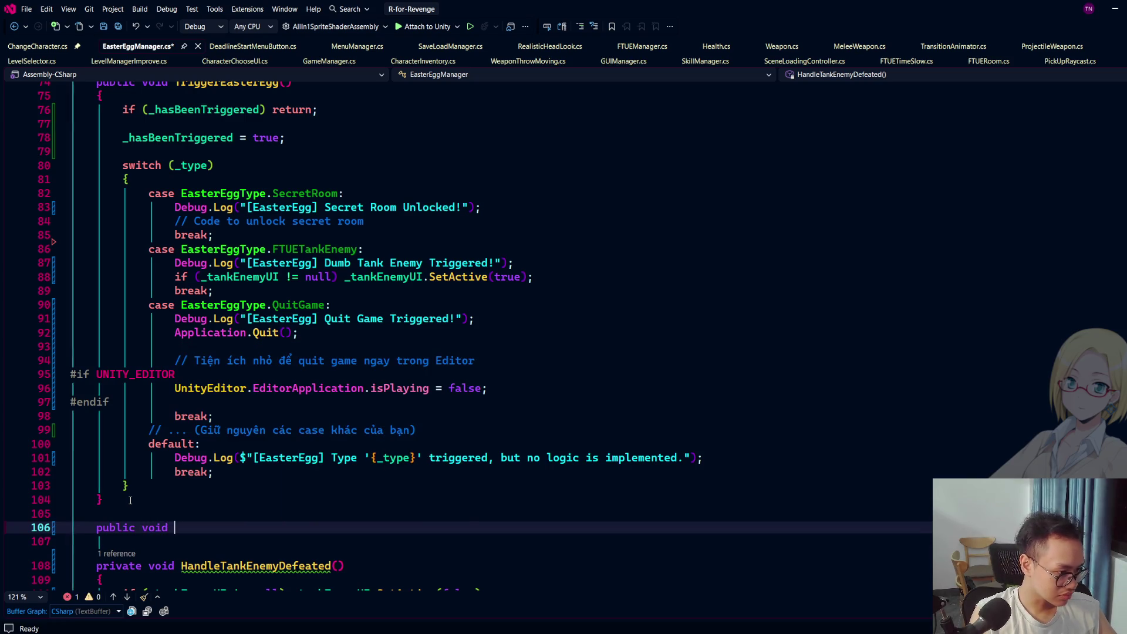
pyautogui.write('QuitGameEaterEgg() {')
pyautogui.press('Return')
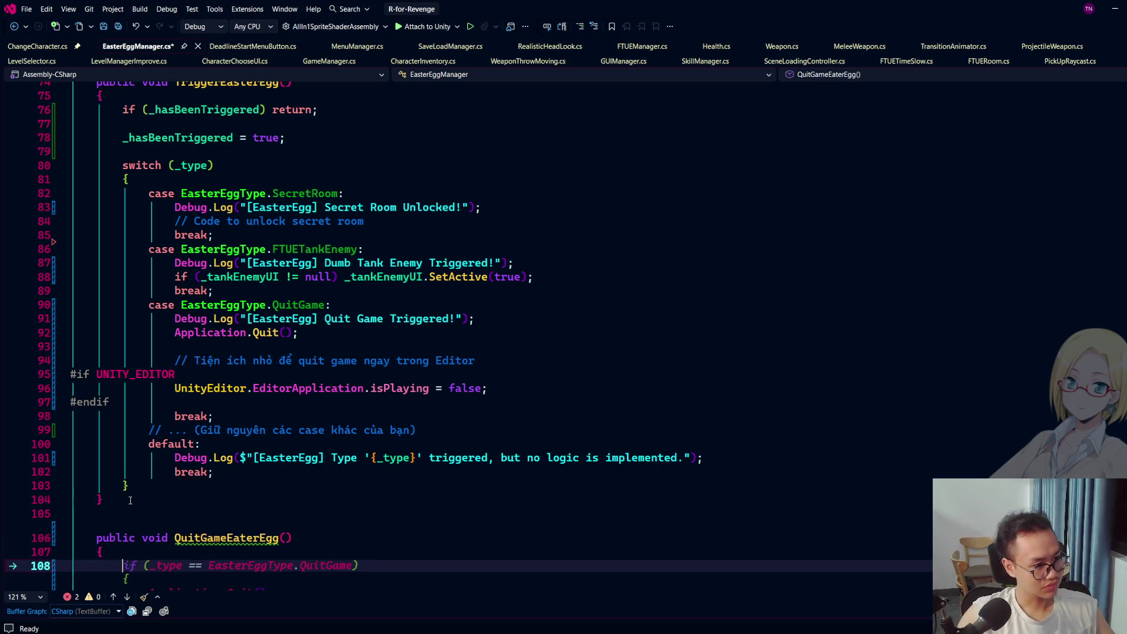
# Step: Copy the QuitGame case's log, quit and editor-stop lines into QuitGameEaterEgg, dropping the break
pyautogui.click(173, 318)
pyautogui.moveTo(173, 317)
pyautogui.mouseDown()
pyautogui.moveTo(176, 346)
pyautogui.moveTo(567, 411)
pyautogui.mouseUp()
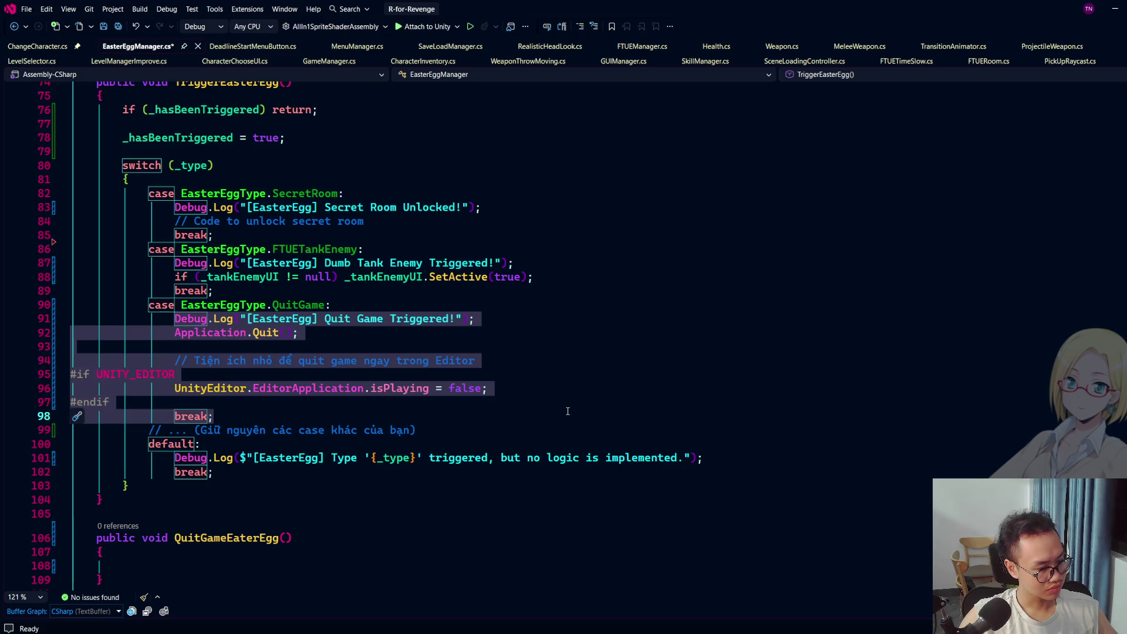
pyautogui.hotkey('ctrl', 'c')
pyautogui.scroll(-3, 568, 411)
pyautogui.click(360, 440)
pyautogui.hotkey('ctrl', 'v')
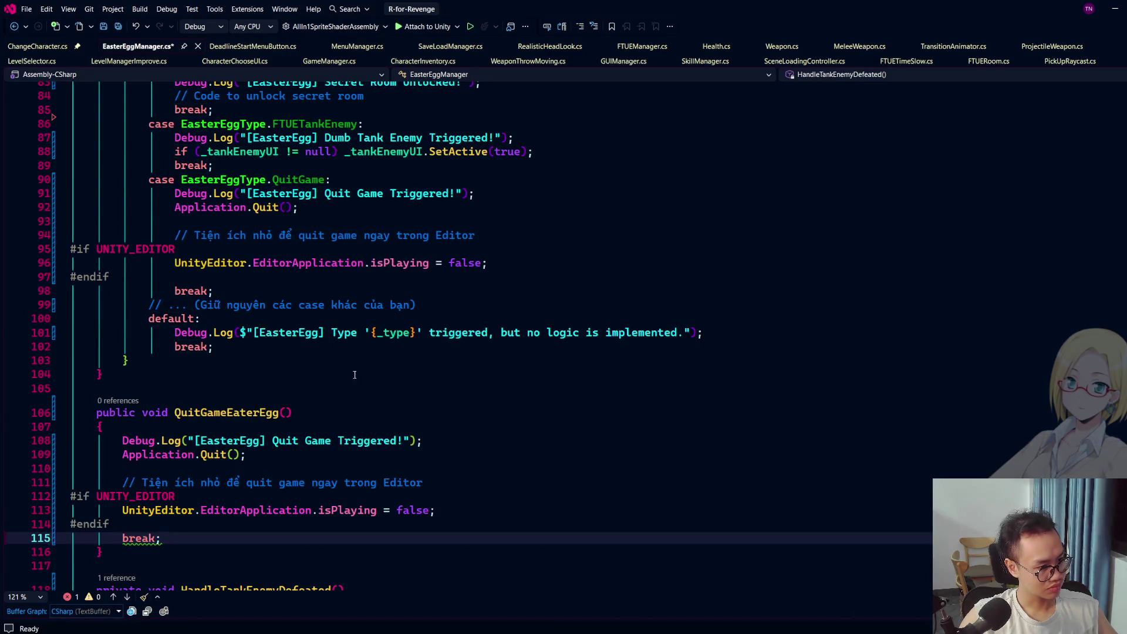
pyautogui.hotkey('shift', 'Up')
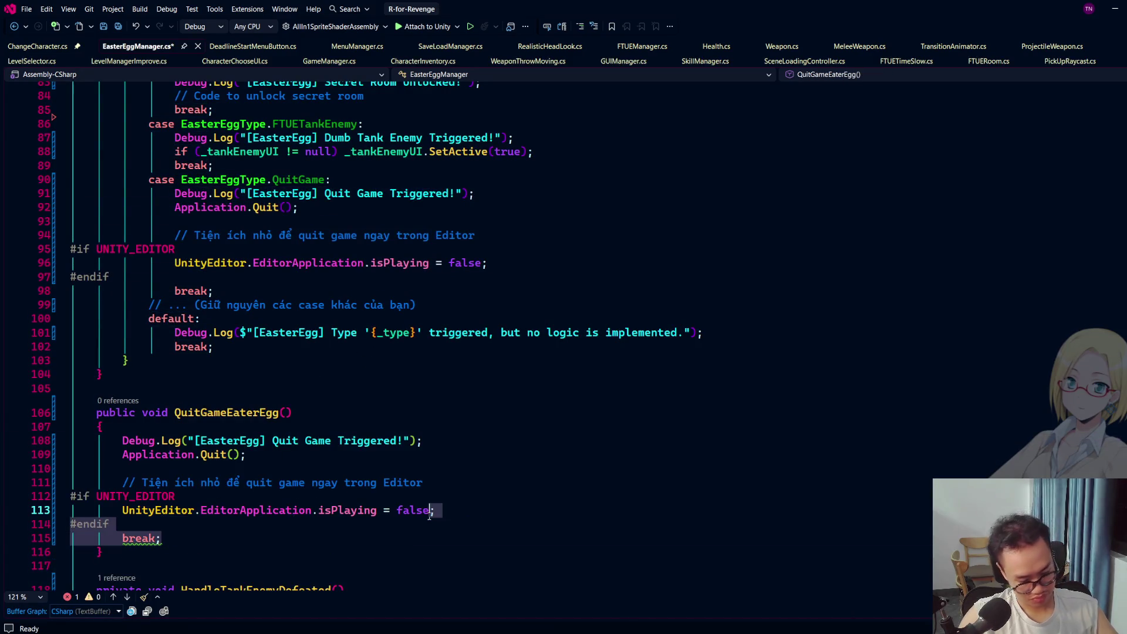
pyautogui.press('Delete')
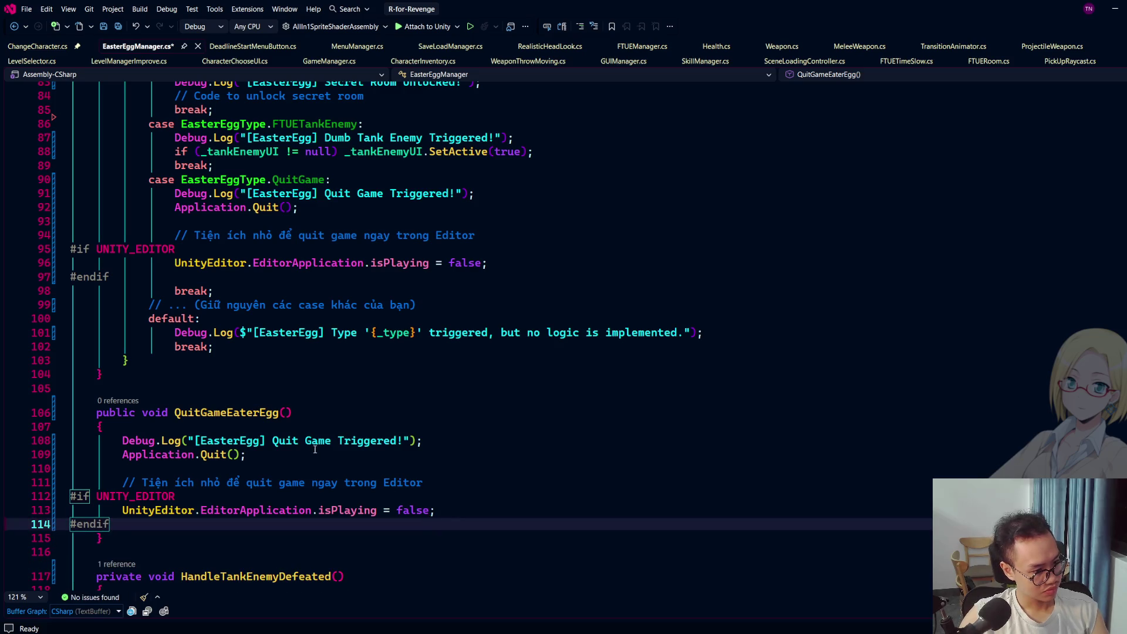
# Step: Delete the QuitGame case from the switch and save EasterEggManager.cs
pyautogui.moveTo(421, 476); pyautogui.dragTo(122, 482)
pyautogui.scroll(3, 312, 360)
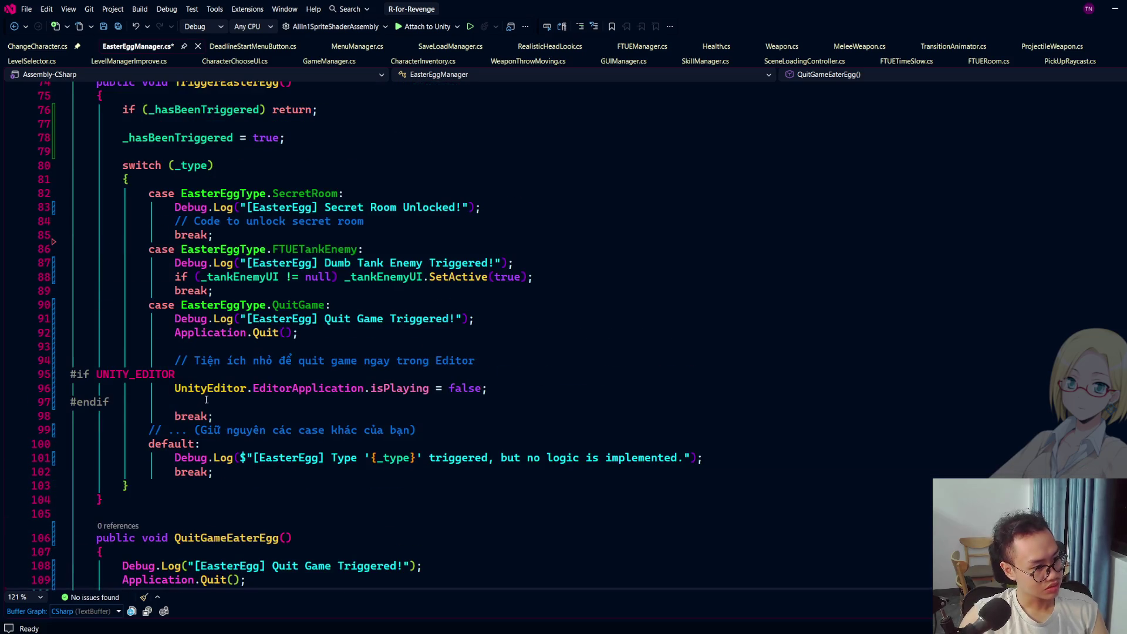
pyautogui.moveTo(442, 425)
pyautogui.mouseDown()
pyautogui.moveTo(482, 388)
pyautogui.moveTo(517, 294)
pyautogui.mouseUp()
pyautogui.press('Delete')
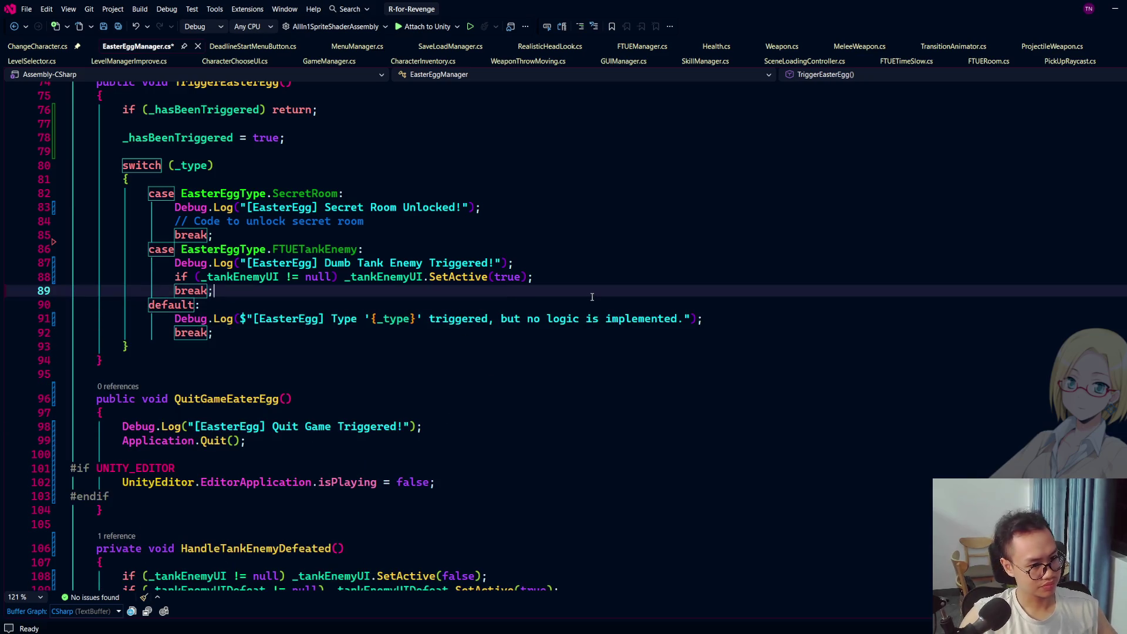
pyautogui.hotkey('ctrl', 's')
# Step: Scroll back to HandleTankEnemyDefeated, then minimise Visual Studio
pyautogui.scroll(2, 555, 292)
pyautogui.scroll(3, 556, 292)
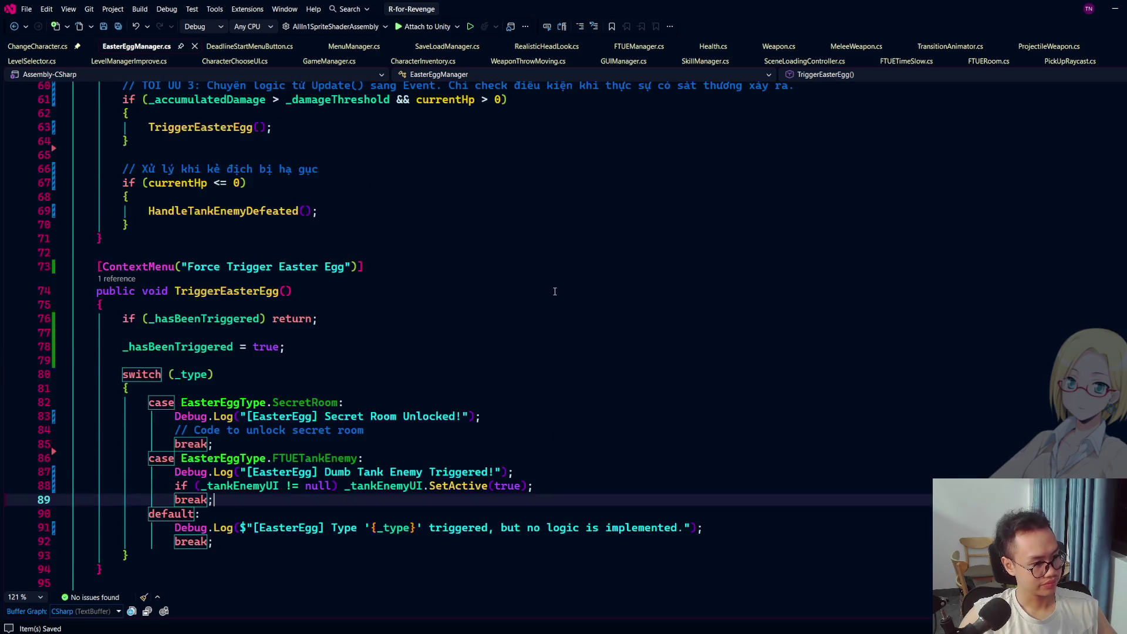
pyautogui.scroll(6, 277, 343)
pyautogui.scroll(10, 285, 336)
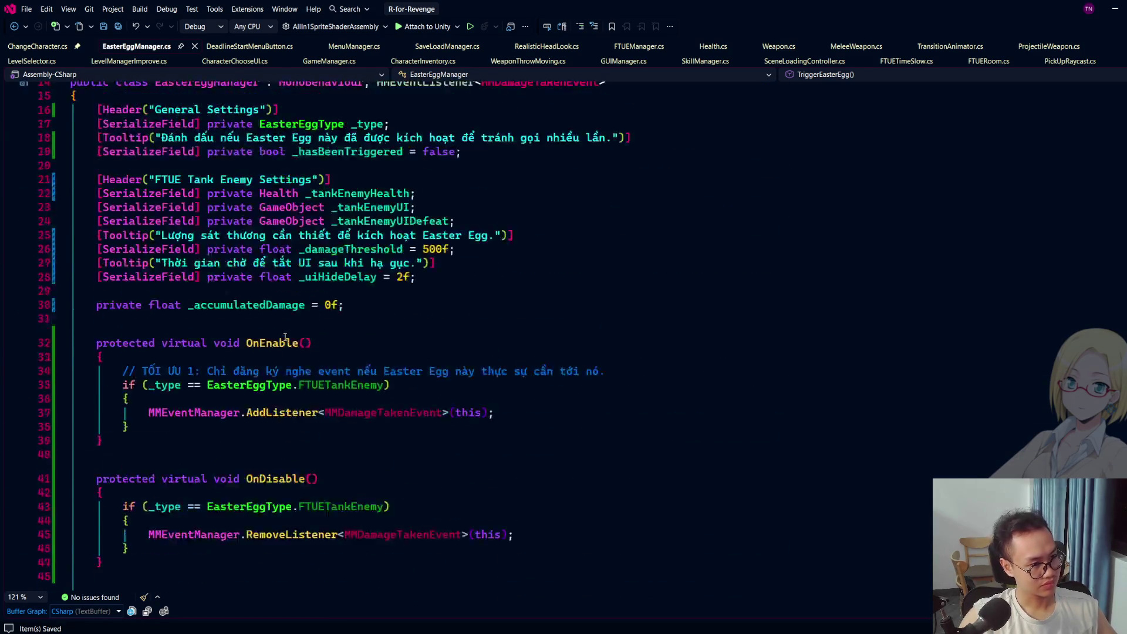
pyautogui.scroll(-20, 284, 336)
pyautogui.click(413, 337)
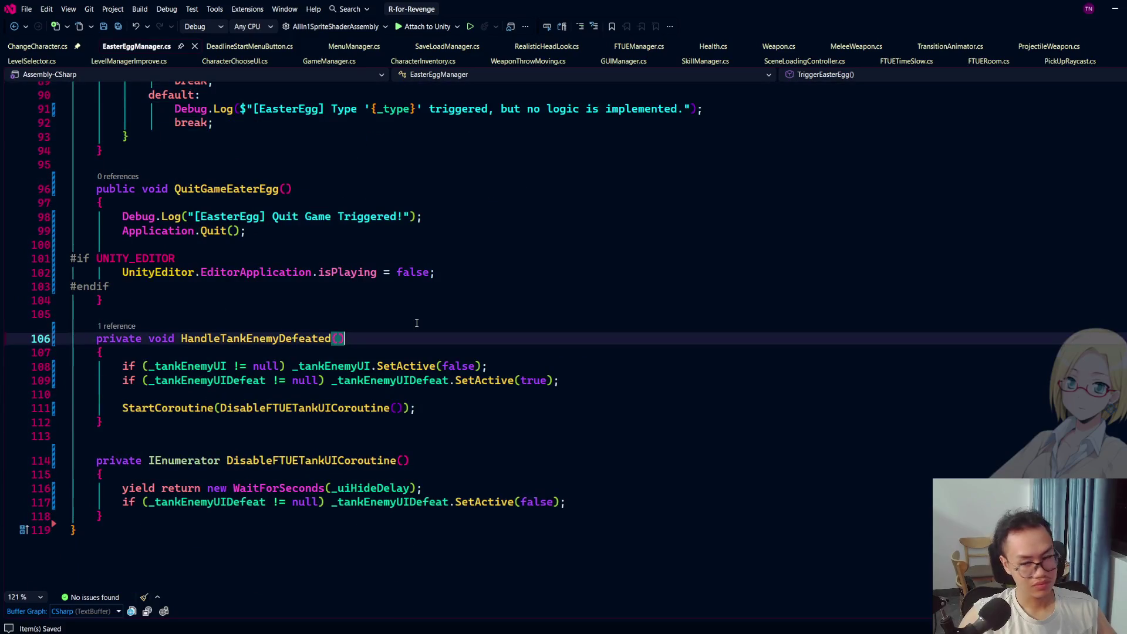
pyautogui.scroll(15, 413, 322)
pyautogui.click(1113, 9)
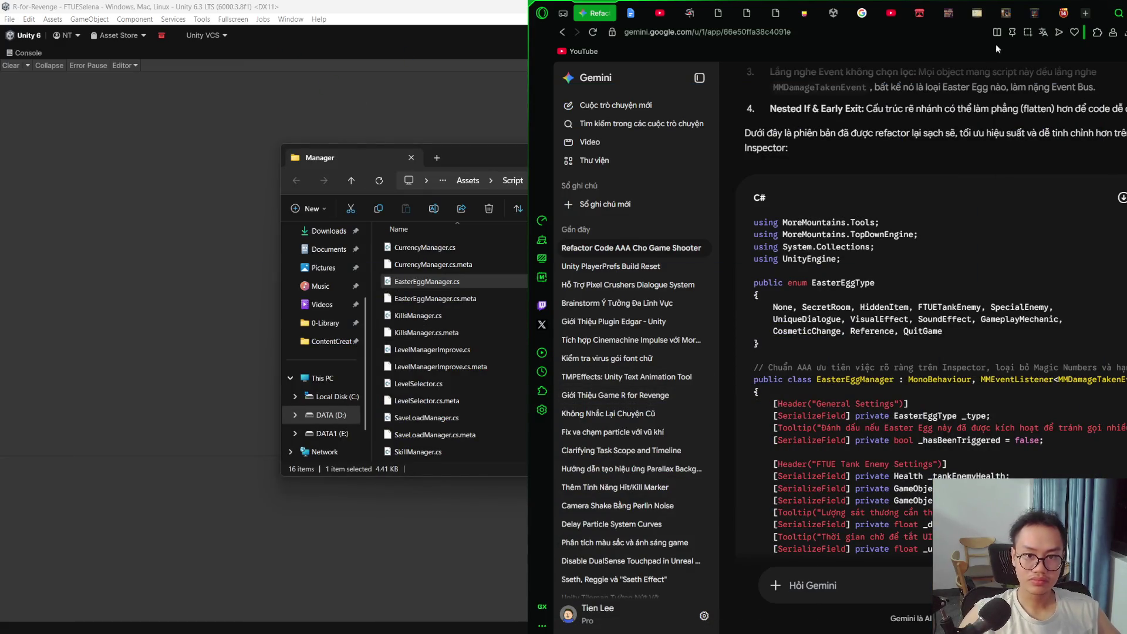
pyautogui.scroll(-5, 1031, 161)
# Step: Switch to Unity, restore the panel layout and frame the Tutorial (3) Dashing text
pyautogui.hotkey('alt', 'Tab')
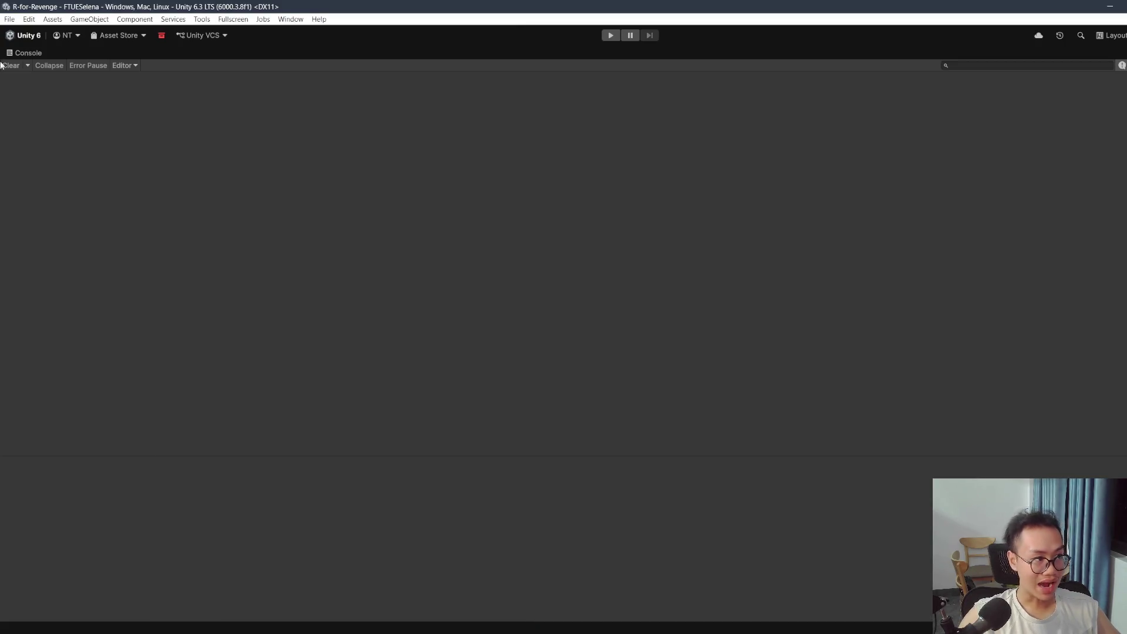
pyautogui.doubleClick(12, 57)
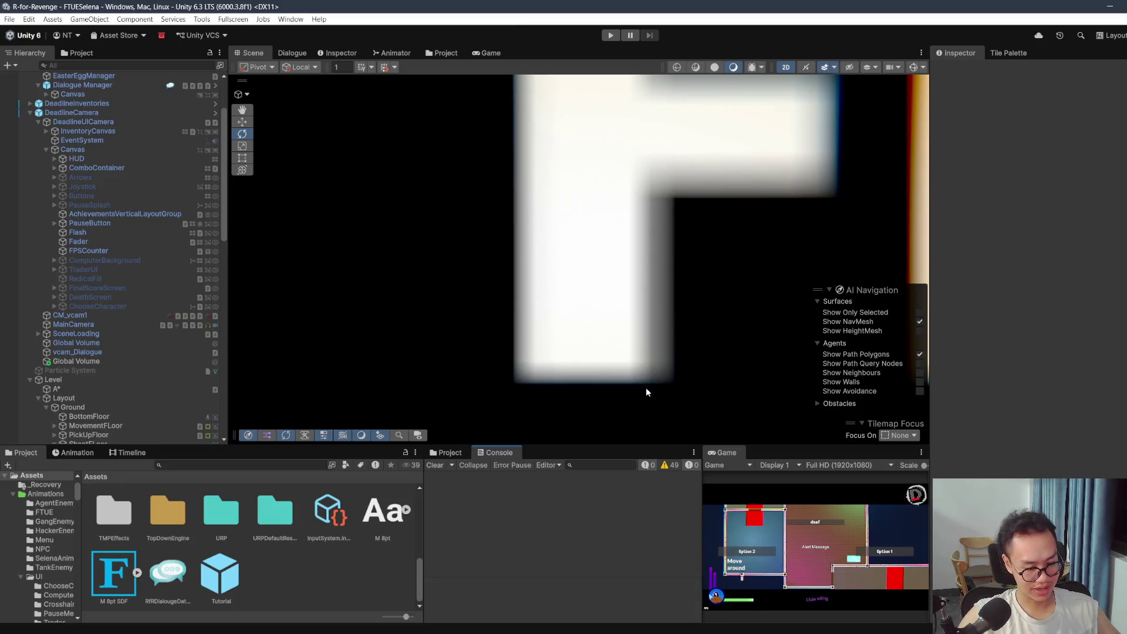
pyautogui.scroll(-10, 592, 358)
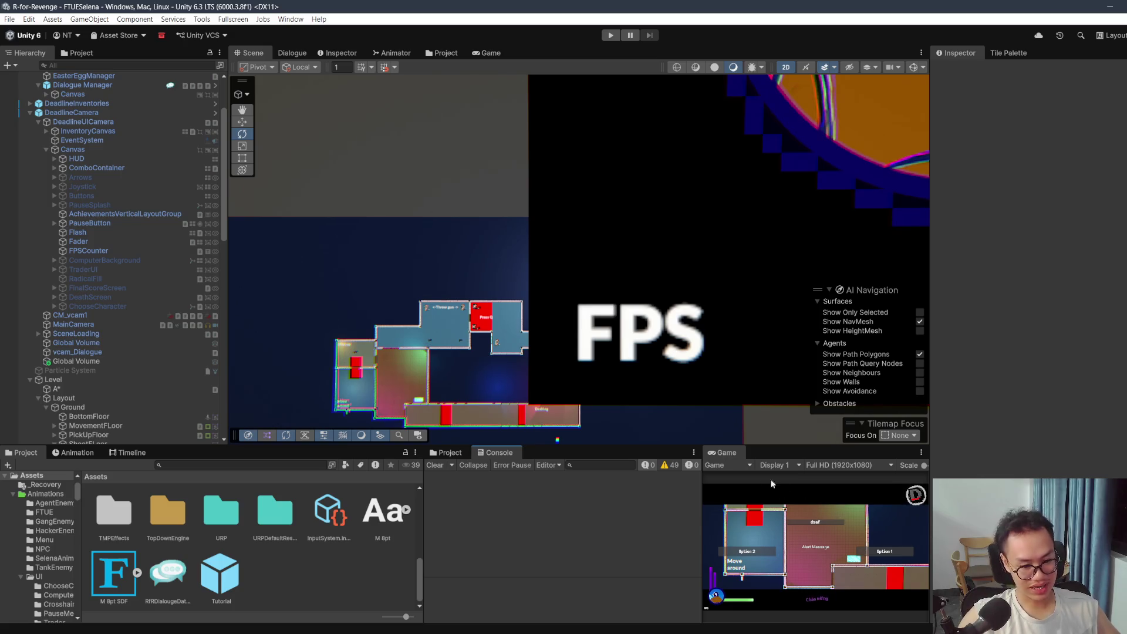
pyautogui.scroll(5, 99, 176)
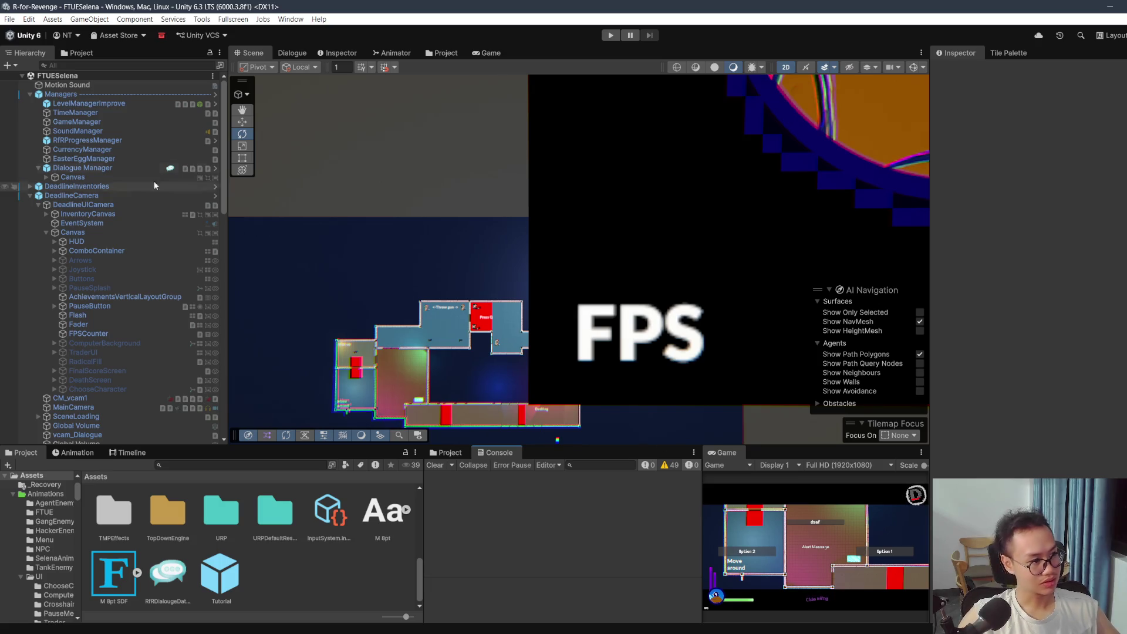
pyautogui.scroll(-5, 98, 290)
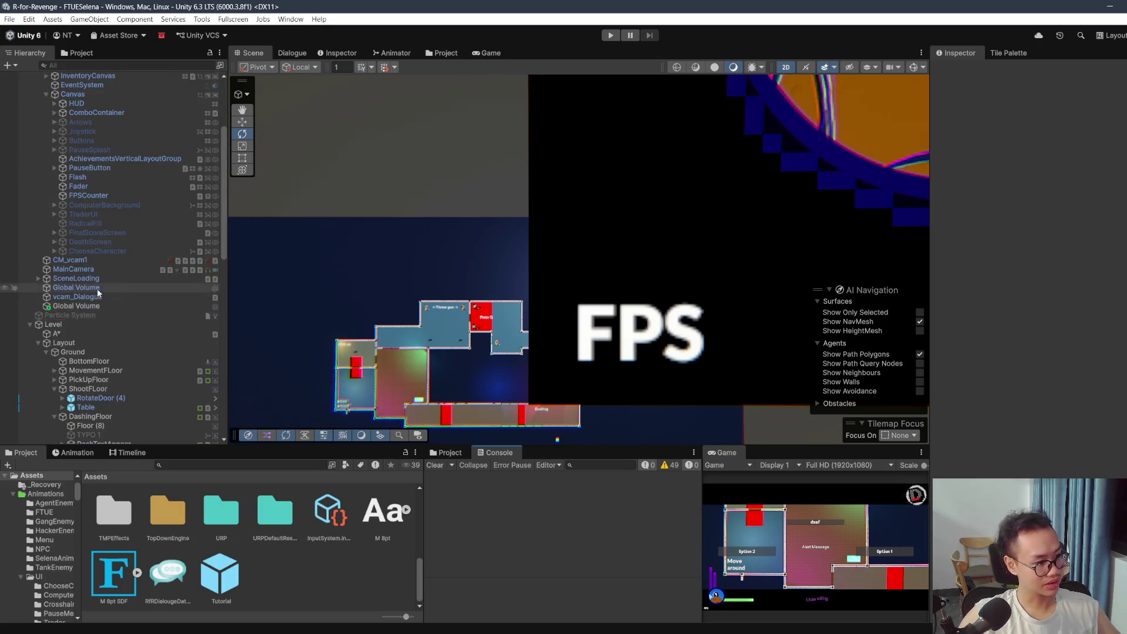
pyautogui.scroll(-6, 98, 293)
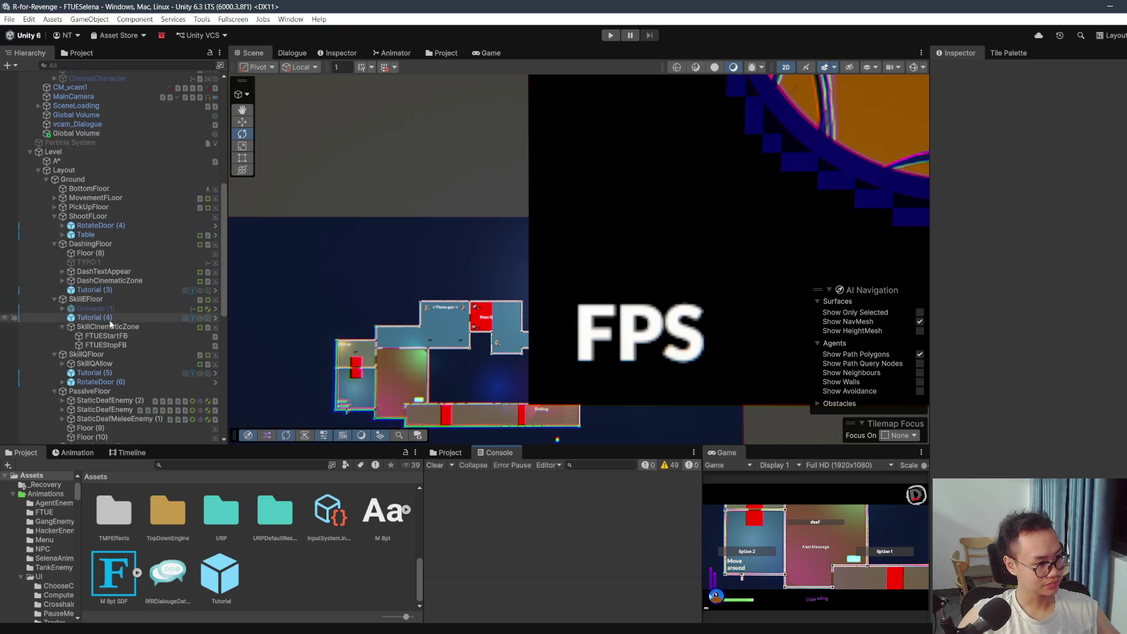
pyautogui.click(103, 289)
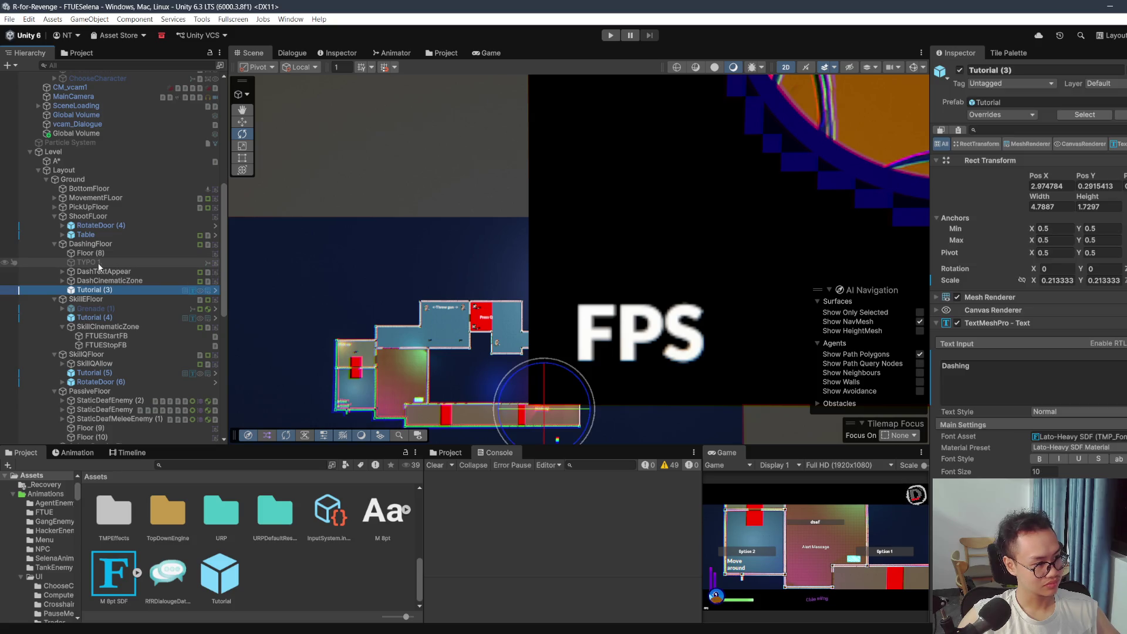
pyautogui.press('f')
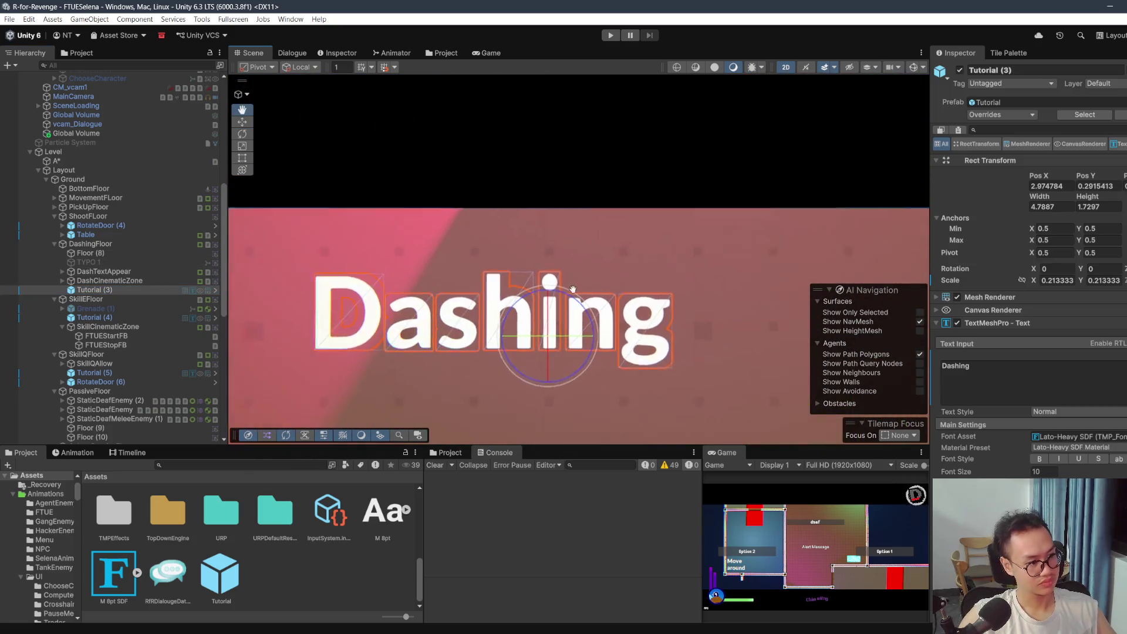
pyautogui.scroll(-5, 411, 352)
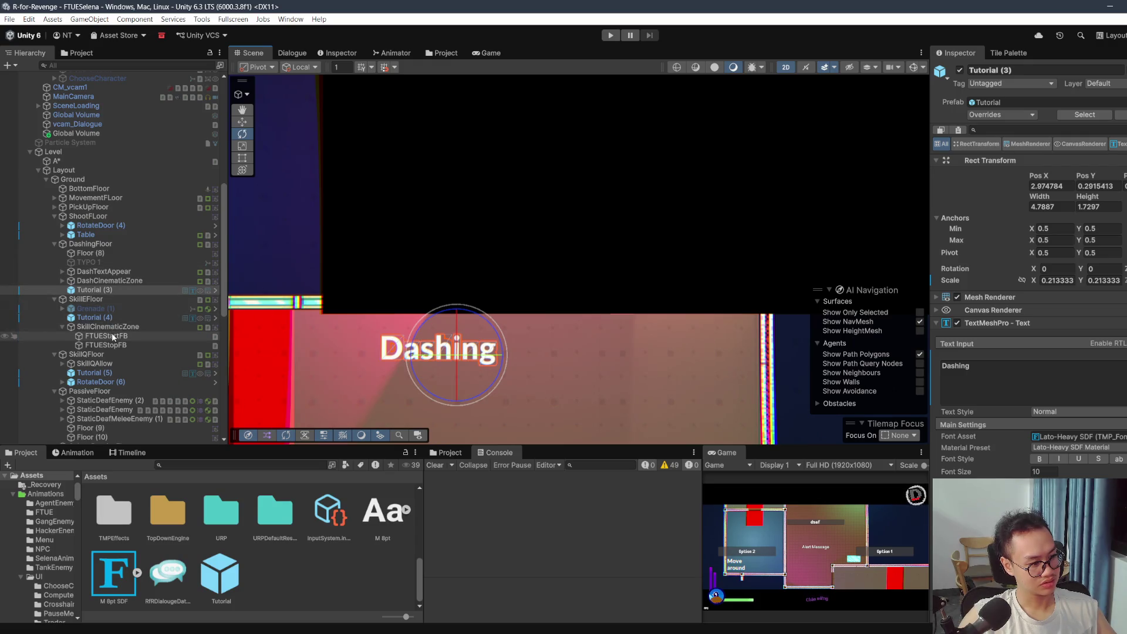
pyautogui.scroll(-5, 464, 267)
pyautogui.scroll(6, 69, 213)
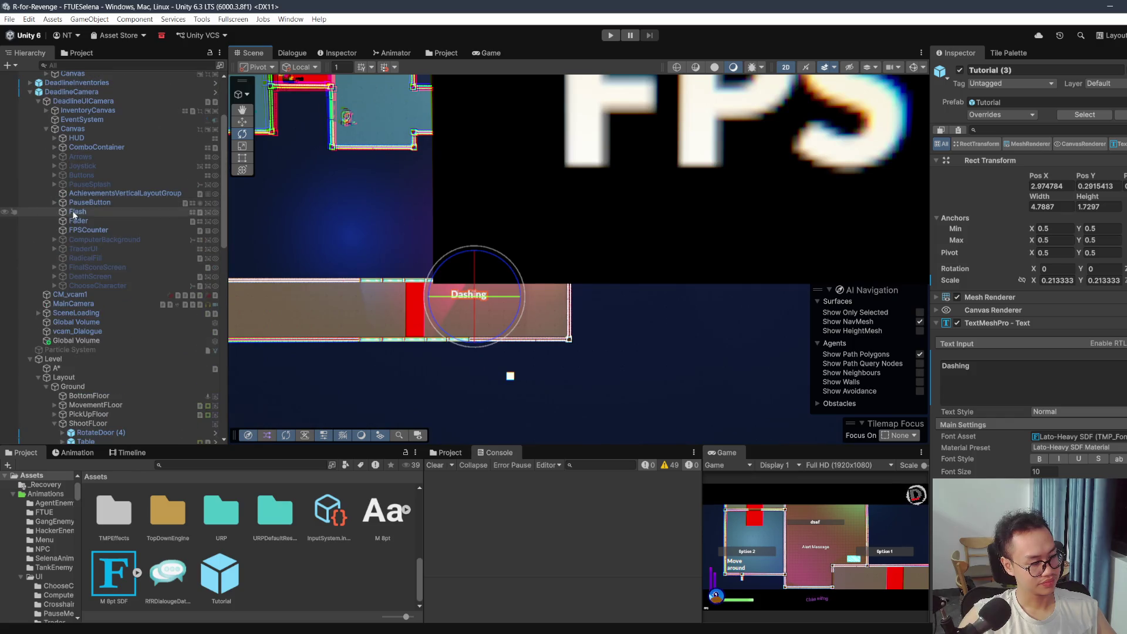
pyautogui.scroll(4, 89, 184)
# Step: Toggle the Dialogue Manager off and back on, then save the FTUESelena scene
pyautogui.click(86, 166)
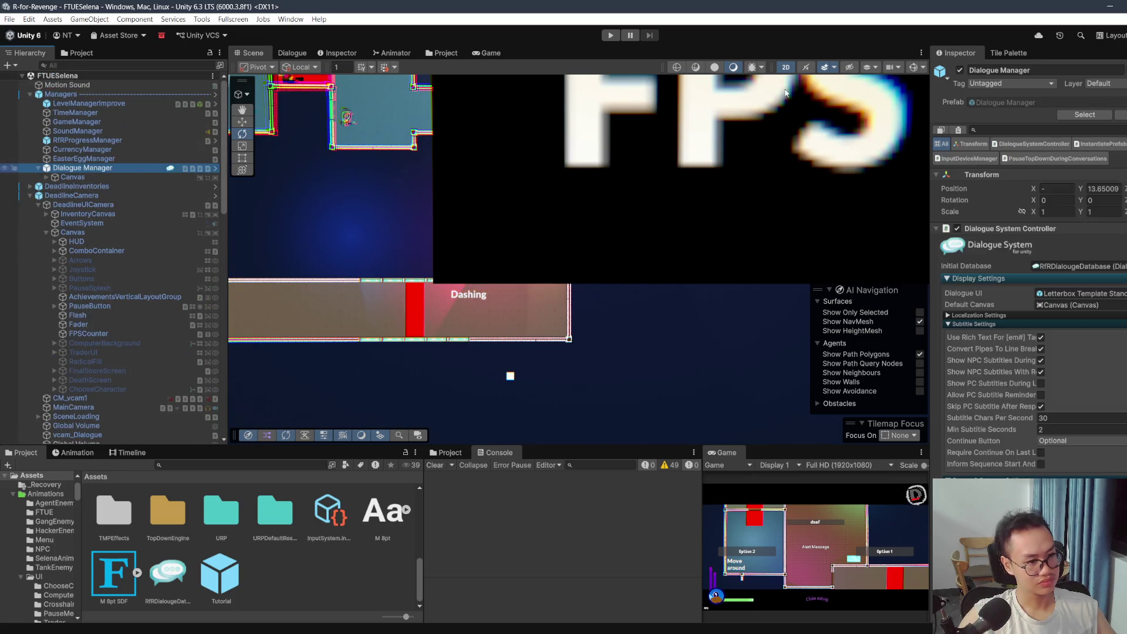
pyautogui.click(960, 69)
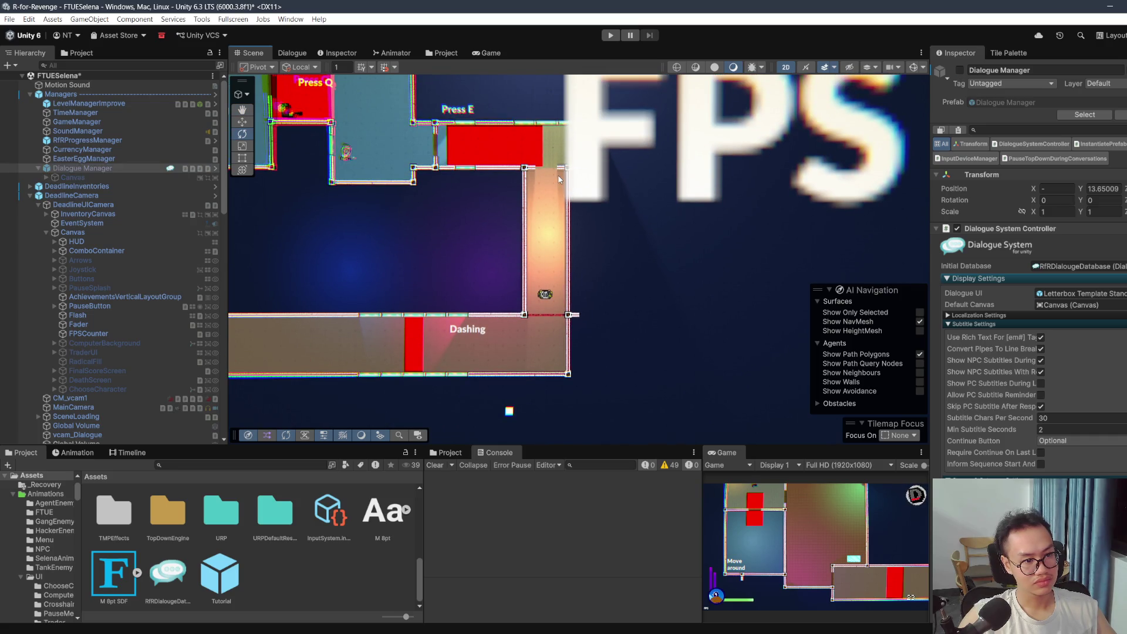
pyautogui.click(960, 70)
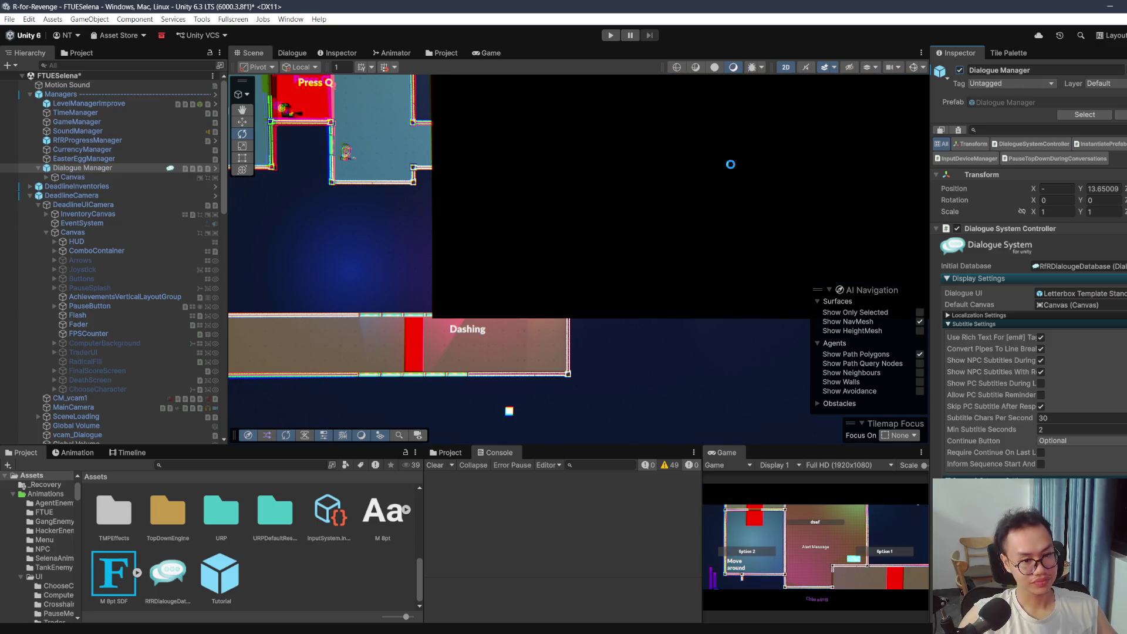
pyautogui.hotkey('ctrl', 's')
# Step: Start Play mode, pick up the pistol and clear the enemies in the Throw gun room
pyautogui.click(610, 35)
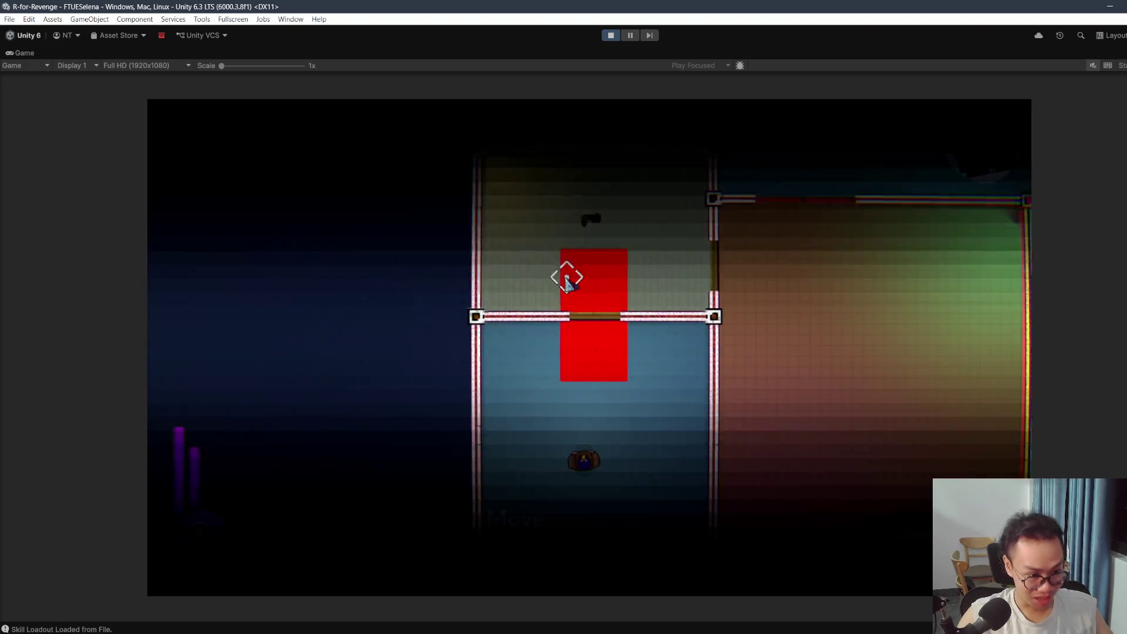
pyautogui.press('w')
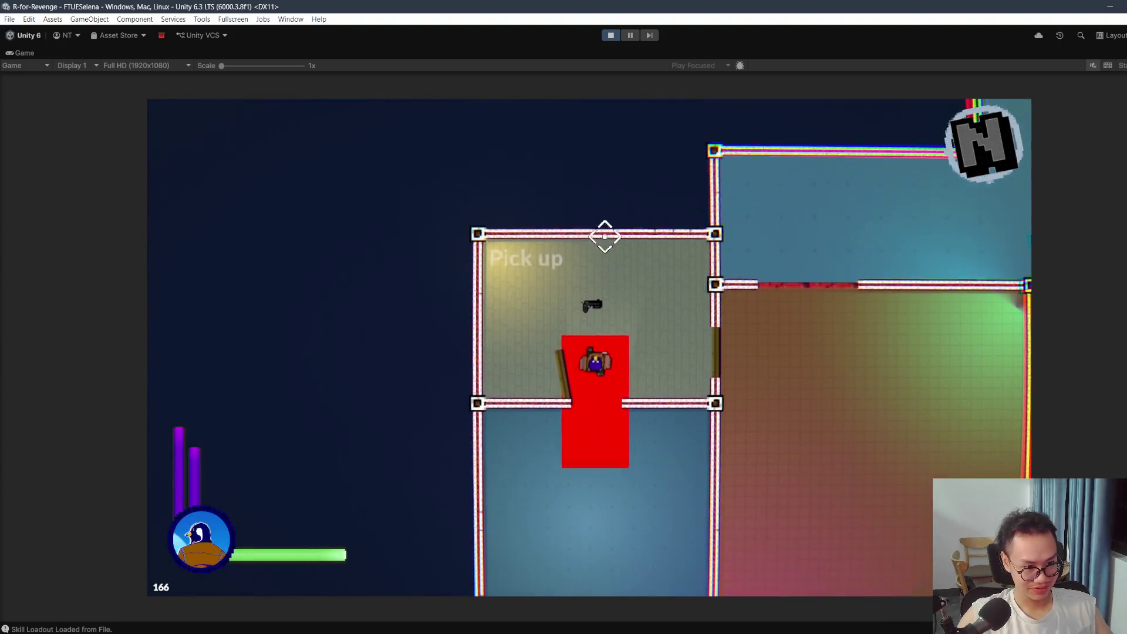
pyautogui.press('d')
pyautogui.click(668, 283)
pyautogui.press('w')
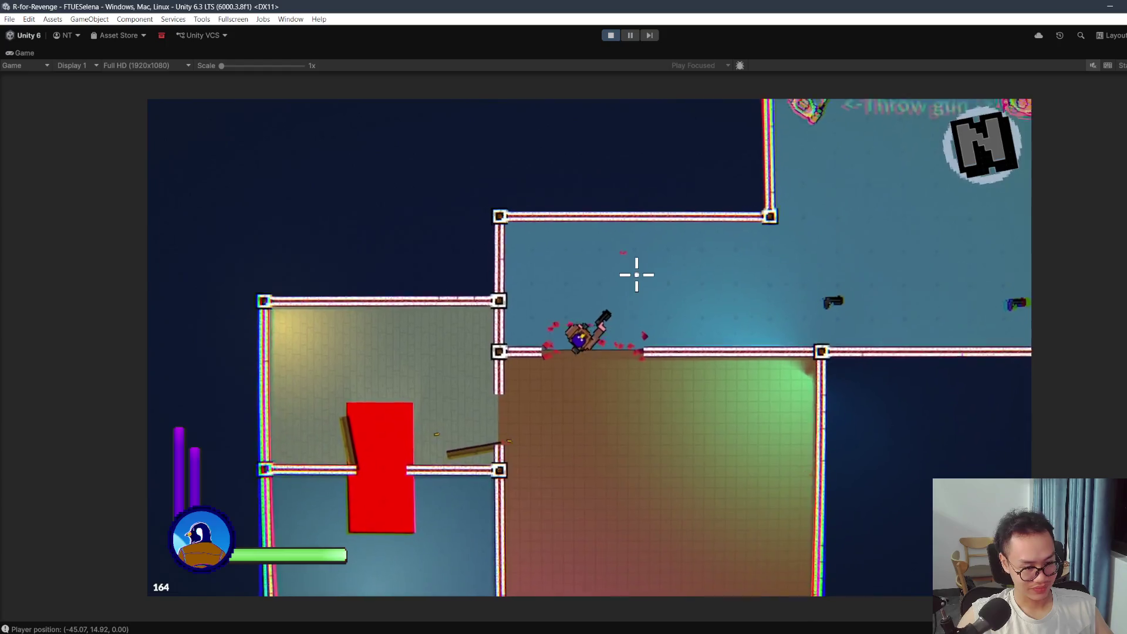
pyautogui.click(580, 235)
pyautogui.press('w')
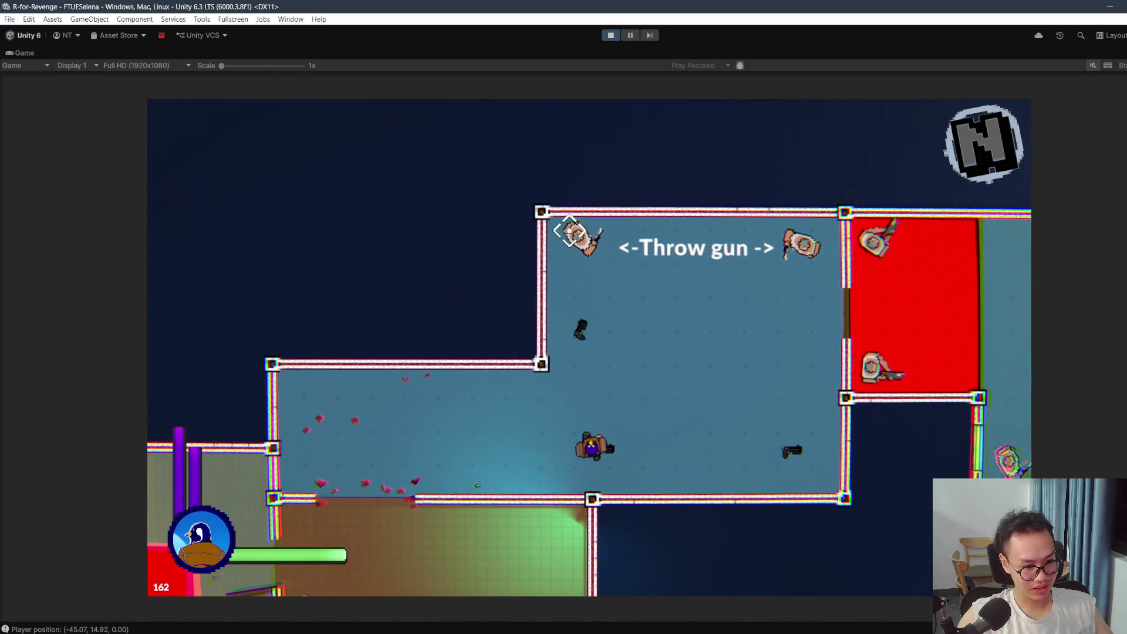
pyautogui.click(579, 226)
pyautogui.press('d')
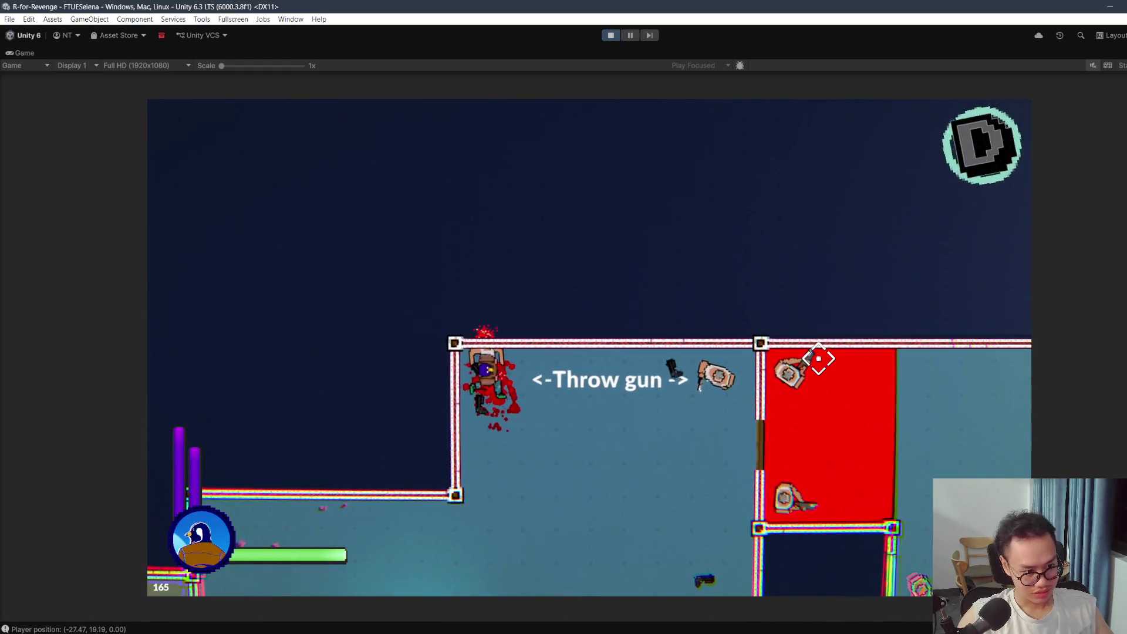
pyautogui.click(781, 411)
# Step: Fight through the red room and right-hand room, then open the pause menu
pyautogui.press('d')
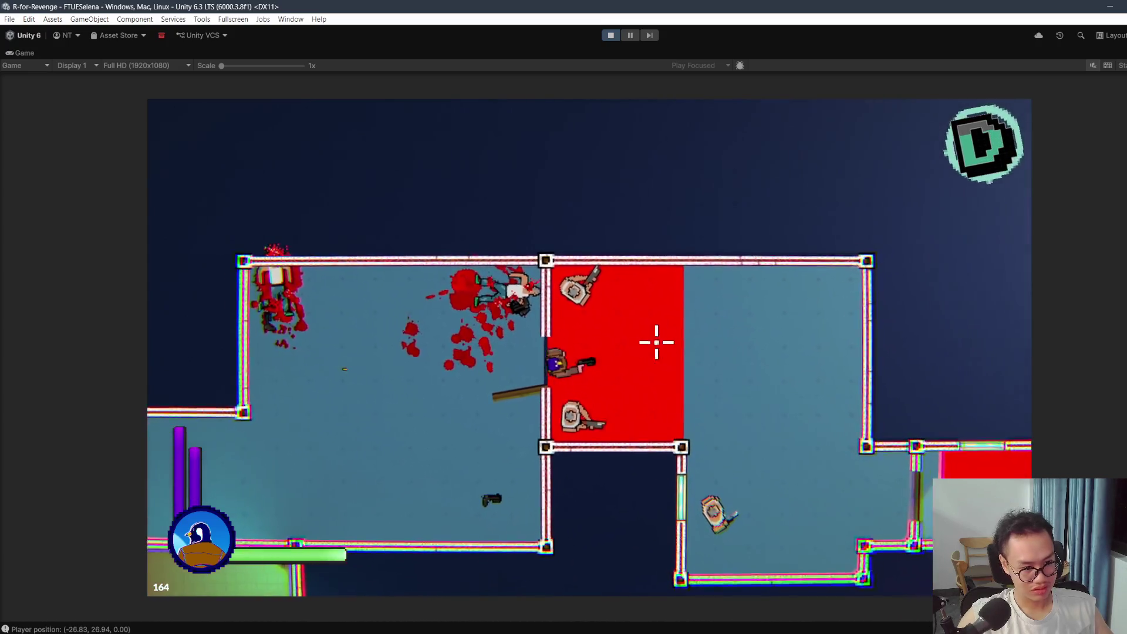
pyautogui.click(566, 340)
pyautogui.press('s')
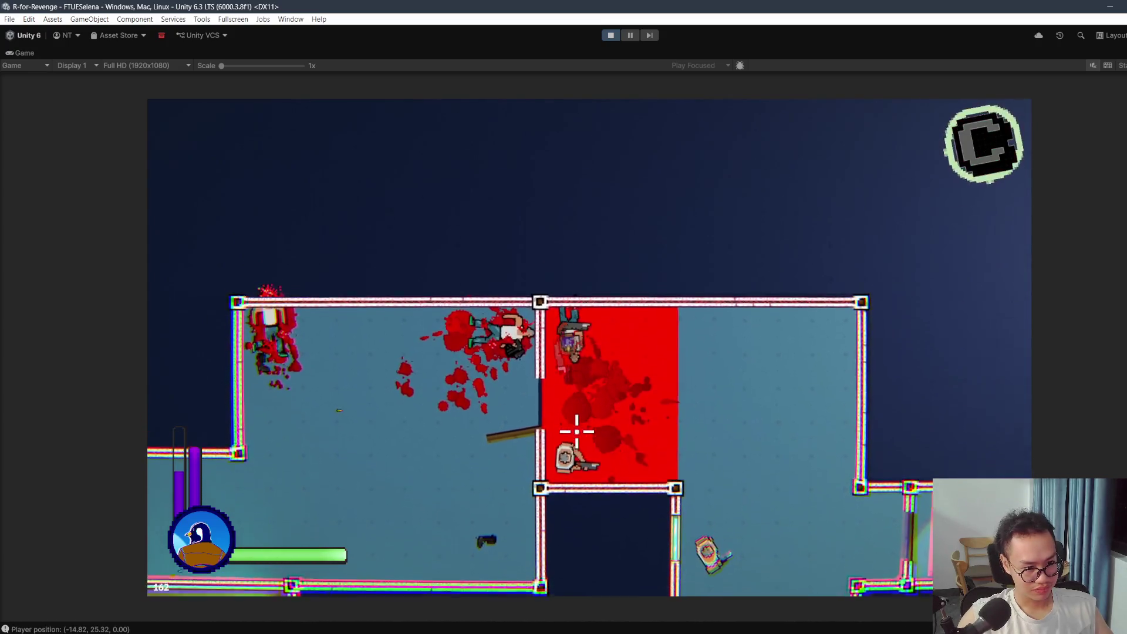
pyautogui.press('d')
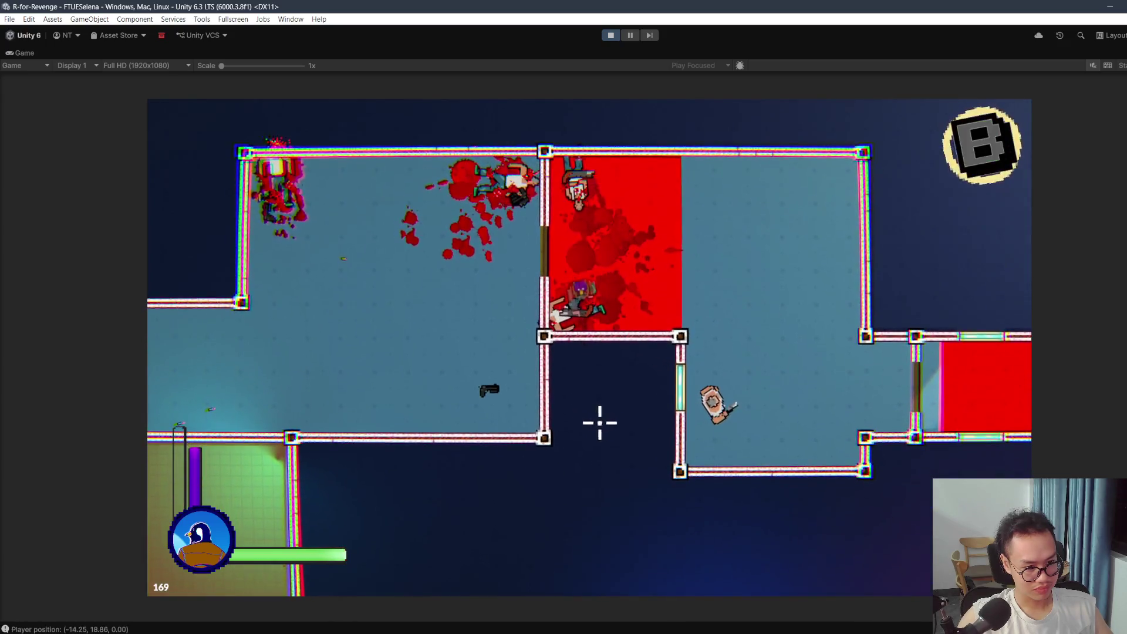
pyautogui.press('s')
pyautogui.click(610, 440)
pyautogui.press('d')
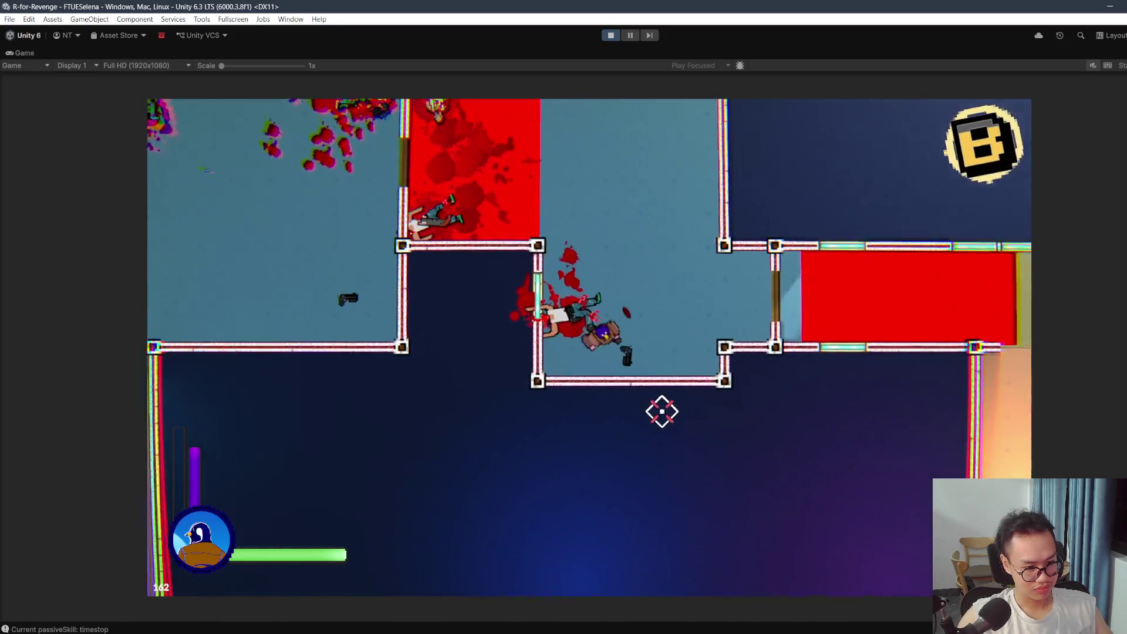
pyautogui.click(693, 294)
pyautogui.click(693, 294)
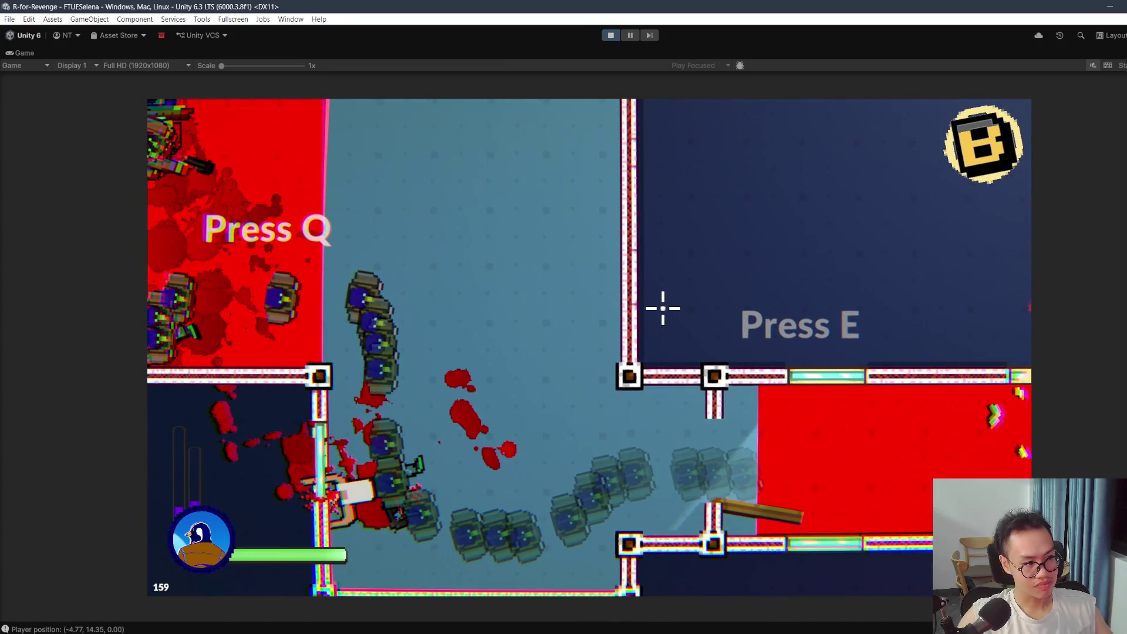
pyautogui.press('Escape')
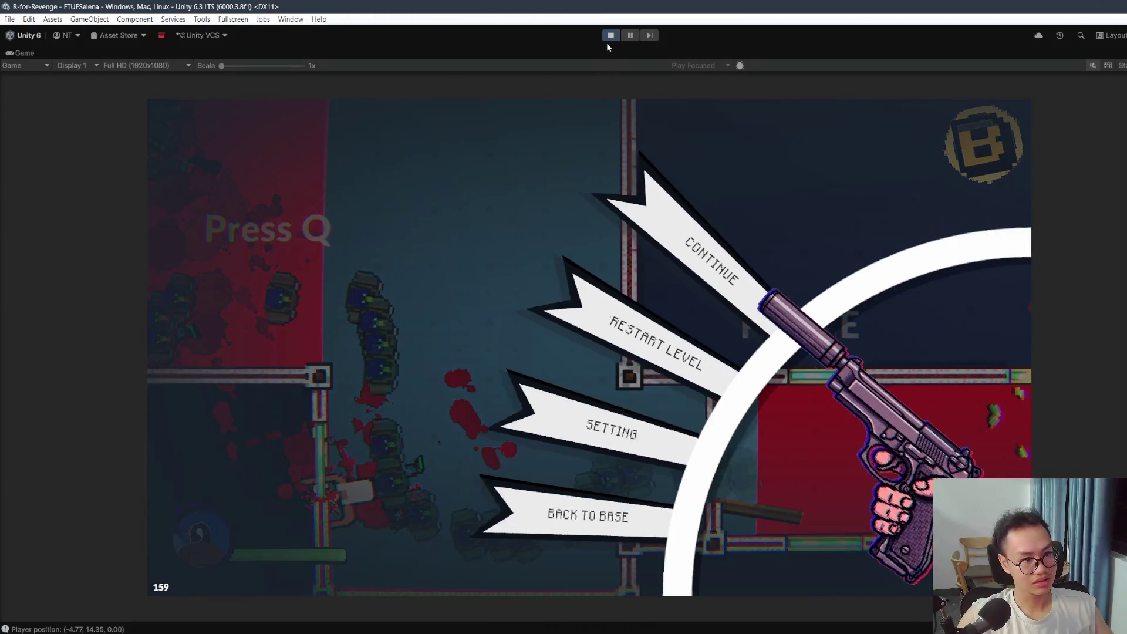
# Step: Restart Play mode, grab the gun and shoot the Throw gun room enemies
pyautogui.click(610, 36)
pyautogui.click(610, 36)
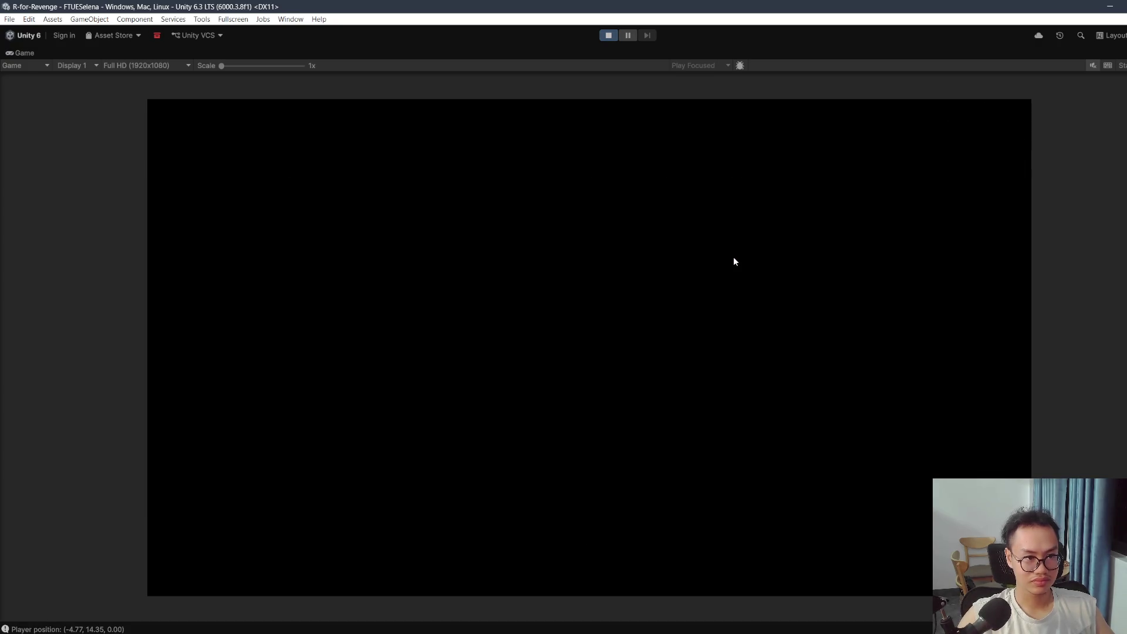
pyautogui.press('w')
pyautogui.press('e')
pyautogui.press('d')
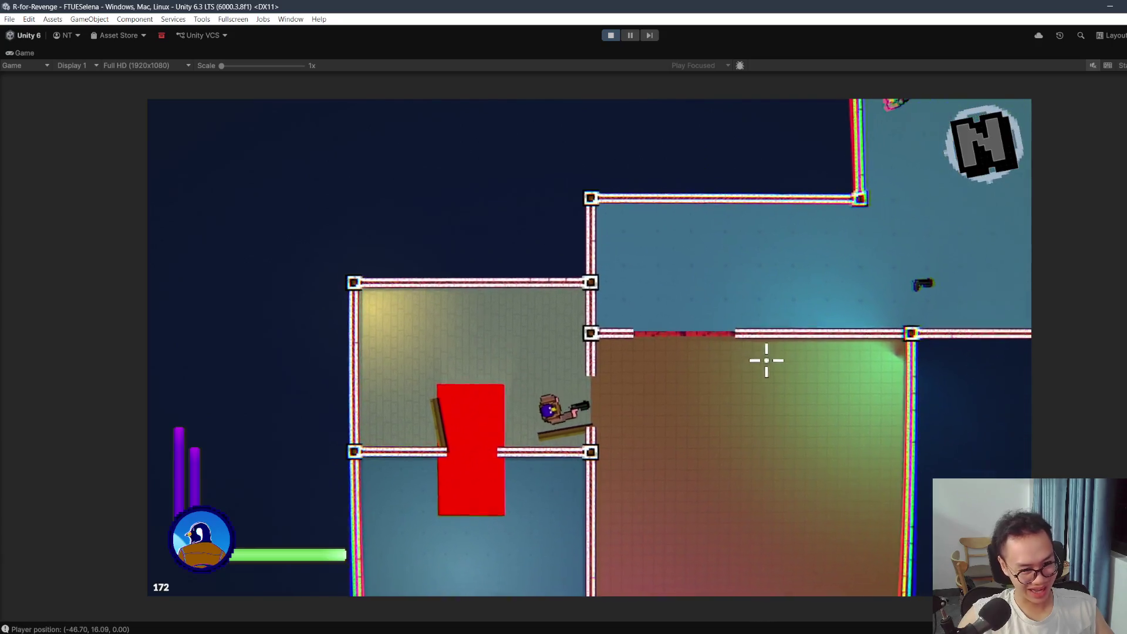
pyautogui.press('w')
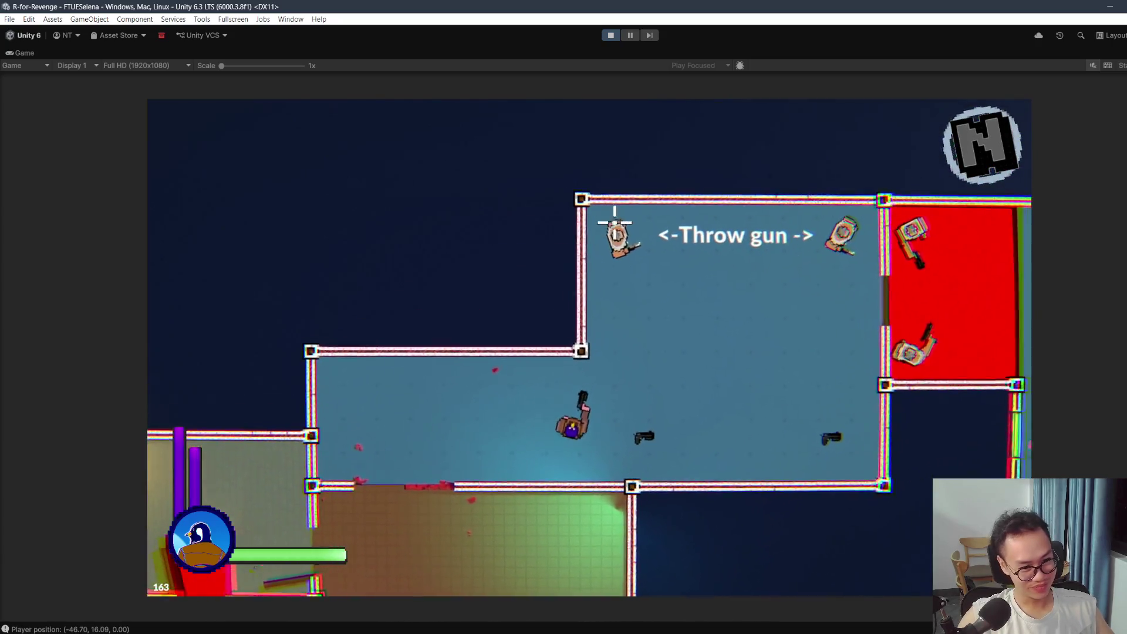
pyautogui.press('w')
pyautogui.click(578, 220)
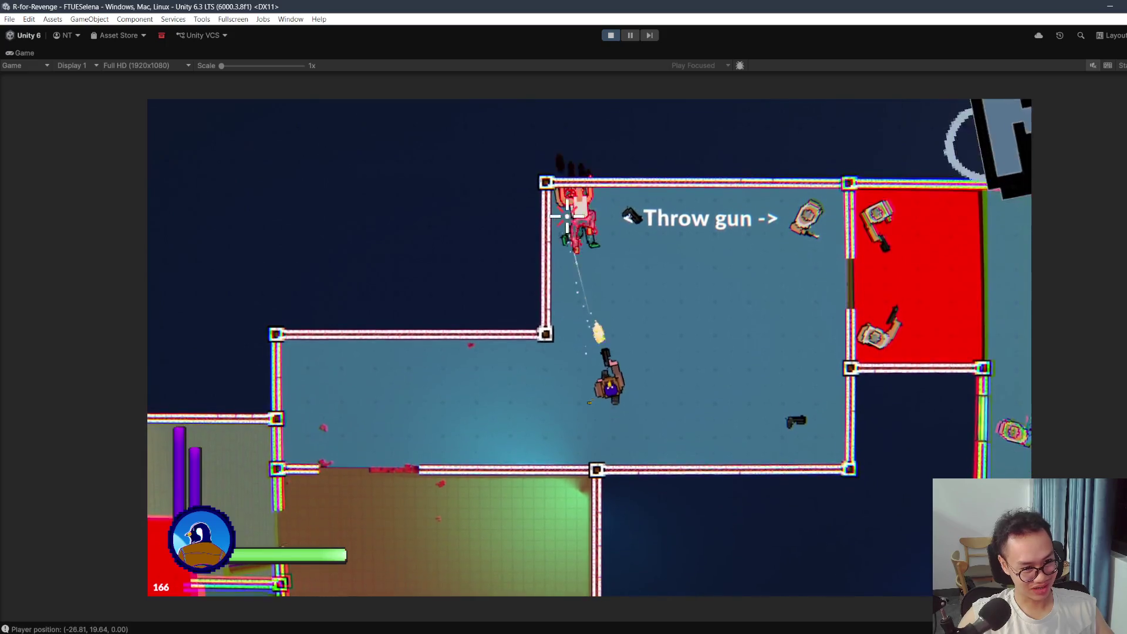
pyautogui.press('d')
pyautogui.click(763, 335)
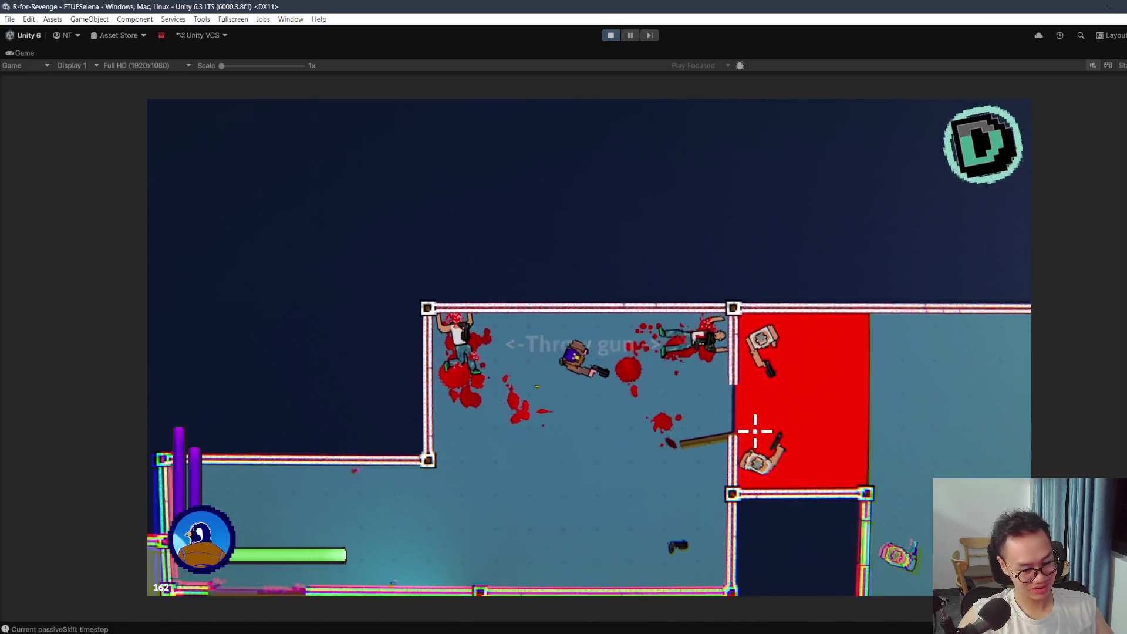
# Step: Clear the enemies in and below the red room and fire into the next room
pyautogui.press('d')
pyautogui.click(605, 302)
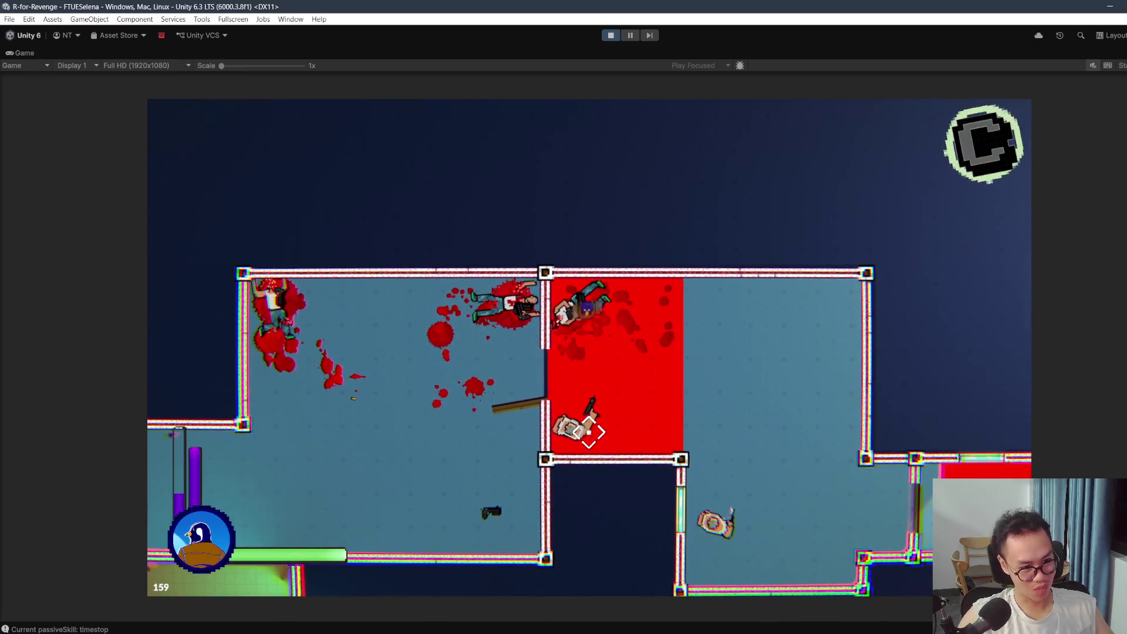
pyautogui.press('s')
pyautogui.click(566, 428)
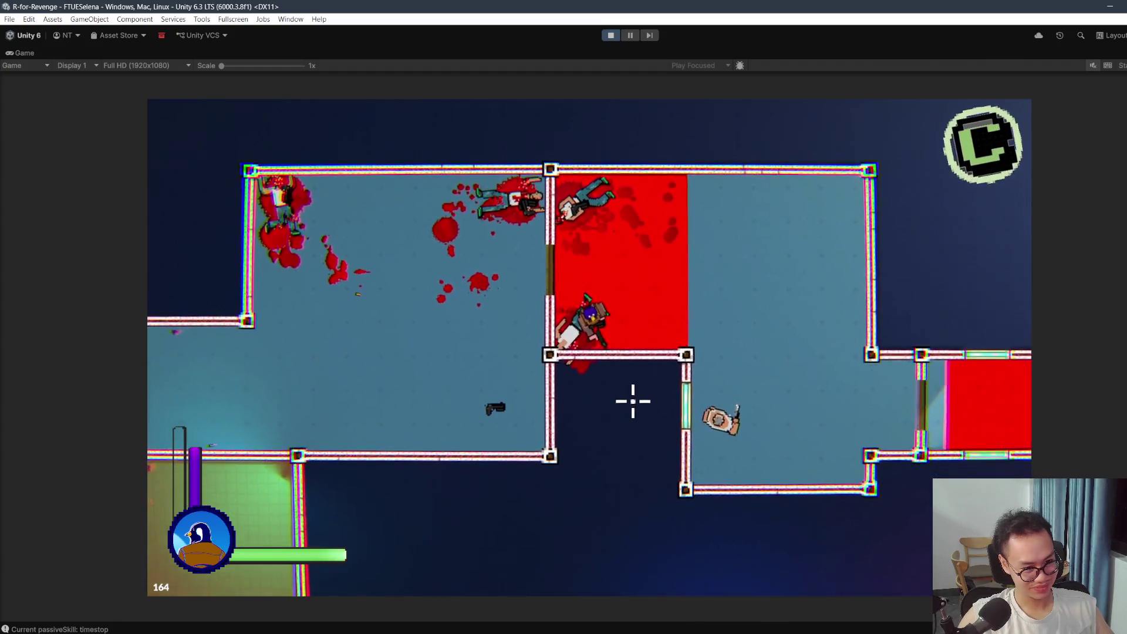
pyautogui.click(686, 411)
pyautogui.press('d')
pyautogui.press('s')
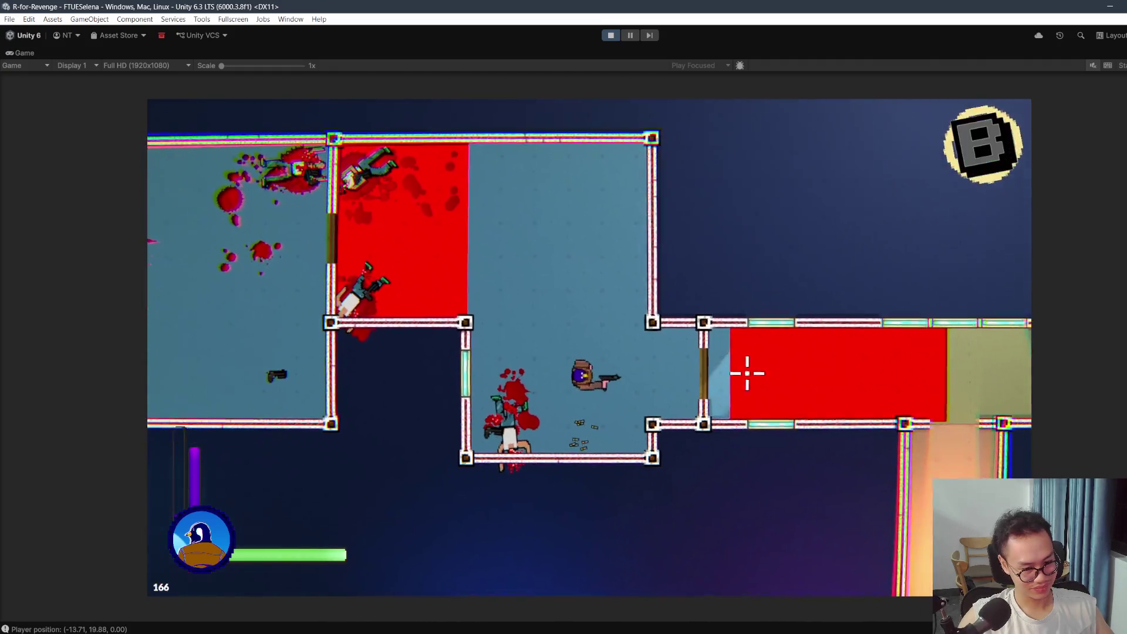
pyautogui.click(755, 367)
# Step: Cross the red room and walk down the corridor to finish the tutorial
pyautogui.press('d')
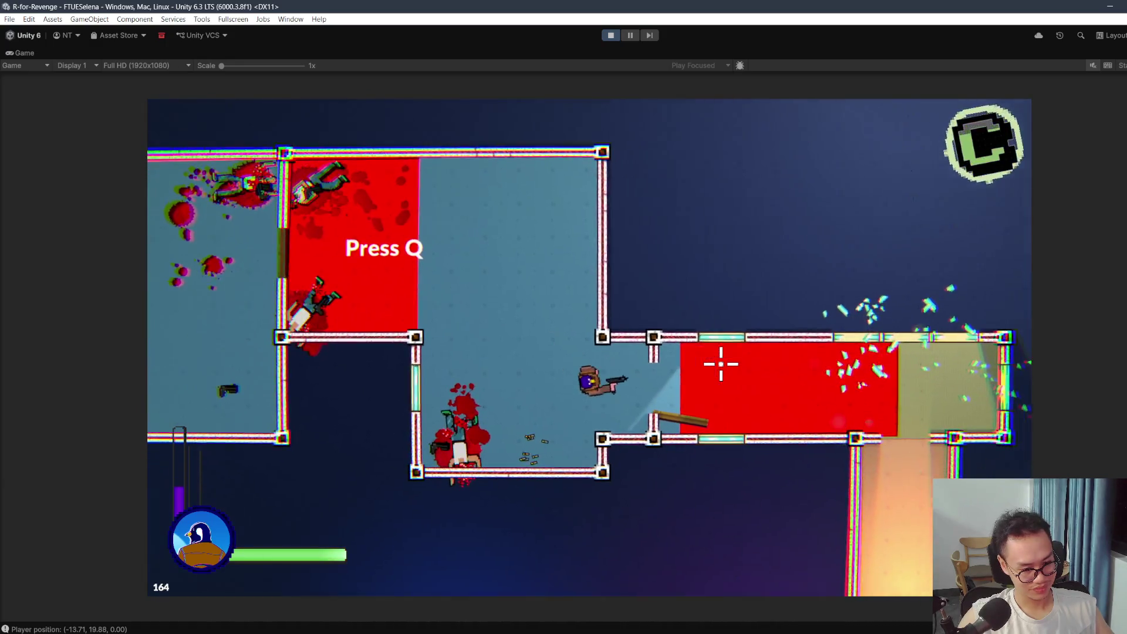
pyautogui.press('d')
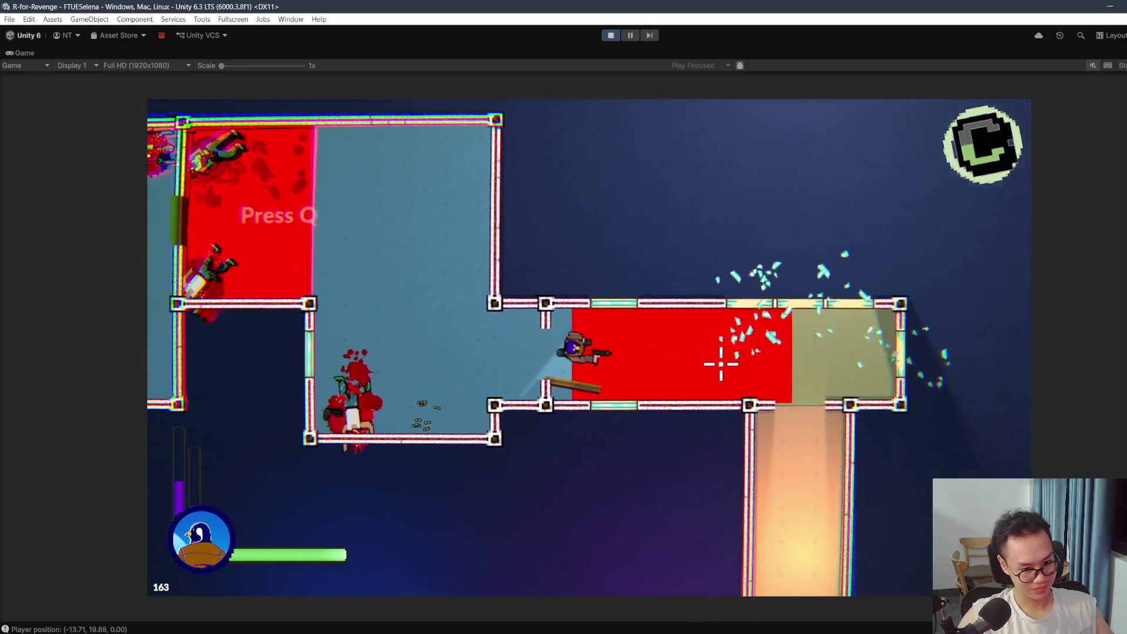
pyautogui.press('d')
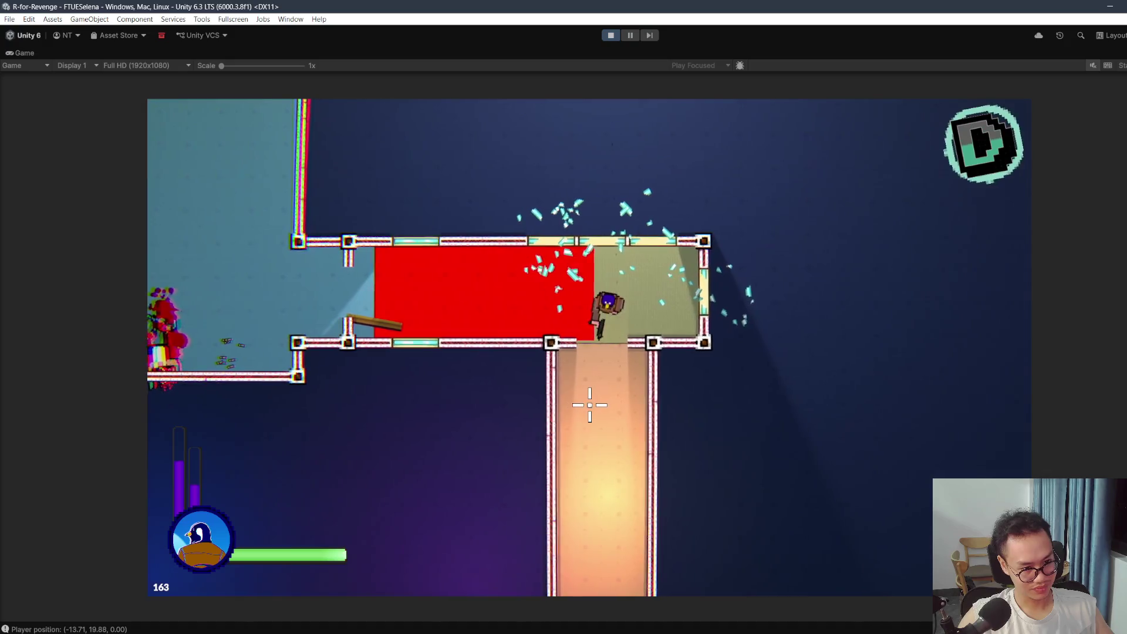
pyautogui.press('a')
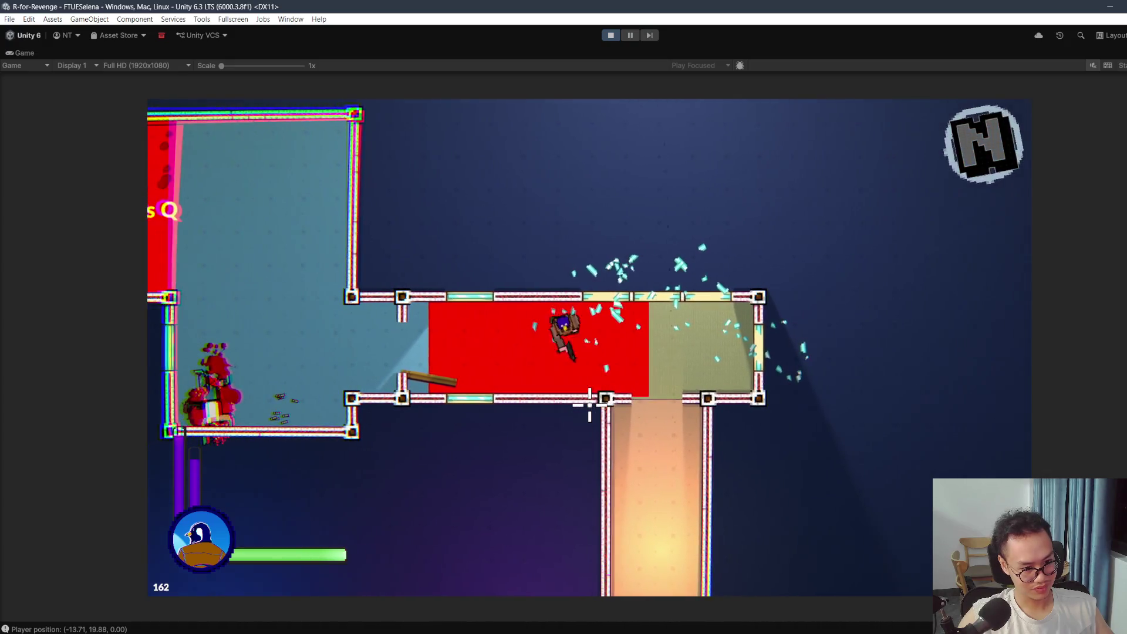
pyautogui.press('d')
pyautogui.press('s')
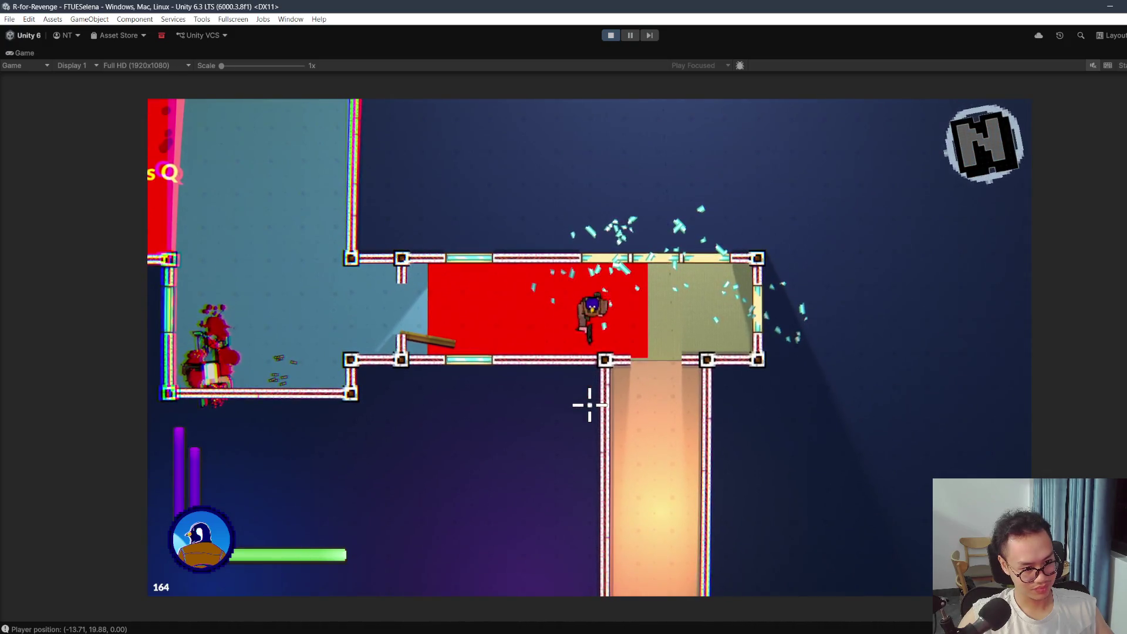
pyautogui.press('w')
pyautogui.press('a')
pyautogui.press('d')
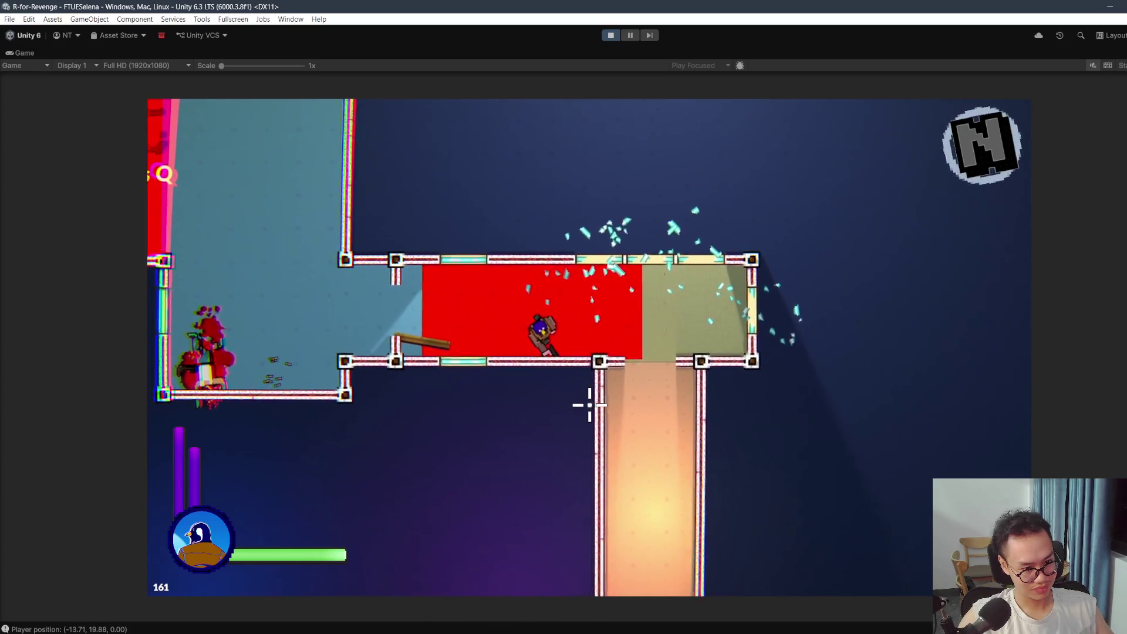
pyautogui.press('s')
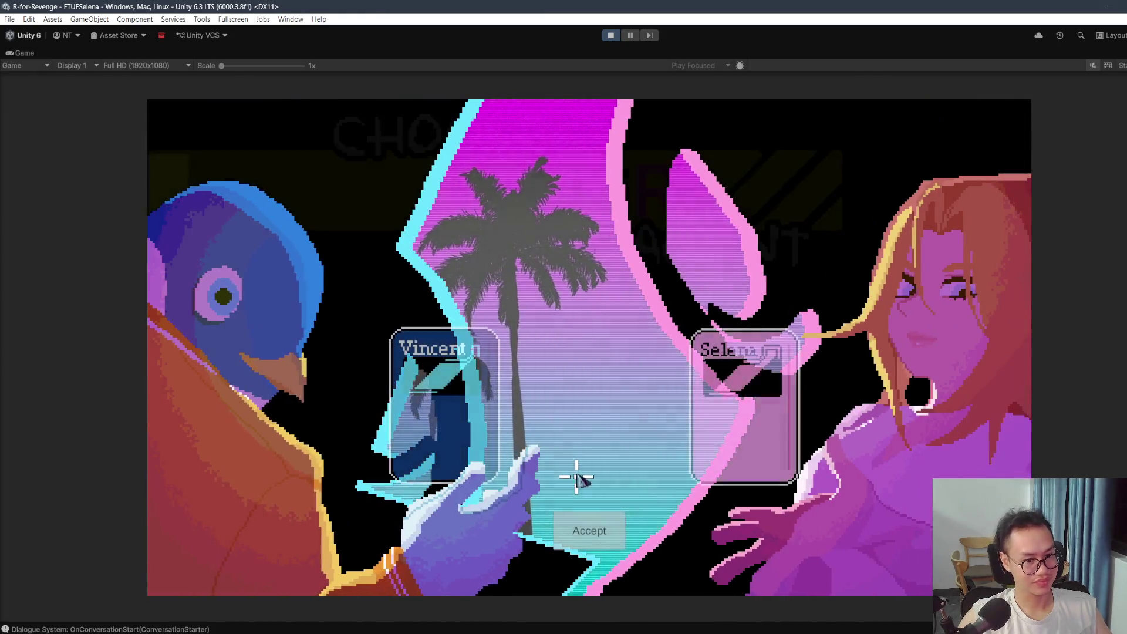
# Step: Stop the playtest and set the Chỉ số hiệu suất entry's Actor to NPC, Conversant to Player
pyautogui.click(613, 36)
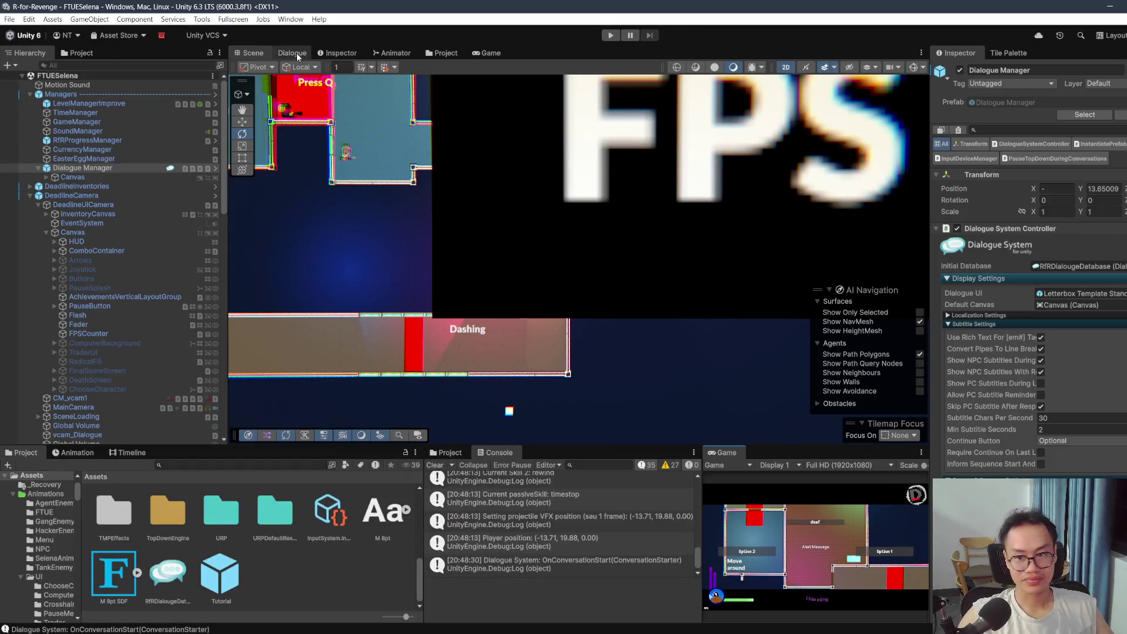
pyautogui.click(296, 53)
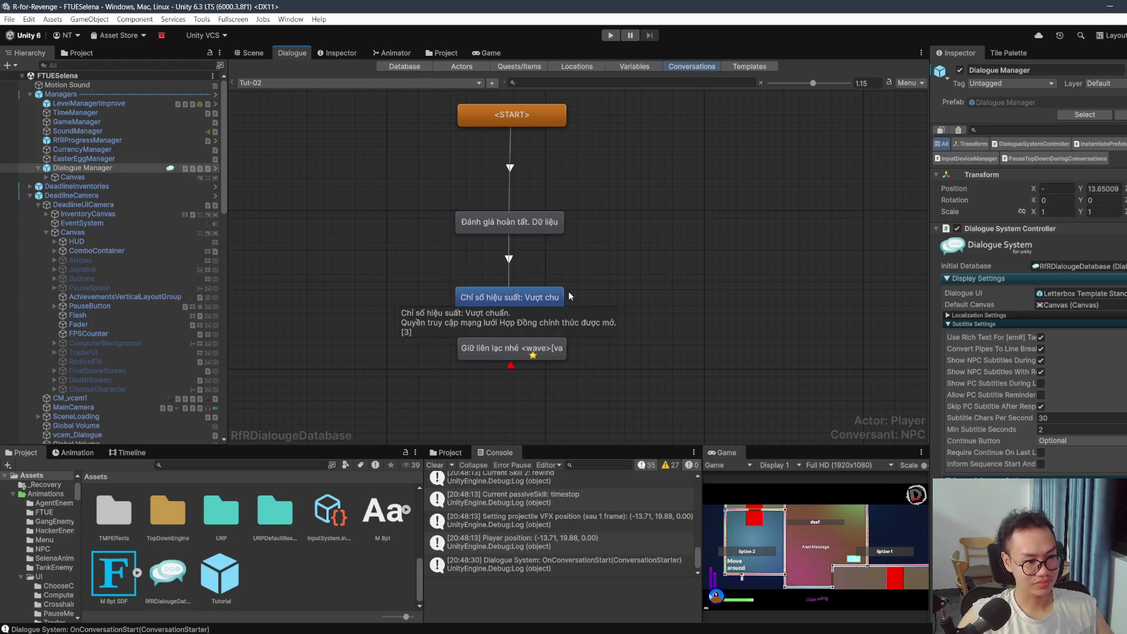
pyautogui.click(560, 295)
pyautogui.click(1090, 153)
pyautogui.click(1074, 191)
pyautogui.click(1077, 164)
pyautogui.click(1072, 188)
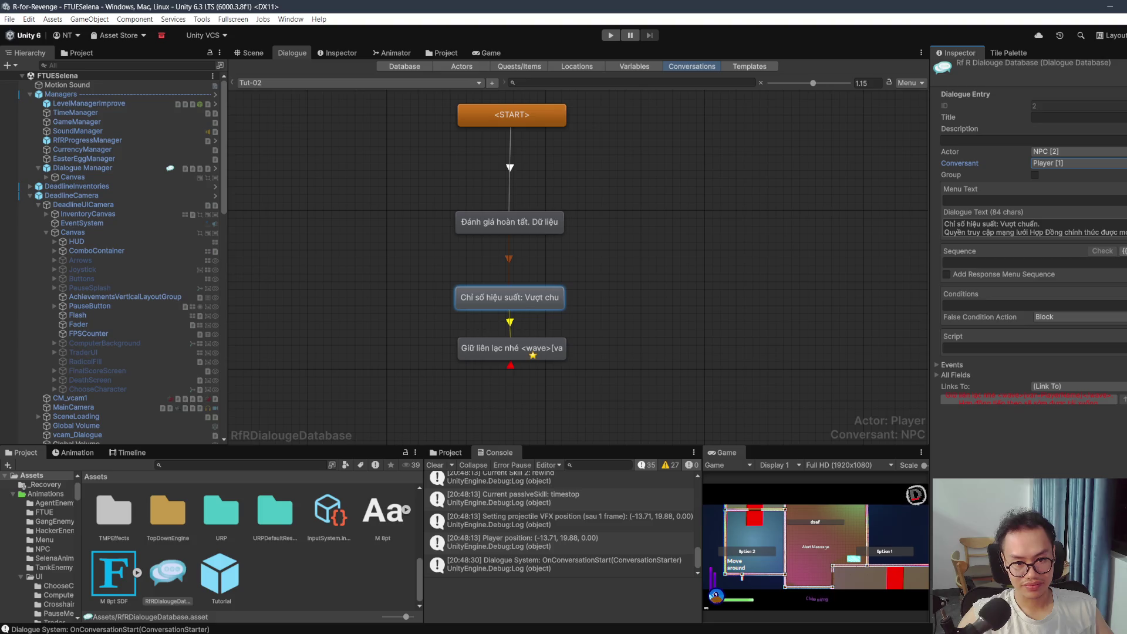
# Step: Shift the Chỉ số hiệu suất node left and add a child node below it
pyautogui.click(504, 224)
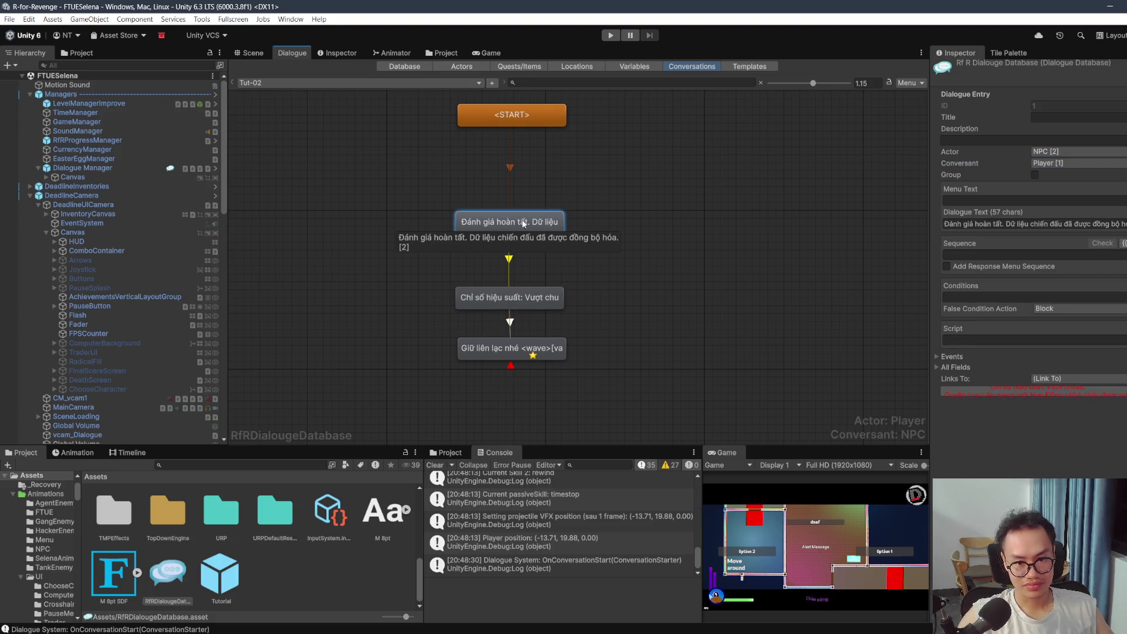
pyautogui.click(509, 298)
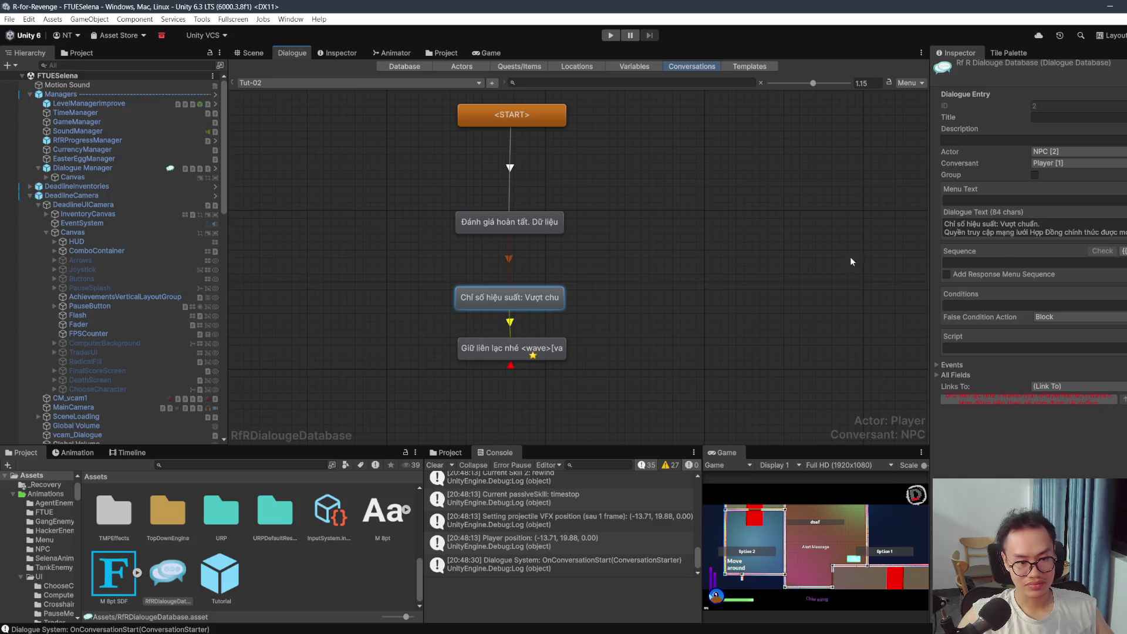
pyautogui.rightClick(528, 303)
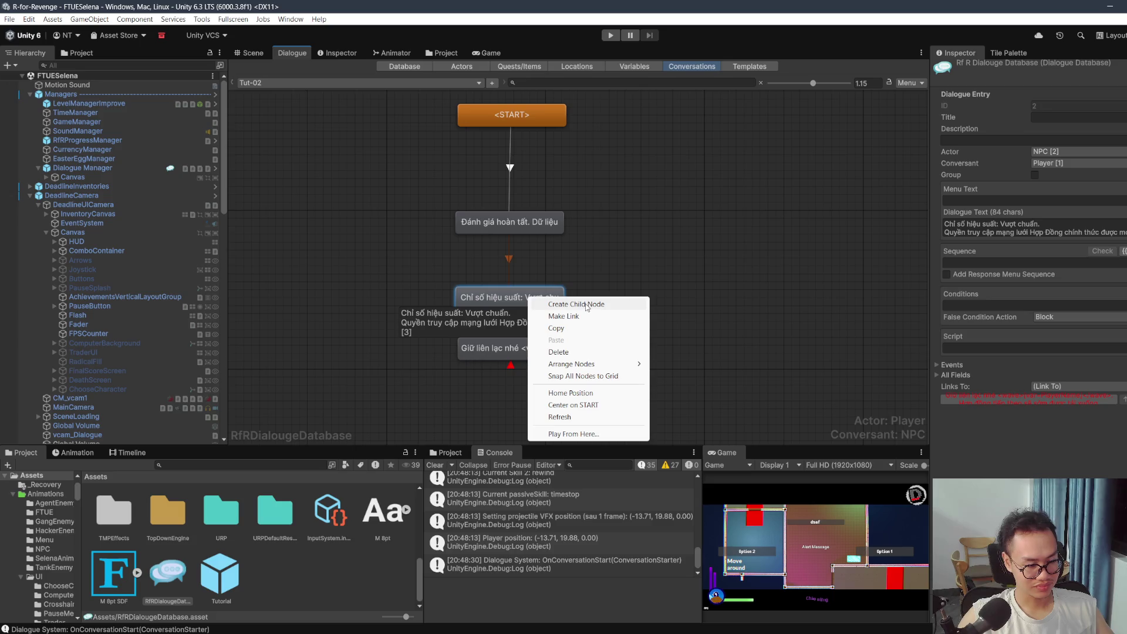
pyautogui.click(584, 277)
pyautogui.moveTo(534, 298)
pyautogui.mouseDown()
pyautogui.moveTo(465, 274)
pyautogui.moveTo(613, 273)
pyautogui.moveTo(588, 310)
pyautogui.moveTo(654, 318)
pyautogui.mouseUp()
pyautogui.rightClick(464, 274)
pyautogui.click(486, 280)
pyautogui.rightClick(613, 273)
# Step: Remove the extra END child node generated beneath the new dialogue node
pyautogui.click(634, 279)
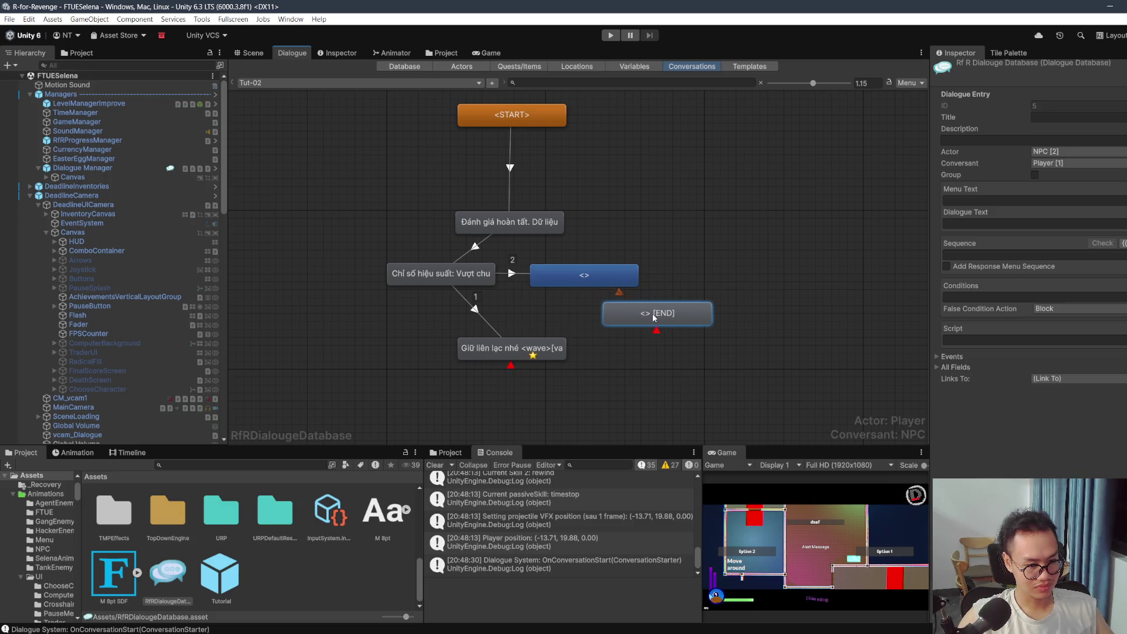
pyautogui.press('Delete')
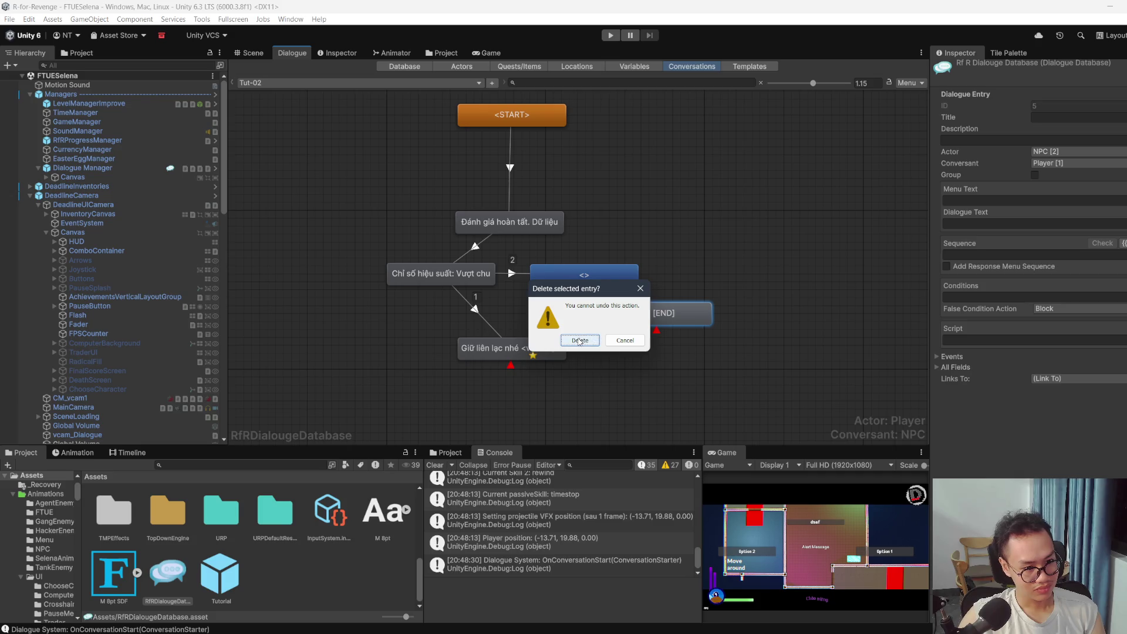
pyautogui.click(625, 339)
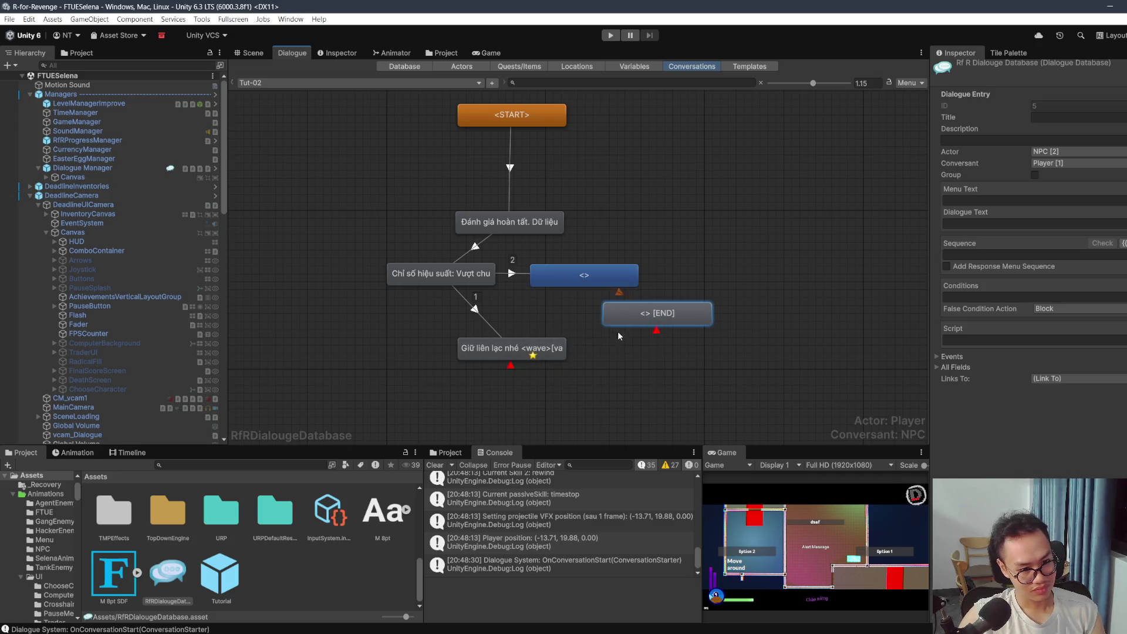
pyautogui.press('Delete')
pyautogui.click(583, 343)
# Step: Link the new node to Giữ liên lạc and delete the old direct link to it
pyautogui.rightClick(591, 280)
pyautogui.click(621, 301)
pyautogui.click(510, 348)
pyautogui.click(475, 310)
pyautogui.press('Delete')
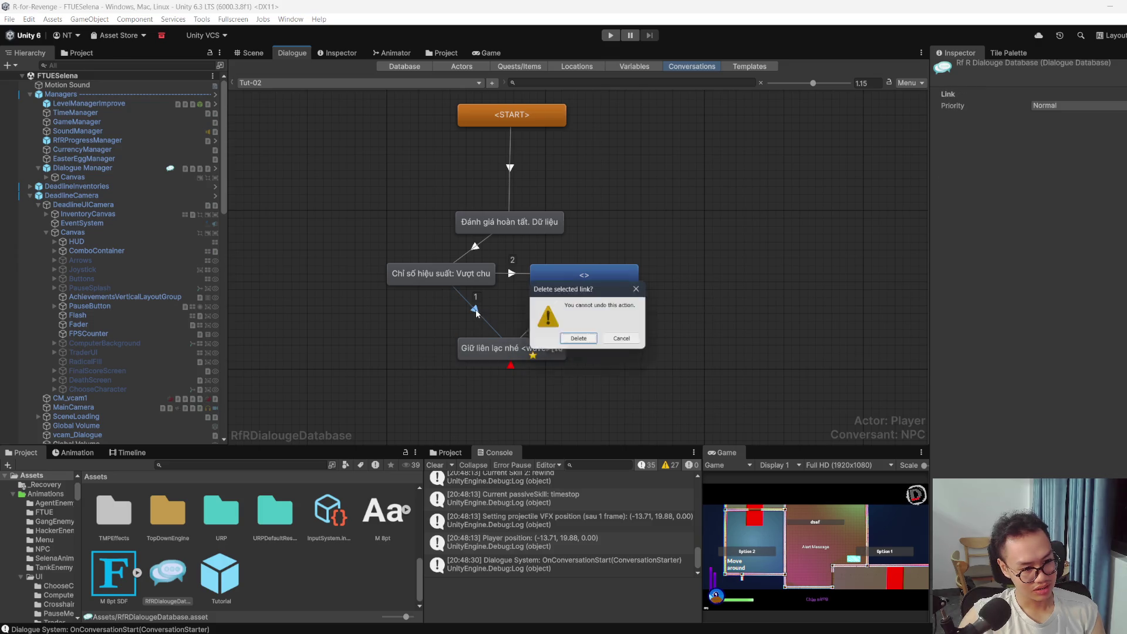
pyautogui.click(585, 341)
# Step: Arrange the nodes so the new one sits between Chỉ số hiệu suất and Giữ liên lạc
pyautogui.moveTo(449, 283); pyautogui.dragTo(465, 283)
pyautogui.moveTo(581, 274)
pyautogui.mouseDown()
pyautogui.moveTo(558, 297)
pyautogui.moveTo(492, 309)
pyautogui.mouseUp()
pyautogui.moveTo(511, 348); pyautogui.dragTo(493, 381)
pyautogui.moveTo(491, 309); pyautogui.dragTo(486, 332)
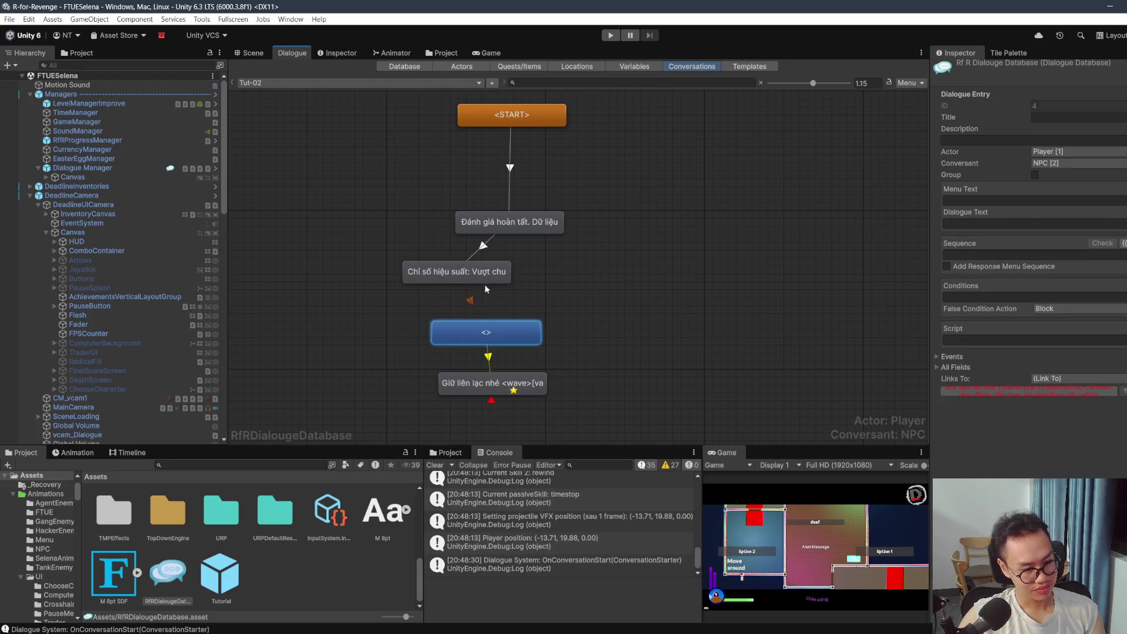
pyautogui.moveTo(485, 284); pyautogui.dragTo(512, 277)
# Step: Paste 'Quyền truy cập mạng lưới Hợp Đồng chính thức được mở' into the new node
pyautogui.click(998, 228)
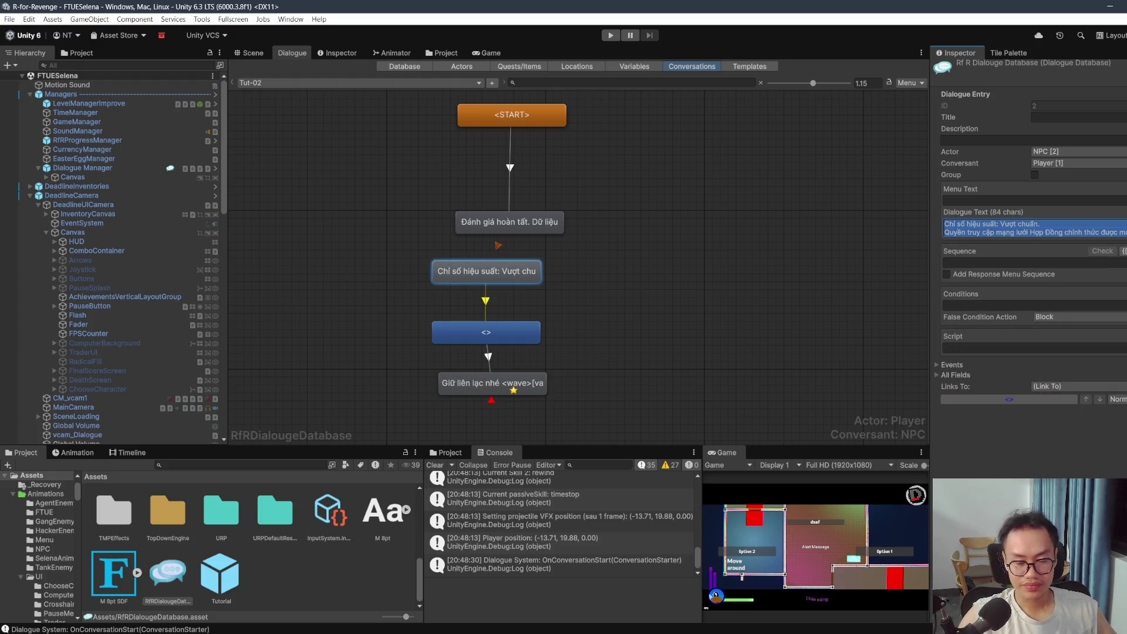
pyautogui.click(998, 227)
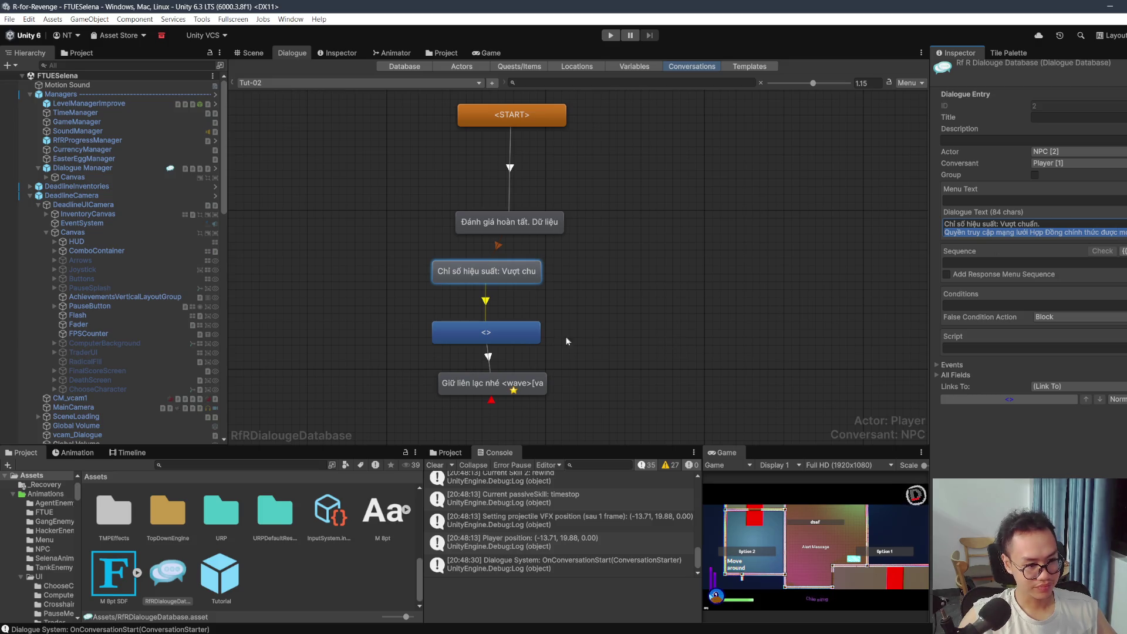
pyautogui.click(509, 336)
pyautogui.click(1063, 221)
pyautogui.hotkey('ctrl', 'v')
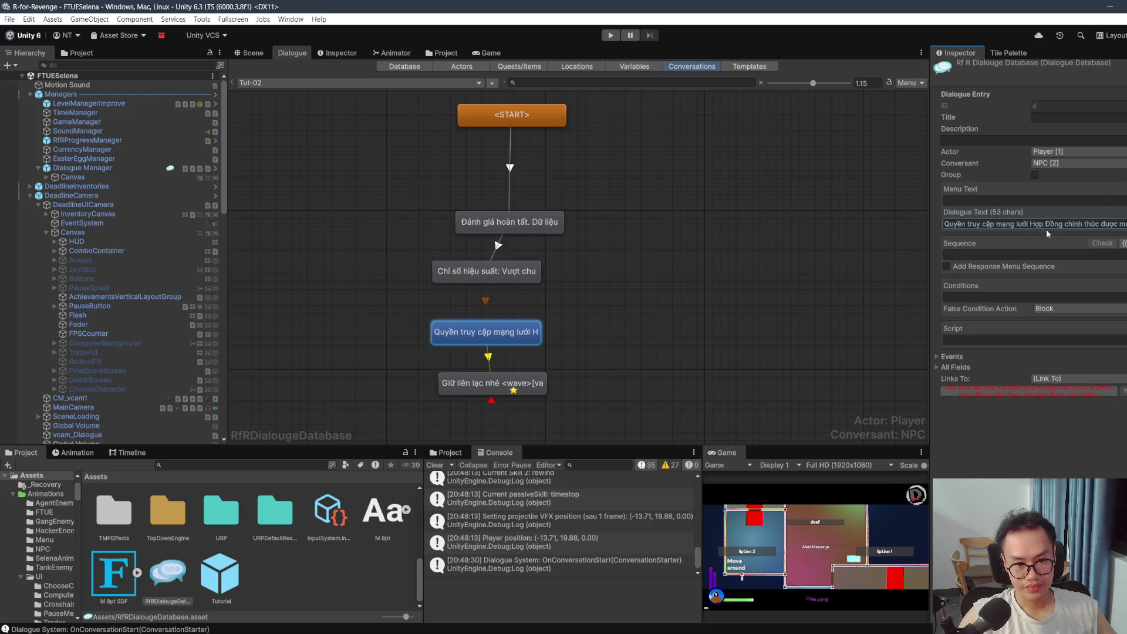
# Step: Set the new node's Actor to NPC and Conversant to Player
pyautogui.click(1061, 153)
pyautogui.click(1074, 187)
pyautogui.click(1074, 164)
pyautogui.click(1072, 188)
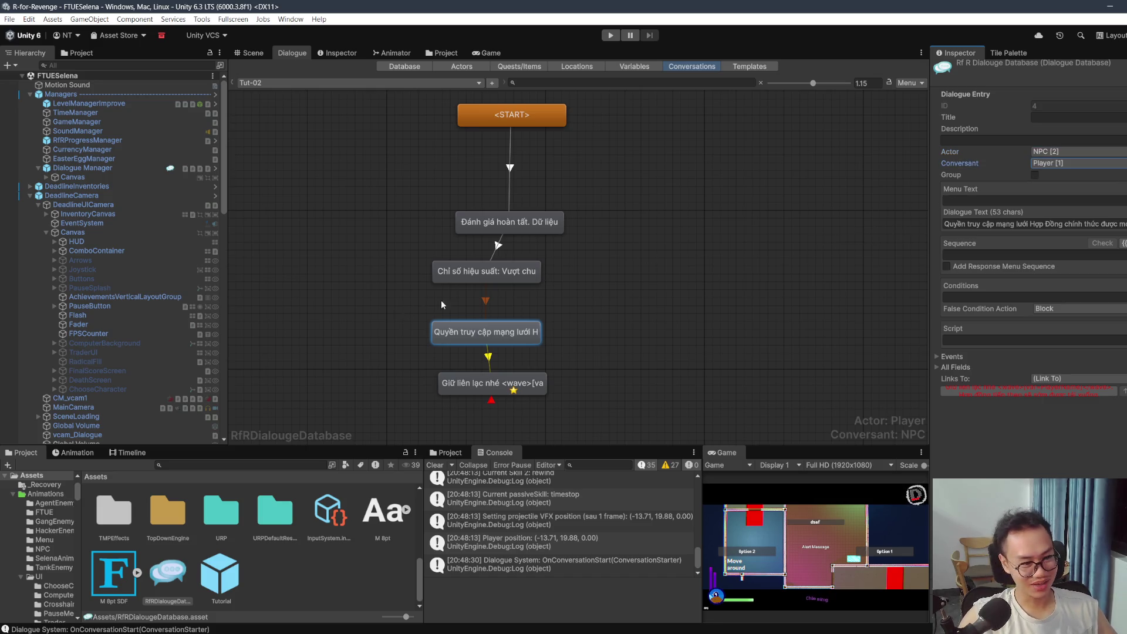
# Step: Cut the performance line down to 'Chỉ số hiệu suất: Vượt chuẩn' by deleting its second sentence
pyautogui.click(491, 271)
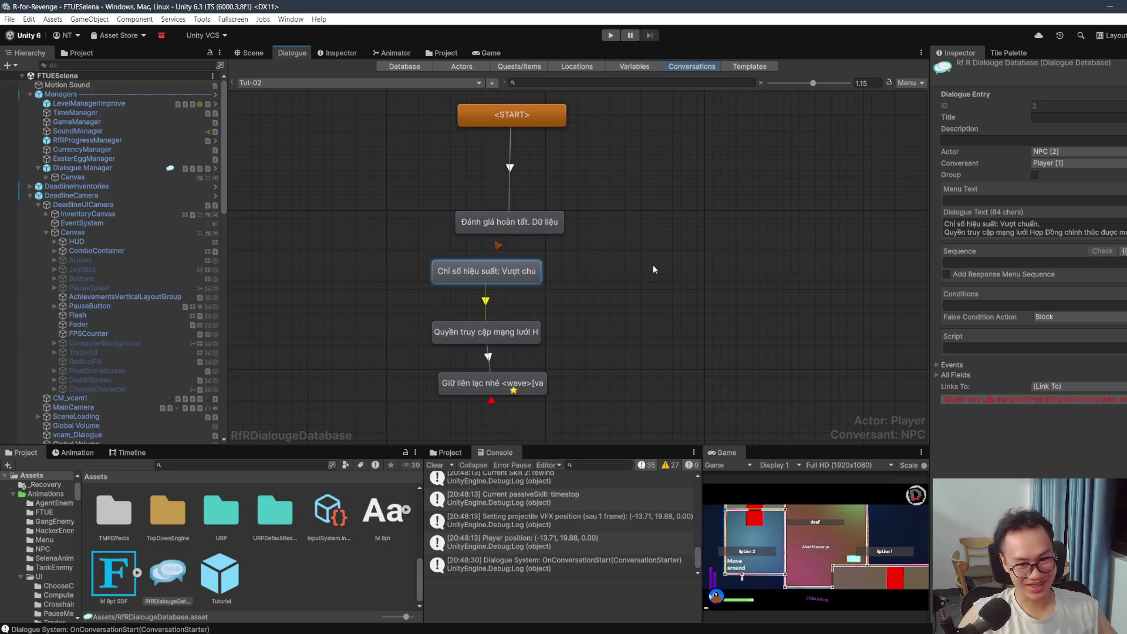
pyautogui.click(1033, 229)
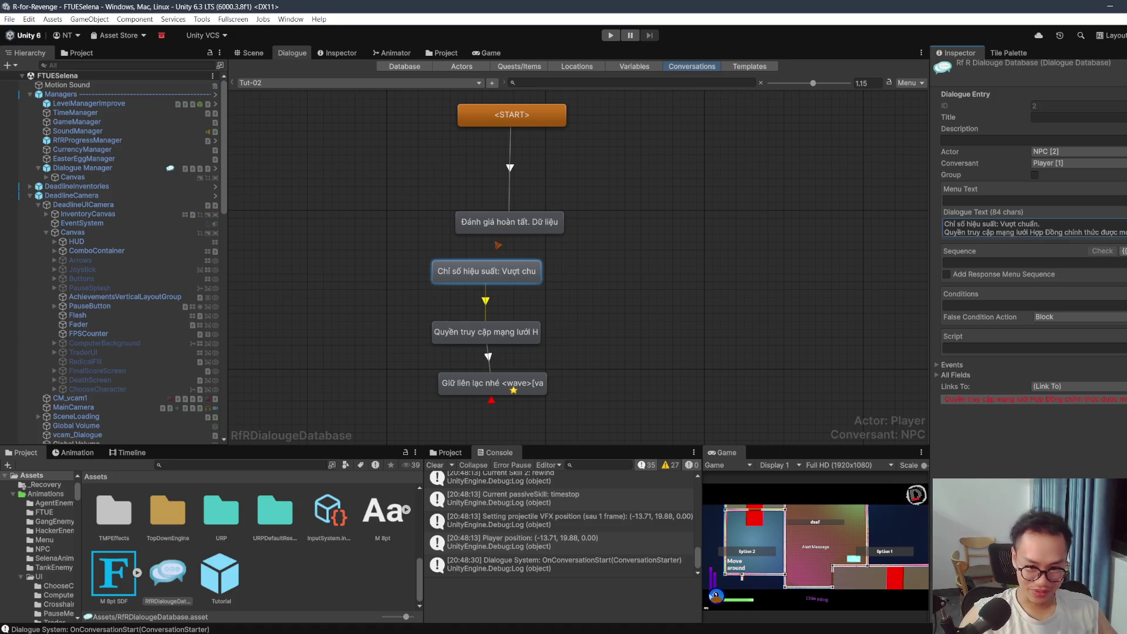
pyautogui.press('BackSpace')
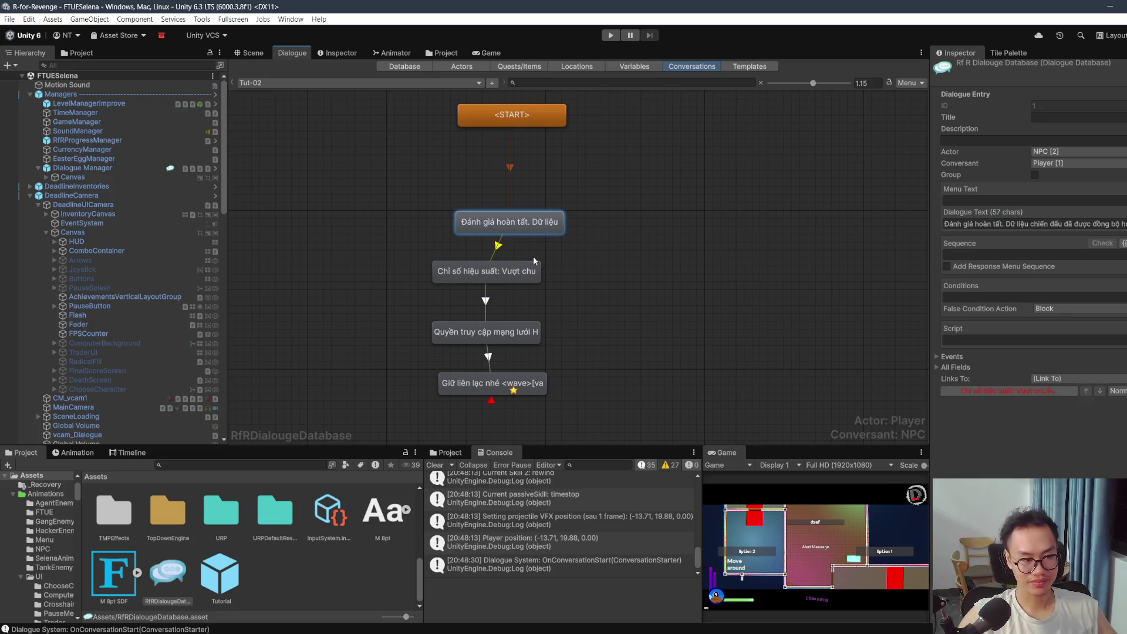
pyautogui.click(490, 271)
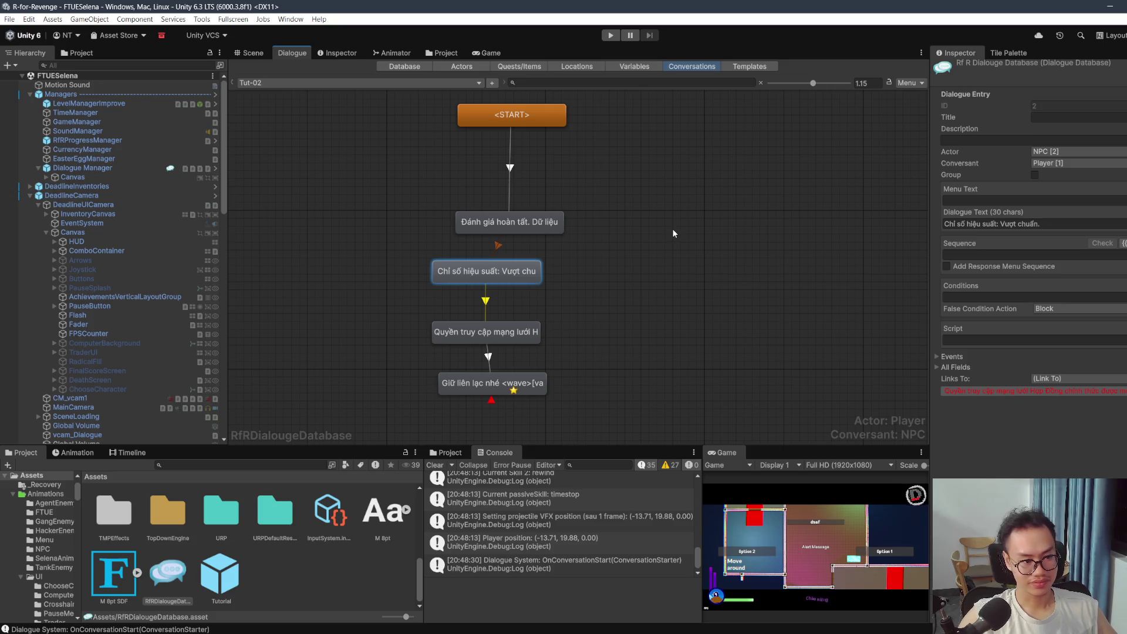
# Step: Remove 'Hợp Đồng' from the network-access sentence and nudge the nodes into line
pyautogui.click(673, 234)
pyautogui.click(485, 332)
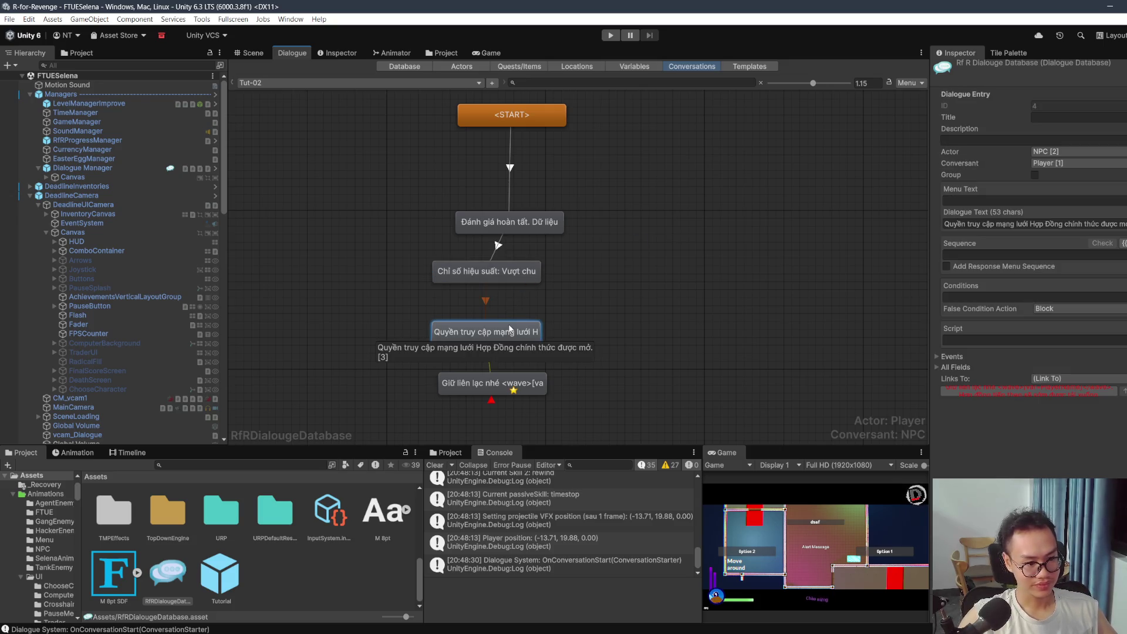
pyautogui.click(1034, 223)
pyautogui.click(1044, 224)
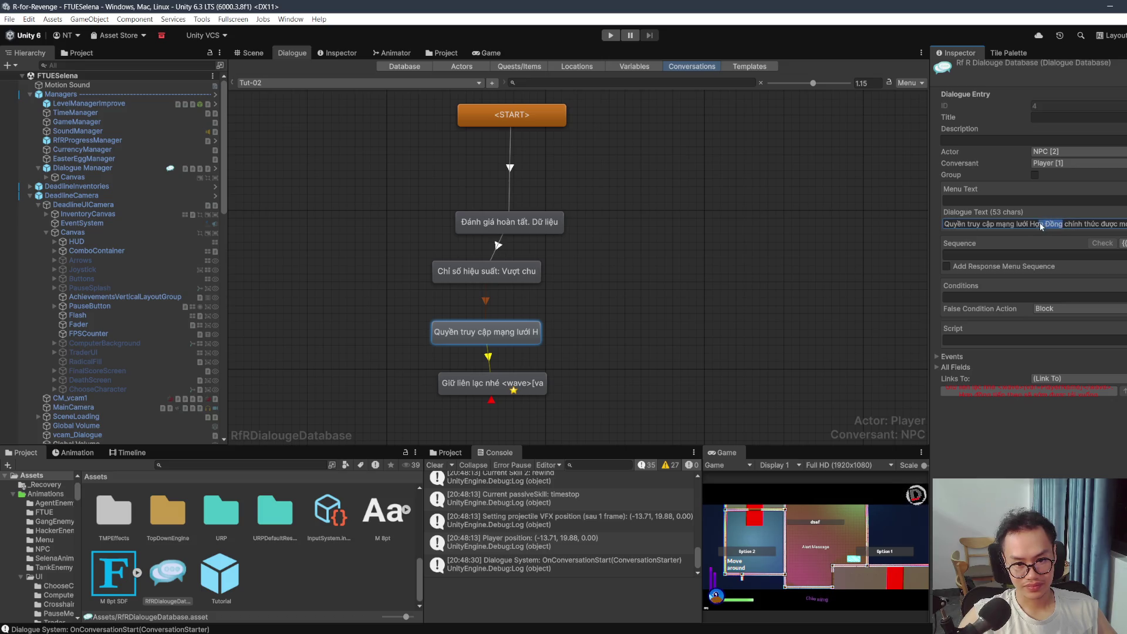
pyautogui.press('BackSpace')
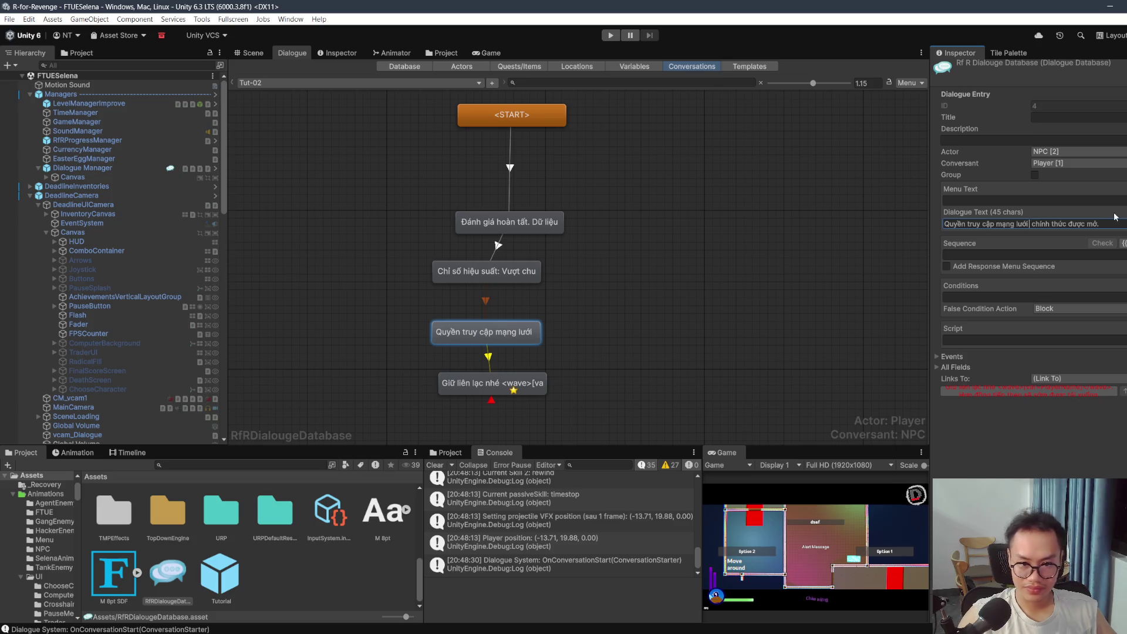
pyautogui.moveTo(1113, 228); pyautogui.dragTo(901, 230)
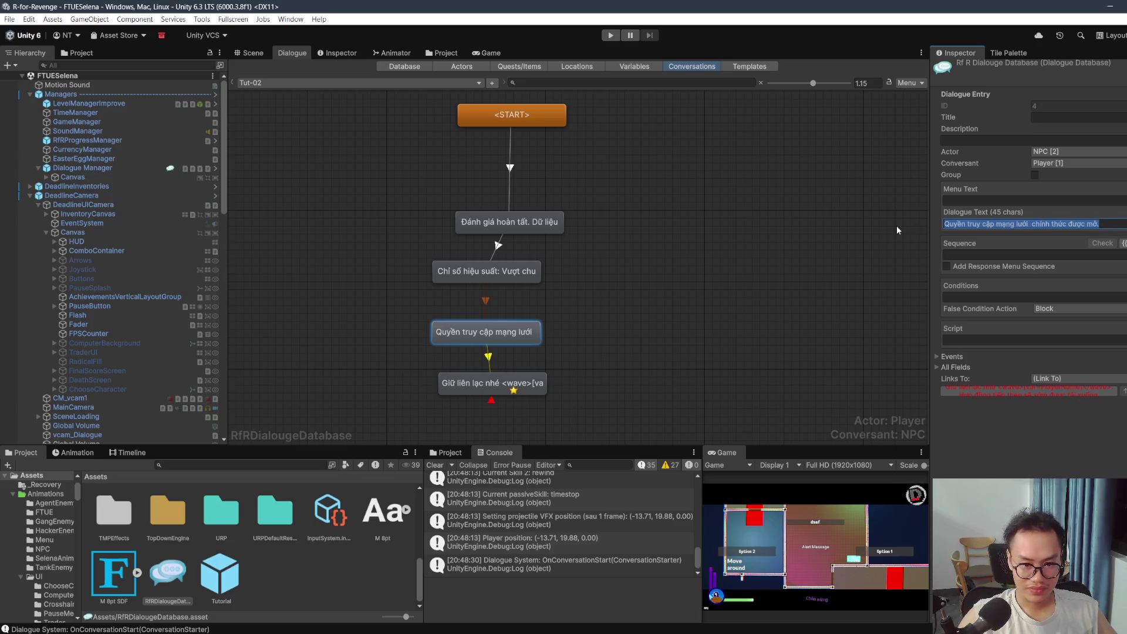
pyautogui.click(1028, 224)
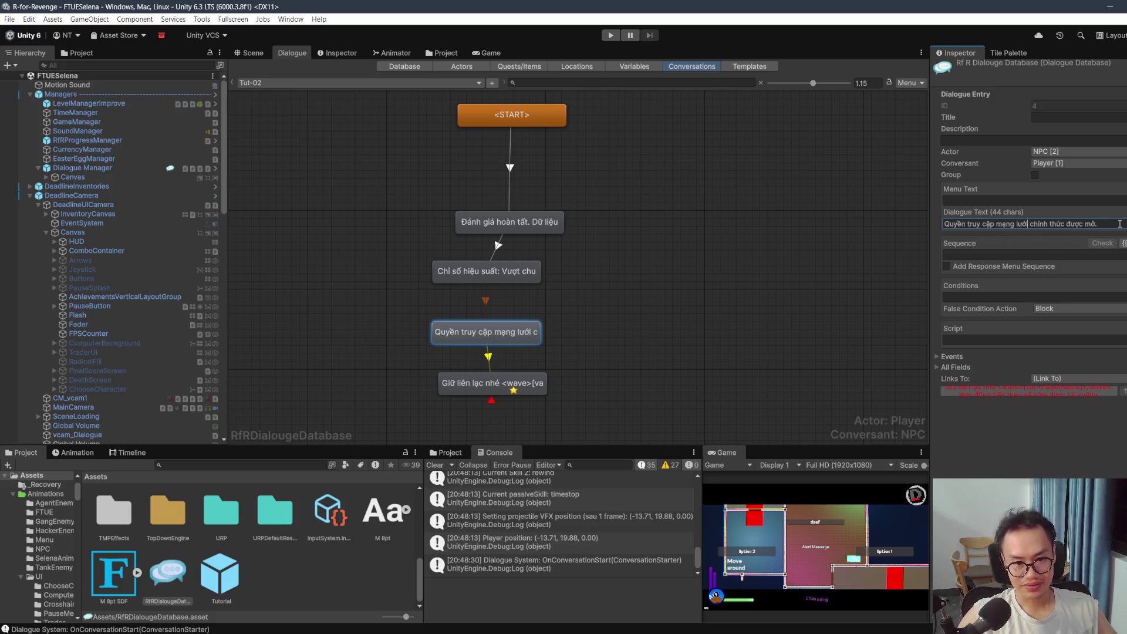
pyautogui.moveTo(463, 275); pyautogui.dragTo(450, 282)
pyautogui.moveTo(512, 335); pyautogui.dragTo(538, 335)
pyautogui.click(512, 383)
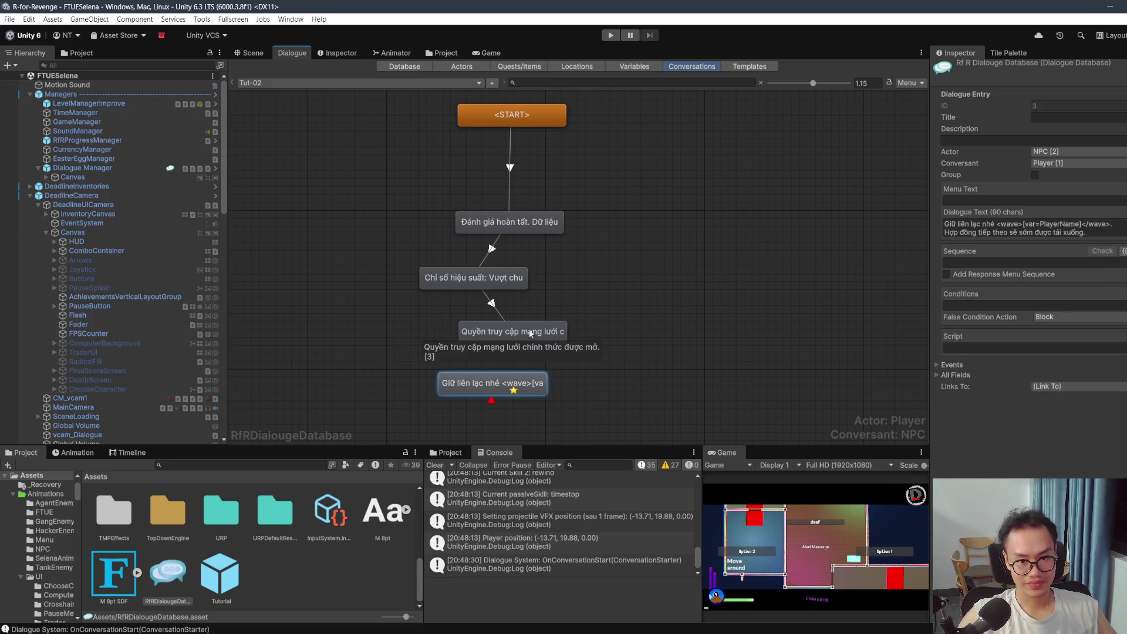
# Step: Review the Chỉ số hiệu suất, Giữ liên lạc and Quyền truy cập entries
pyautogui.click(497, 285)
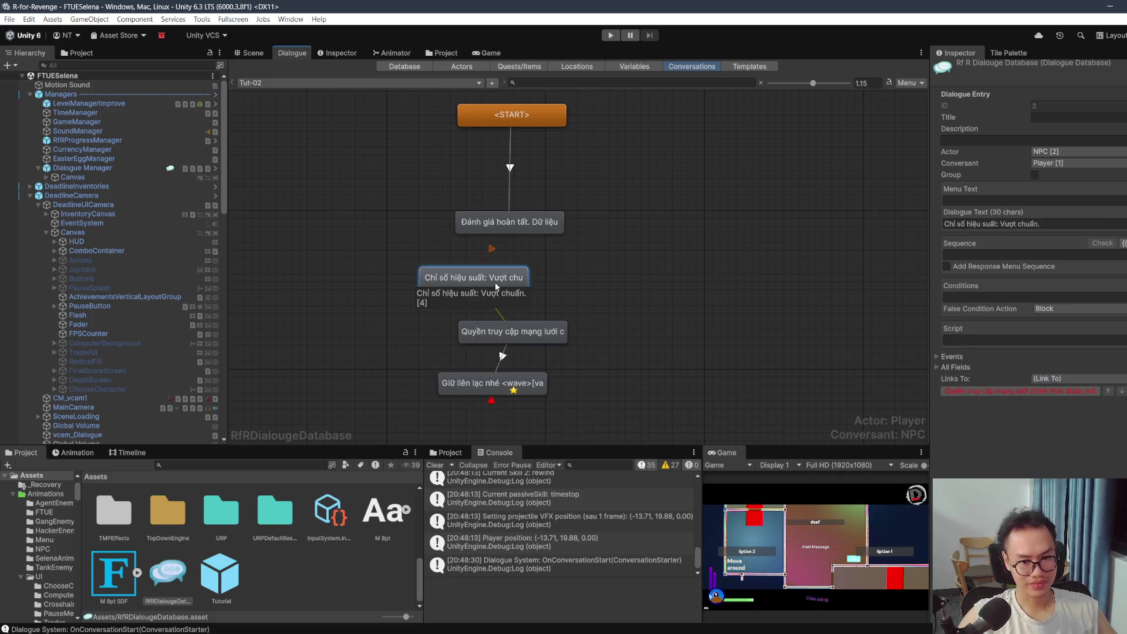
pyautogui.click(1036, 225)
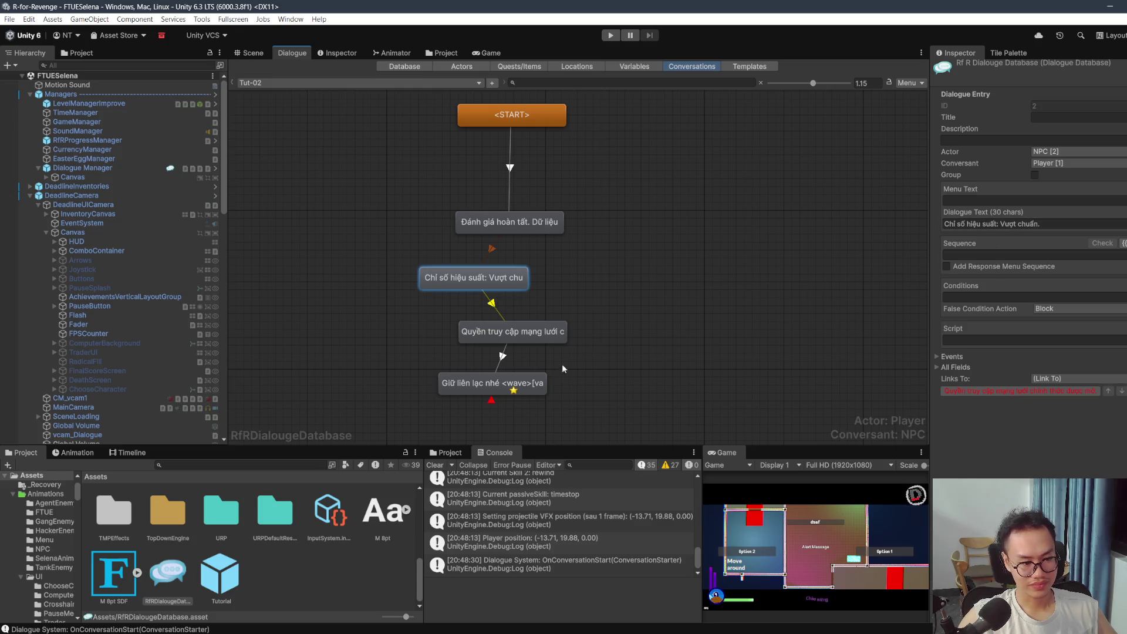
pyautogui.click(531, 387)
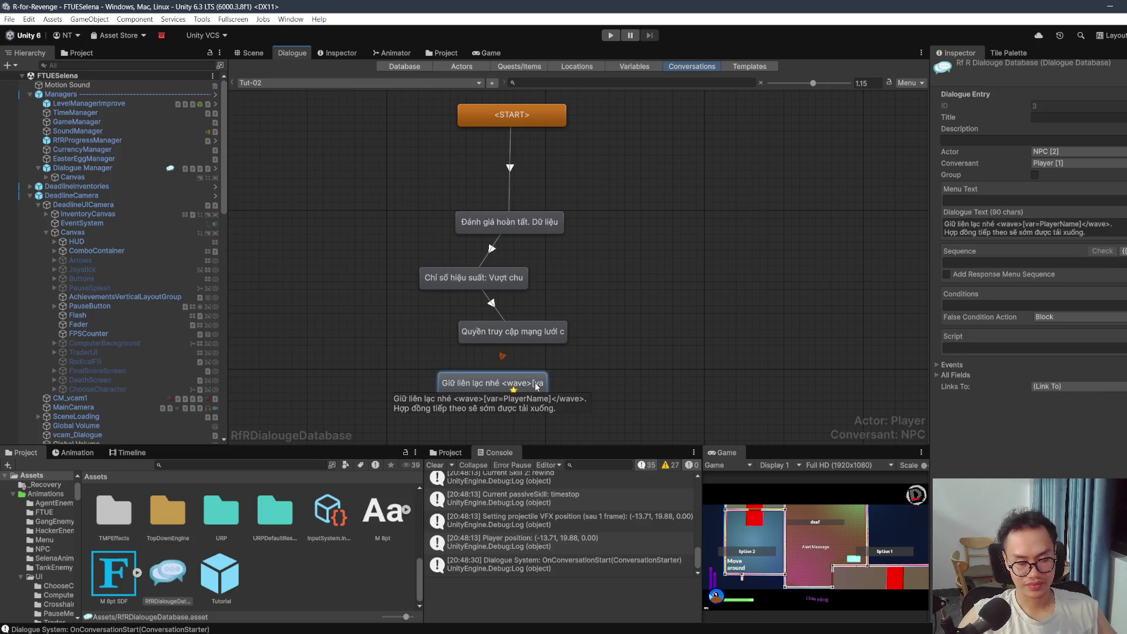
pyautogui.click(513, 333)
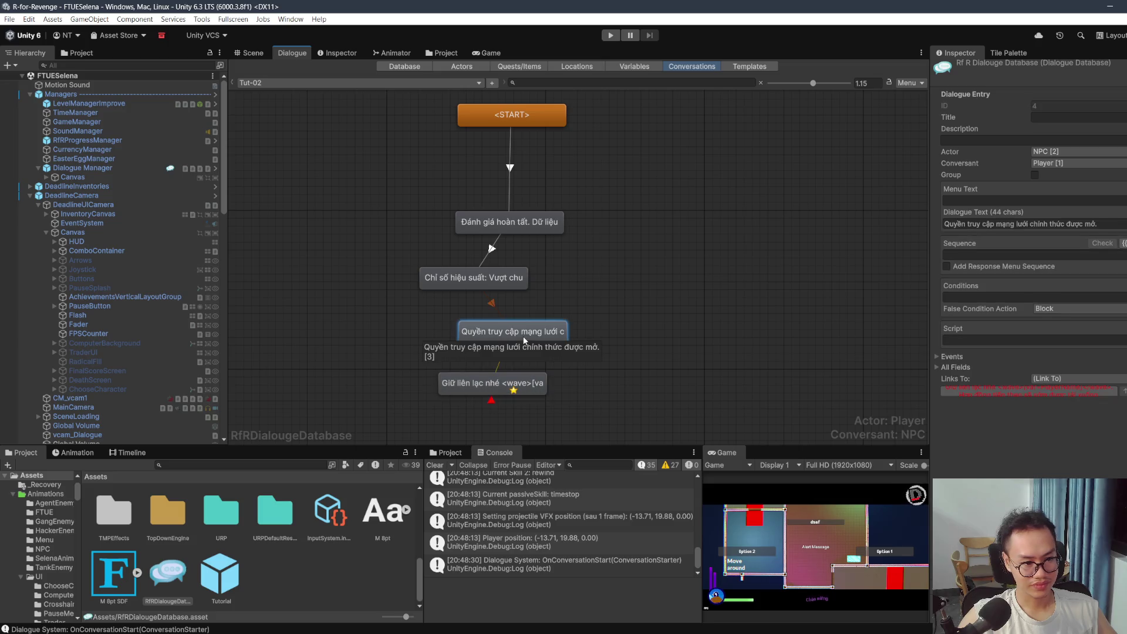
pyautogui.click(502, 275)
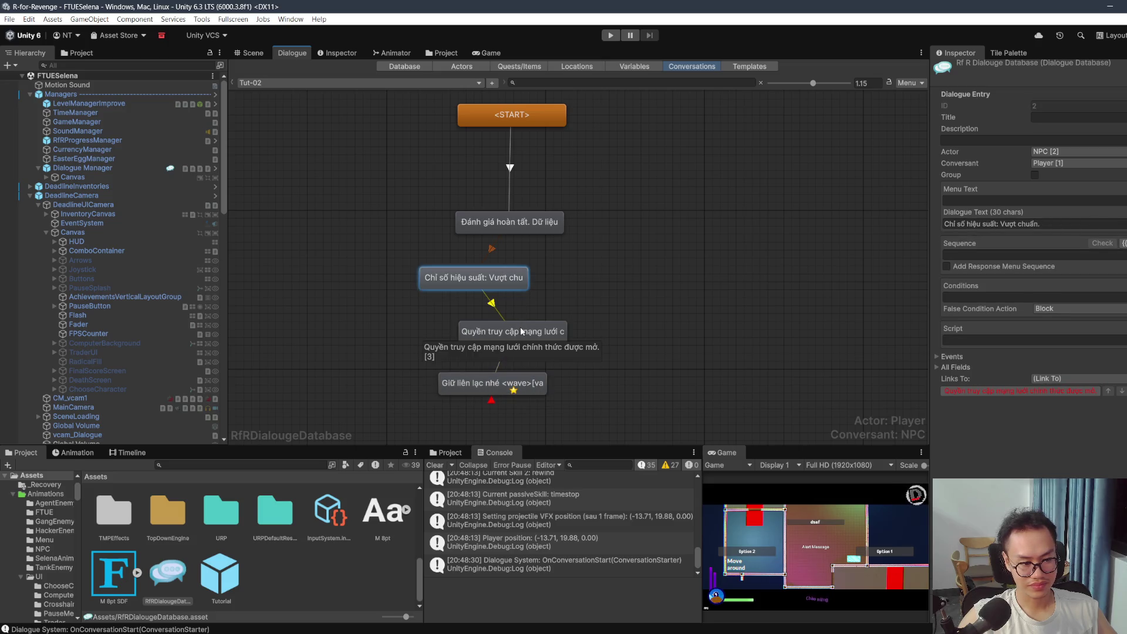
pyautogui.click(522, 332)
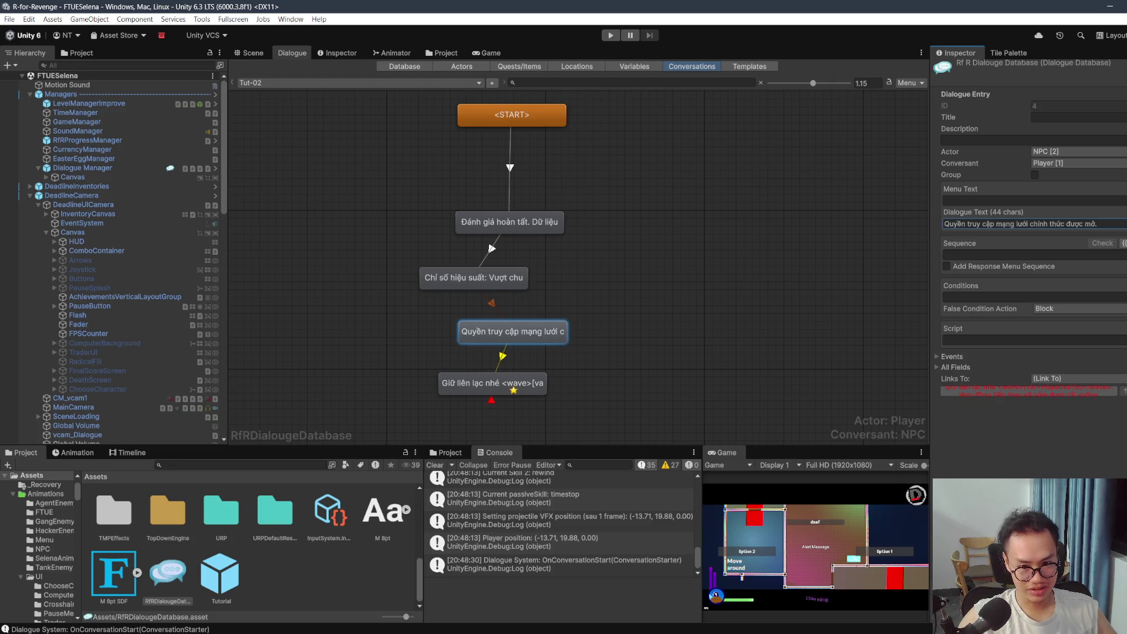
# Step: Select all of the network-access text and choose Delete for its node
pyautogui.hotkey('ctrl', 'a')
pyautogui.hotkey('ctrl', 'c')
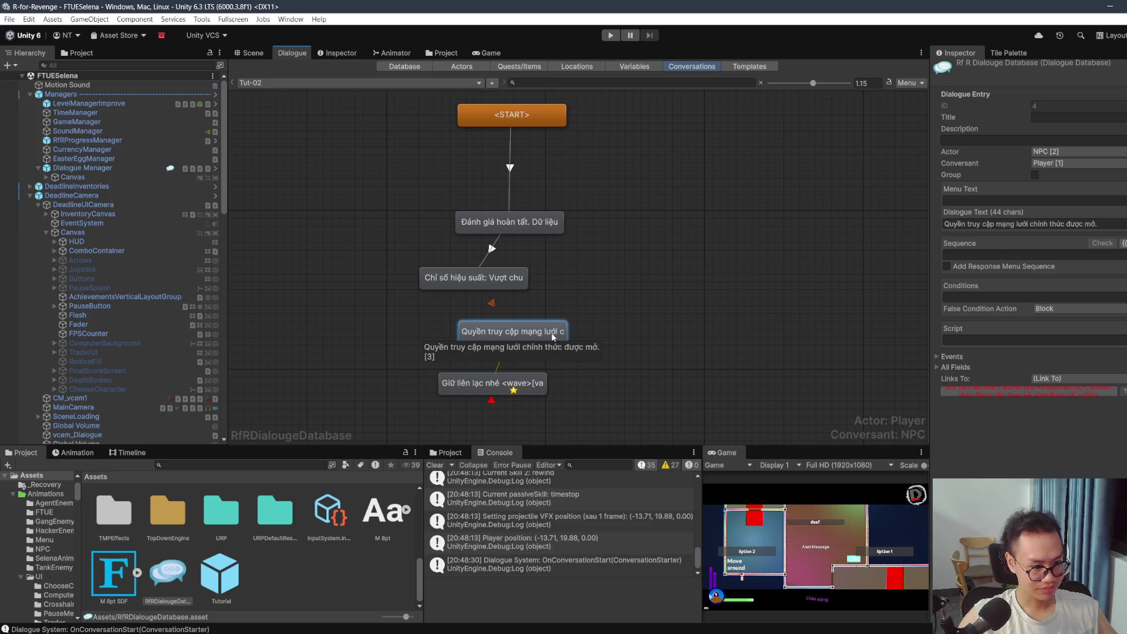
pyautogui.rightClick(554, 336)
pyautogui.click(582, 389)
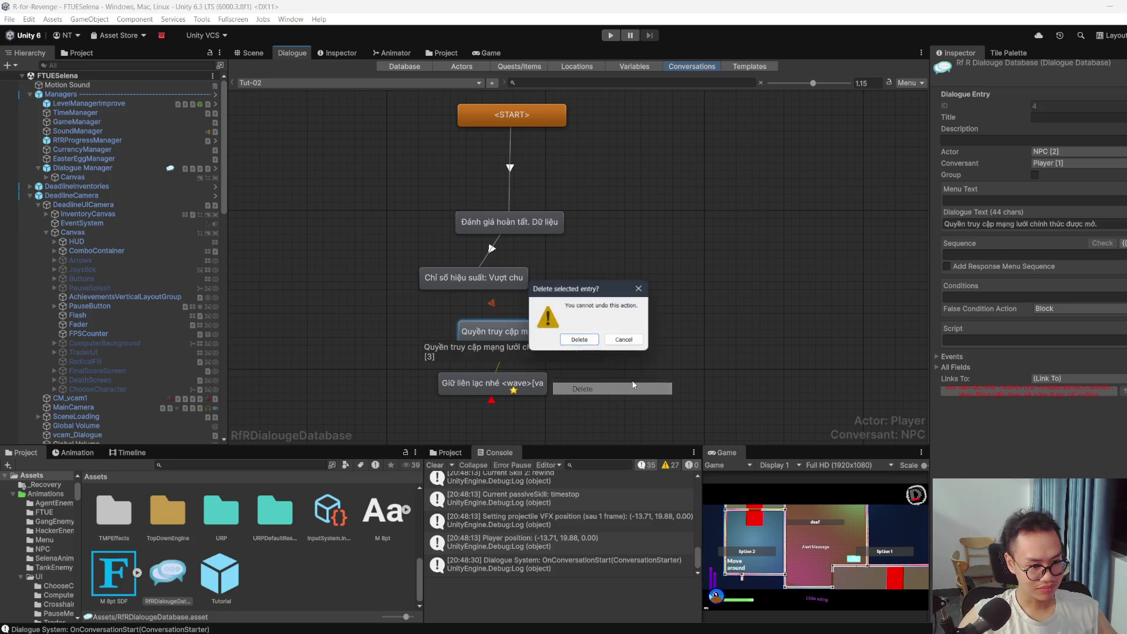
# Step: Confirm the deletion and link Chỉ số hiệu suất directly to the closing Giữ liên lạc node
pyautogui.click(601, 343)
pyautogui.rightClick(504, 283)
pyautogui.click(531, 301)
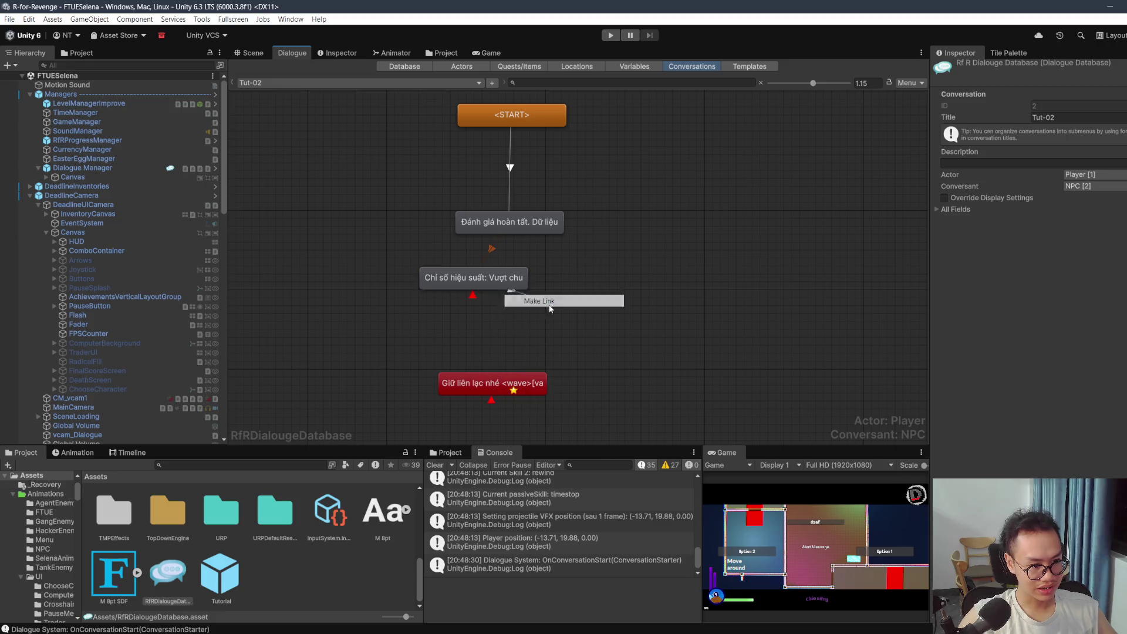
pyautogui.click(510, 382)
# Step: Replace the performance-stats text with the pasted network-access sentence
pyautogui.click(1056, 226)
pyautogui.hotkey('ctrl', 'v')
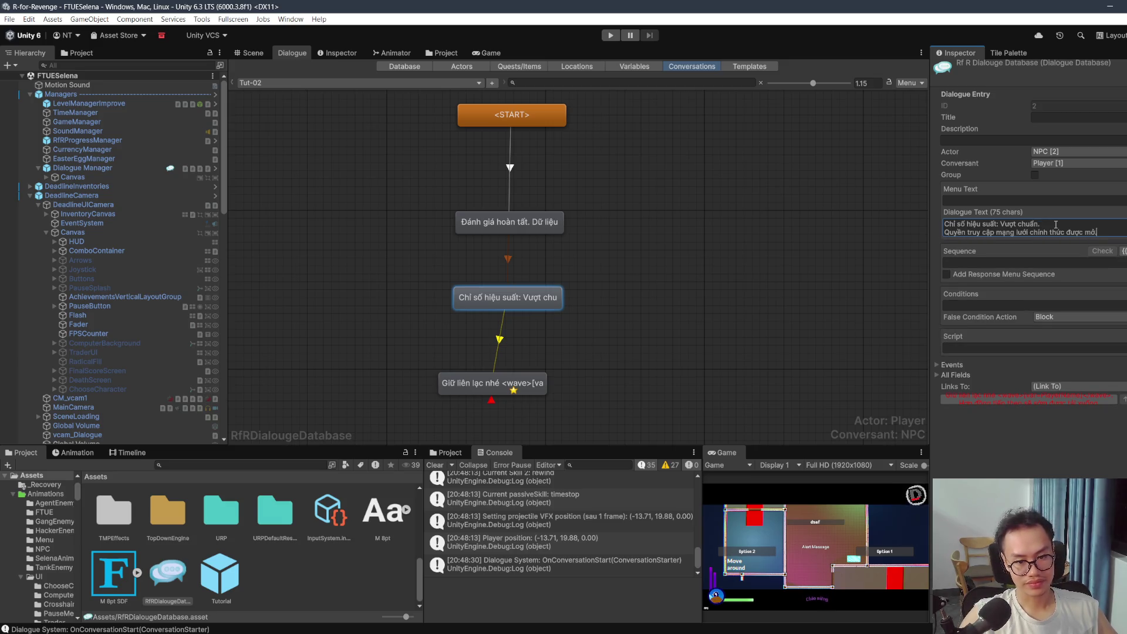
pyautogui.press('BackSpace')
pyautogui.press('BackSpace')
pyautogui.press('BackSpace')
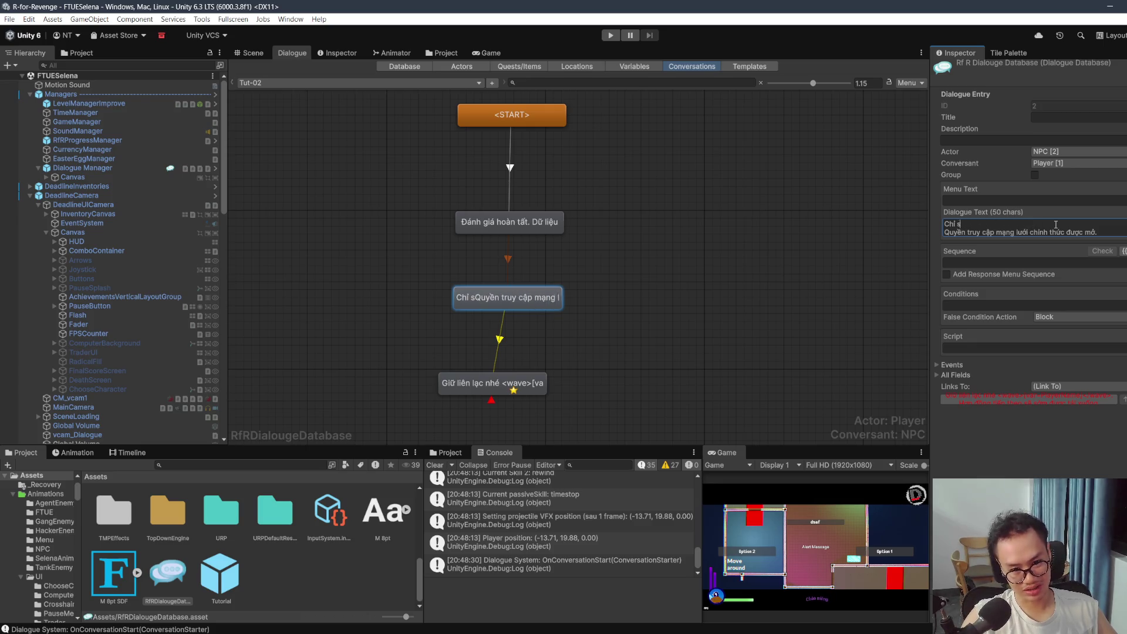
pyautogui.press('BackSpace')
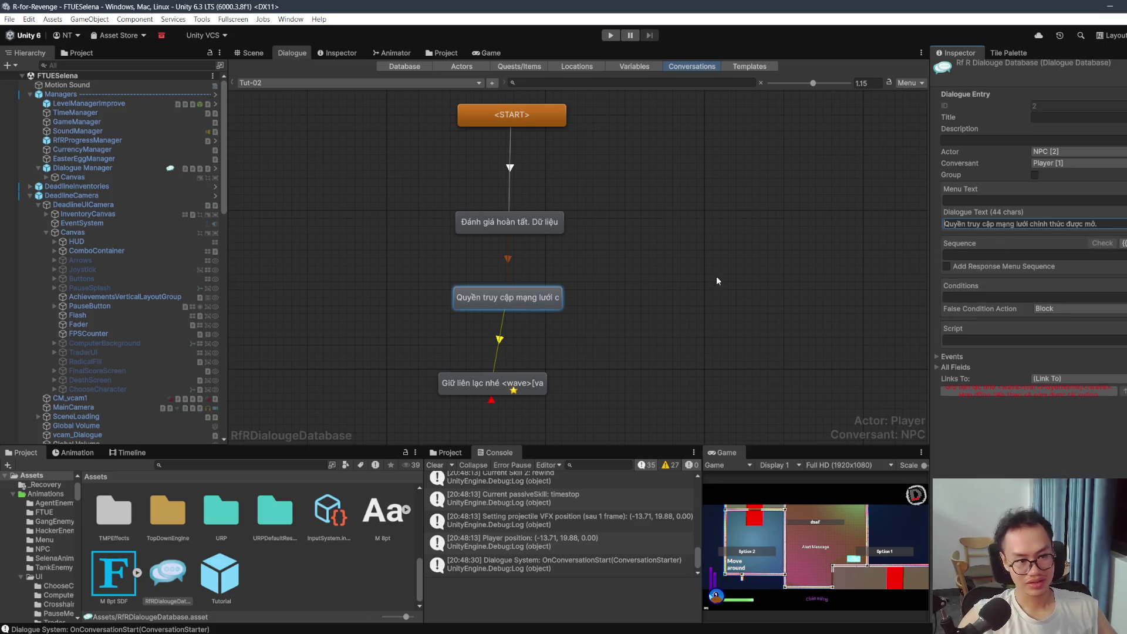
# Step: Shift the closing node right to line up, then check the nodes
pyautogui.click(774, 271)
pyautogui.click(531, 308)
pyautogui.moveTo(511, 385); pyautogui.dragTo(564, 382)
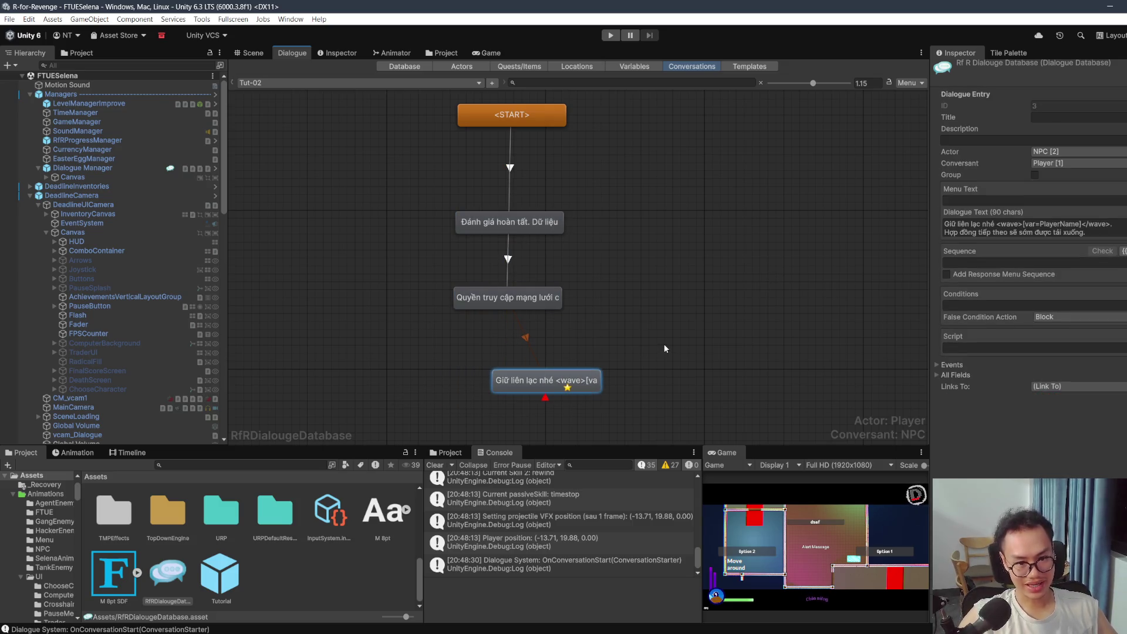
pyautogui.click(699, 330)
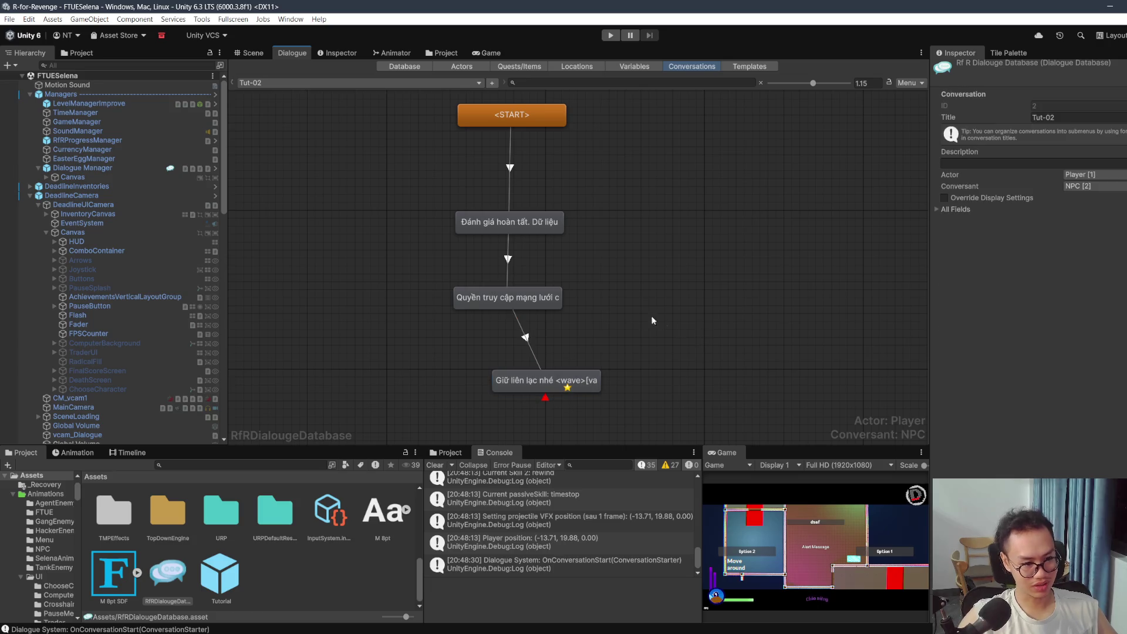
pyautogui.click(554, 300)
pyautogui.click(711, 304)
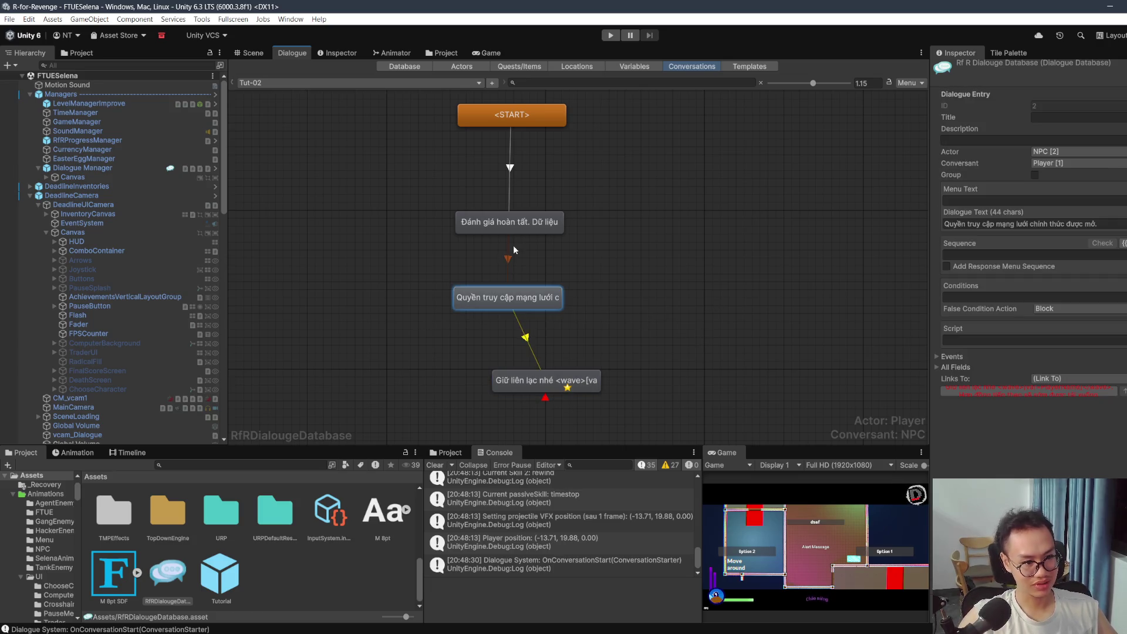
pyautogui.click(511, 223)
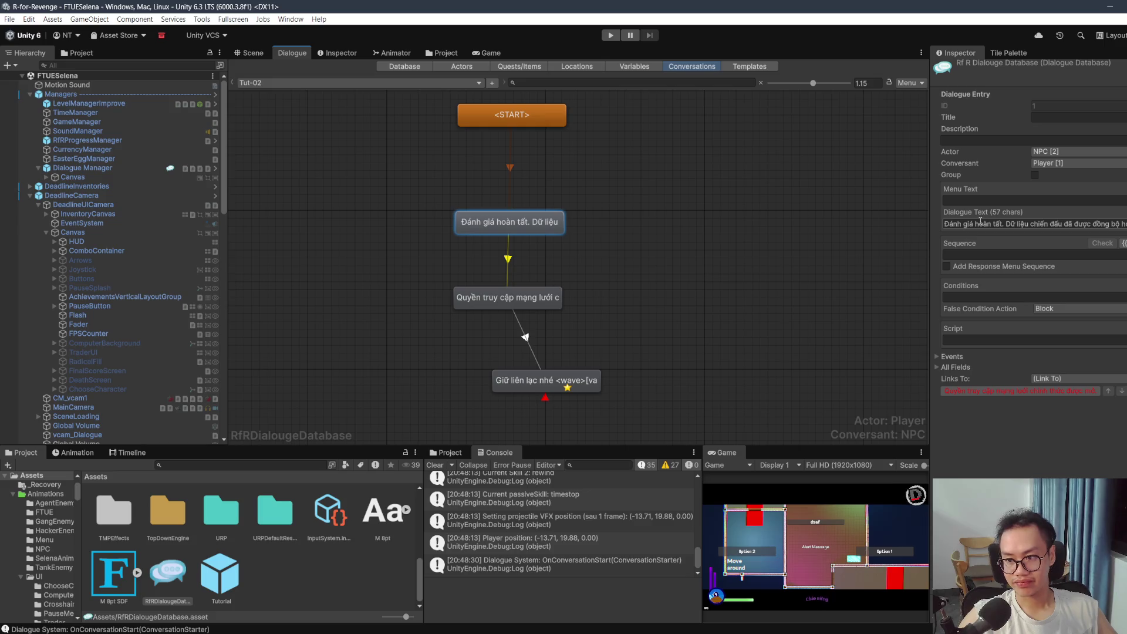
# Step: Insert an empty <color=#> tag before 'hoàn tất' in the first 'Đánh giá' line
pyautogui.click(980, 223)
pyautogui.click(972, 222)
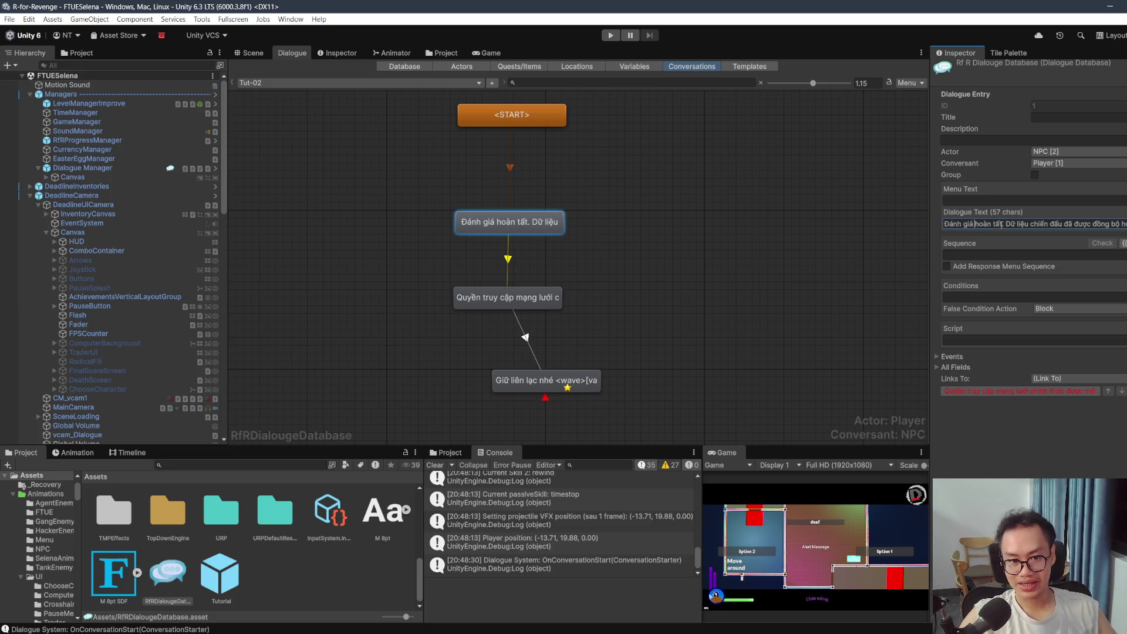
pyautogui.write('<>color')
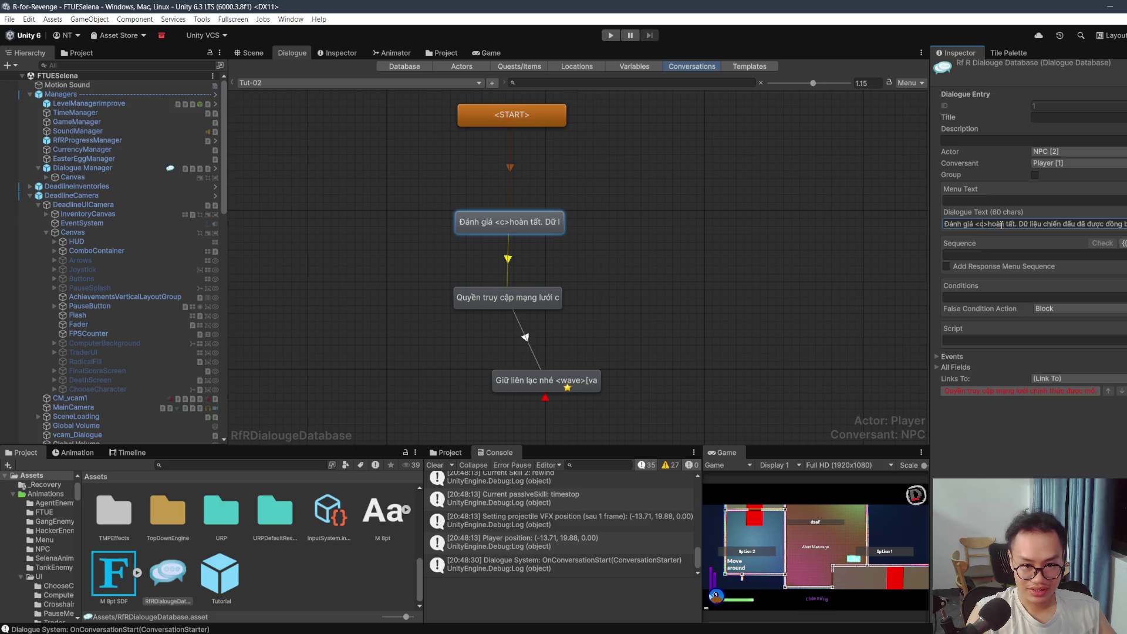
pyautogui.write('=')
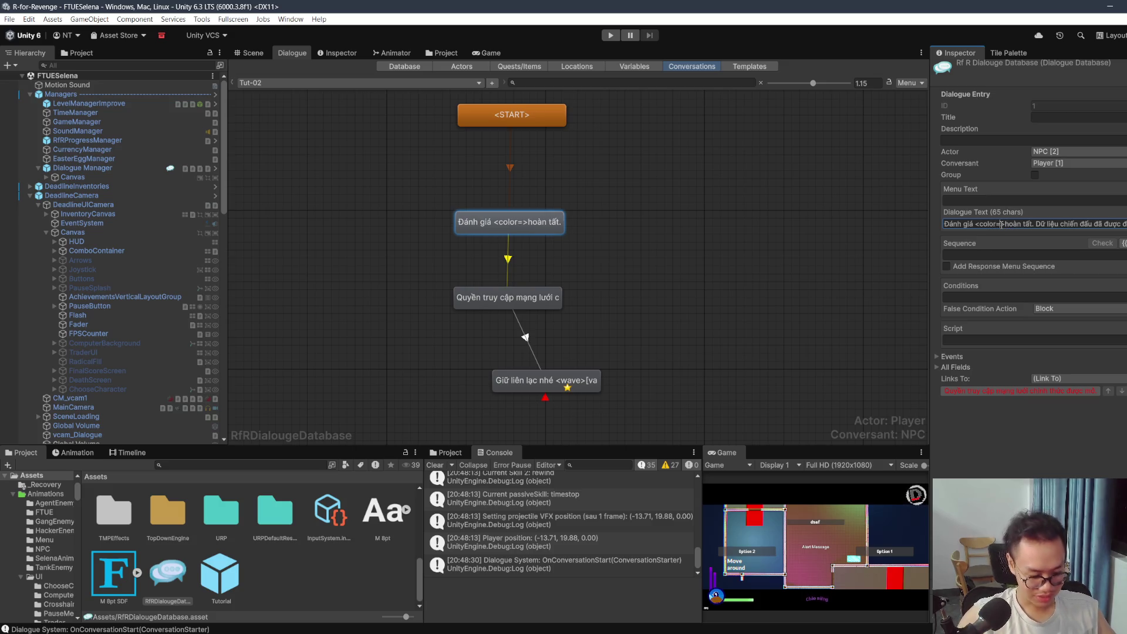
pyautogui.write('#')
pyautogui.hotkey('alt', 'Tab')
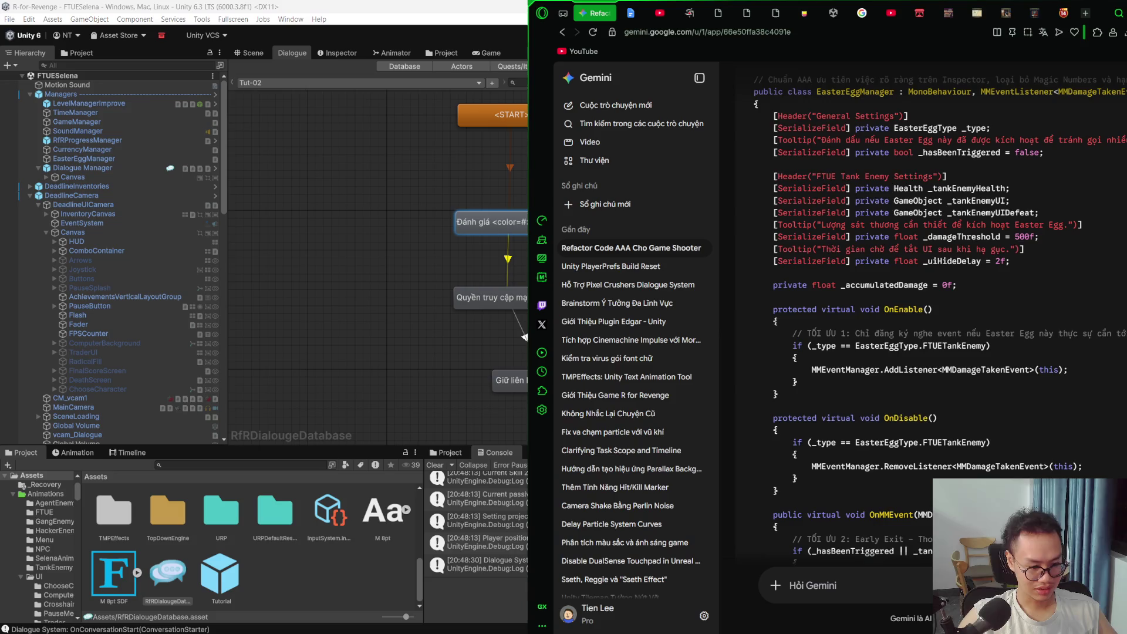
# Step: Search Color Hunt palettes and copy the soft green #88BDA4 from a teal-green palette
pyautogui.click(1054, 13)
pyautogui.click(963, 37)
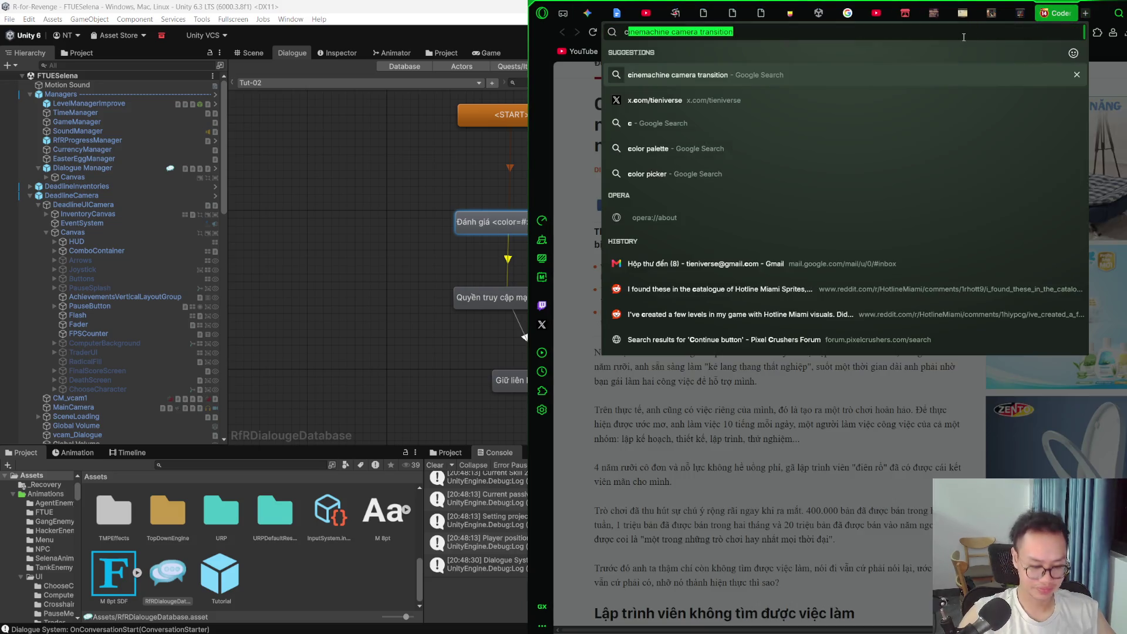
pyautogui.click(788, 12)
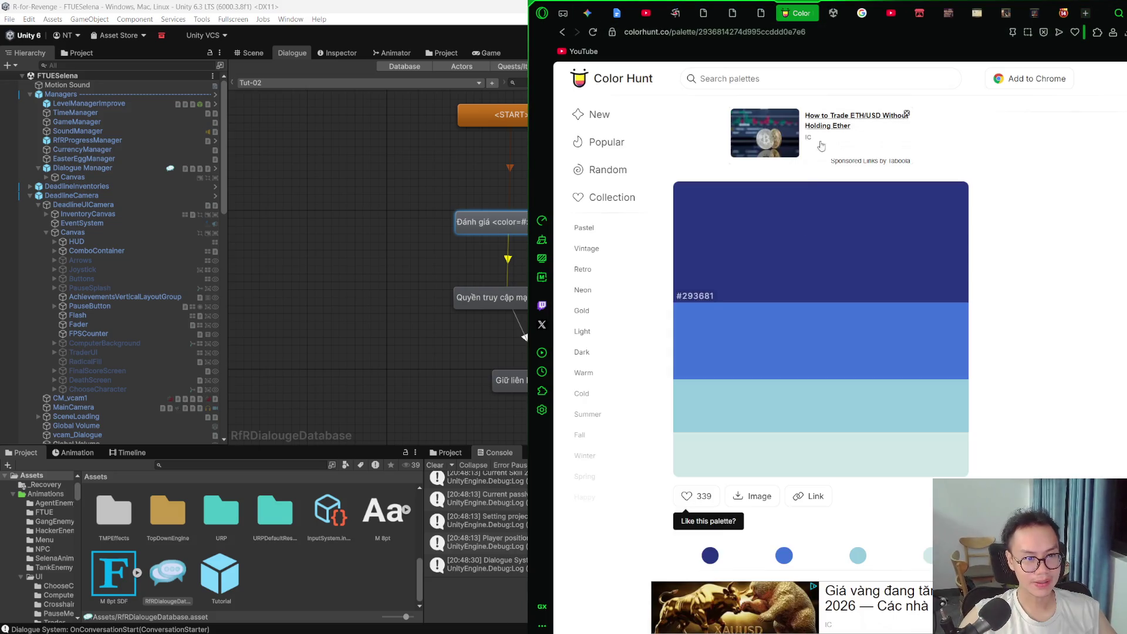
pyautogui.click(786, 85)
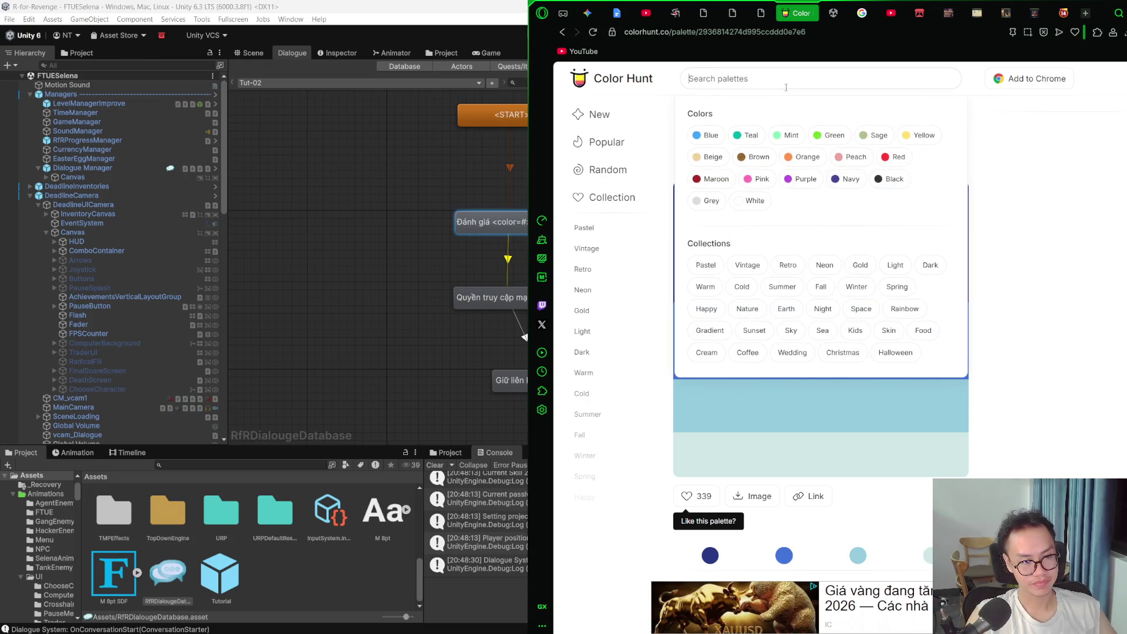
pyautogui.write('gree')
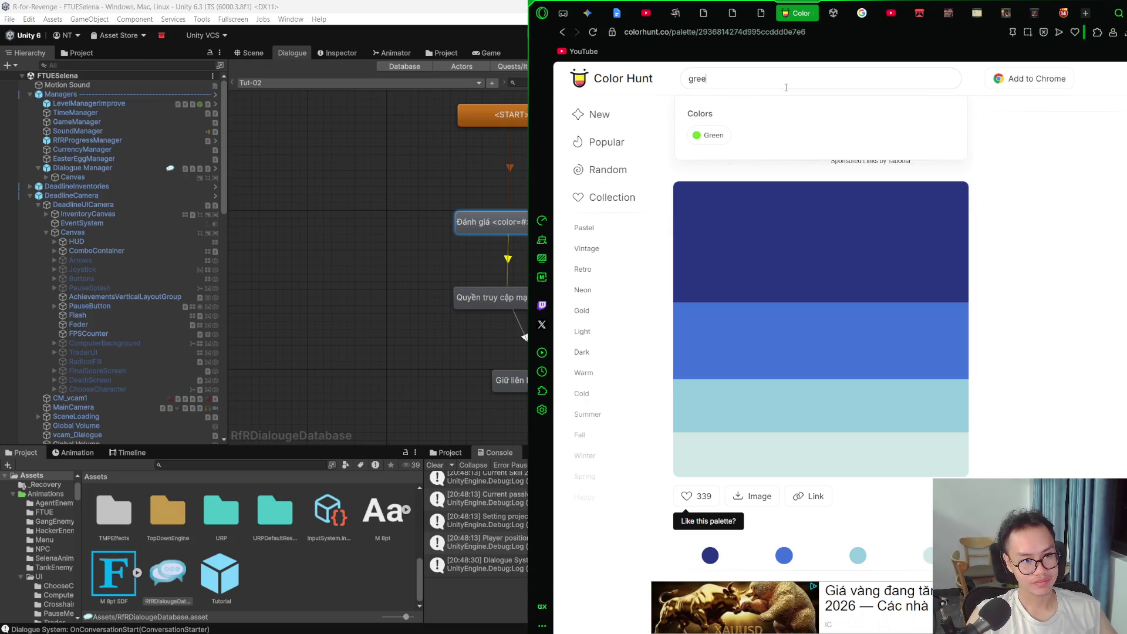
pyautogui.press('BackSpace')
pyautogui.press('BackSpace')
pyautogui.press('BackSpace')
pyautogui.write('finish')
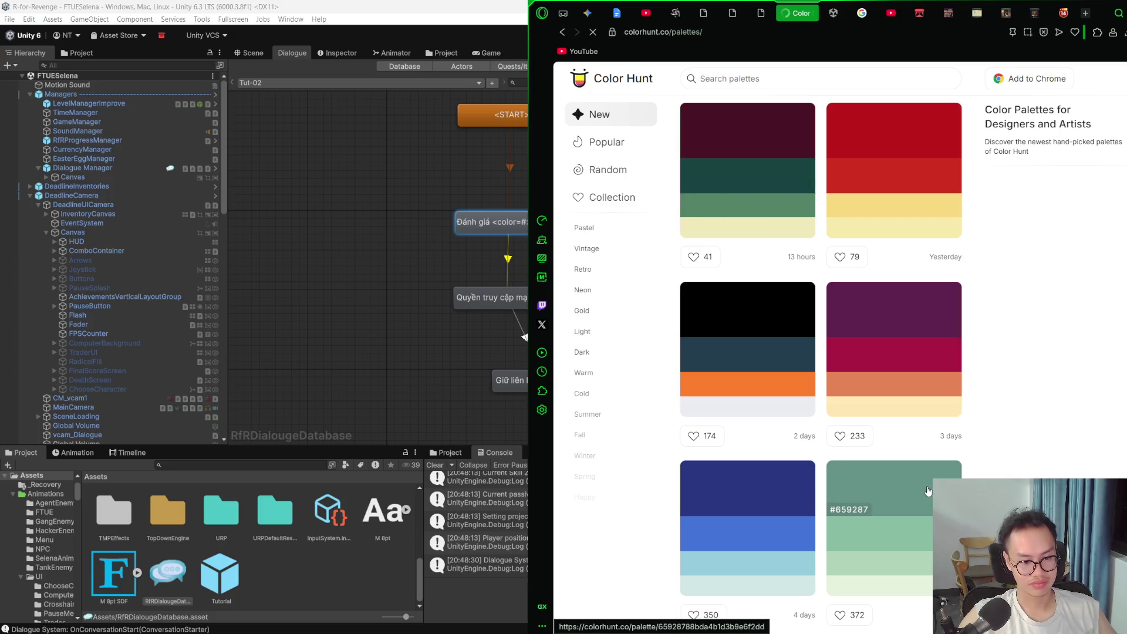
pyautogui.click(852, 493)
pyautogui.click(782, 581)
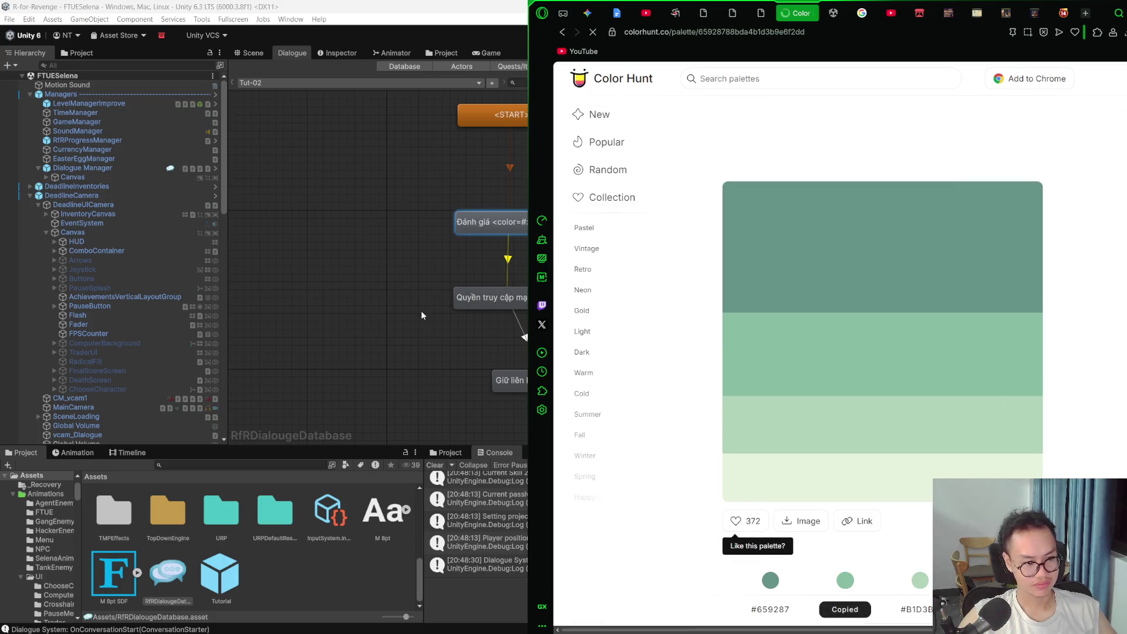
# Step: Back in Unity, reopen the first node's dialogue text for editing
pyautogui.click(420, 311)
pyautogui.click(514, 228)
pyautogui.click(1006, 225)
# Step: Complete the tag as <color=#88BDA4> and close it with </color> after 'hoàn tất'
pyautogui.click(1006, 225)
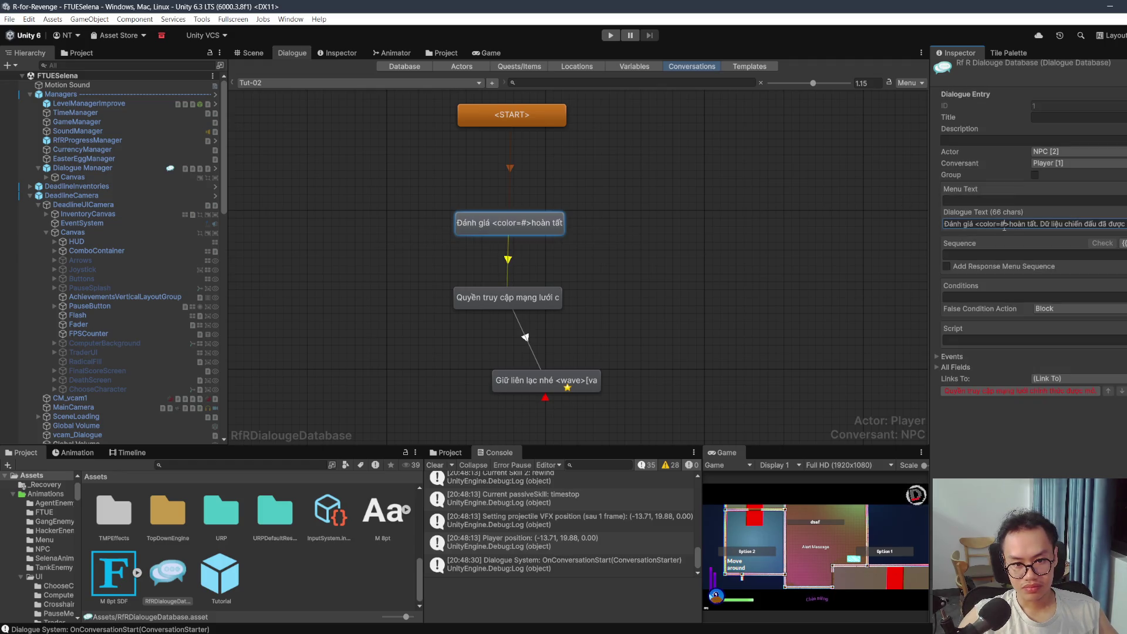
pyautogui.hotkey('ctrl', 'v')
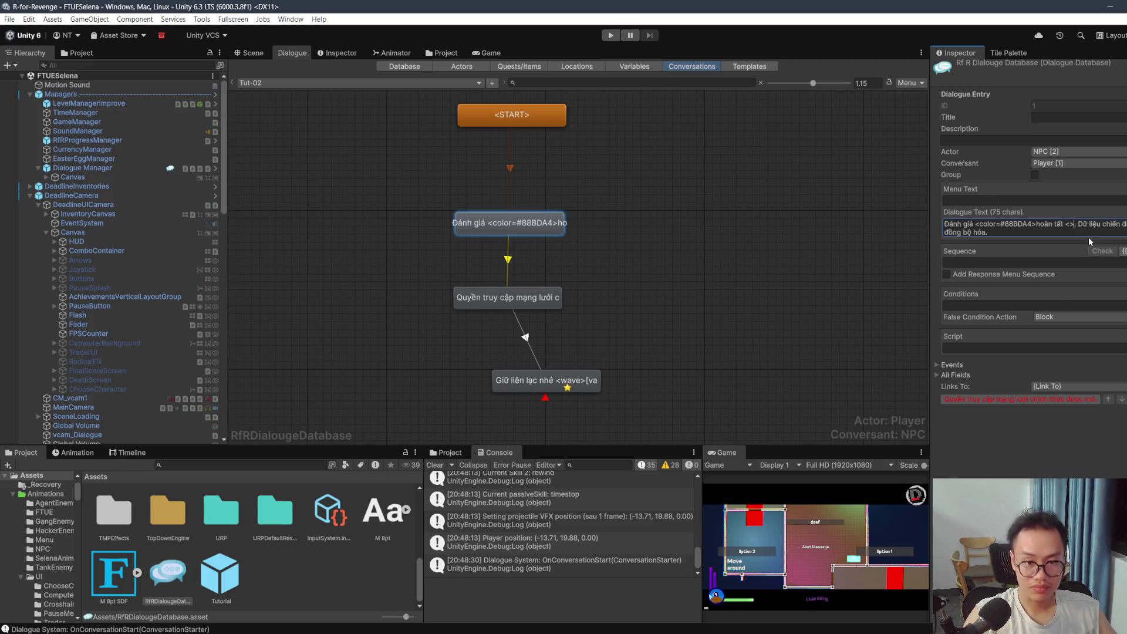
pyautogui.write('/color')
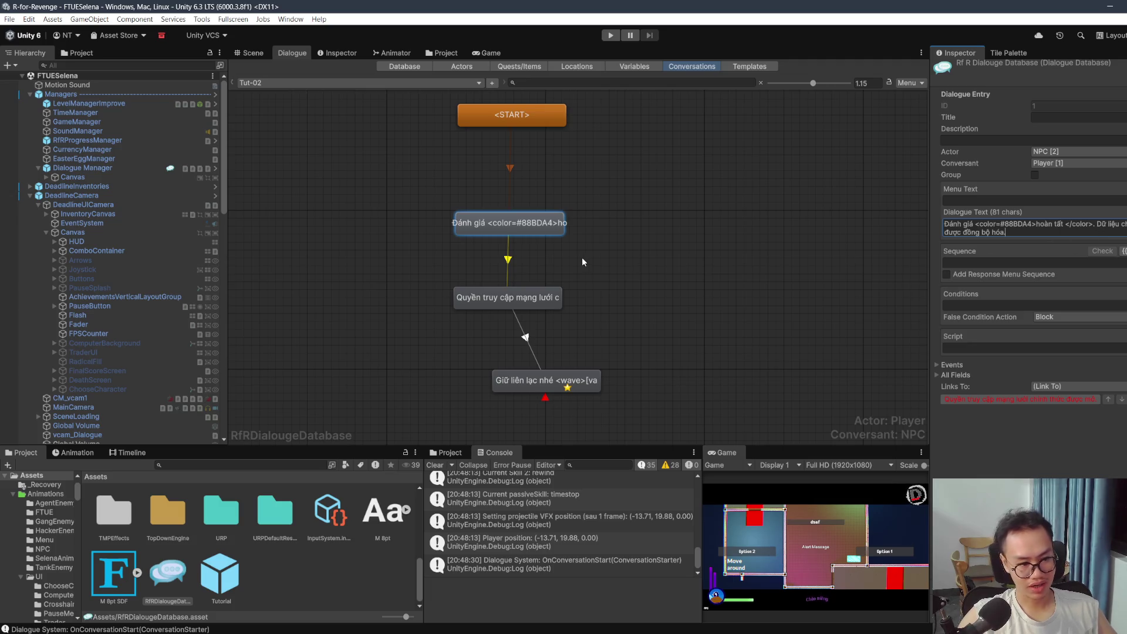
# Step: Start a bare <color> tag at the beginning of the network-access line
pyautogui.click(507, 298)
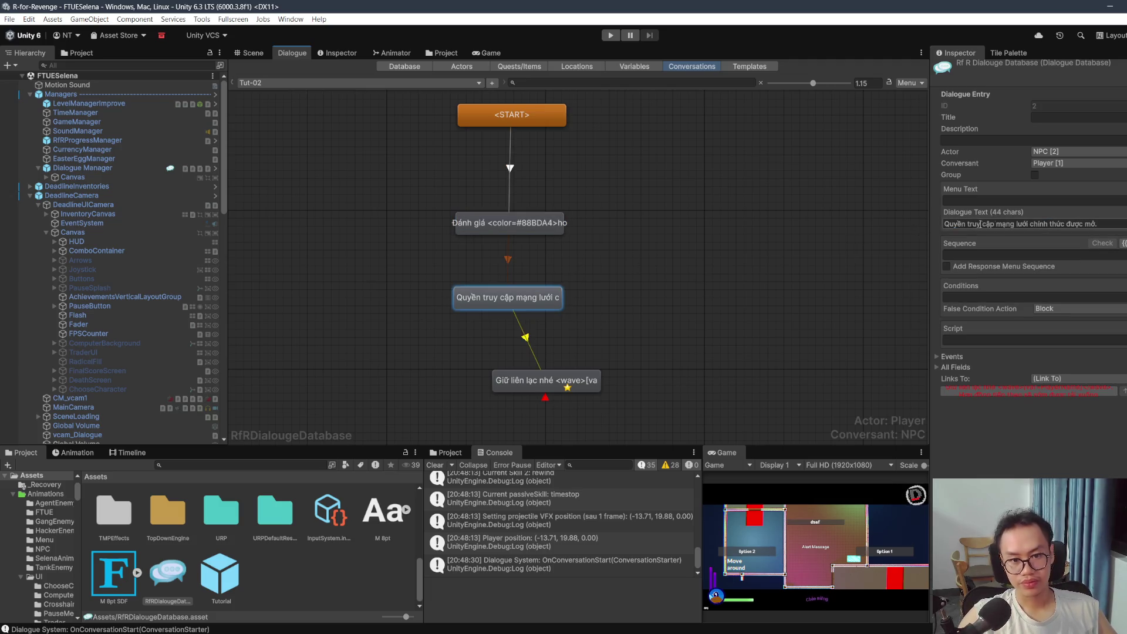
pyautogui.doubleClick(953, 224)
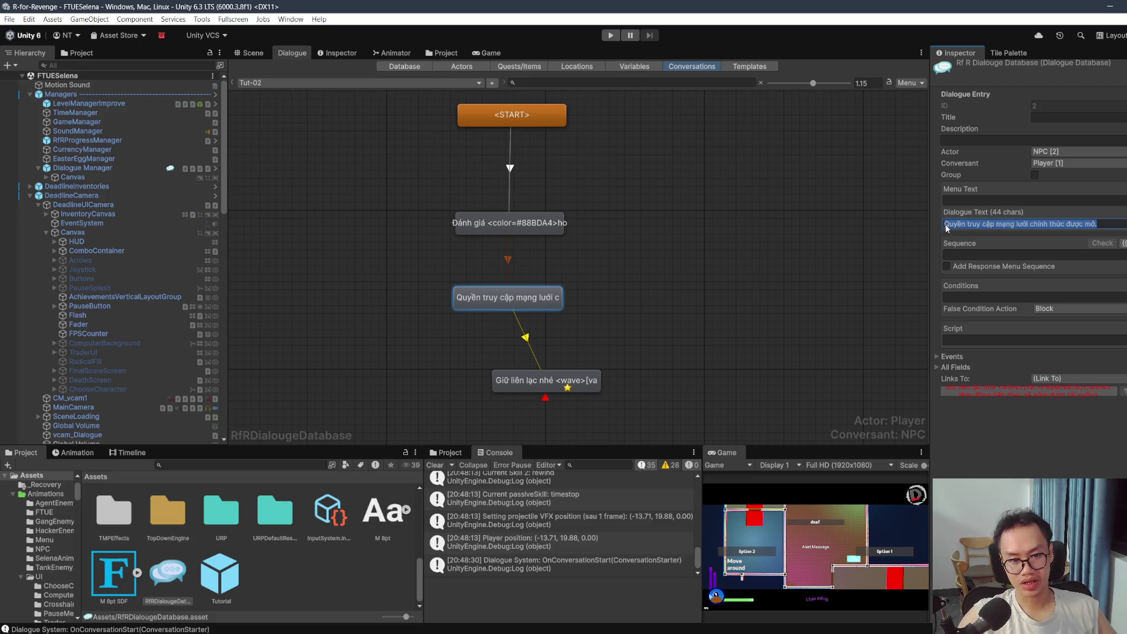
pyautogui.press('Home')
pyautogui.write('<>')
pyautogui.write('/')
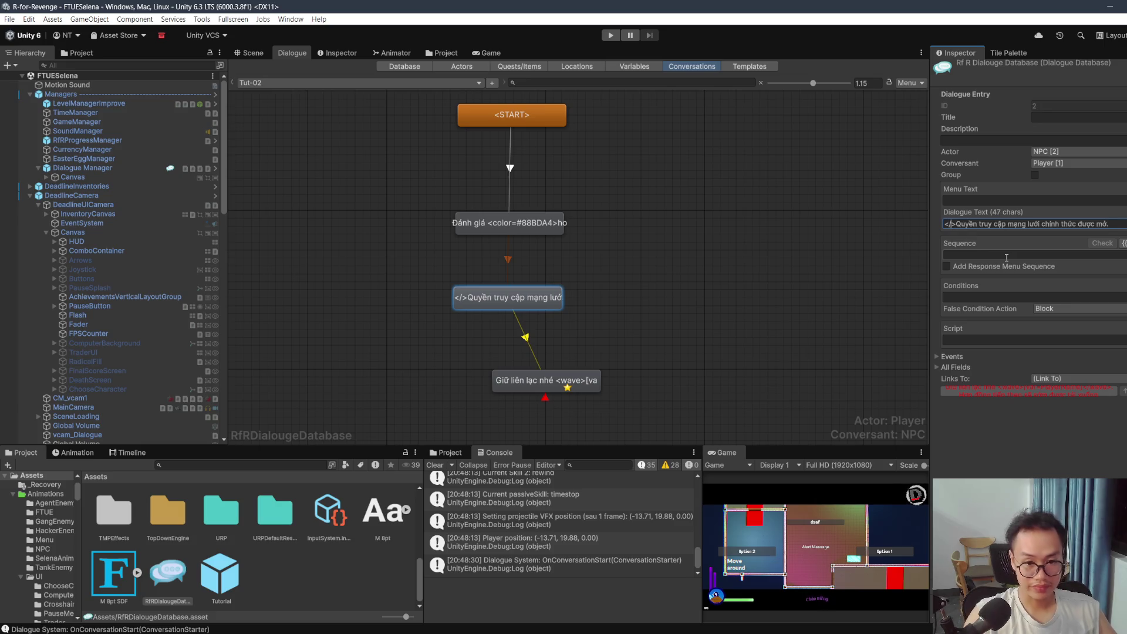
pyautogui.press('BackSpace')
pyautogui.write('color')
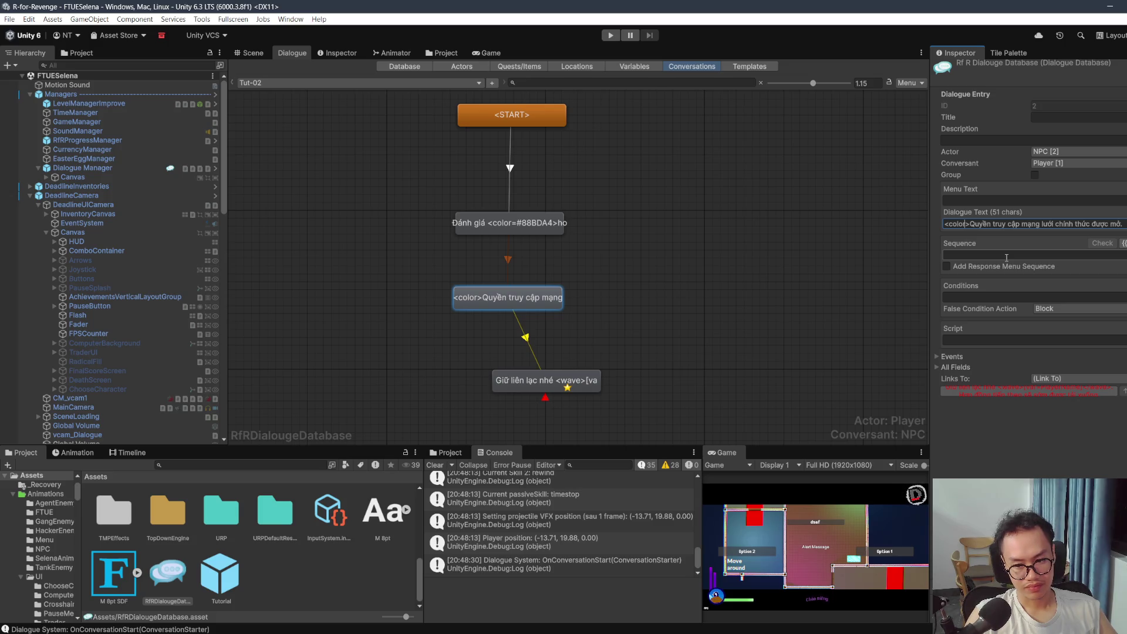
pyautogui.hotkey('alt', 'Tab')
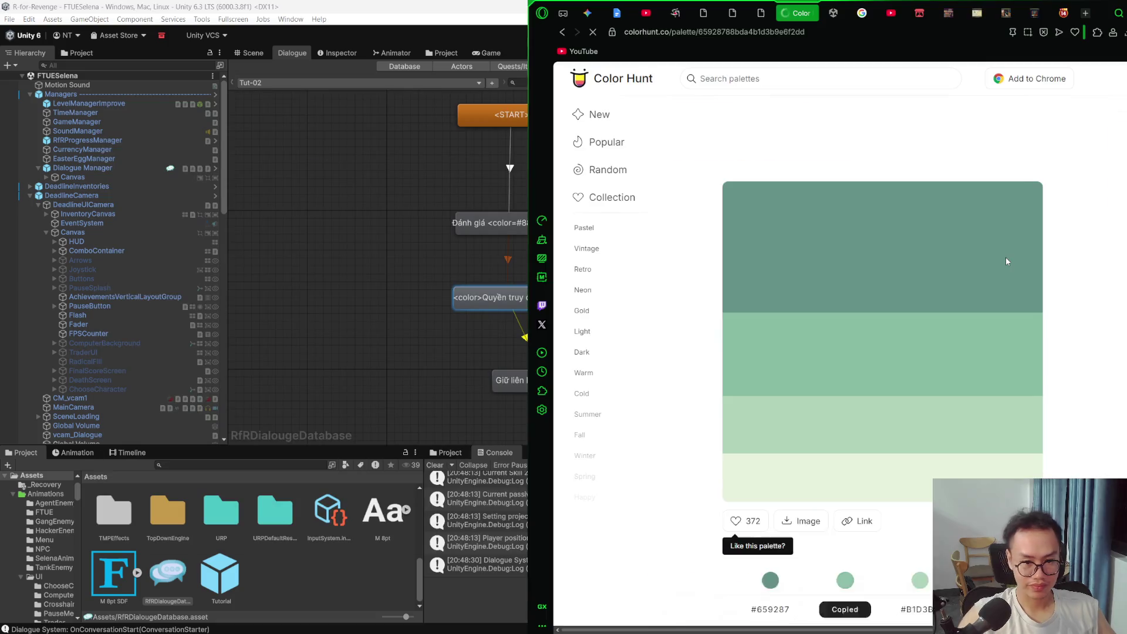
# Step: Return Color Hunt to the grid of new palettes and come back to Unity
pyautogui.hotkey('alt', 'Tab')
pyautogui.hotkey('alt', 'Tab')
pyautogui.click(767, 83)
pyautogui.write('access')
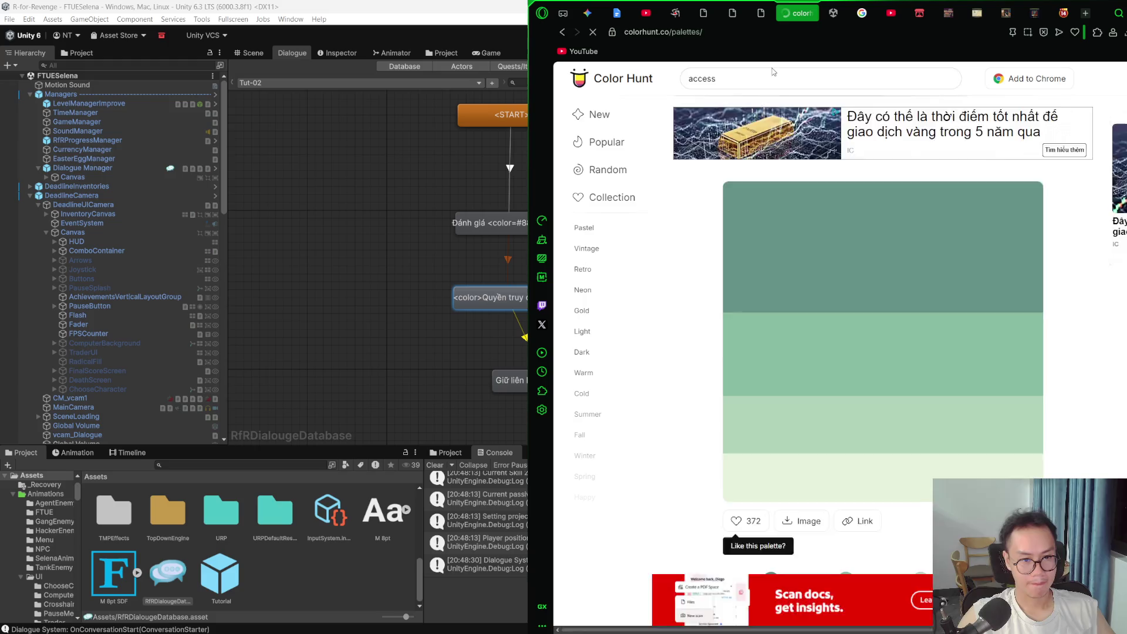
pyautogui.press('Return')
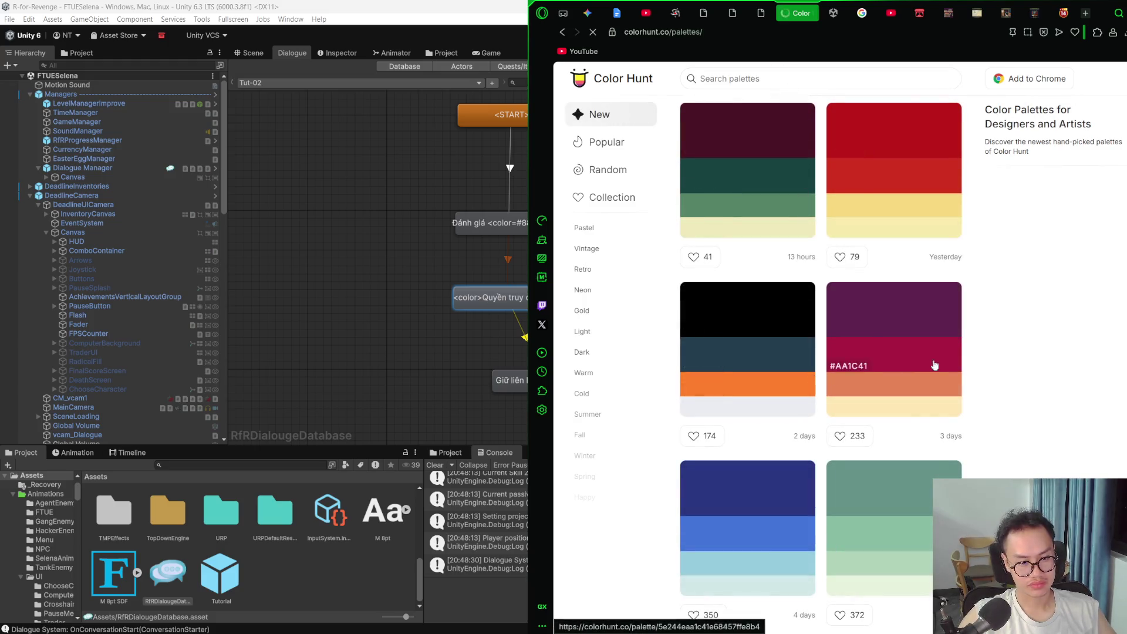
pyautogui.hotkey('alt', 'Tab')
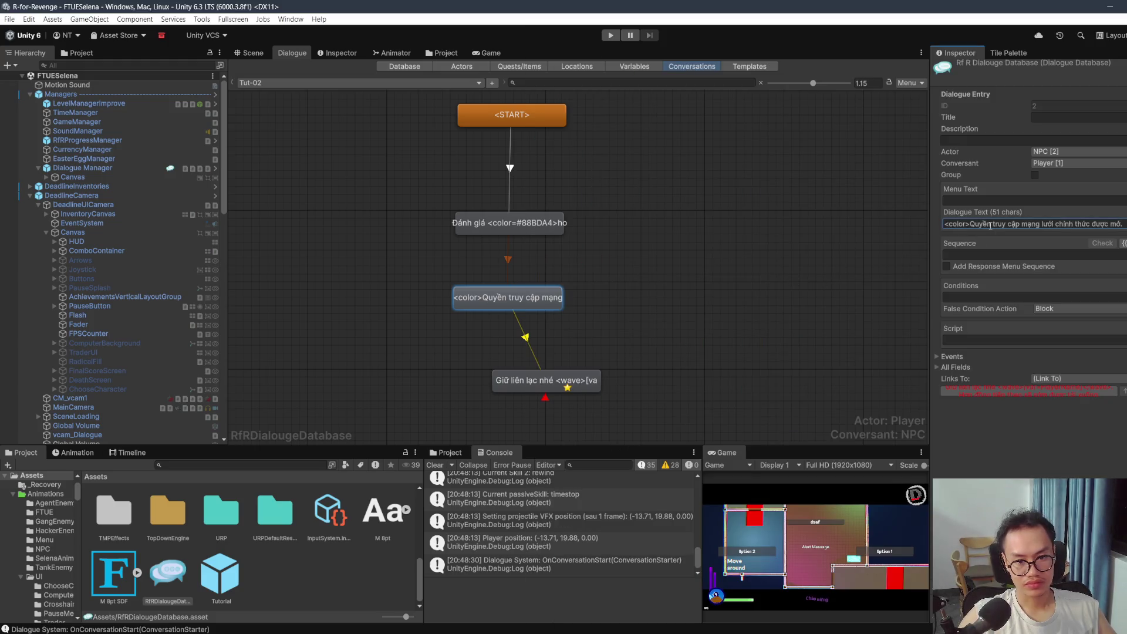
# Step: Delete the stray colour tag from the network-access line
pyautogui.click(965, 224)
pyautogui.press('BackSpace')
pyautogui.press('BackSpace')
pyautogui.press('BackSpace')
pyautogui.press('BackSpace')
pyautogui.press('Delete')
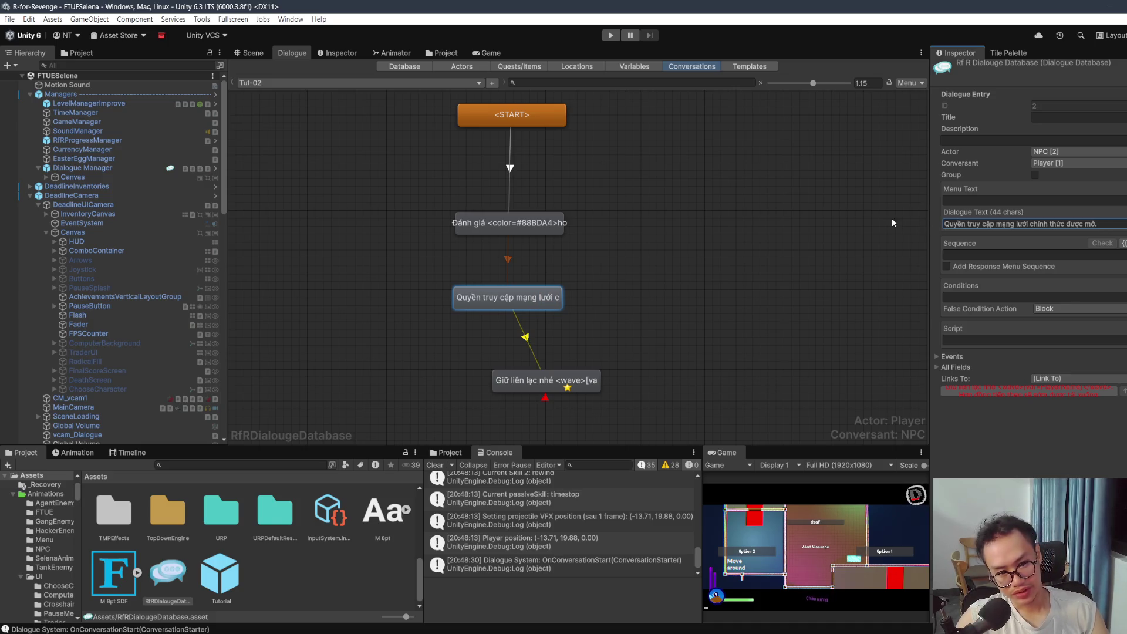
# Step: Type a bare <color> tag before [var=PlayerName] in the closing 'Giữ liên lạc nhé' line
pyautogui.click(543, 380)
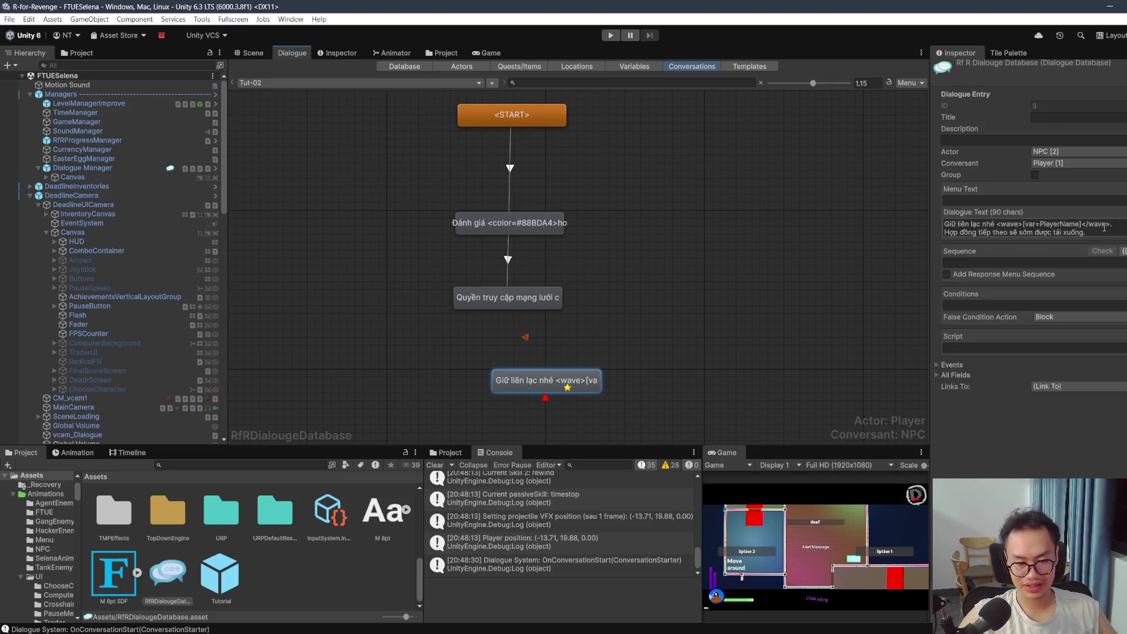
pyautogui.click(1024, 224)
pyautogui.click(1109, 234)
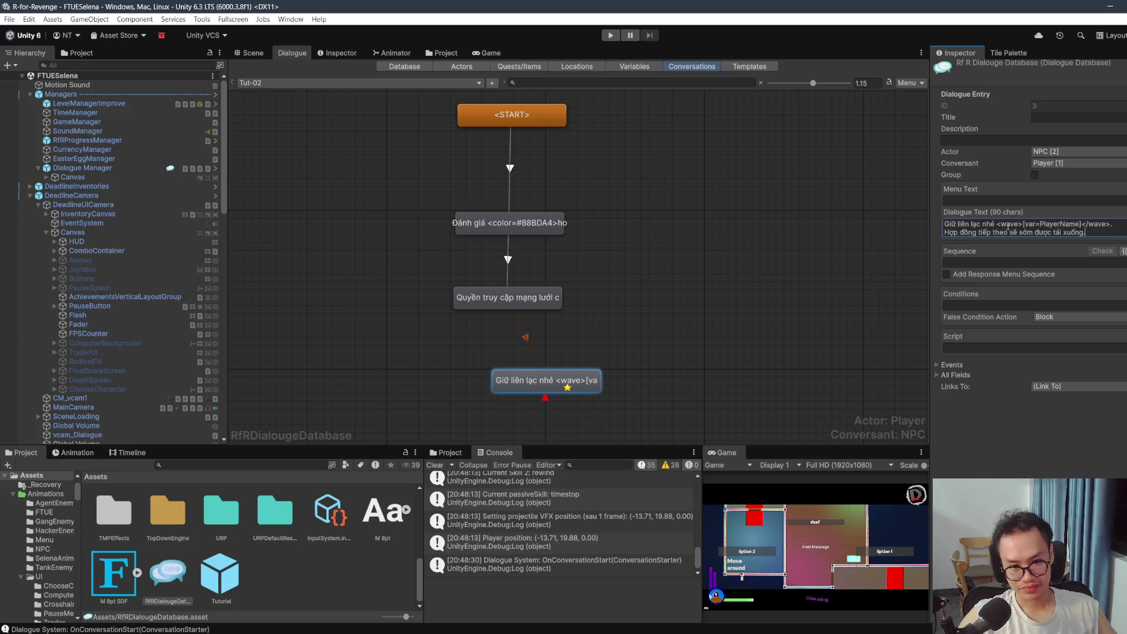
pyautogui.write('<>')
pyautogui.hotkey('alt', 'Tab')
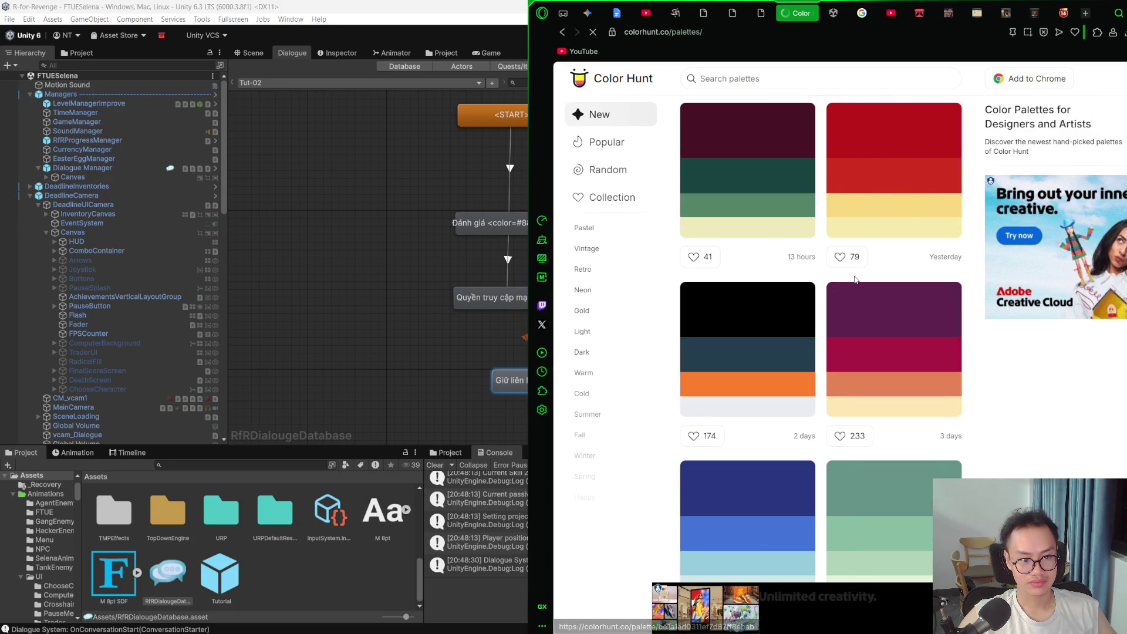
pyautogui.hotkey('alt', 'Tab')
pyautogui.write('color')
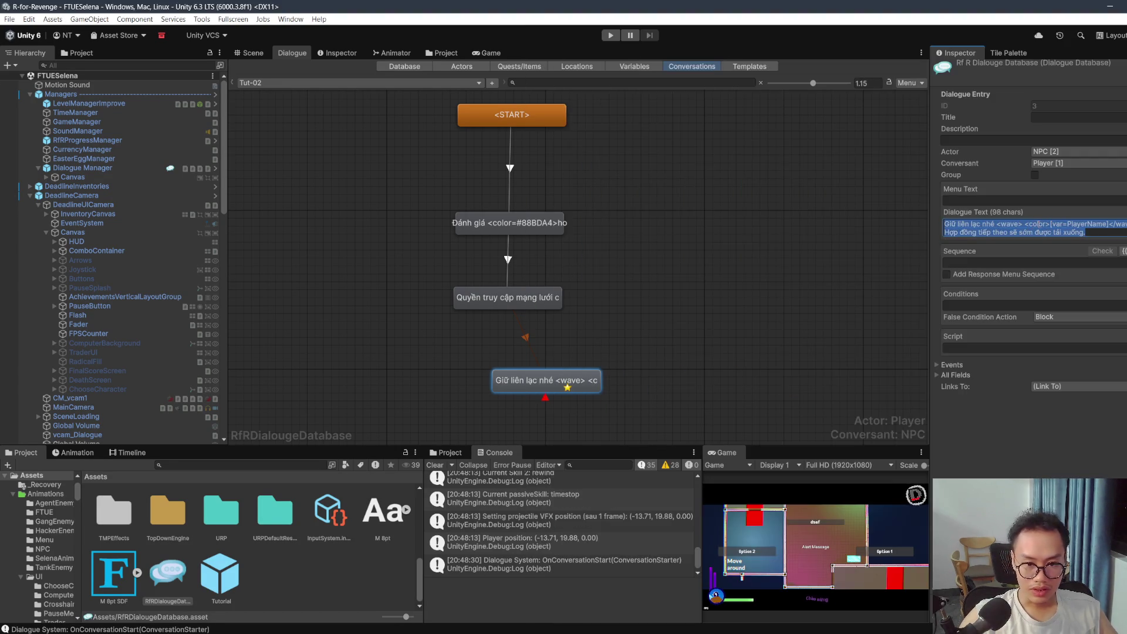
# Step: Finish the player-name tag as <color=#BE1A1A> and deselect the node
pyautogui.click(1046, 224)
pyautogui.write('=')
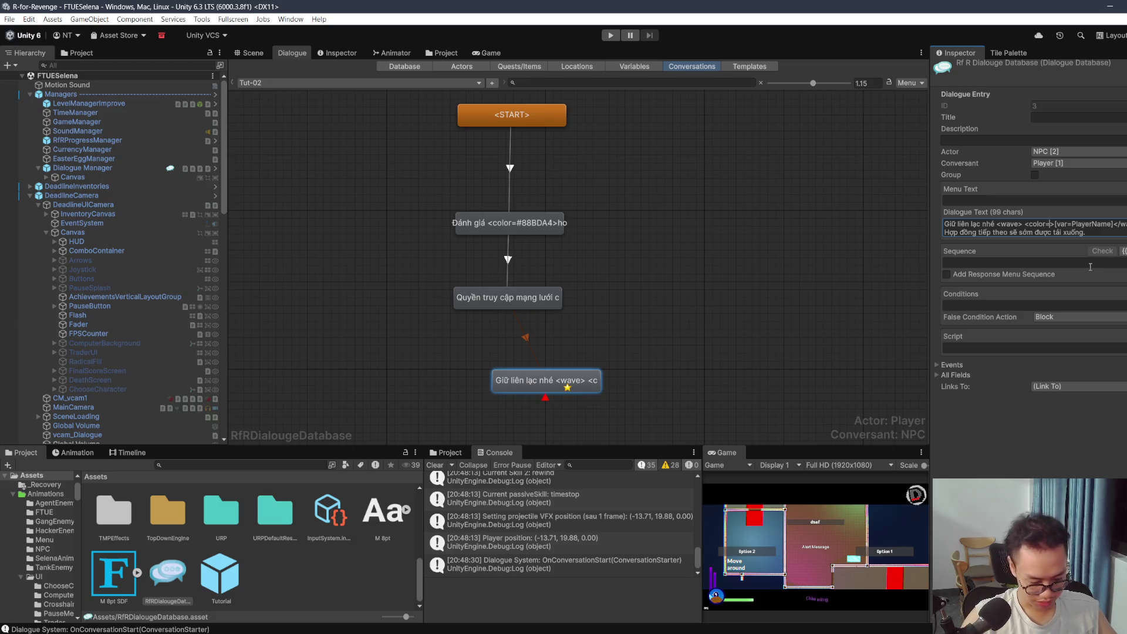
pyautogui.write('BE1A1A')
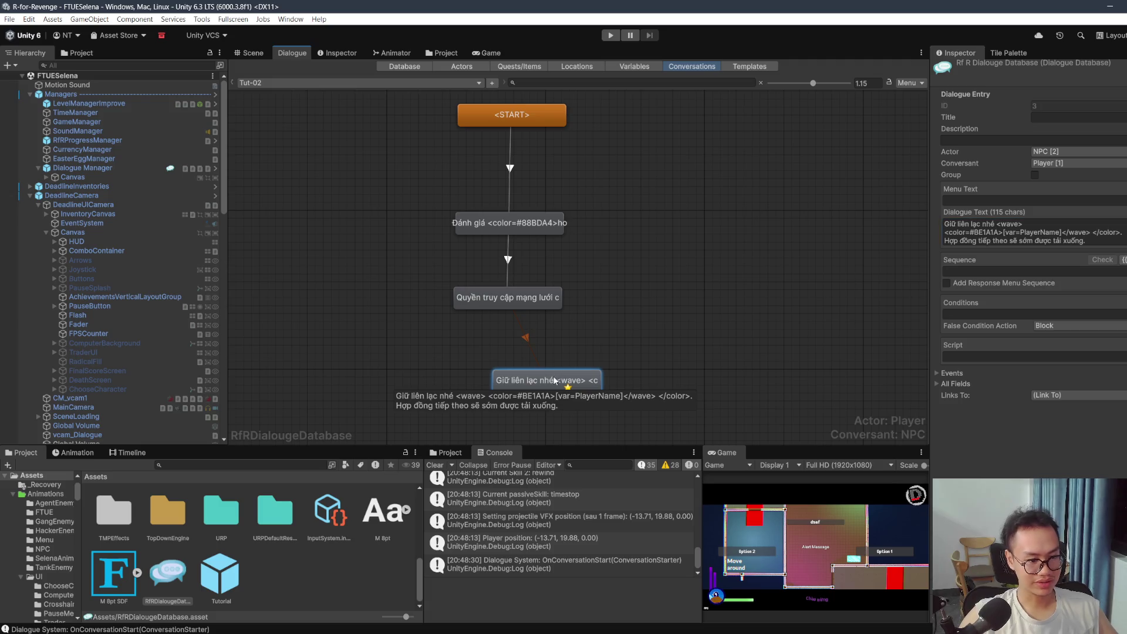
pyautogui.click(560, 304)
pyautogui.click(552, 207)
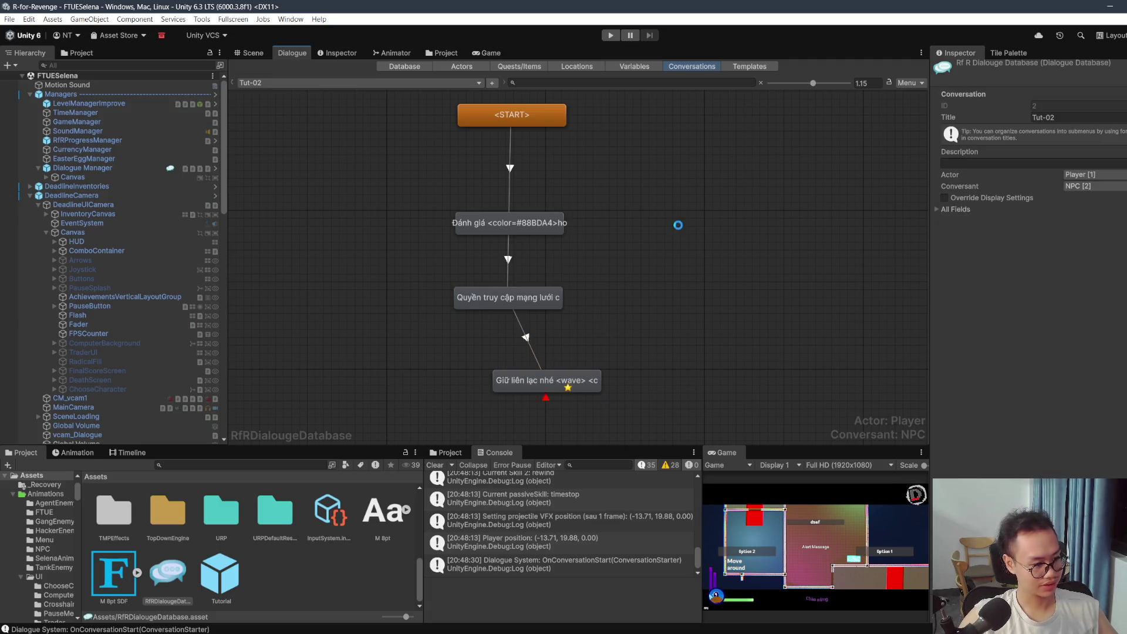
# Step: Frame the whole tutorial level in the Scene view and enter Play mode
pyautogui.click(253, 53)
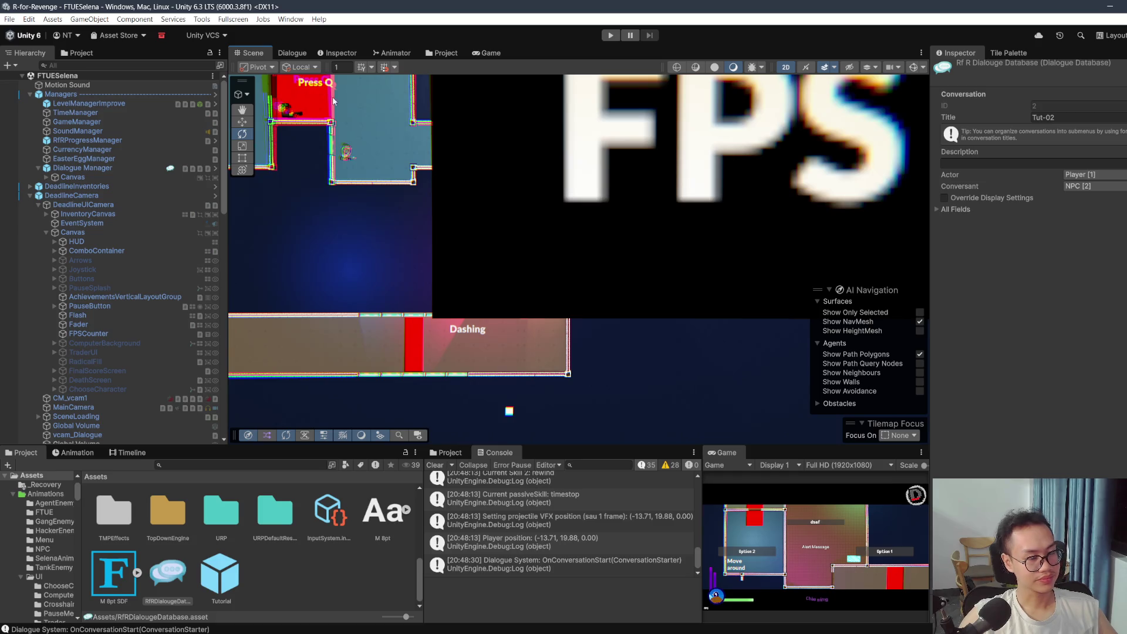
pyautogui.scroll(-2, 499, 193)
pyautogui.moveTo(416, 181); pyautogui.dragTo(565, 216)
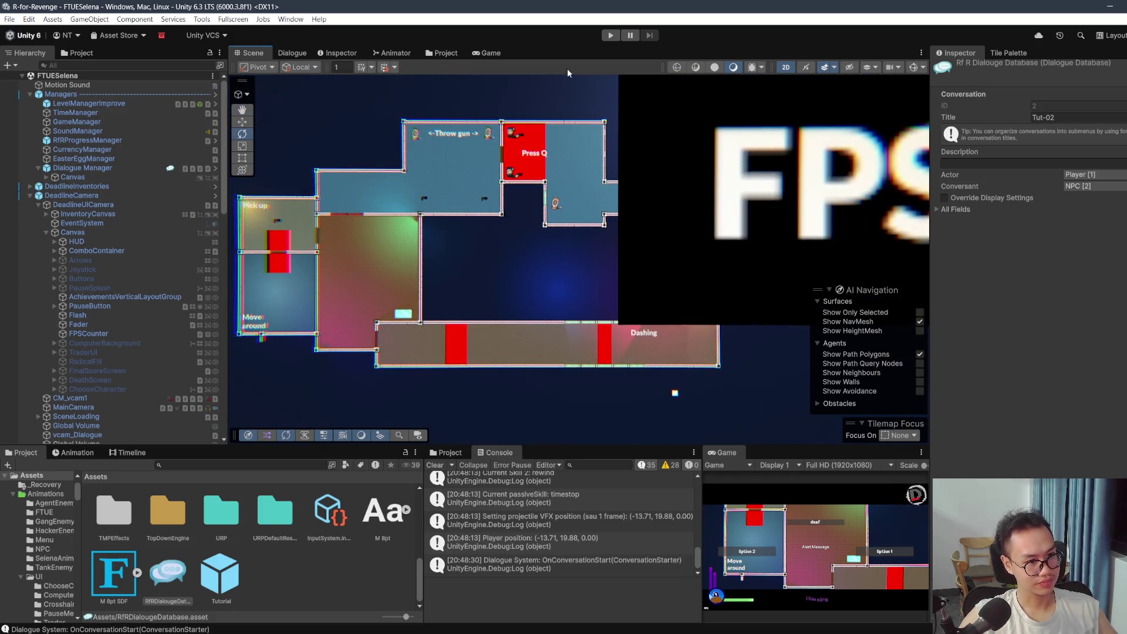
pyautogui.click(611, 35)
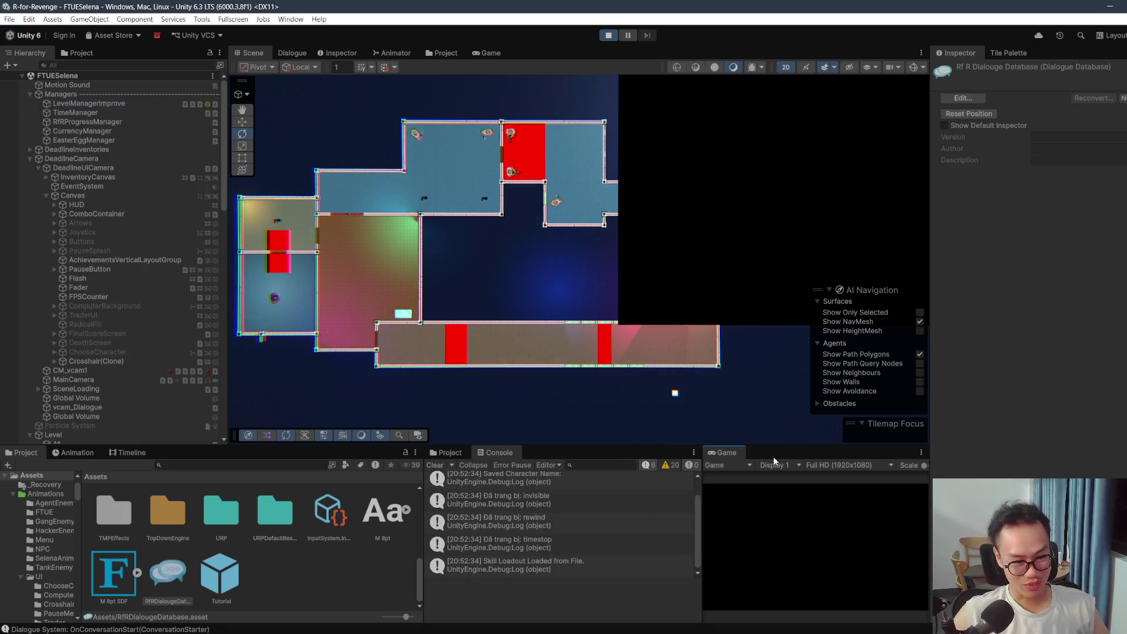
# Step: Maximize the Game view, grab the gun and shoot the enemy in the upper room's corner
pyautogui.doubleClick(730, 452)
pyautogui.press('w')
pyautogui.press('w')
pyautogui.press('d')
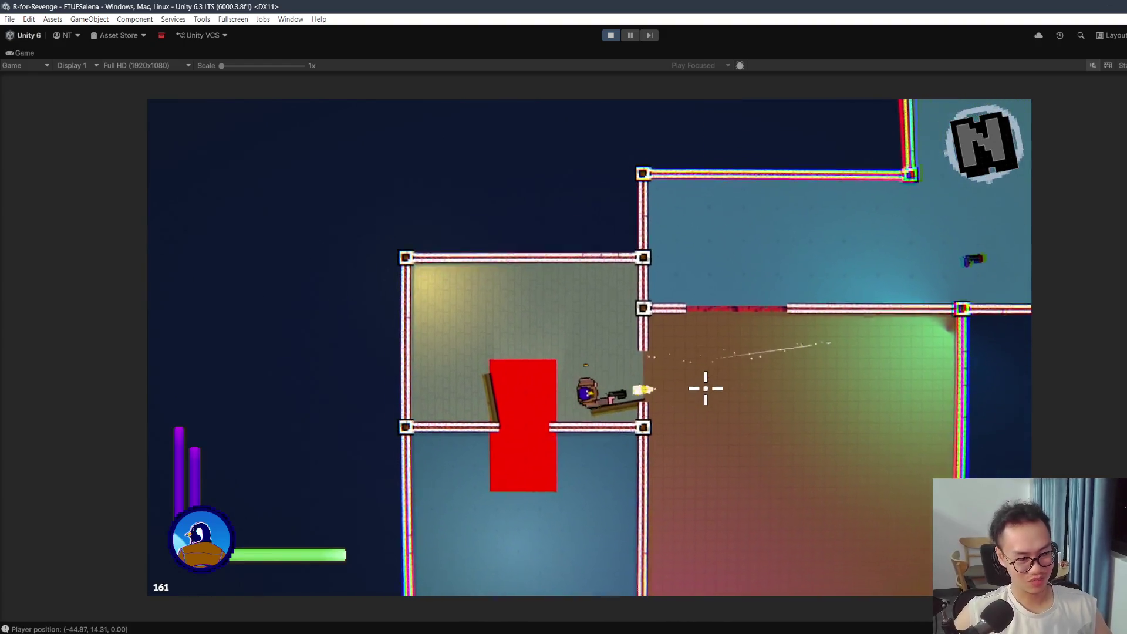
pyautogui.press('d')
pyautogui.press('w')
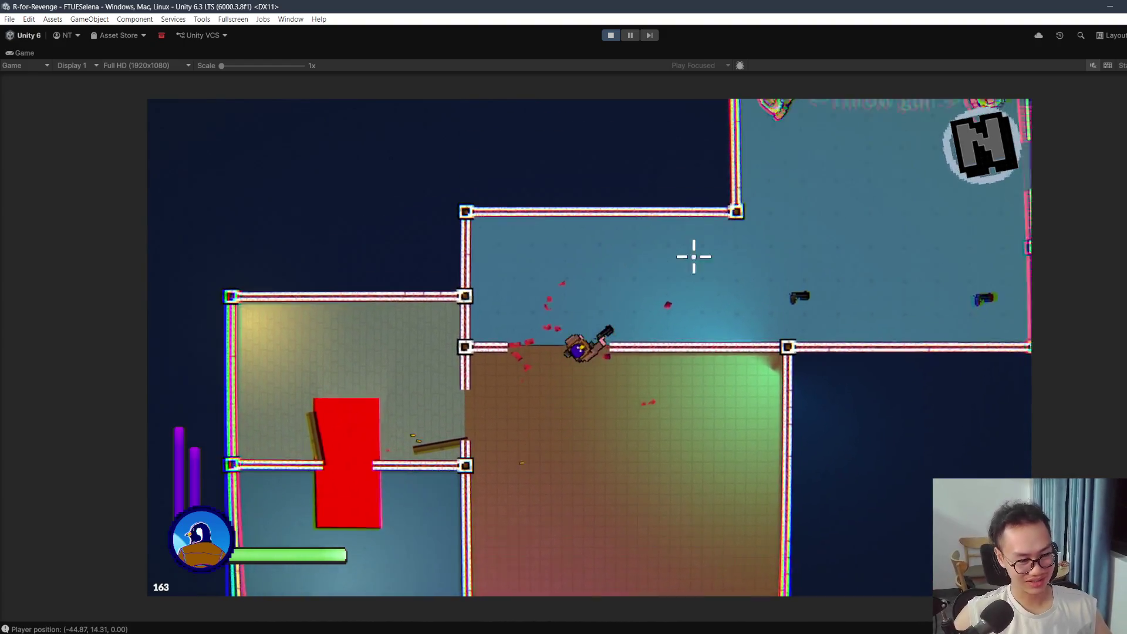
pyautogui.press('w')
pyautogui.click(704, 243)
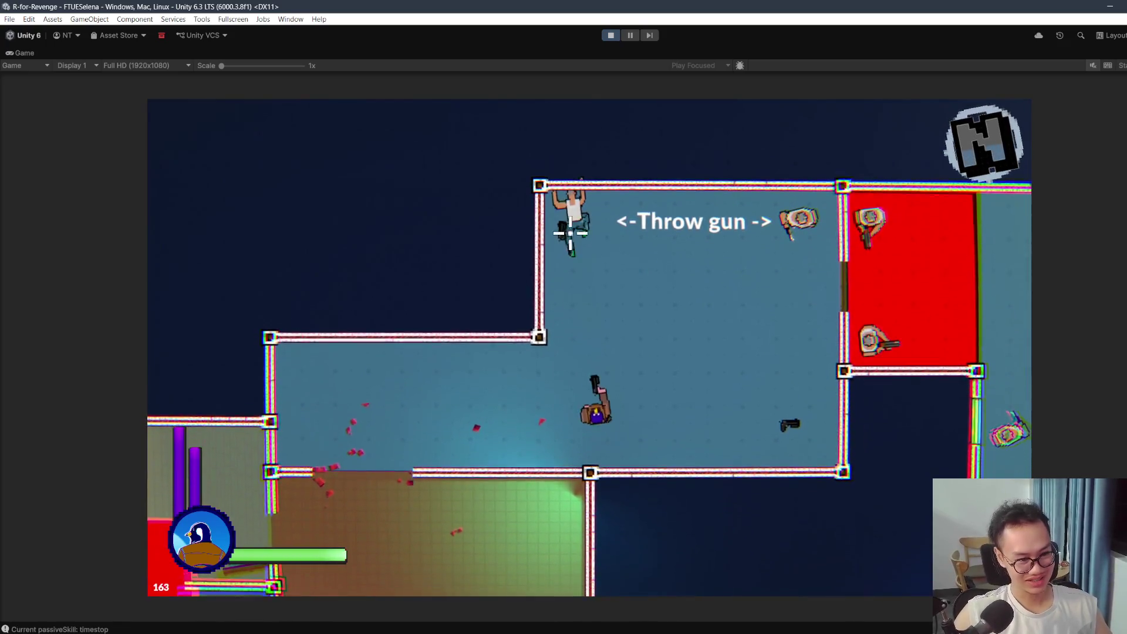
pyautogui.press('w')
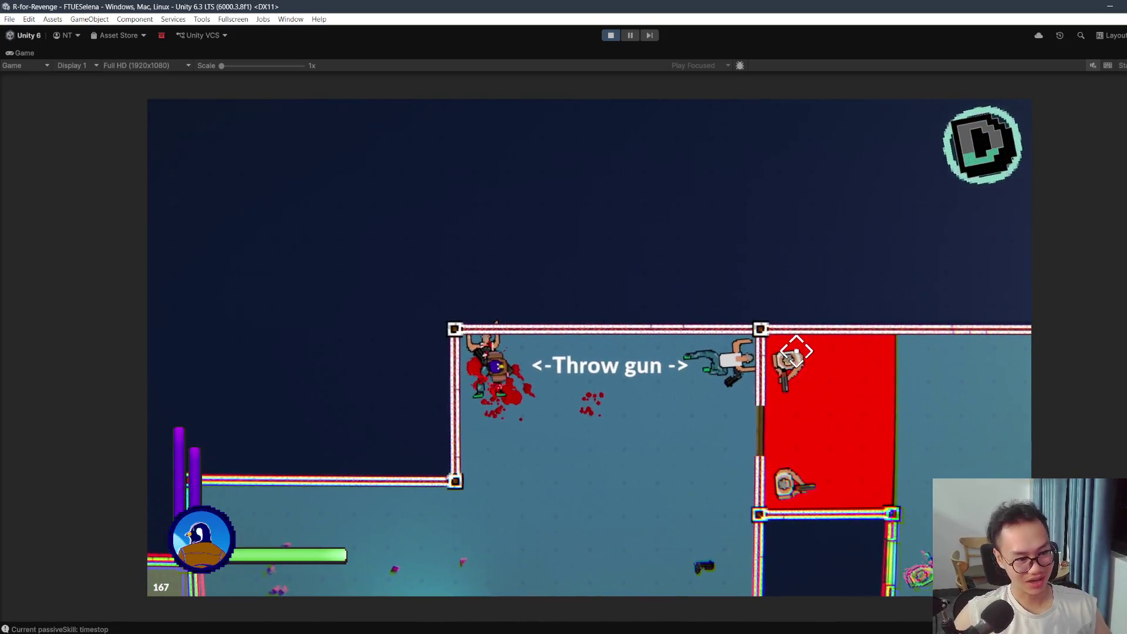
# Step: Fight through the red room's enemies into the lit corridor, then stop the playtest
pyautogui.click(798, 361)
pyautogui.press('d')
pyautogui.press('s')
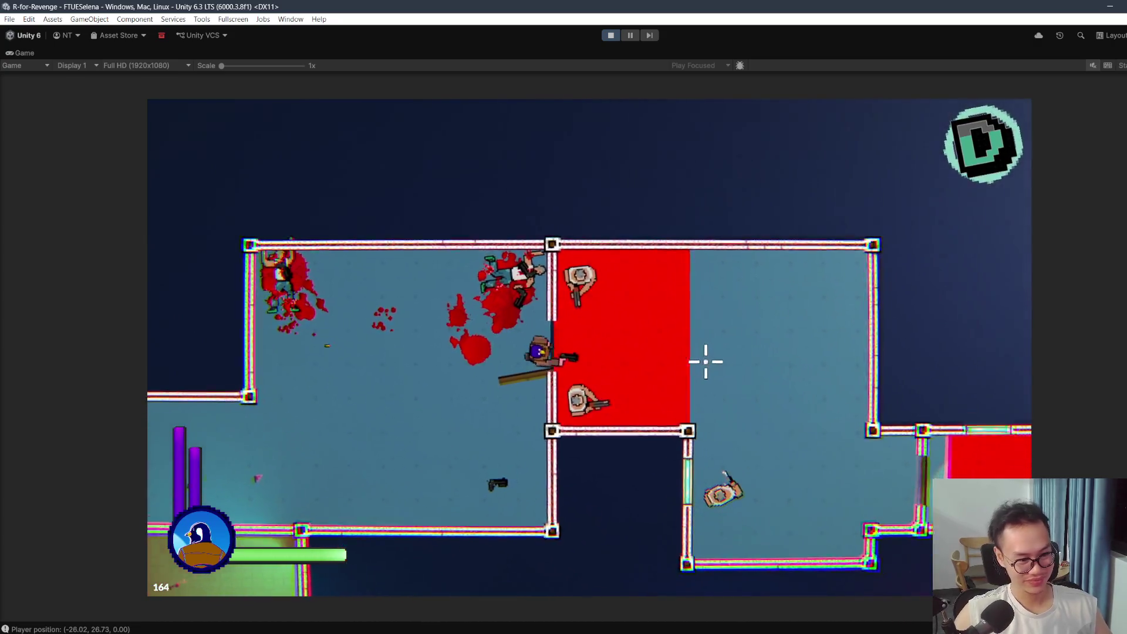
pyautogui.click(516, 234)
pyautogui.press('w')
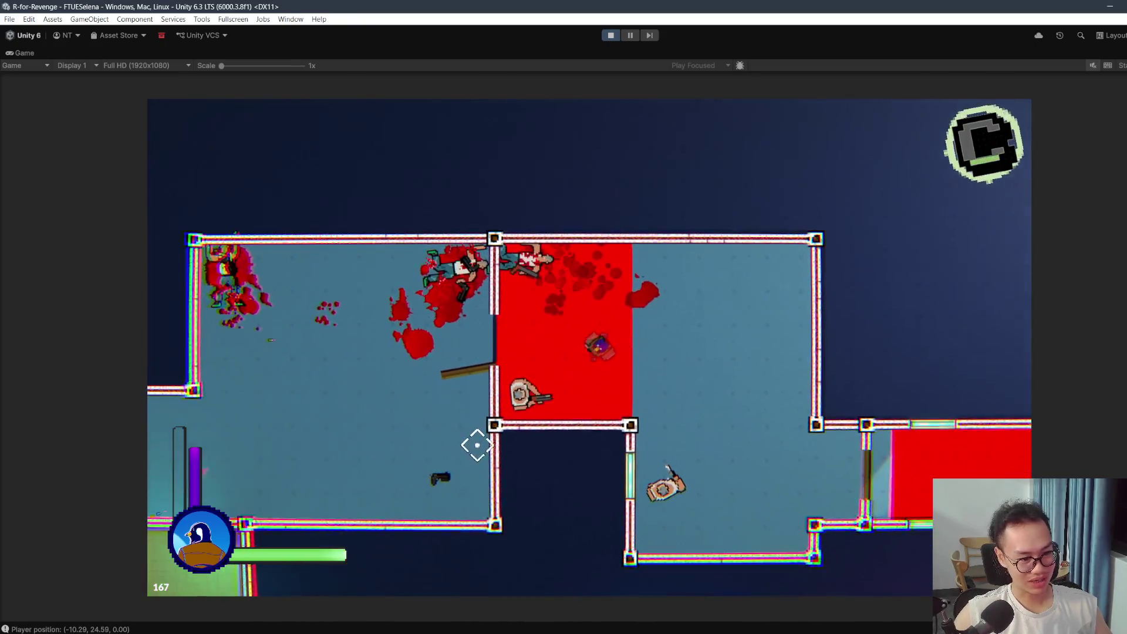
pyautogui.press('s')
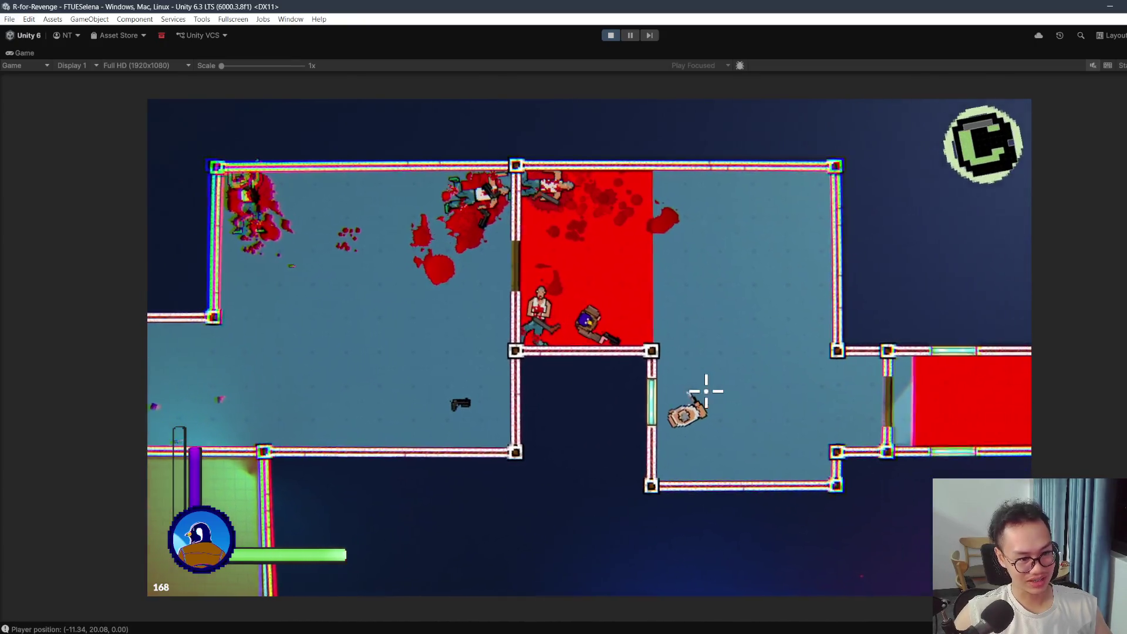
pyautogui.click(635, 416)
pyautogui.press('d')
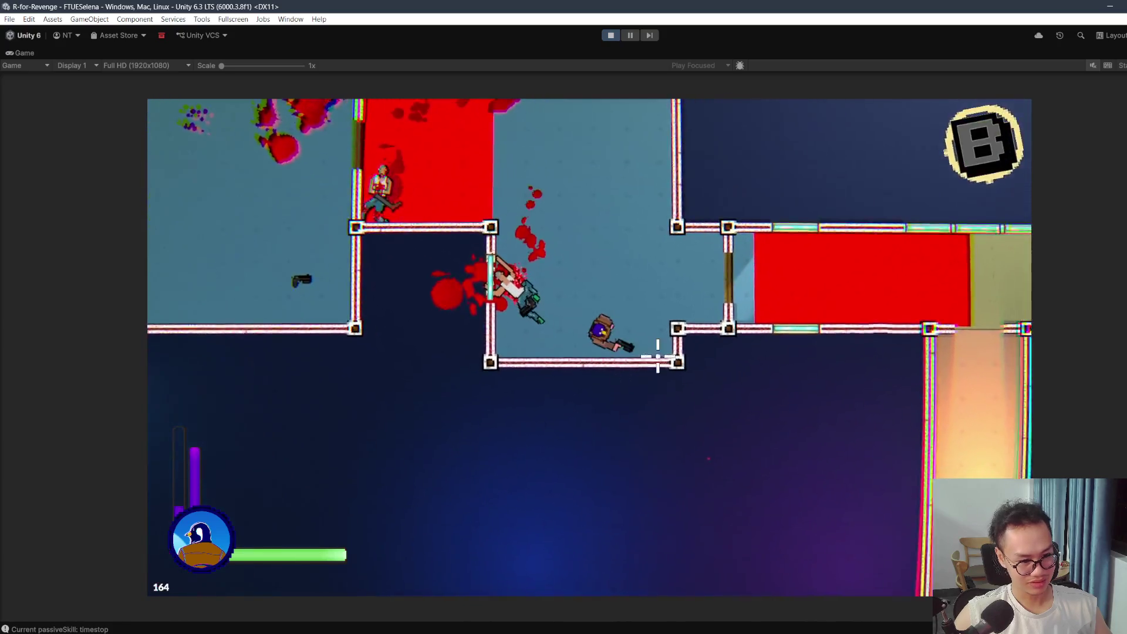
pyautogui.press('d')
pyautogui.click(712, 317)
pyautogui.press('a')
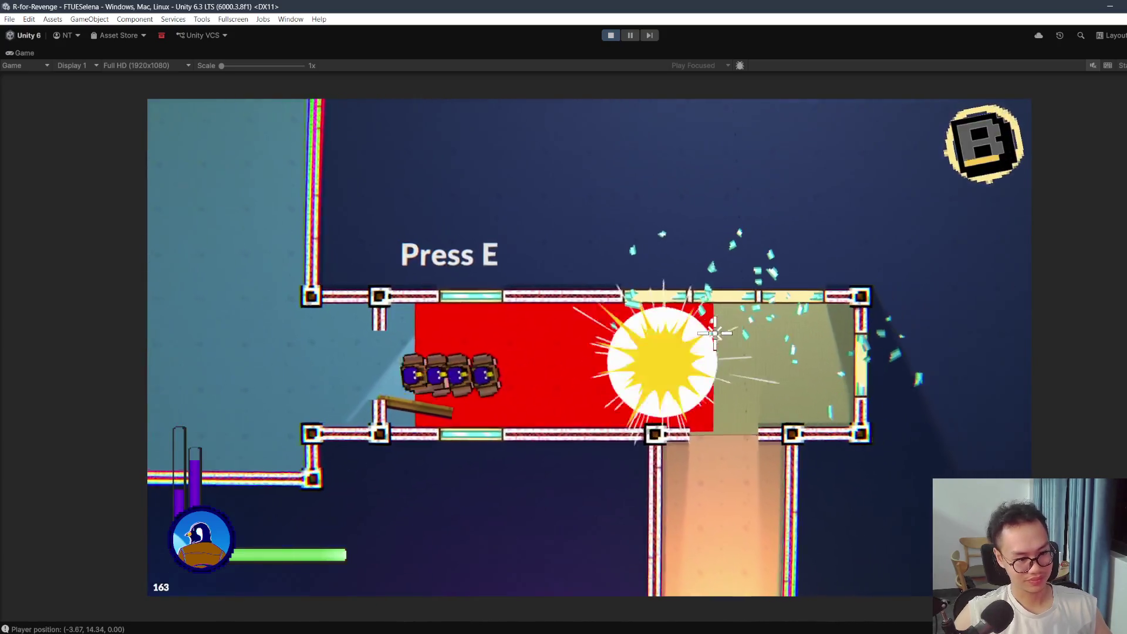
pyautogui.press('d')
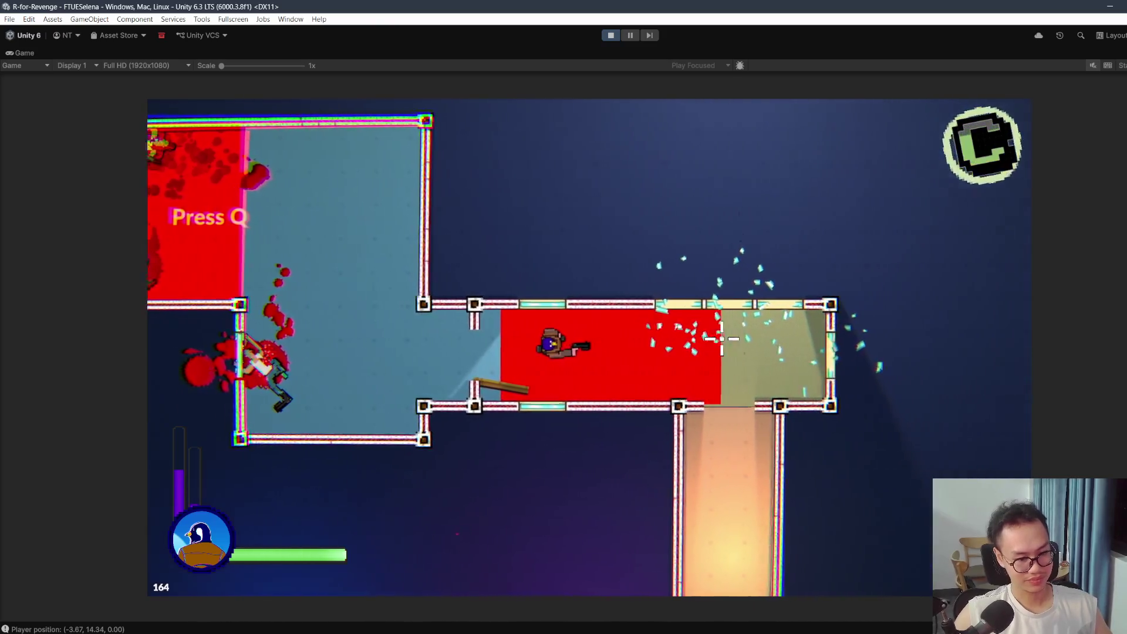
pyautogui.press('s')
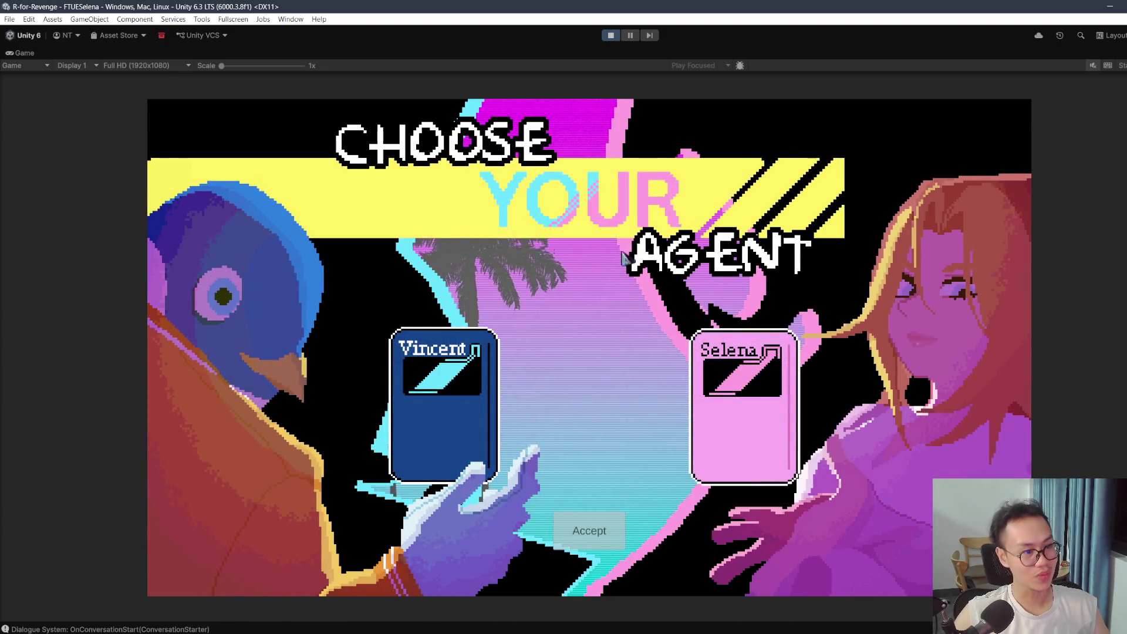
pyautogui.click(616, 36)
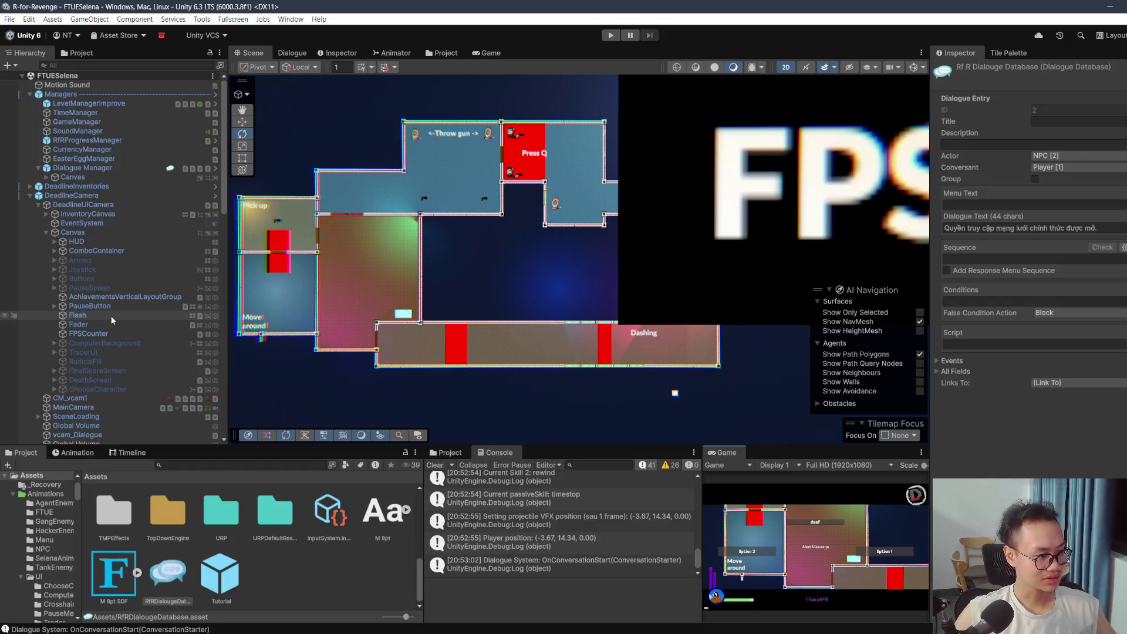
# Step: Show the closing 'Giữ liên lạc nhé' entry's Events in the Dialogue graph, then switch to Tut-01
pyautogui.click(371, 51)
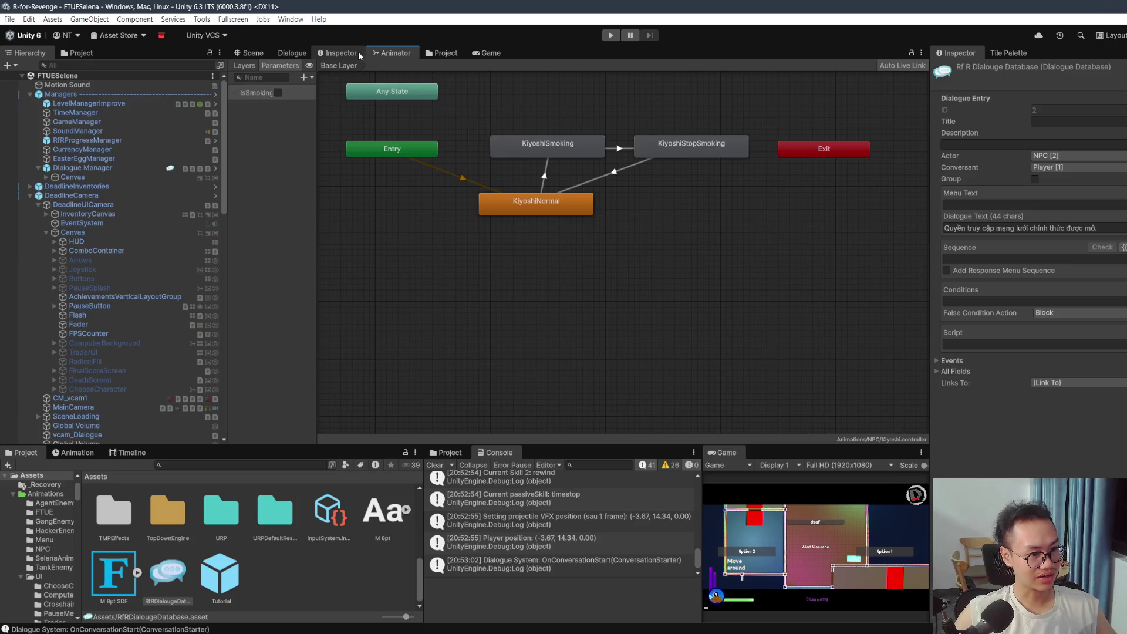
pyautogui.click(339, 53)
pyautogui.click(300, 53)
pyautogui.click(570, 387)
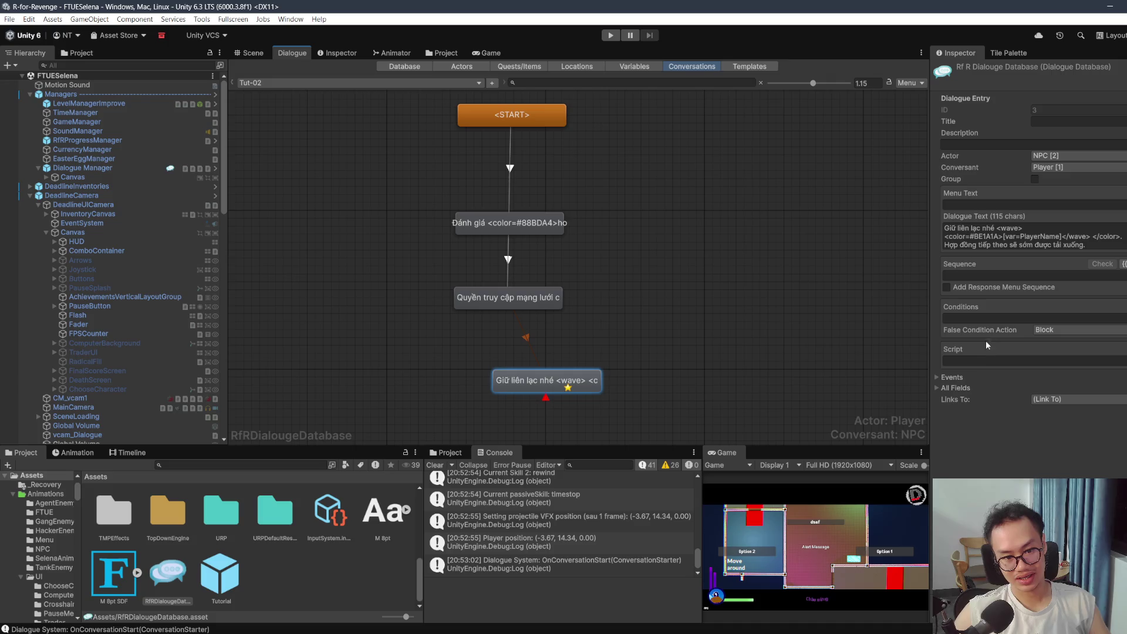
pyautogui.click(951, 378)
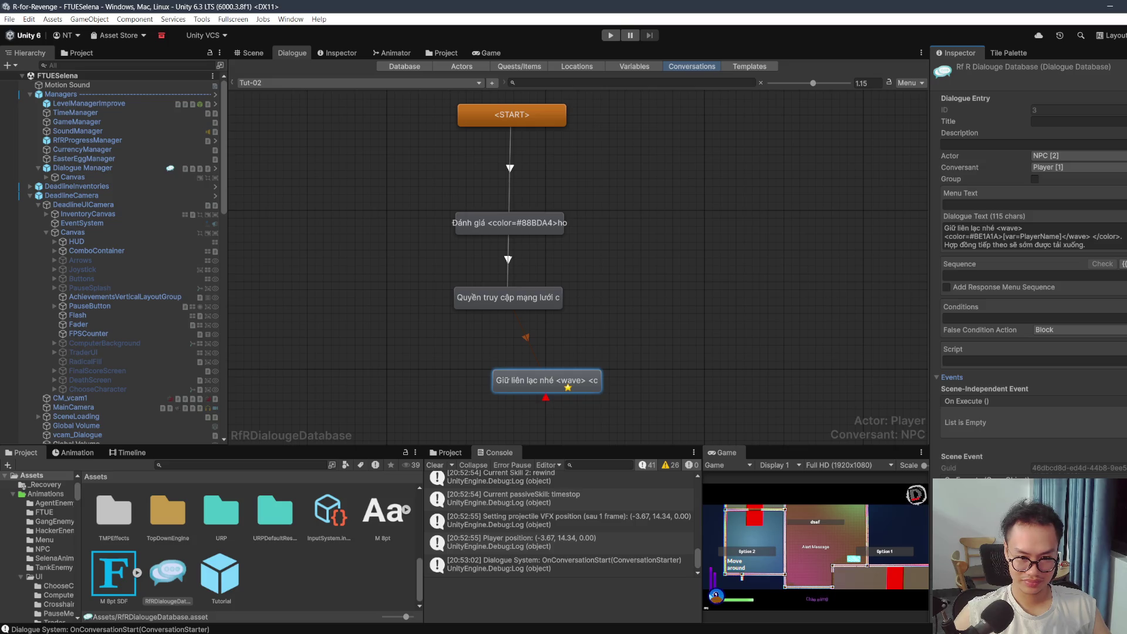
pyautogui.click(351, 83)
pyautogui.click(258, 98)
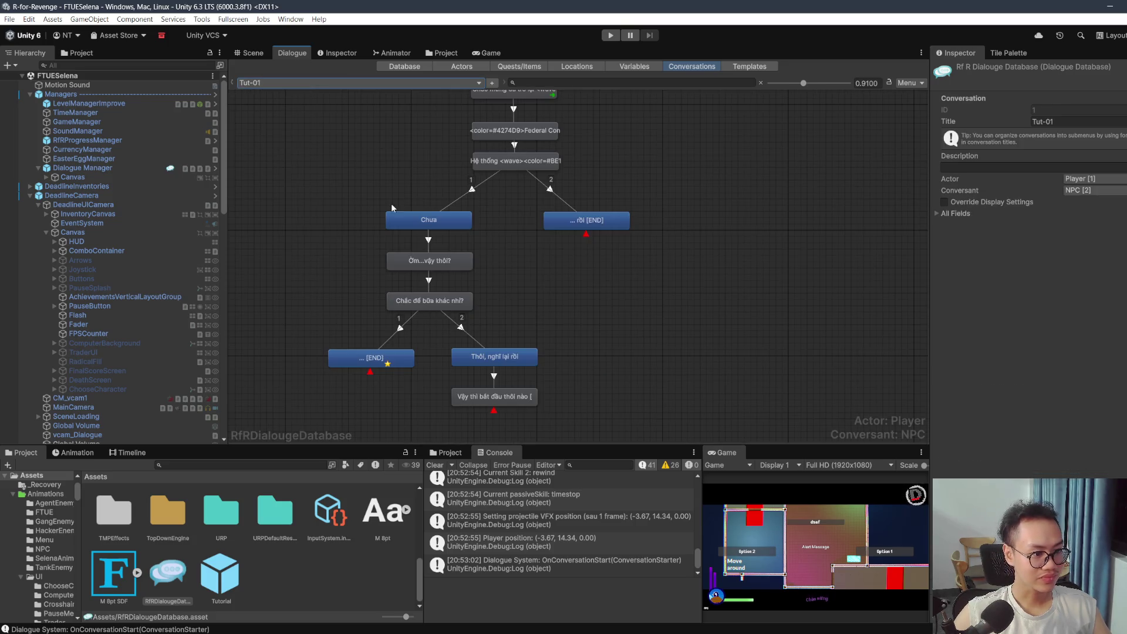
# Step: Inspect the events of Tut-01's '... rồi [END]' and '... [END]' entries, then open Assets/Scene
pyautogui.click(581, 220)
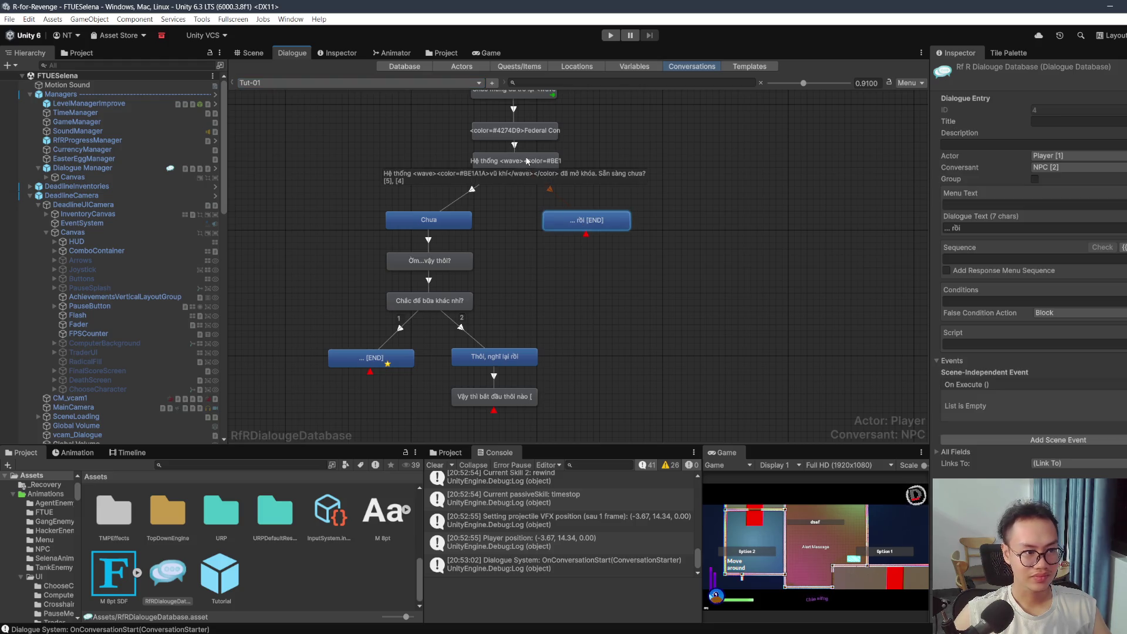
pyautogui.click(405, 363)
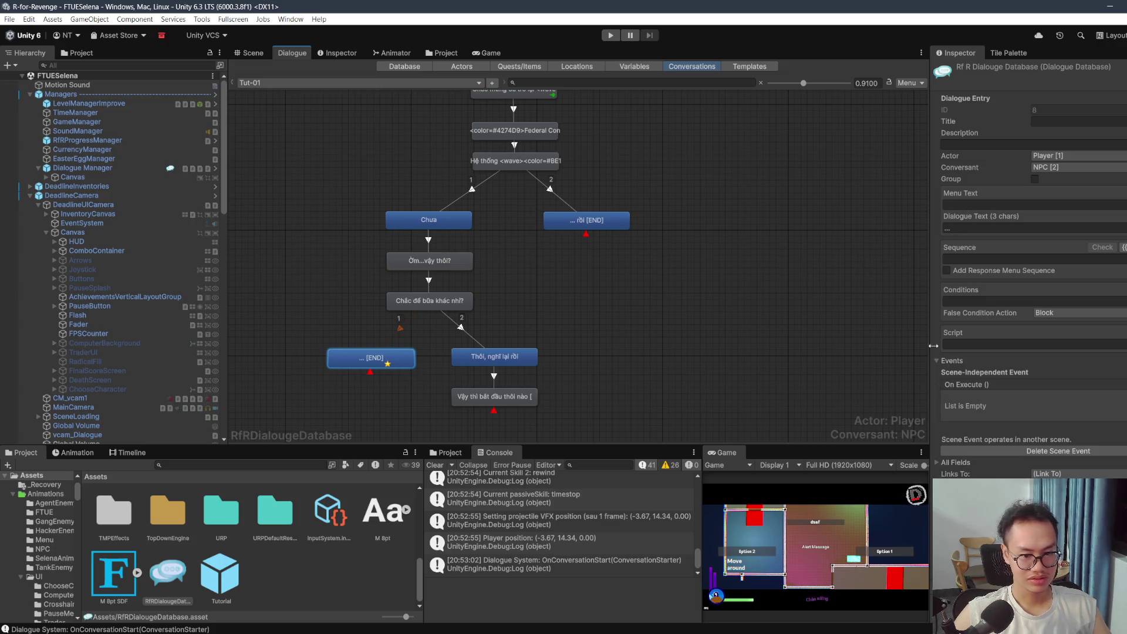
pyautogui.click(948, 363)
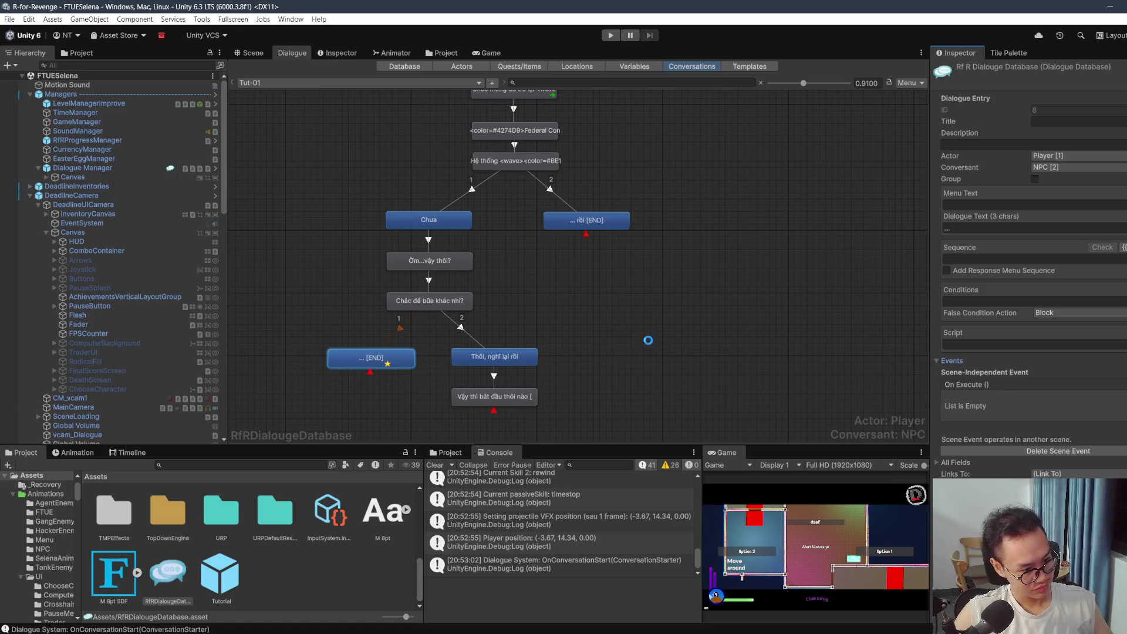
pyautogui.scroll(5, 282, 503)
pyautogui.doubleClick(324, 518)
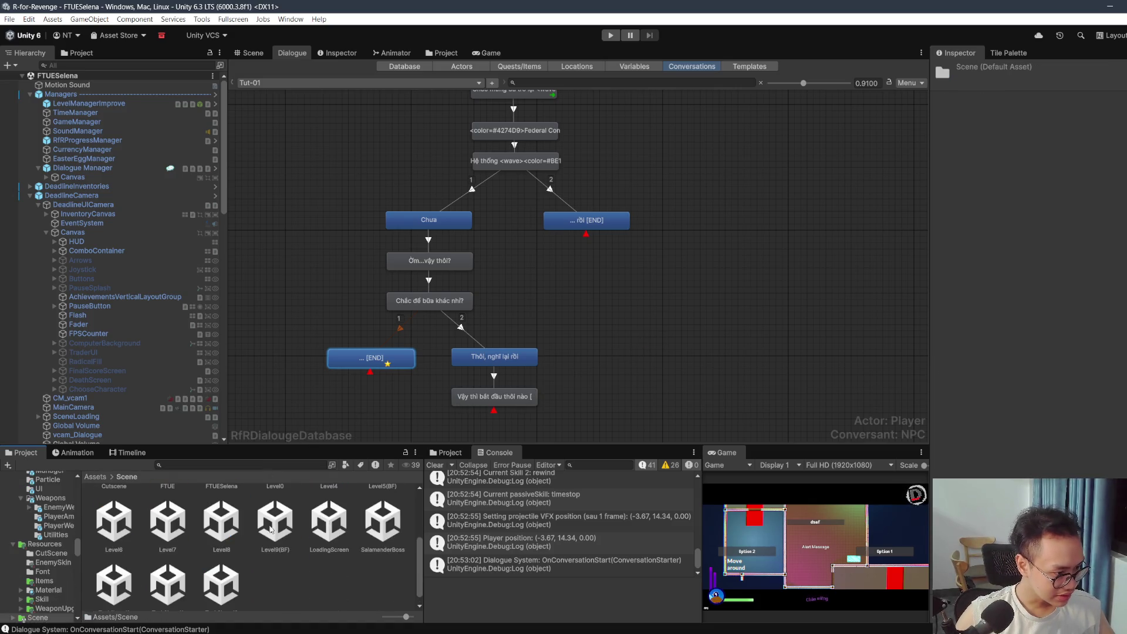
# Step: Open the FTUE scene and set the '... [END]' scene event to EasterEggManager.QuitGameEaterEgg
pyautogui.doubleClick(167, 573)
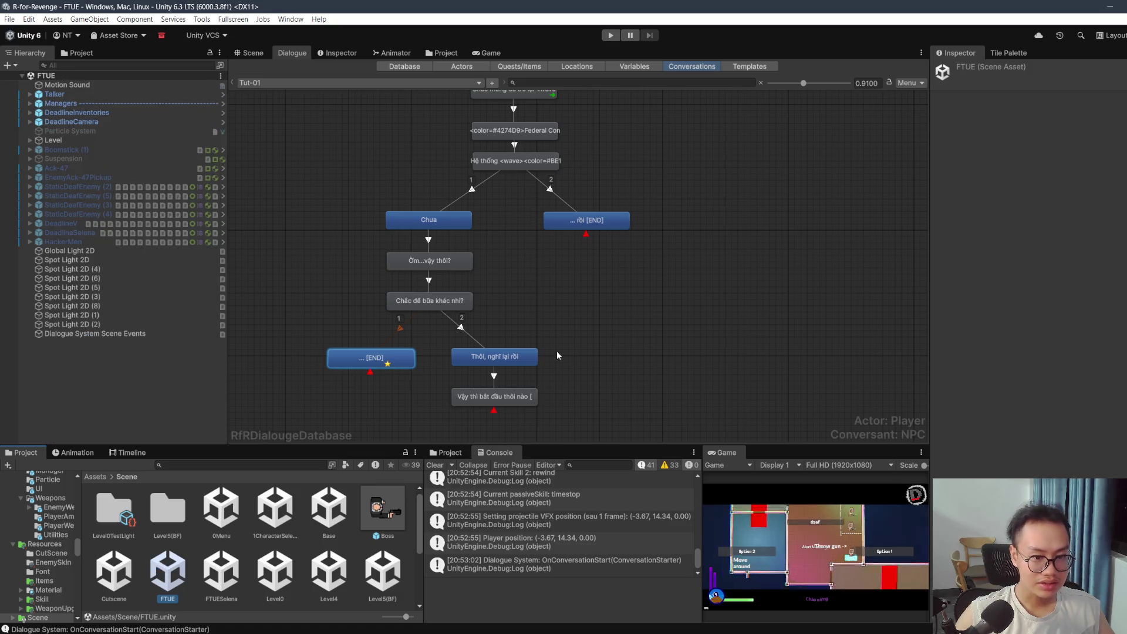
pyautogui.click(372, 358)
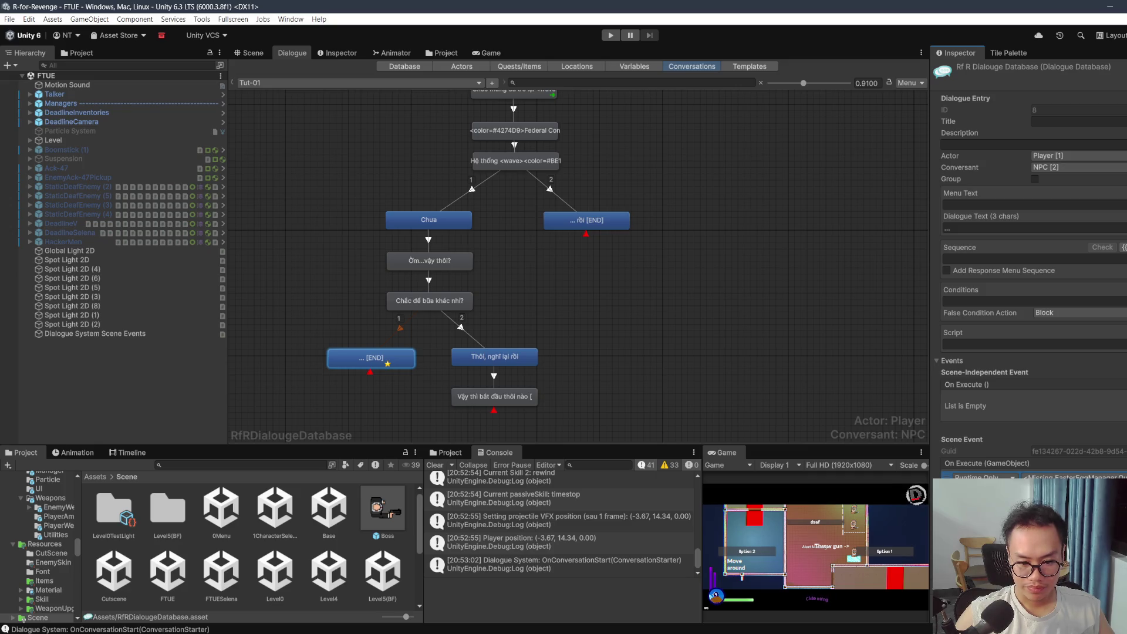
pyautogui.click(1074, 476)
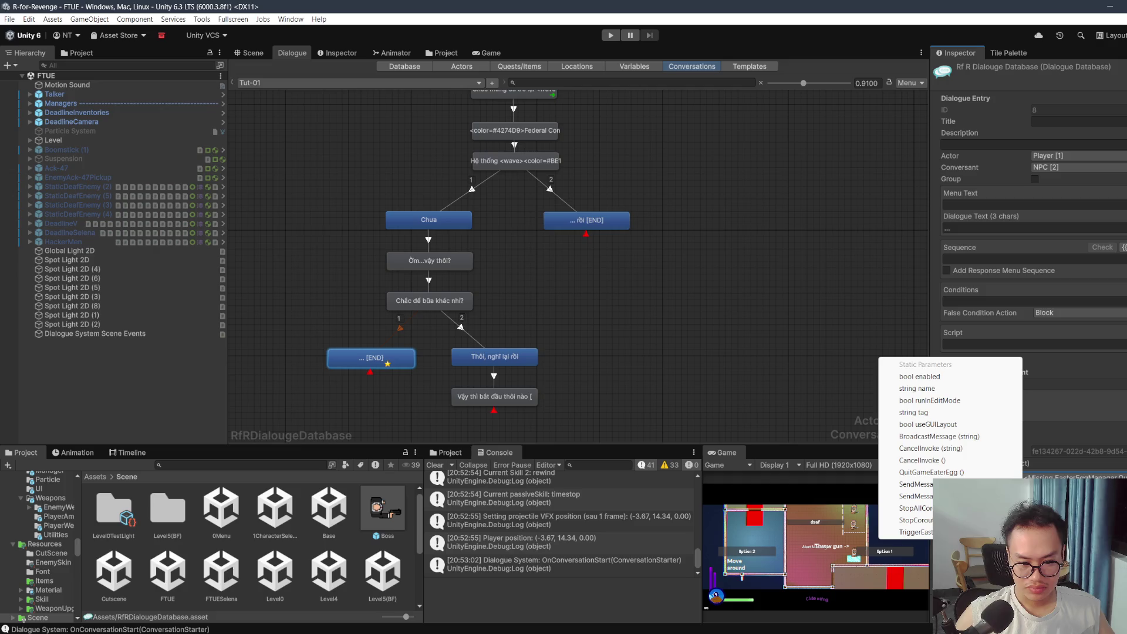
pyautogui.click(932, 472)
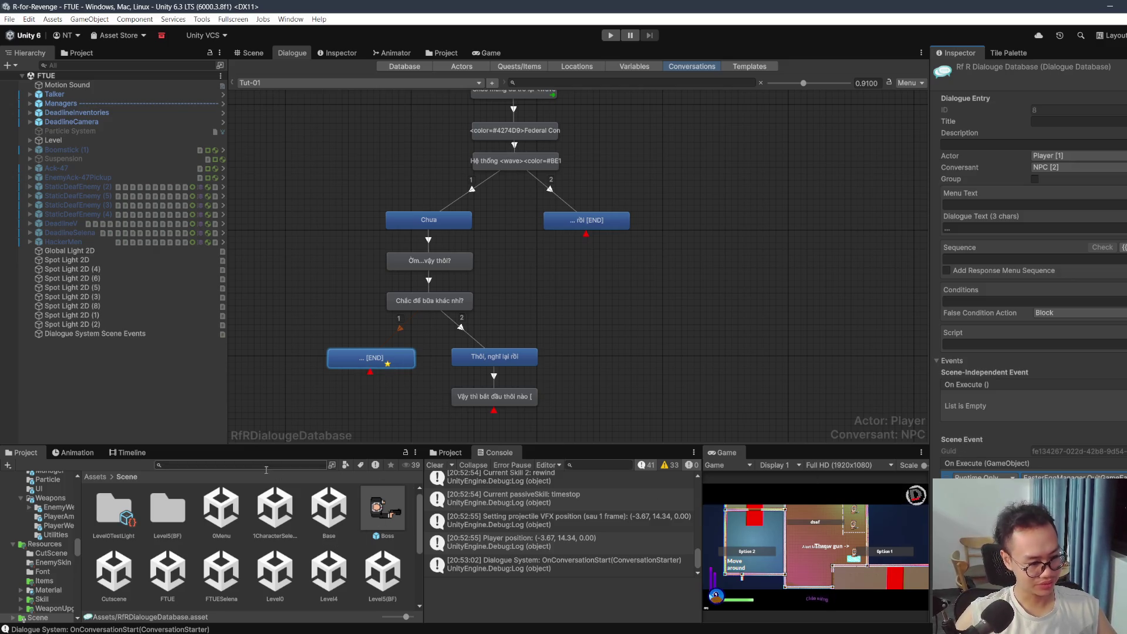
# Step: Reopen FTUESelena and select Tut-02's closing 'Giữ liên lạc nhé' entry in the Dialogue graph
pyautogui.doubleClick(221, 569)
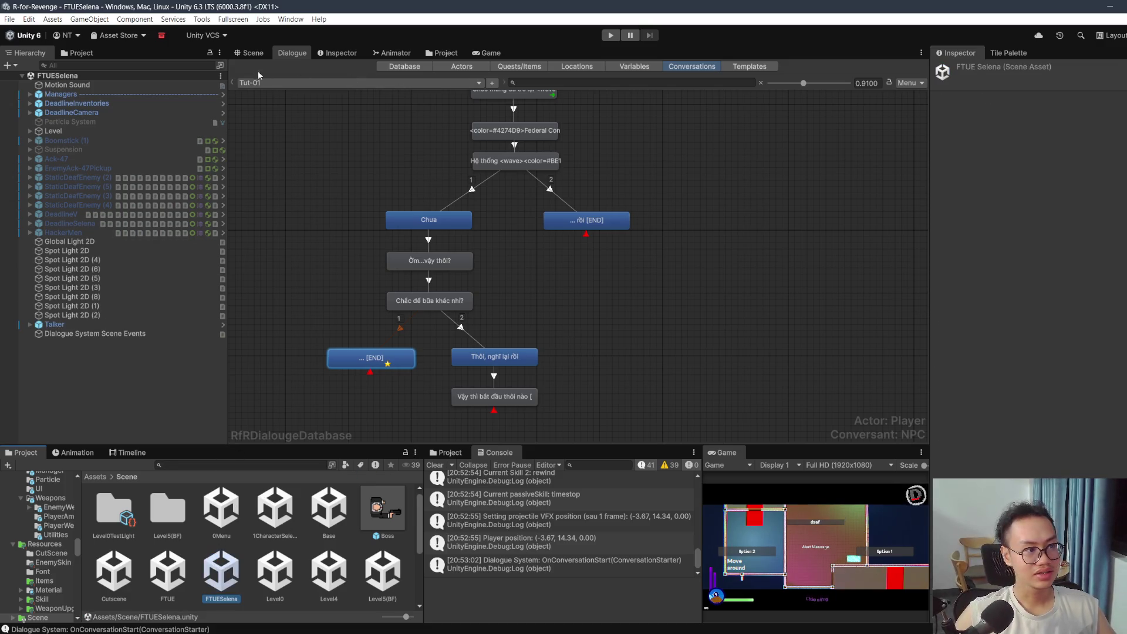
pyautogui.click(352, 83)
pyautogui.click(267, 109)
pyautogui.click(546, 381)
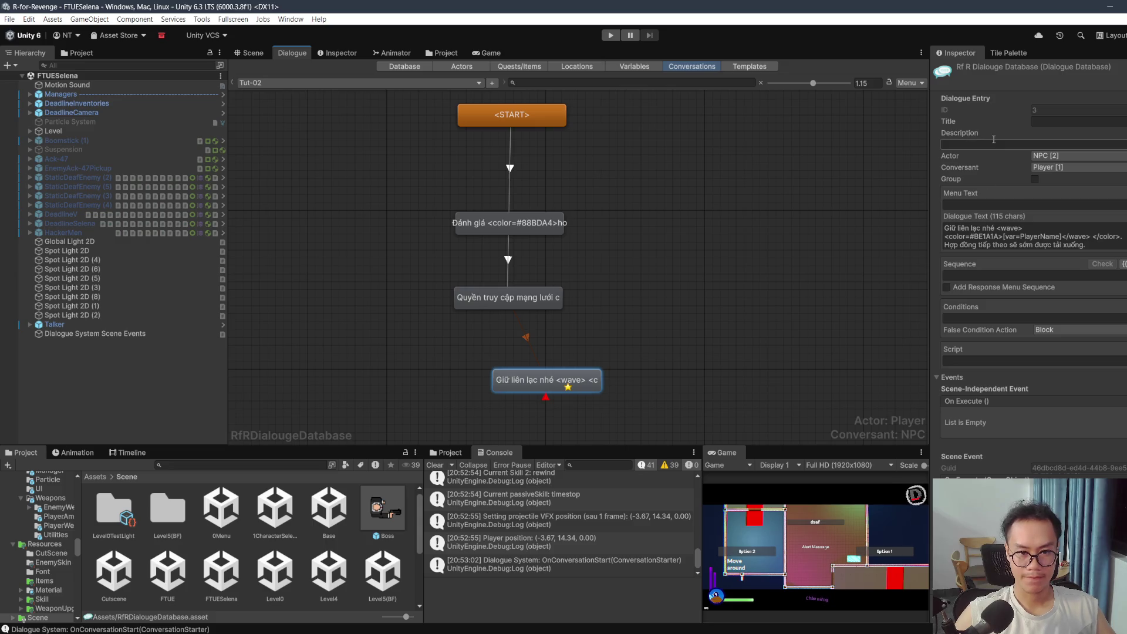
# Step: Drag the 'Giữ liên lạc nhé' node up directly below the 'Quyền truy cập' node
pyautogui.moveTo(550, 382)
pyautogui.mouseDown()
pyautogui.moveTo(506, 329)
pyautogui.moveTo(516, 342)
pyautogui.mouseUp()
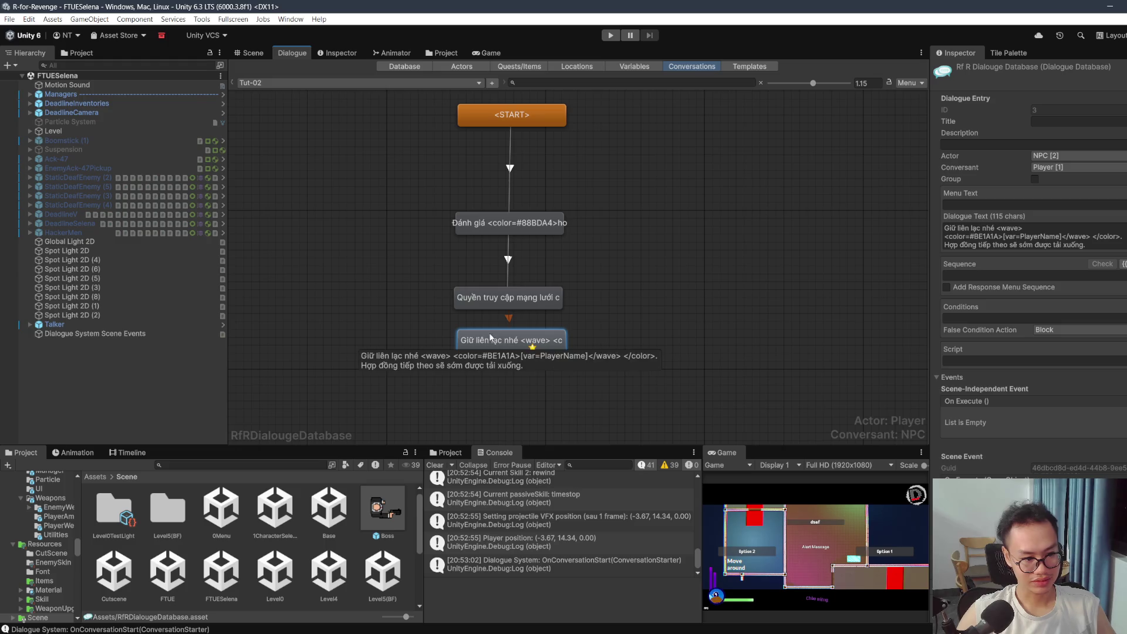
# Step: Create an END child node beneath the 'Giữ liên lạc nhé' entry and select it
pyautogui.rightClick(516, 343)
pyautogui.click(534, 346)
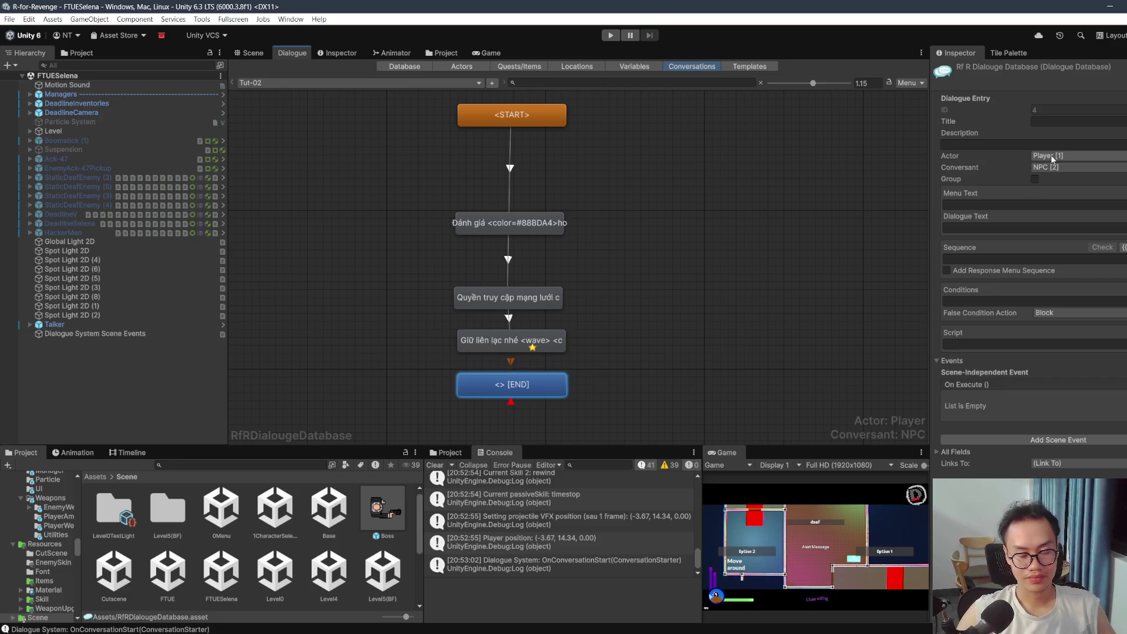
pyautogui.click(517, 340)
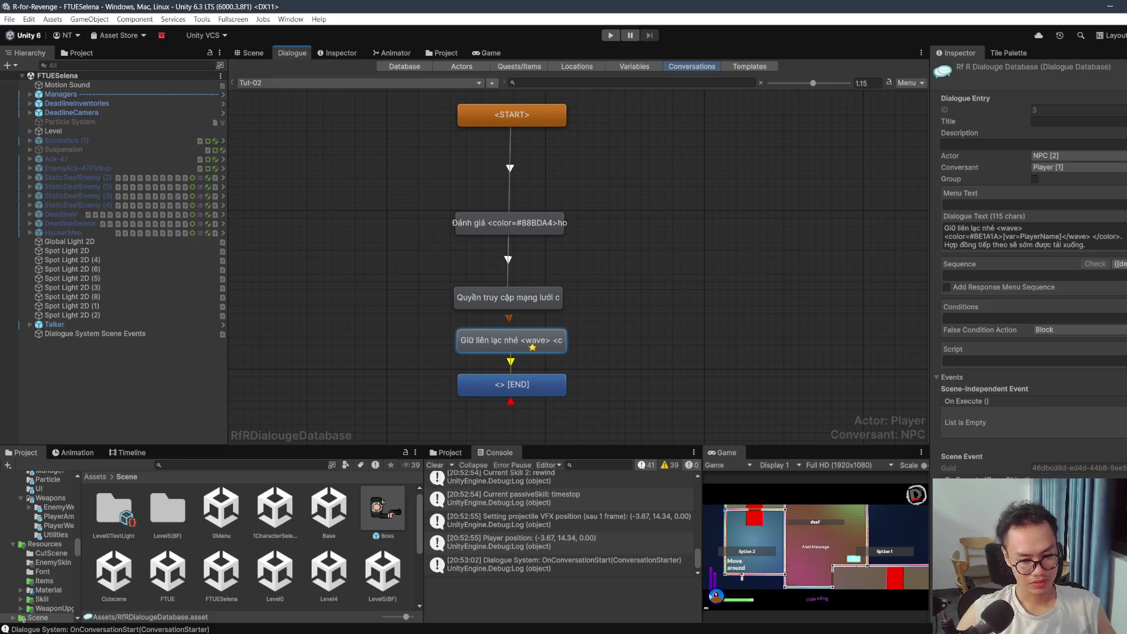
pyautogui.click(552, 386)
# Step: Give the END entry a scene event that calls GameObject.SetActive
pyautogui.click(1114, 439)
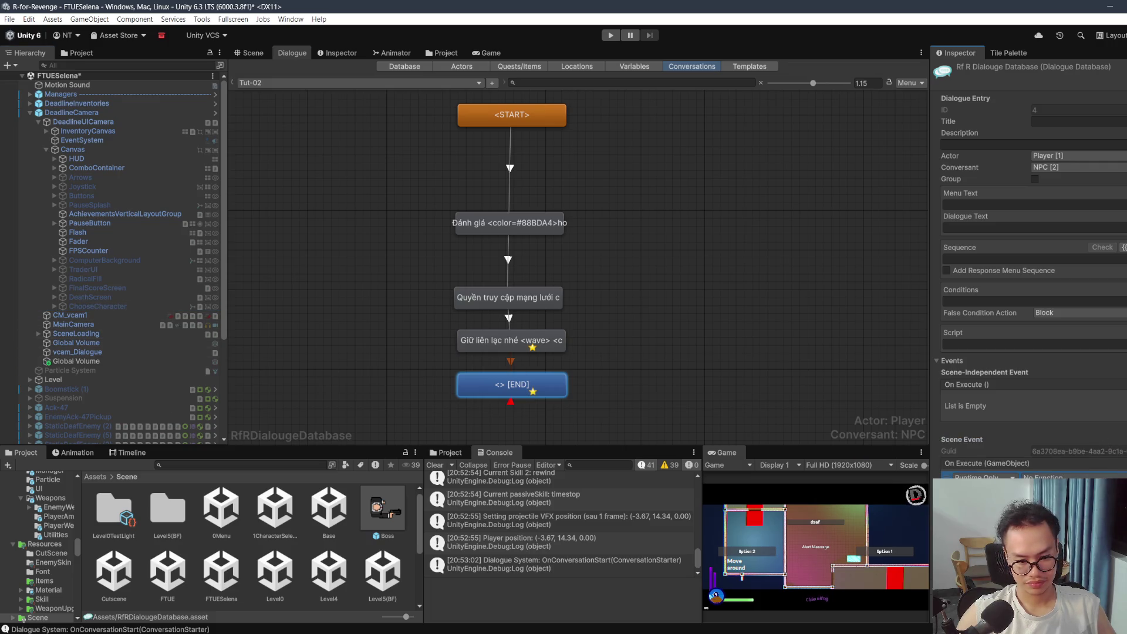
pyautogui.click(1041, 476)
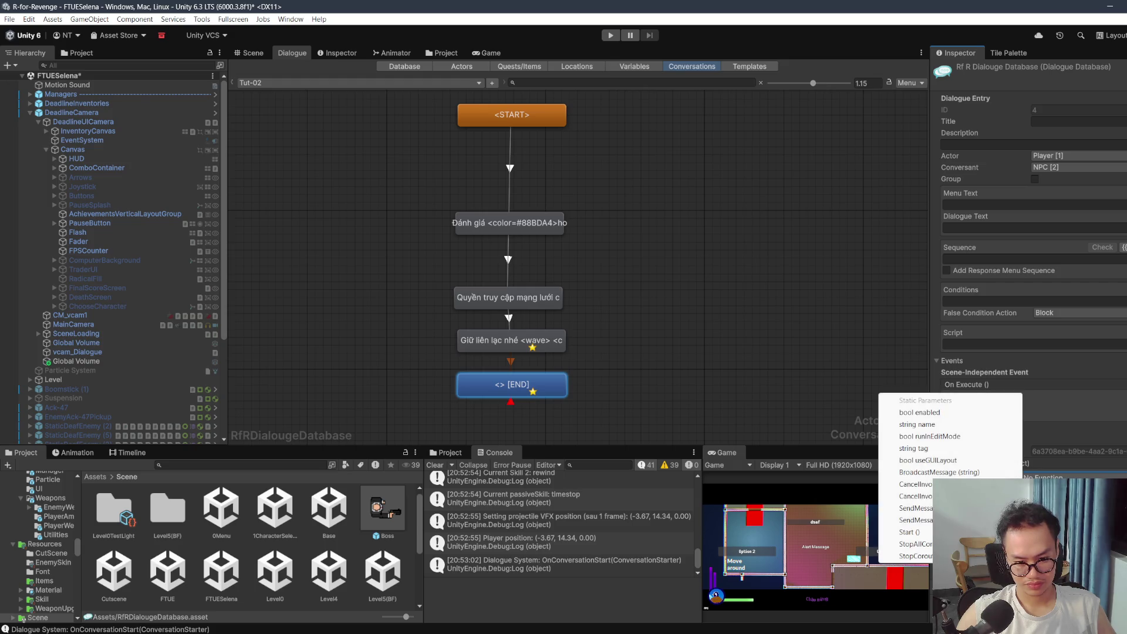
pyautogui.click(913, 604)
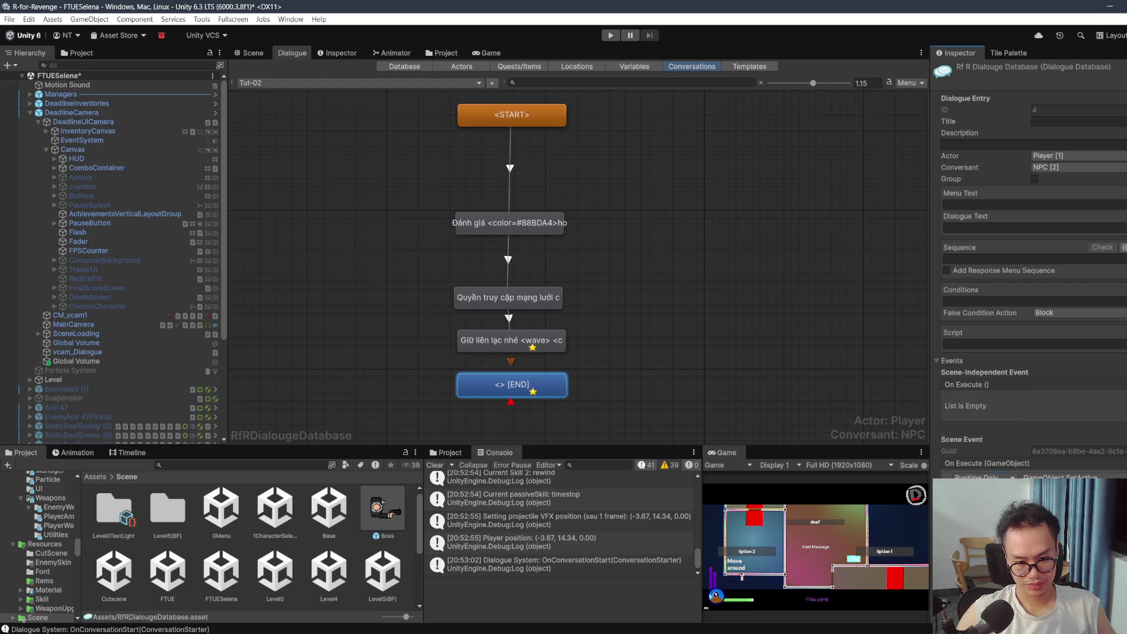
pyautogui.click(517, 349)
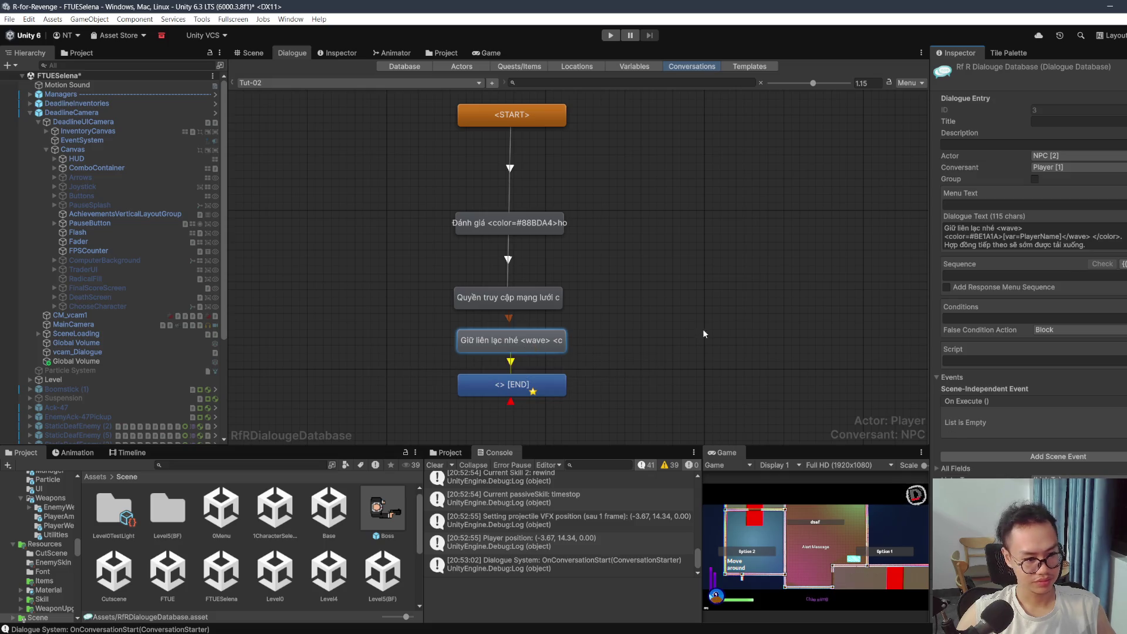
pyautogui.click(543, 388)
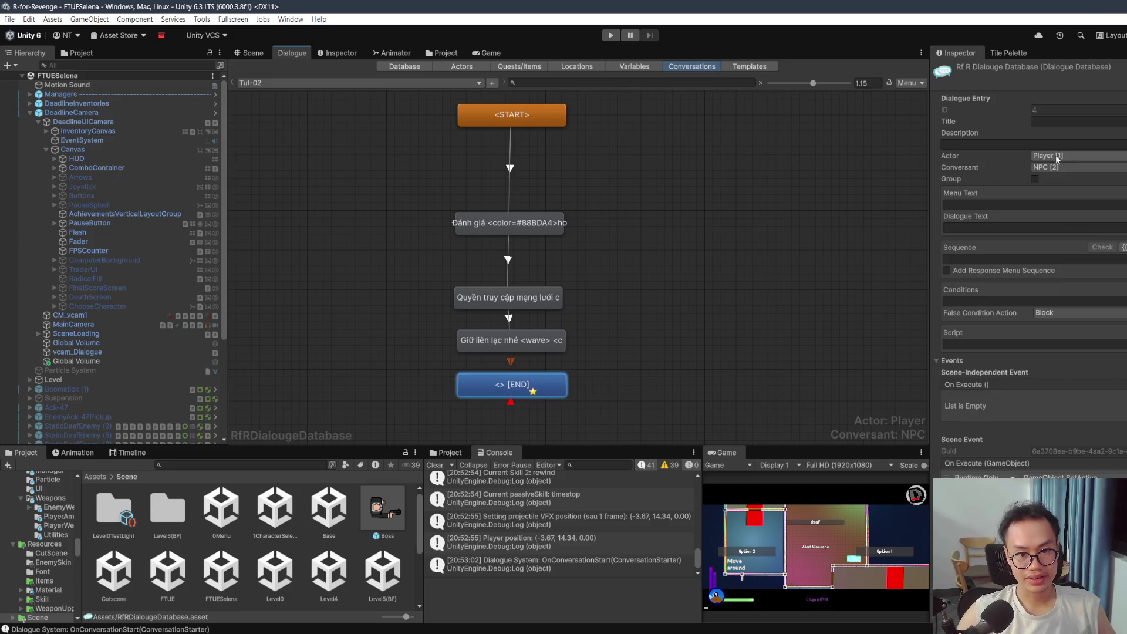
pyautogui.doubleClick(712, 456)
# Step: Start the playtest with Ctrl+P, pick up the pistol and attack the upper-left enemy
pyautogui.hotkey('ctrl', 'p')
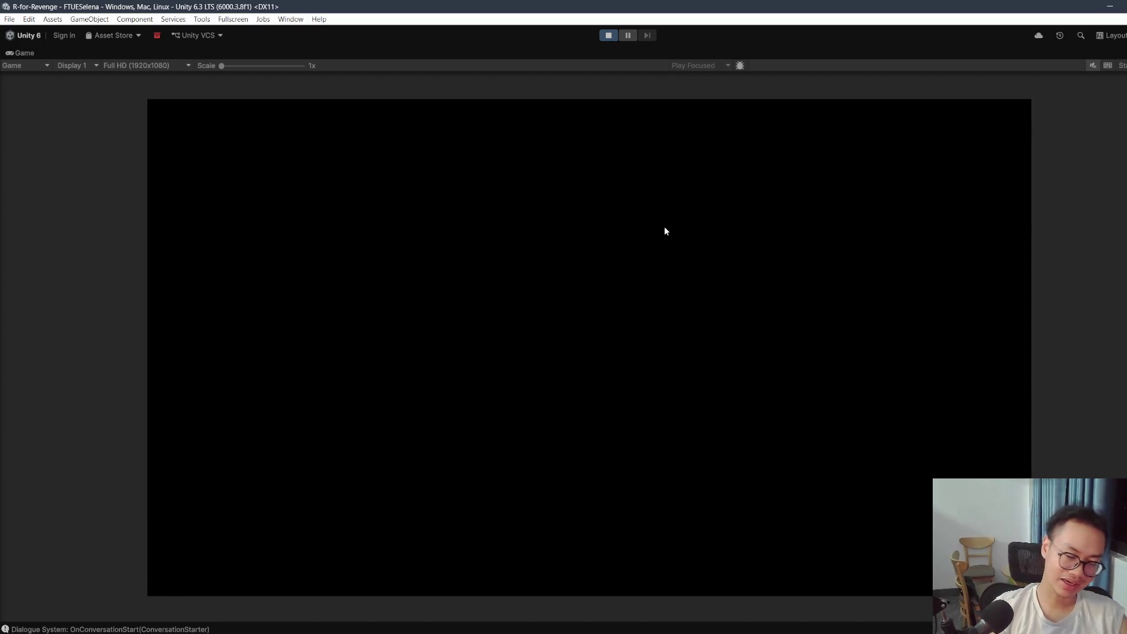
pyautogui.press('w')
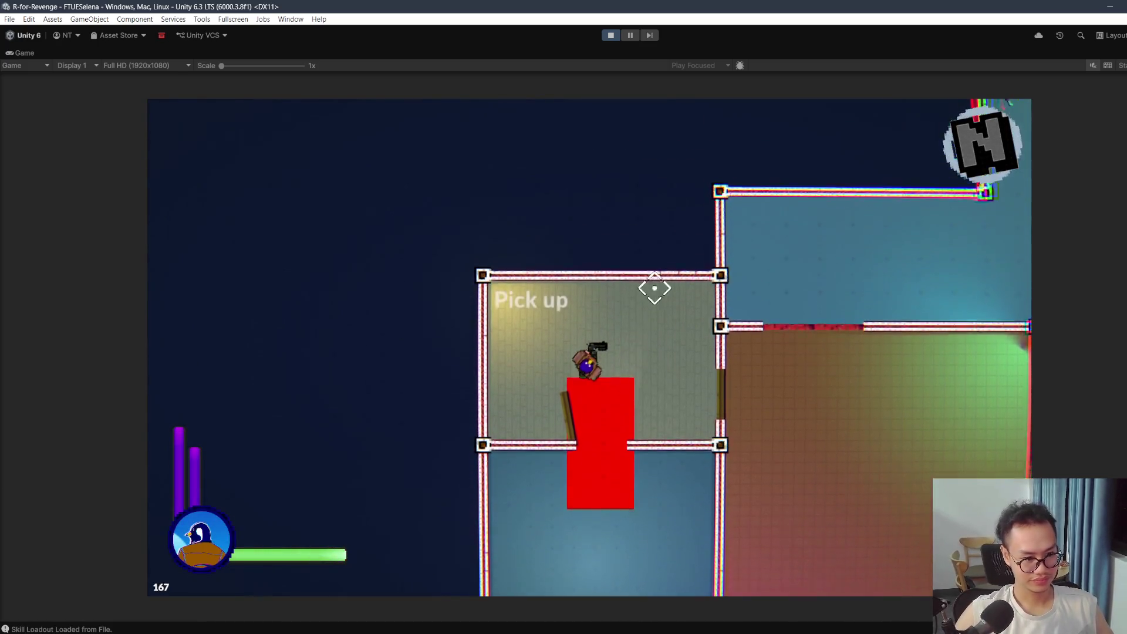
pyautogui.press('e')
pyautogui.press('d')
pyautogui.press('w')
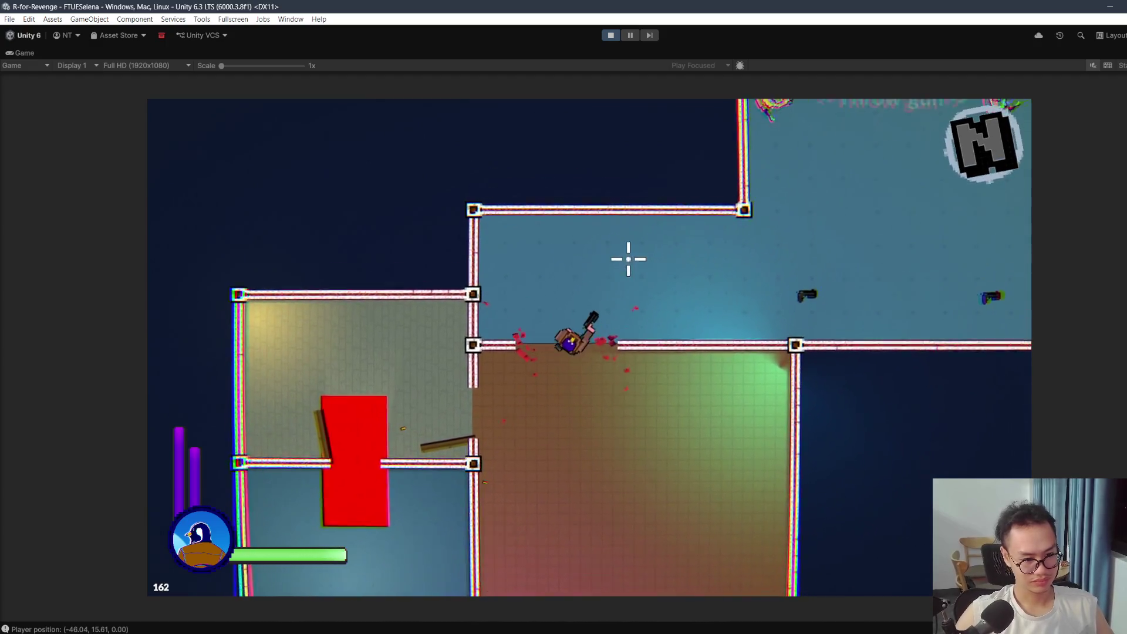
pyautogui.press('w')
pyautogui.click(566, 220)
# Step: Clear the enemies around the red room with shots and smoke, then dash through the east door
pyautogui.press('d')
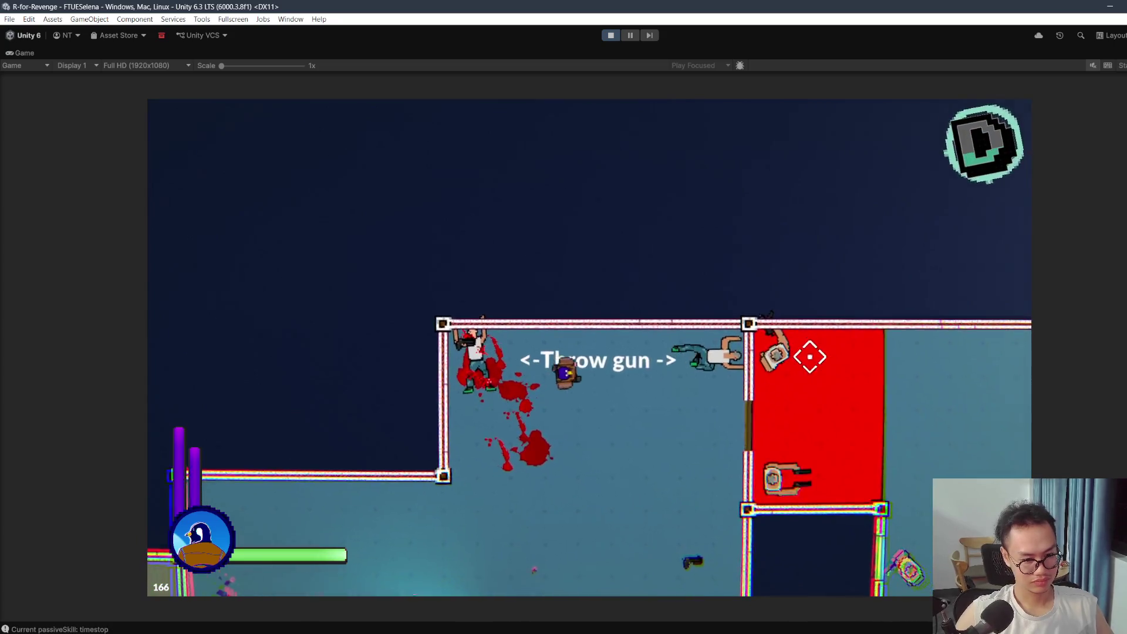
pyautogui.click(704, 351)
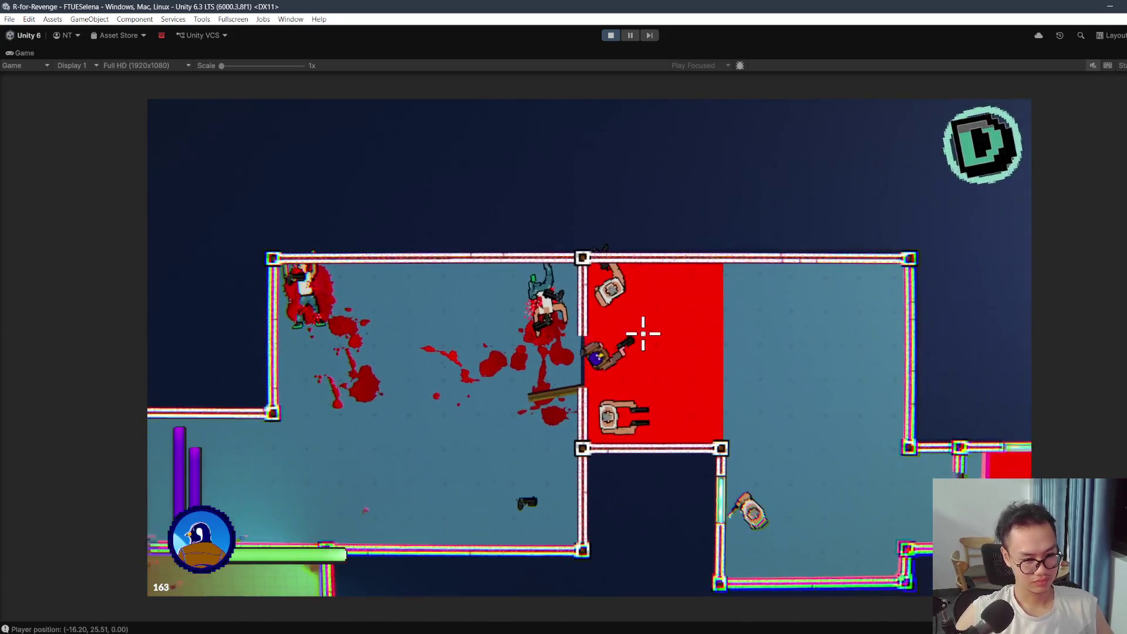
pyautogui.rightClick(622, 299)
pyautogui.click(596, 270)
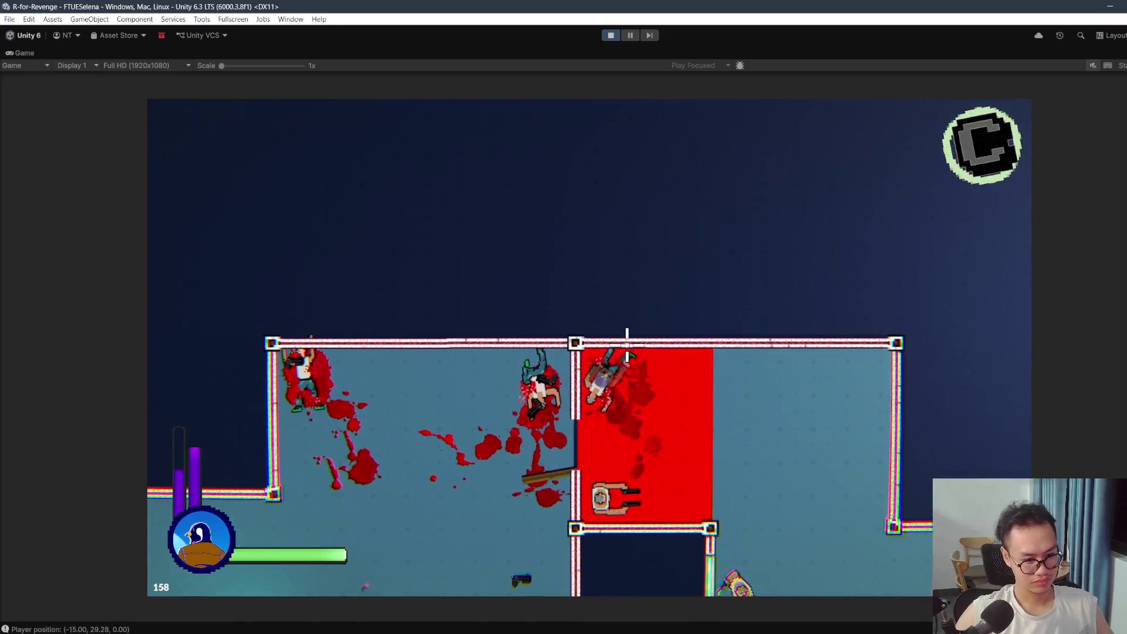
pyautogui.press('d')
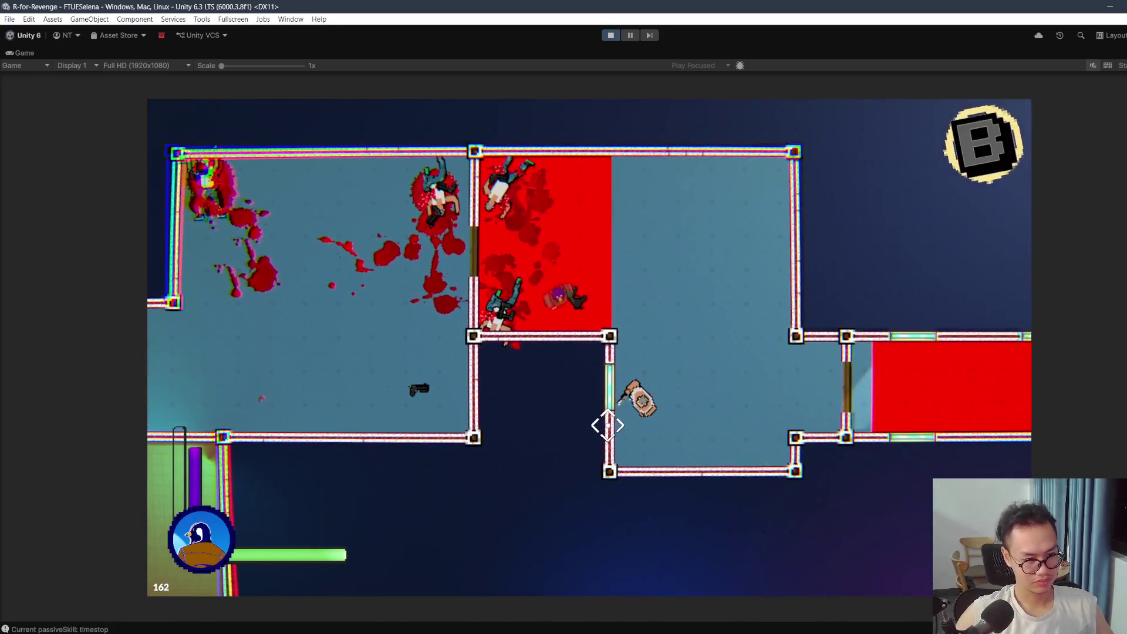
pyautogui.click(623, 445)
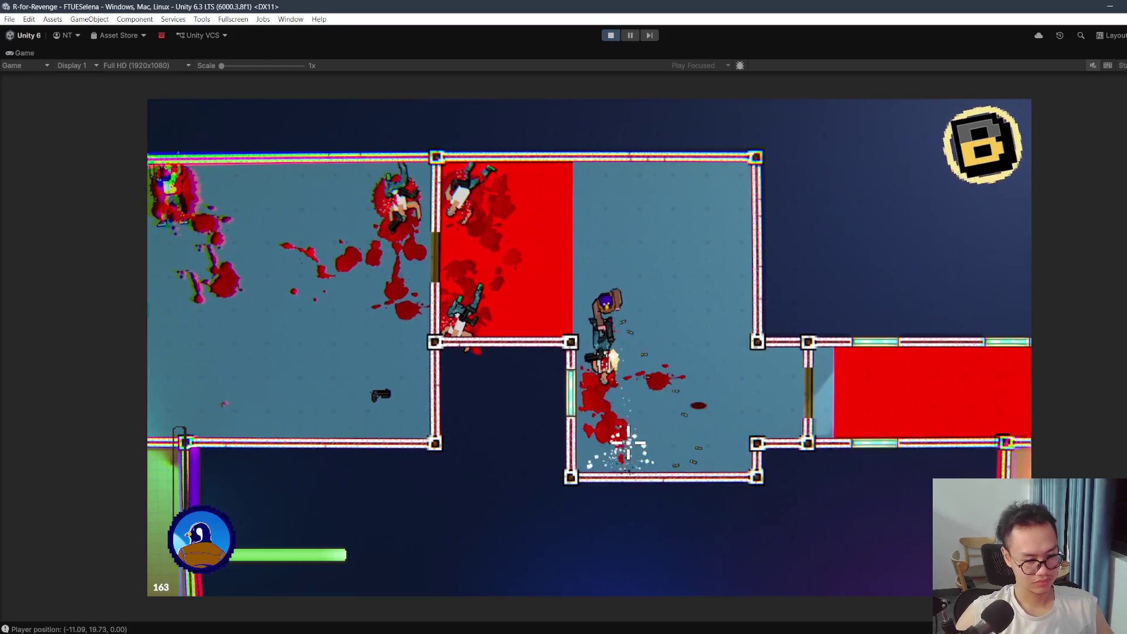
pyautogui.press('s')
pyautogui.press('d')
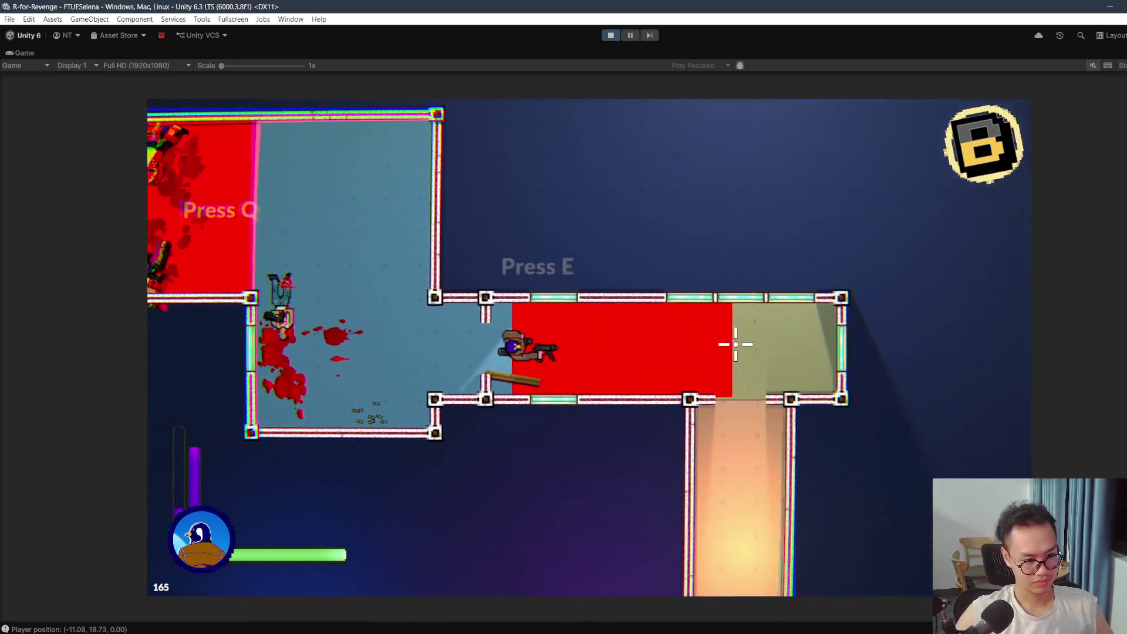
pyautogui.press('e')
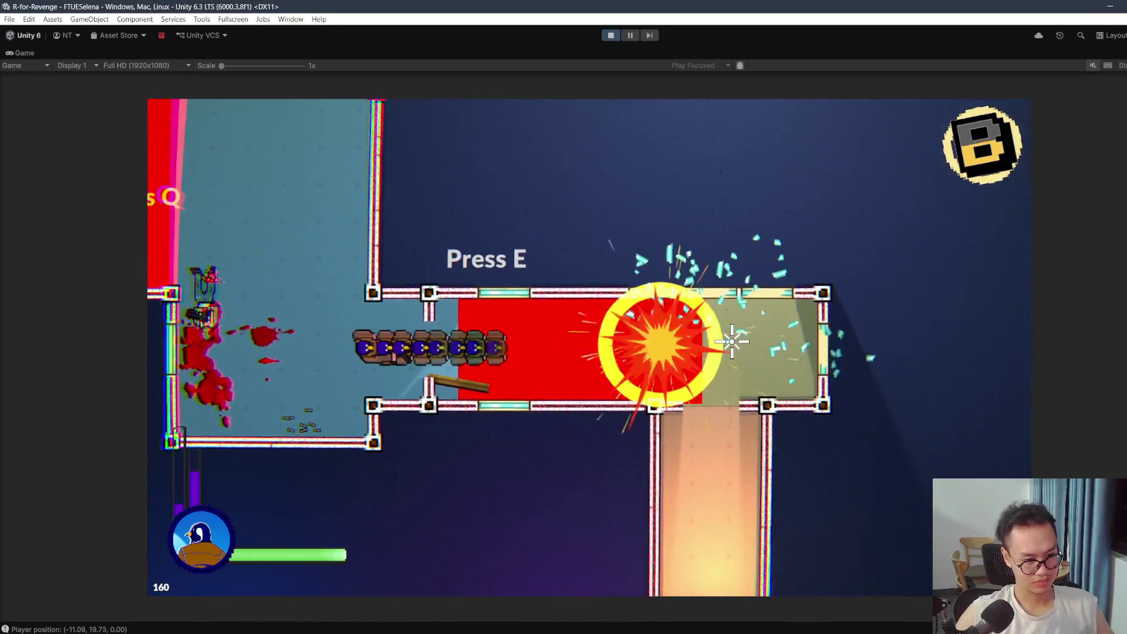
pyautogui.press('d')
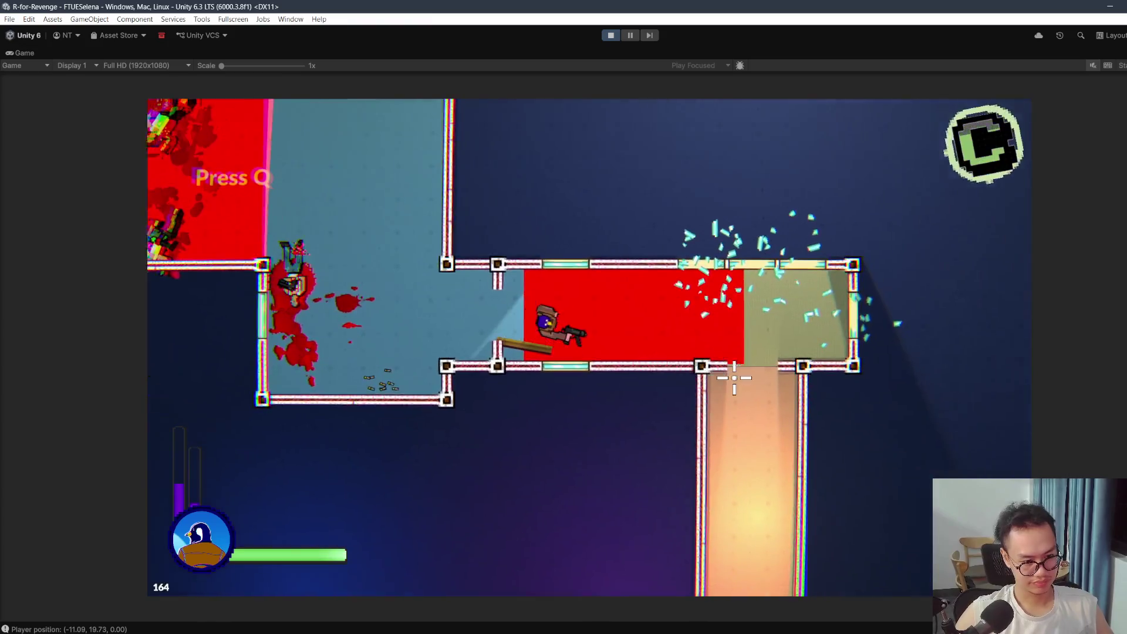
pyautogui.press('s')
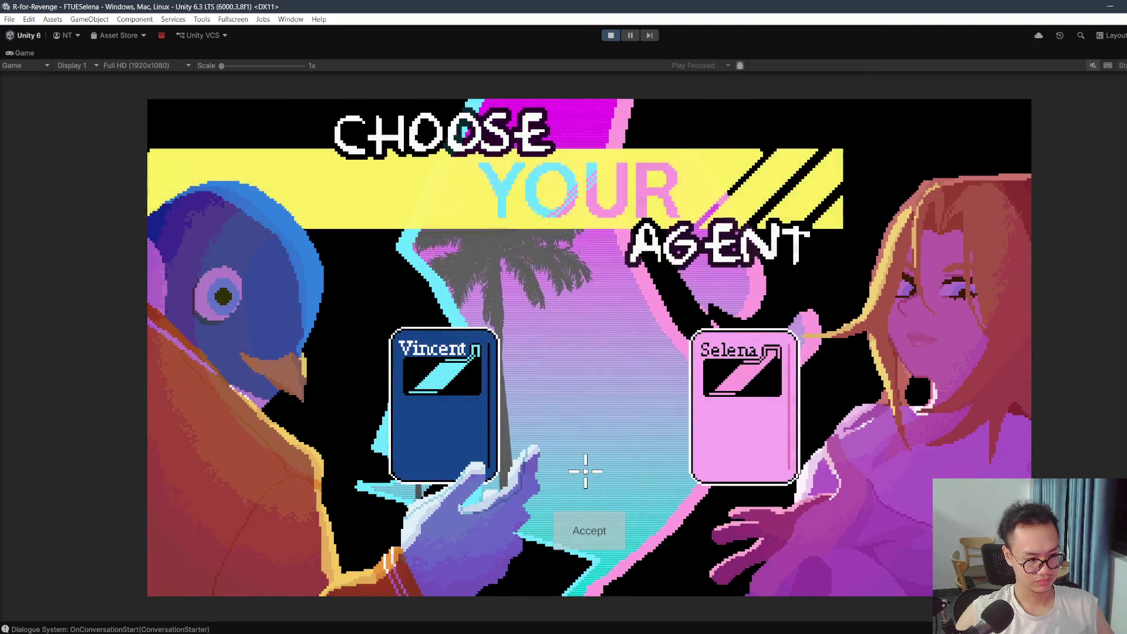
# Step: Choose Selena, accept, and fight into the upper room, throwing the gun at enemies
pyautogui.click(735, 395)
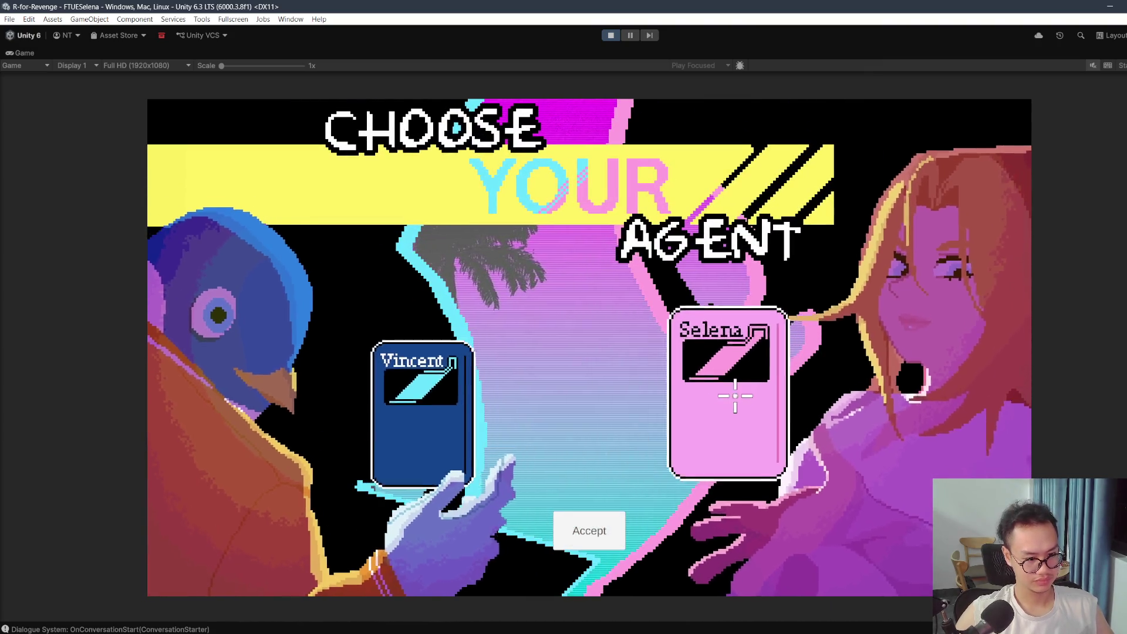
pyautogui.click(588, 523)
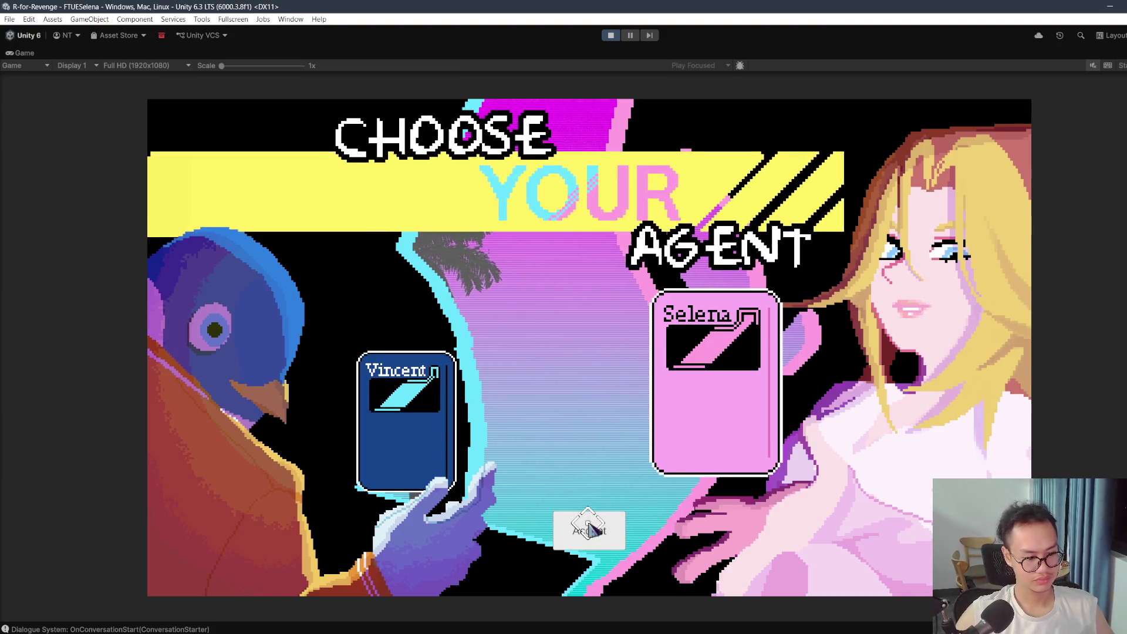
pyautogui.press('d')
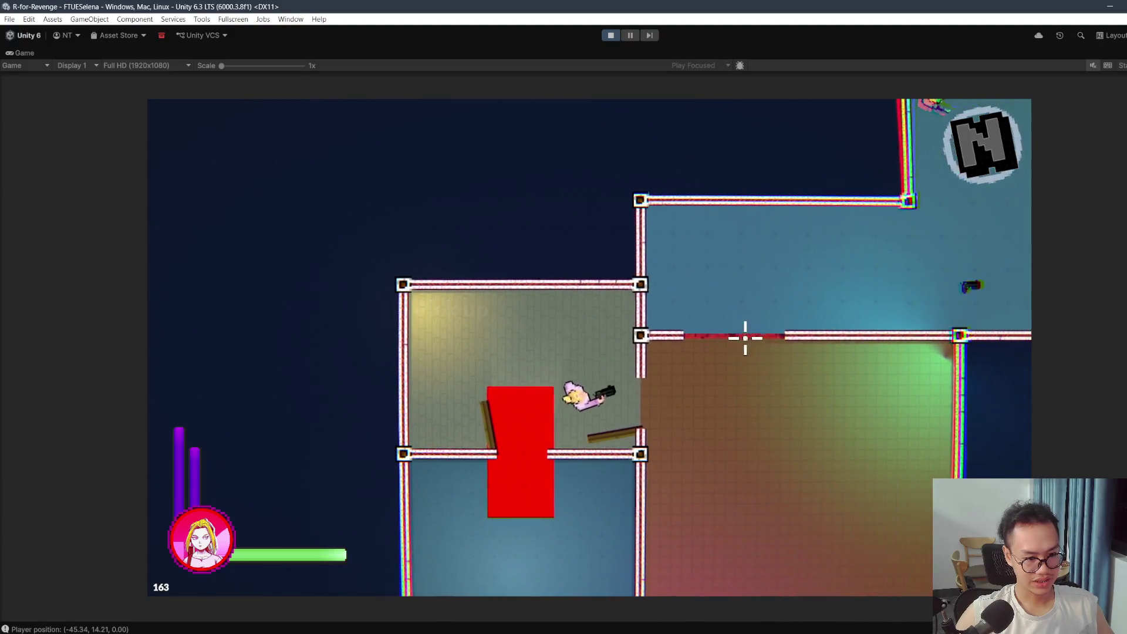
pyautogui.press('w')
pyautogui.press('w')
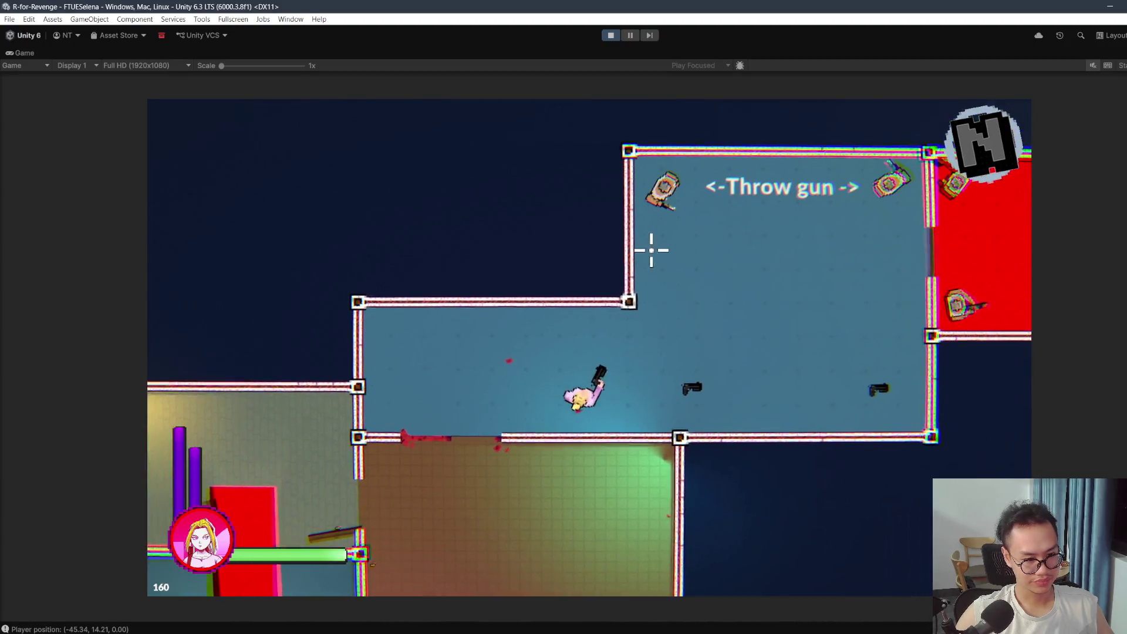
pyautogui.click(563, 275)
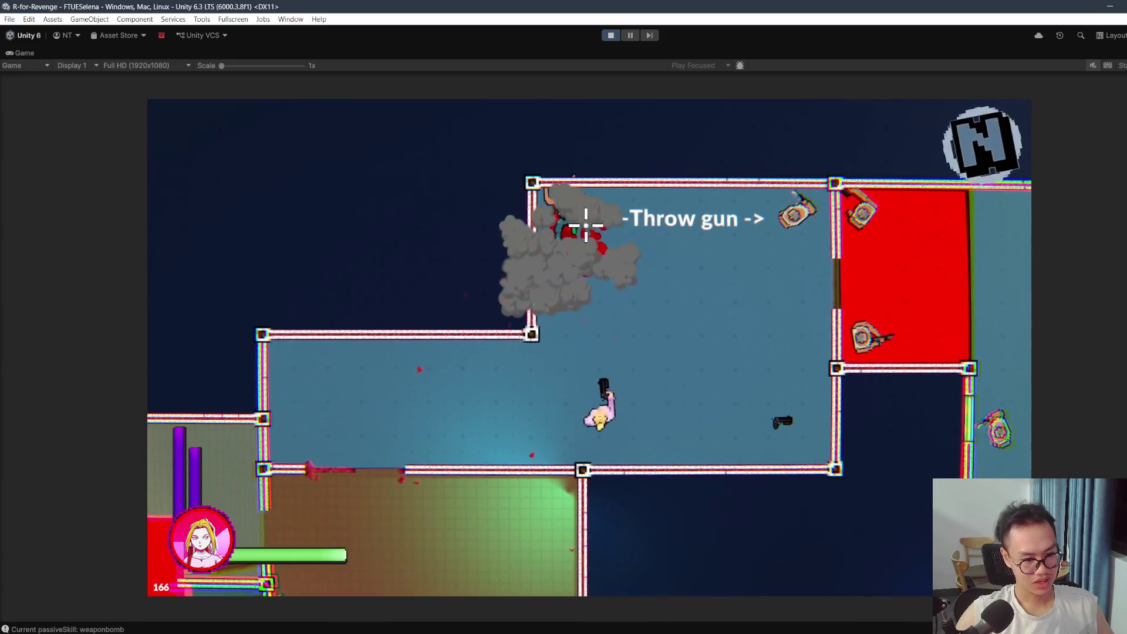
pyautogui.press('d')
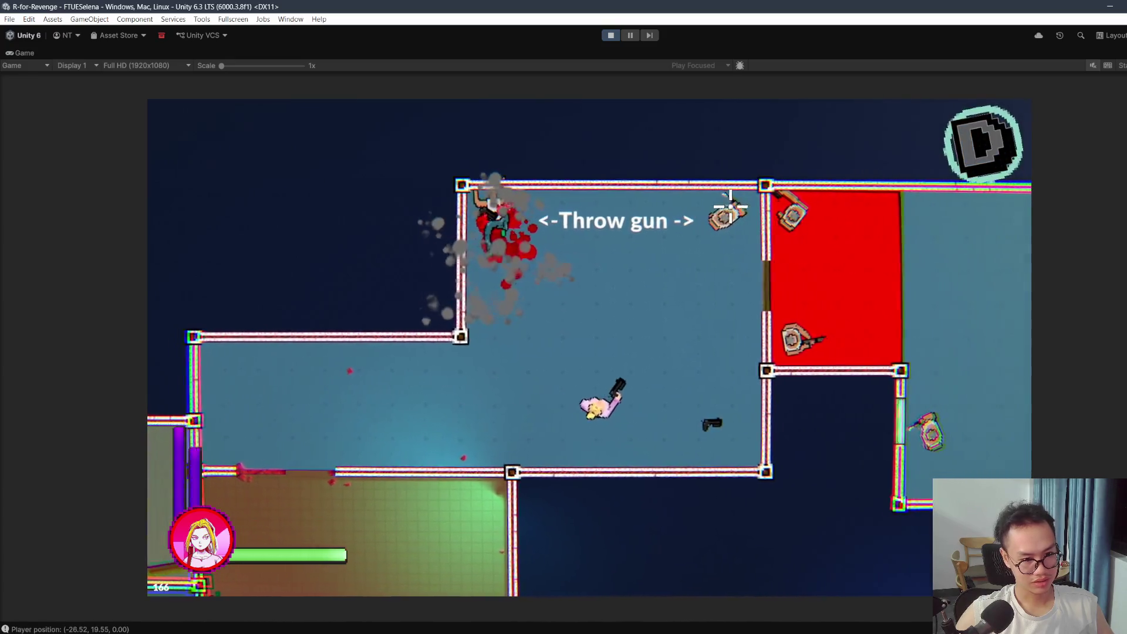
pyautogui.rightClick(724, 216)
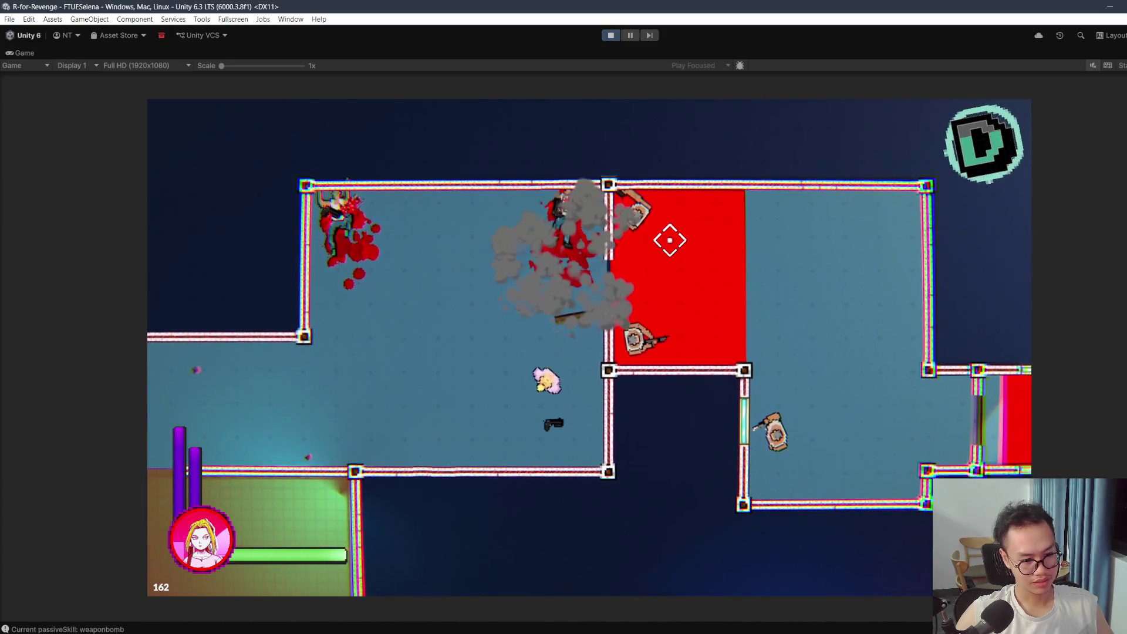
# Step: Retrieve the thrown gun and clear the enemies in and around the red room
pyautogui.press('s')
pyautogui.rightClick(659, 254)
pyautogui.press('w')
pyautogui.press('d')
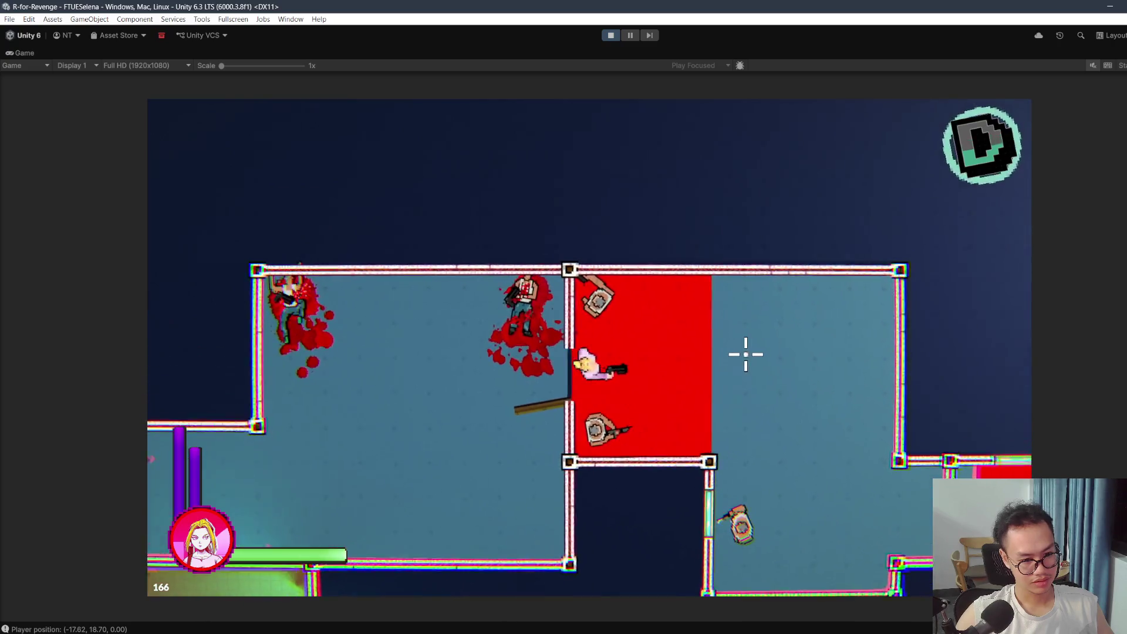
pyautogui.rightClick(746, 353)
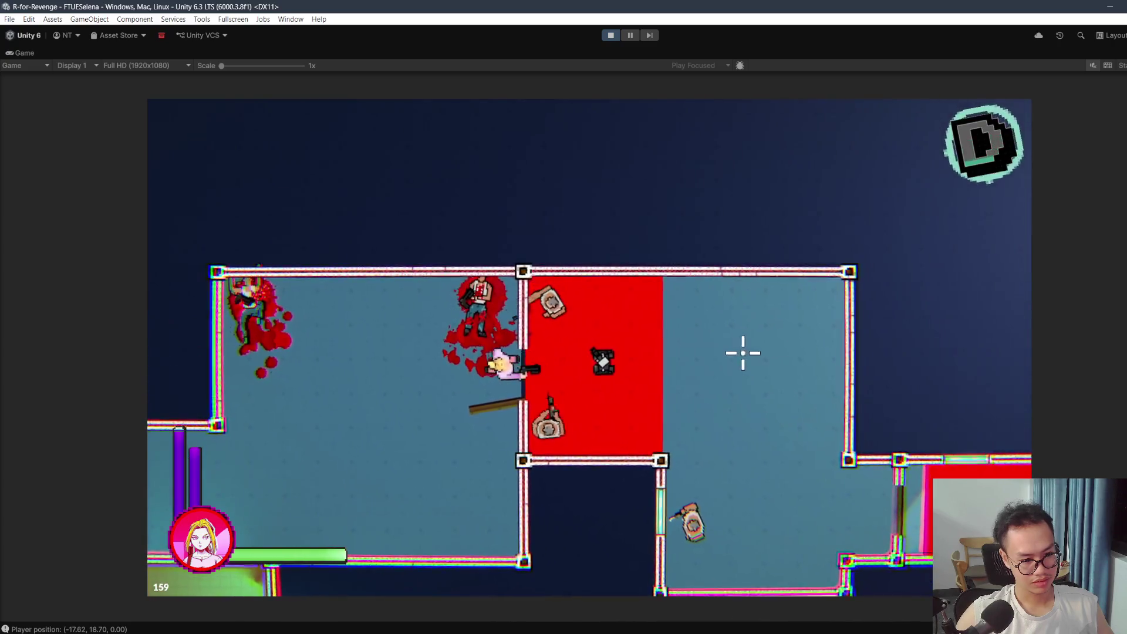
pyautogui.press('d')
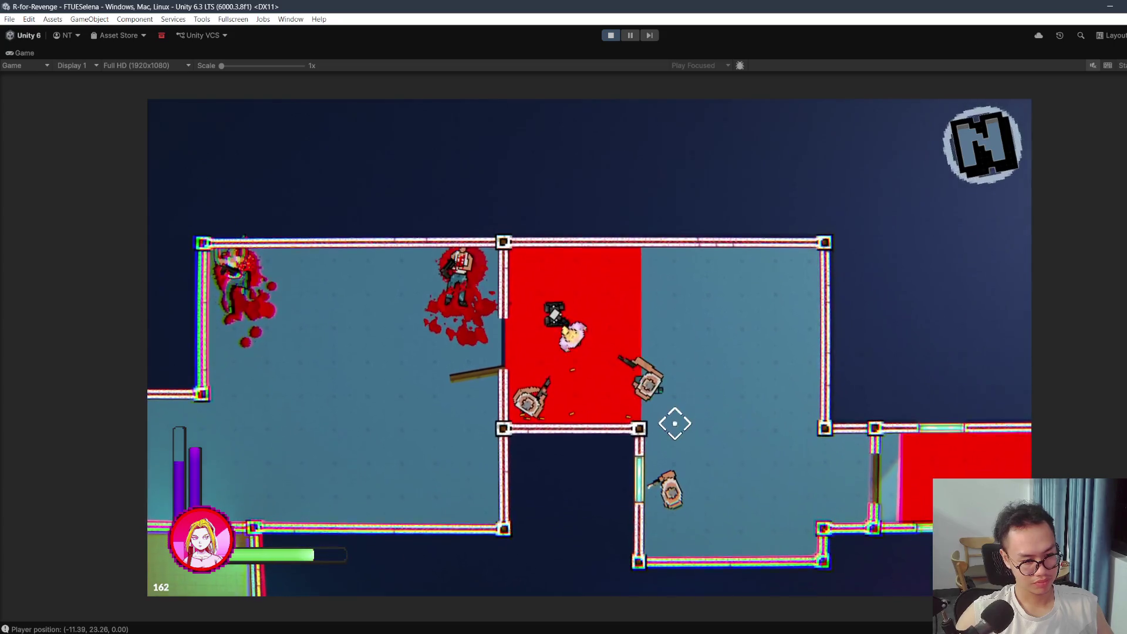
pyautogui.click(663, 419)
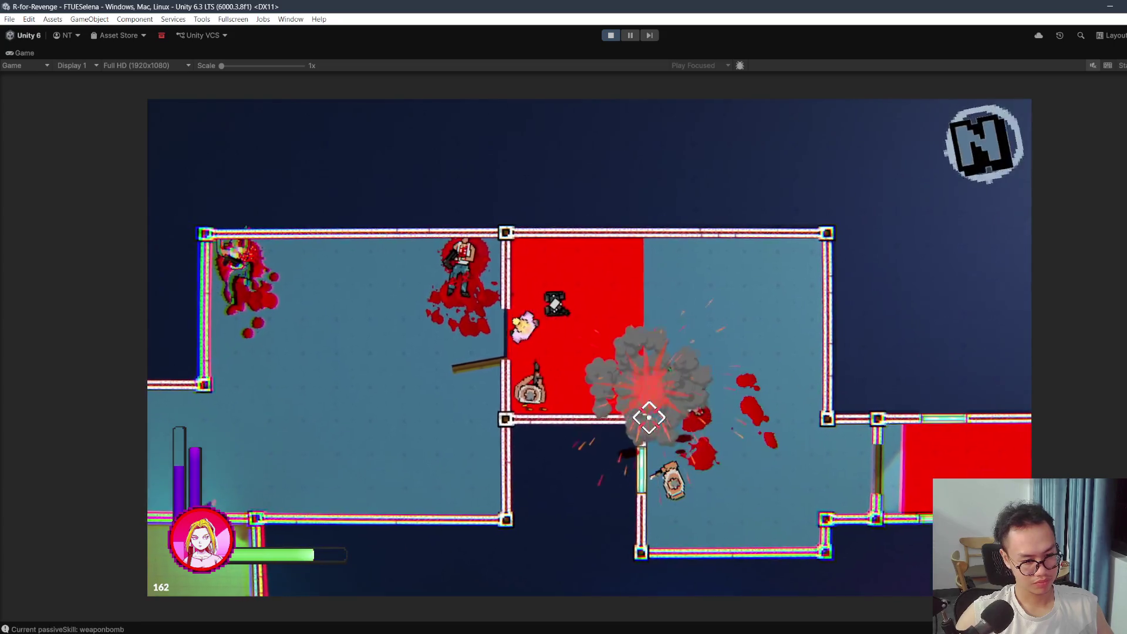
pyautogui.press('a')
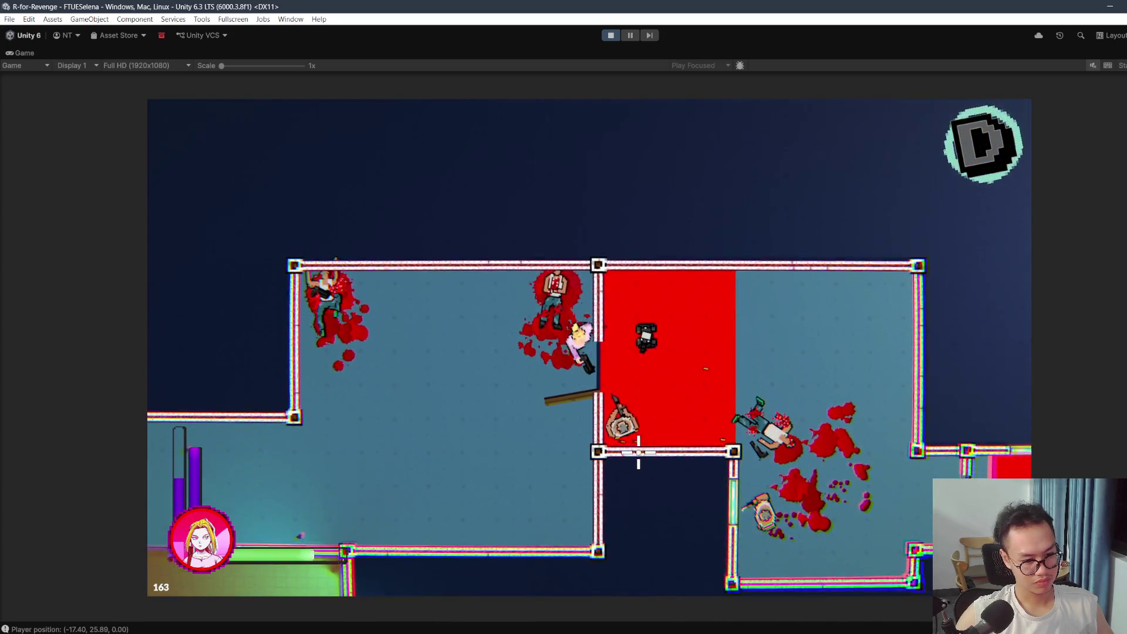
pyautogui.press('d')
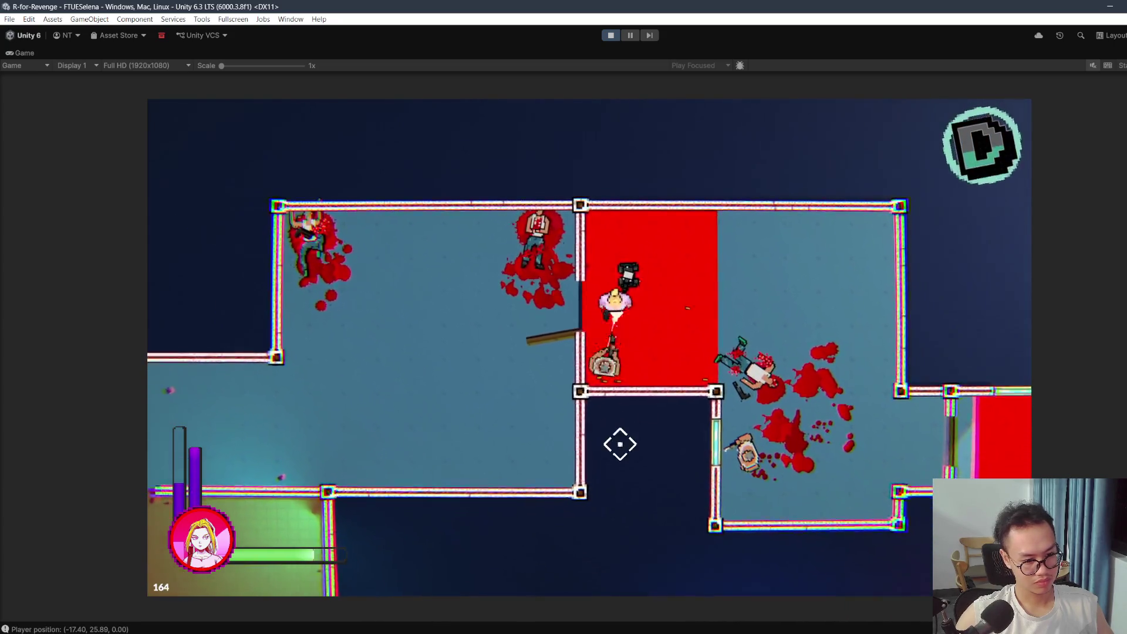
pyautogui.click(616, 445)
# Step: Push Selena through the right room and red corridor down into the lit corridor
pyautogui.press('s')
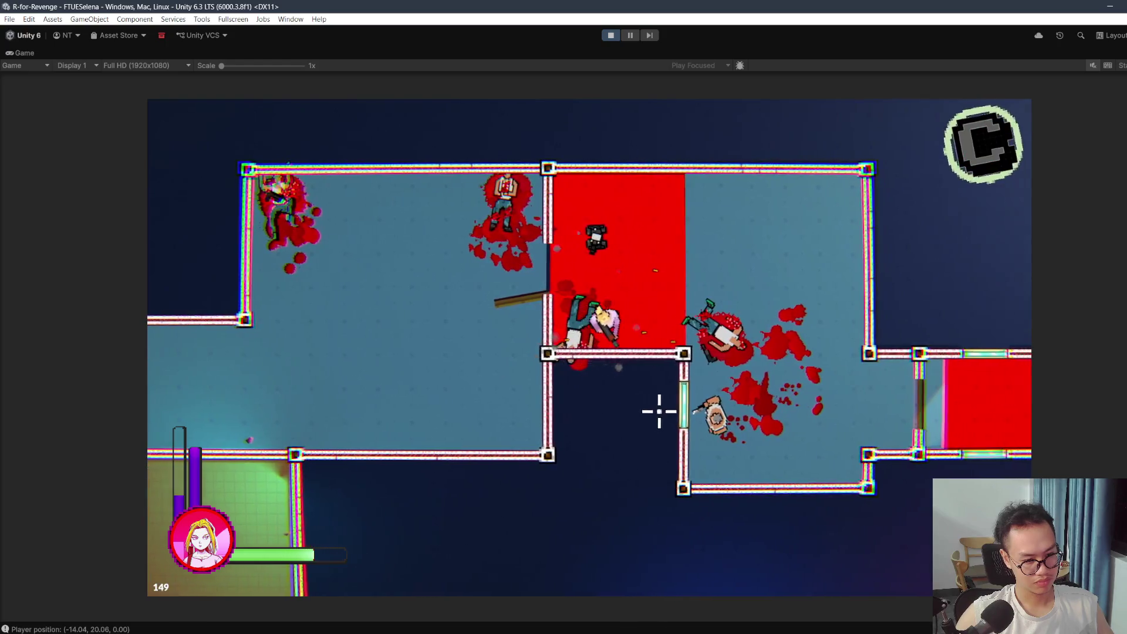
pyautogui.press('d')
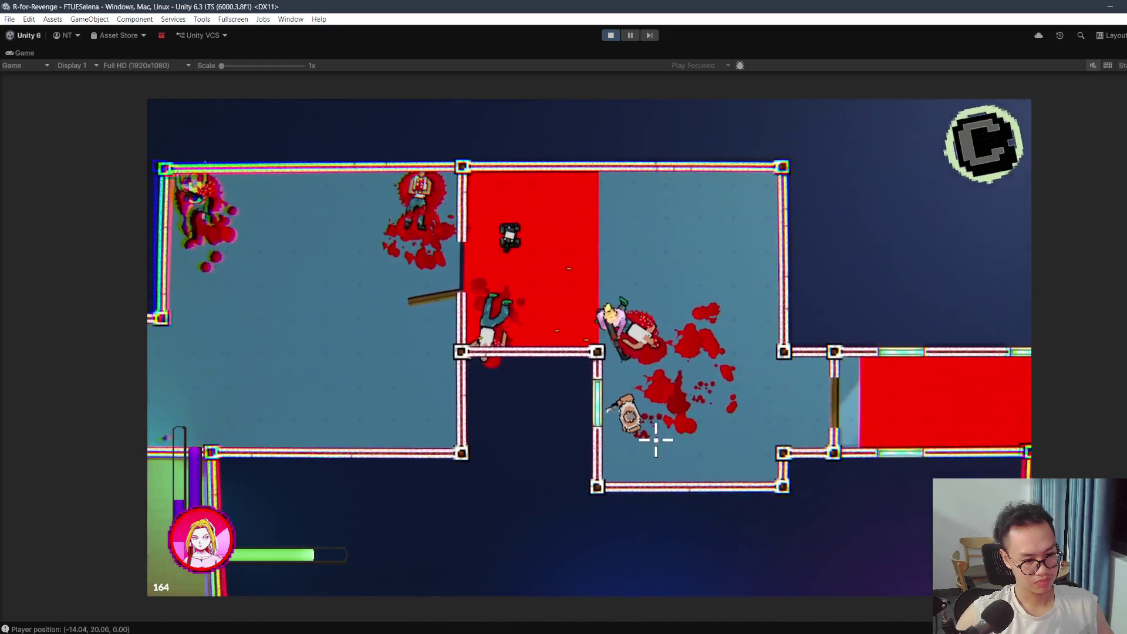
pyautogui.click(652, 428)
pyautogui.press('s')
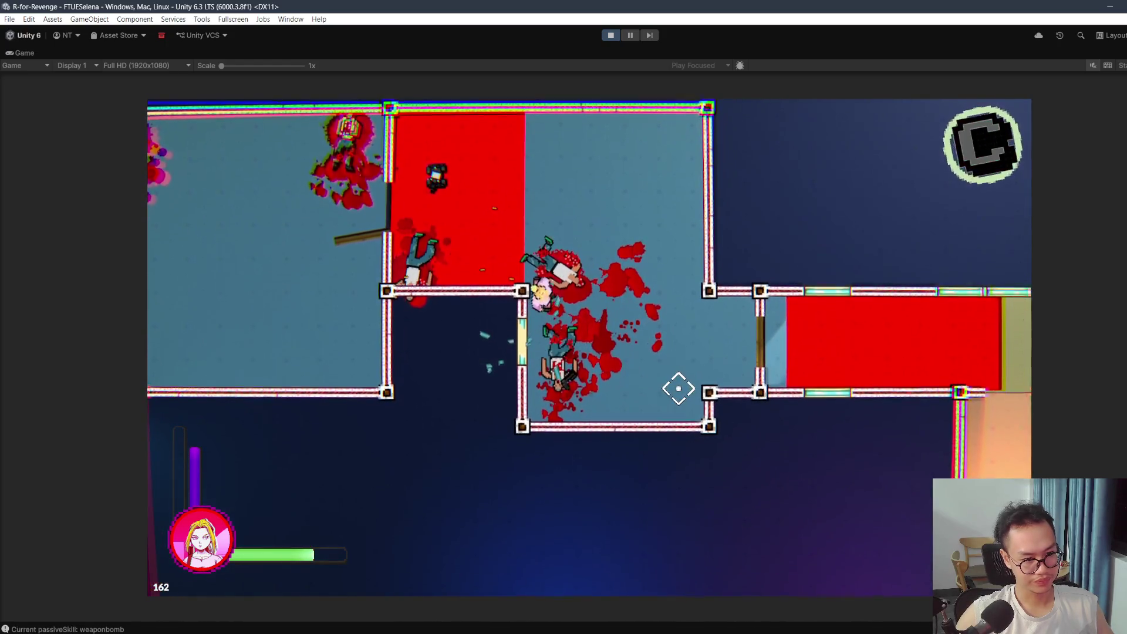
pyautogui.press('d')
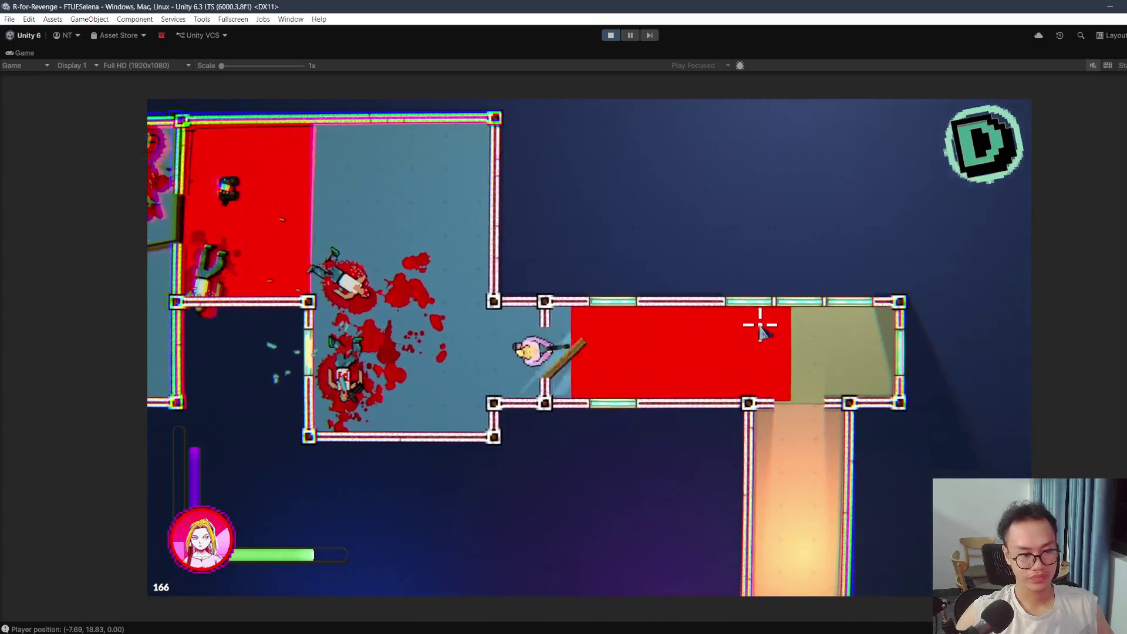
pyautogui.press('d')
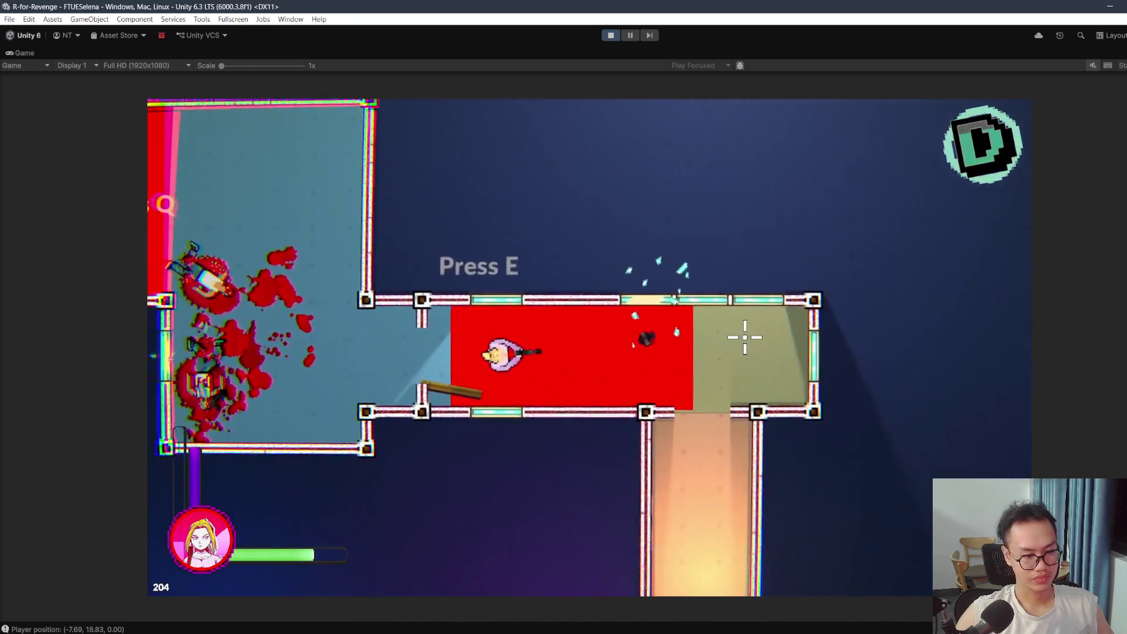
pyautogui.click(744, 336)
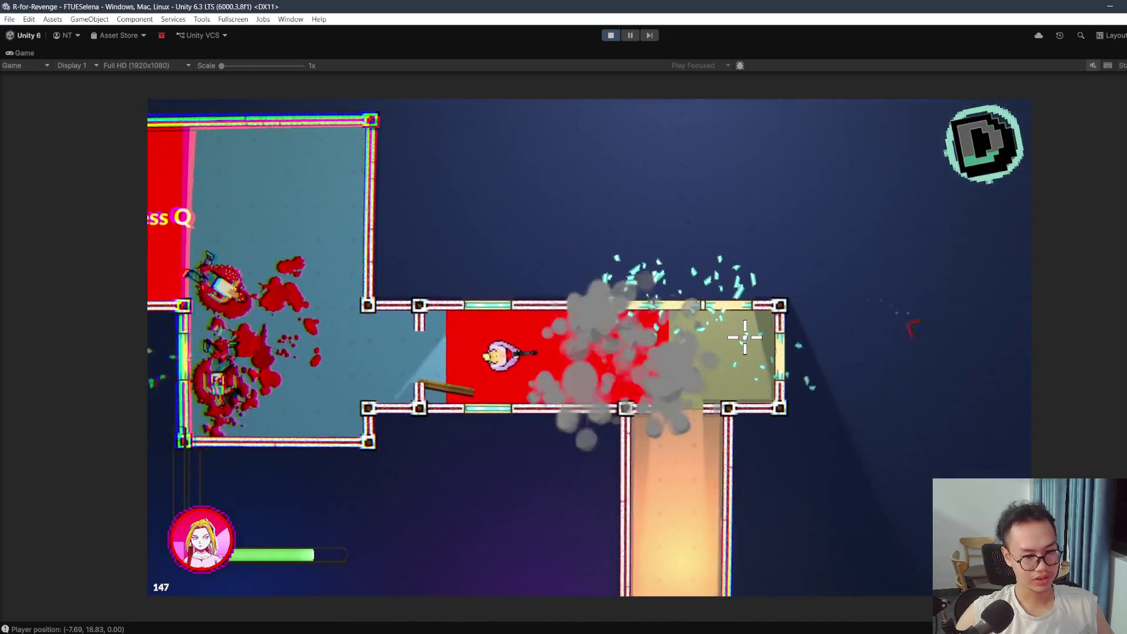
pyautogui.press('d')
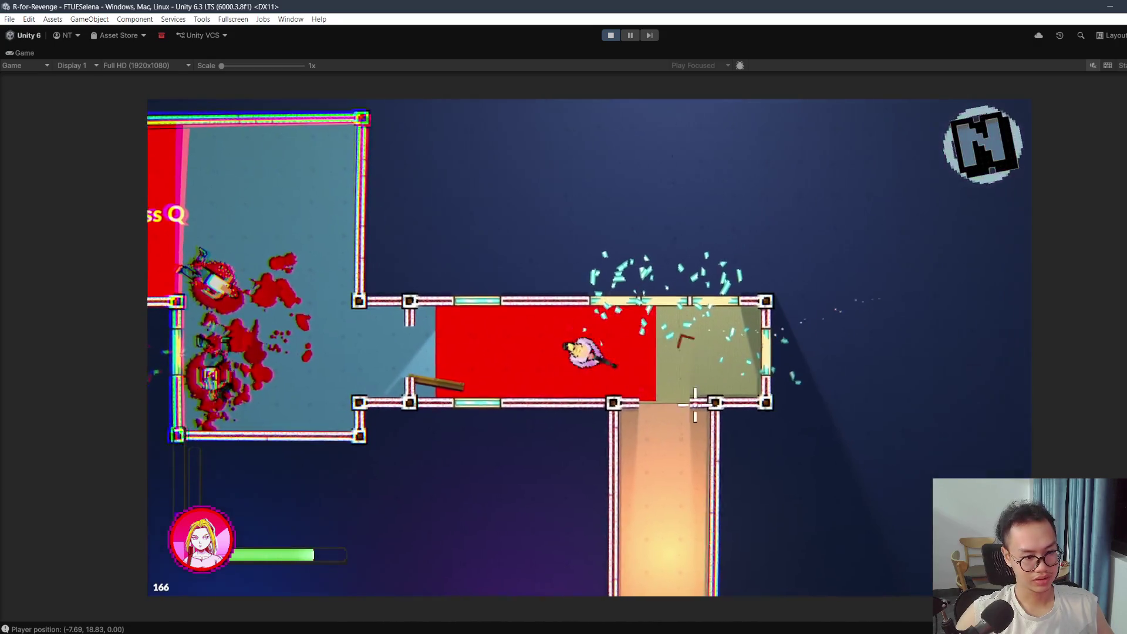
pyautogui.press('s')
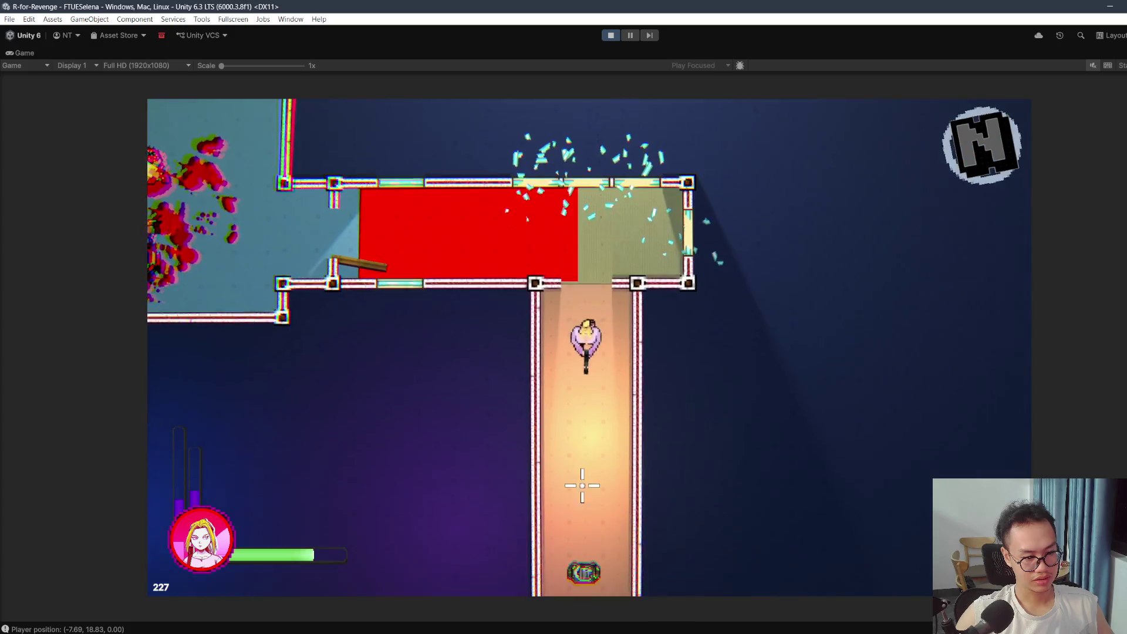
pyautogui.press('s')
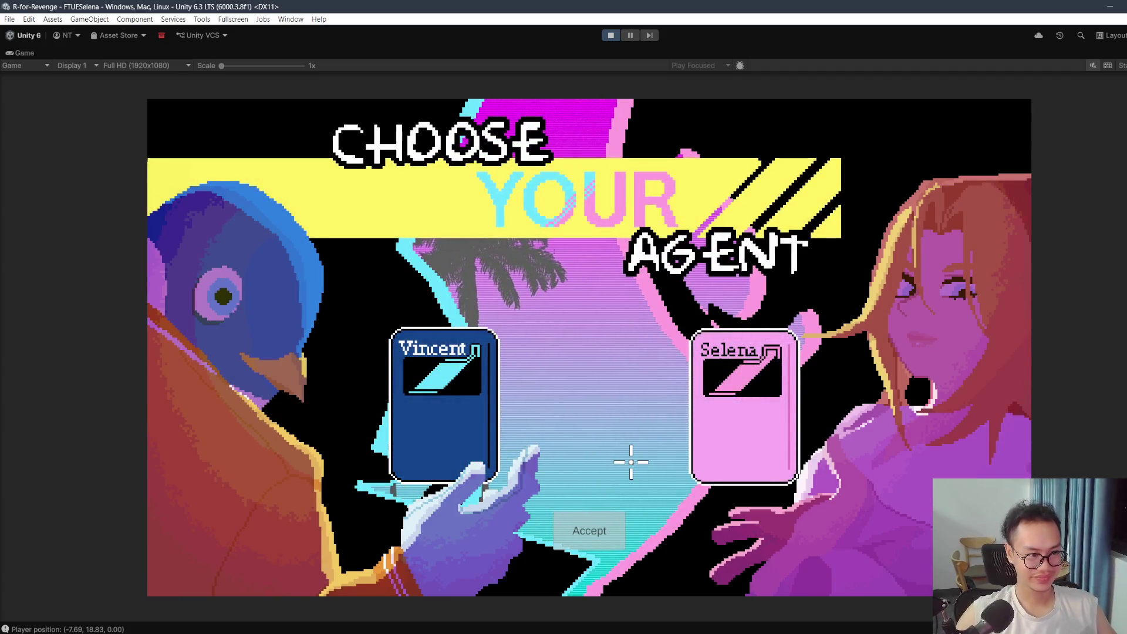
# Step: Pick Vincent over Selena as the agent, accept to load Level0, then pause the game
pyautogui.click(486, 397)
pyautogui.click(786, 467)
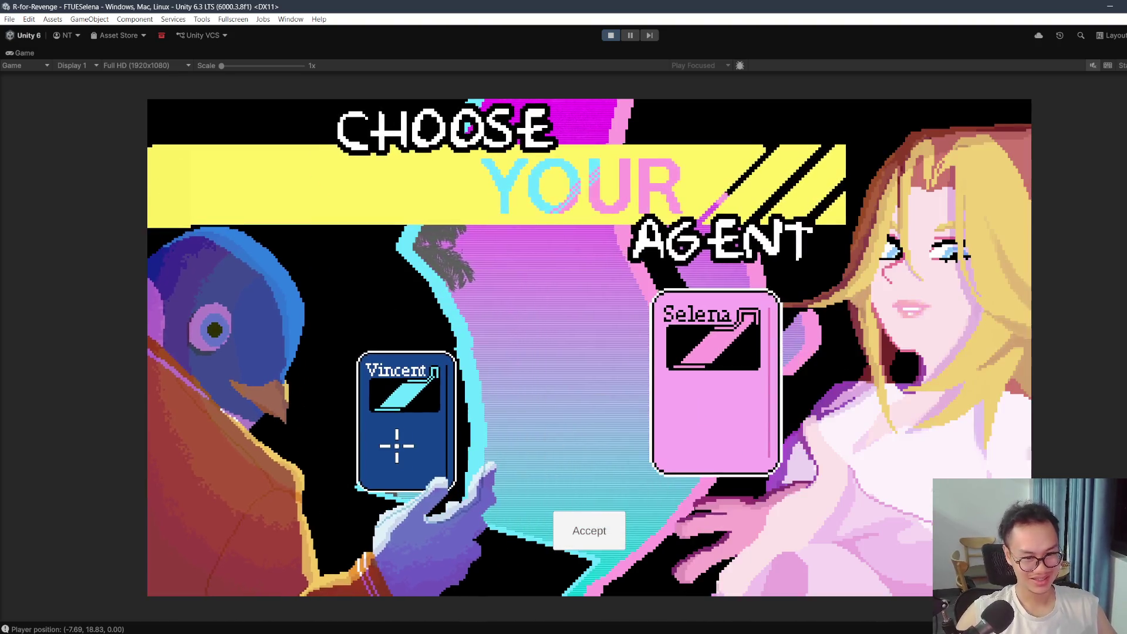
pyautogui.click(390, 440)
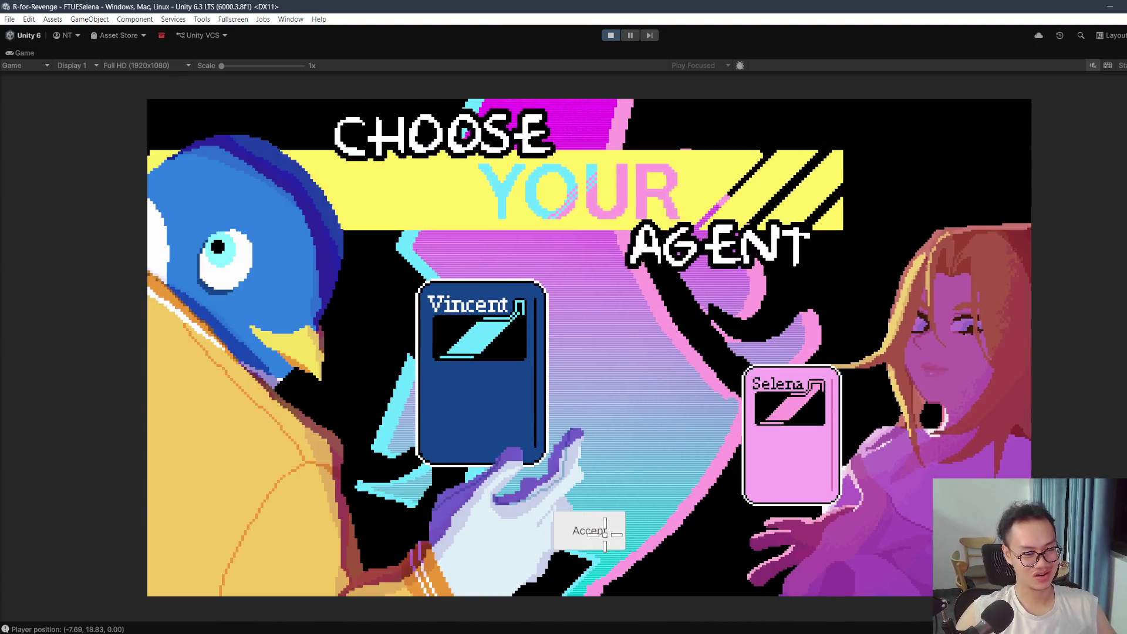
pyautogui.click(596, 531)
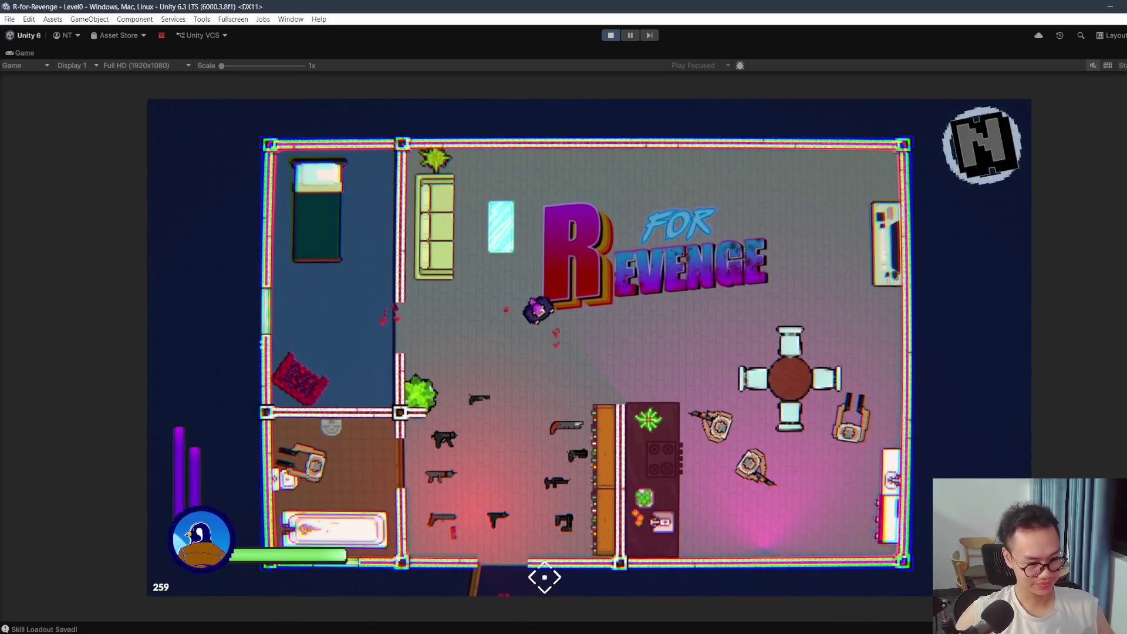
pyautogui.press('Escape')
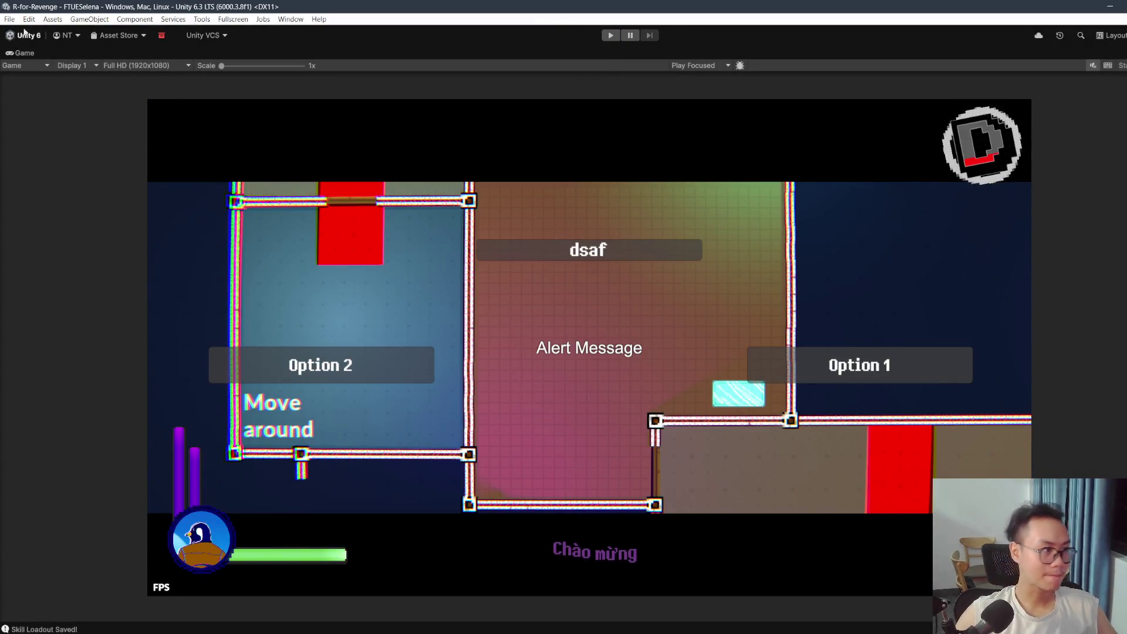
# Step: Restore the full editor layout and view the level zoomed out in the Scene view
pyautogui.hotkey('shift', 'space')
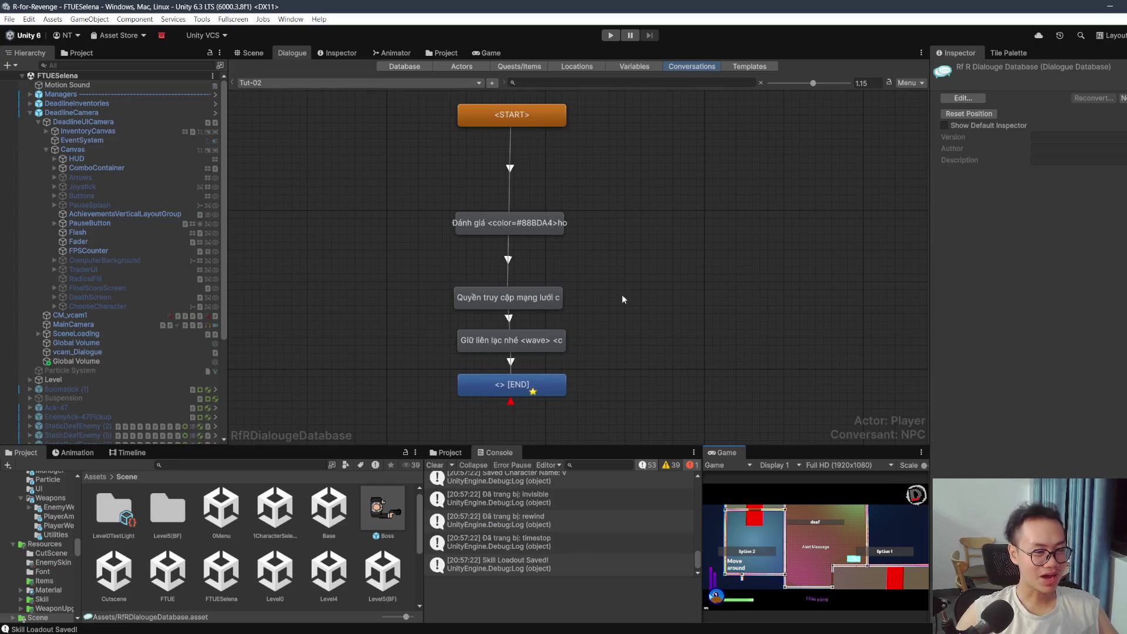
pyautogui.click(253, 52)
pyautogui.scroll(-3, 502, 188)
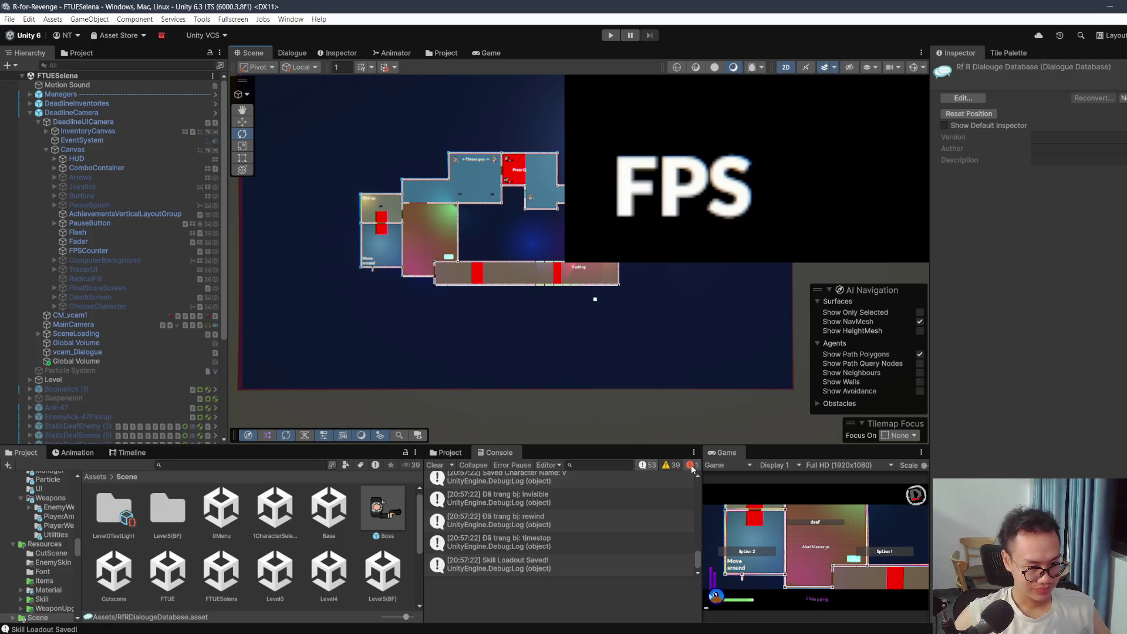
# Step: Filter the Console to errors, inspect the MissingReferenceException stack trace, then re-show logs and hide warnings
pyautogui.click(669, 465)
pyautogui.click(665, 464)
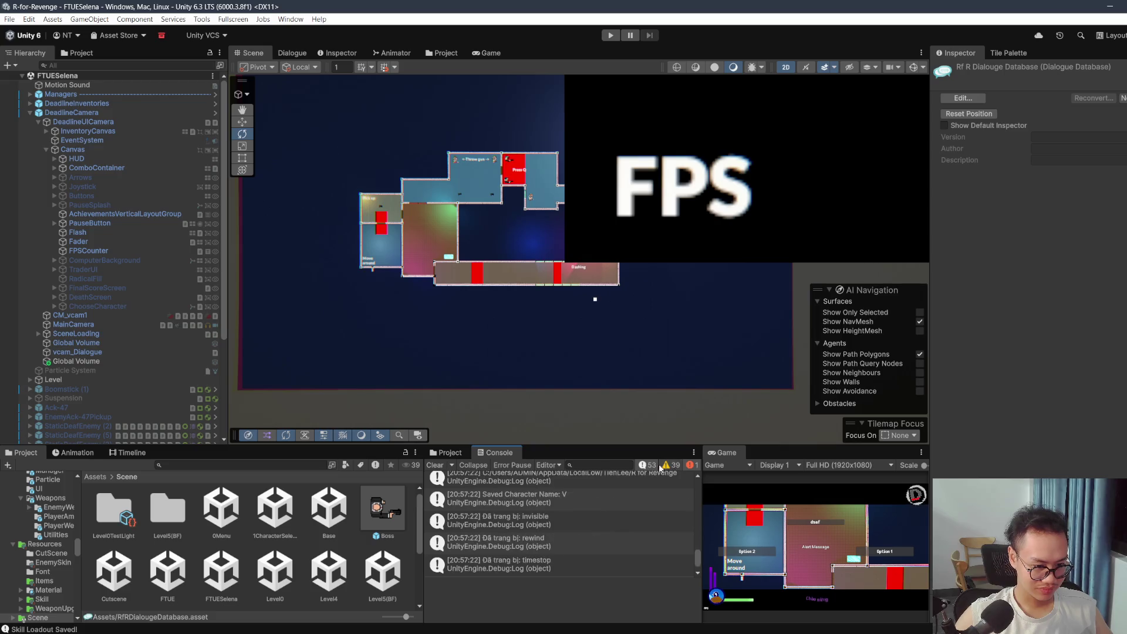
pyautogui.click(647, 464)
pyautogui.click(615, 479)
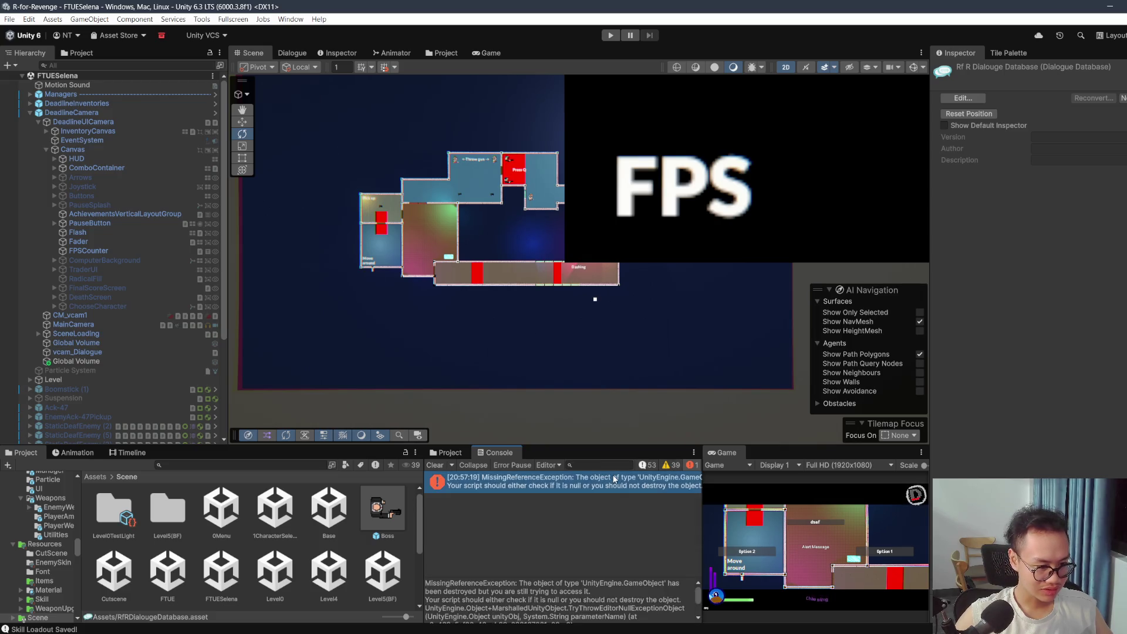
pyautogui.click(645, 465)
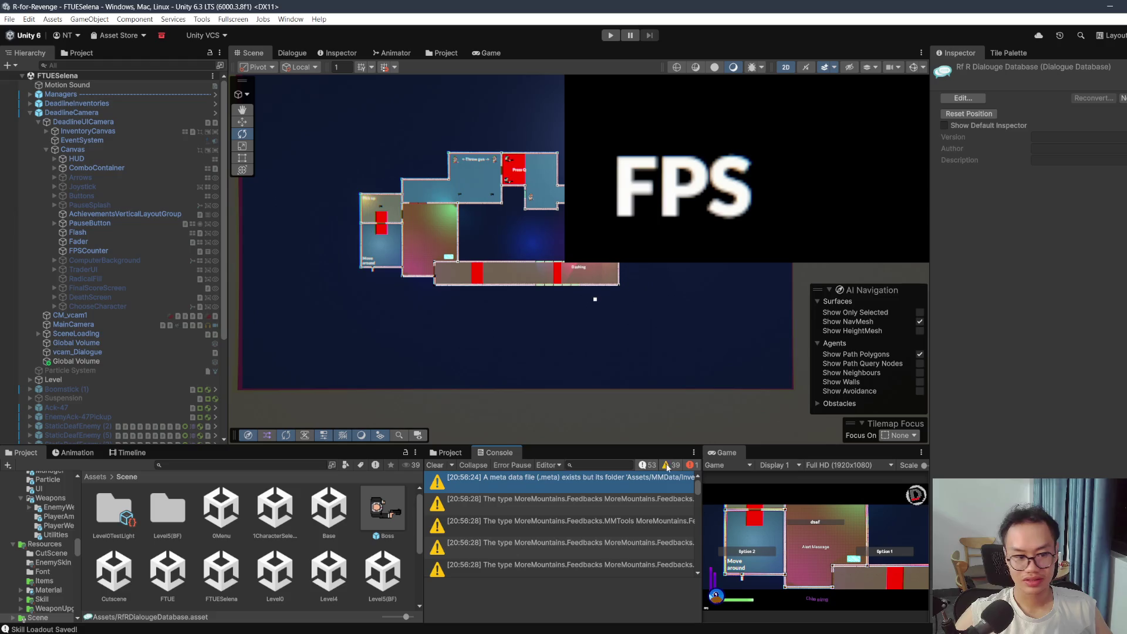
pyautogui.click(670, 465)
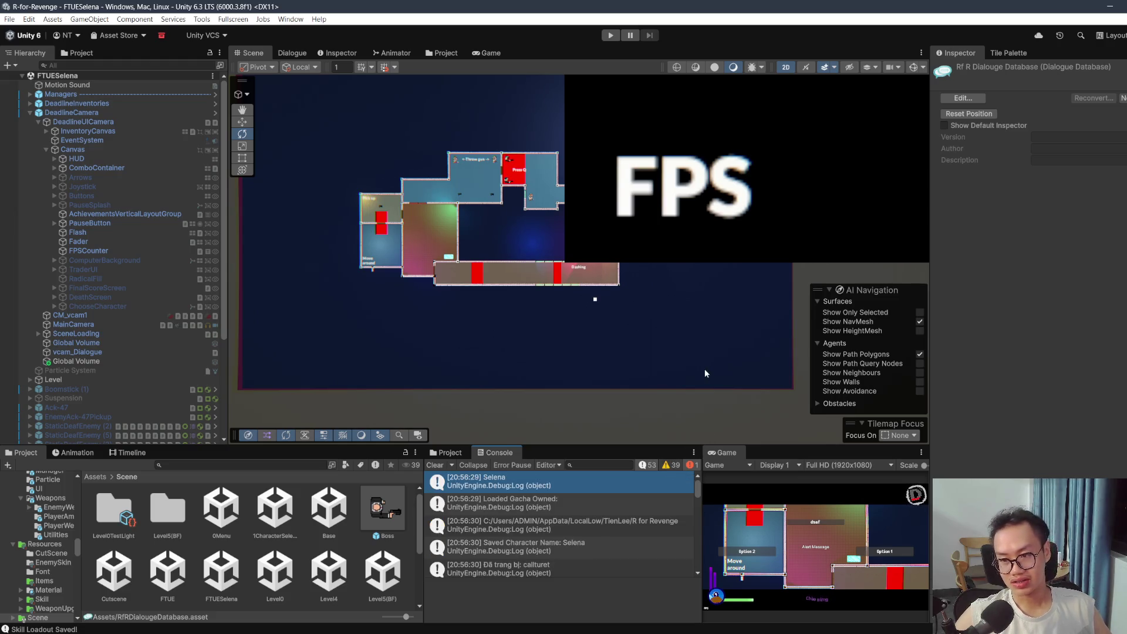
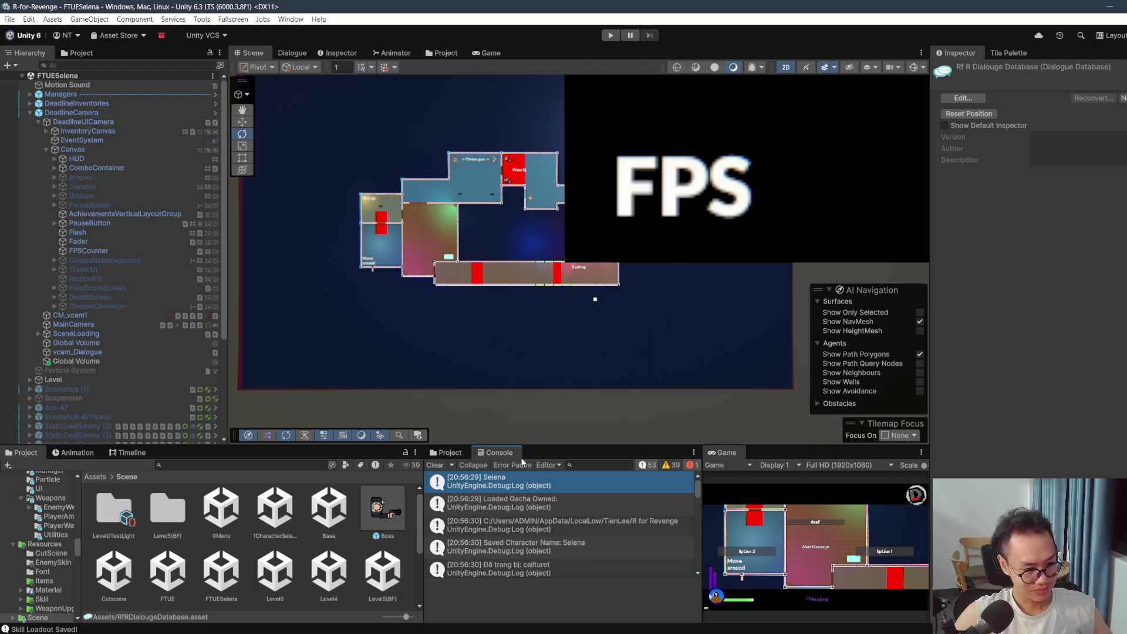
# Step: Clear the Console log
pyautogui.scroll(-3, 544, 514)
pyautogui.scroll(-10, 552, 511)
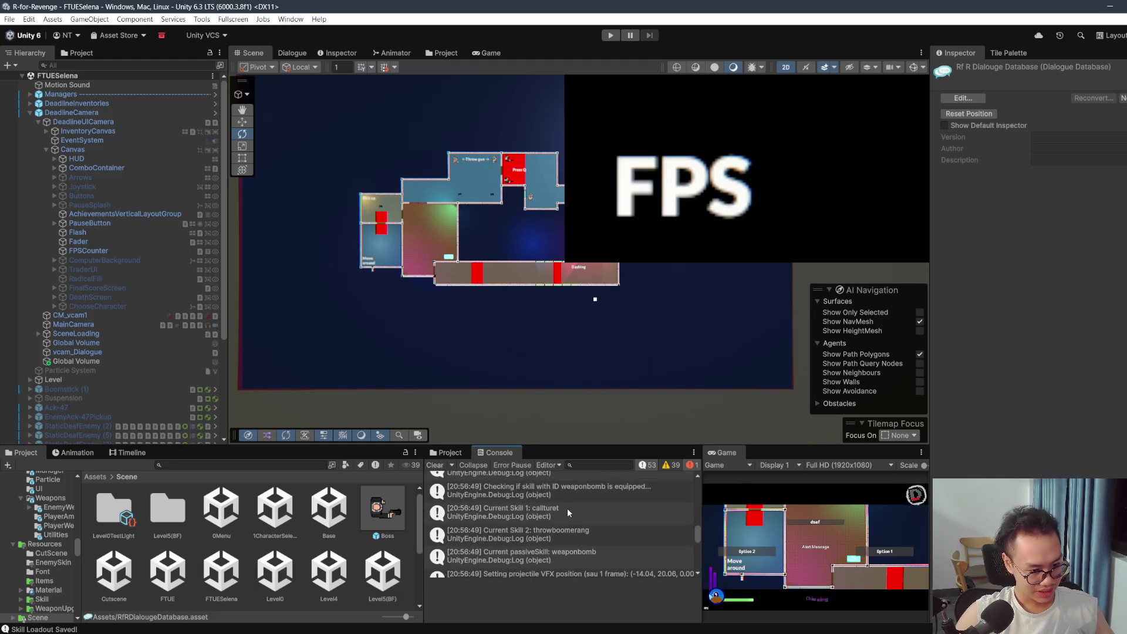
pyautogui.scroll(15, 573, 504)
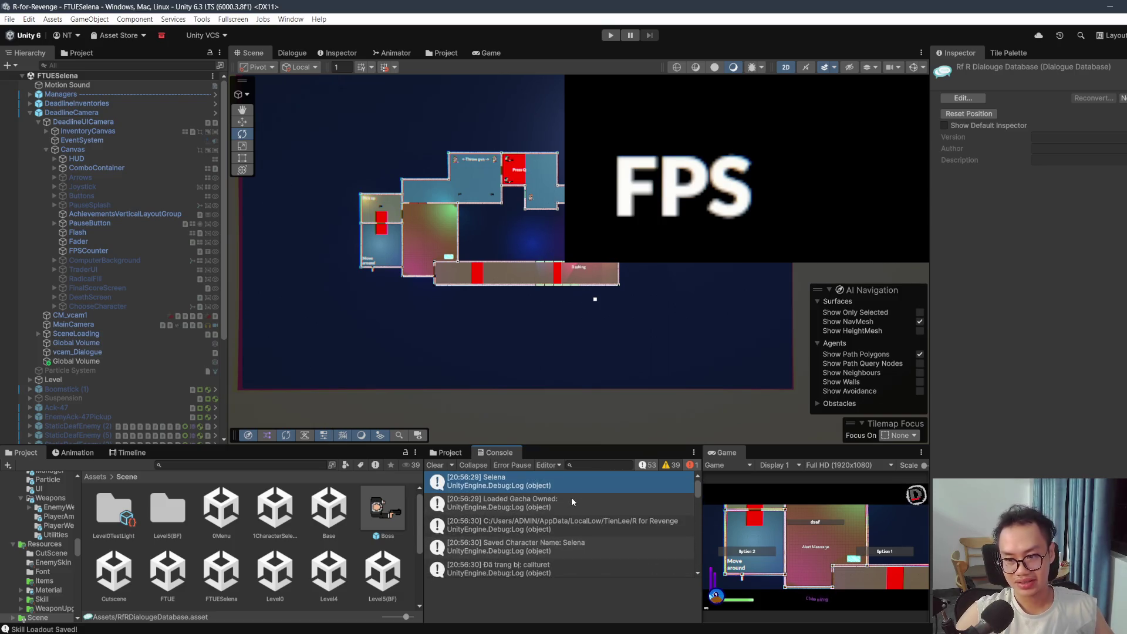
pyautogui.click(433, 466)
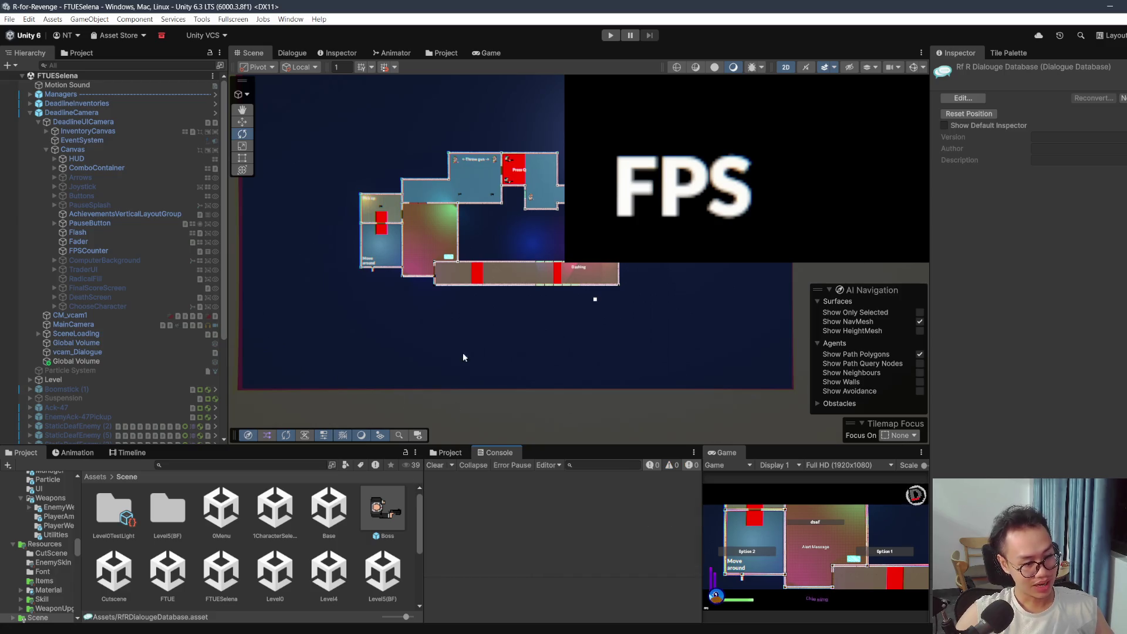
# Step: Open the Level0 scene, then switch to the Notion project board
pyautogui.scroll(-2, 276, 546)
pyautogui.click(276, 557)
pyautogui.doubleClick(275, 555)
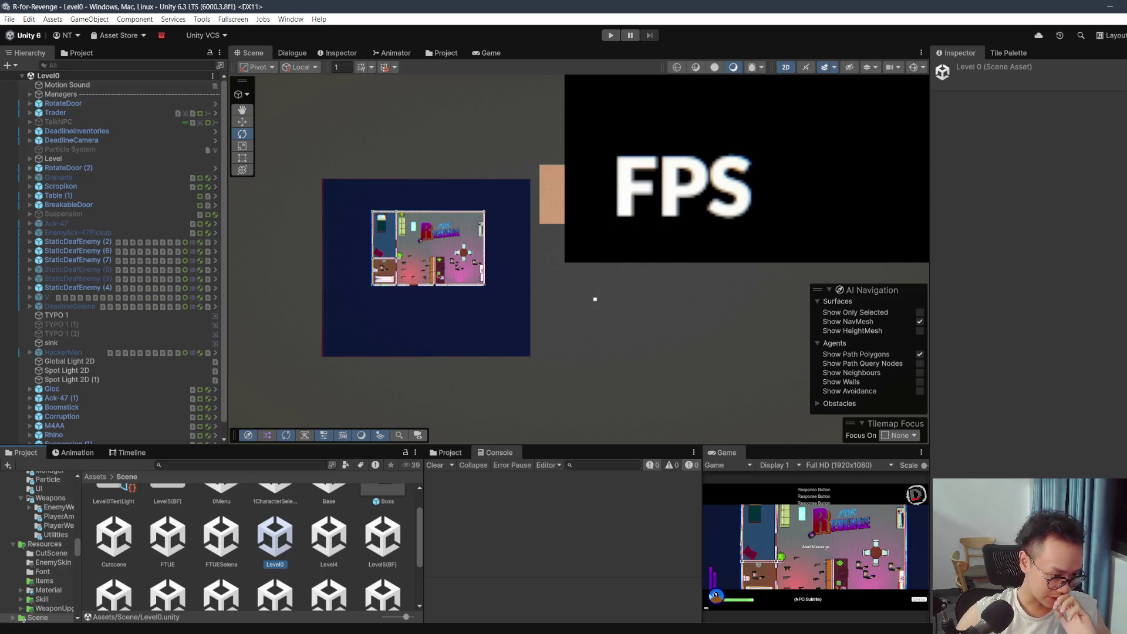
pyautogui.hotkey('alt', 'Tab')
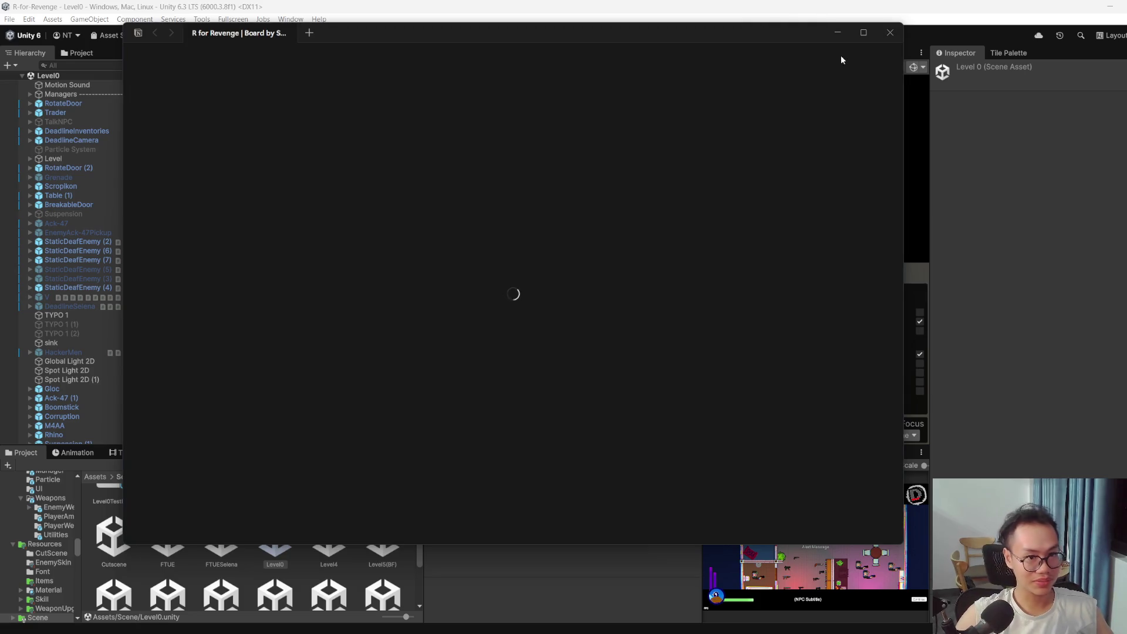
# Step: On the maximized board's Optimization page, note adding breakable environment for other objects
pyautogui.click(860, 32)
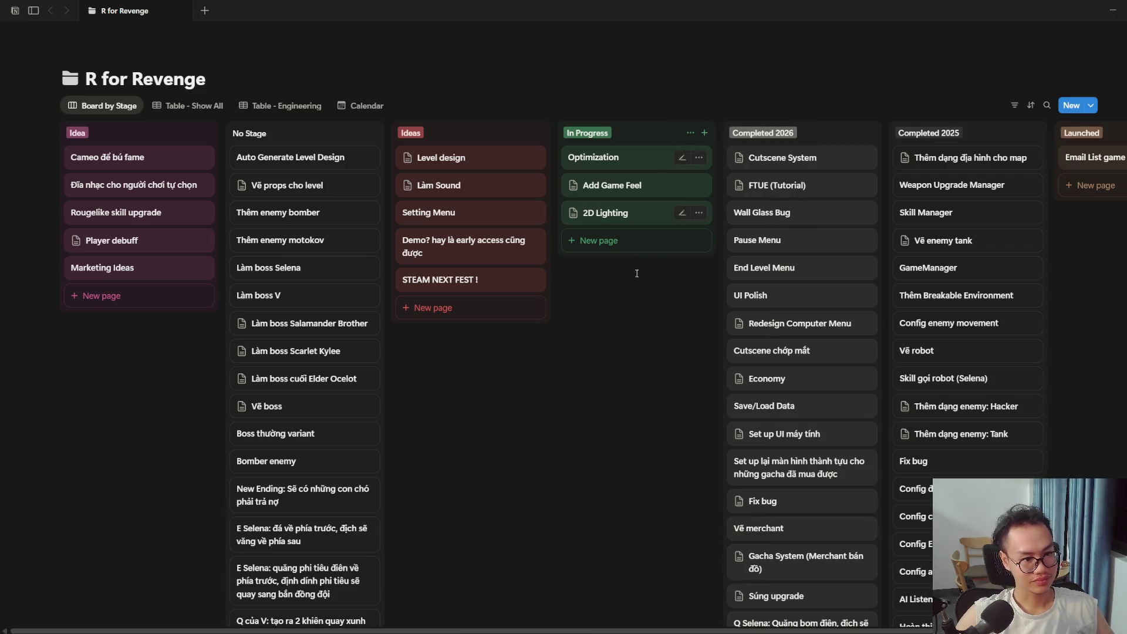
pyautogui.click(629, 160)
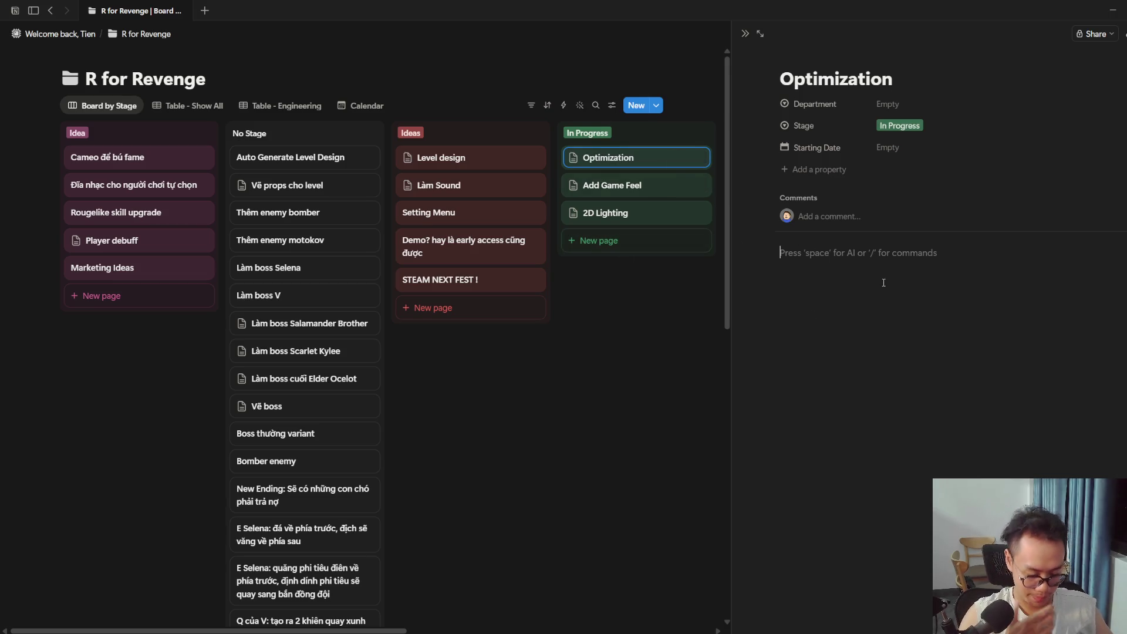
pyautogui.write('Thêm')
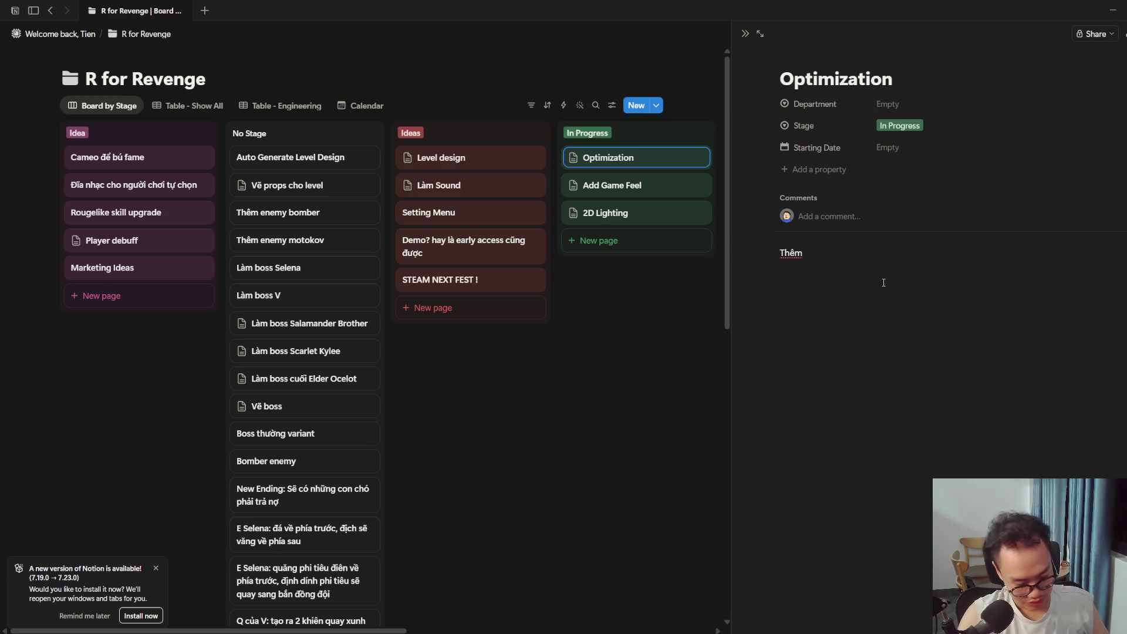
pyautogui.write(' breakable e')
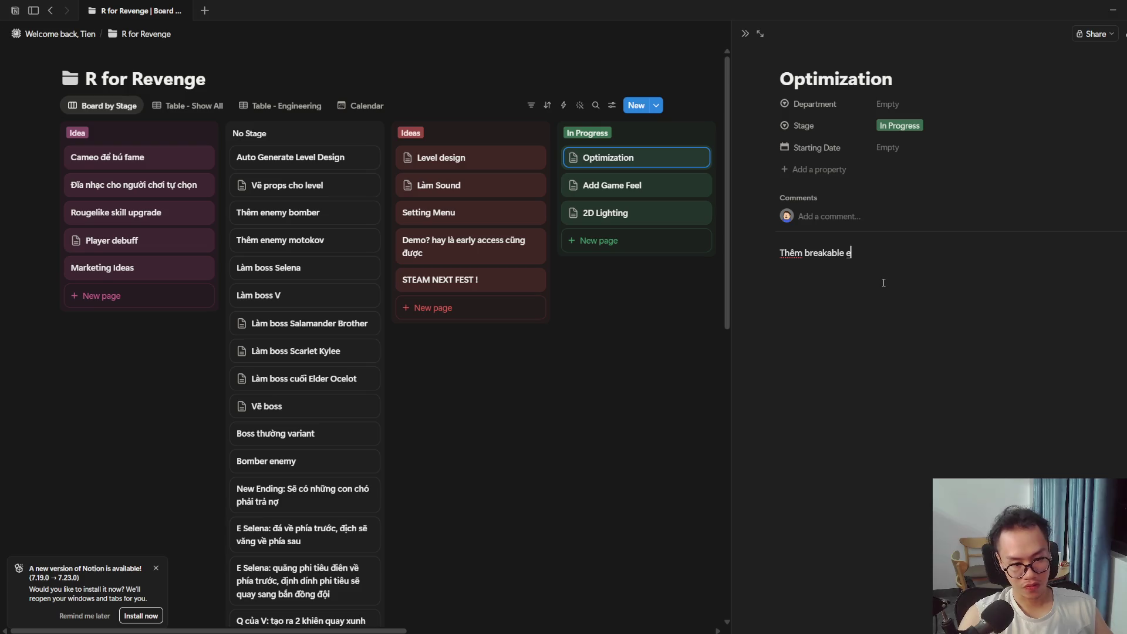
pyautogui.write('nviro')
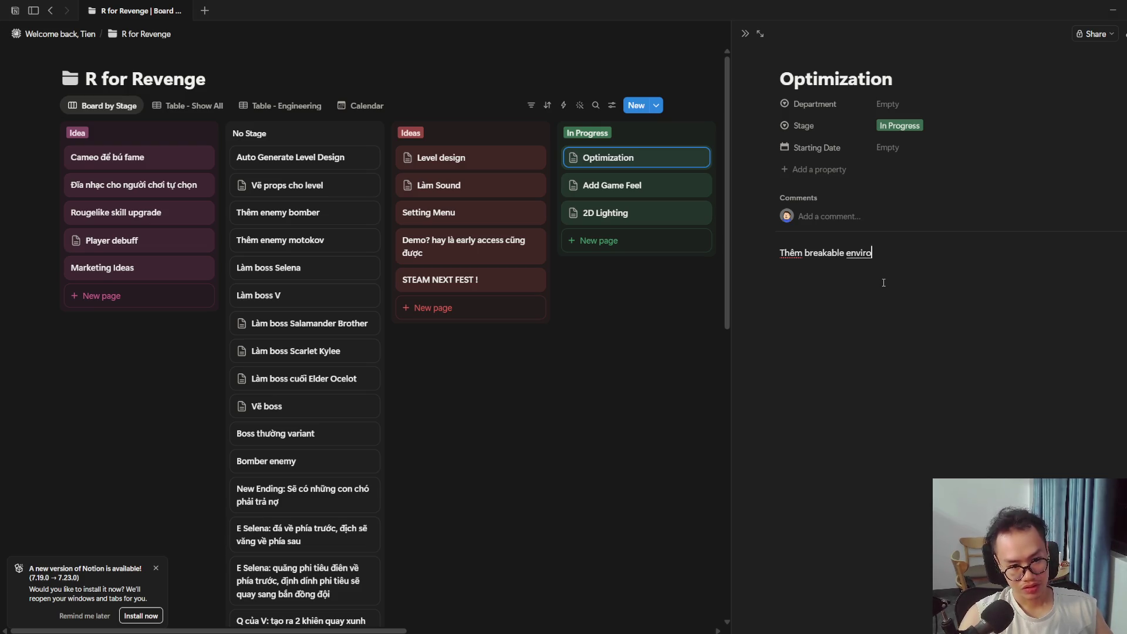
pyautogui.write('ment cho nhữn')
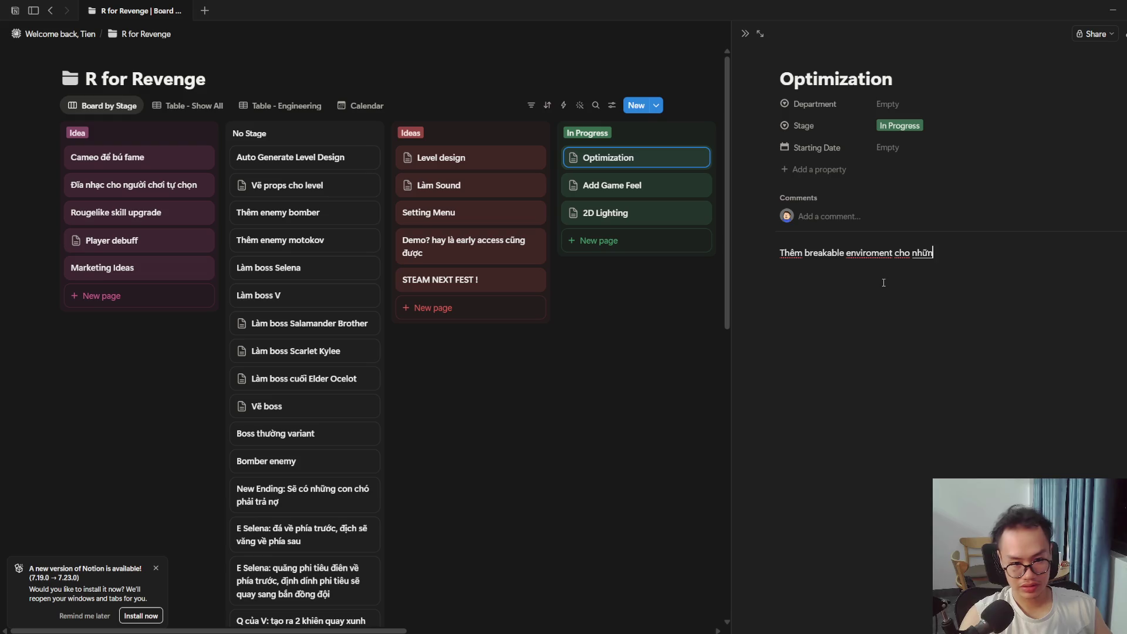
pyautogui.write('g đồ vật khsc')
pyautogui.press('Return')
pyautogui.press('BackSpace')
pyautogui.press('BackSpace')
pyautogui.press('BackSpace')
pyautogui.write('ác')
# Step: Add notes for a Scene Manager for needed scenes and 'Đồng bộ hóa V và Selena'
pyautogui.press('Return')
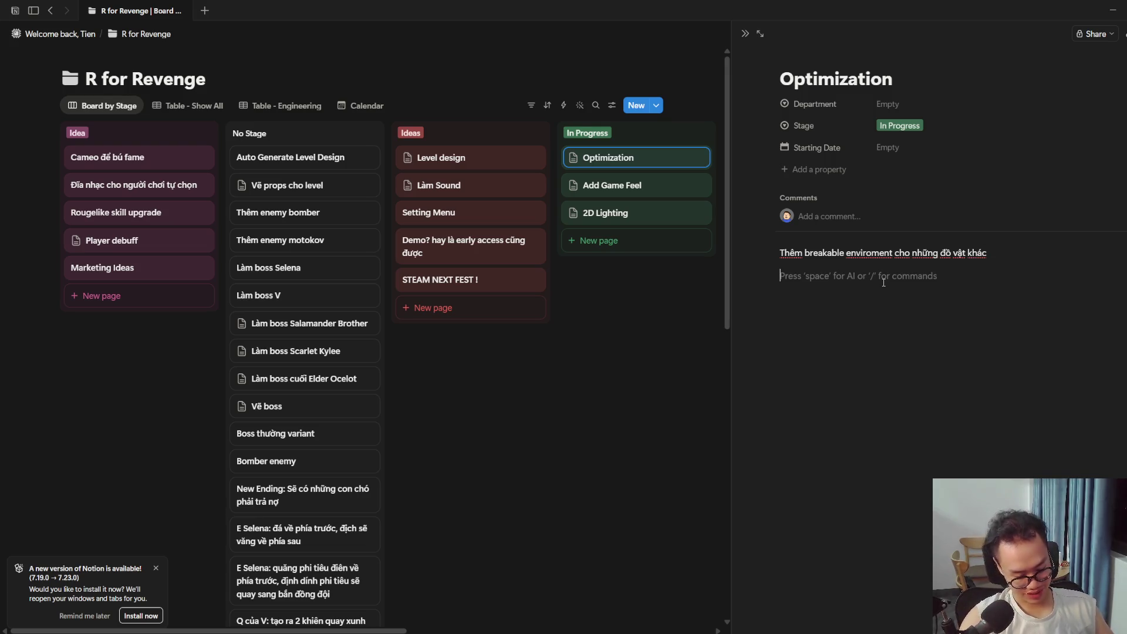
pyautogui.write('Thêm')
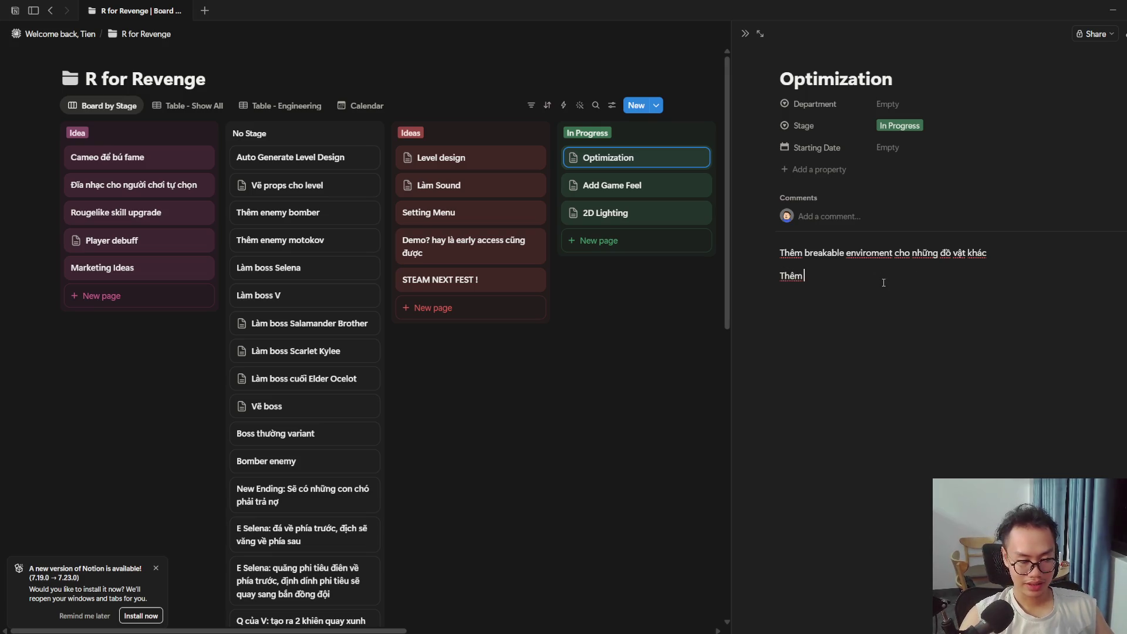
pyautogui.write('Se')
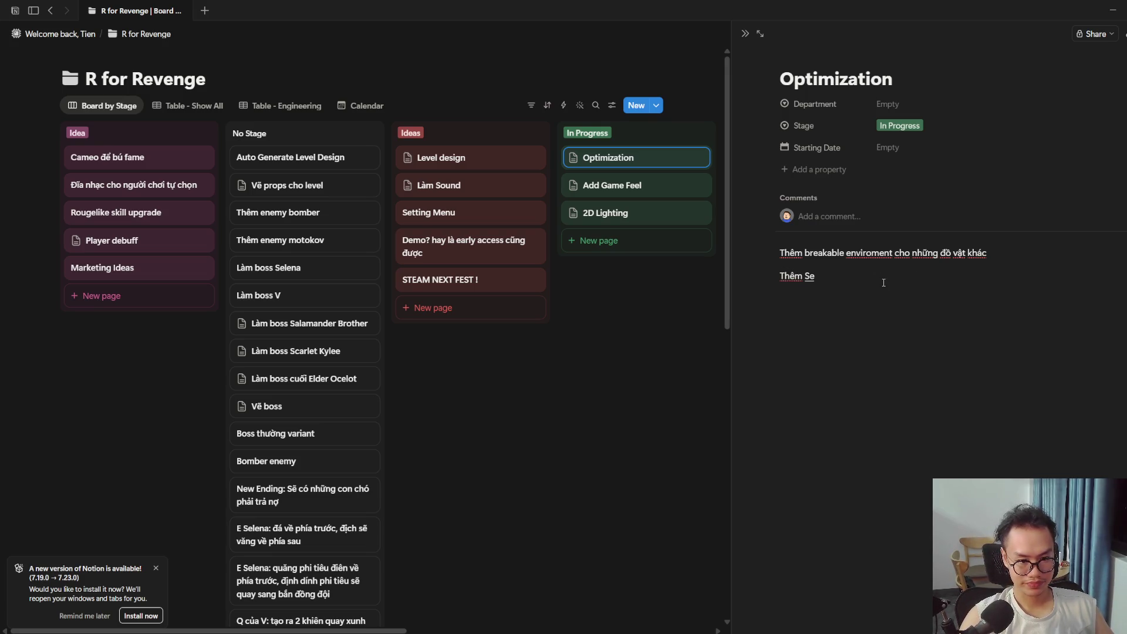
pyautogui.write('ene M')
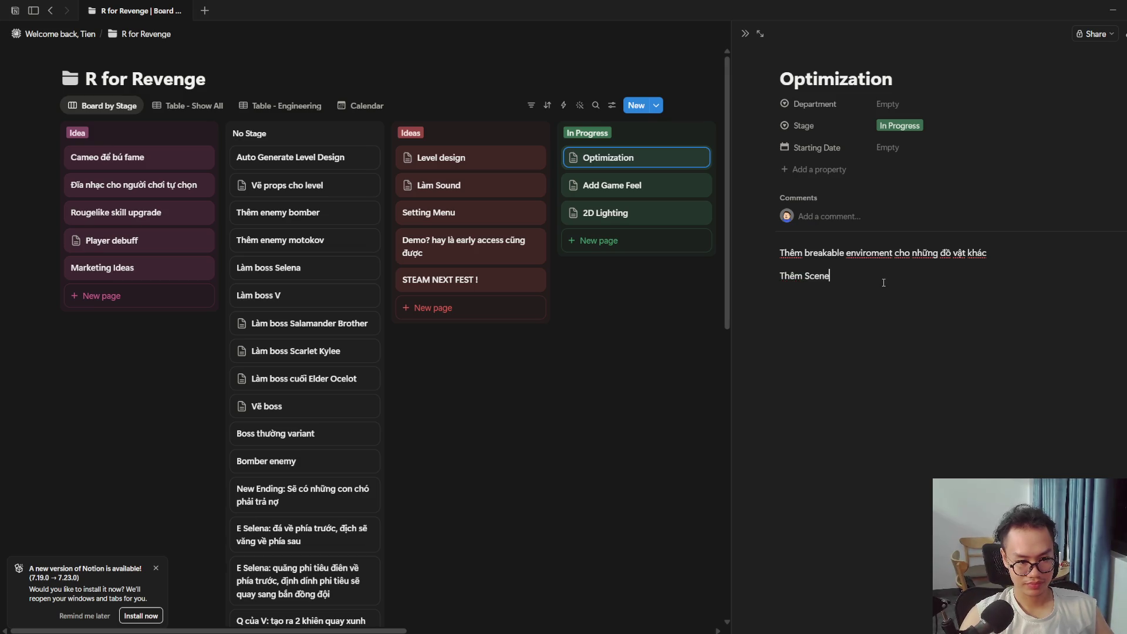
pyautogui.write('anager ')
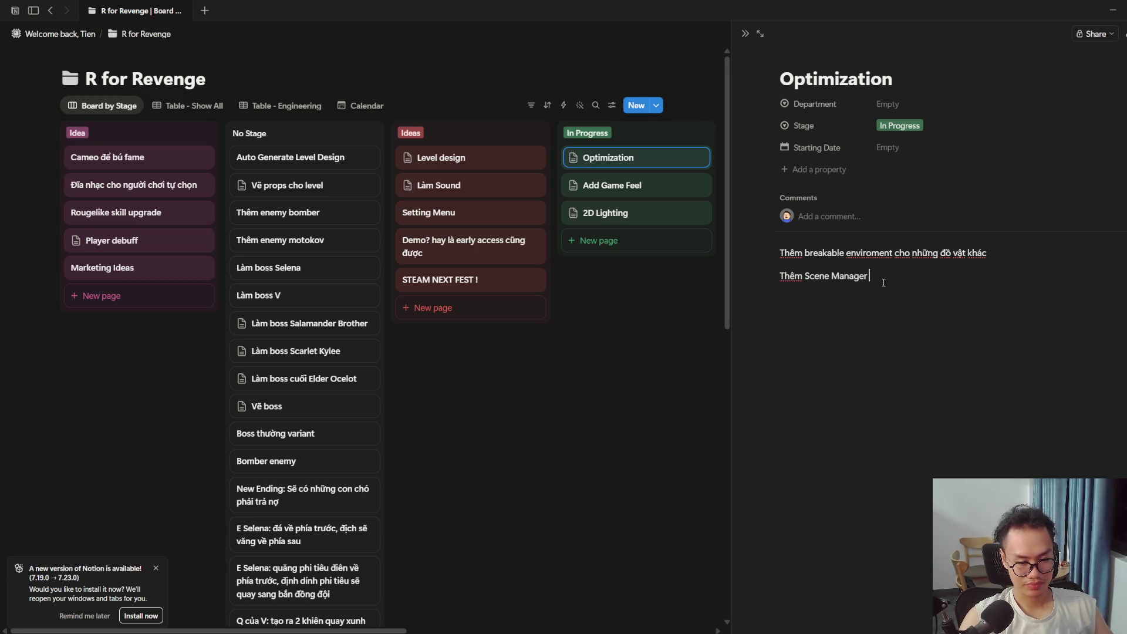
pyautogui.write('cho cảc sce')
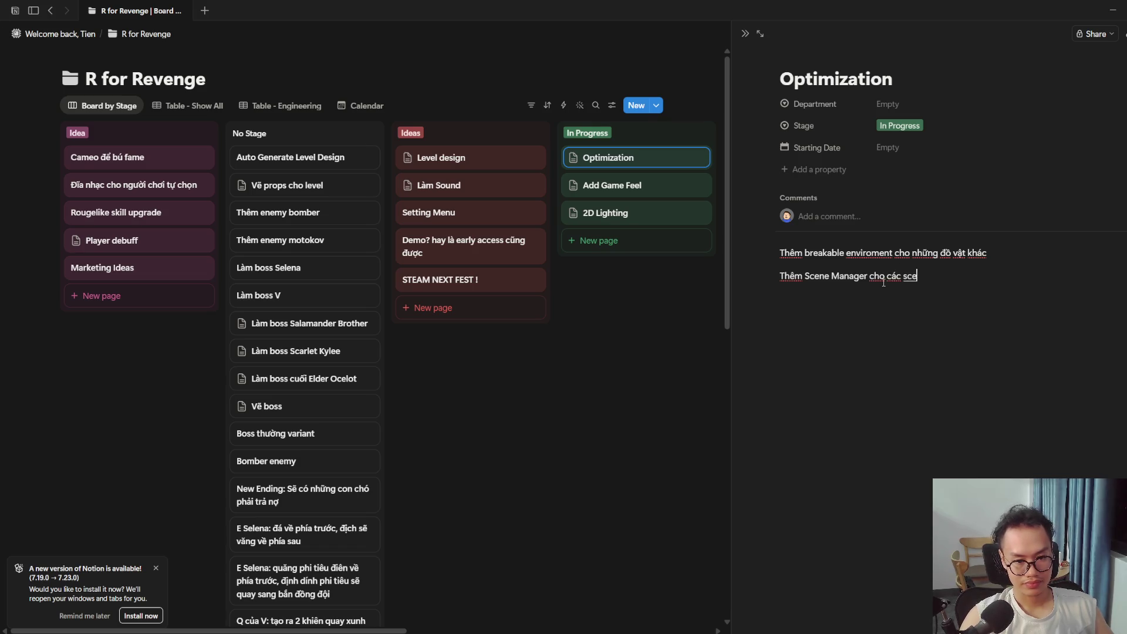
pyautogui.write('ne cần thiết')
pyautogui.press('Return')
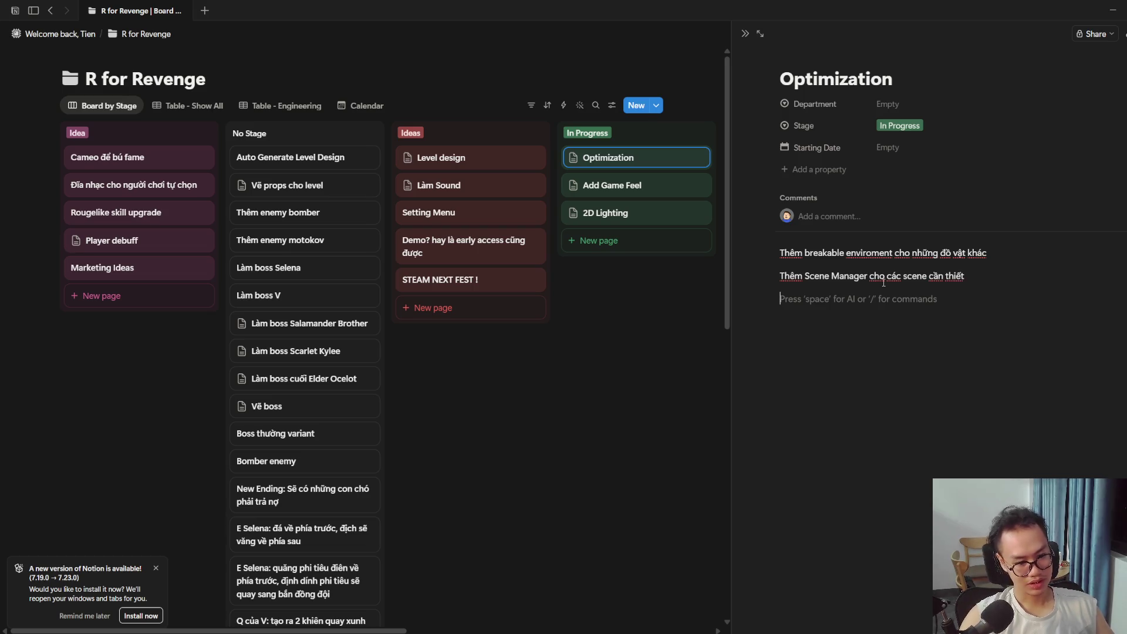
pyautogui.write('Đồng b')
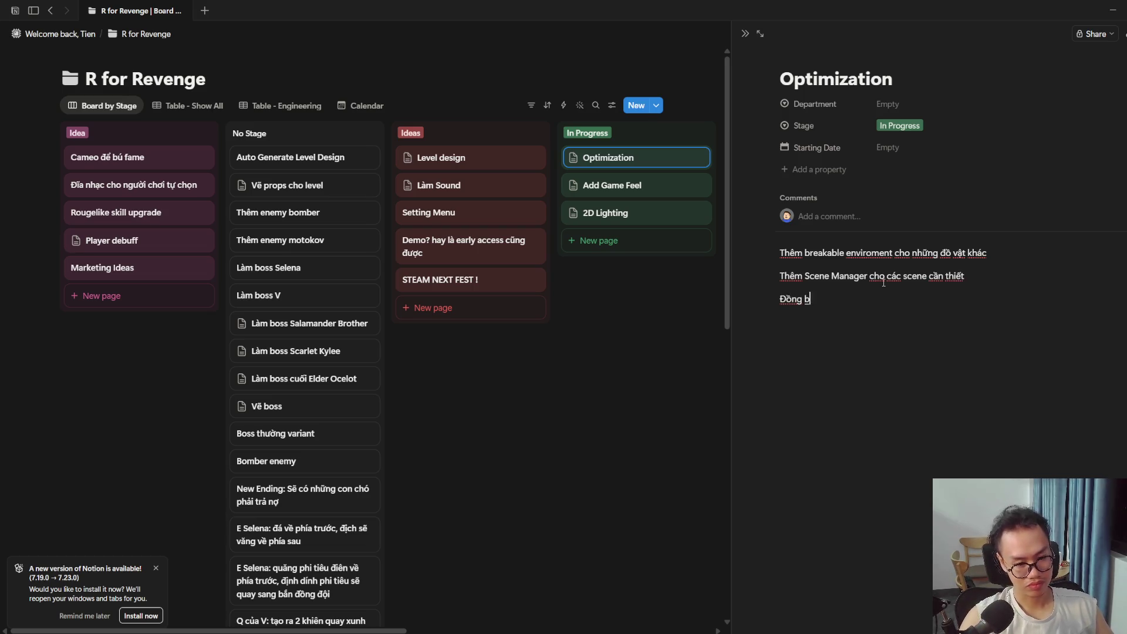
pyautogui.write('ộ hóa V và')
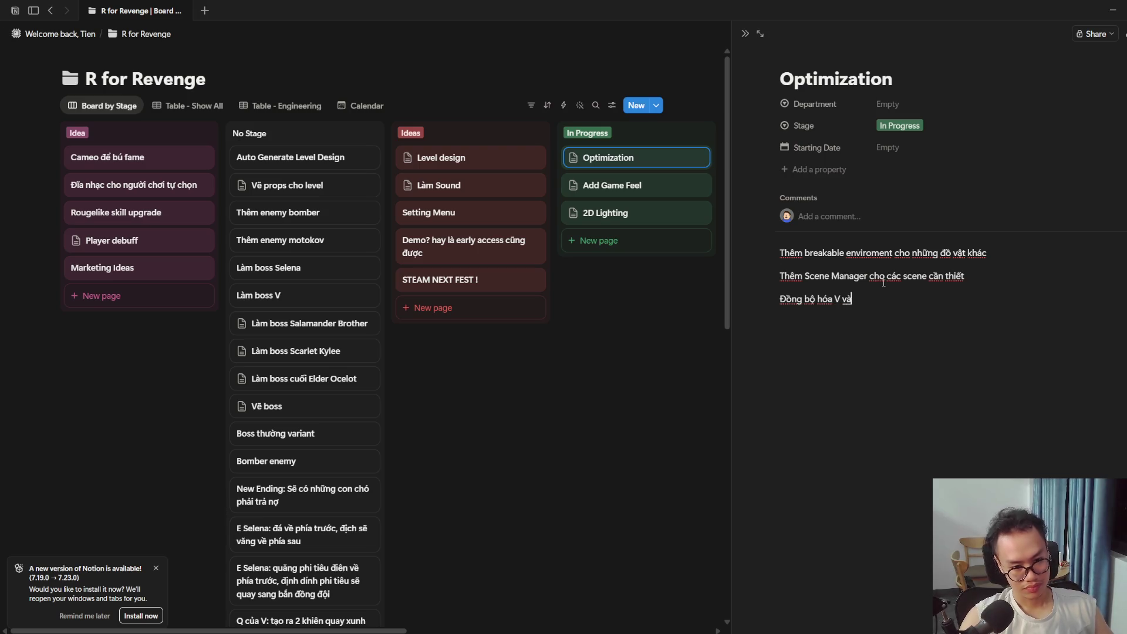
pyautogui.write(' Selena')
pyautogui.press('Return')
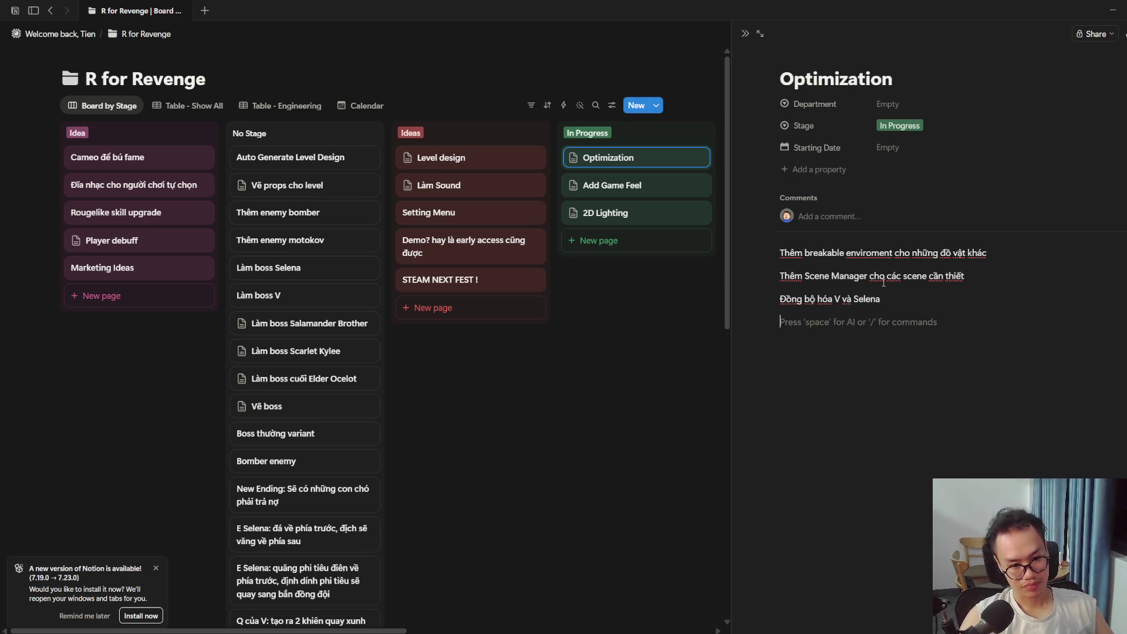
pyautogui.hotkey('alt', 'Tab')
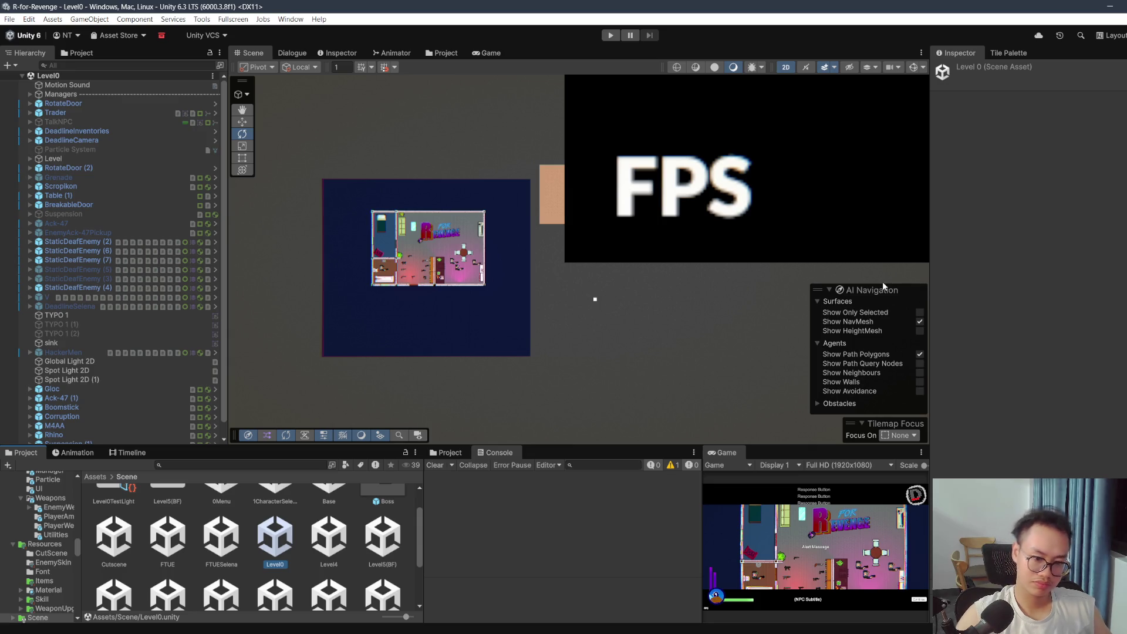
pyautogui.hotkey('alt', 'Tab')
pyautogui.moveTo(946, 312); pyautogui.dragTo(947, 307)
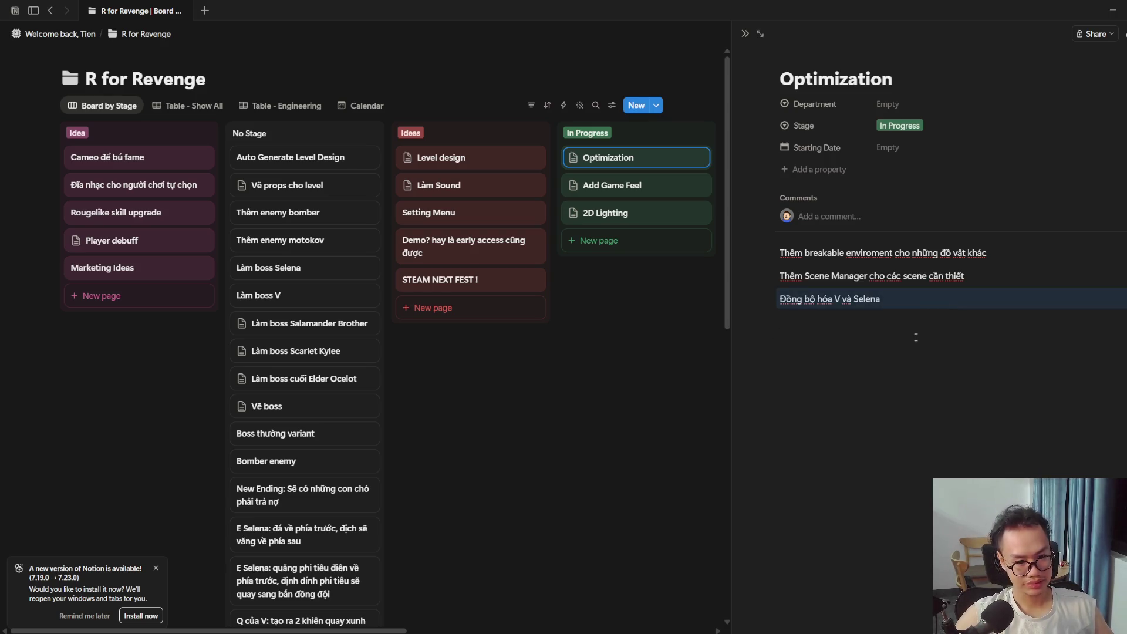
# Step: Create a 'Start next level' card under In Progress and open its page
pyautogui.click(690, 337)
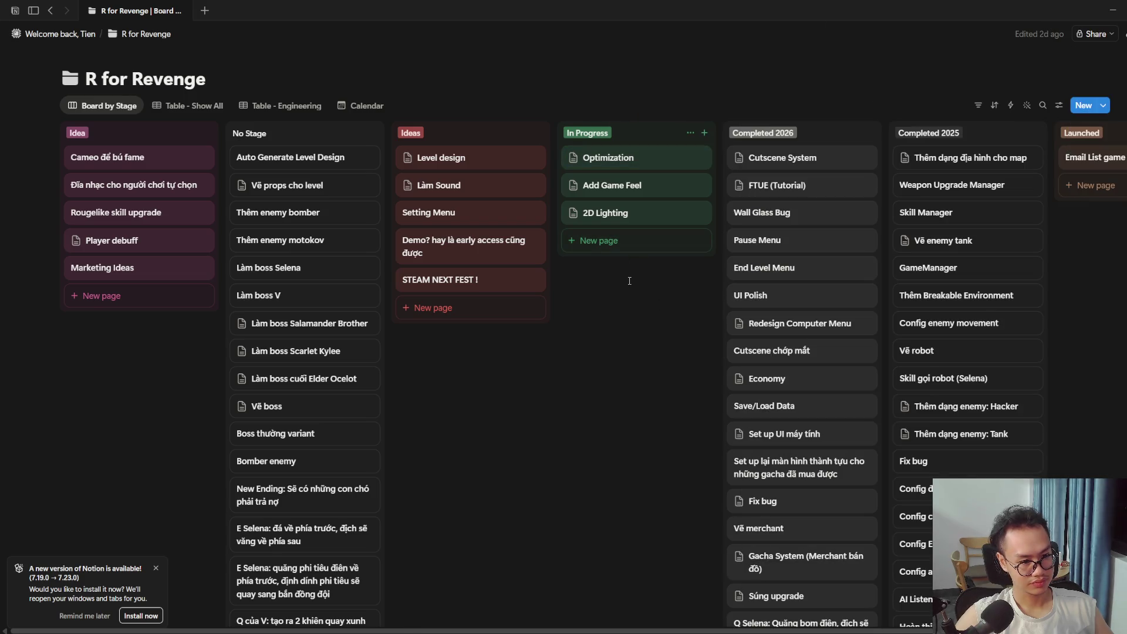
pyautogui.click(642, 242)
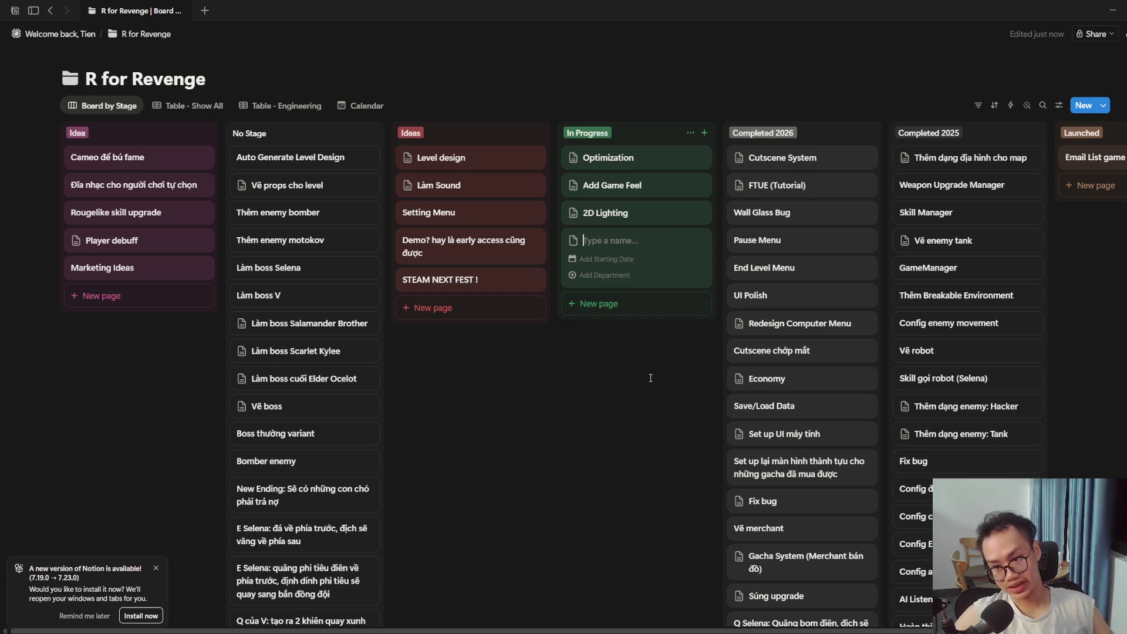
pyautogui.write('Start NE')
pyautogui.press('BackSpace')
pyautogui.press('BackSpace')
pyautogui.write('en')
pyautogui.write(' next')
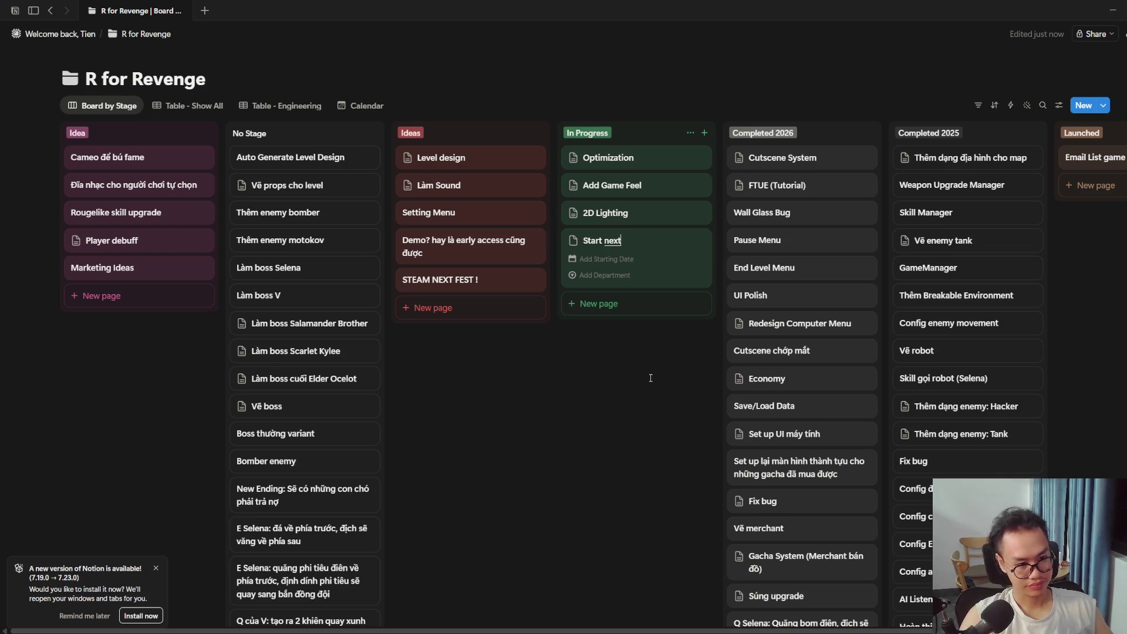
pyautogui.write(' lev')
pyautogui.press('Return')
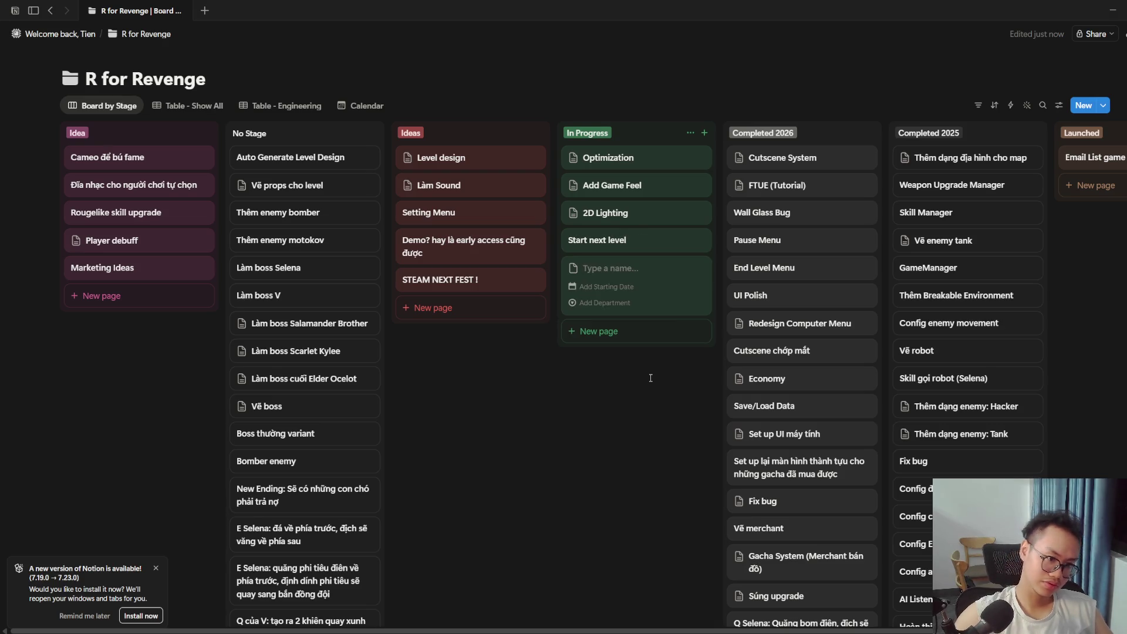
pyautogui.press('Escape')
pyautogui.click(650, 247)
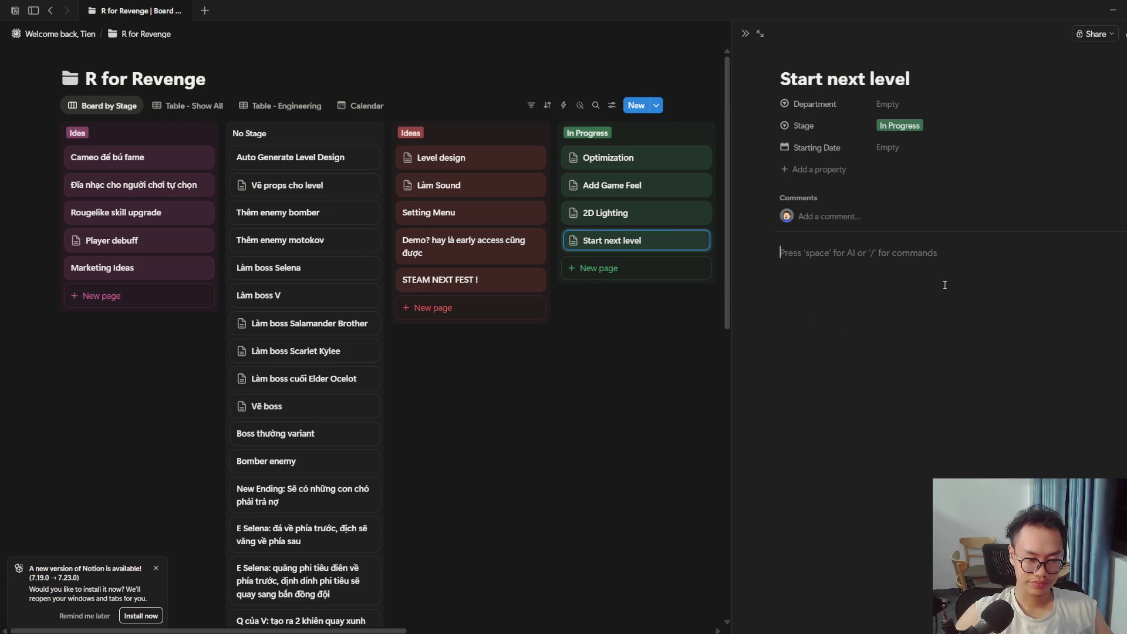
# Step: Note a trigger zone that automatically sends the player to the next level
pyautogui.write('Tạo 1 vùng')
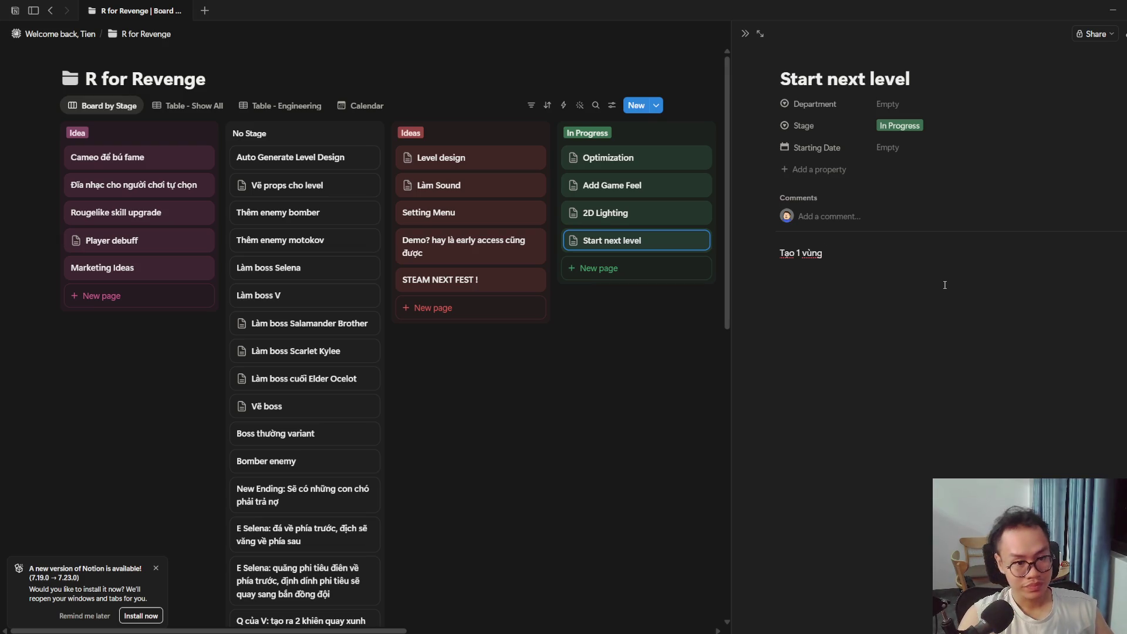
pyautogui.write('rigger ênt')
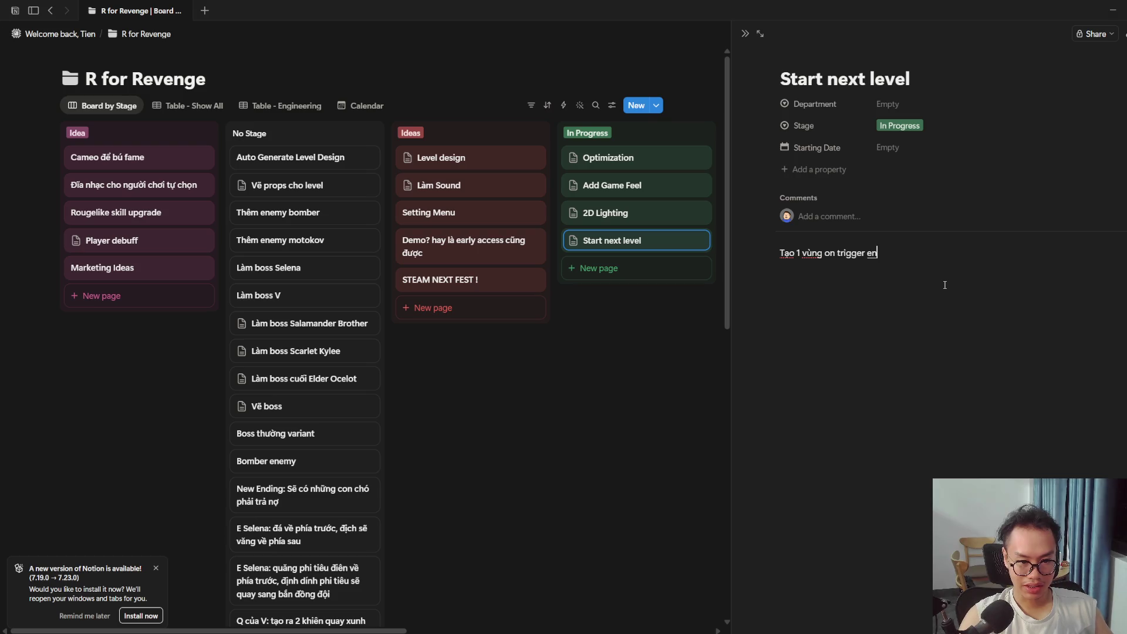
pyautogui.press('BackSpace')
pyautogui.press('BackSpace')
pyautogui.press('BackSpace')
pyautogui.write('ent')
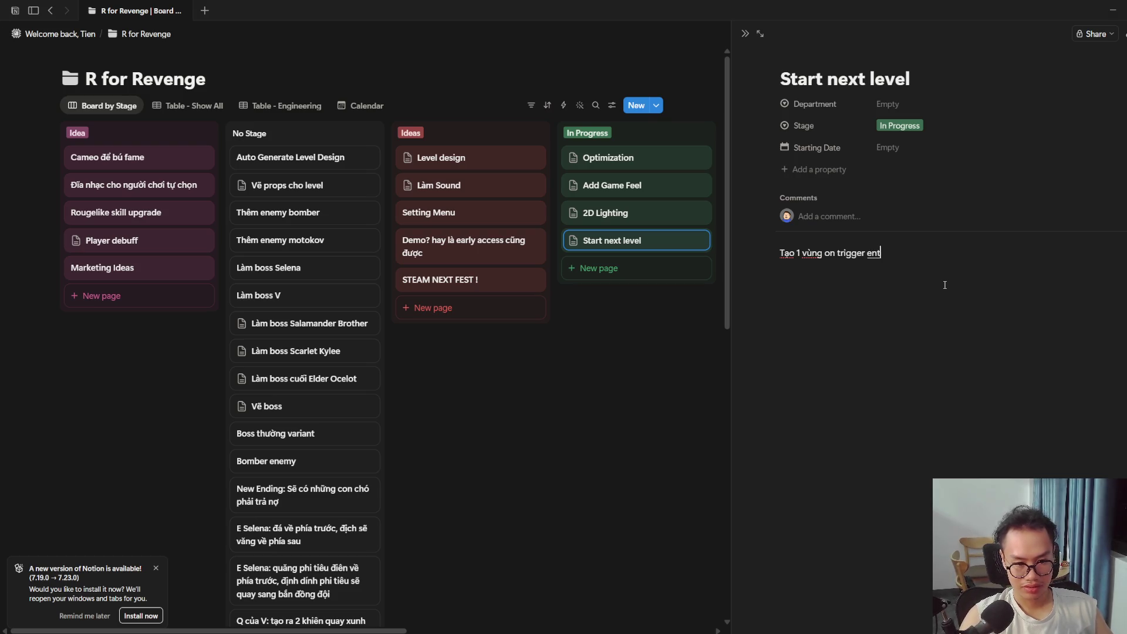
pyautogui.write('ergười chơi ')
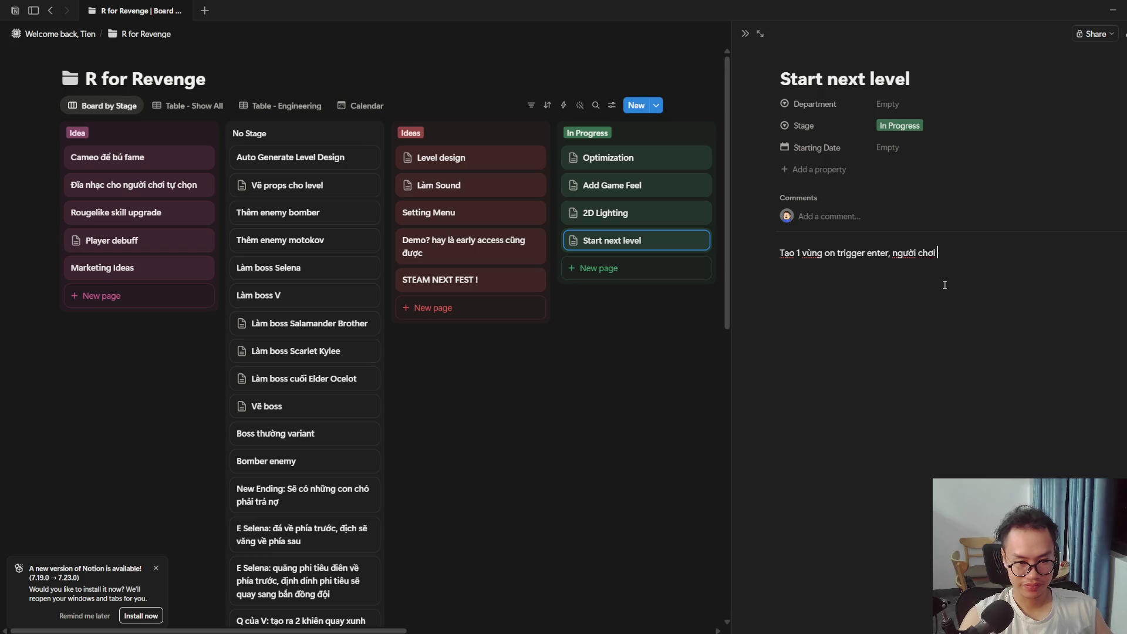
pyautogui.write('đi vào vùng')
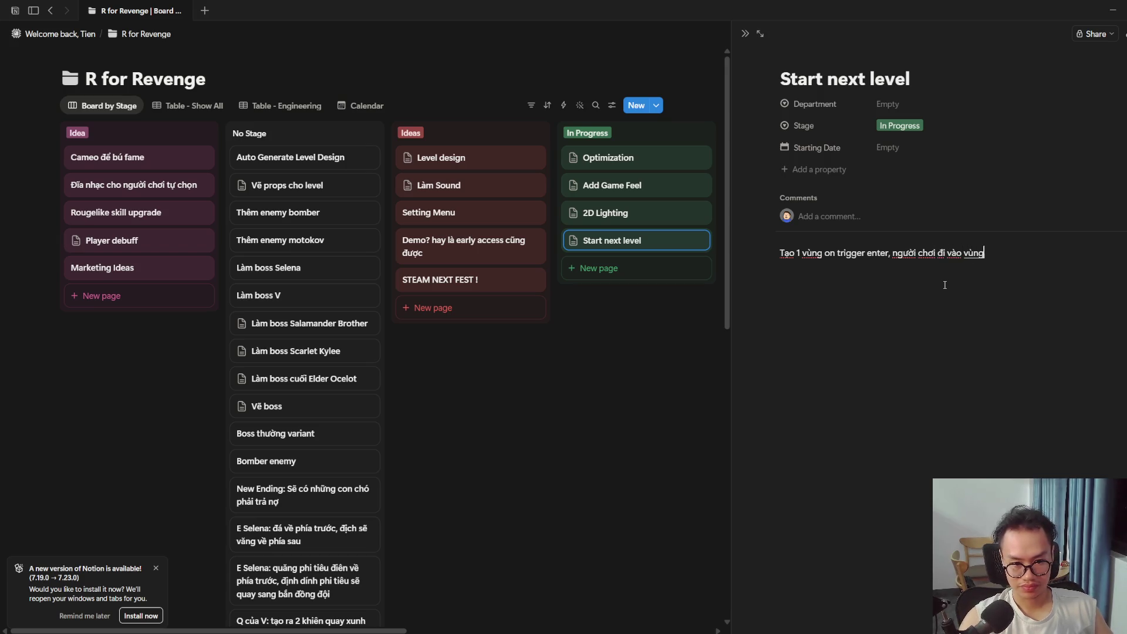
pyautogui.write(' đó seẽ TỰ ĐỘNG')
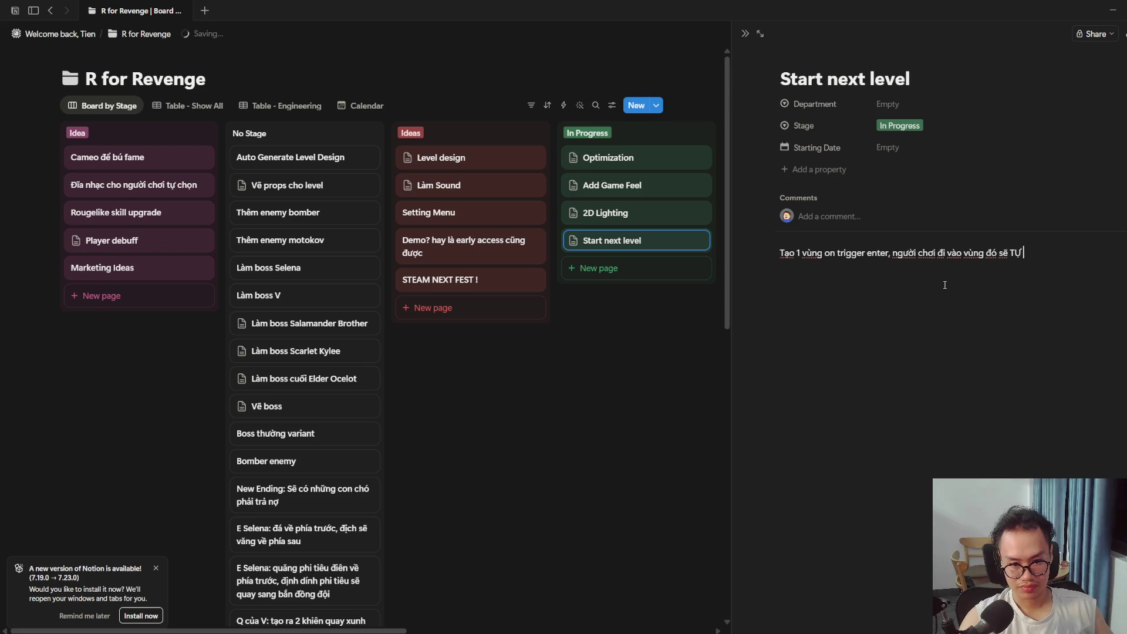
pyautogui.write('di d')
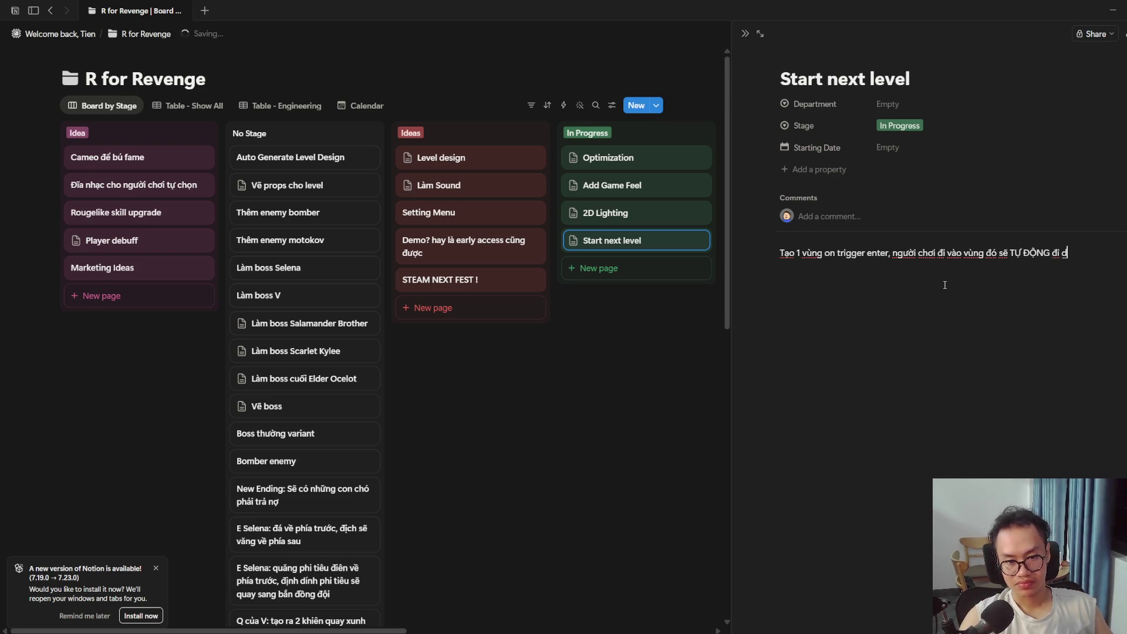
pyautogui.press('BackSpace')
pyautogui.press('BackSpace')
pyautogui.write('đến ')
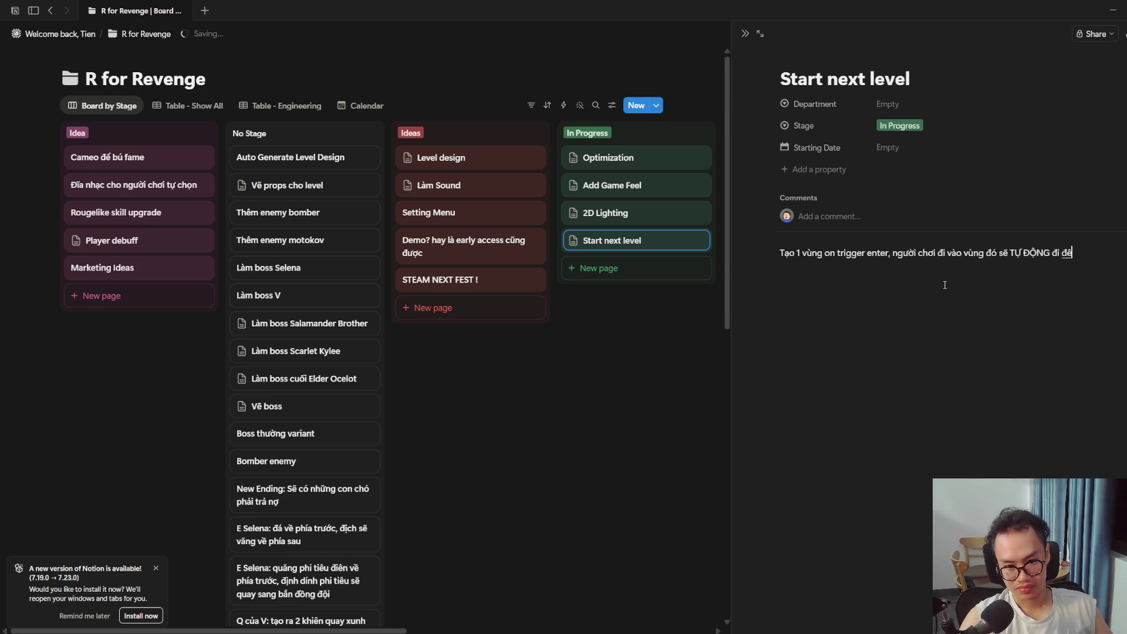
pyautogui.write('level tiếp theo')
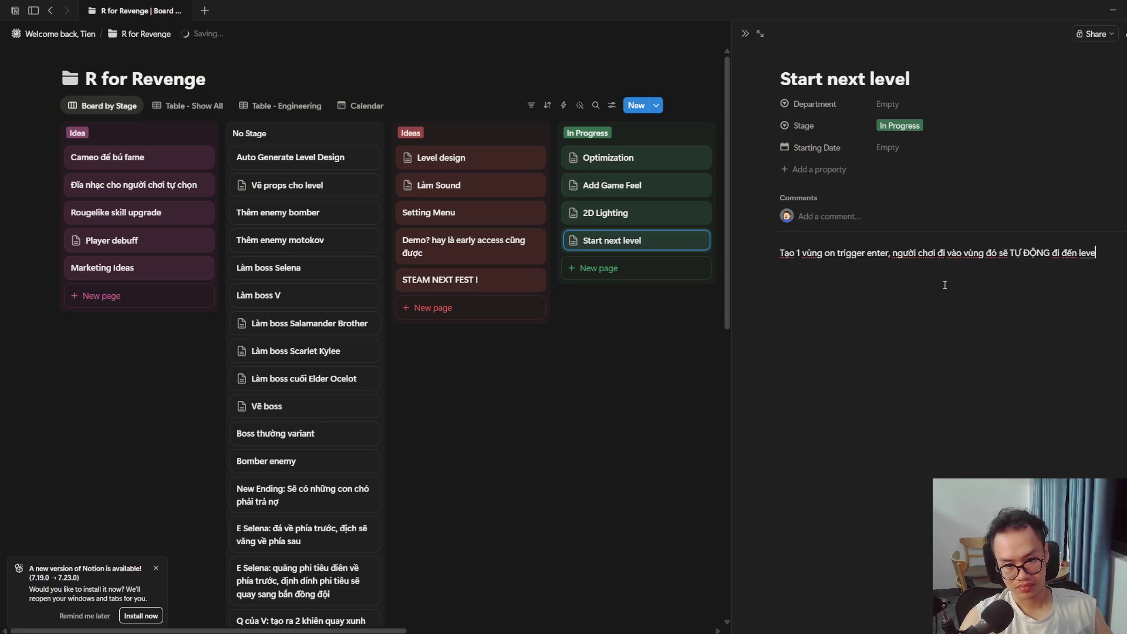
pyautogui.press('Return')
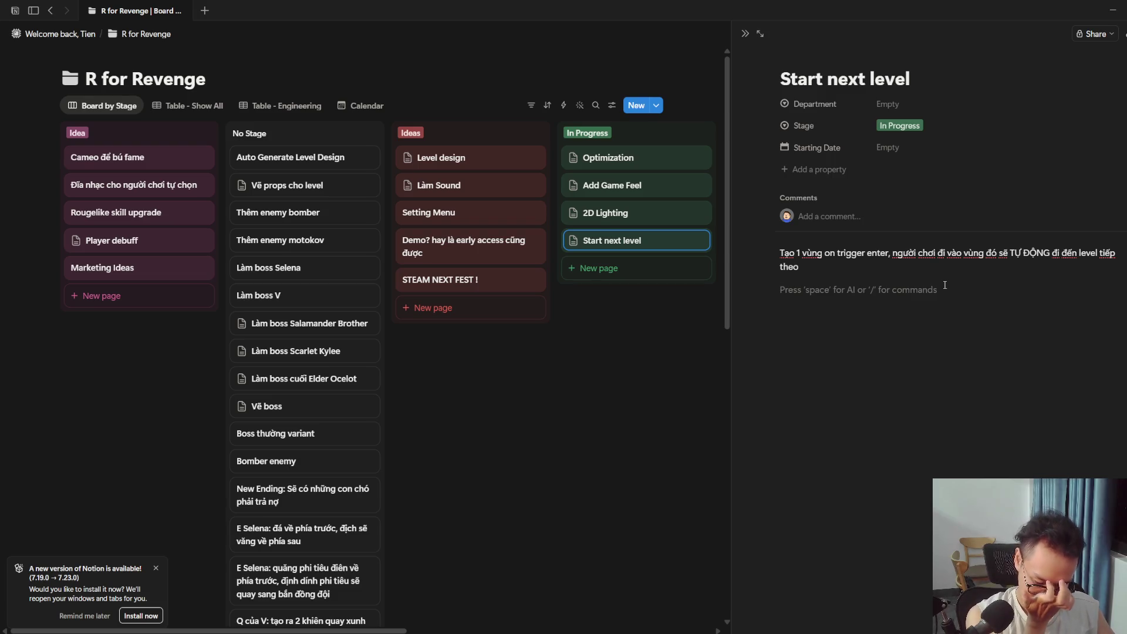
# Step: Add a note to play a cinematic for that level before entering the next
pyautogui.write('Kiểm tra xe')
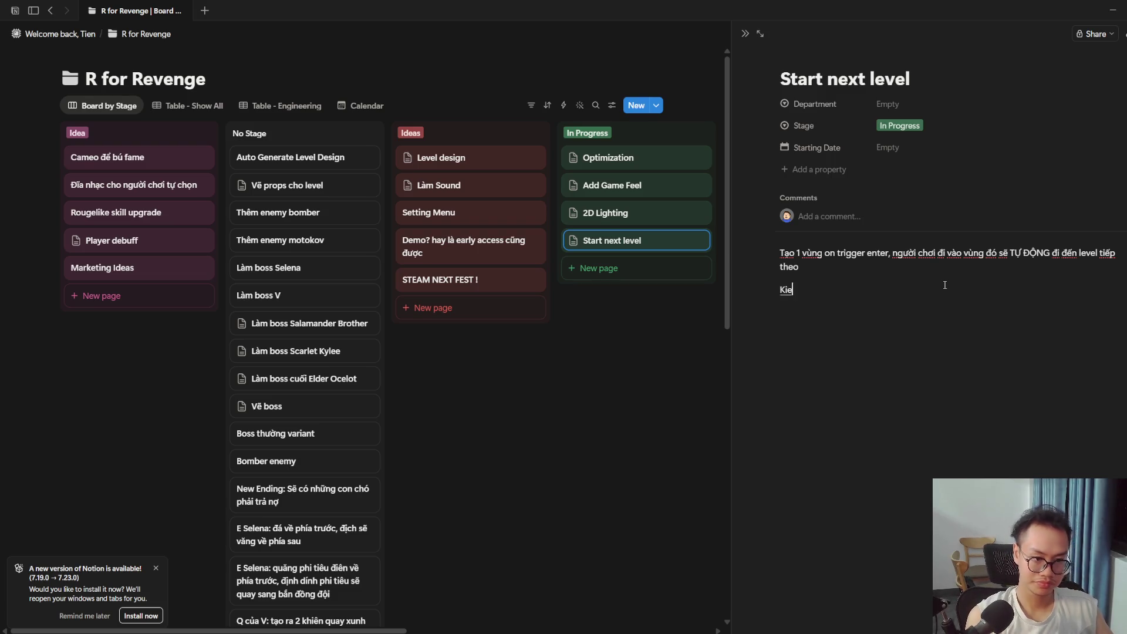
pyautogui.write('m')
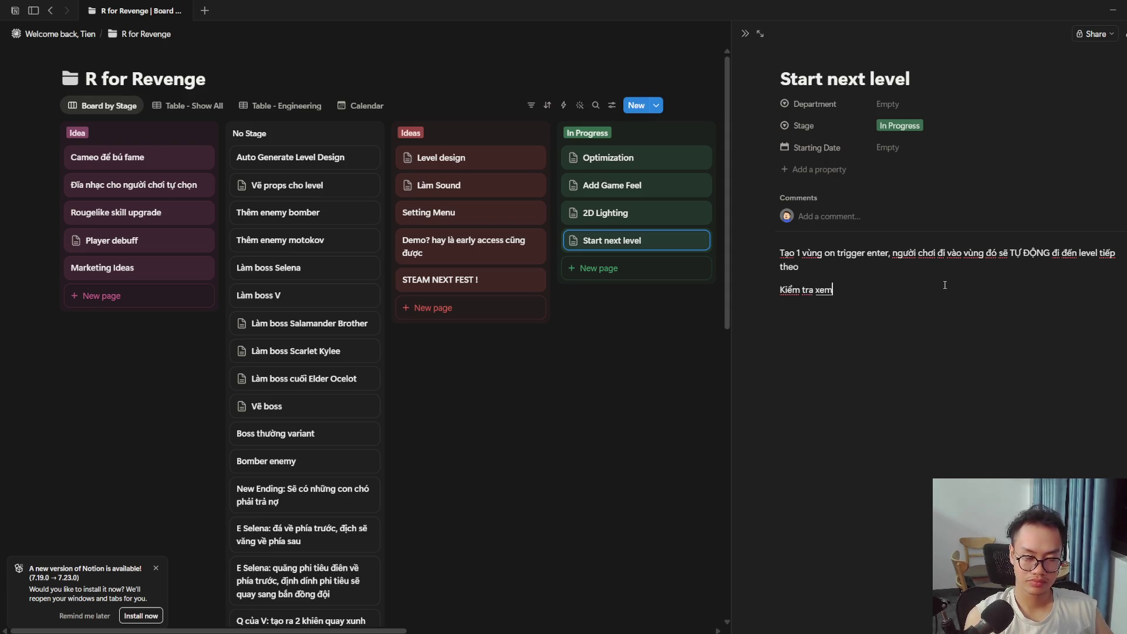
pyautogui.write(' vùng đó đã')
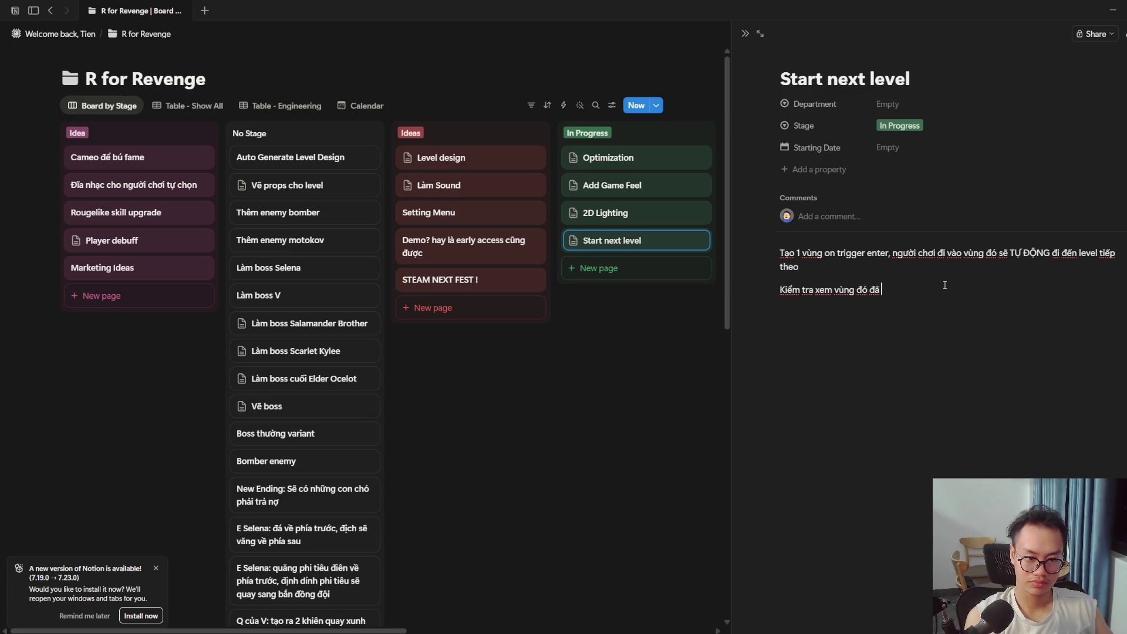
pyautogui.press('BackSpace')
pyautogui.press('BackSpace')
pyautogui.press('BackSpace')
pyautogui.press('BackSpace')
pyautogui.press('BackSpace')
pyautogui.press('BackSpace')
pyautogui.write('Chay')
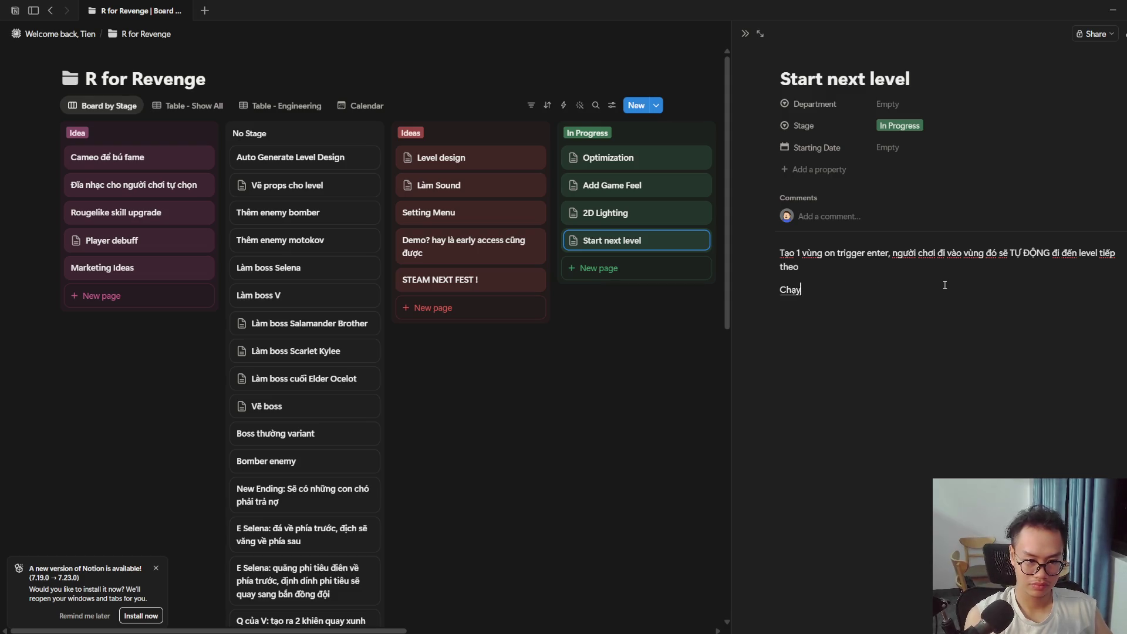
pyautogui.write(' cin')
pyautogui.press('BackSpace')
pyautogui.write('ematic cho vu')
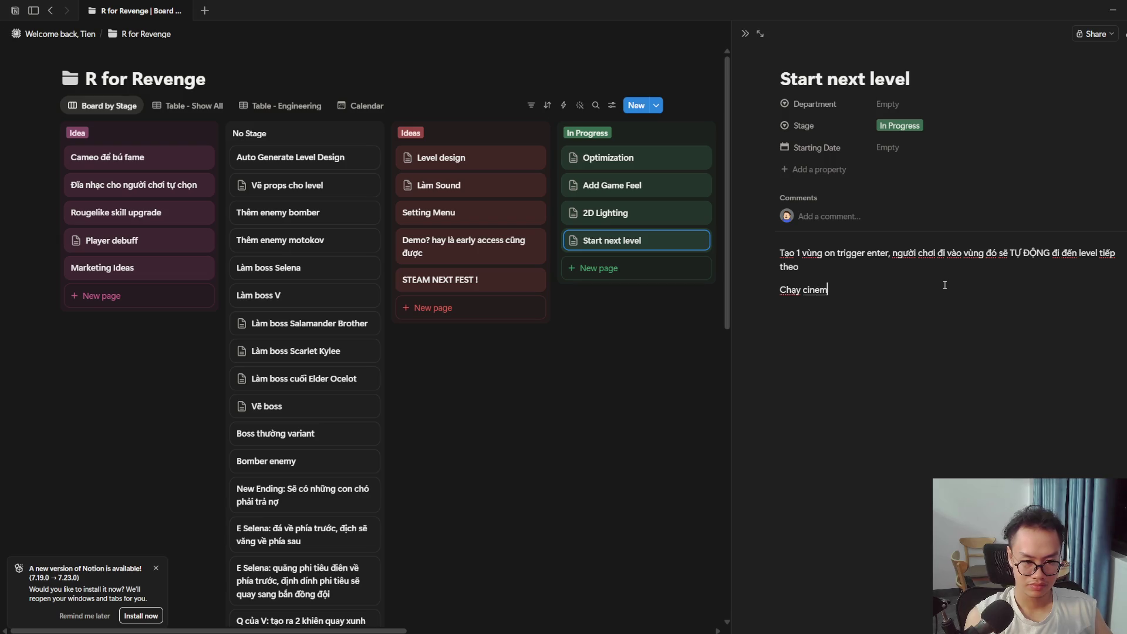
pyautogui.press('BackSpace')
pyautogui.write('level đó →')
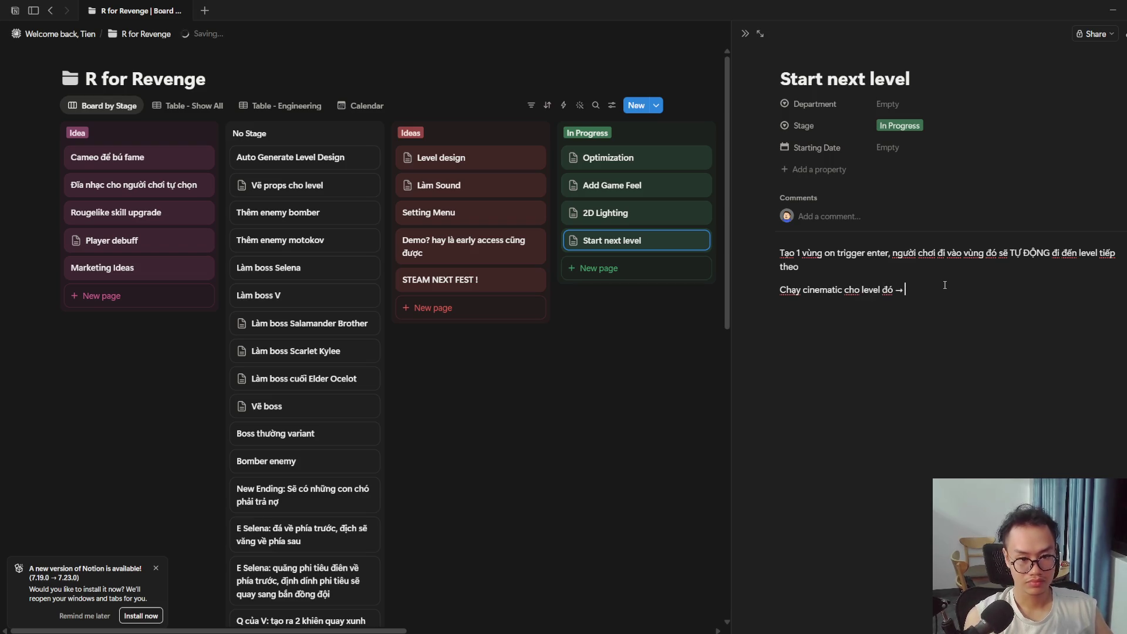
pyautogui.write(' vào level')
pyautogui.press('Return')
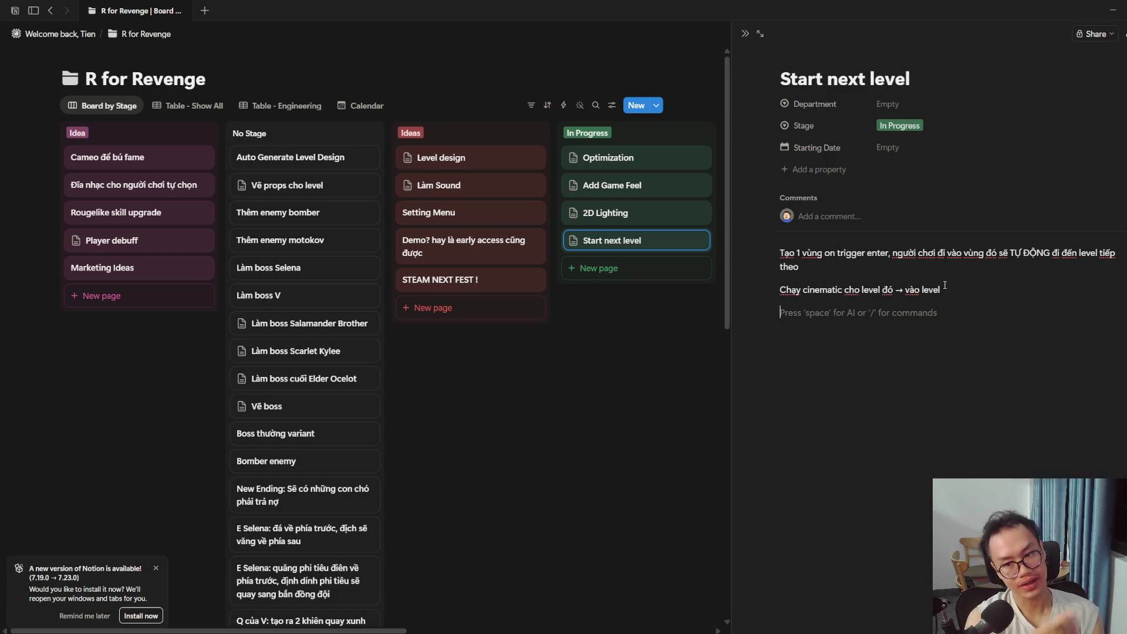
# Step: Move Start next level directly below Optimization in In Progress, then open Optimization
pyautogui.click(679, 331)
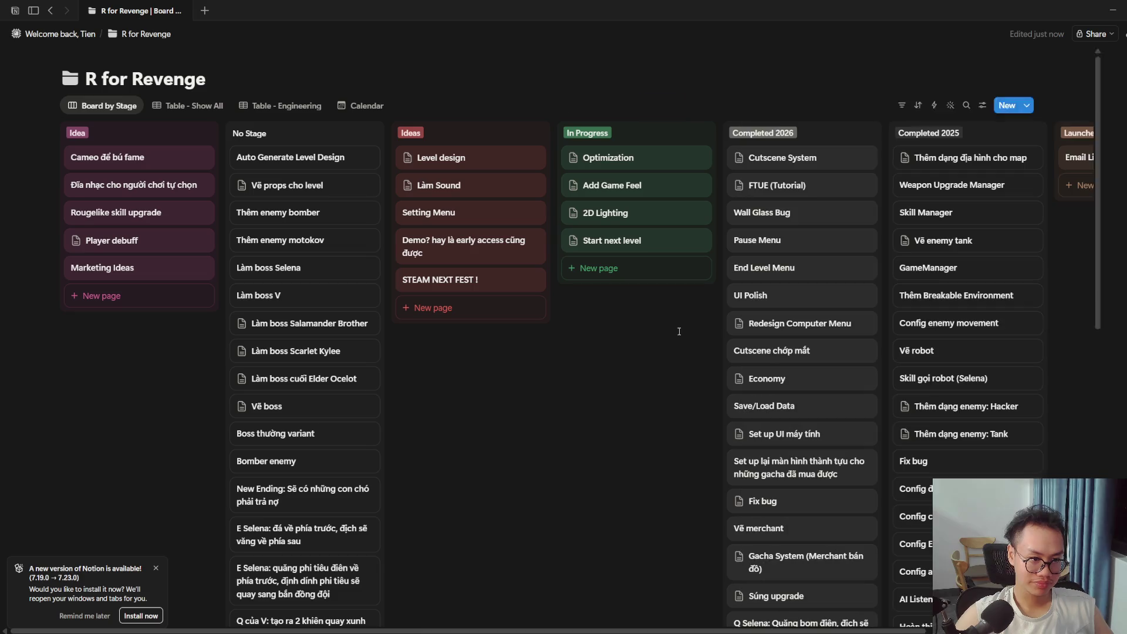
pyautogui.moveTo(639, 240); pyautogui.dragTo(647, 150)
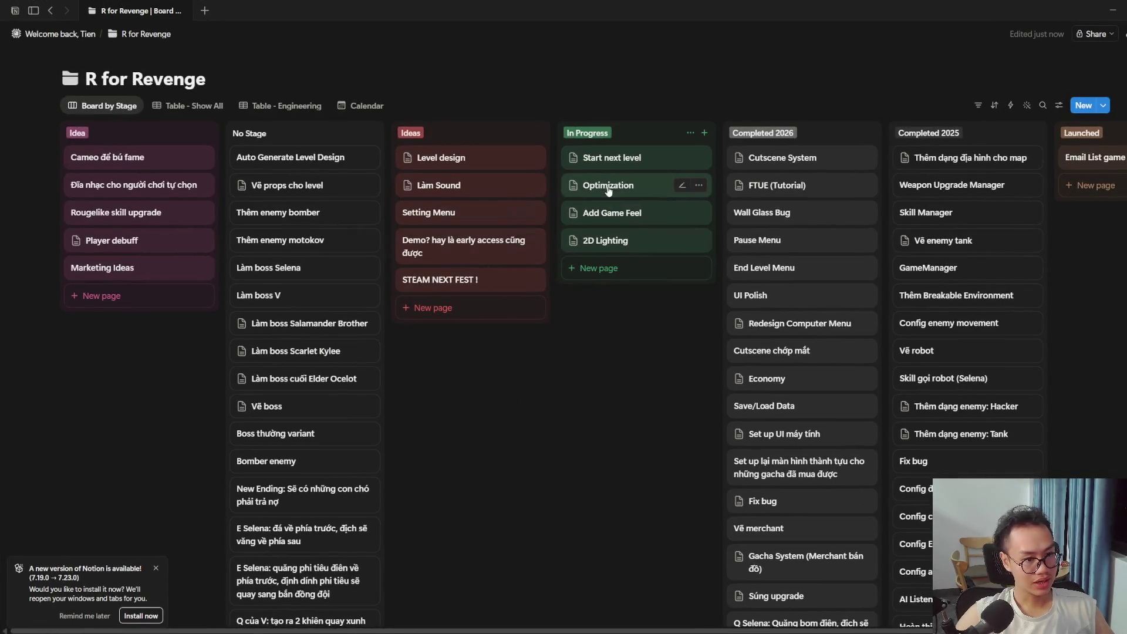
pyautogui.moveTo(608, 187); pyautogui.dragTo(614, 158)
pyautogui.click(612, 164)
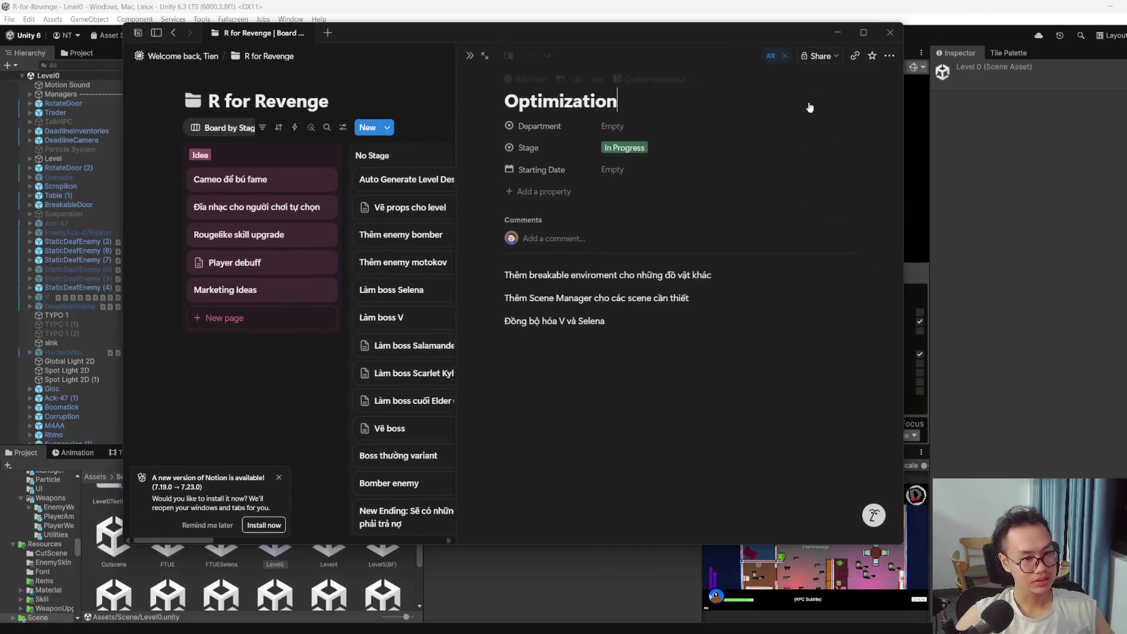
# Step: Back in Unity, delete the Managers object with Dialogue Manager and its other children from Level0
pyautogui.click(837, 33)
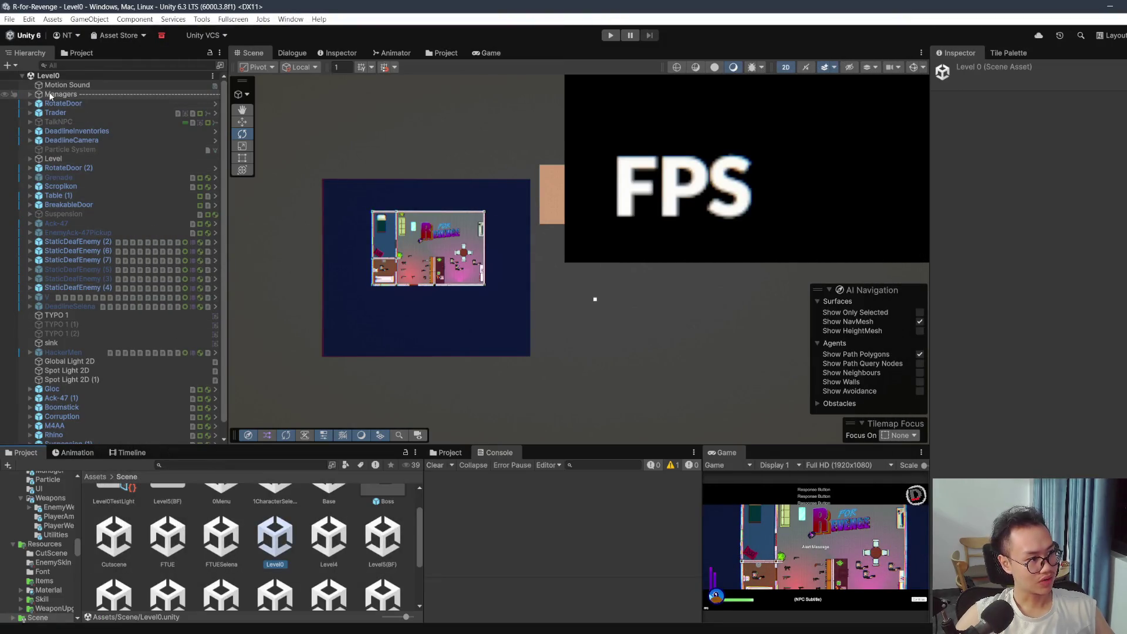
pyautogui.click(30, 94)
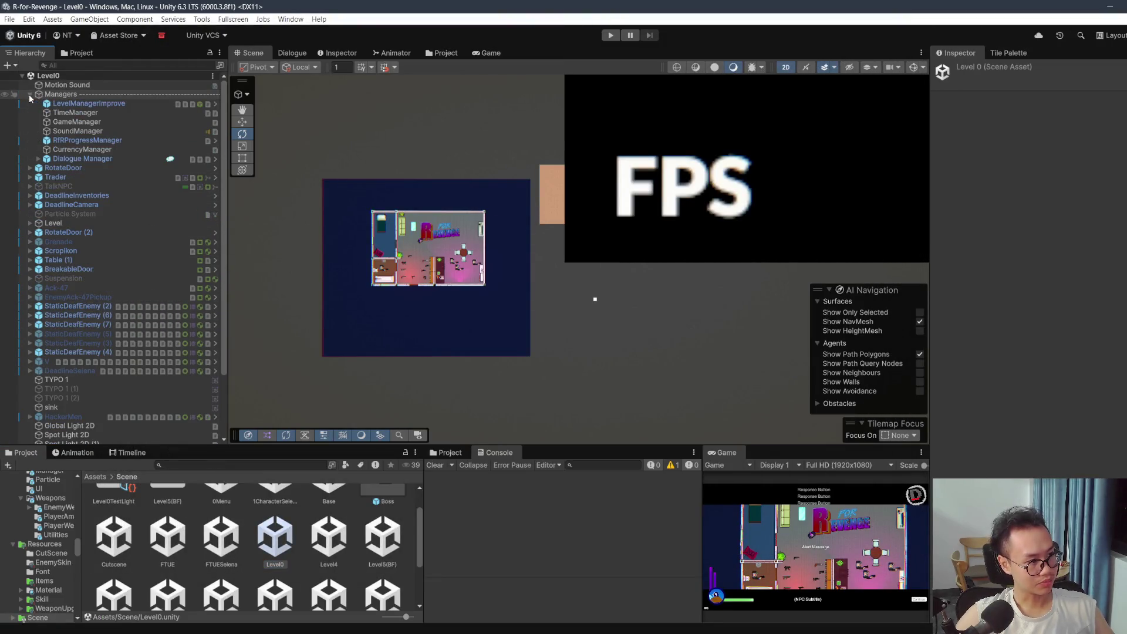
pyautogui.click(86, 157)
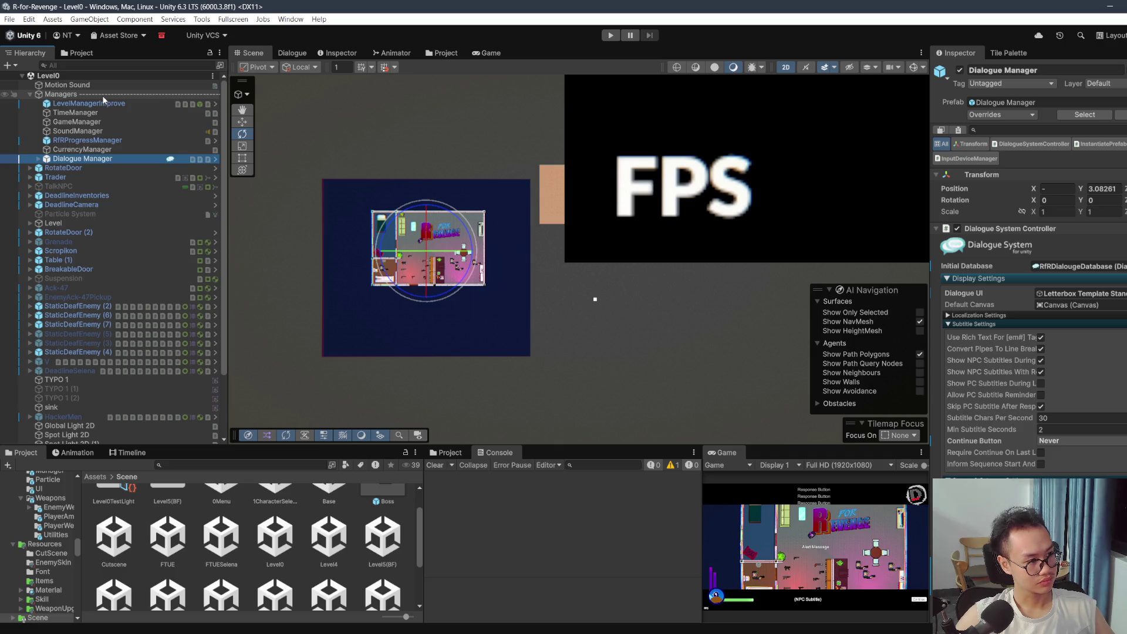
pyautogui.click(71, 94)
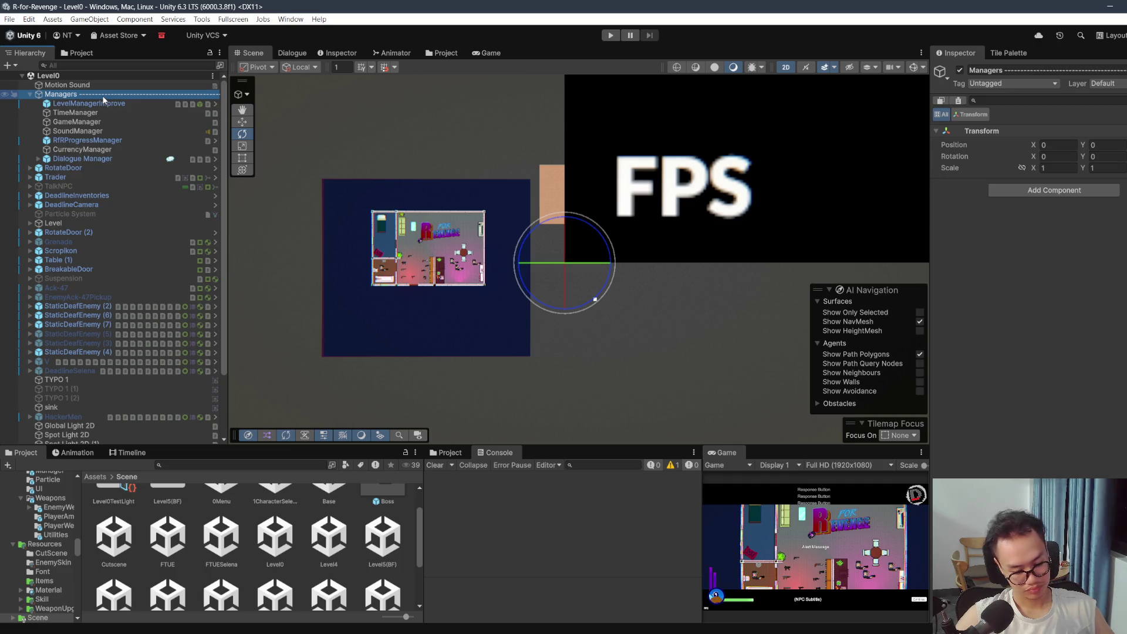
pyautogui.press('Delete')
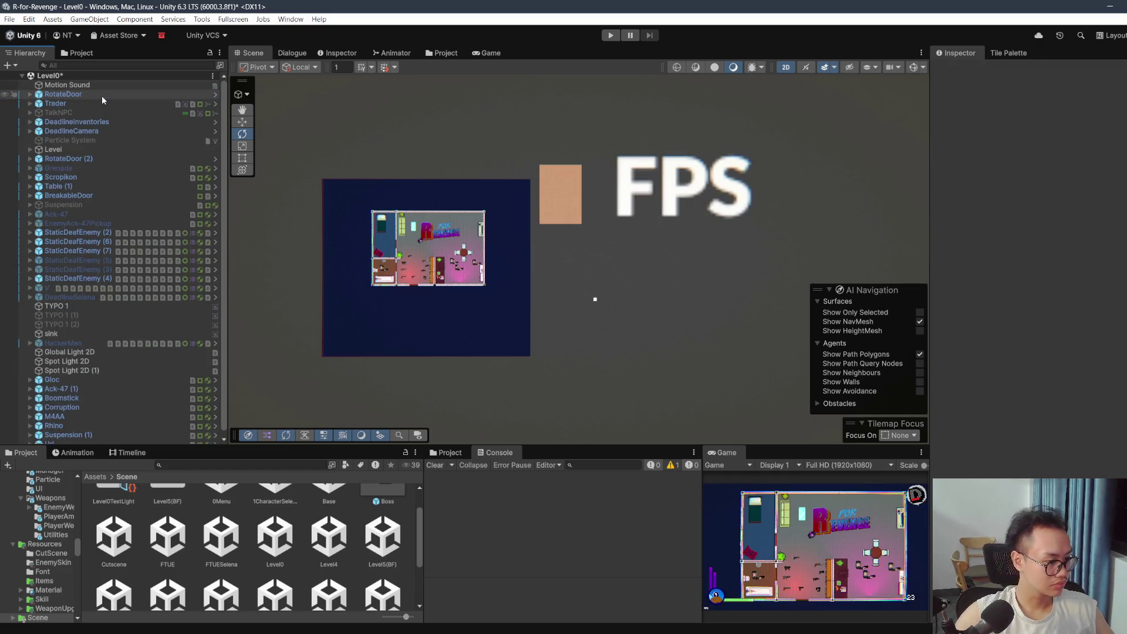
# Step: Drag the Managers prefab from Assets/Prefab/Manager into Level0 and save the scene
pyautogui.click(95, 477)
pyautogui.scroll(-5, 195, 519)
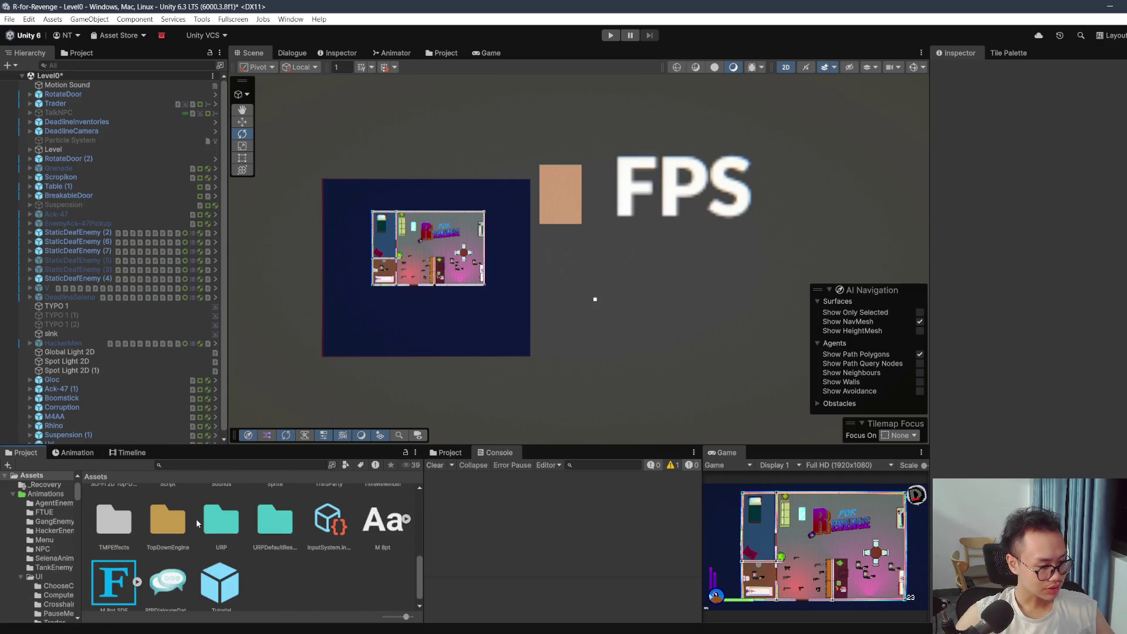
pyautogui.scroll(3, 230, 527)
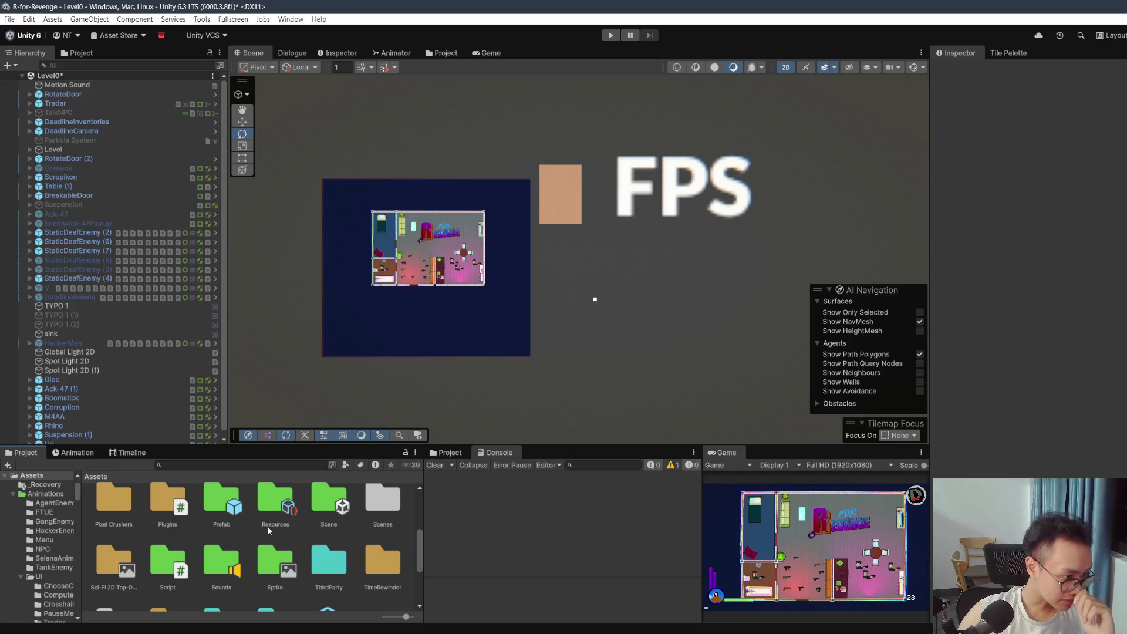
pyautogui.doubleClick(226, 504)
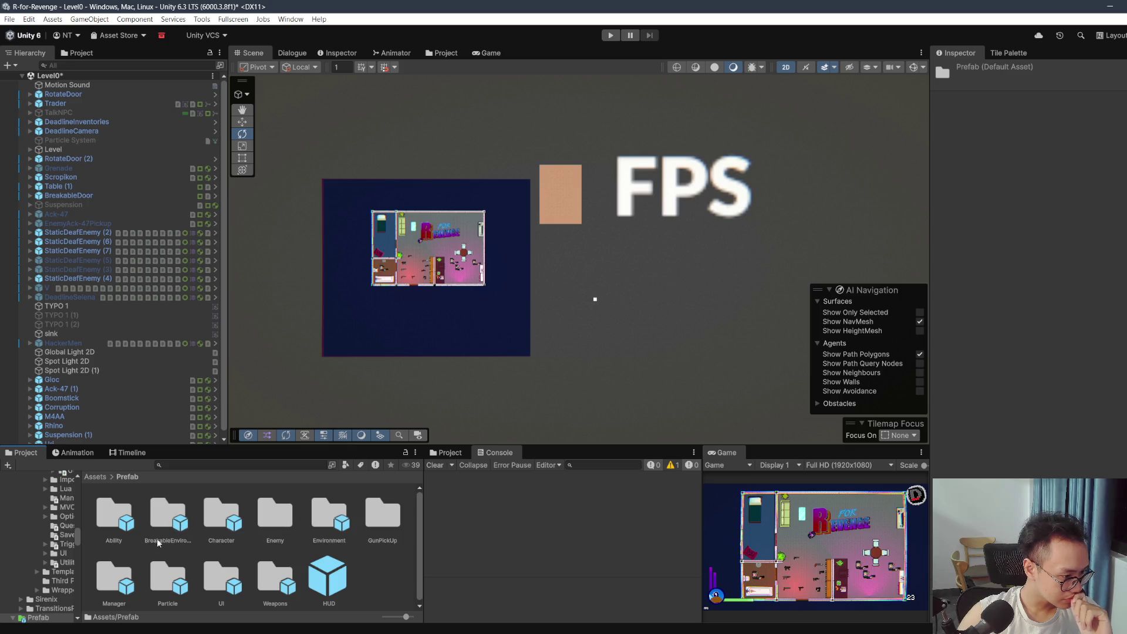
pyautogui.doubleClick(127, 576)
pyautogui.moveTo(158, 512)
pyautogui.mouseDown()
pyautogui.moveTo(165, 401)
pyautogui.moveTo(89, 93)
pyautogui.mouseUp()
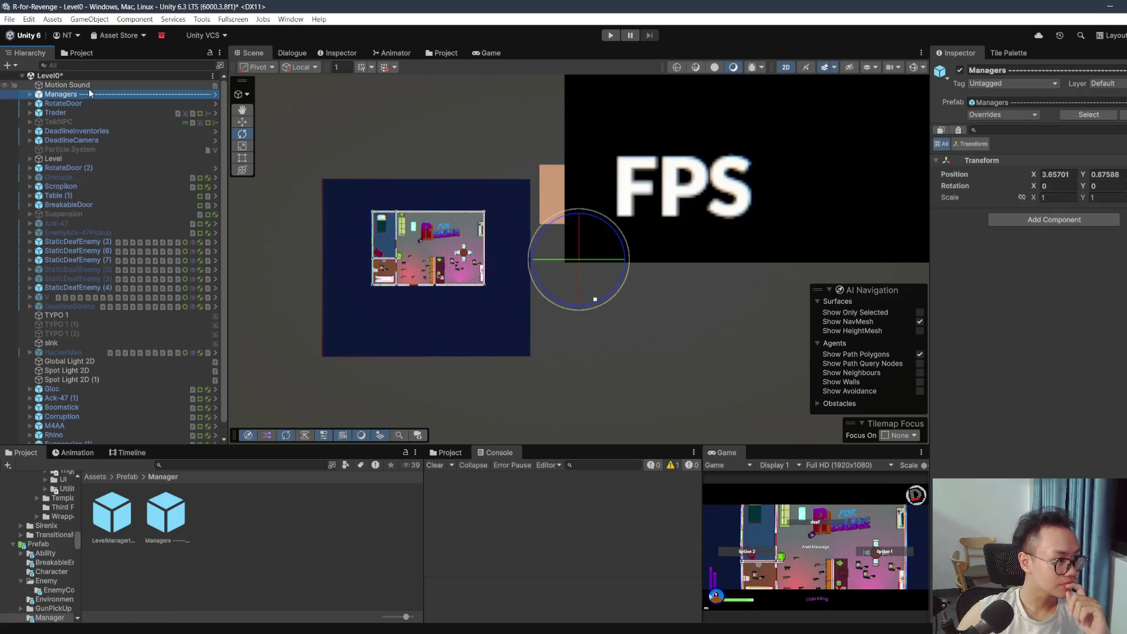
pyautogui.hotkey('ctrl', 's')
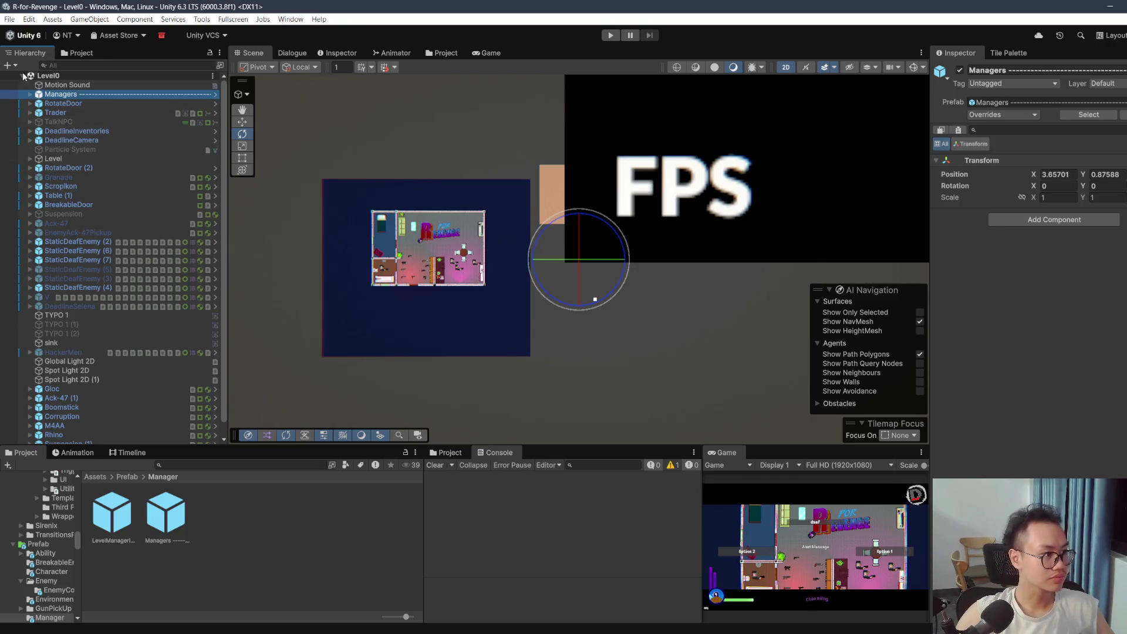
pyautogui.click(27, 92)
pyautogui.click(27, 93)
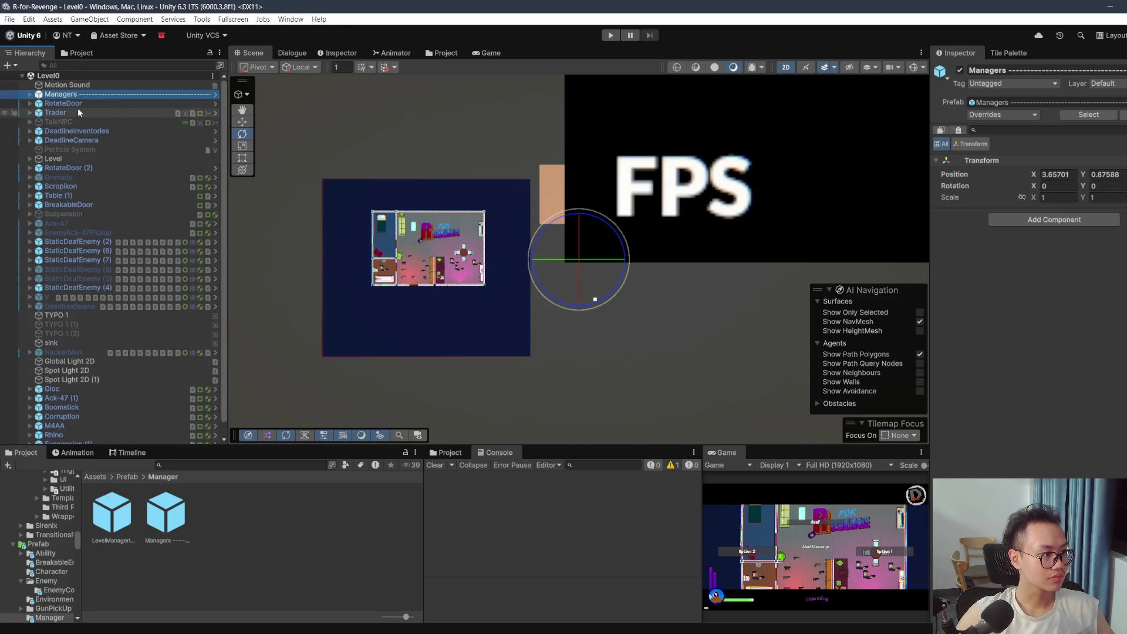
pyautogui.hotkey('shift', 'space')
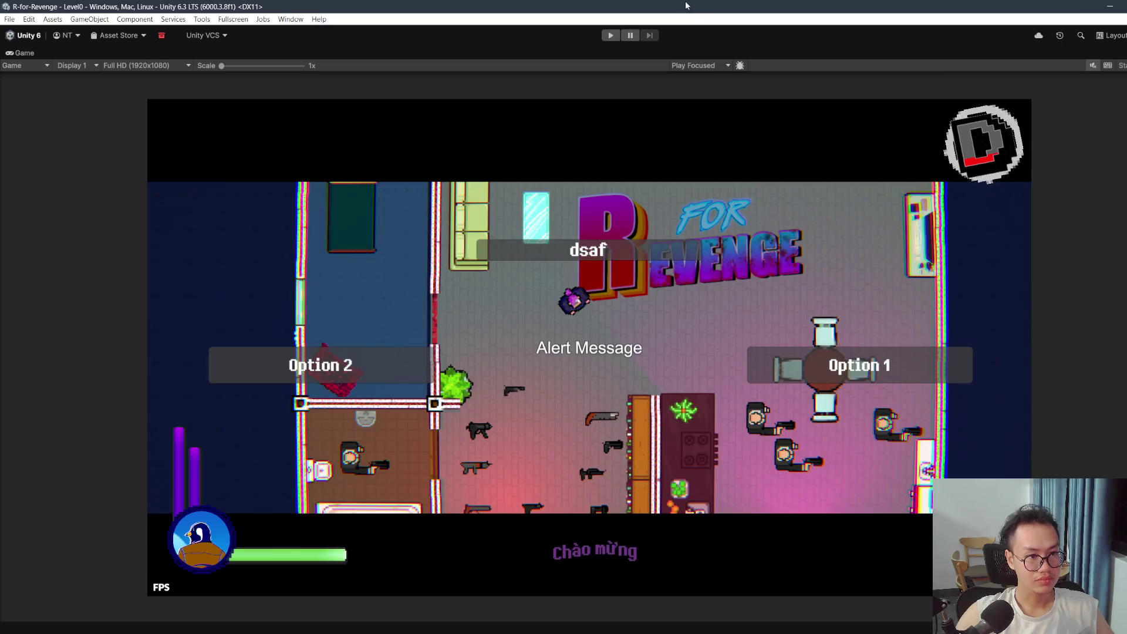
# Step: Run Level0 in Play mode briefly, stop it, and restore the full editor layout
pyautogui.hotkey('ctrl', 'p')
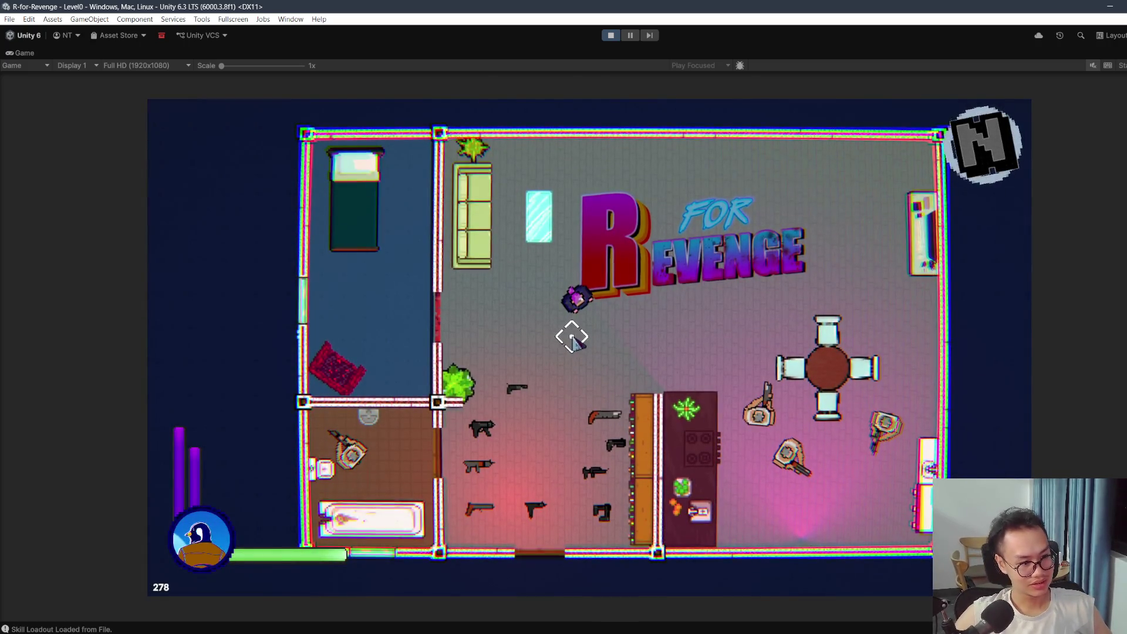
pyautogui.press('Escape')
pyautogui.hotkey('ctrl', 'p')
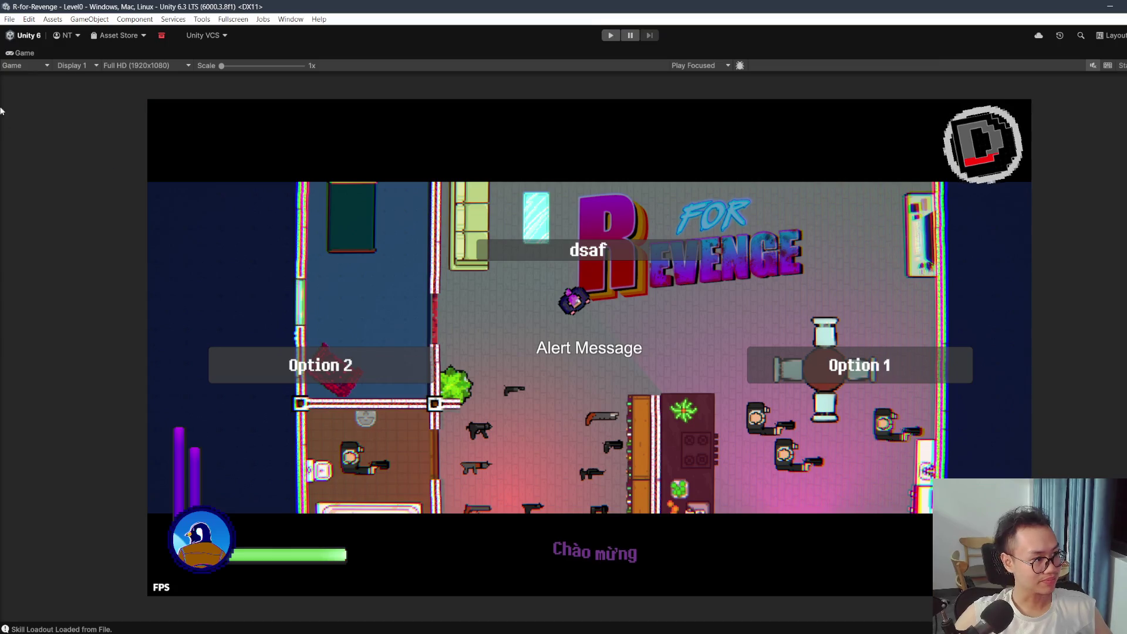
pyautogui.doubleClick(8, 55)
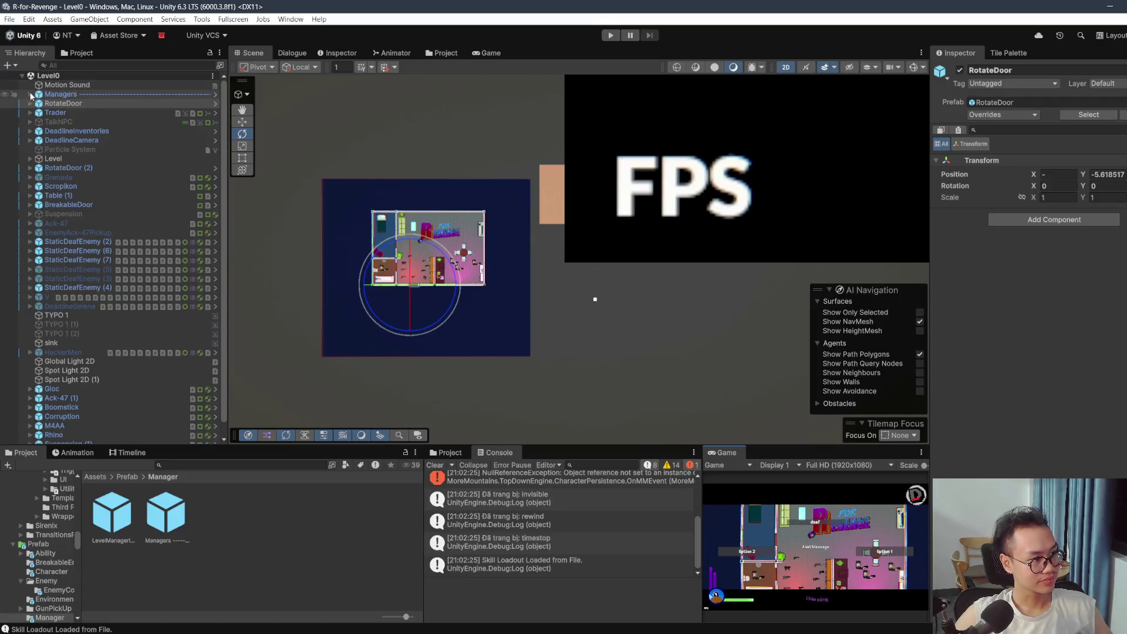
# Step: Assign the Level's InitialSpawn checkpoint as LevelManagerImprove's Initial Spawn Point
pyautogui.click(30, 94)
pyautogui.click(88, 104)
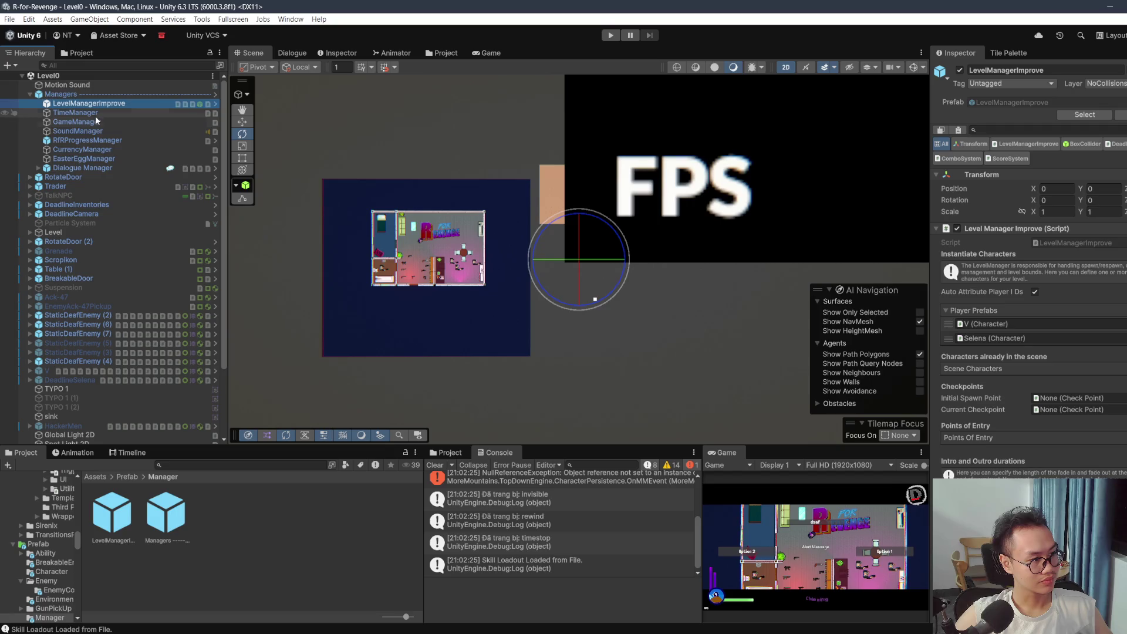
pyautogui.scroll(-3, 1027, 264)
pyautogui.scroll(-2, 156, 238)
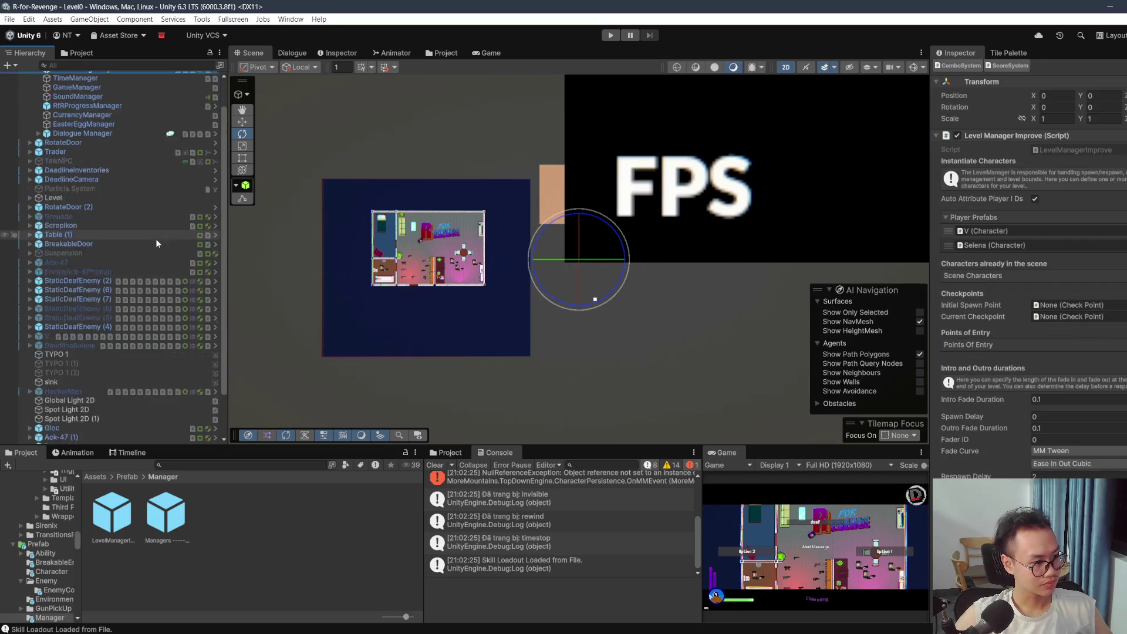
pyautogui.scroll(1, 76, 213)
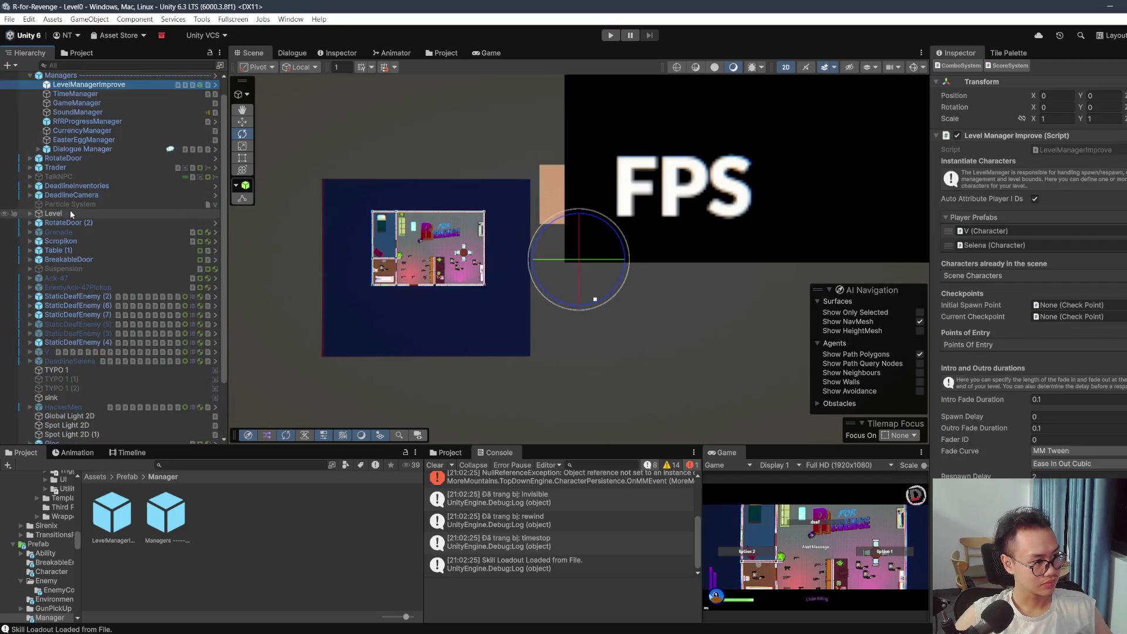
pyautogui.click(30, 213)
pyautogui.click(106, 250)
pyautogui.moveTo(104, 247)
pyautogui.mouseDown()
pyautogui.moveTo(1019, 279)
pyautogui.moveTo(1031, 231)
pyautogui.moveTo(1076, 305)
pyautogui.mouseUp()
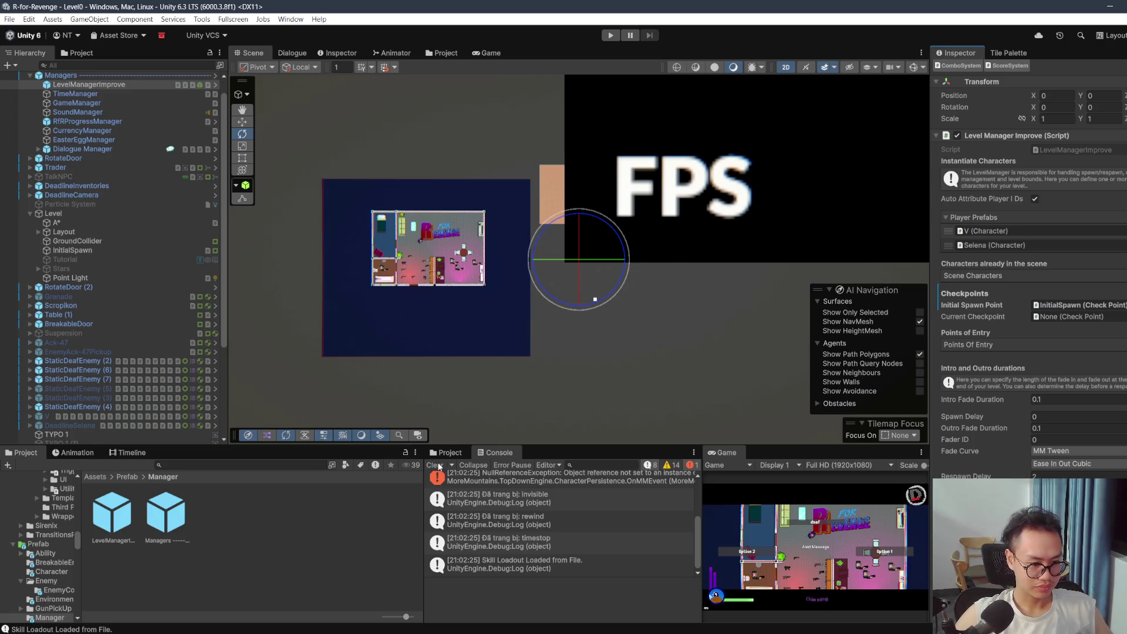
# Step: Trace the NullReferenceException to LevelManager.cs, then start a new Play-mode run
pyautogui.scroll(3, 480, 493)
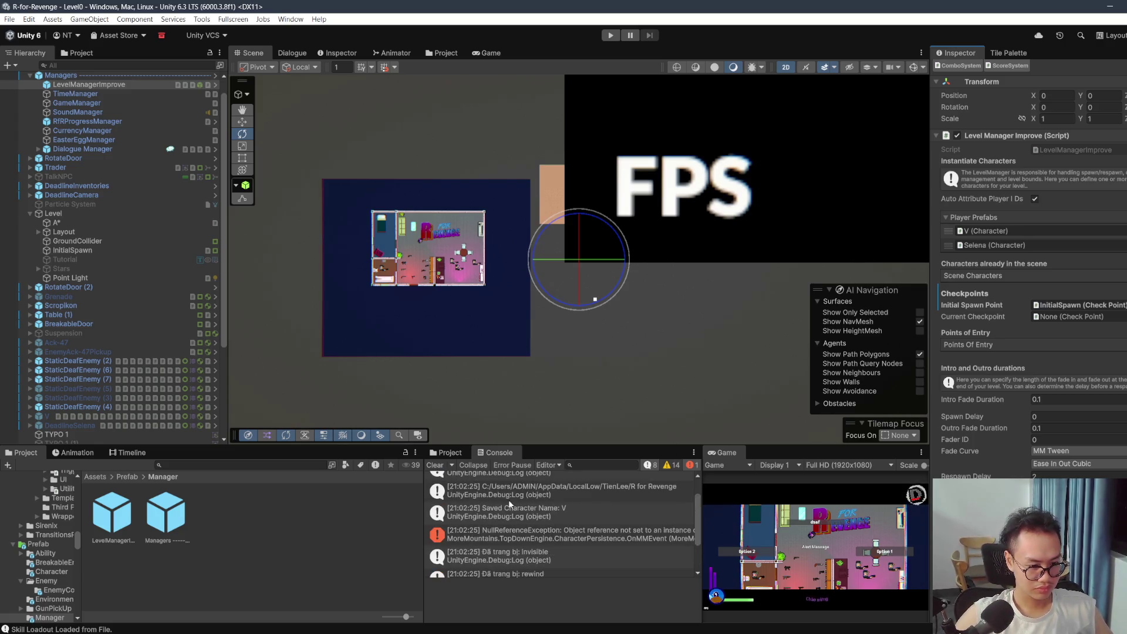
pyautogui.click(602, 532)
pyautogui.doubleClick(602, 533)
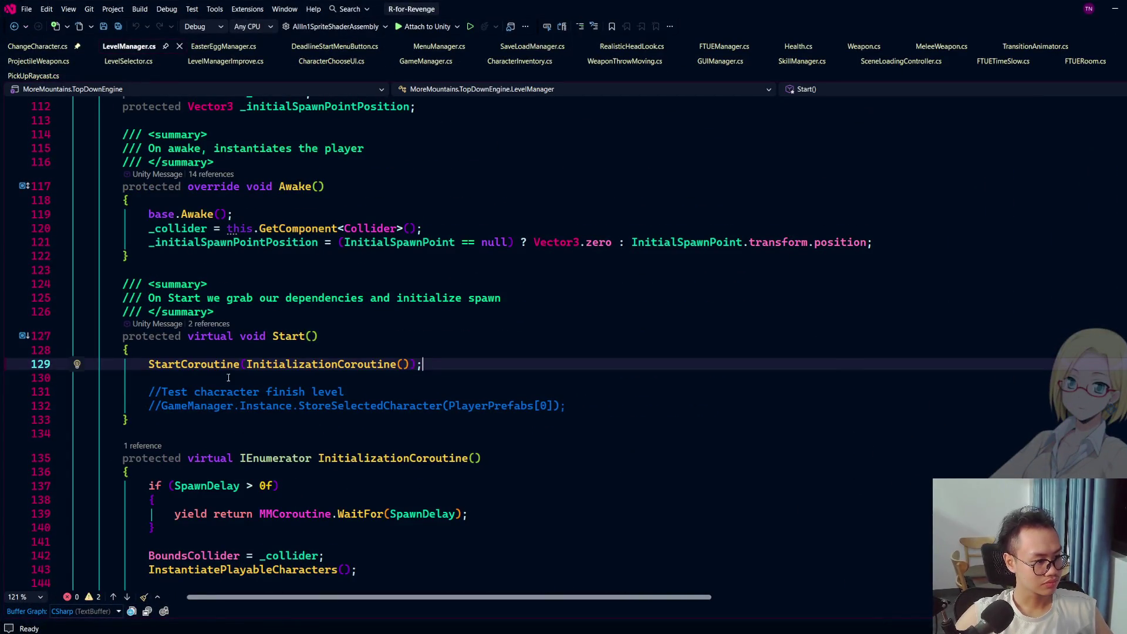
pyautogui.hotkey('alt', 'Tab')
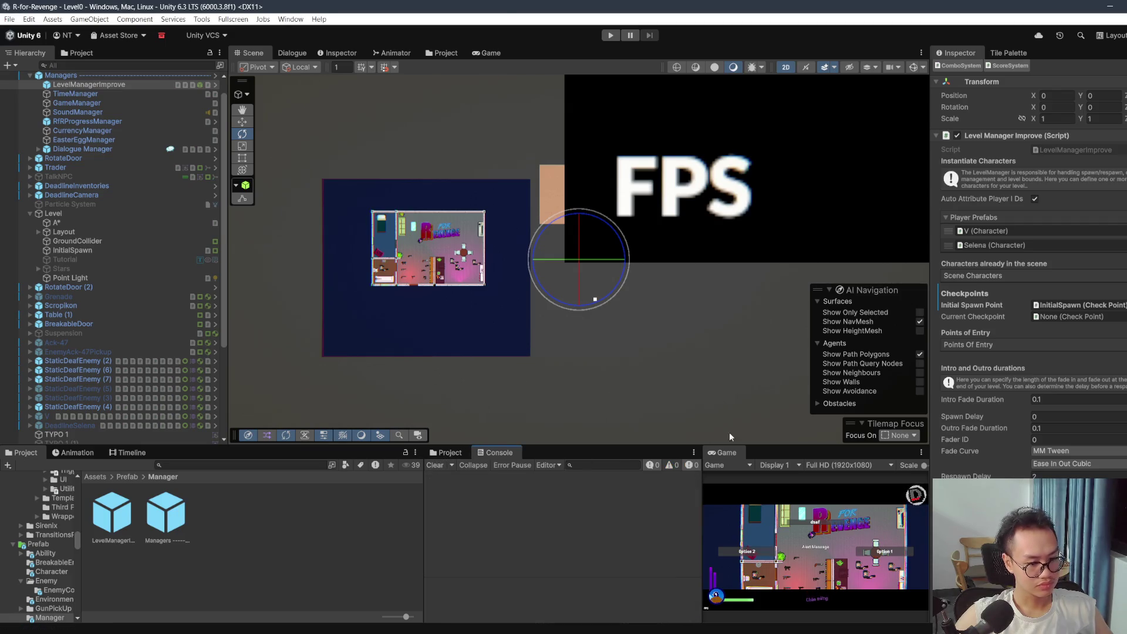
pyautogui.click(611, 36)
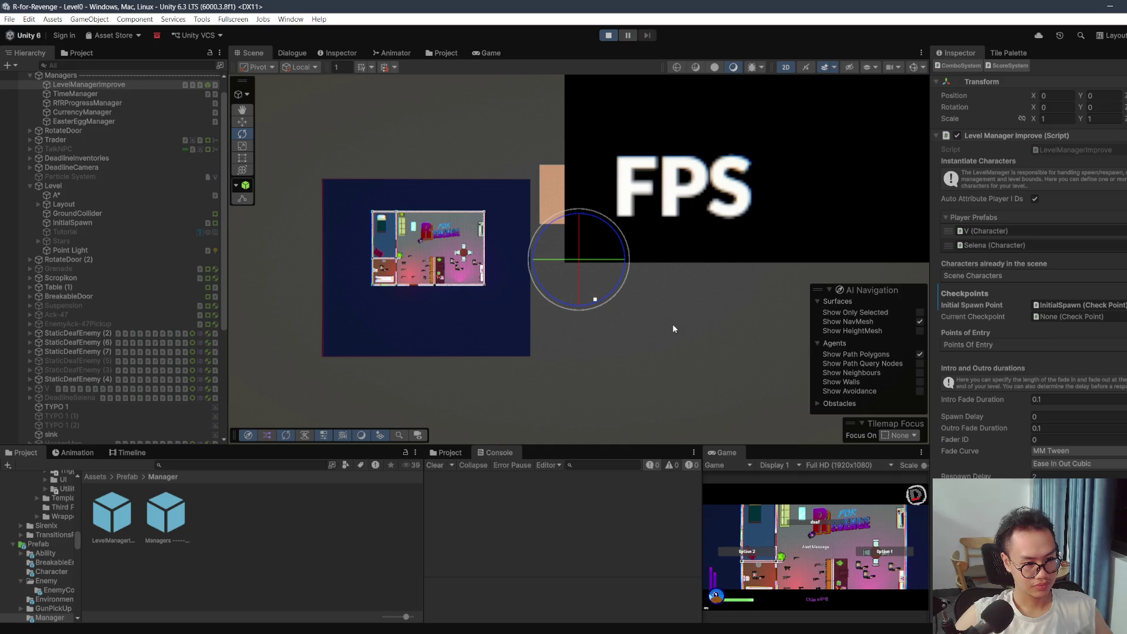
# Step: Walk the player briefly, stop Play mode, and reselect LevelManagerImprove in the restored editor
pyautogui.doubleClick(724, 452)
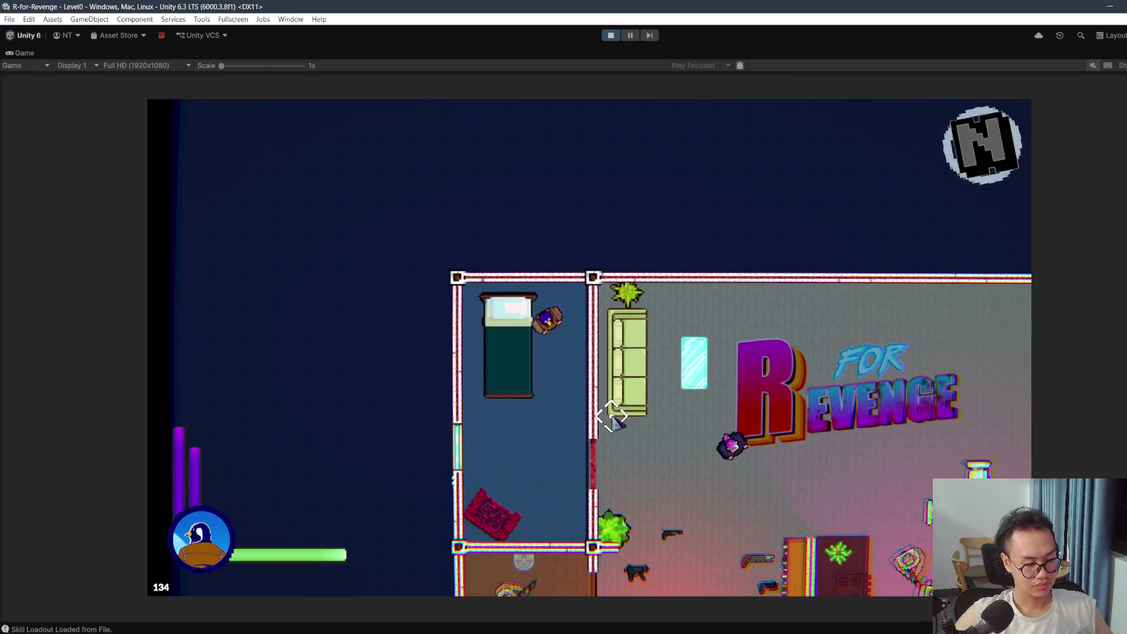
pyautogui.press('s')
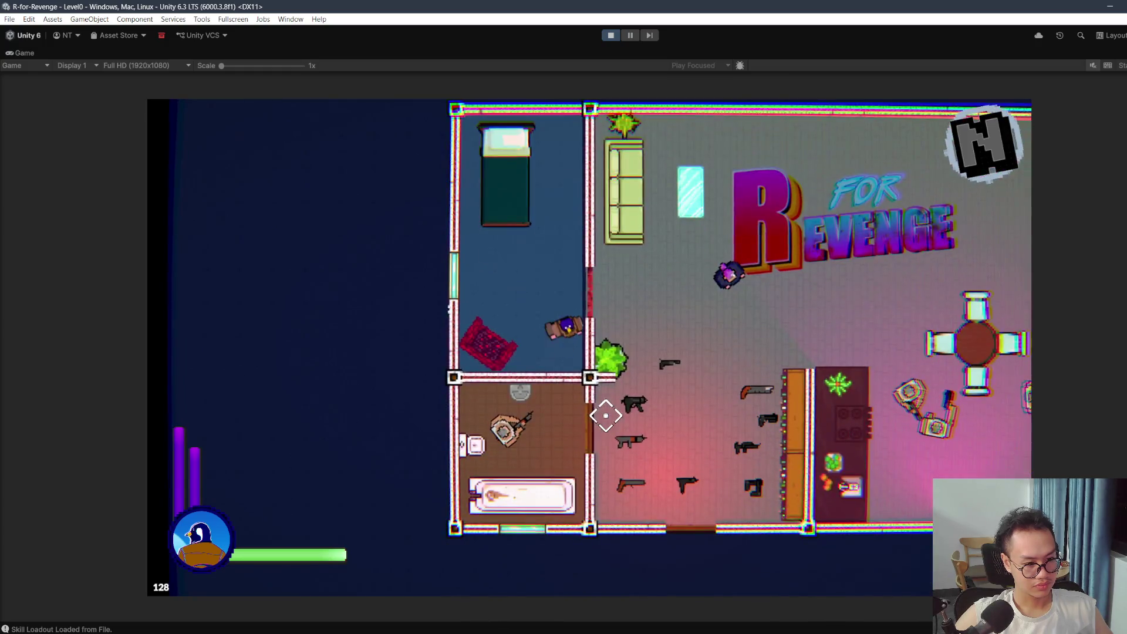
pyautogui.press('Escape')
pyautogui.click(610, 36)
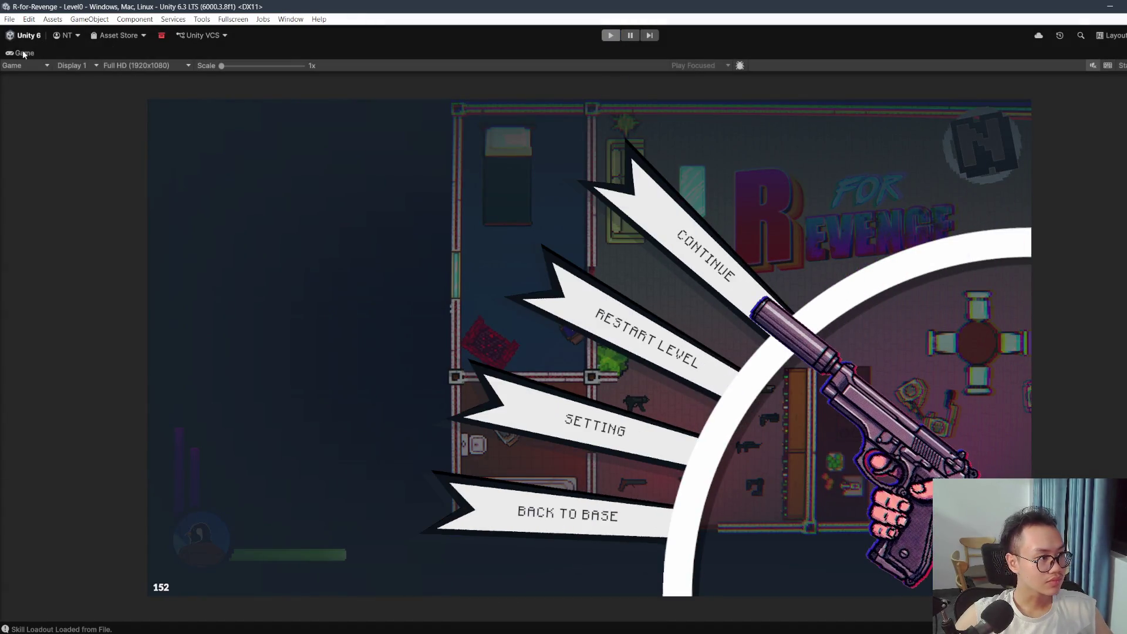
pyautogui.doubleClick(23, 52)
pyautogui.doubleClick(23, 53)
pyautogui.doubleClick(24, 52)
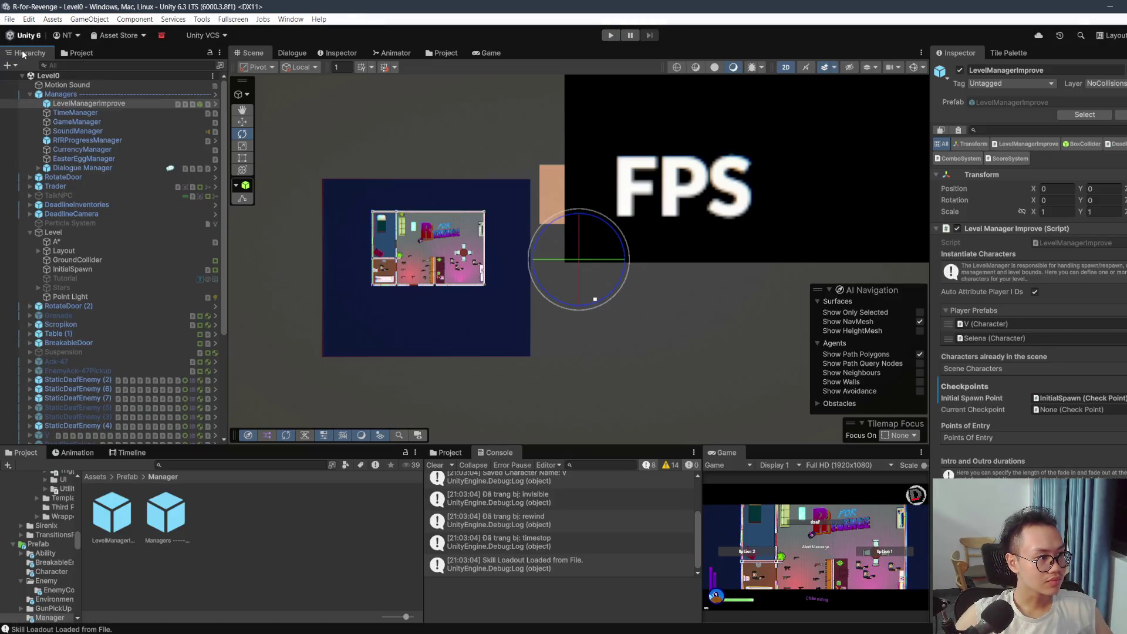
pyautogui.click(86, 107)
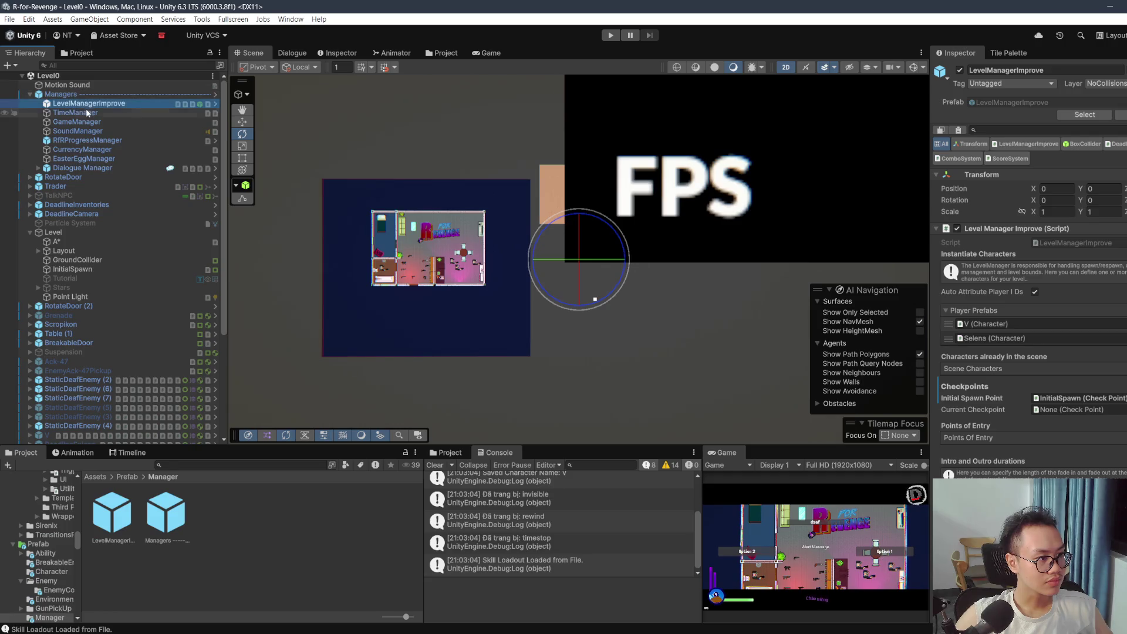
pyautogui.click(86, 109)
pyautogui.click(86, 103)
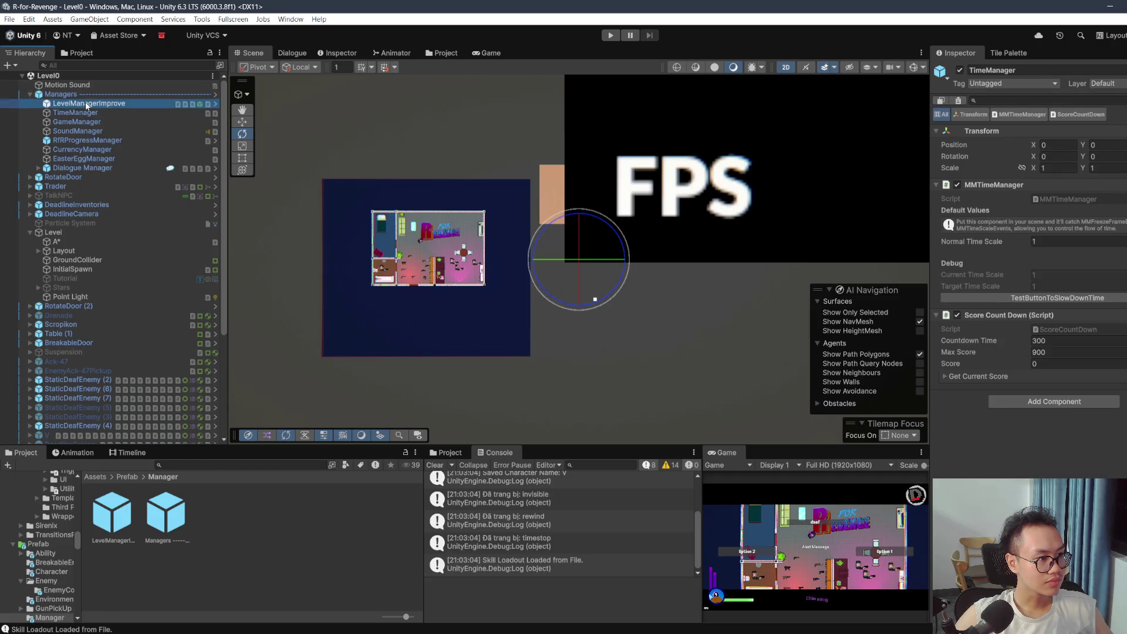
# Step: Drag the bounds rectangle's right, left, top and bottom edges to fit the map, then play
pyautogui.scroll(-3, 1029, 388)
pyautogui.scroll(-5, 1038, 431)
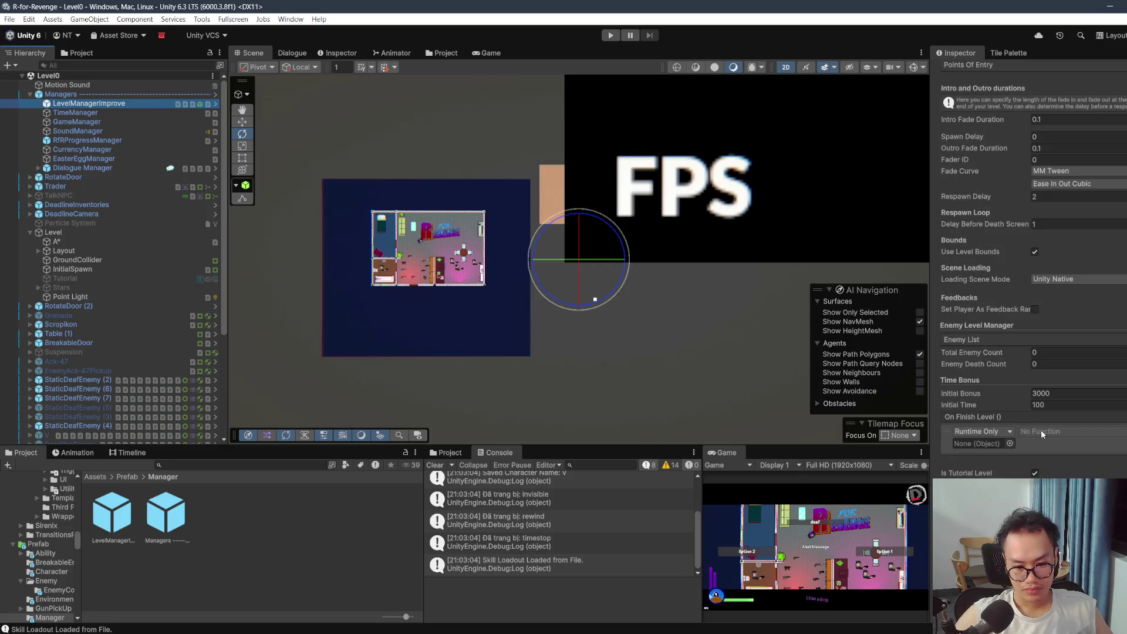
pyautogui.scroll(-10, 725, 298)
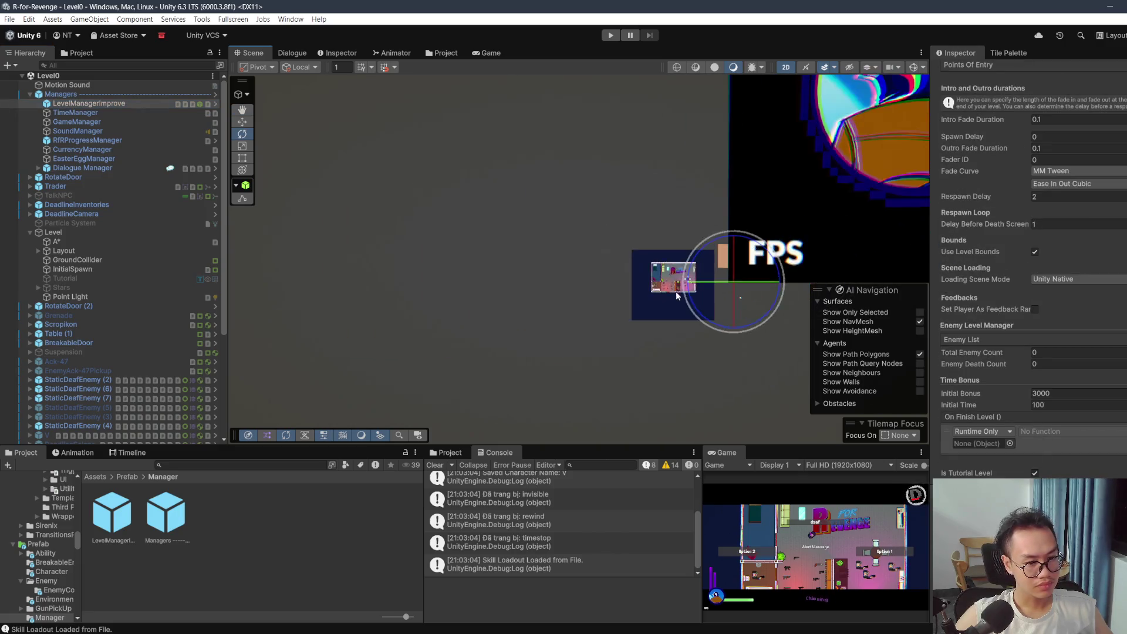
pyautogui.scroll(-2, 668, 301)
pyautogui.click(241, 121)
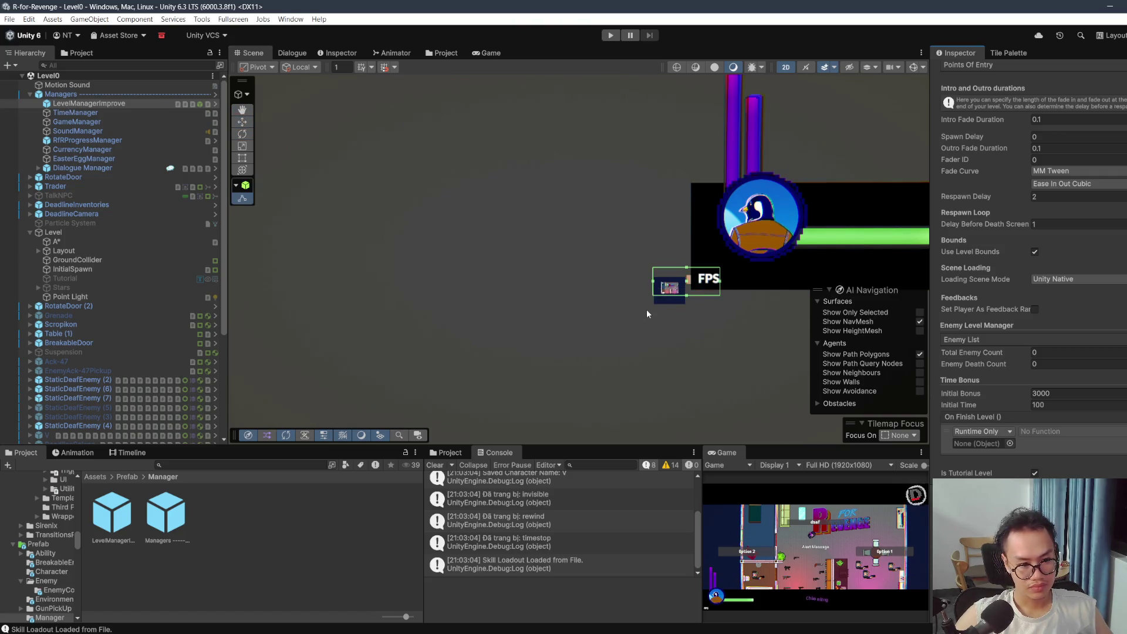
pyautogui.scroll(5, 669, 302)
pyautogui.moveTo(852, 219); pyautogui.dragTo(680, 222)
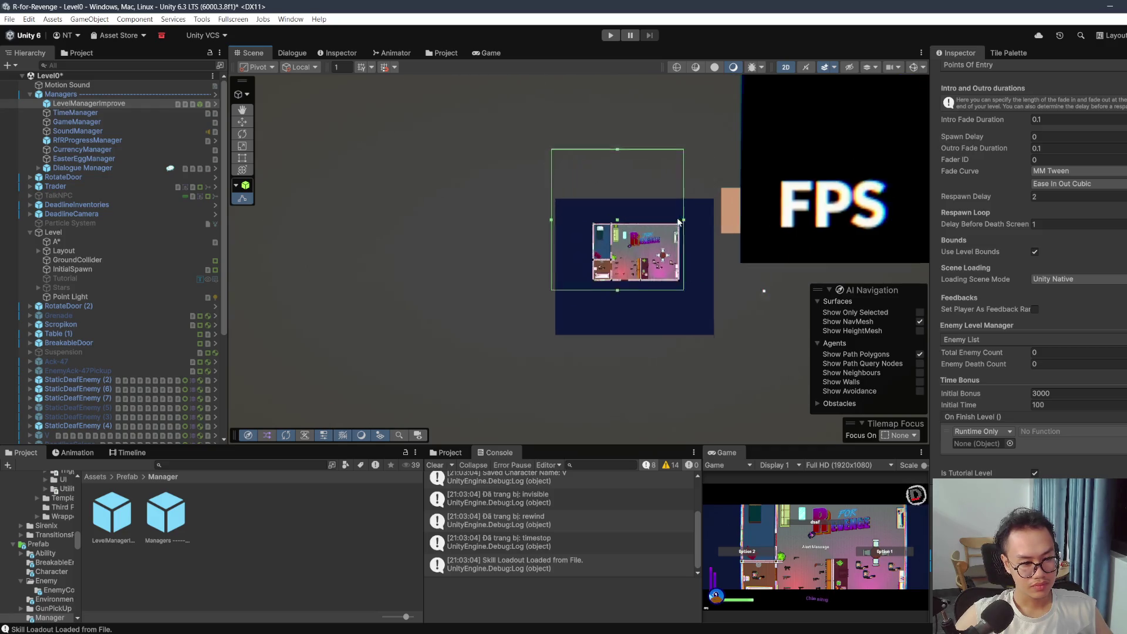
pyautogui.scroll(3, 635, 221)
pyautogui.moveTo(496, 220); pyautogui.dragTo(564, 228)
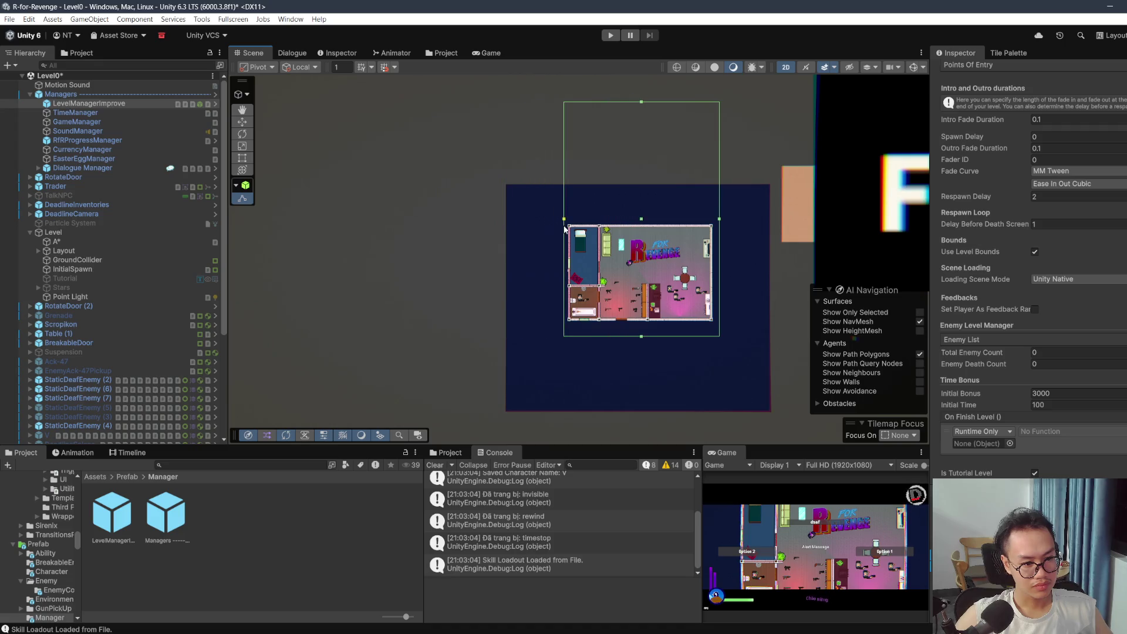
pyautogui.moveTo(641, 105); pyautogui.dragTo(645, 220)
pyautogui.moveTo(641, 333); pyautogui.dragTo(641, 326)
pyautogui.hotkey('ctrl', 'p')
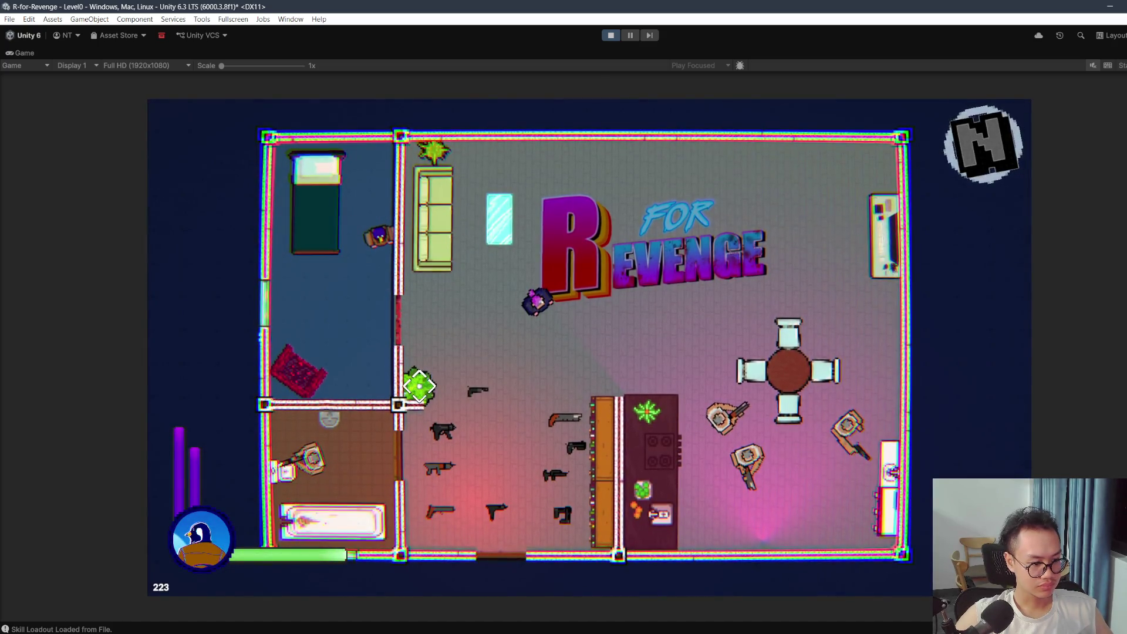
# Step: Walk into the main room and shoot the enemies, then stop and restart Play mode
pyautogui.press('s')
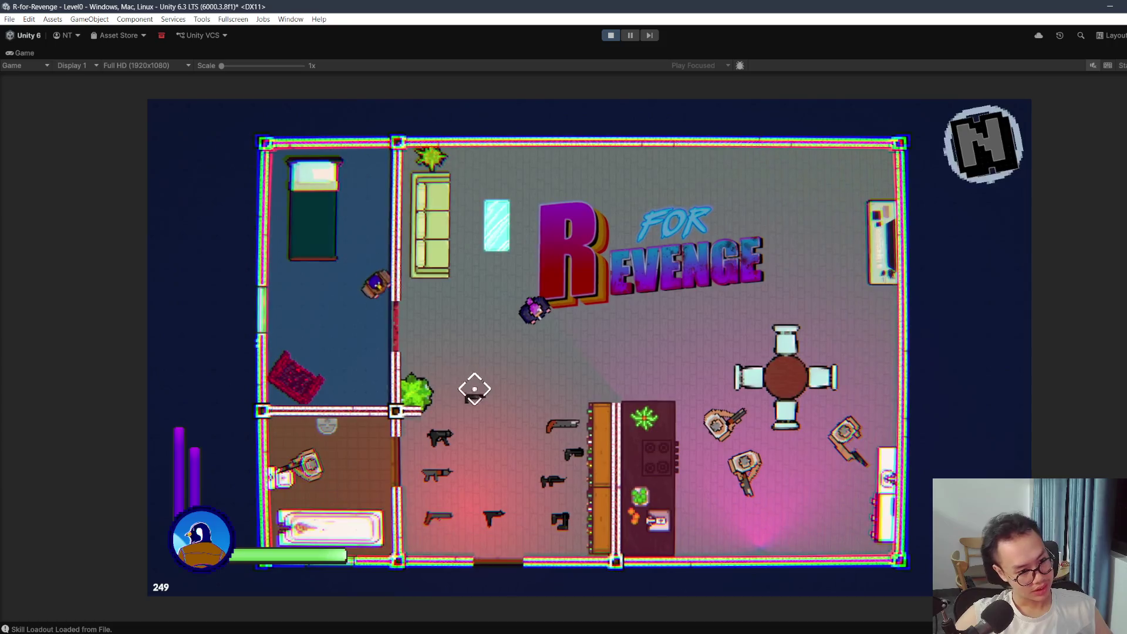
pyautogui.press('d')
pyautogui.press('d')
pyautogui.press('w')
pyautogui.click(742, 439)
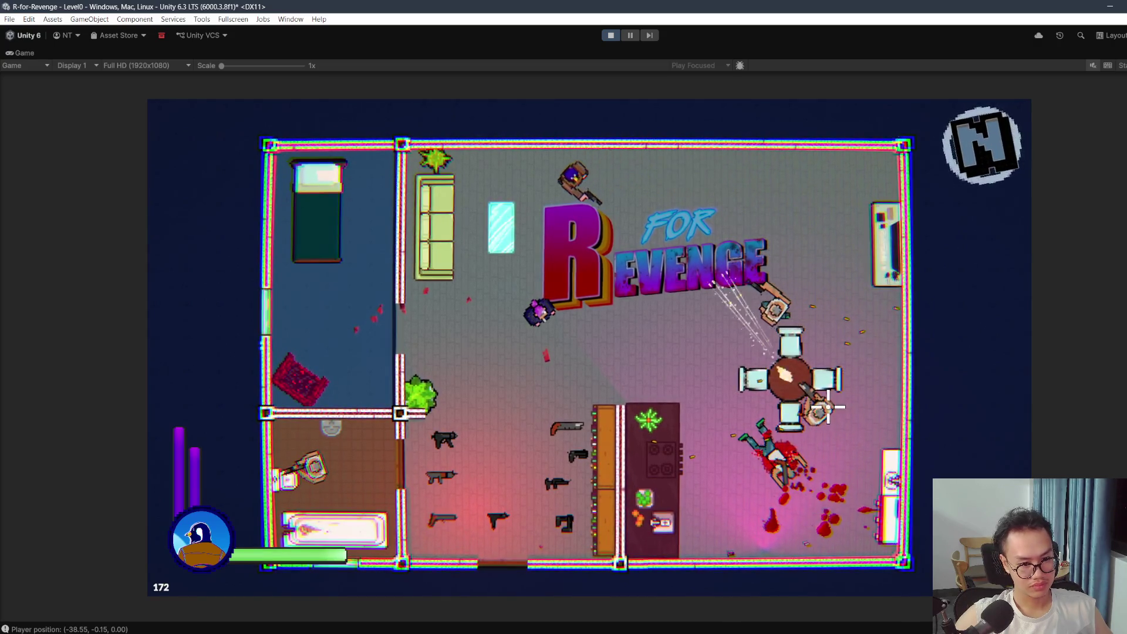
pyautogui.click(816, 412)
pyautogui.press('d')
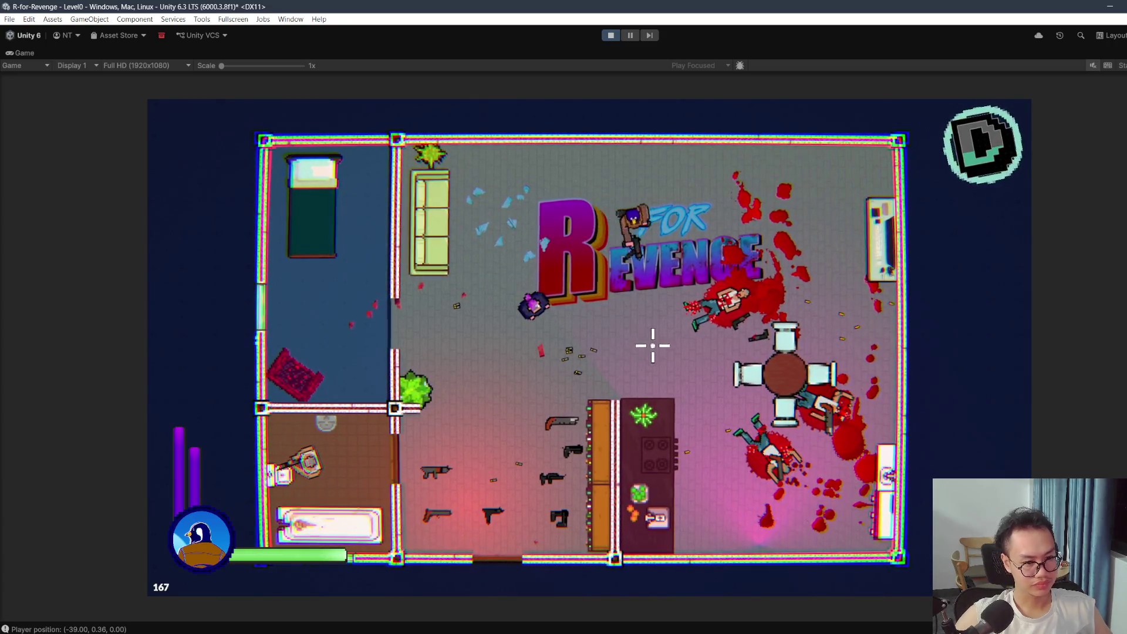
pyautogui.press('Escape')
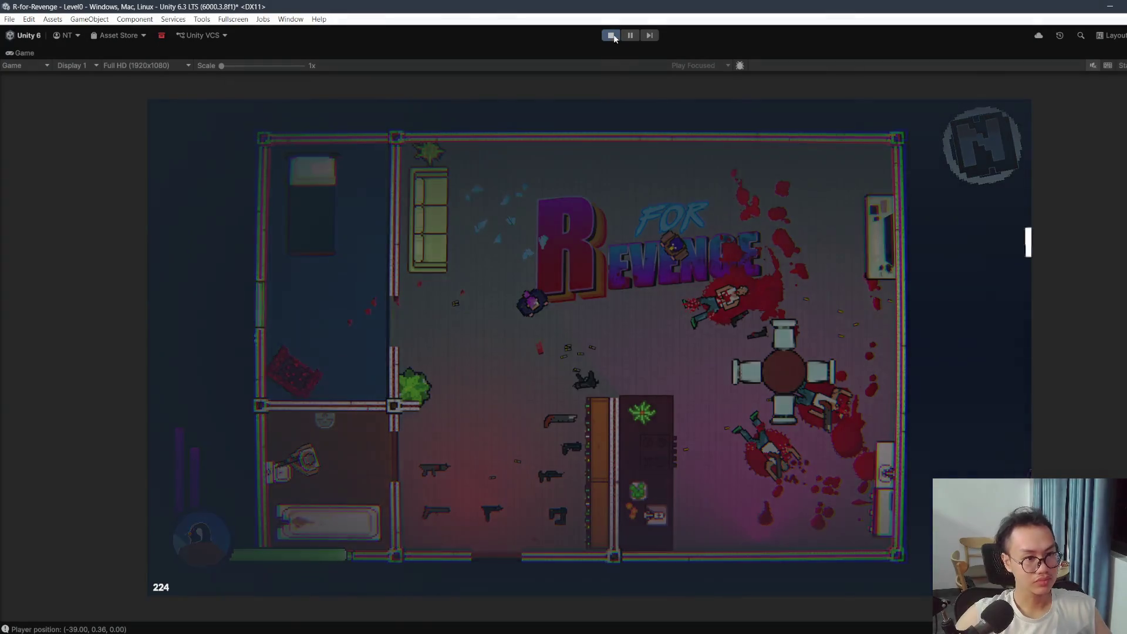
pyautogui.click(614, 41)
pyautogui.click(611, 36)
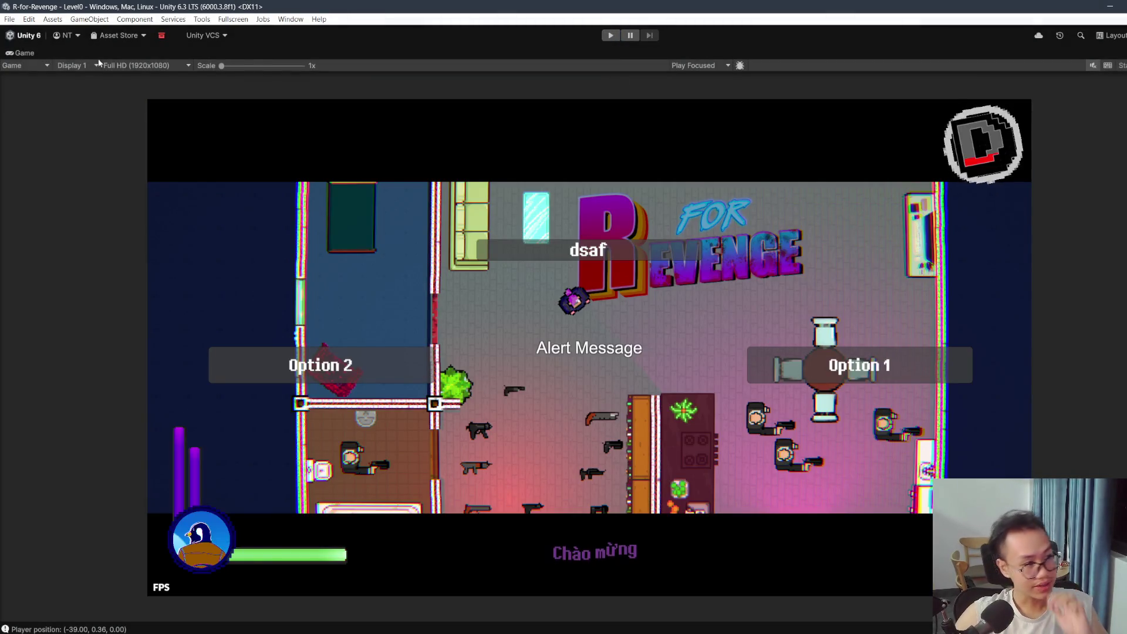
# Step: Restore the full editor layout and open the V prefab from Assets/Prefab/Character
pyautogui.doubleClick(34, 51)
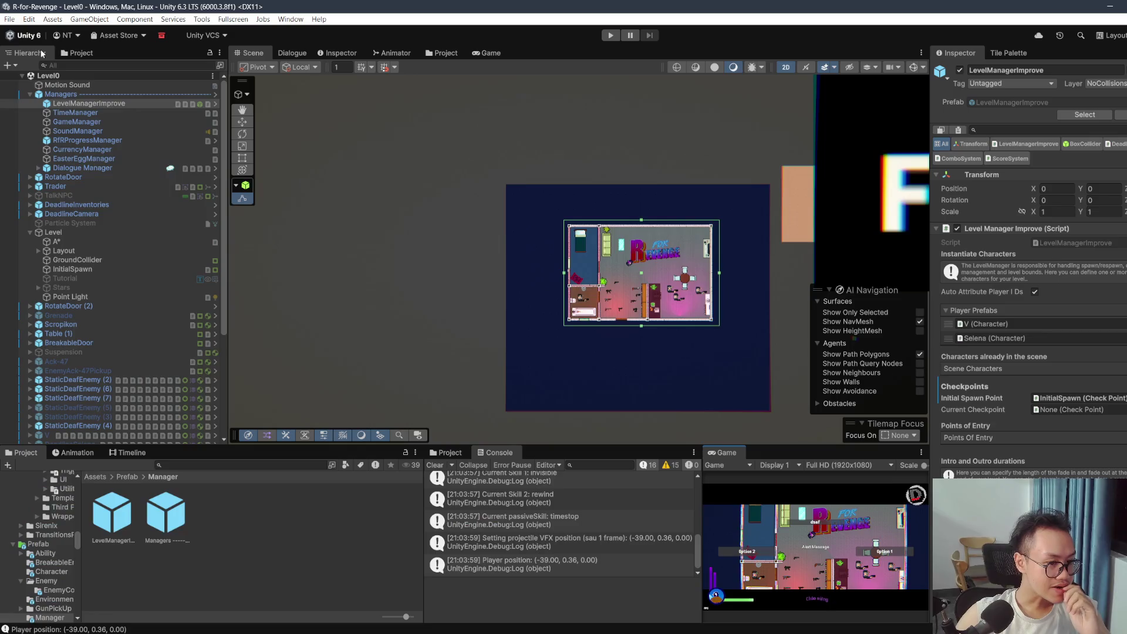
pyautogui.scroll(3, 655, 254)
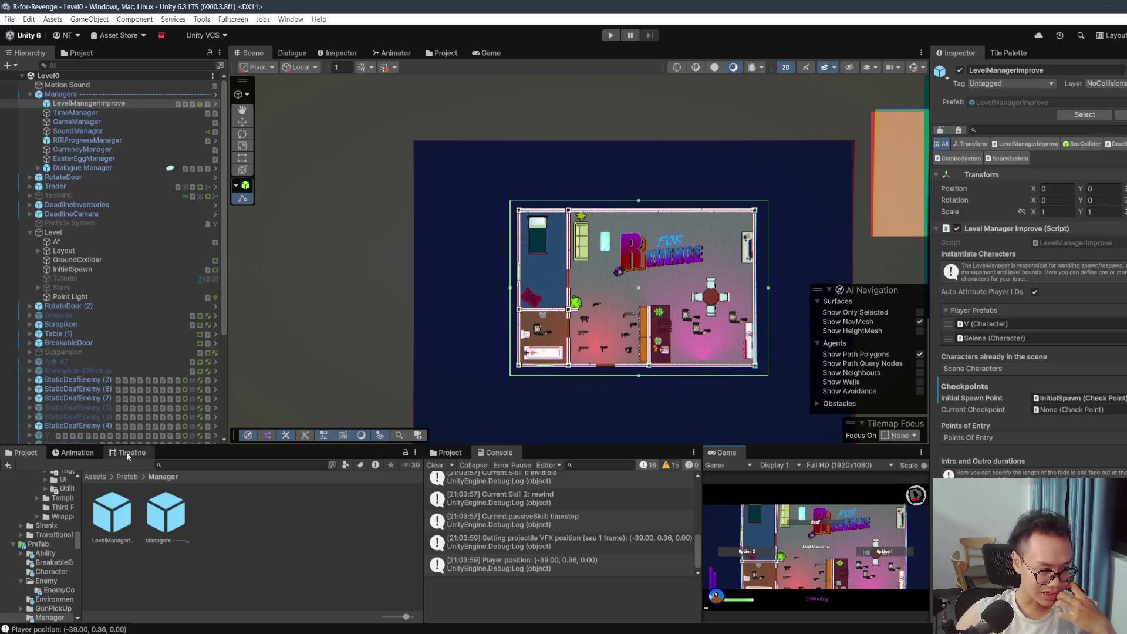
pyautogui.click(121, 477)
pyautogui.click(95, 476)
pyautogui.scroll(-2, 250, 529)
pyautogui.scroll(-2, 250, 532)
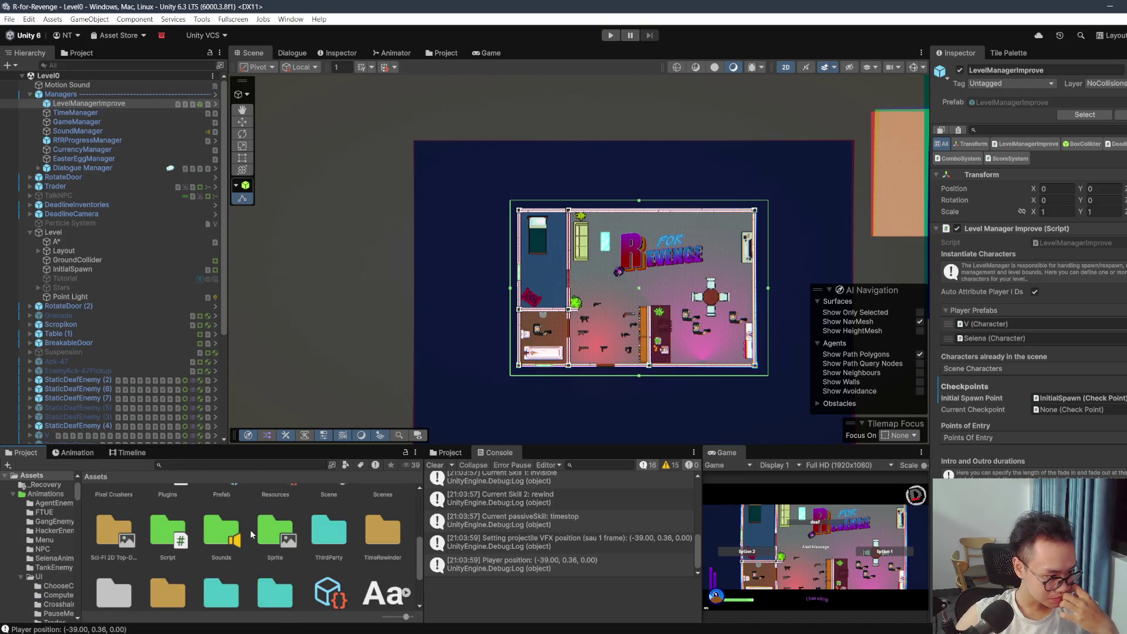
pyautogui.scroll(2, 250, 531)
pyautogui.doubleClick(223, 528)
pyautogui.doubleClick(199, 527)
pyautogui.doubleClick(221, 514)
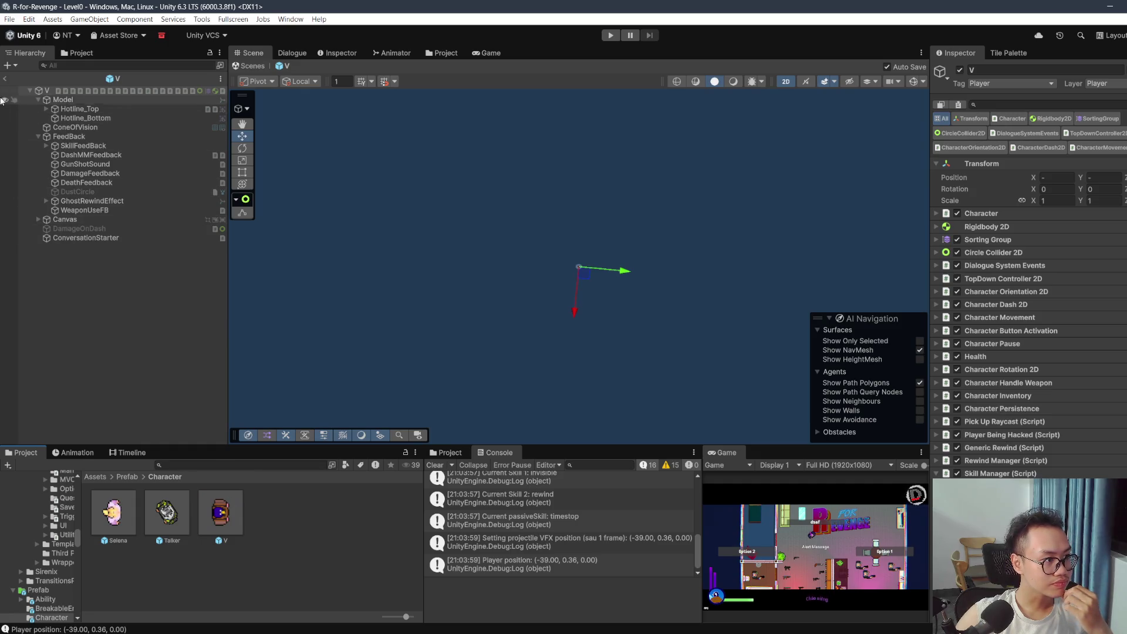
# Step: Exit prefab editing and place V and Selena instances near the room's top centre in Level0
pyautogui.click(4, 78)
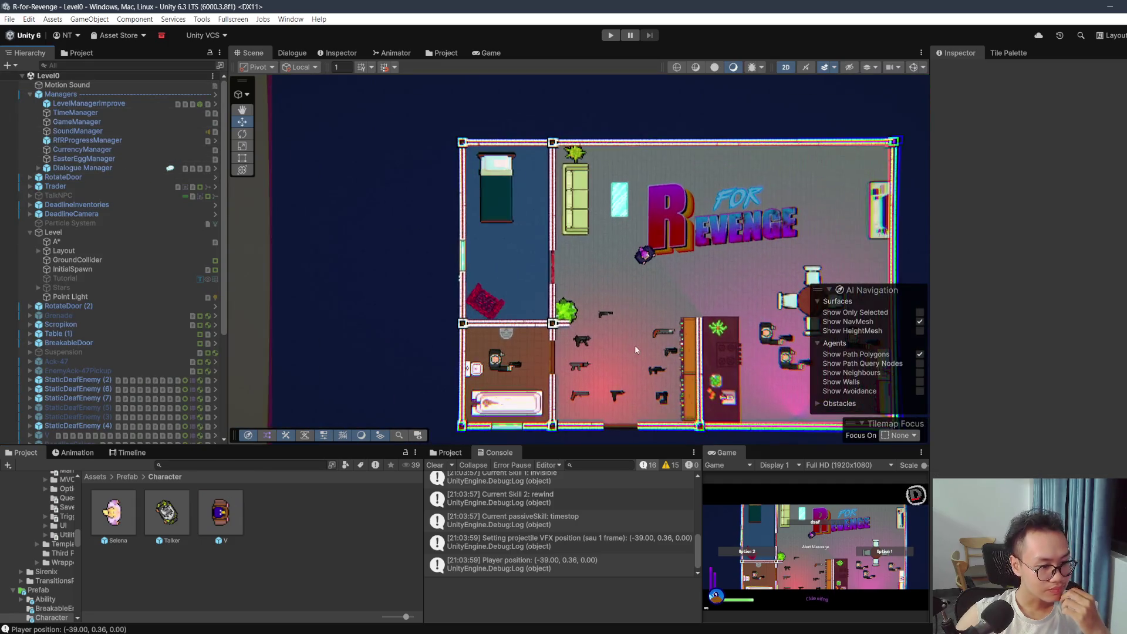
pyautogui.moveTo(390, 332); pyautogui.dragTo(450, 240)
pyautogui.moveTo(134, 524)
pyautogui.mouseDown()
pyautogui.moveTo(263, 393)
pyautogui.moveTo(547, 238)
pyautogui.mouseUp()
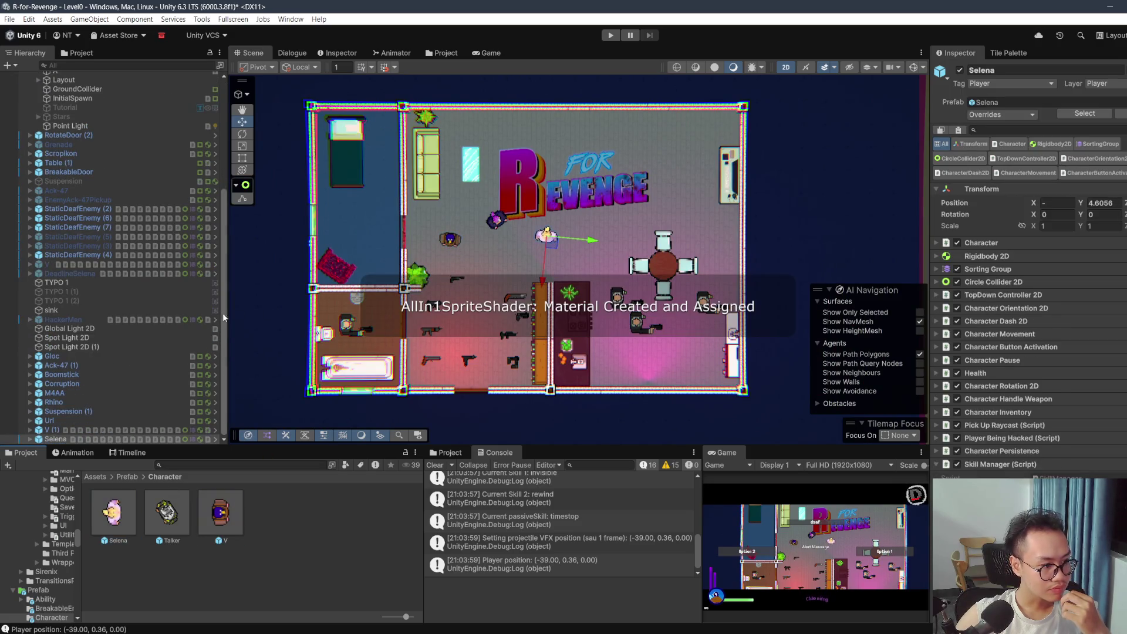
# Step: Lock a second Inspector on V (1) and select Selena for side-by-side comparison
pyautogui.click(88, 433)
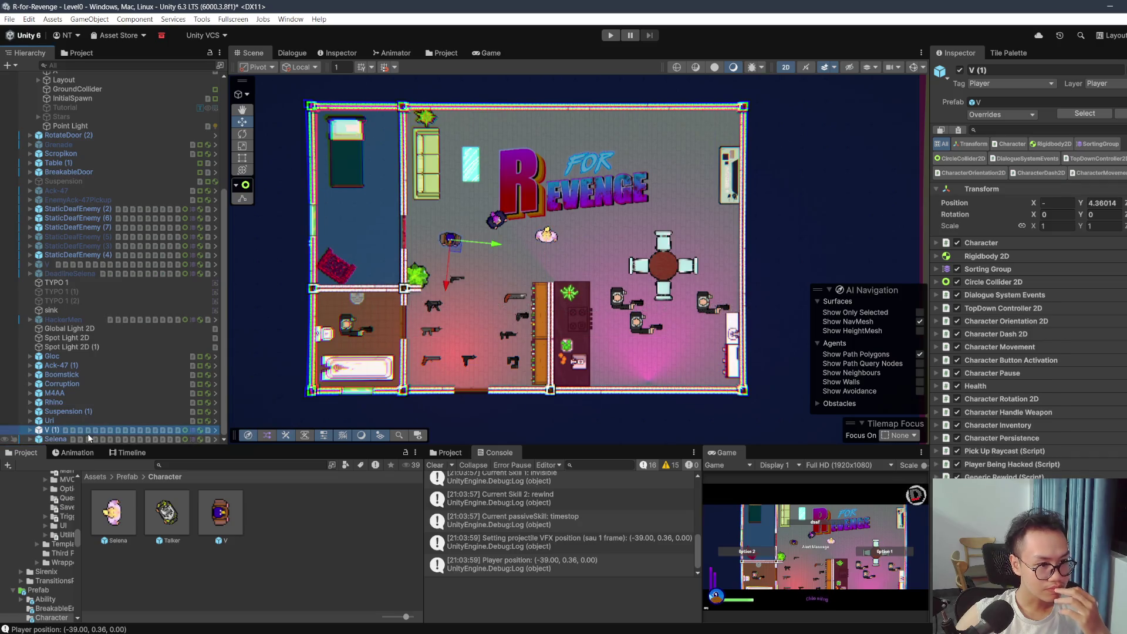
pyautogui.click(341, 53)
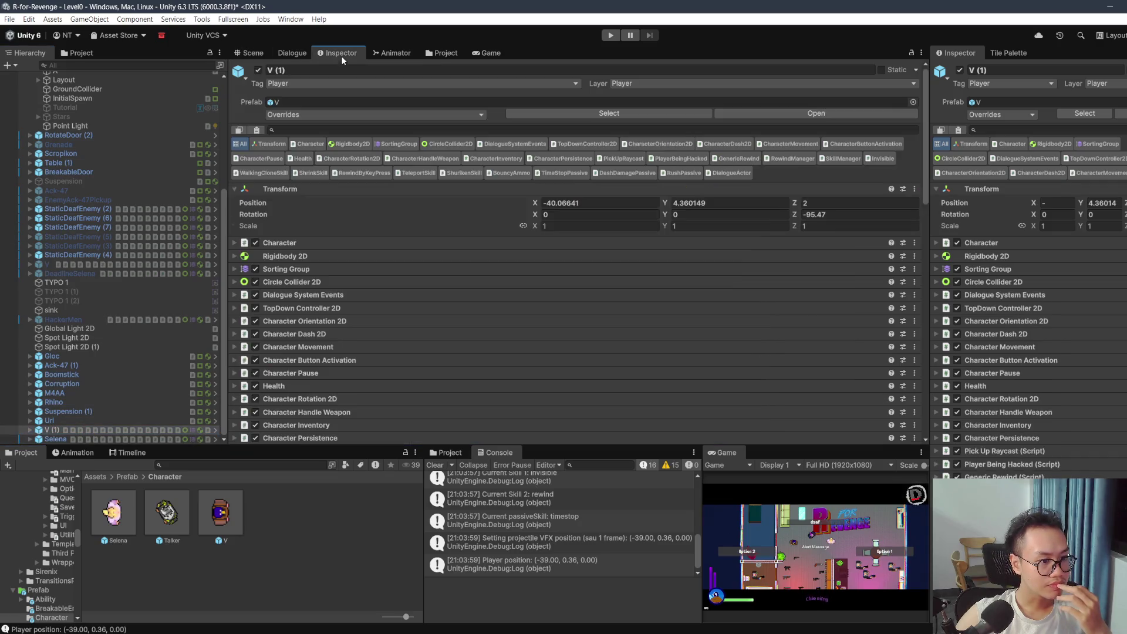
pyautogui.click(911, 53)
pyautogui.click(77, 439)
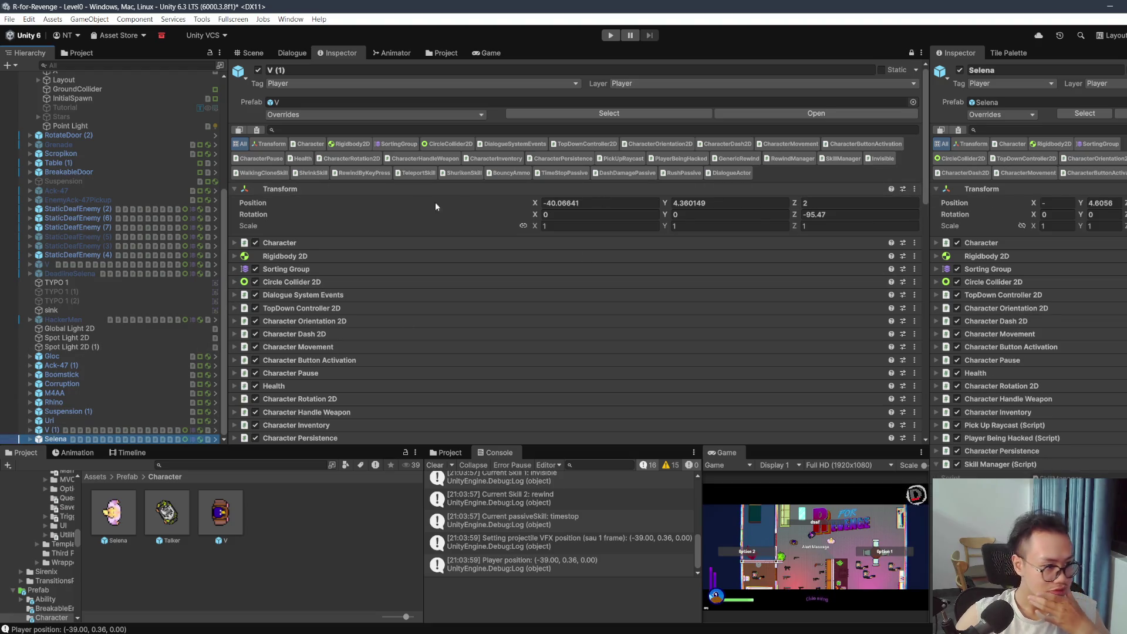
# Step: Collapse the Skill Manager and Dialogue Actor components and check both characters' component options
pyautogui.scroll(-3, 429, 200)
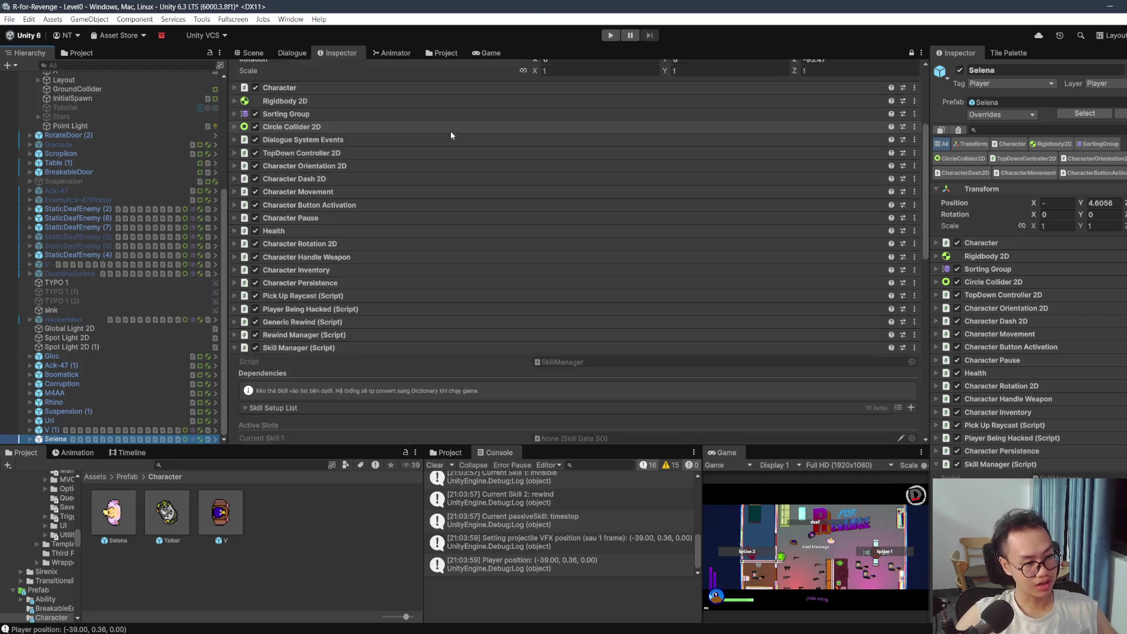
pyautogui.scroll(-4, 450, 129)
pyautogui.scroll(-5, 1061, 389)
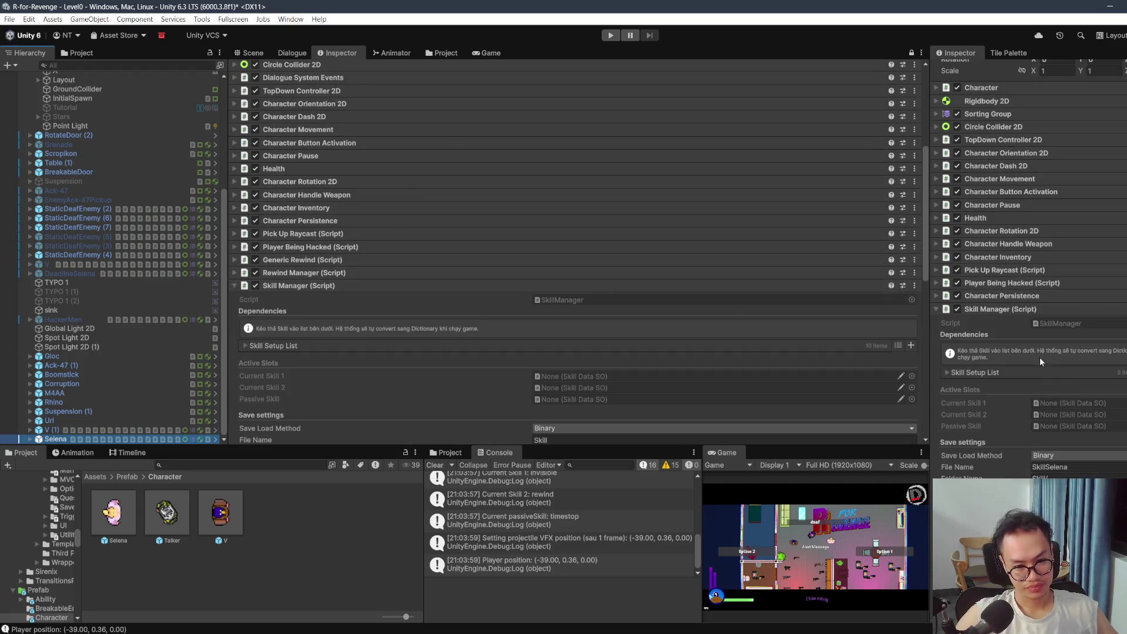
pyautogui.click(644, 286)
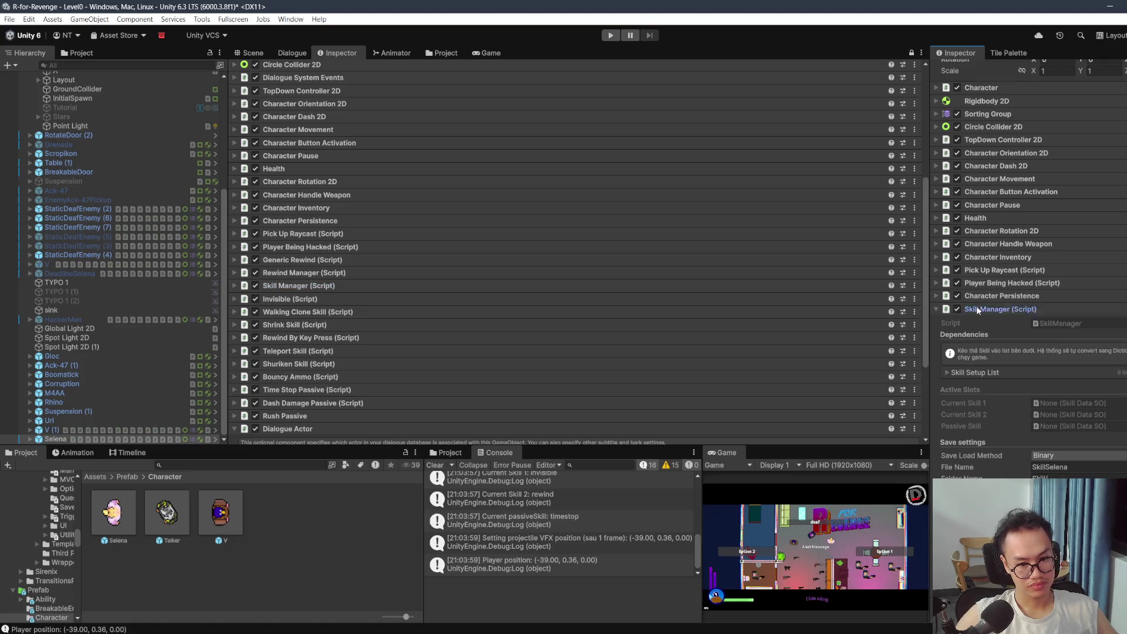
pyautogui.click(977, 308)
pyautogui.scroll(-2, 528, 411)
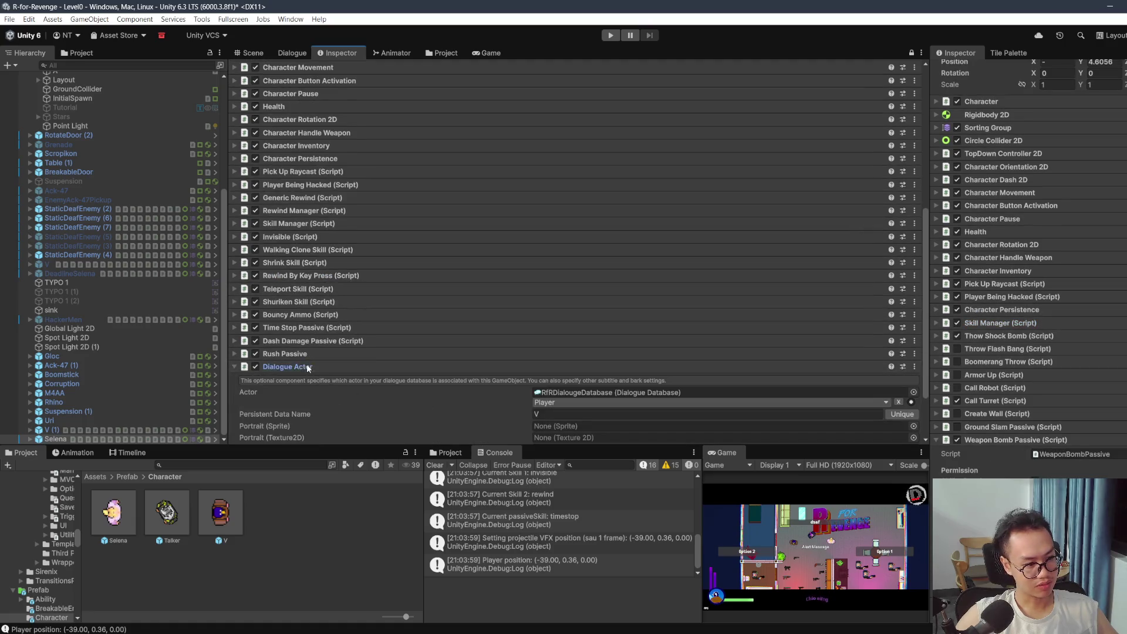
pyautogui.click(306, 363)
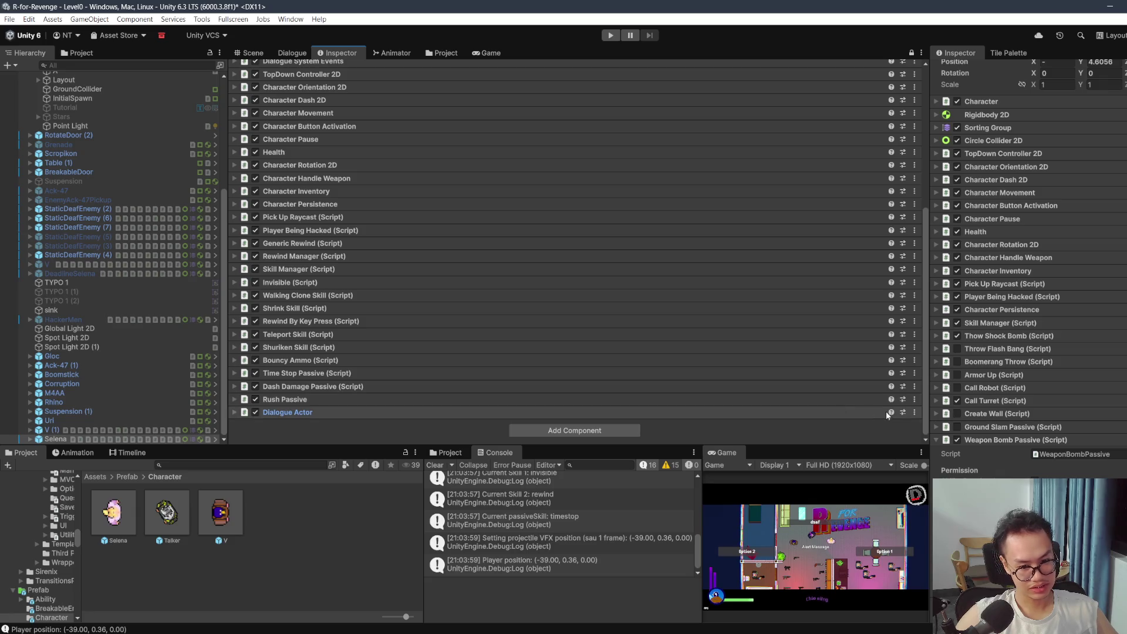
pyautogui.click(914, 412)
pyautogui.press('Escape')
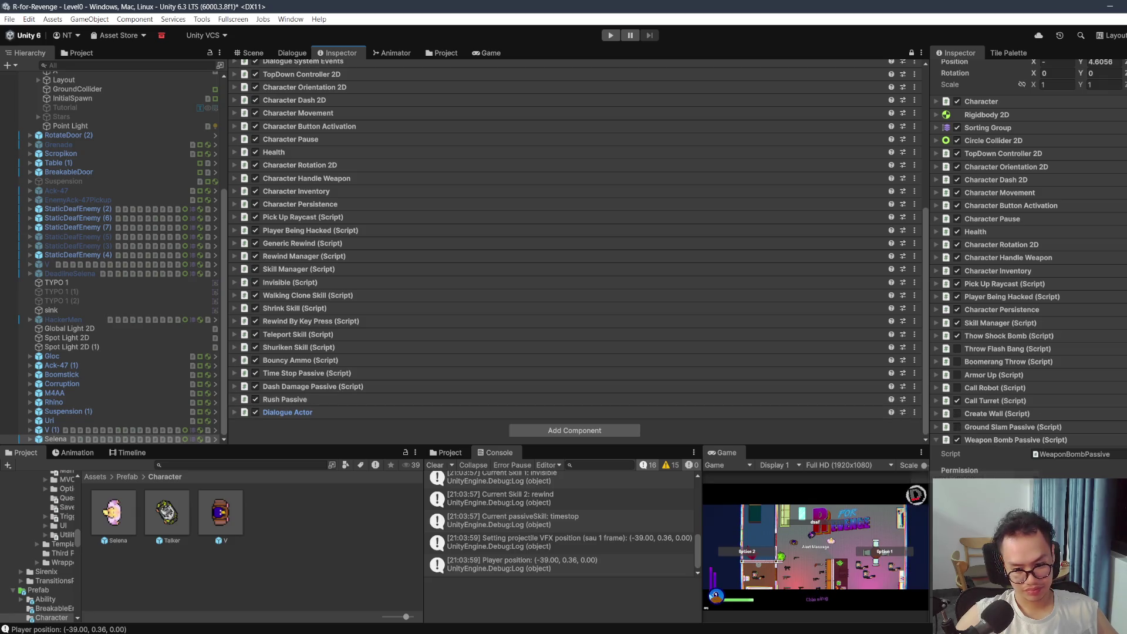
pyautogui.rightClick(1048, 441)
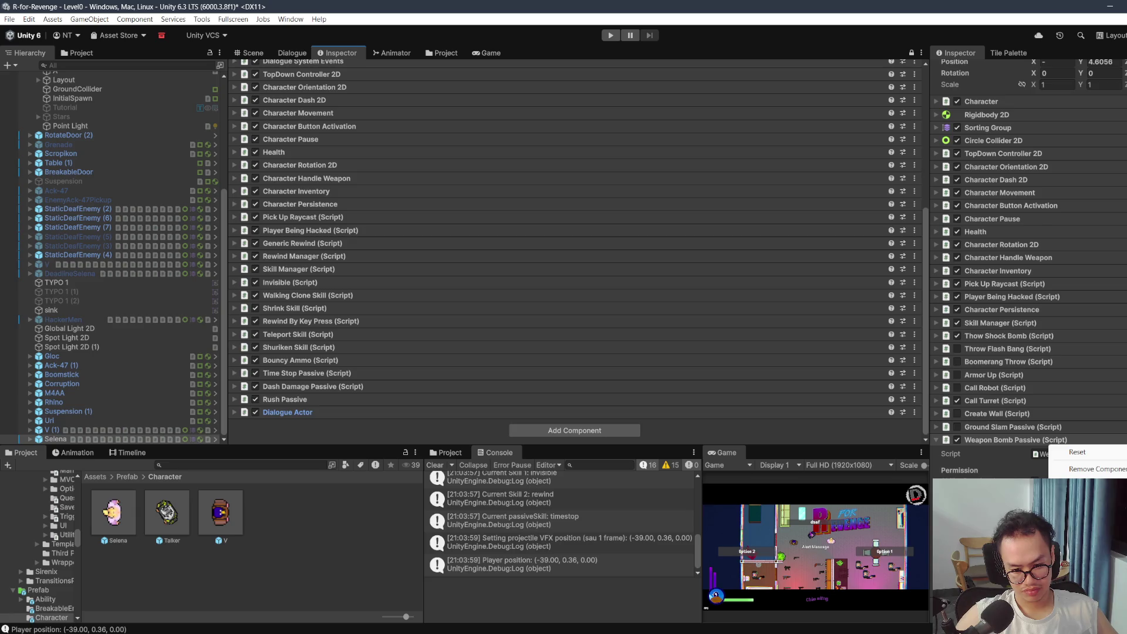
pyautogui.click(1096, 469)
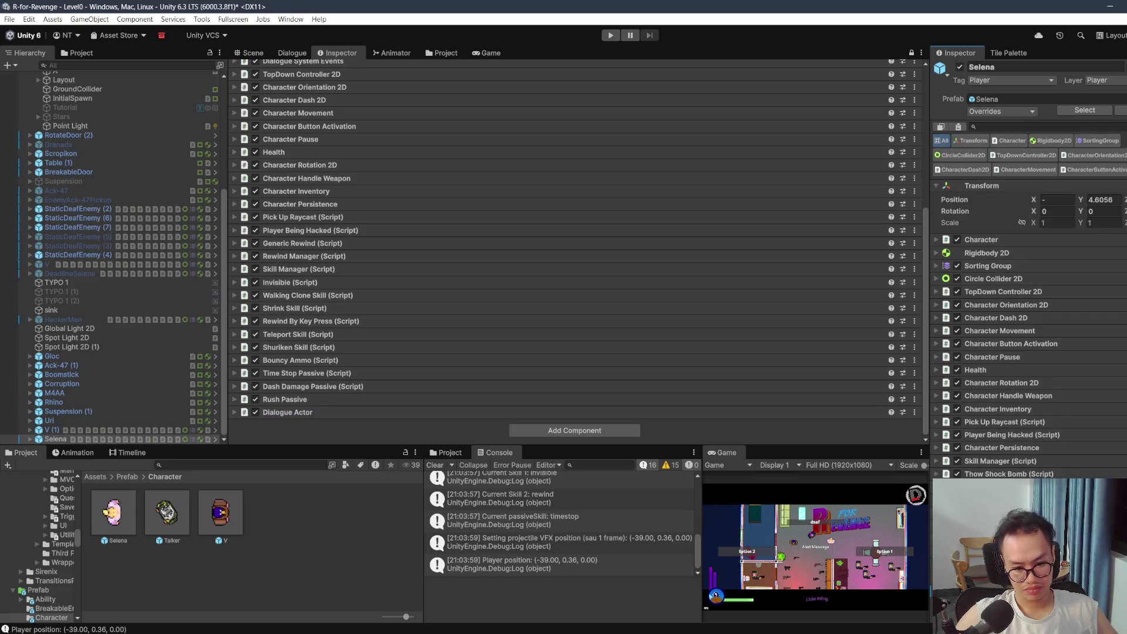
pyautogui.scroll(2, 412, 354)
# Step: Expand V's Character Dash 2D settings and locate its Dash Feedback object
pyautogui.scroll(2, 412, 354)
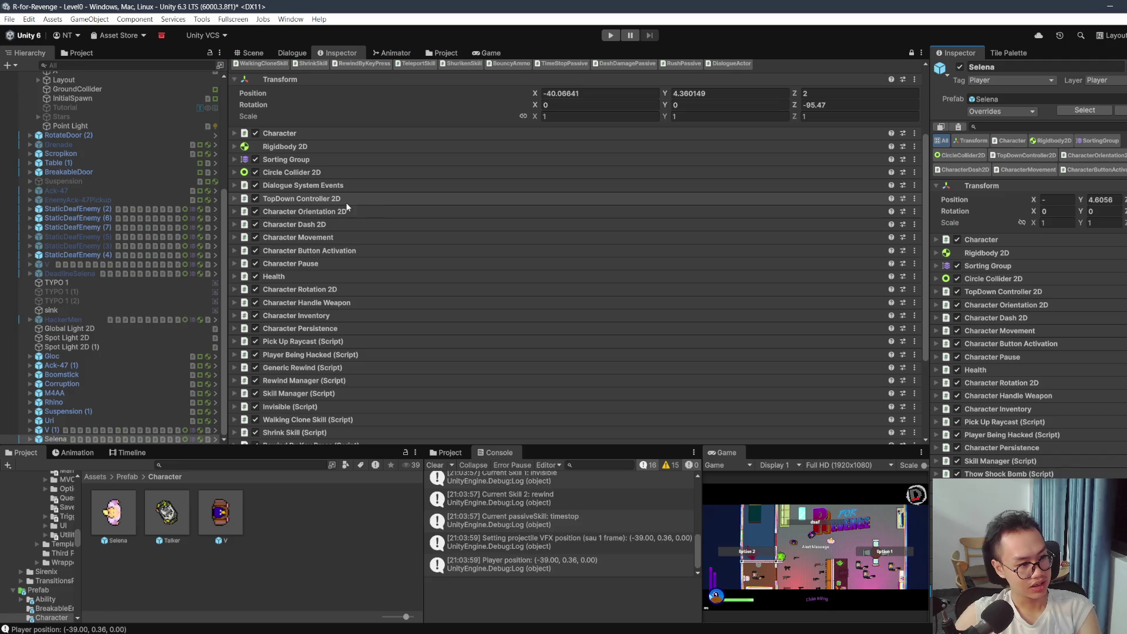
pyautogui.click(336, 224)
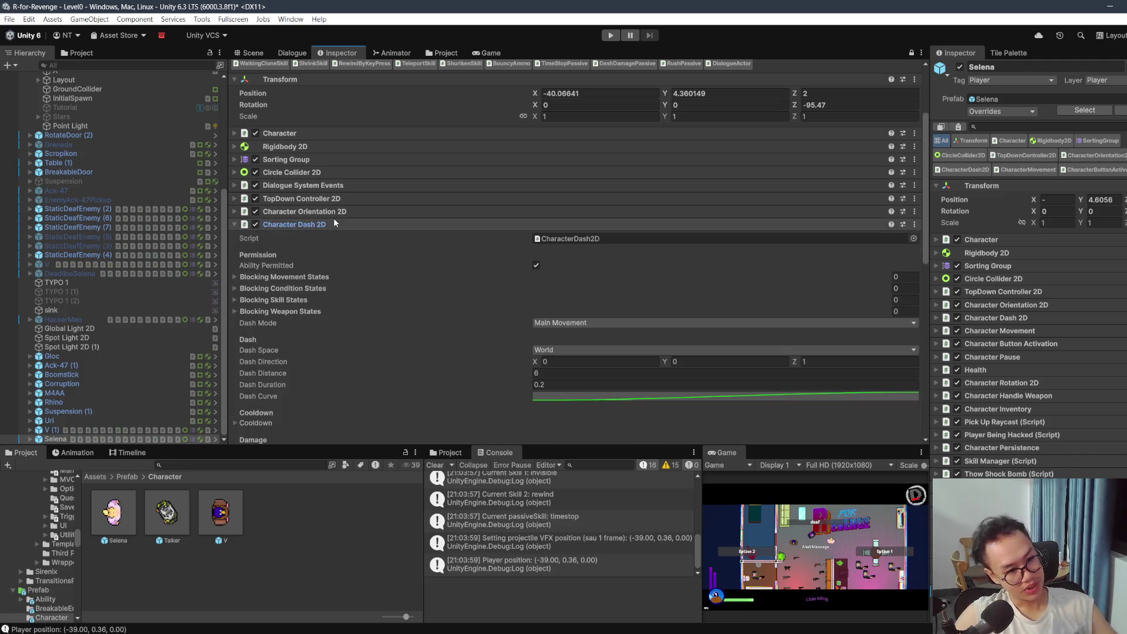
pyautogui.scroll(-3, 618, 245)
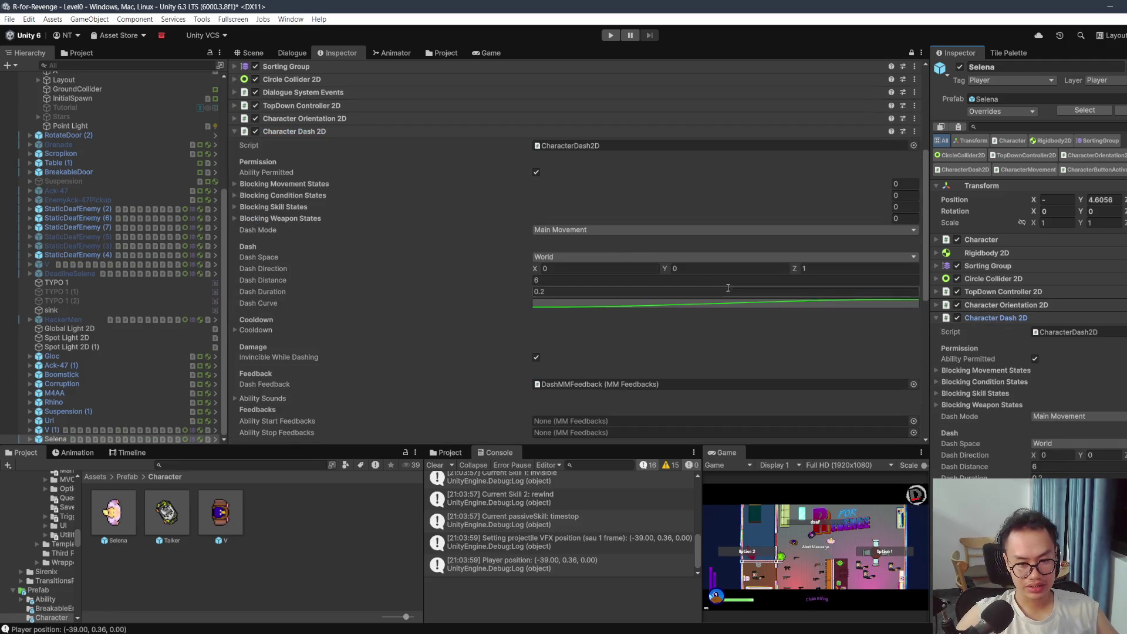
pyautogui.scroll(-1, 747, 291)
pyautogui.scroll(-2, 1034, 313)
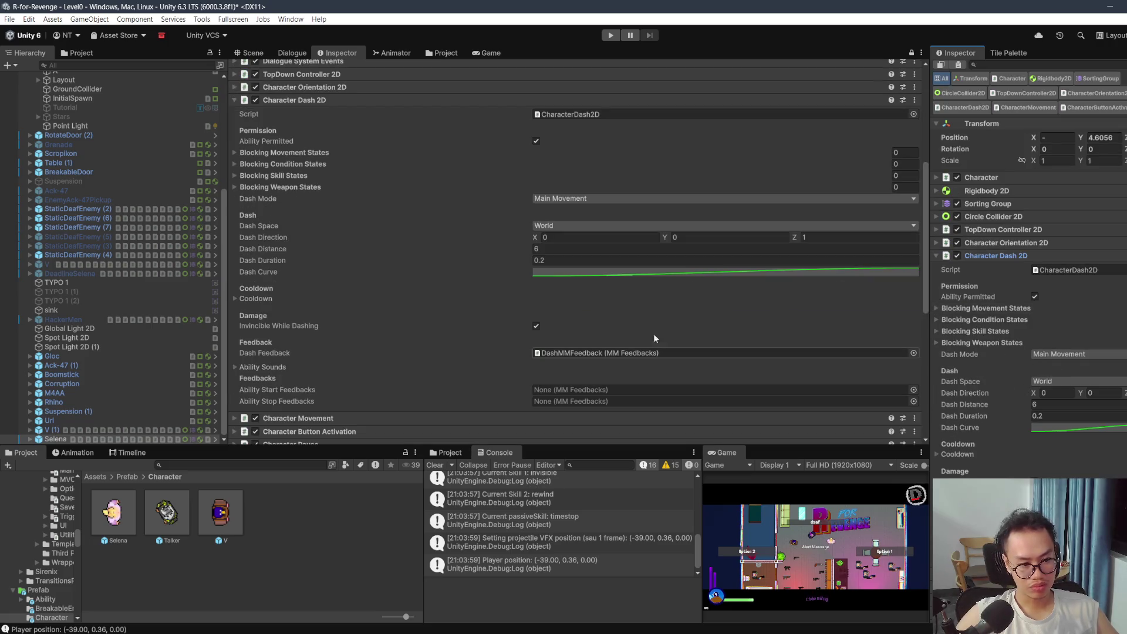
pyautogui.scroll(-1, 705, 351)
pyautogui.click(624, 321)
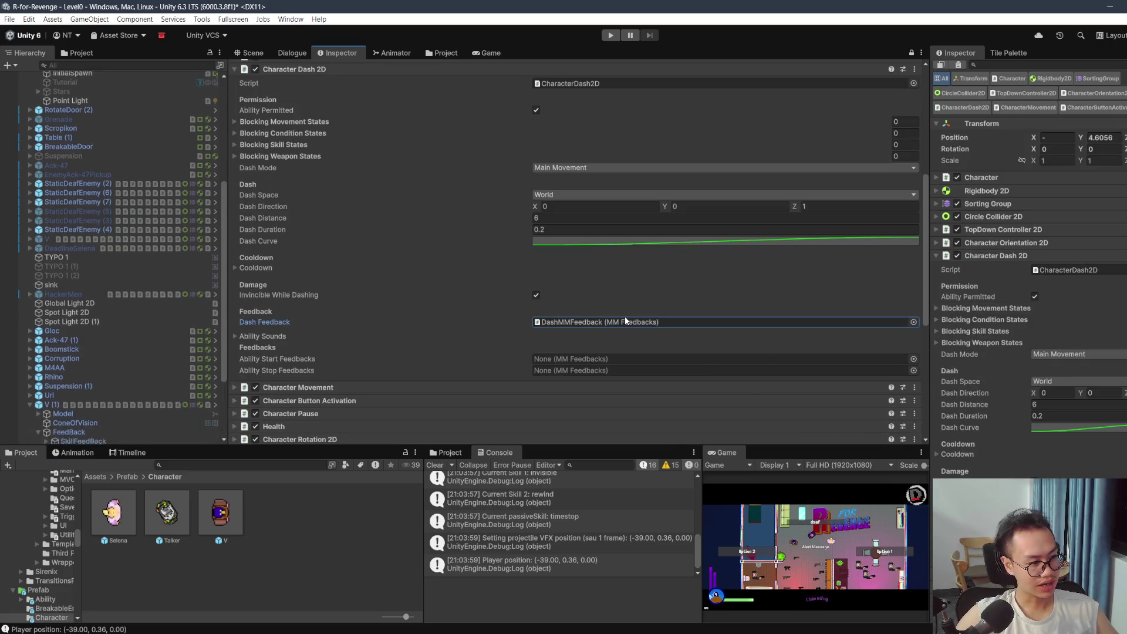
# Step: Expand Selena's Feedback group and select V's DashMMFeedback to view its settings
pyautogui.click(35, 438)
pyautogui.click(30, 439)
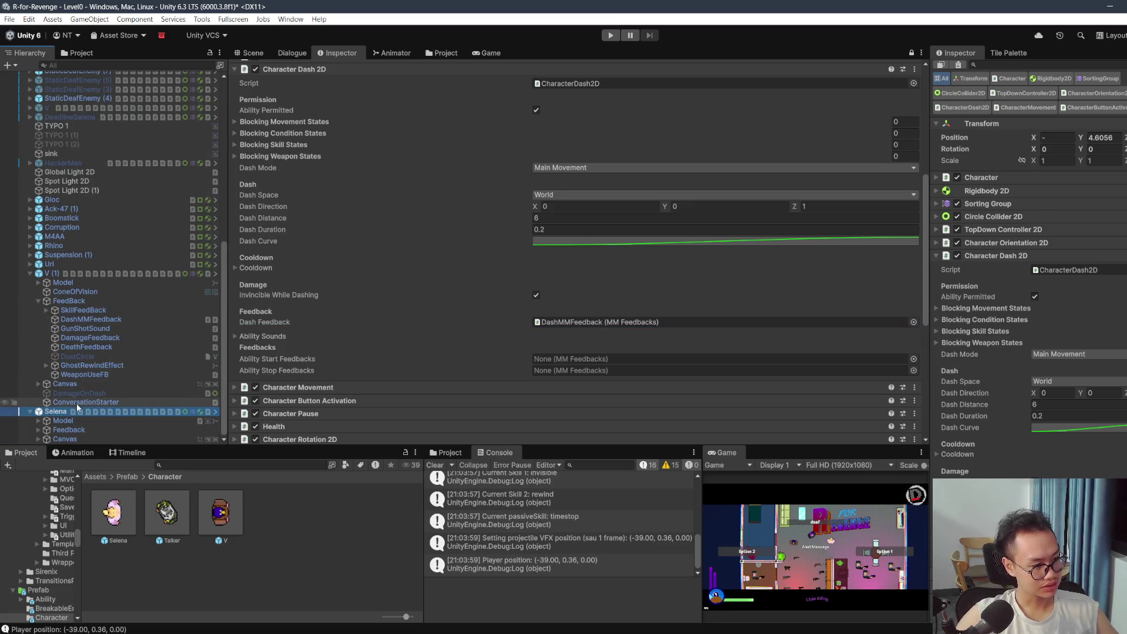
pyautogui.click(39, 430)
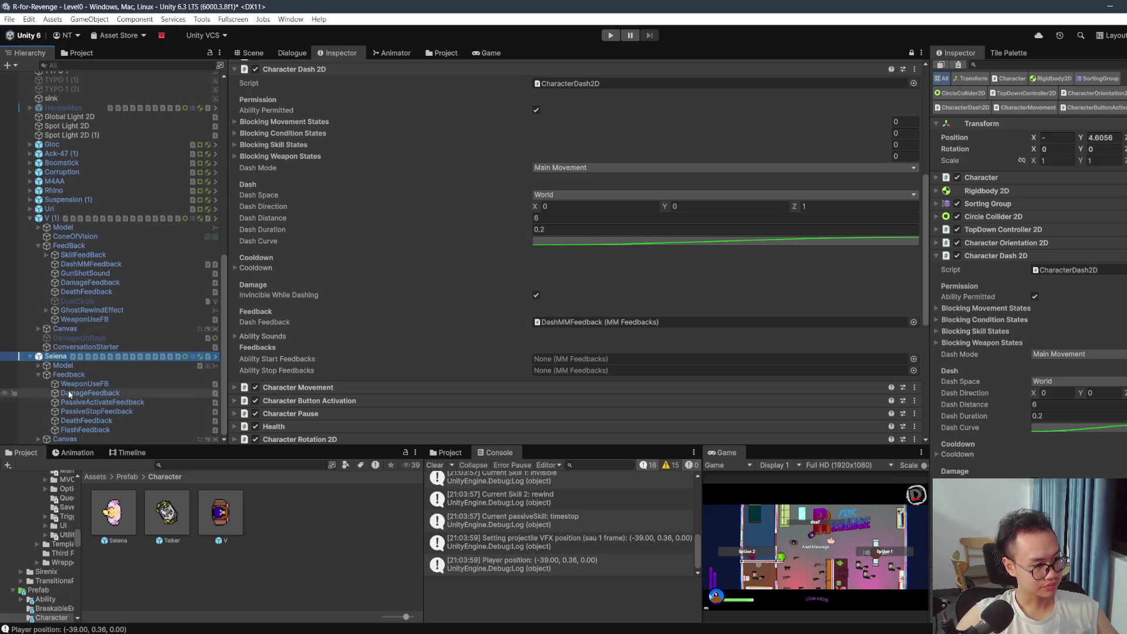
pyautogui.click(107, 264)
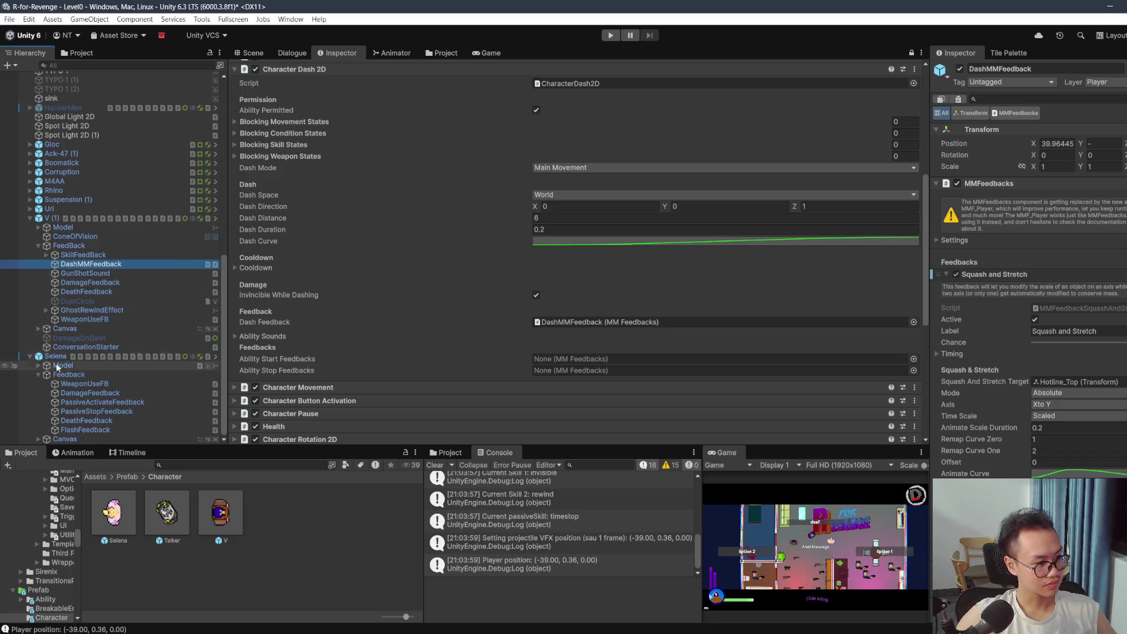
# Step: Paste DashMMFeedback under Selena, make it Feedback's first child, and check its Squash And Stretch Target
pyautogui.click(38, 365)
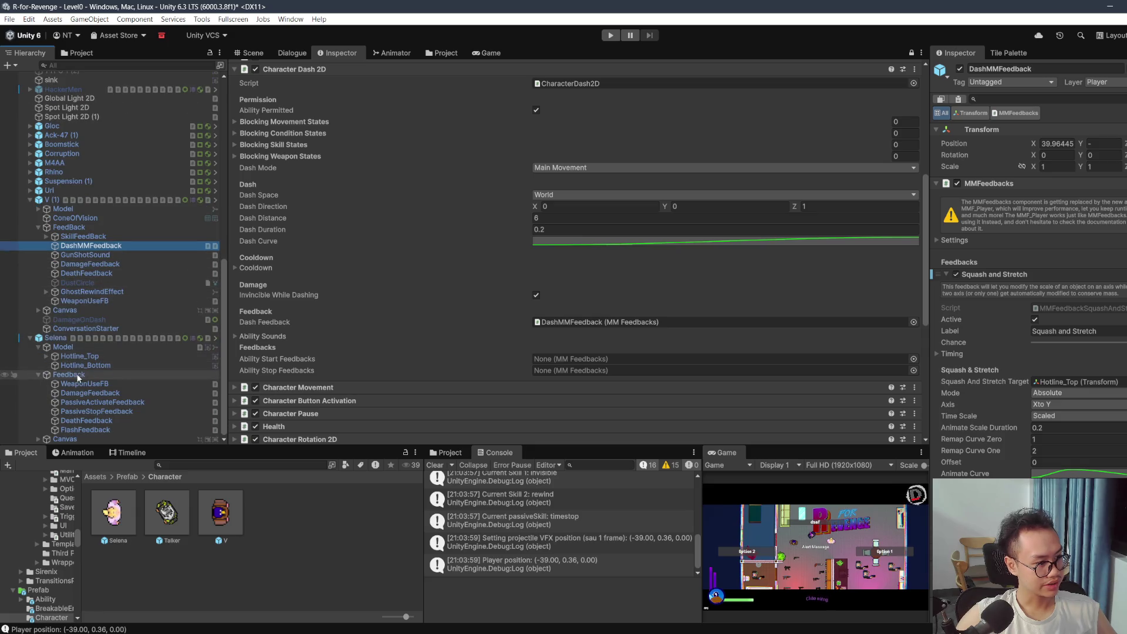
pyautogui.click(69, 375)
pyautogui.hotkey('ctrl', 'v')
pyautogui.moveTo(83, 430); pyautogui.dragTo(88, 371)
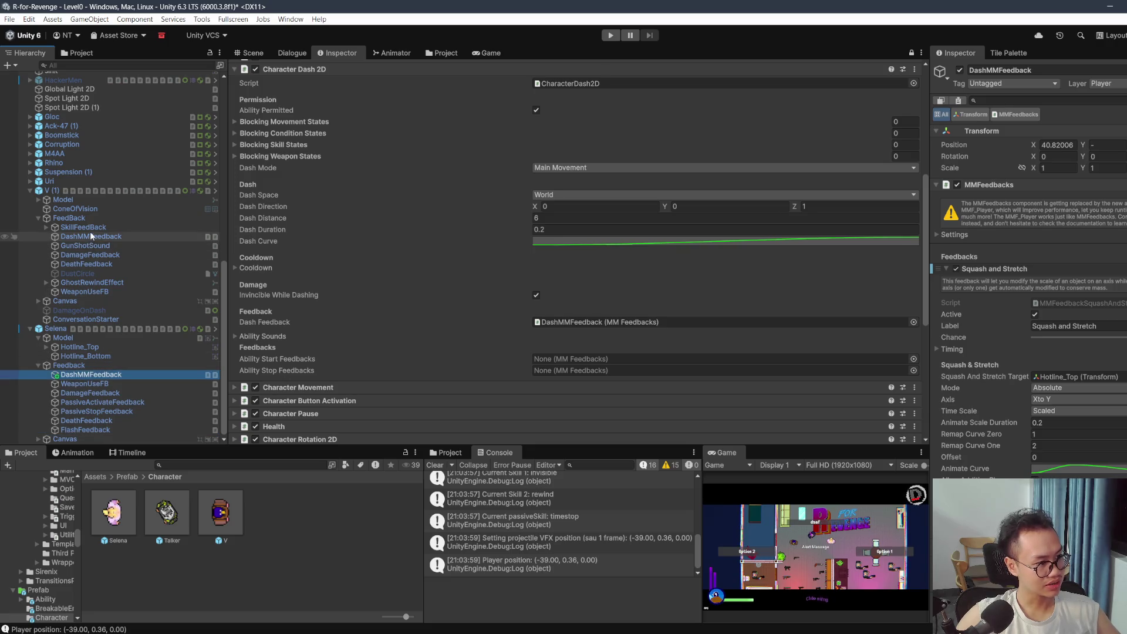
pyautogui.click(1074, 377)
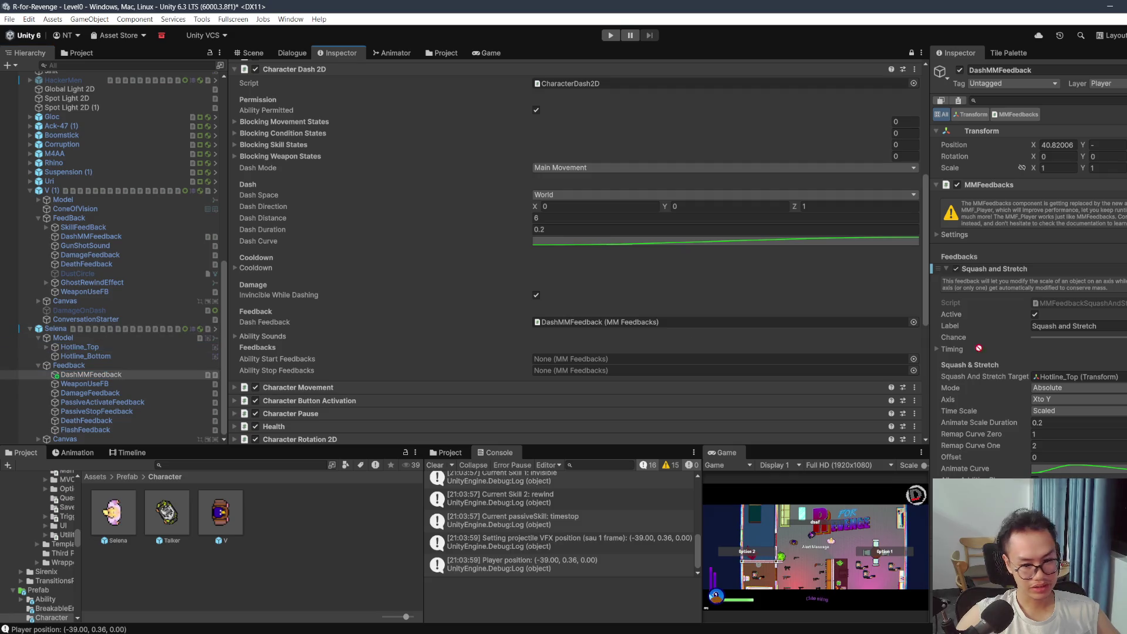
pyautogui.click(1095, 378)
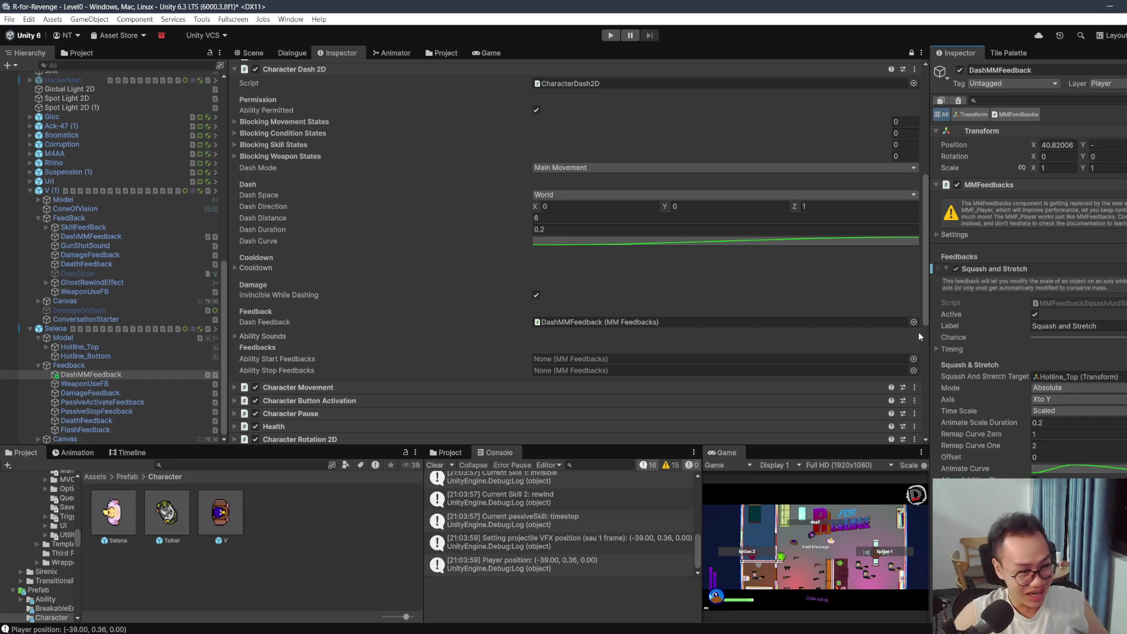
# Step: Inspect V's Model and SkillFeedBack objects, then select V (1) and Selena
pyautogui.click(97, 199)
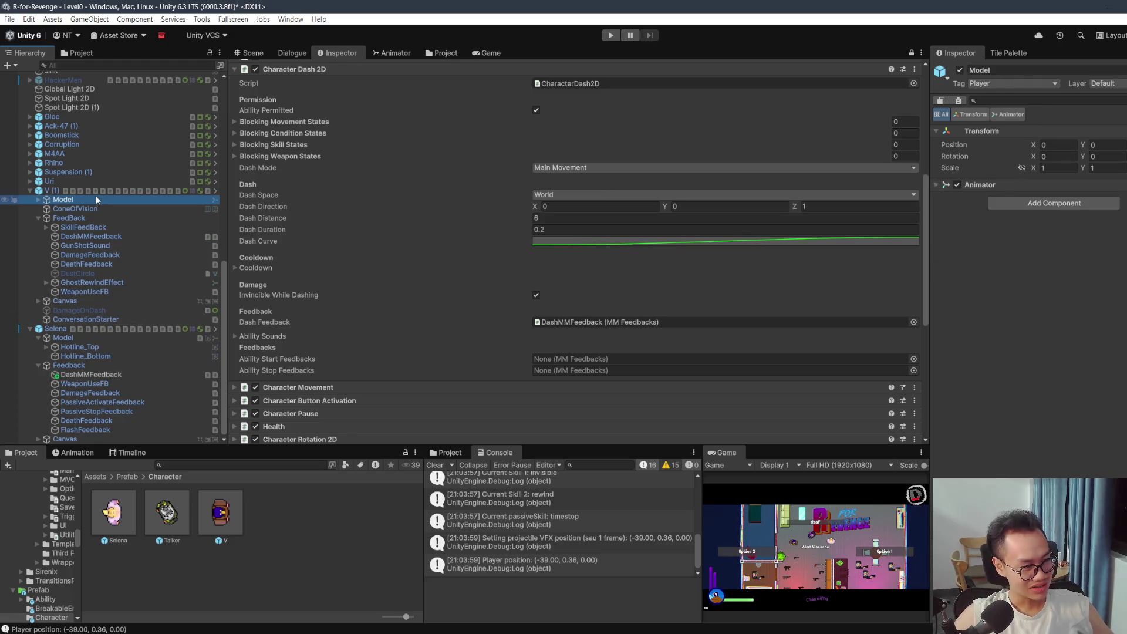
pyautogui.click(38, 199)
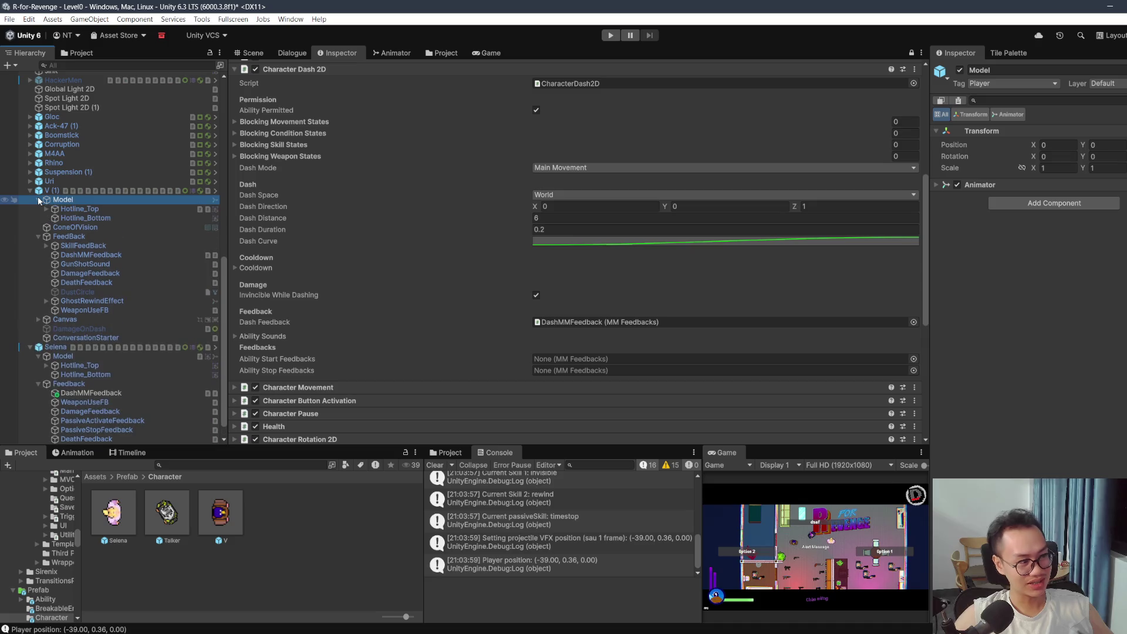
pyautogui.click(83, 245)
pyautogui.click(111, 200)
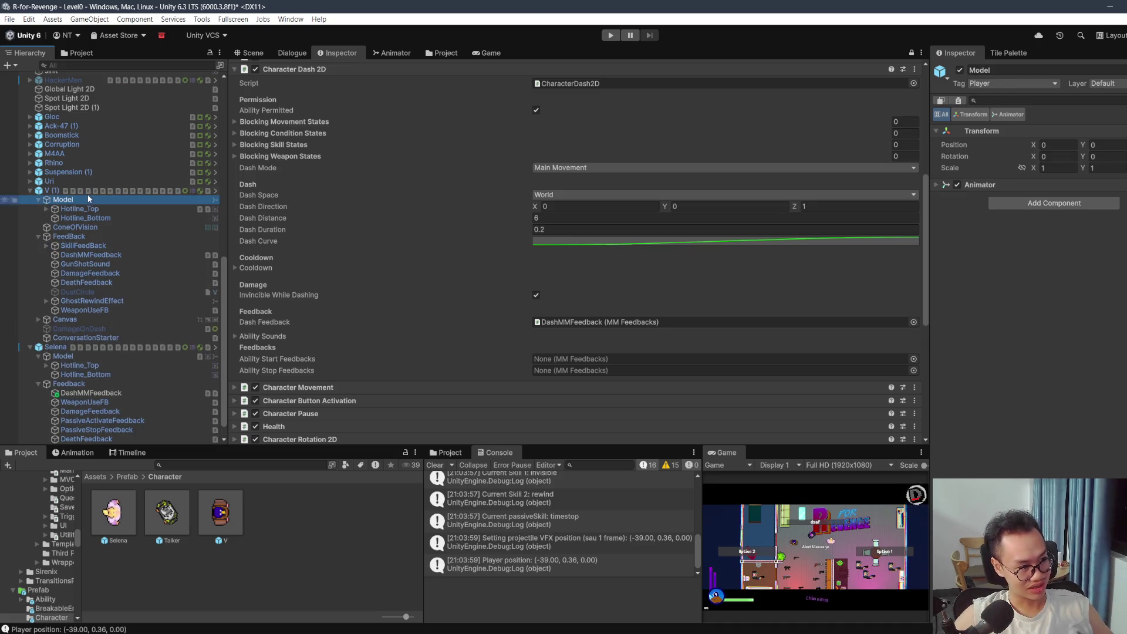
pyautogui.click(111, 191)
pyautogui.click(56, 347)
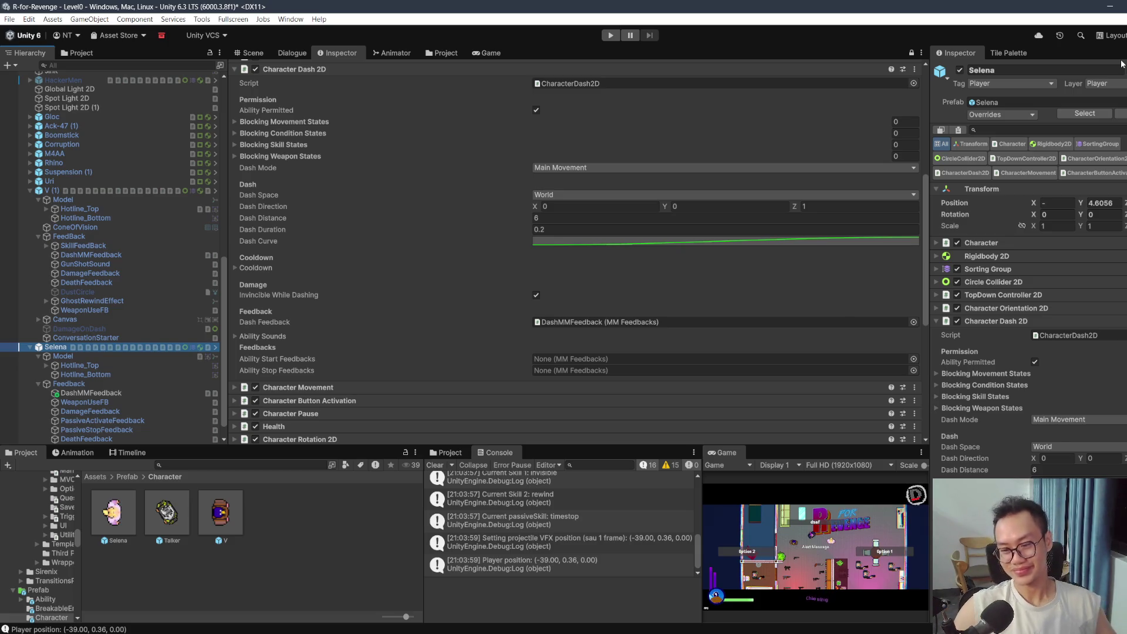
# Step: Assign Selena's DashMMFeedback to her Character Dash 2D Dash Feedback field
pyautogui.scroll(-2, 837, 296)
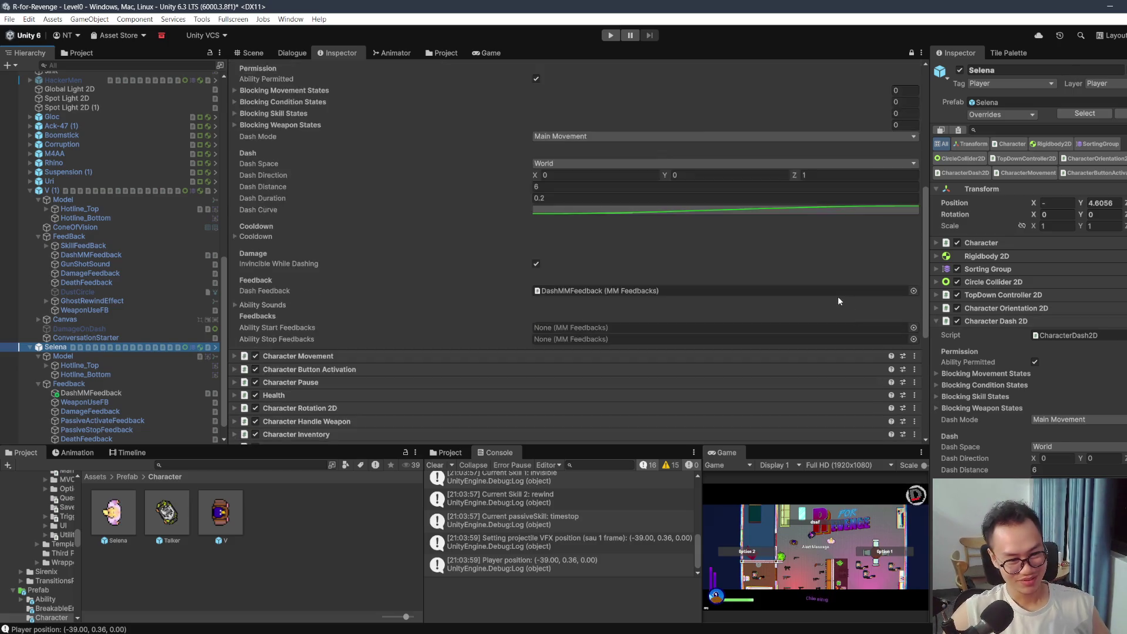
pyautogui.scroll(-1, 1033, 333)
pyautogui.scroll(-5, 1033, 332)
pyautogui.moveTo(94, 393)
pyautogui.mouseDown()
pyautogui.moveTo(724, 390)
pyautogui.moveTo(1053, 408)
pyautogui.moveTo(1063, 426)
pyautogui.moveTo(1066, 388)
pyautogui.mouseUp()
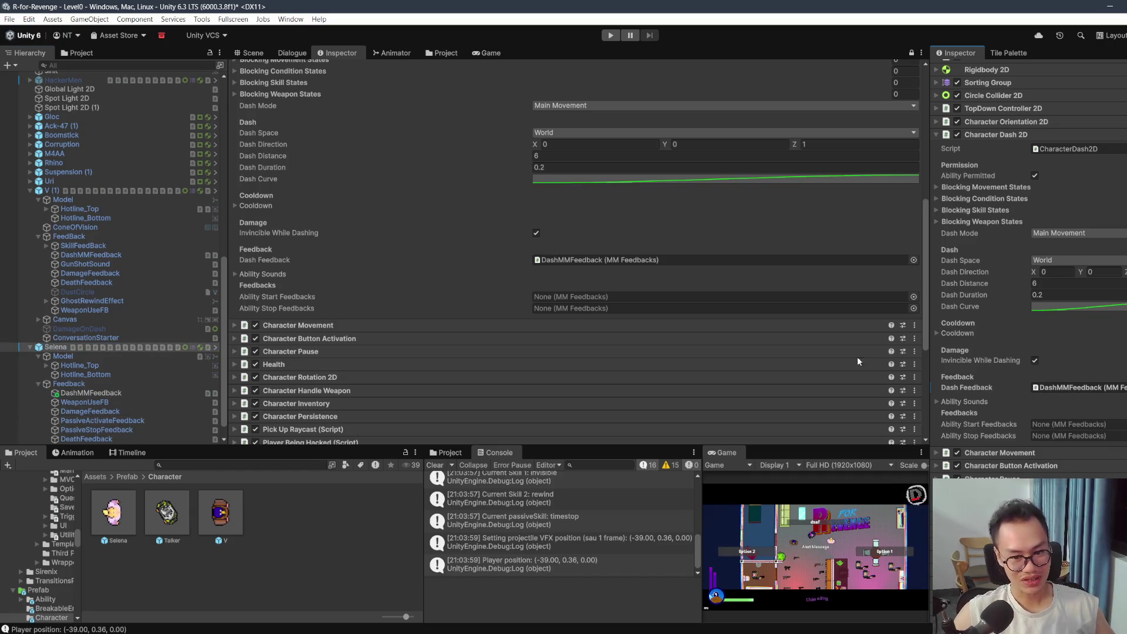
# Step: Compare V's and Selena's Character Movement and Character Button Activation settings
pyautogui.click(332, 321)
pyautogui.scroll(-7, 363, 310)
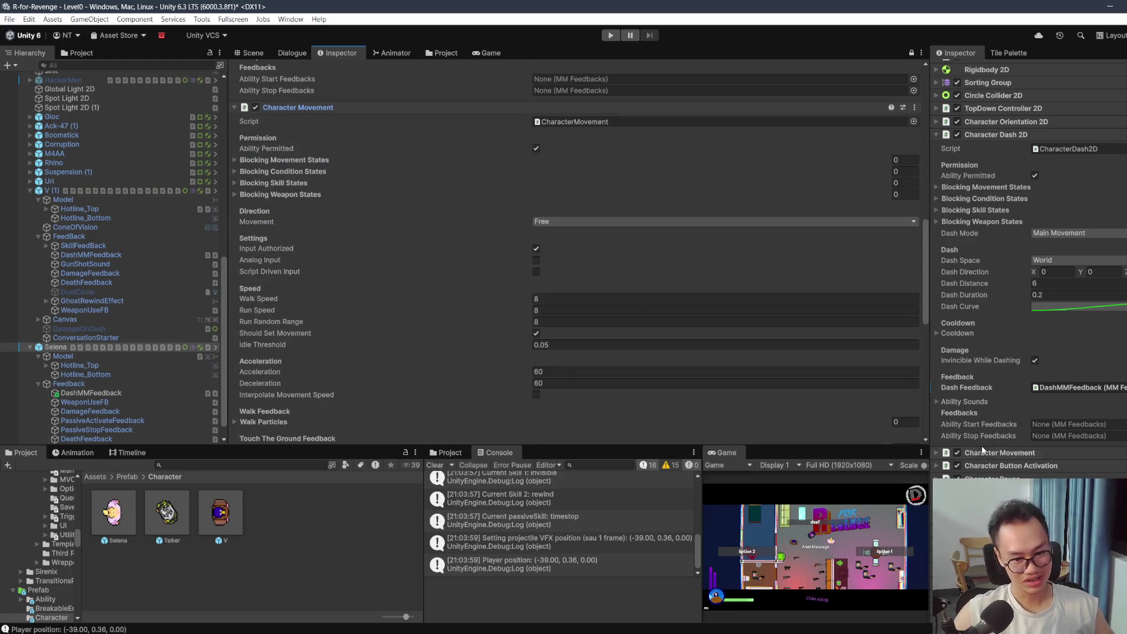
pyautogui.scroll(-3, 983, 450)
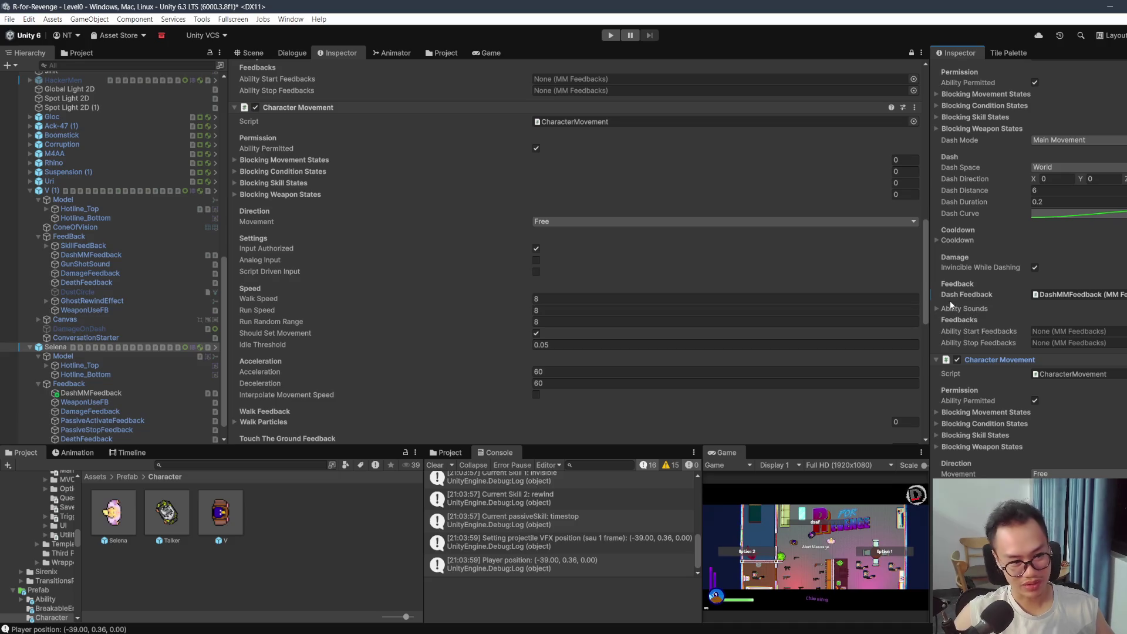
pyautogui.scroll(-6, 951, 304)
pyautogui.scroll(-7, 787, 282)
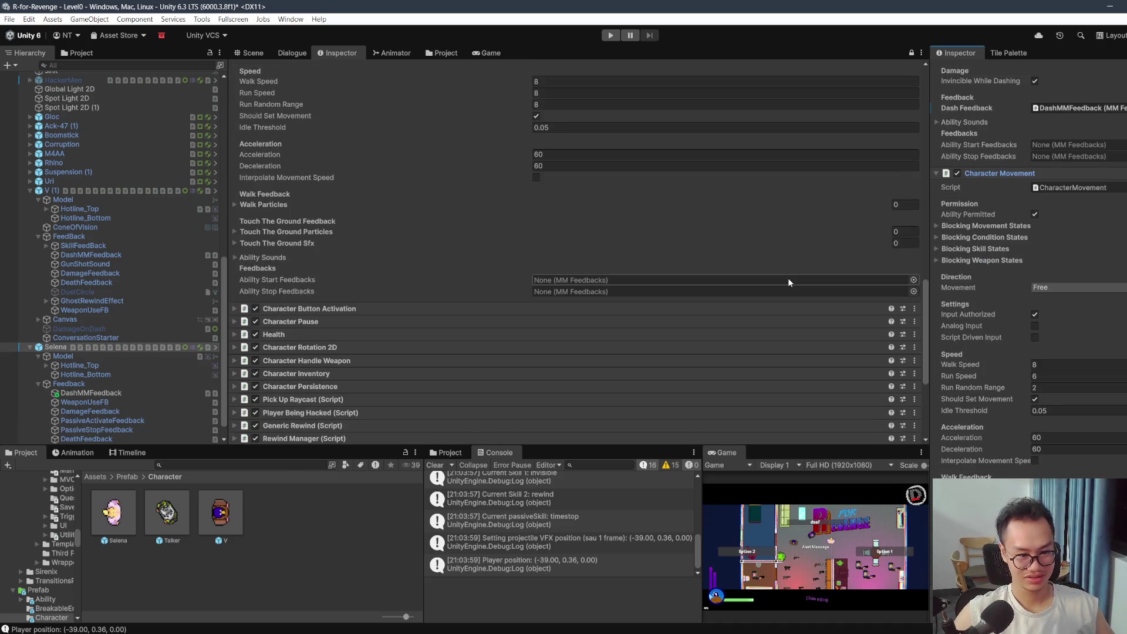
pyautogui.scroll(-7, 986, 282)
pyautogui.scroll(-1, 396, 289)
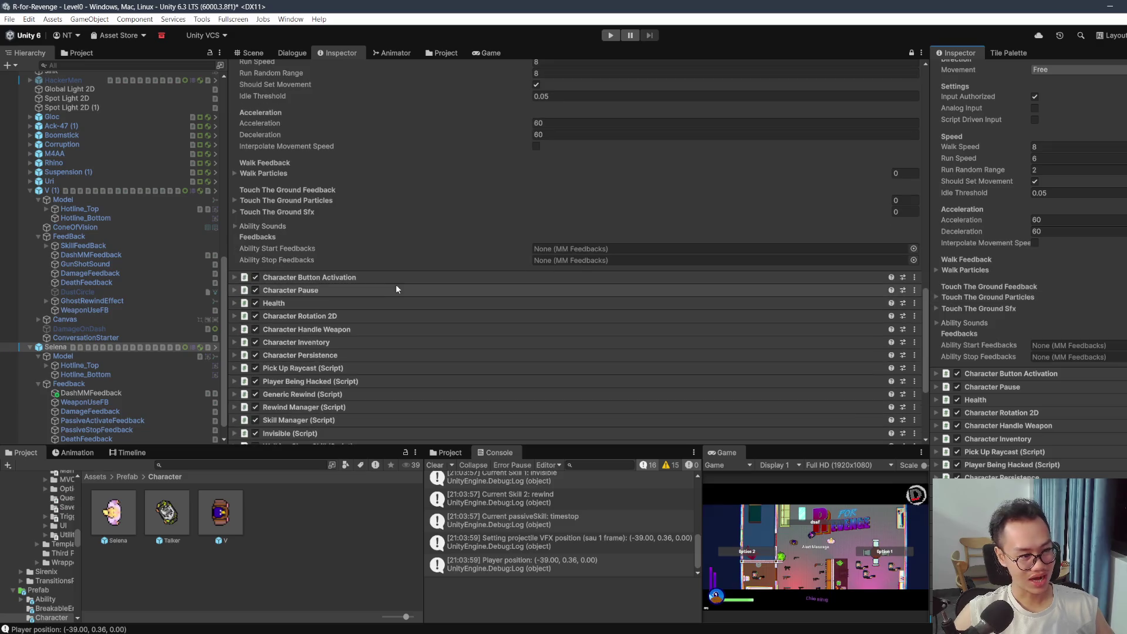
pyautogui.click(399, 277)
pyautogui.scroll(-3, 427, 276)
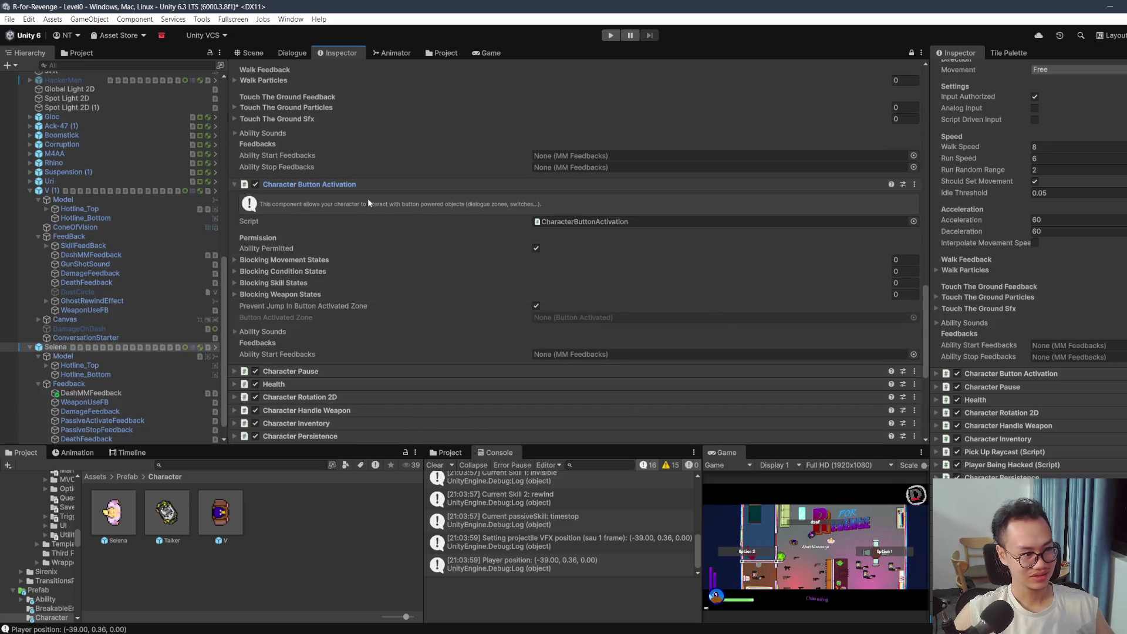
pyautogui.click(995, 374)
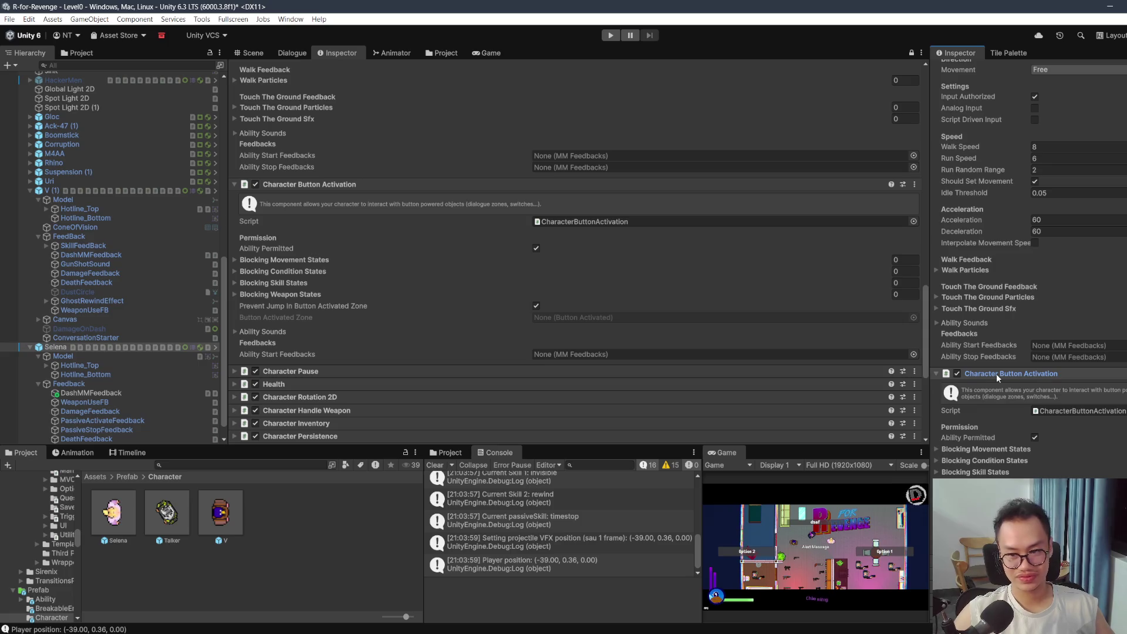
pyautogui.click(997, 373)
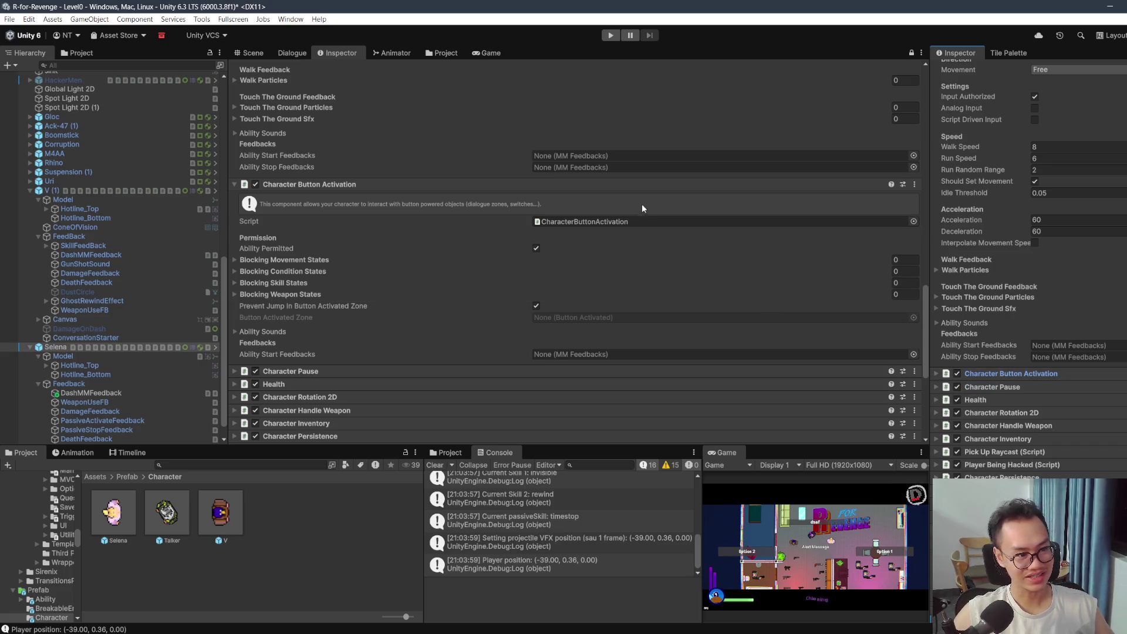
pyautogui.click(646, 185)
# Step: Check V's Character Pause, Health and Character Rotation 2D settings
pyautogui.click(496, 198)
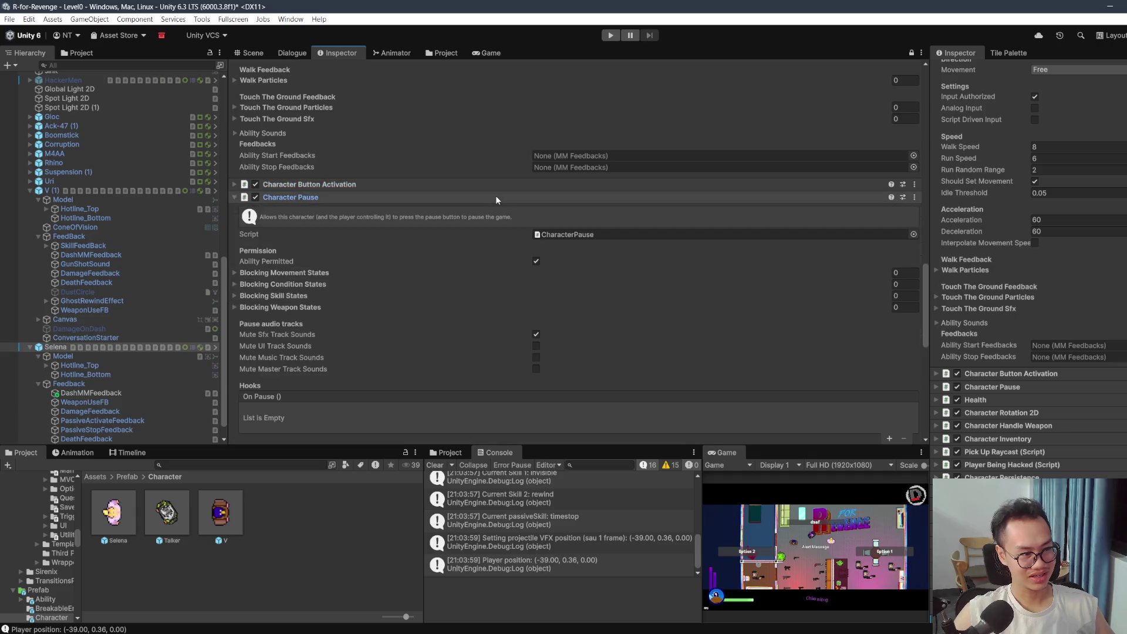
pyautogui.click(495, 199)
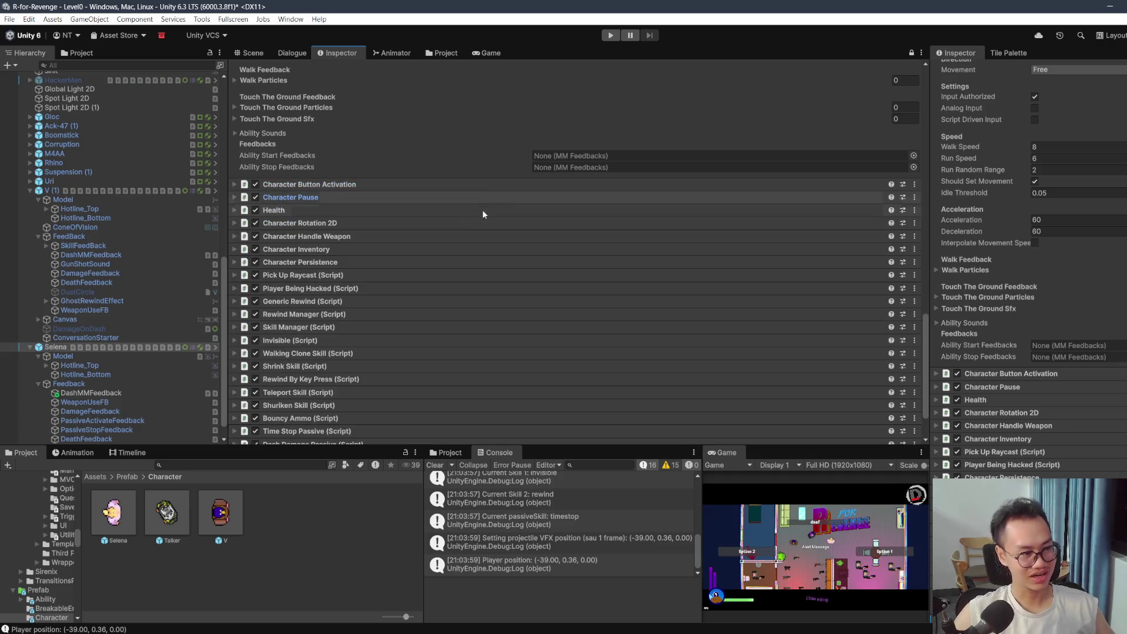
pyautogui.click(396, 211)
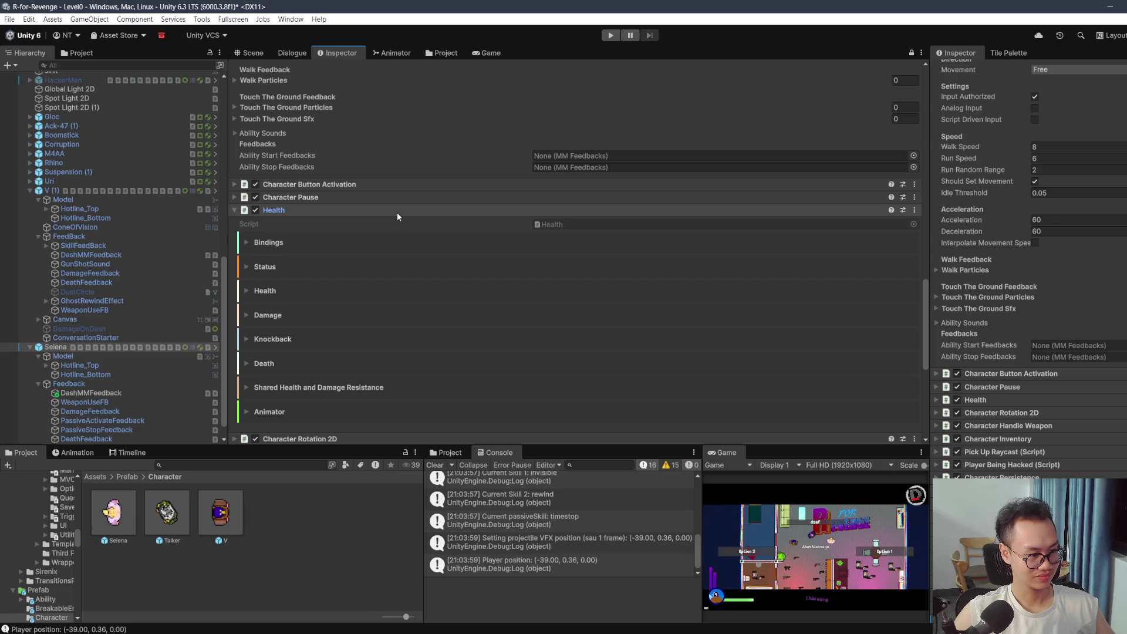
pyautogui.click(397, 216)
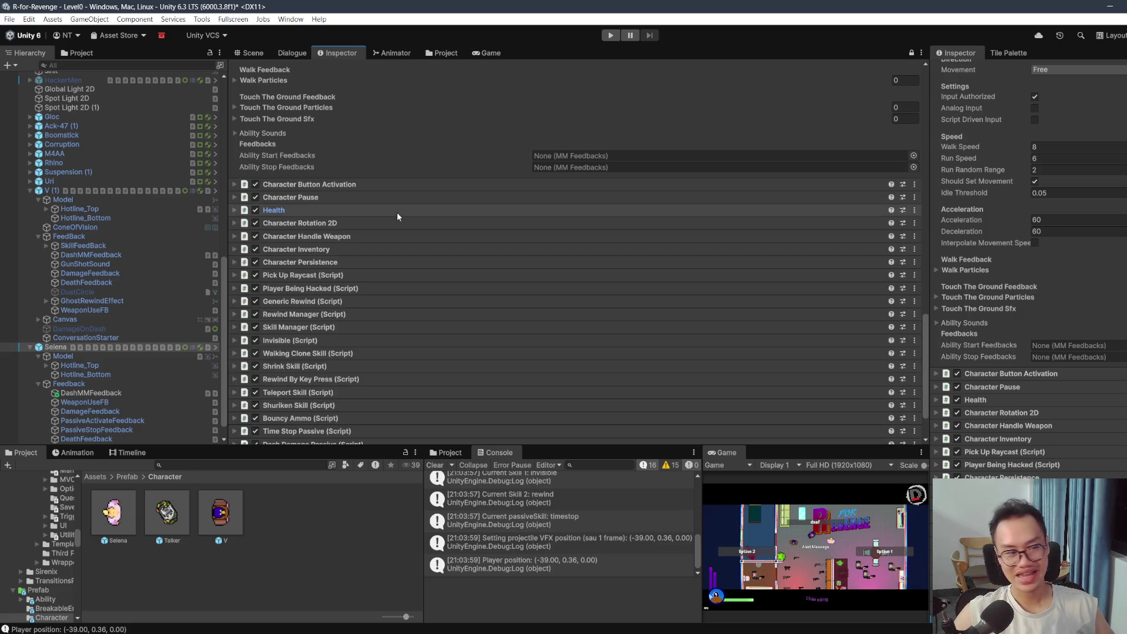
pyautogui.scroll(-3, 397, 212)
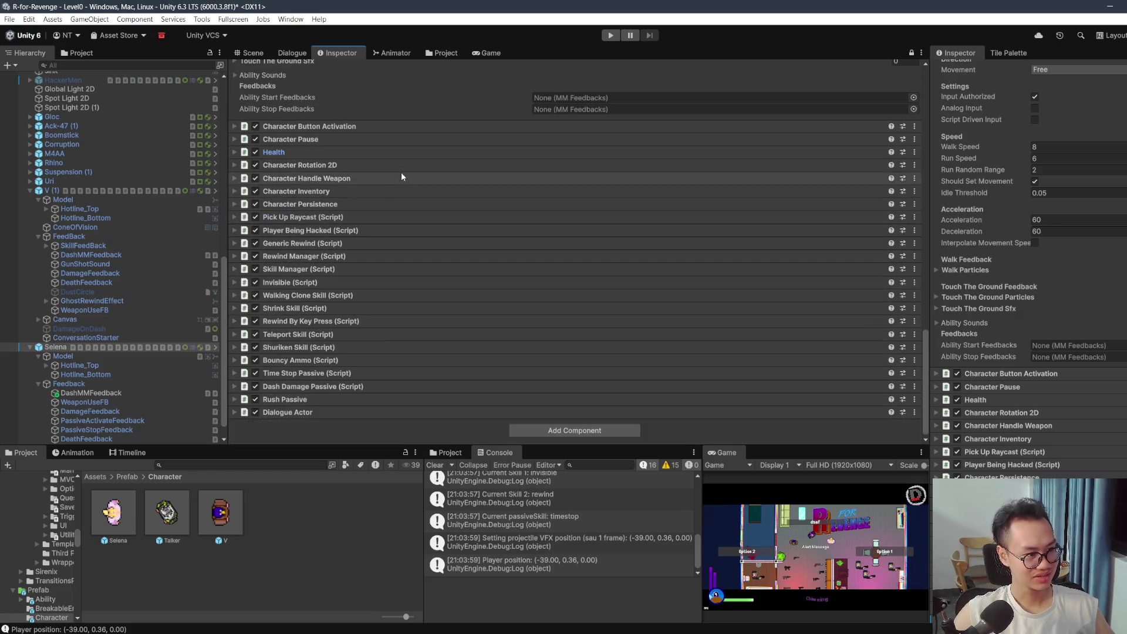
pyautogui.click(369, 163)
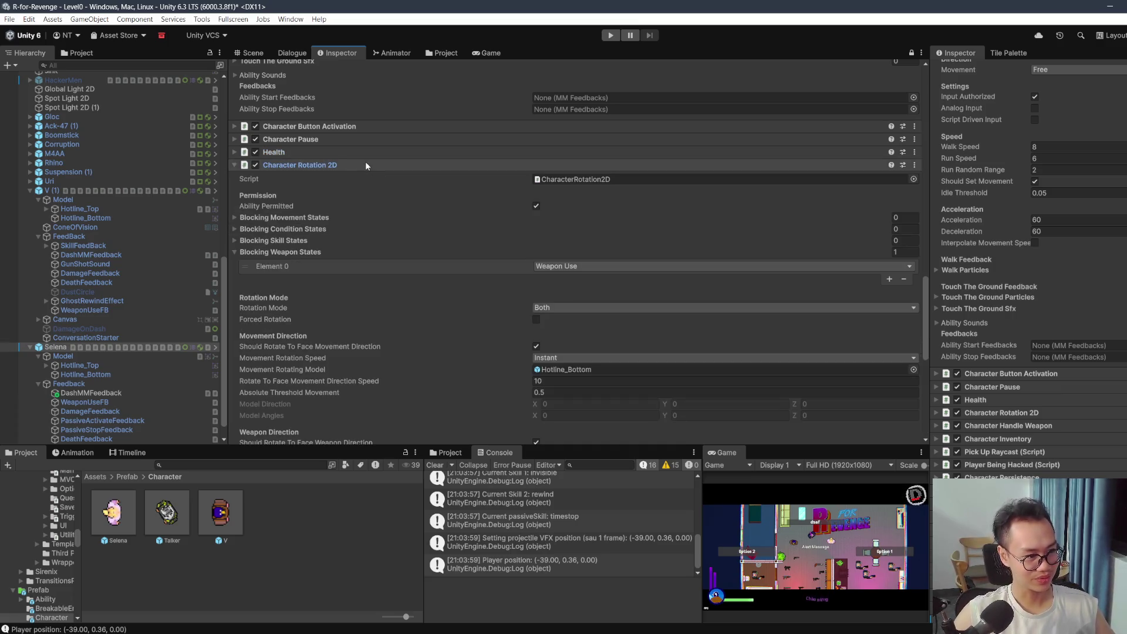
pyautogui.scroll(-1, 1019, 403)
# Step: Block Selena's Character Rotation 2D during the Weapon Use state
pyautogui.click(1017, 385)
pyautogui.scroll(-3, 1015, 385)
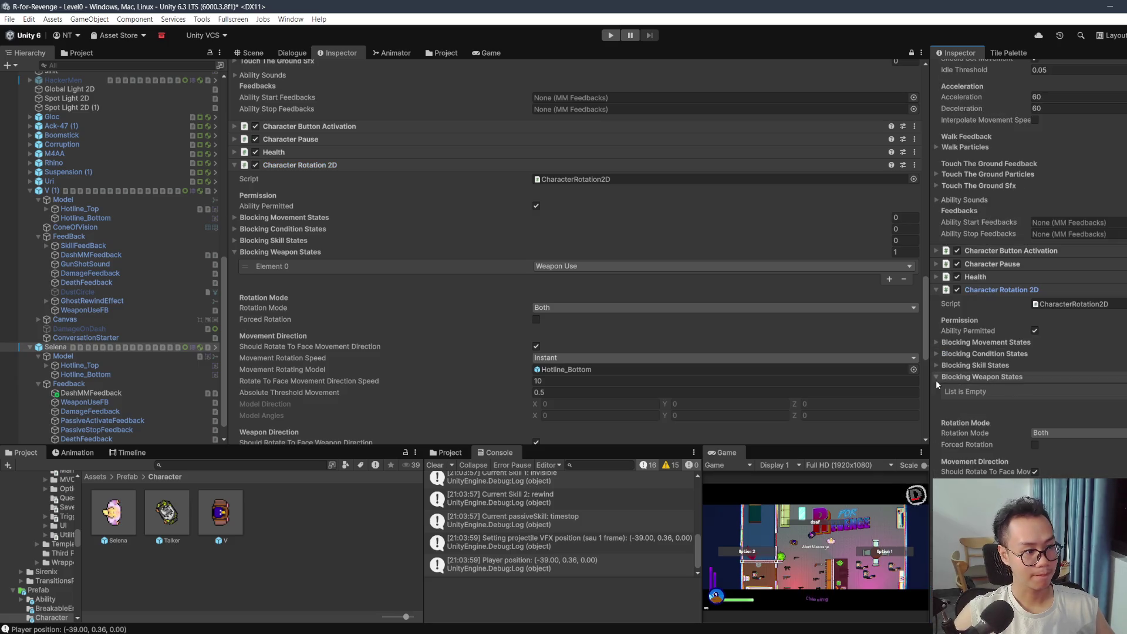
pyautogui.click(1125, 402)
pyautogui.click(1115, 391)
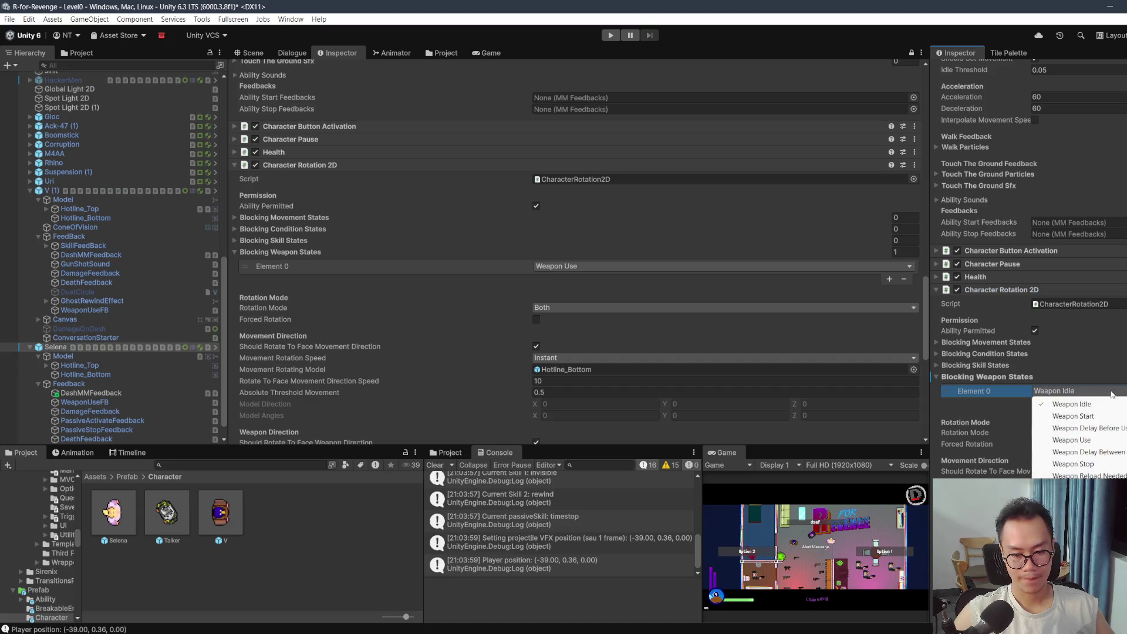
pyautogui.click(1071, 440)
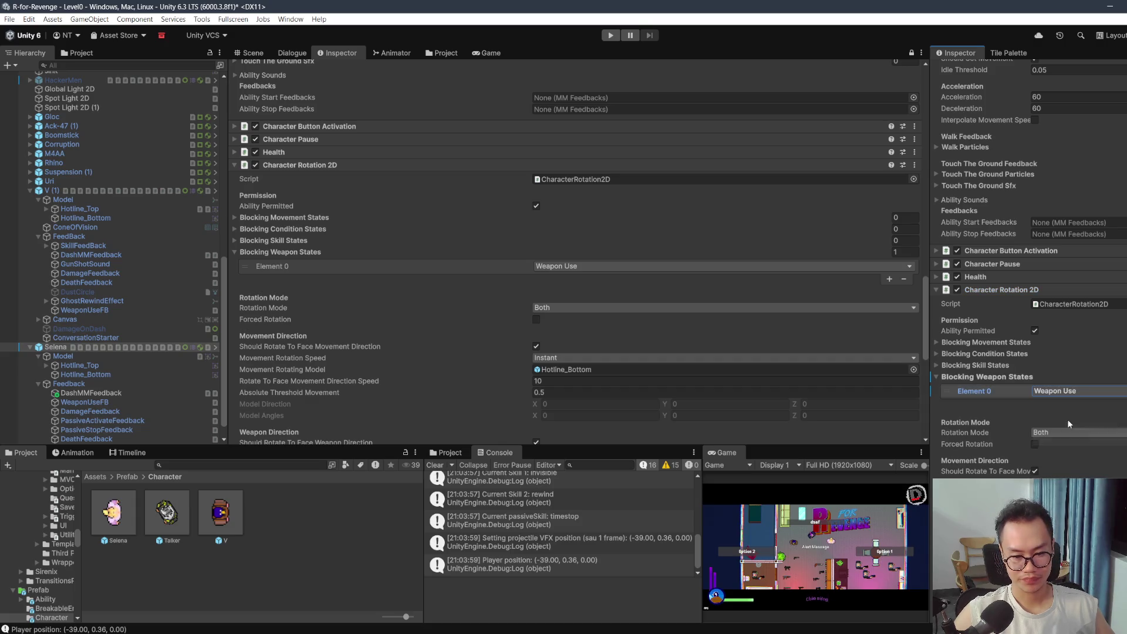
# Step: Expand Pick Up Raycast for both characters and open Selena's Ignore Layer Mask list
pyautogui.scroll(-2, 1056, 382)
pyautogui.scroll(-1, 547, 280)
pyautogui.scroll(-1, 1006, 354)
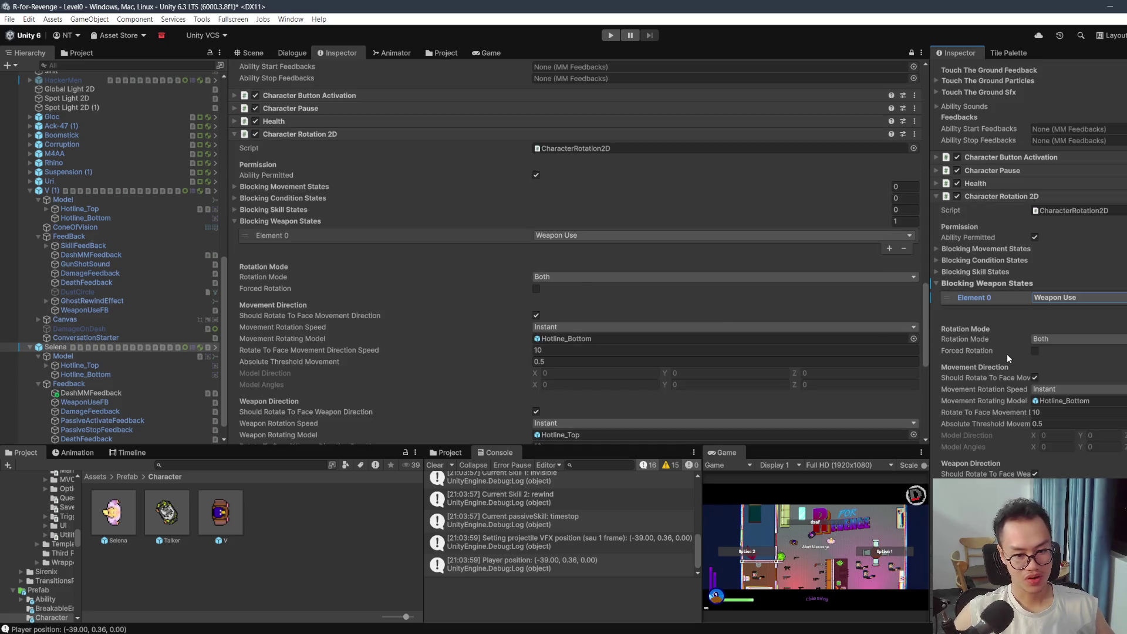
pyautogui.scroll(-6, 785, 330)
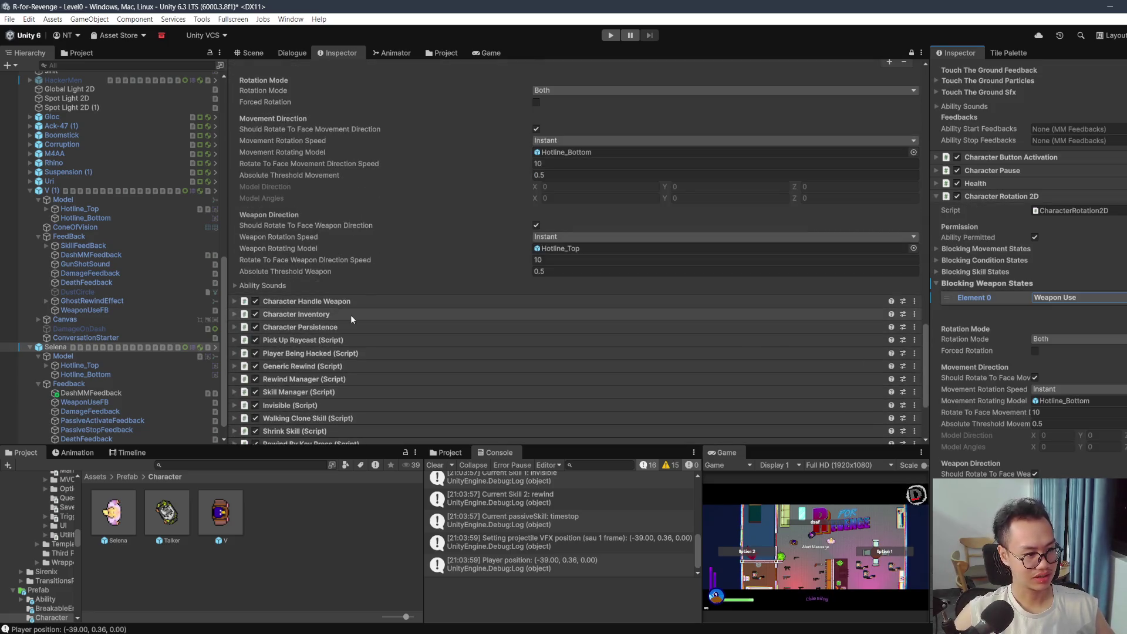
pyautogui.click(335, 340)
pyautogui.scroll(-3, 794, 321)
pyautogui.scroll(-5, 987, 425)
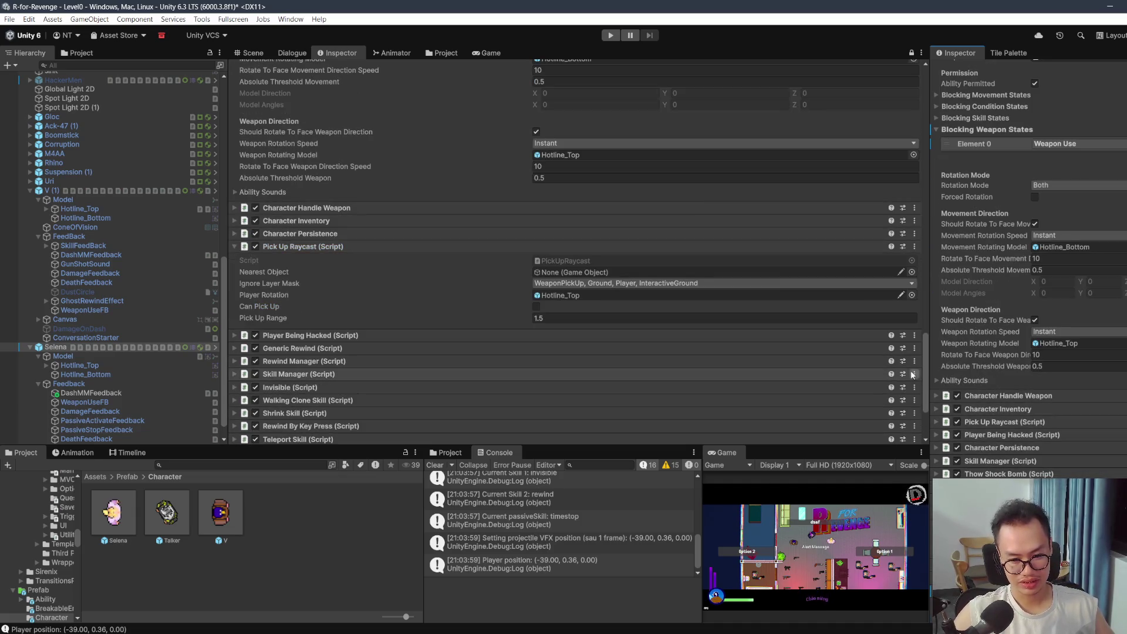
pyautogui.click(991, 424)
pyautogui.scroll(-1, 805, 286)
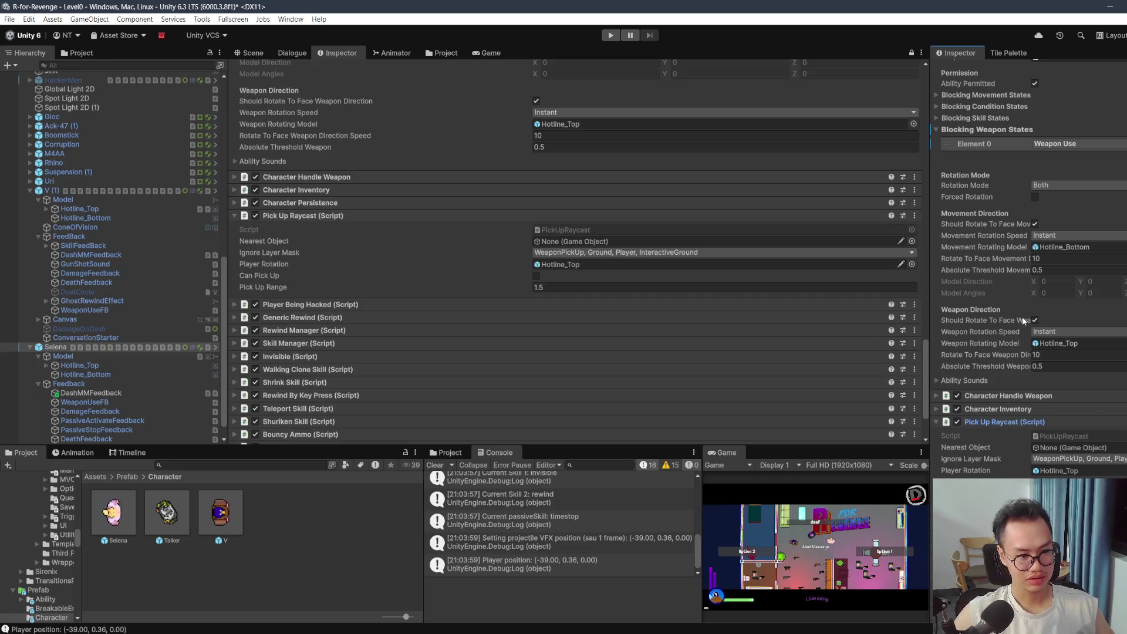
pyautogui.scroll(-2, 1022, 315)
pyautogui.click(1065, 384)
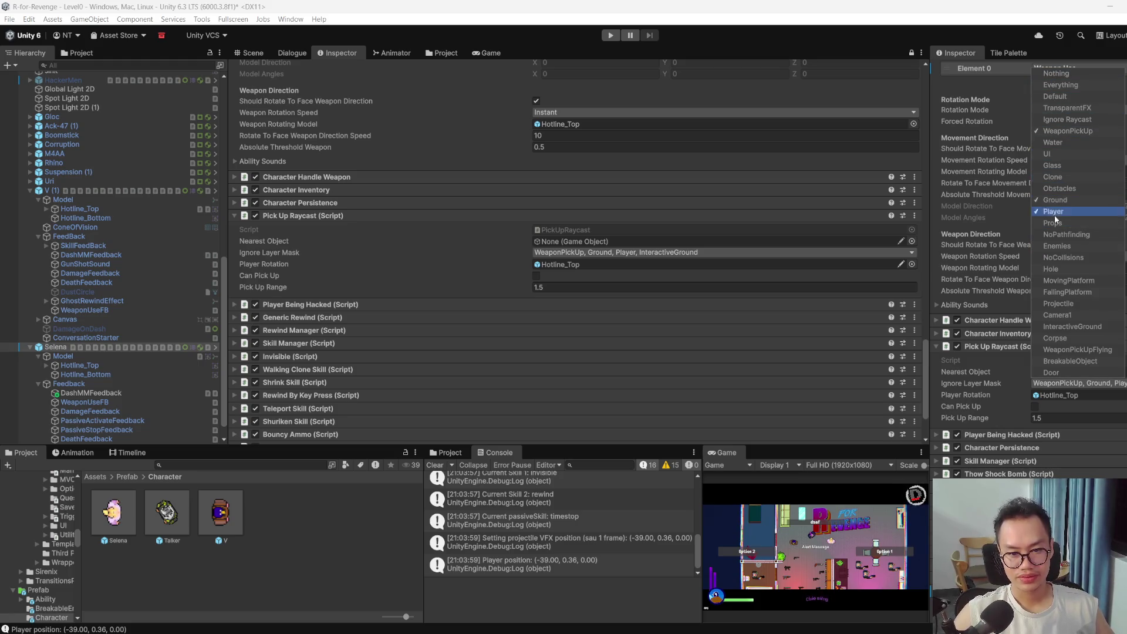
# Step: Check InteractiveGround in Selena's Ignore Layer Mask, verify against V's mask, and widen the Inspector
pyautogui.click(1056, 327)
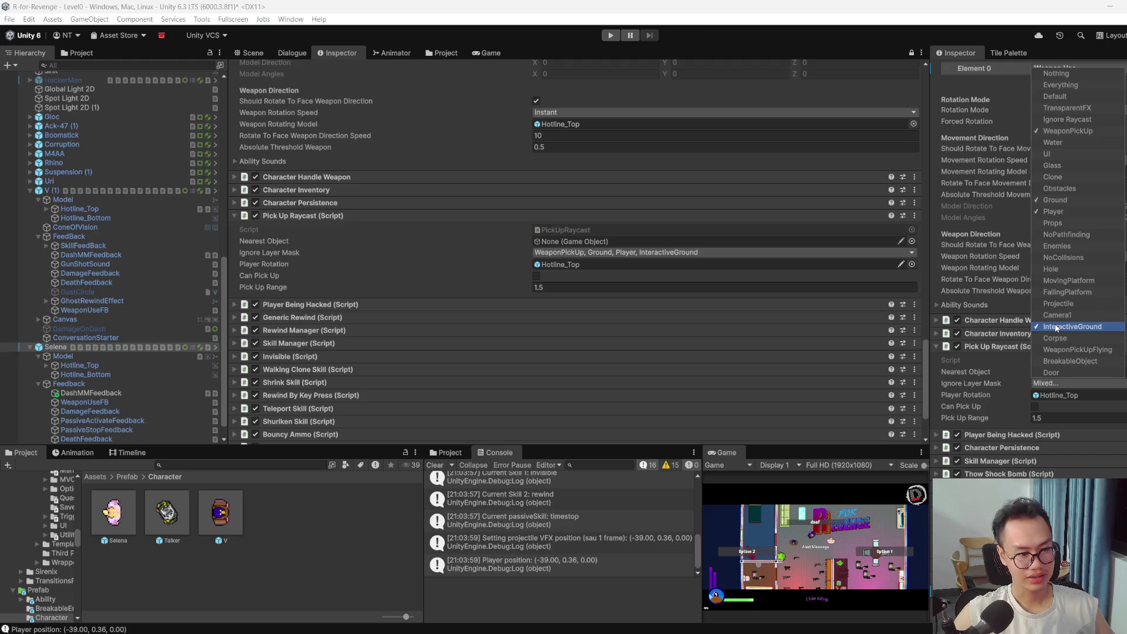
pyautogui.click(1111, 407)
pyautogui.click(1078, 384)
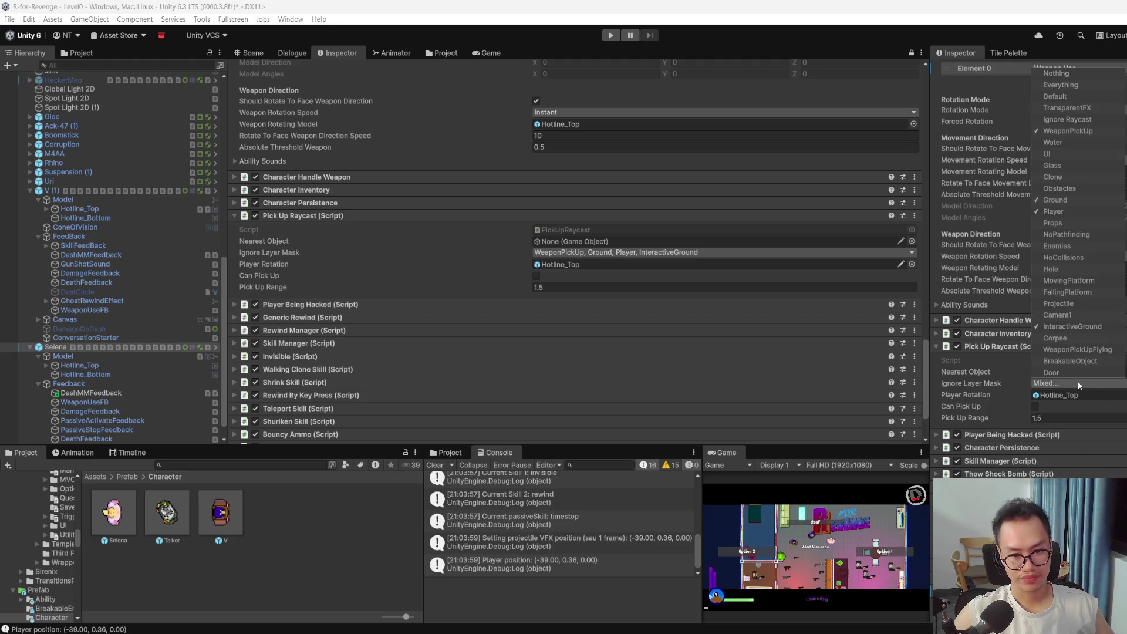
pyautogui.click(717, 253)
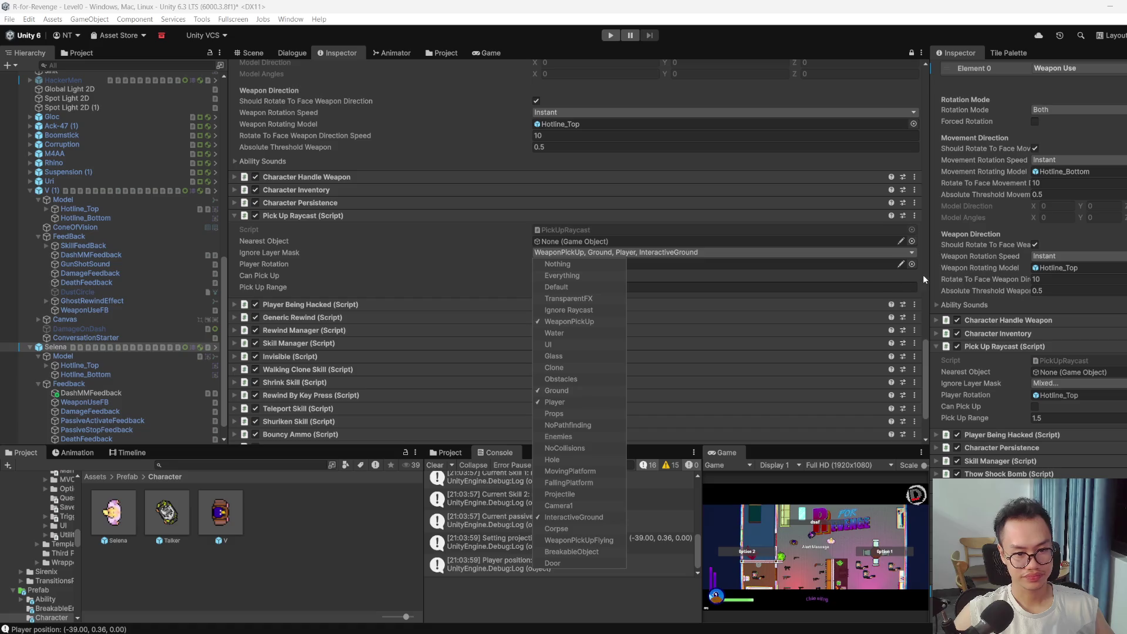
pyautogui.moveTo(930, 274)
pyautogui.mouseDown()
pyautogui.moveTo(753, 278)
pyautogui.moveTo(903, 284)
pyautogui.mouseUp()
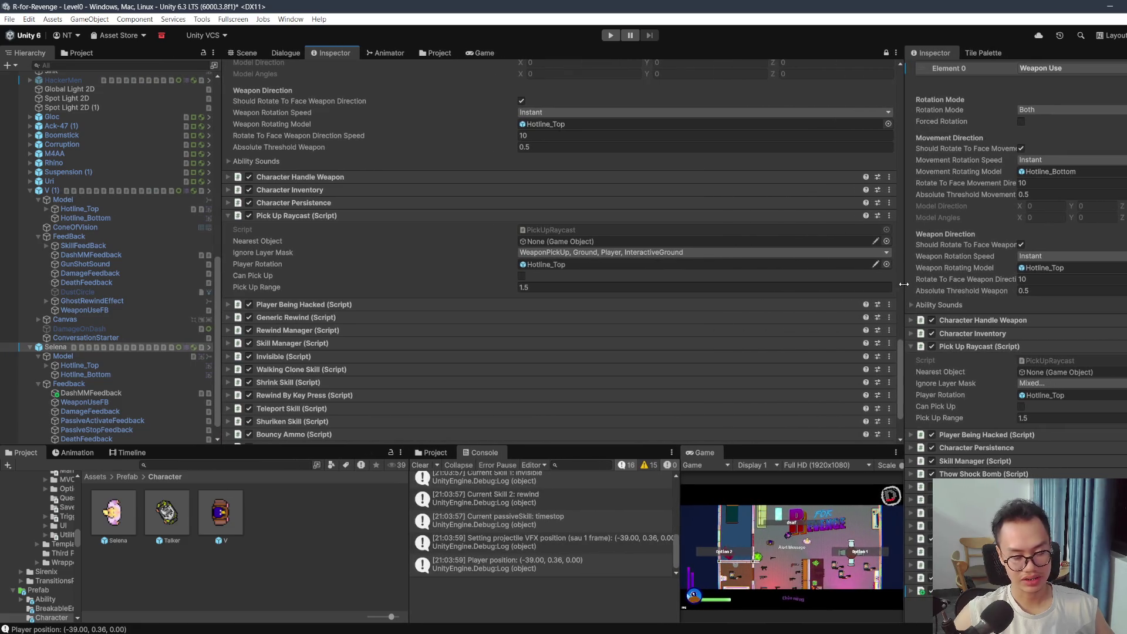
pyautogui.click(394, 304)
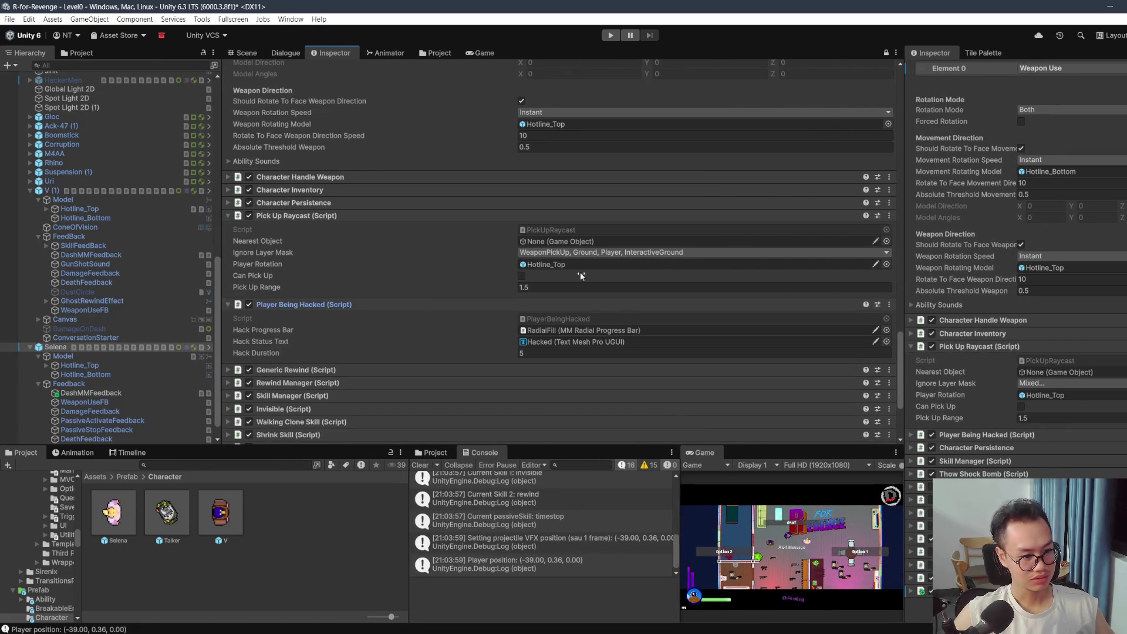
# Step: Expand Player Being Hacked for both characters and select V's RadialFill progress bar
pyautogui.scroll(-4, 554, 275)
pyautogui.click(972, 435)
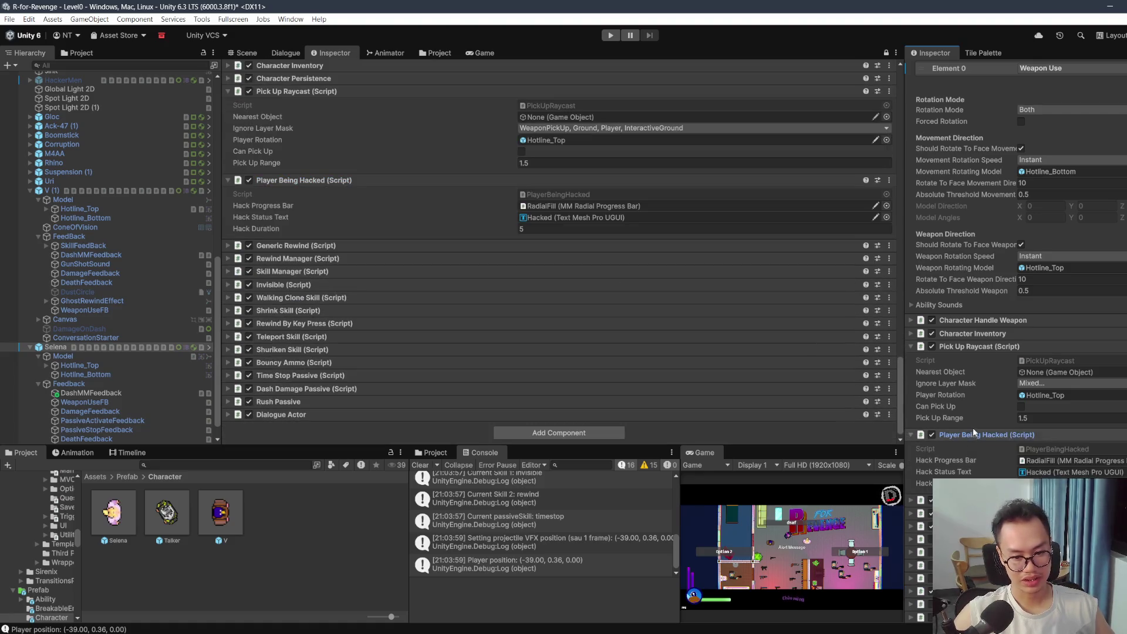
pyautogui.scroll(-2, 973, 427)
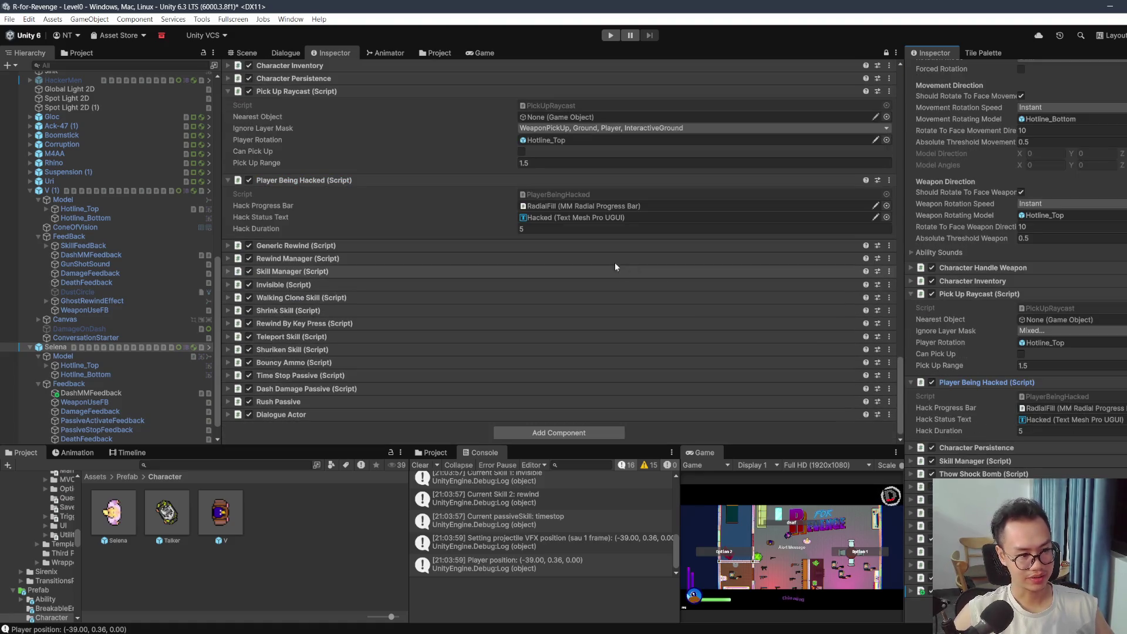
pyautogui.click(597, 209)
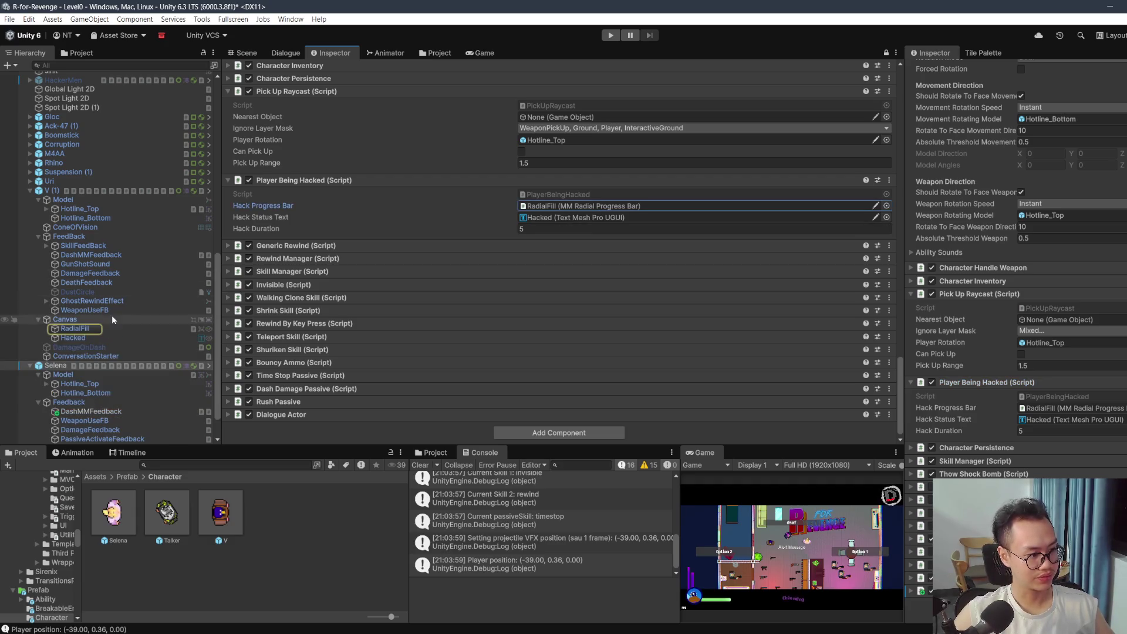
pyautogui.click(107, 326)
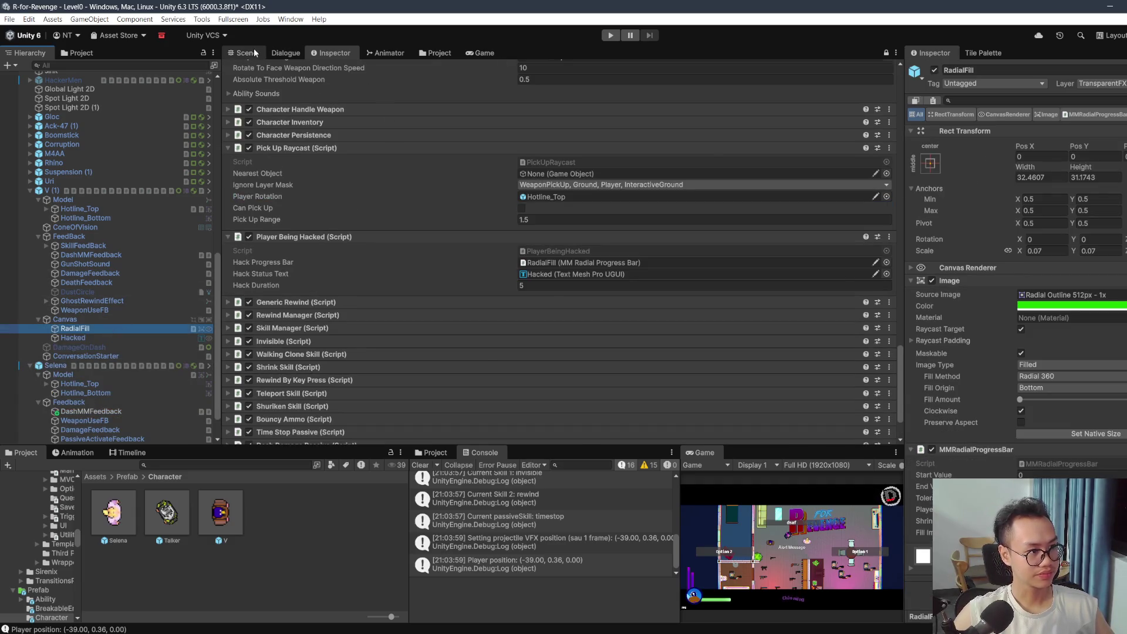
# Step: Preview RadialFill's Fill Amount around V in the Scene view, then select Selena
pyautogui.click(247, 53)
pyautogui.scroll(10, 455, 206)
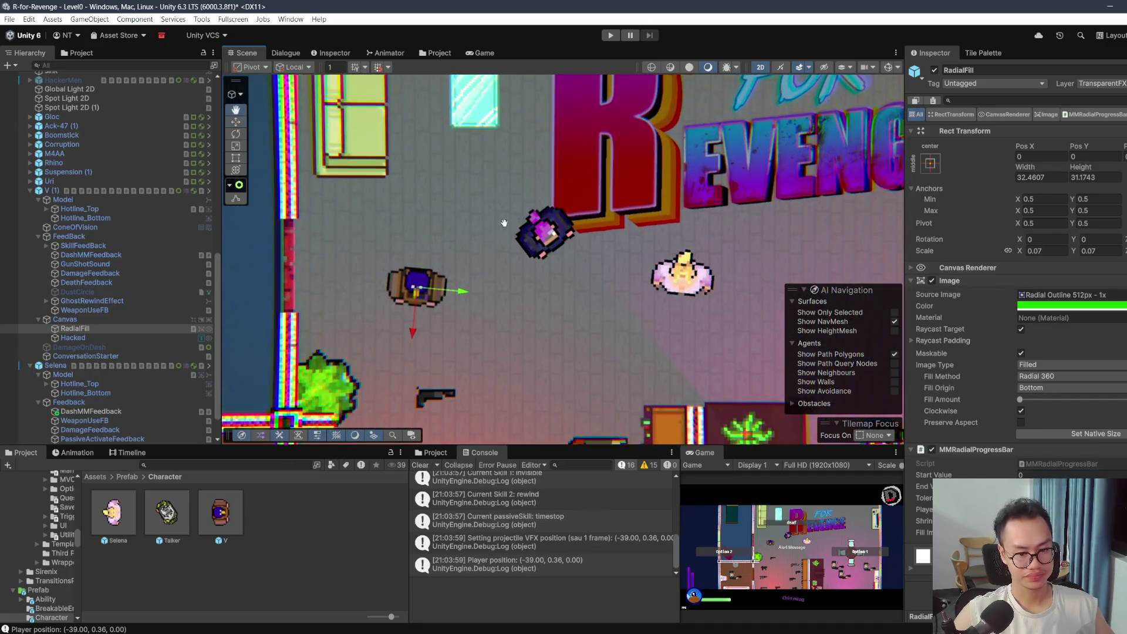
pyautogui.moveTo(495, 230); pyautogui.dragTo(614, 175)
pyautogui.moveTo(1025, 403); pyautogui.dragTo(1084, 402)
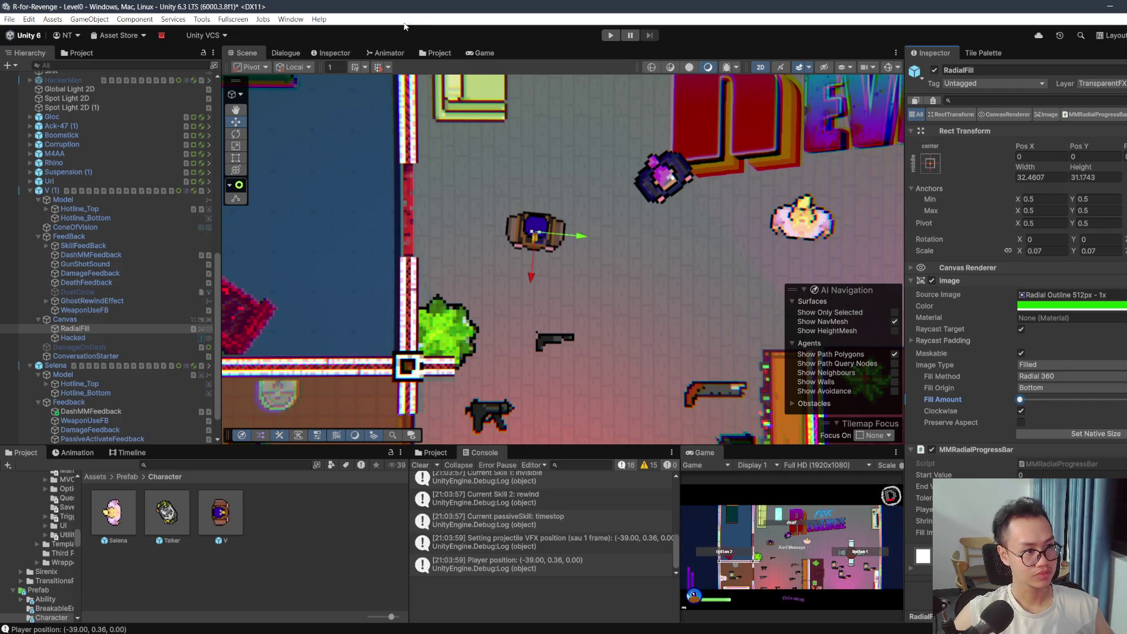
pyautogui.click(88, 365)
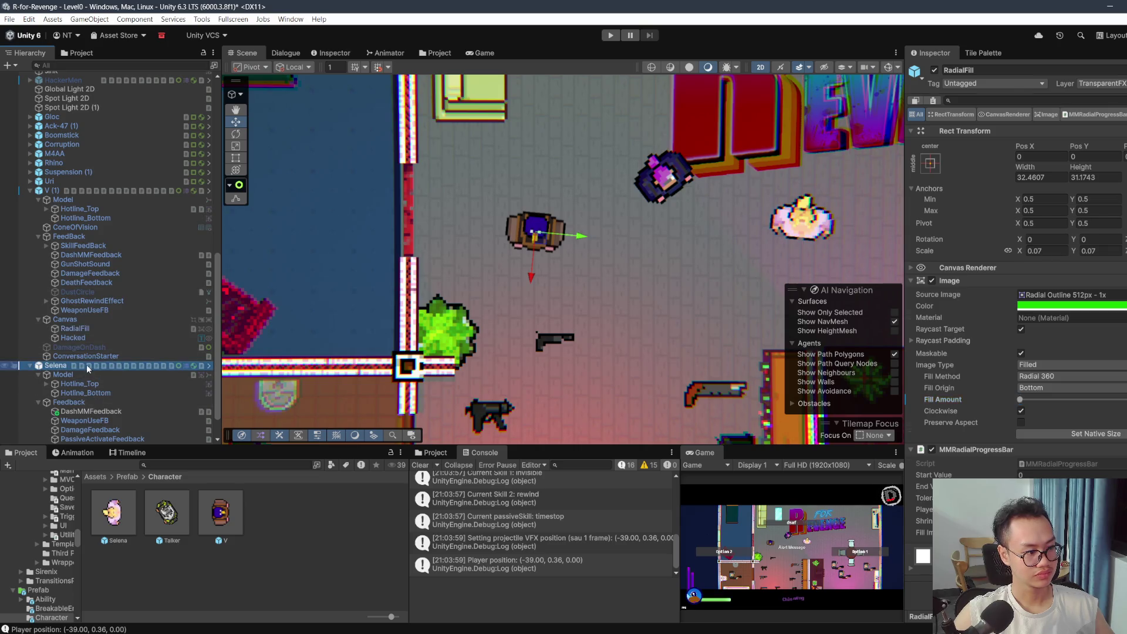
# Step: Return to the Inspector, collapse V's Character Rotation 2D, and find Character Movement
pyautogui.click(341, 53)
pyautogui.scroll(-10, 974, 283)
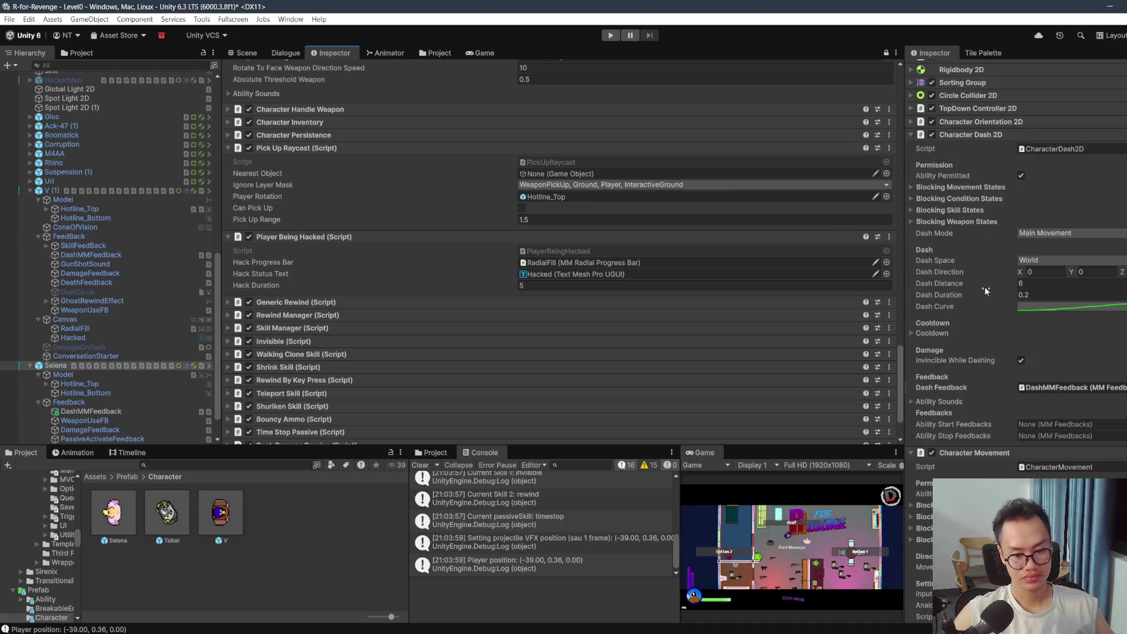
pyautogui.scroll(-3, 821, 254)
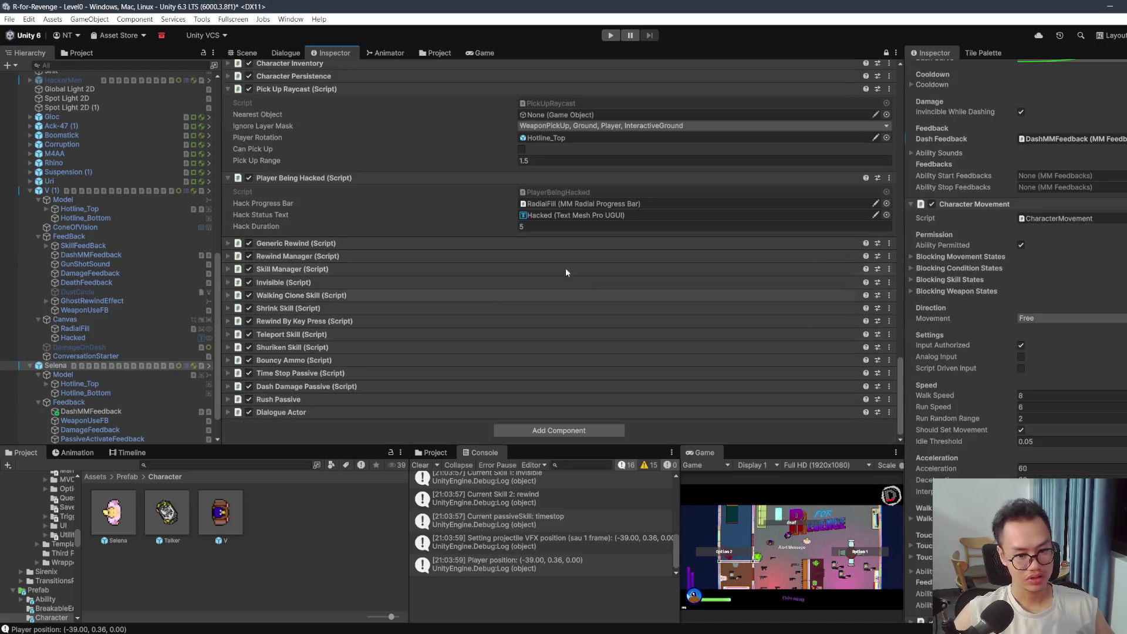
pyautogui.scroll(5, 559, 263)
pyautogui.scroll(15, 603, 259)
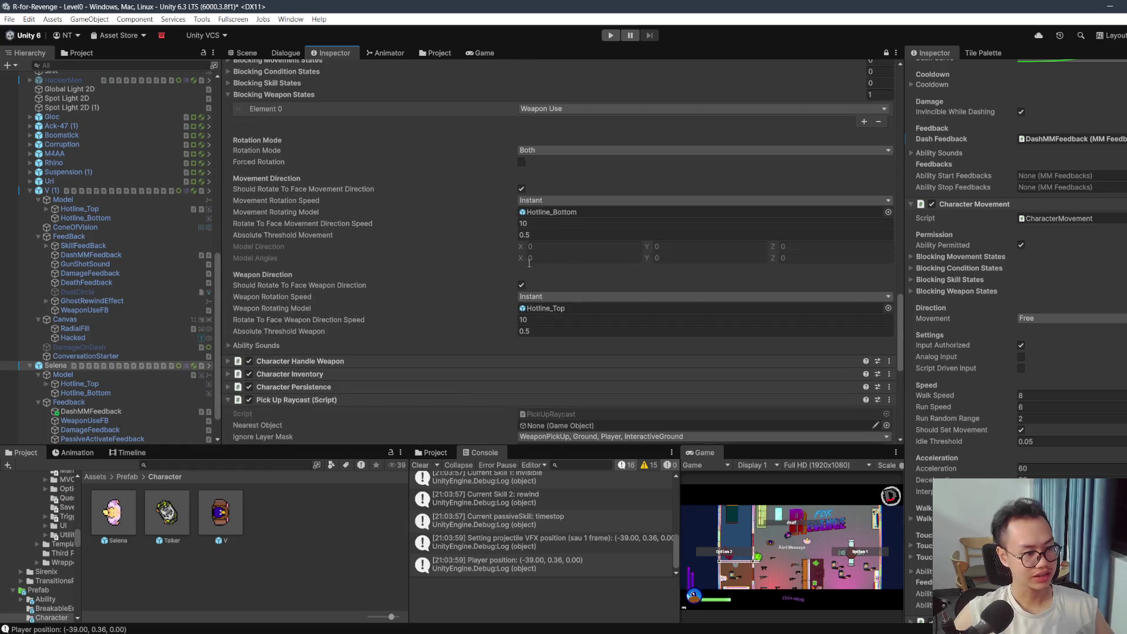
pyautogui.click(288, 225)
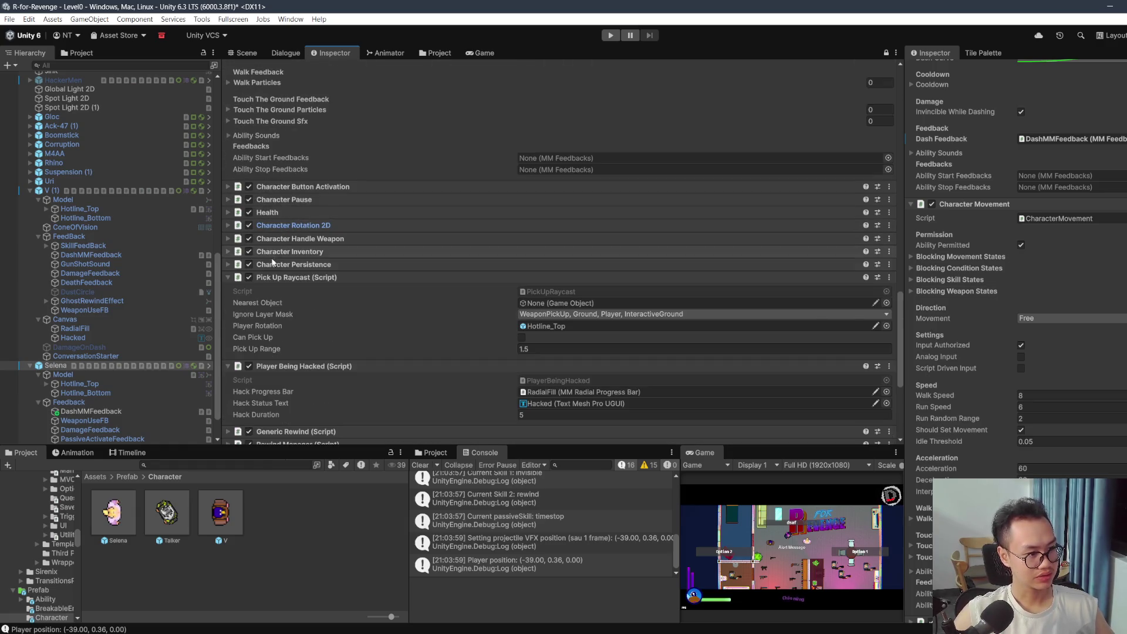
pyautogui.scroll(5, 276, 285)
pyautogui.scroll(10, 294, 258)
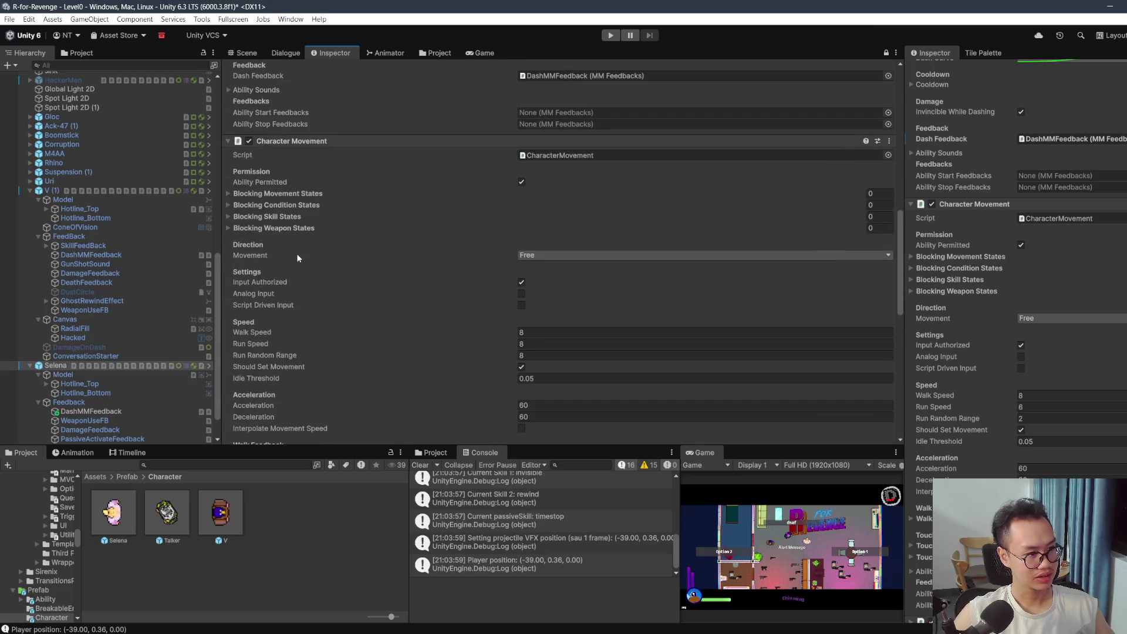
pyautogui.scroll(-5, 530, 211)
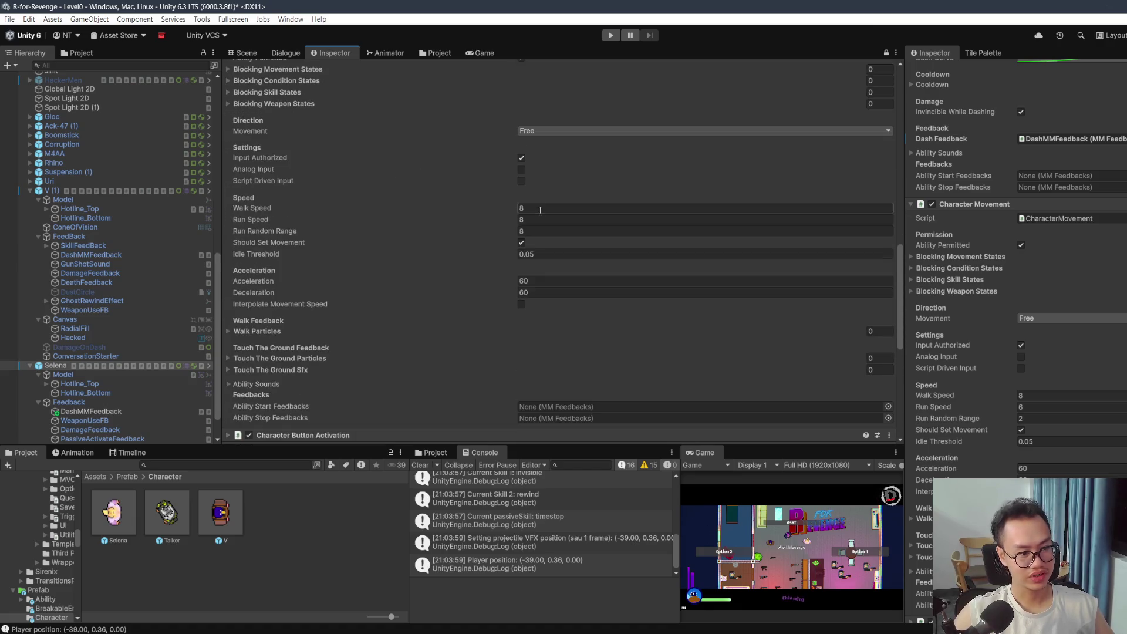
pyautogui.scroll(-3, 1019, 376)
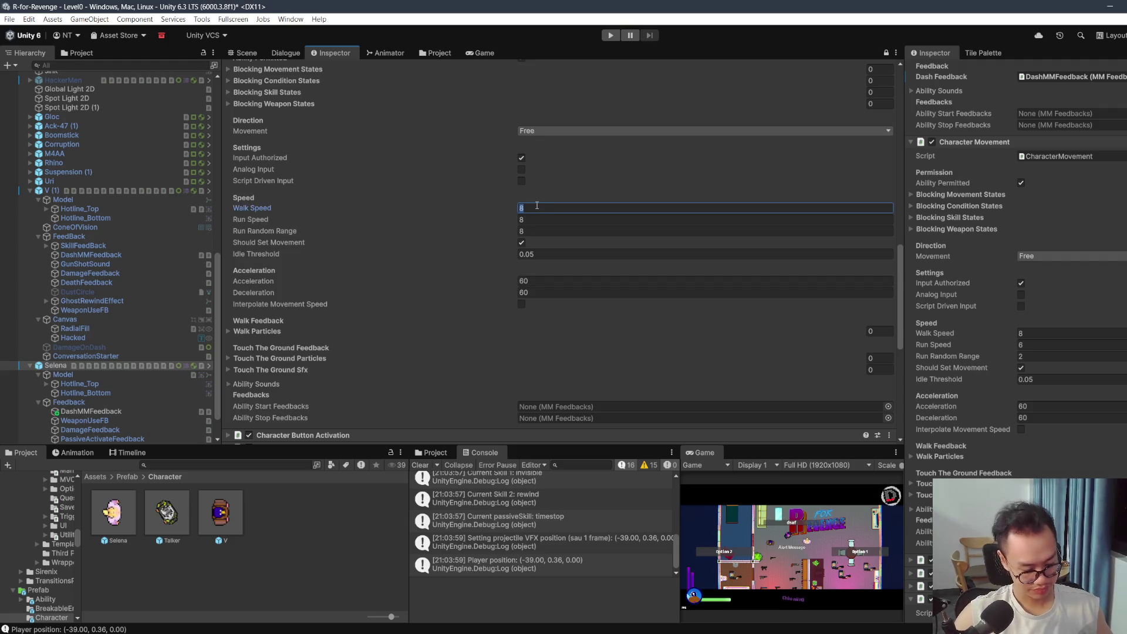
# Step: Enter 8 for Selena's Run Speed and Run Random Range
pyautogui.click(1033, 345)
pyautogui.write('8')
pyautogui.click(1031, 356)
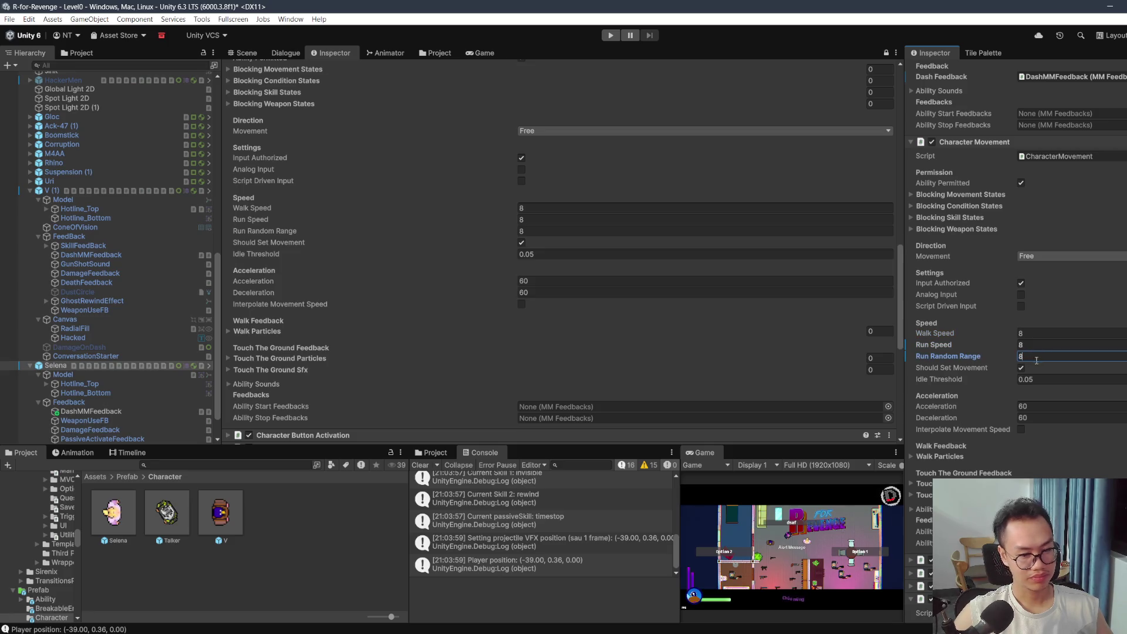
pyautogui.scroll(-2, 554, 353)
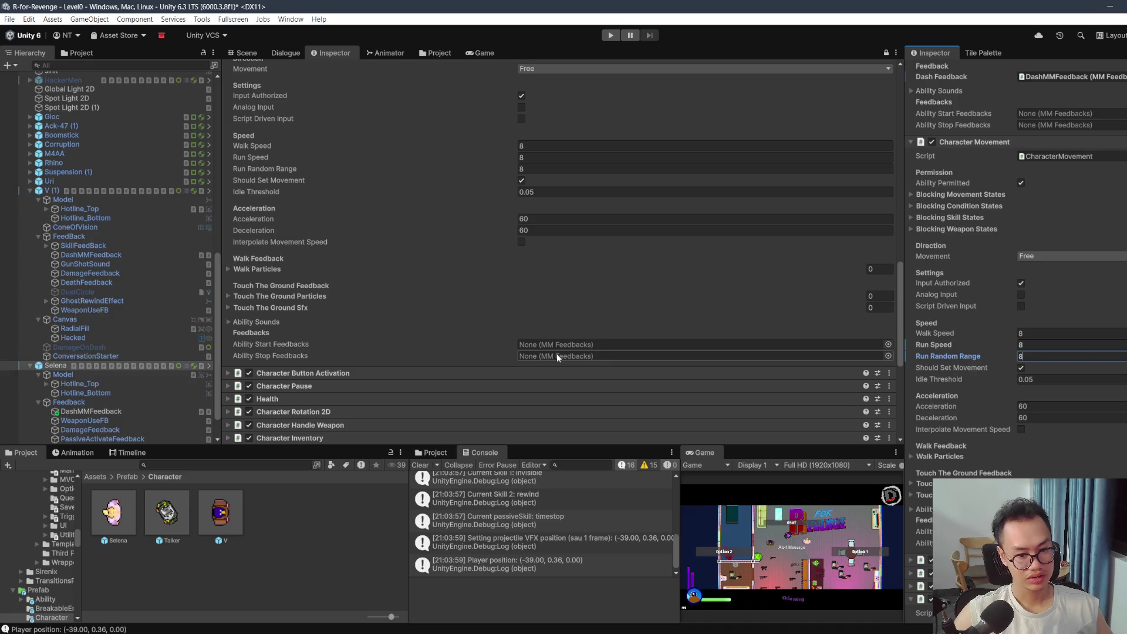
pyautogui.scroll(-7, 1048, 364)
pyautogui.scroll(-5, 749, 332)
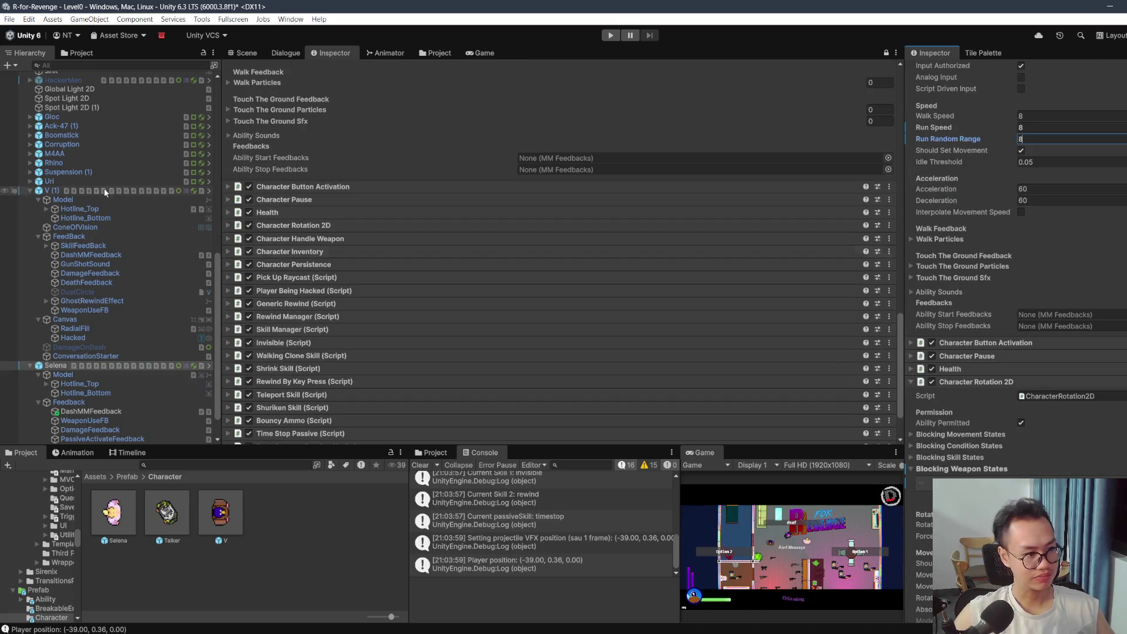
# Step: Expand V's Character Rotation 2D and Character Handle Weapon settings
pyautogui.click(339, 227)
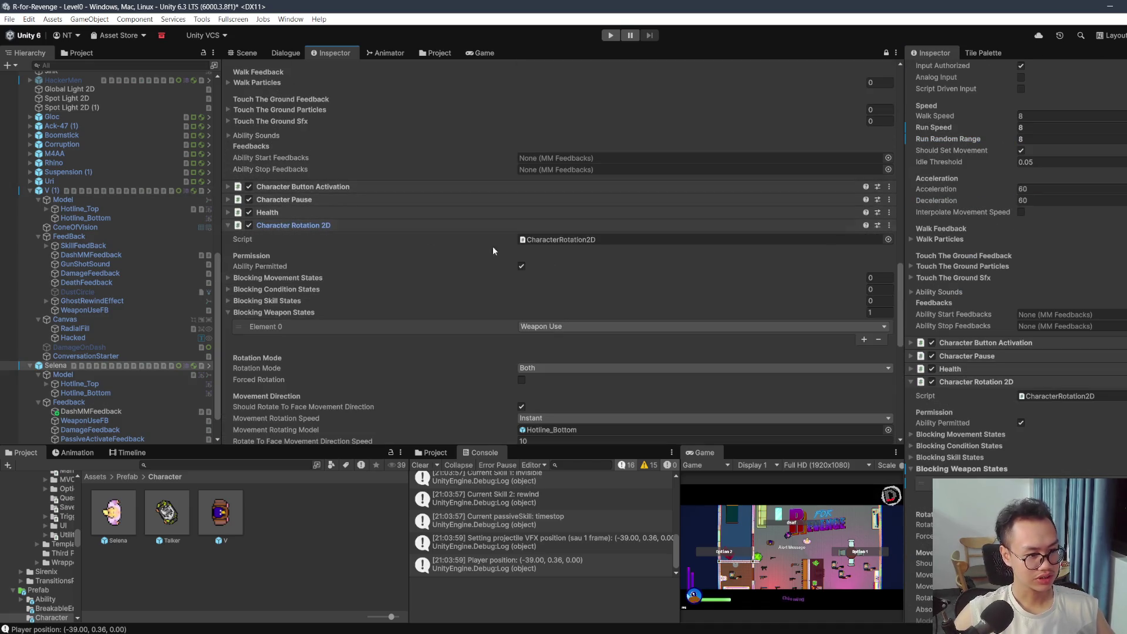
pyautogui.scroll(-5, 1004, 308)
pyautogui.scroll(-4, 640, 251)
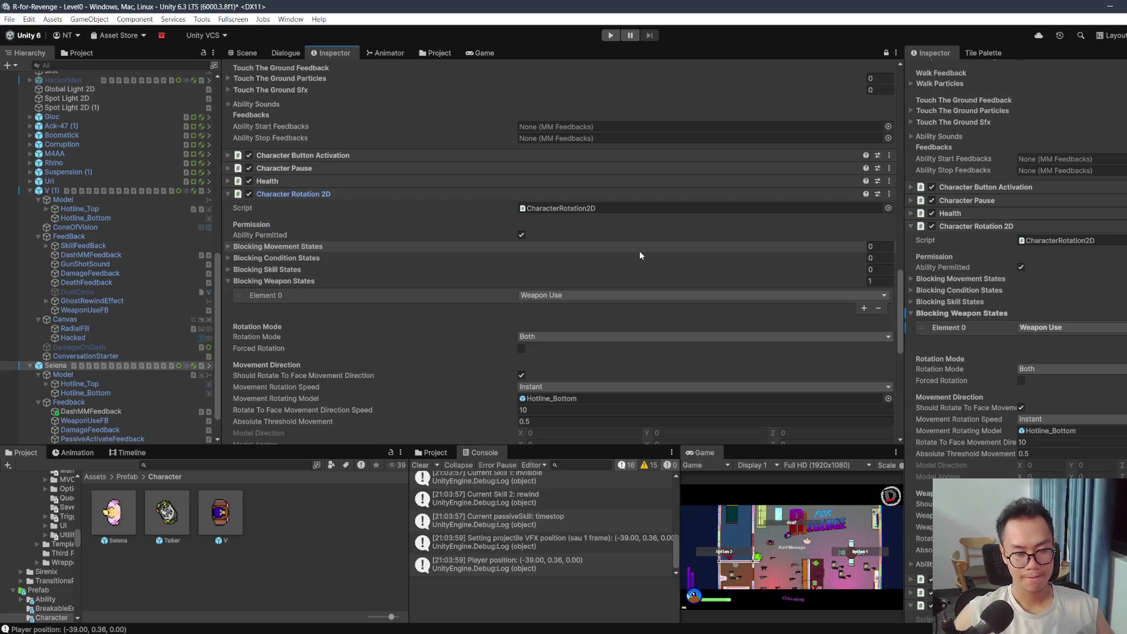
pyautogui.scroll(-3, 658, 179)
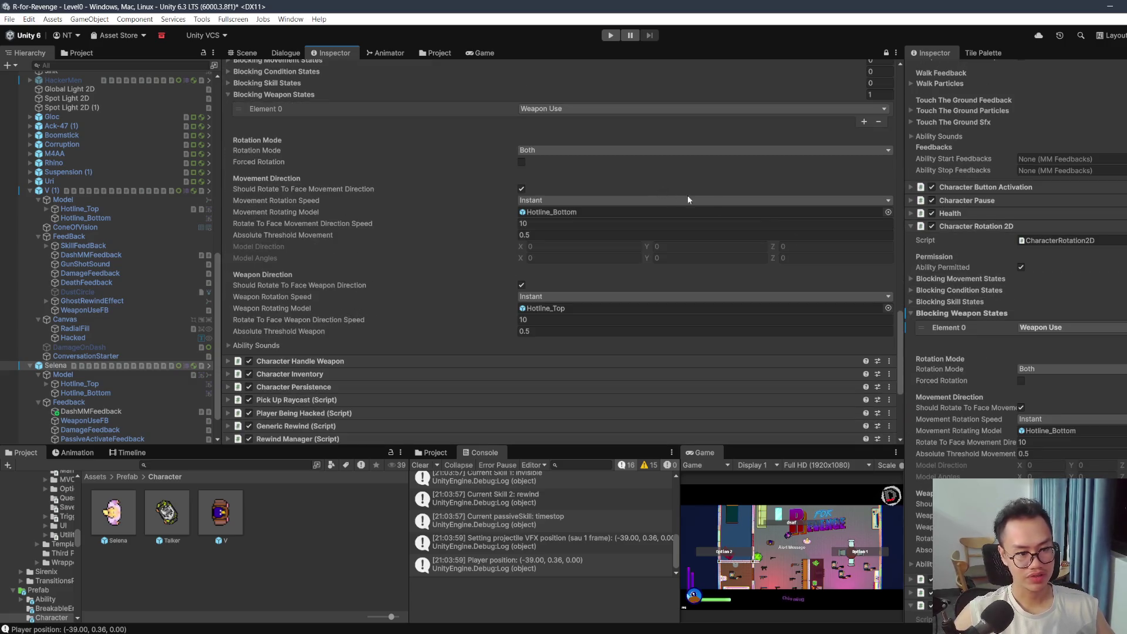
pyautogui.scroll(-2, 1090, 301)
pyautogui.scroll(-2, 1089, 299)
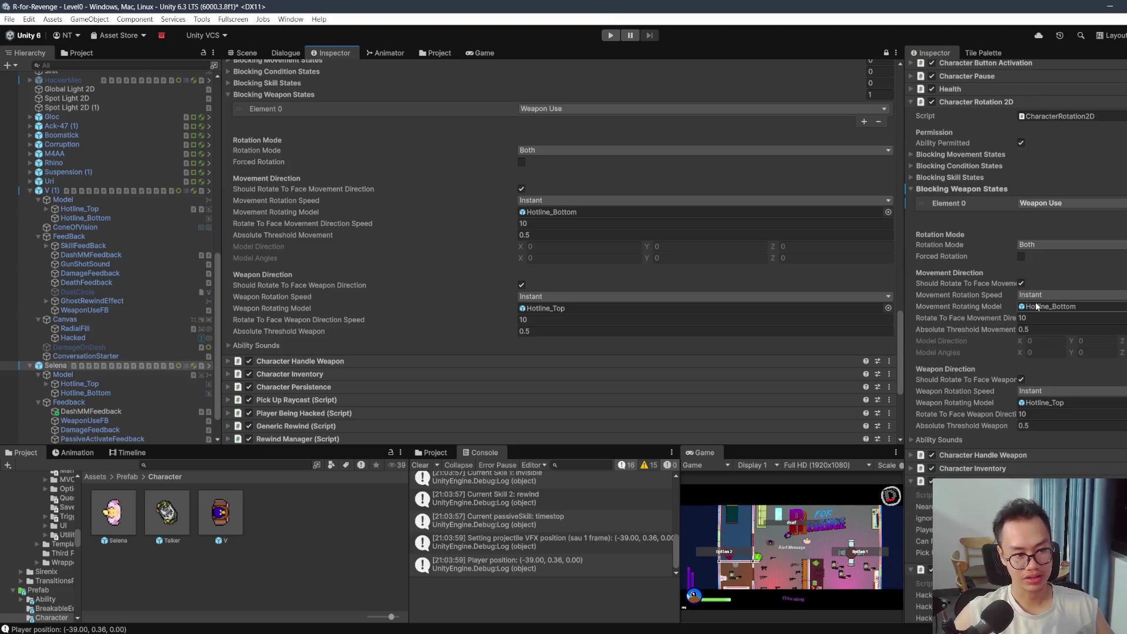
pyautogui.scroll(-3, 1089, 299)
pyautogui.scroll(-2, 658, 304)
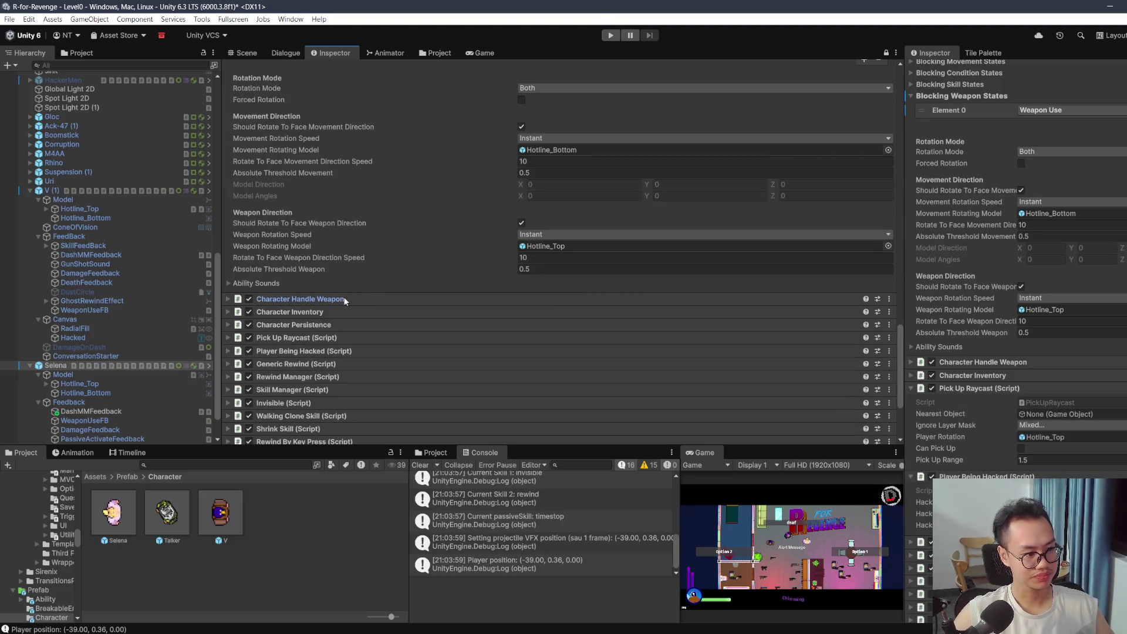
pyautogui.click(344, 299)
pyautogui.scroll(-8, 361, 291)
# Step: Expand Selena's Character Handle Weapon and ping its WeaponUseFB feedback object
pyautogui.click(1007, 361)
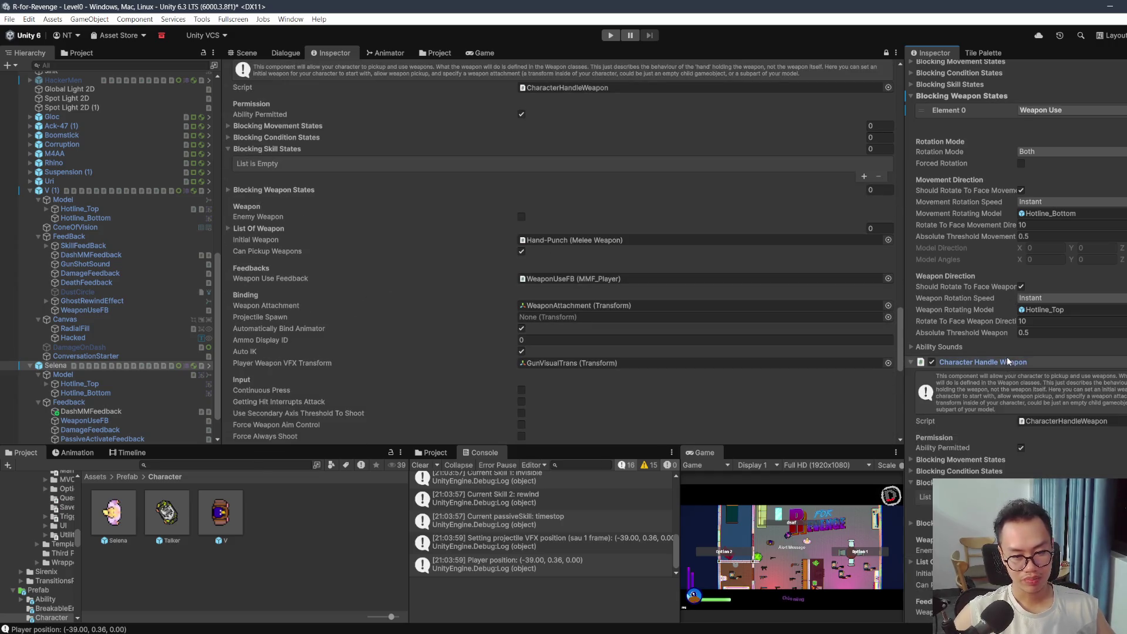
pyautogui.scroll(-6, 986, 300)
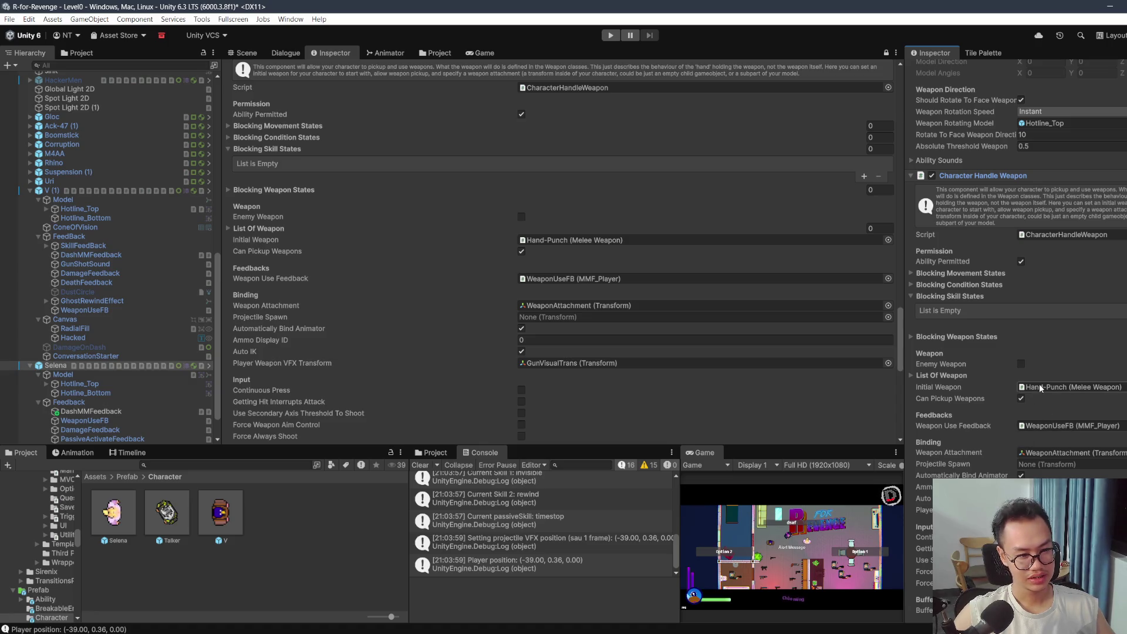
pyautogui.scroll(-3, 1051, 384)
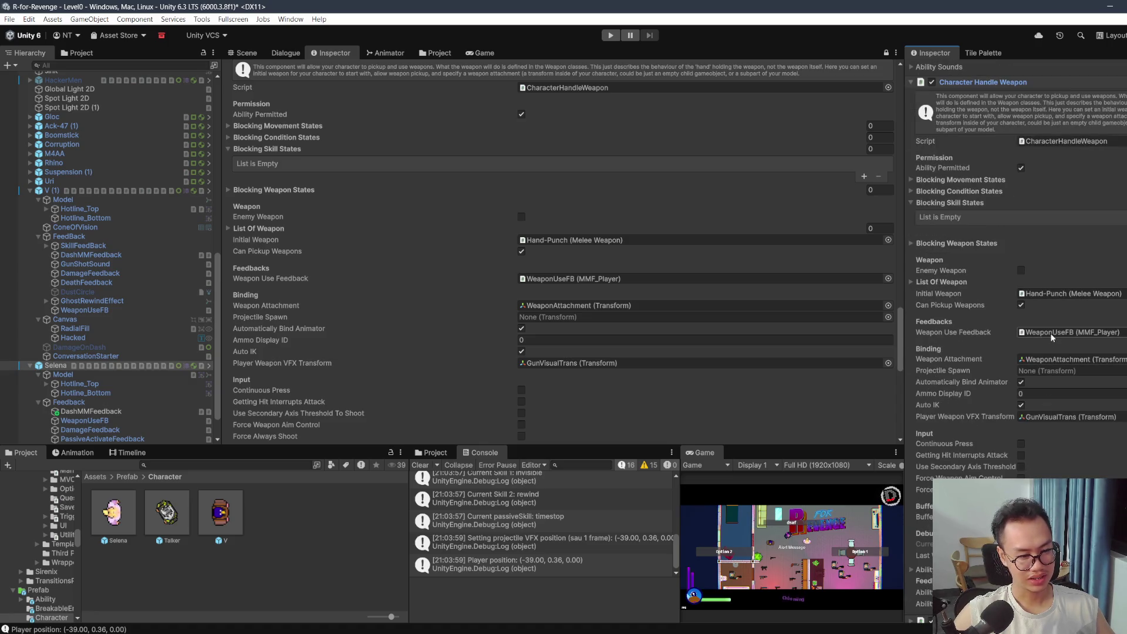
pyautogui.scroll(-1, 1048, 381)
pyautogui.click(1044, 299)
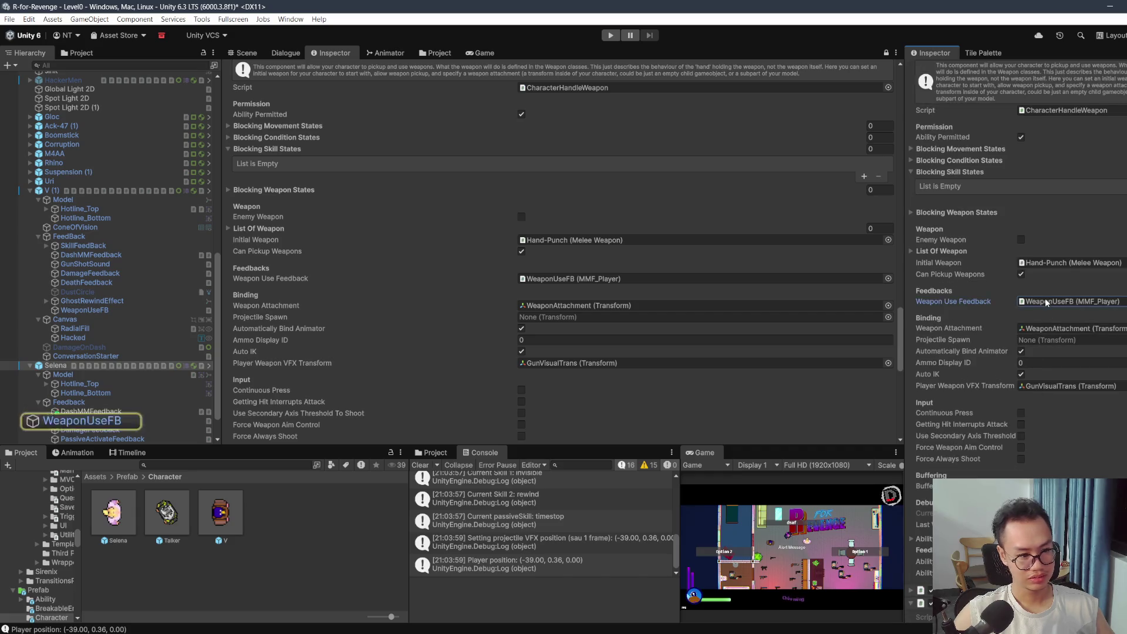
pyautogui.scroll(-1, 118, 329)
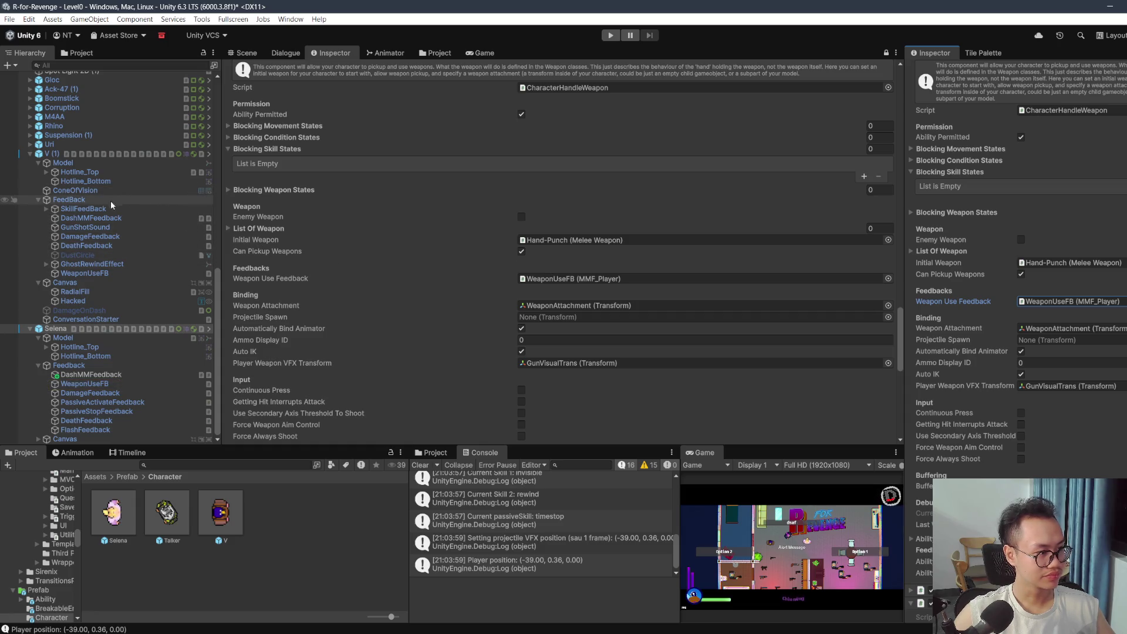
pyautogui.click(88, 274)
pyautogui.click(1015, 257)
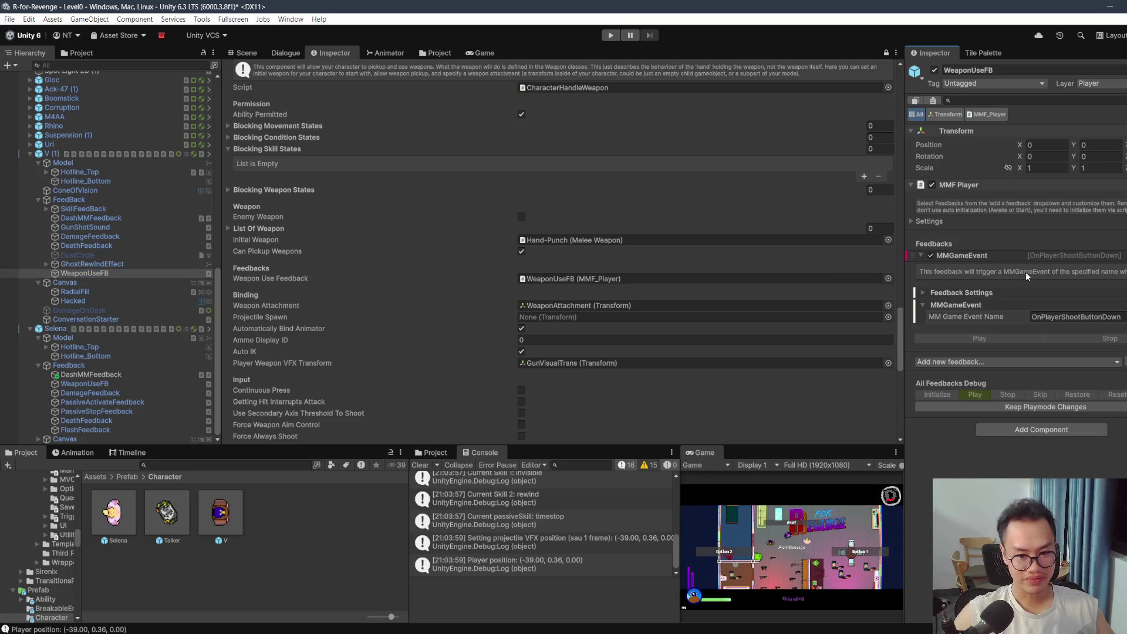
pyautogui.click(97, 385)
pyautogui.click(926, 257)
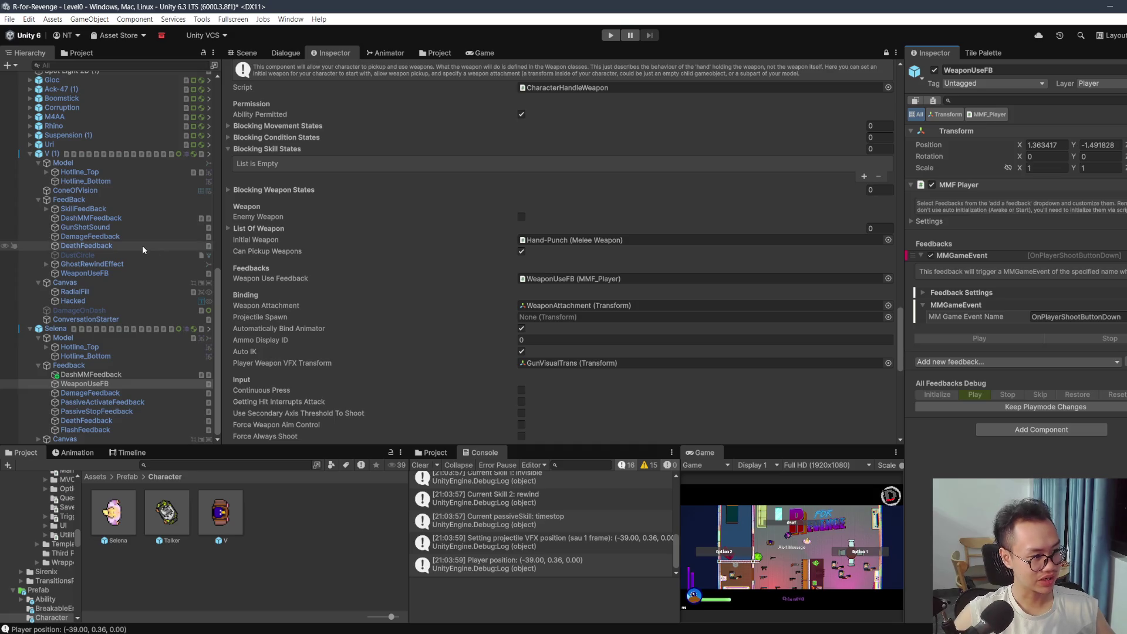
pyautogui.scroll(-3, 515, 262)
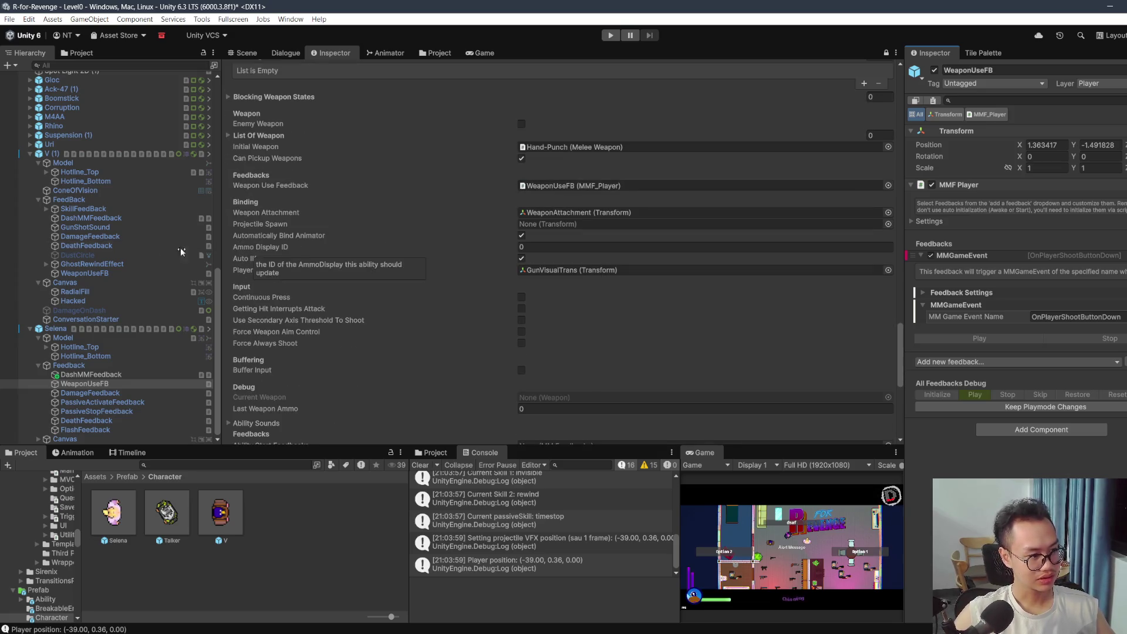
pyautogui.click(116, 331)
pyautogui.scroll(-7, 584, 276)
pyautogui.scroll(-5, 1076, 289)
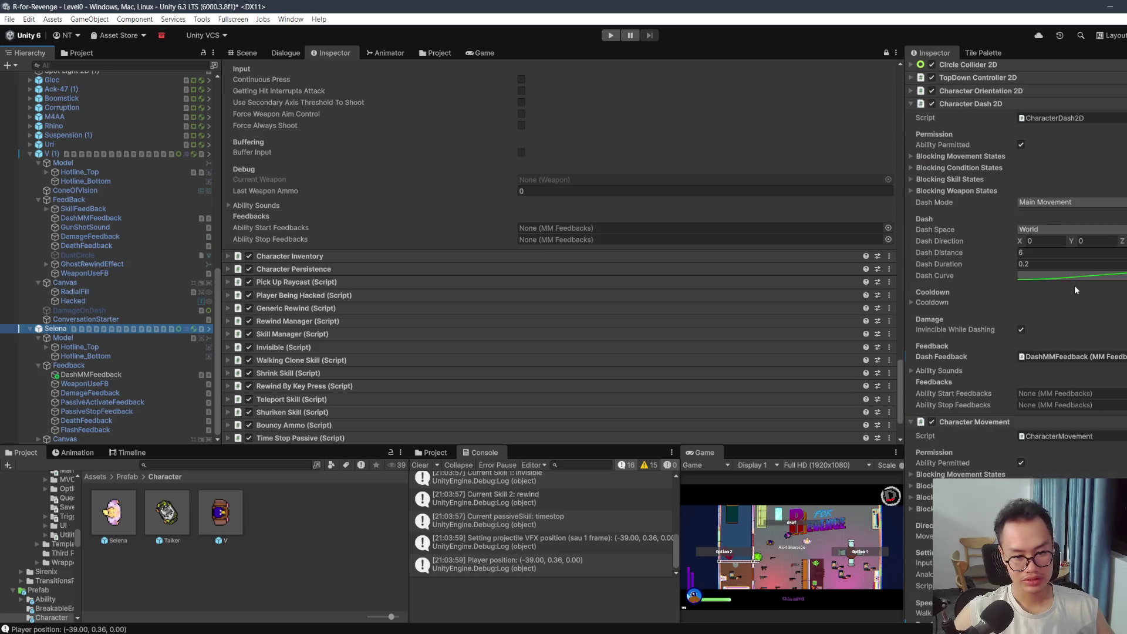
# Step: Collapse Selena's Character Dash 2D, Character Movement and Character Rotation 2D components
pyautogui.scroll(3, 563, 221)
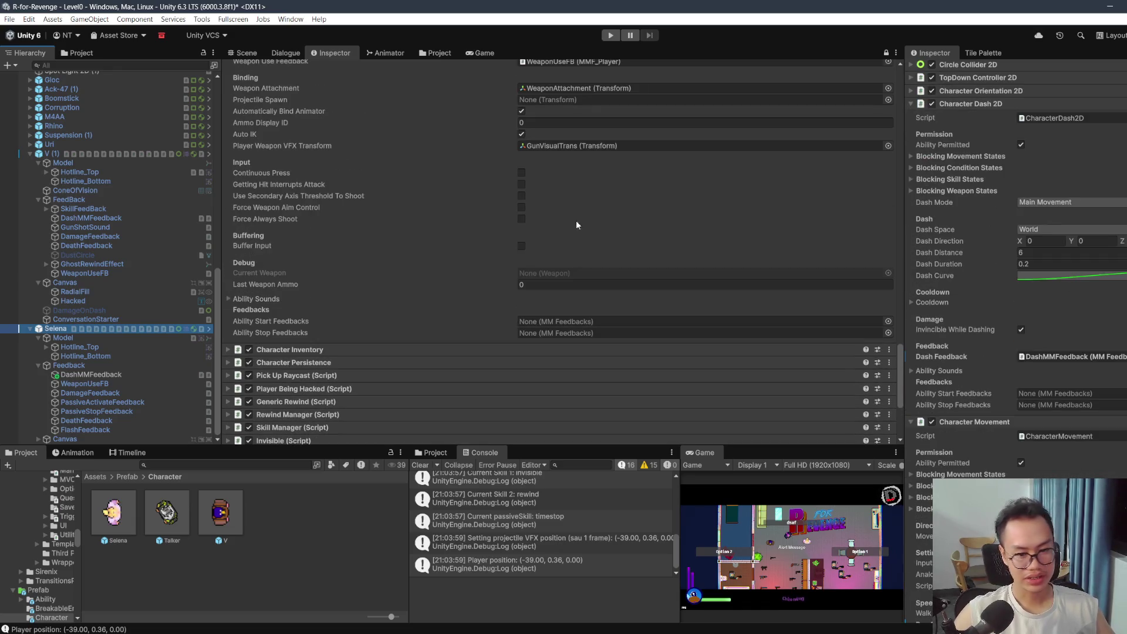
pyautogui.scroll(2, 959, 237)
pyautogui.scroll(10, 439, 216)
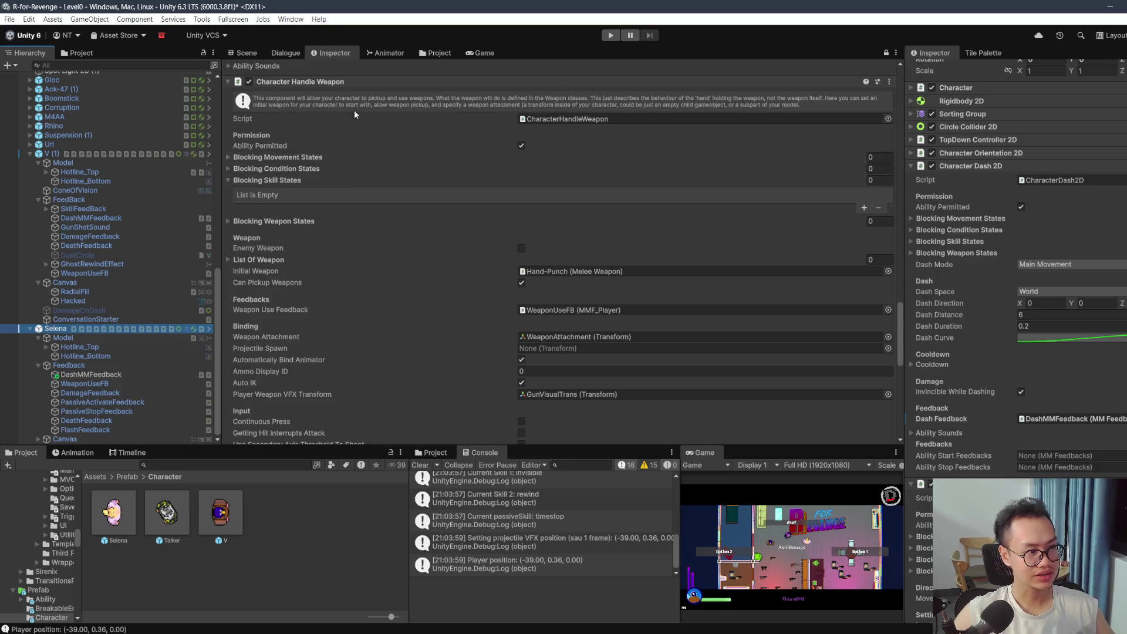
pyautogui.scroll(-7, 978, 238)
pyautogui.scroll(3, 978, 234)
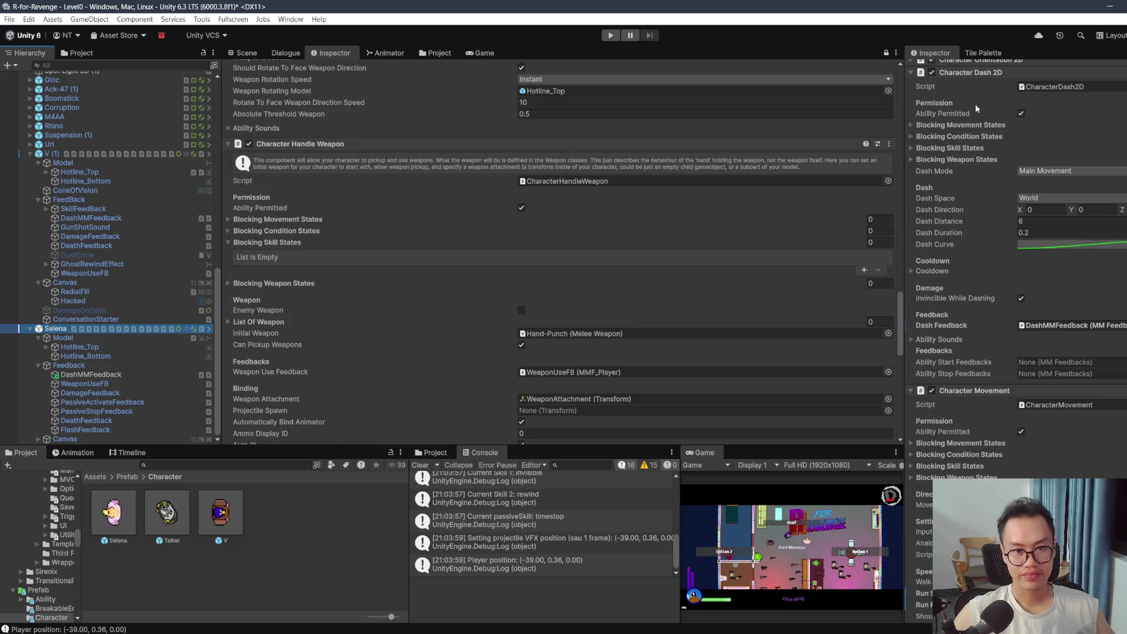
pyautogui.click(985, 75)
pyautogui.click(987, 85)
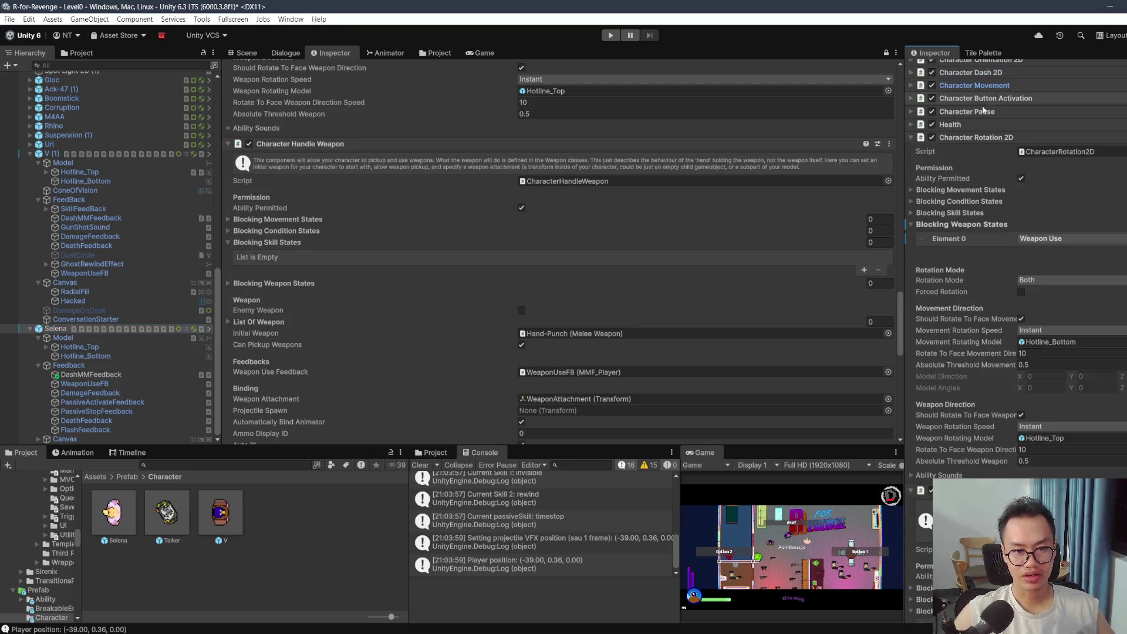
pyautogui.click(973, 138)
# Step: Expand the Character Inventory settings to compare V's and Selena's values
pyautogui.scroll(-4, 972, 143)
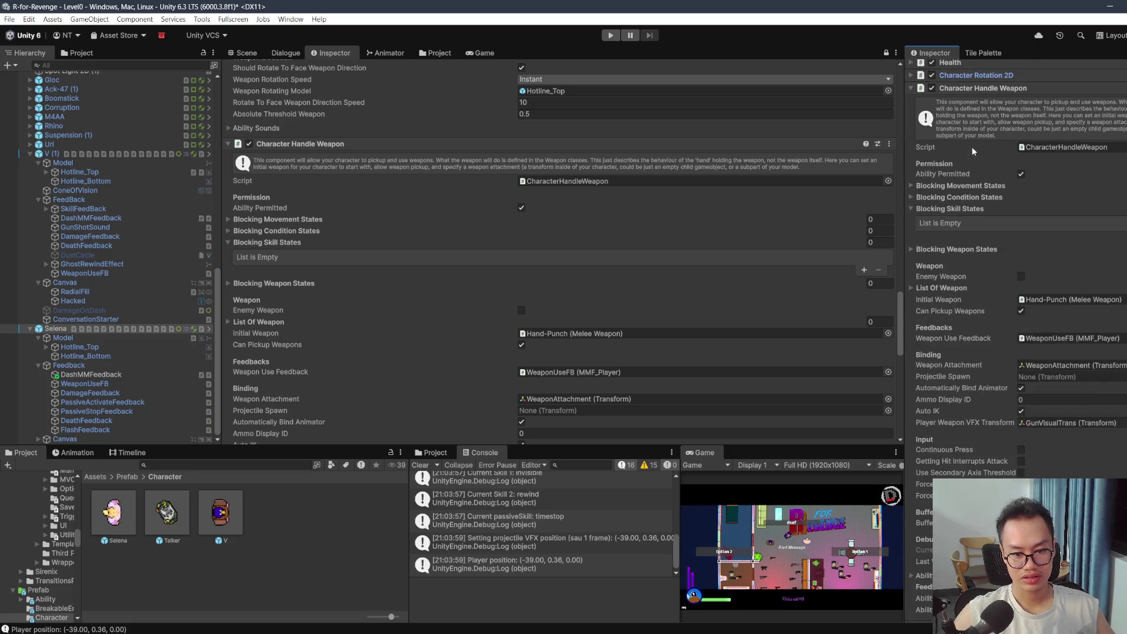
pyautogui.scroll(-2, 733, 180)
pyautogui.scroll(-3, 691, 186)
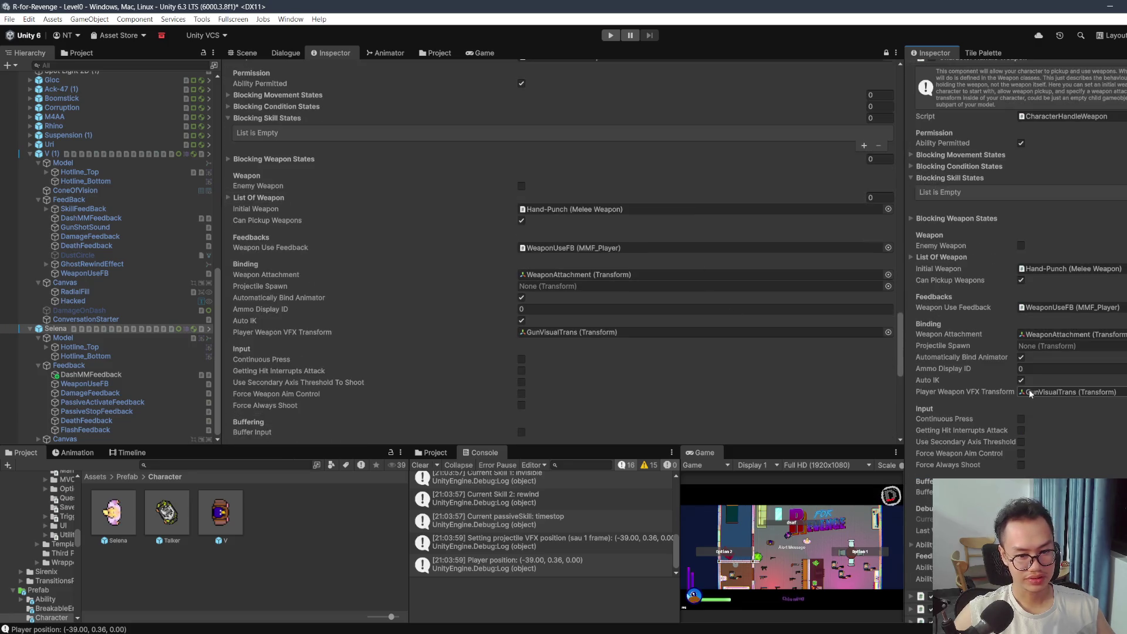
pyautogui.scroll(-5, 1028, 381)
pyautogui.scroll(-2, 621, 297)
pyautogui.scroll(-6, 625, 297)
pyautogui.scroll(-1, 1027, 285)
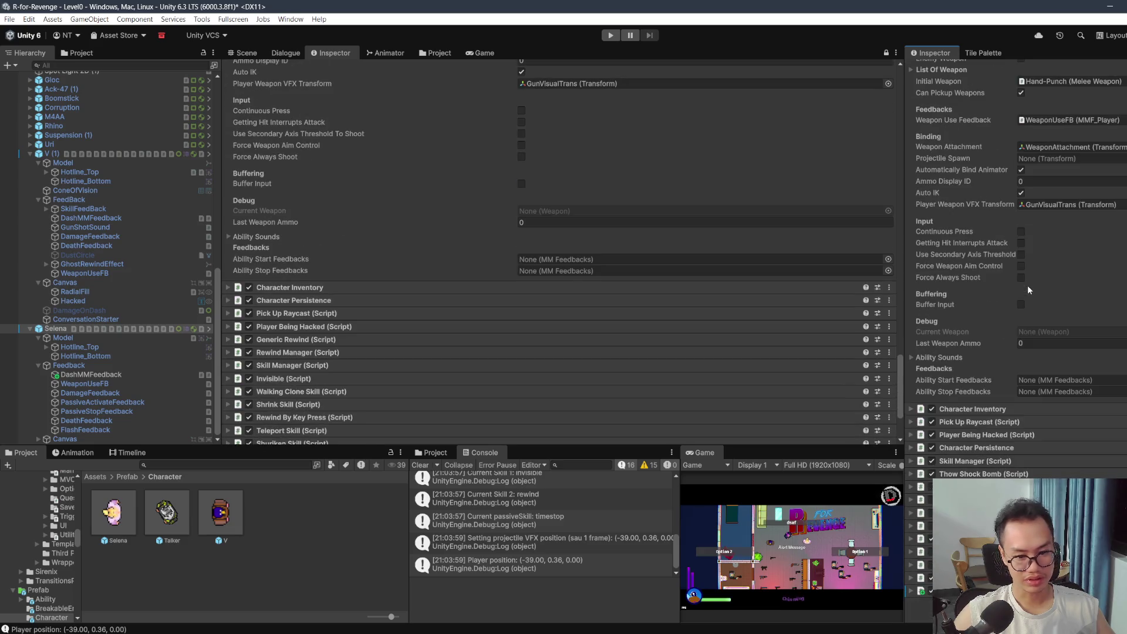
pyautogui.click(518, 287)
pyautogui.scroll(-6, 552, 298)
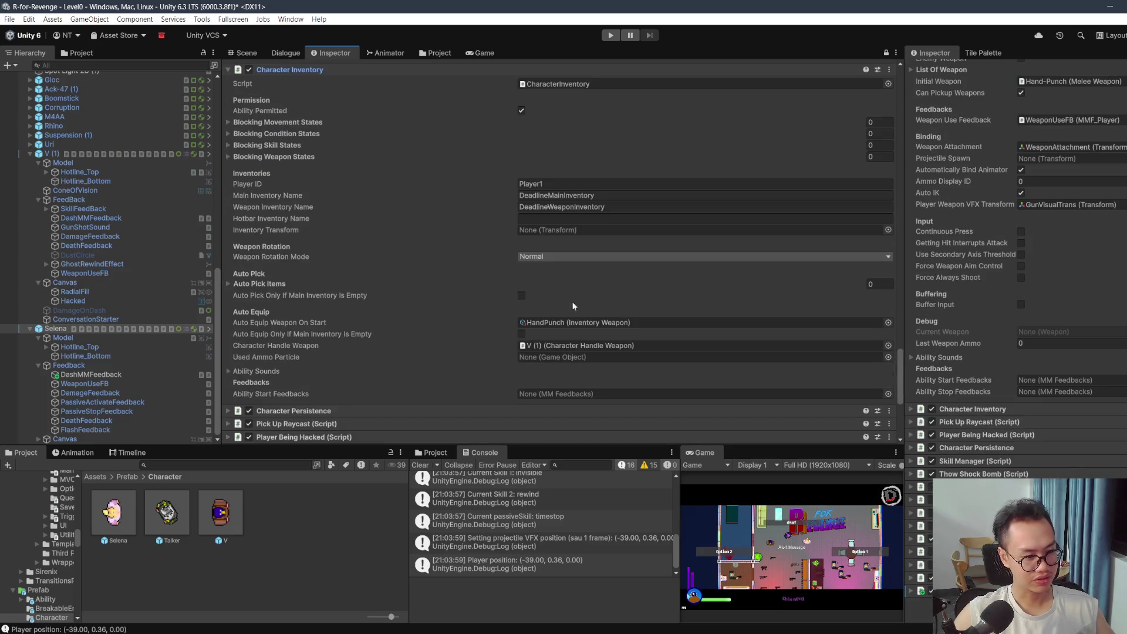
pyautogui.scroll(-6, 1002, 405)
pyautogui.scroll(-2, 1002, 405)
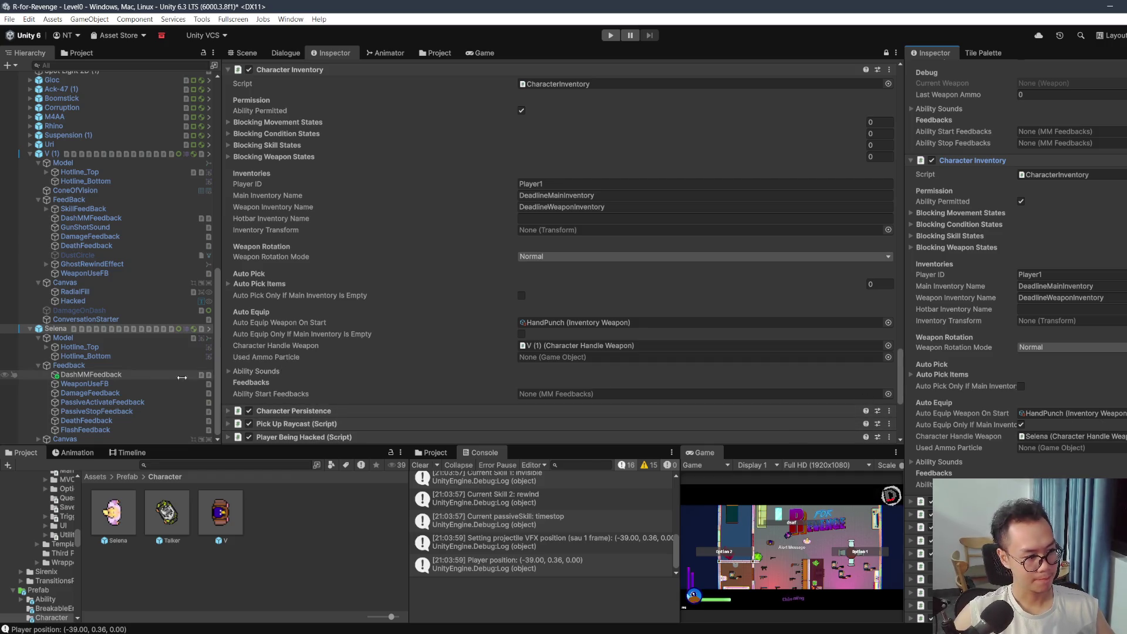
# Step: Select Selena in the Hierarchy and review her pending prefab overrides
pyautogui.click(55, 328)
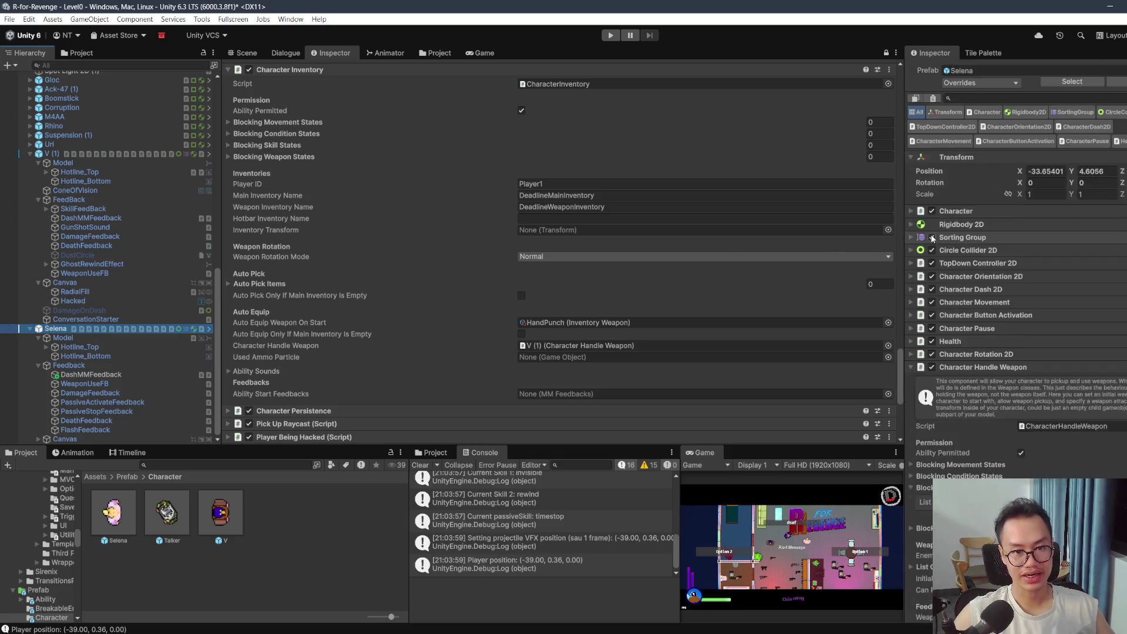
pyautogui.scroll(1, 939, 223)
pyautogui.click(981, 115)
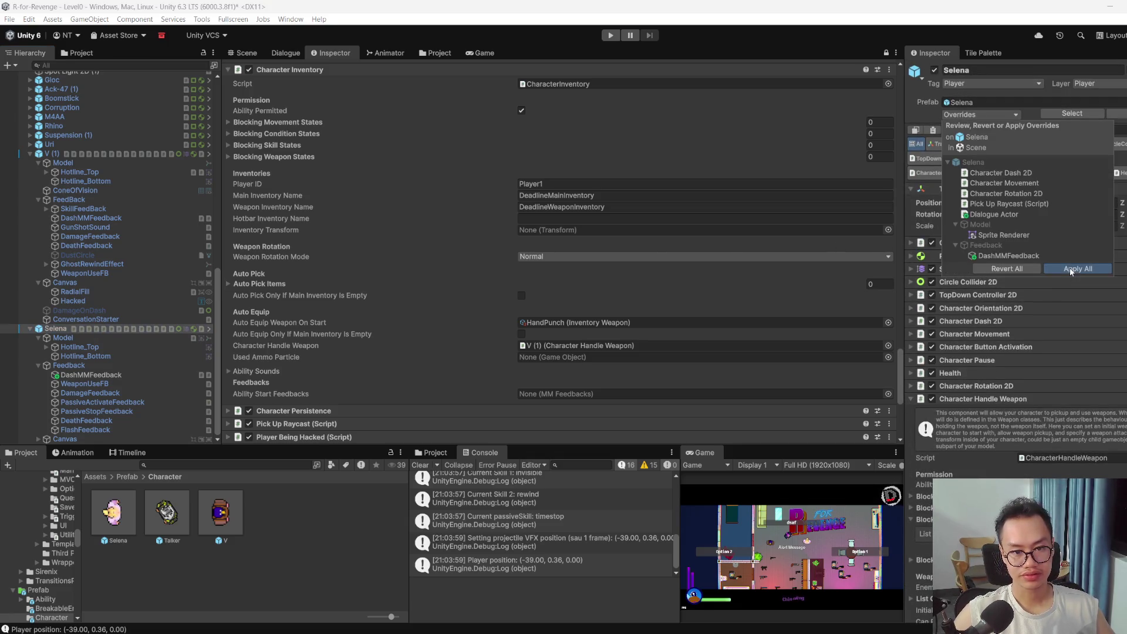
# Step: Apply all of Selena's prefab overrides, then delete V (1) from the scene
pyautogui.click(1071, 269)
pyautogui.click(83, 328)
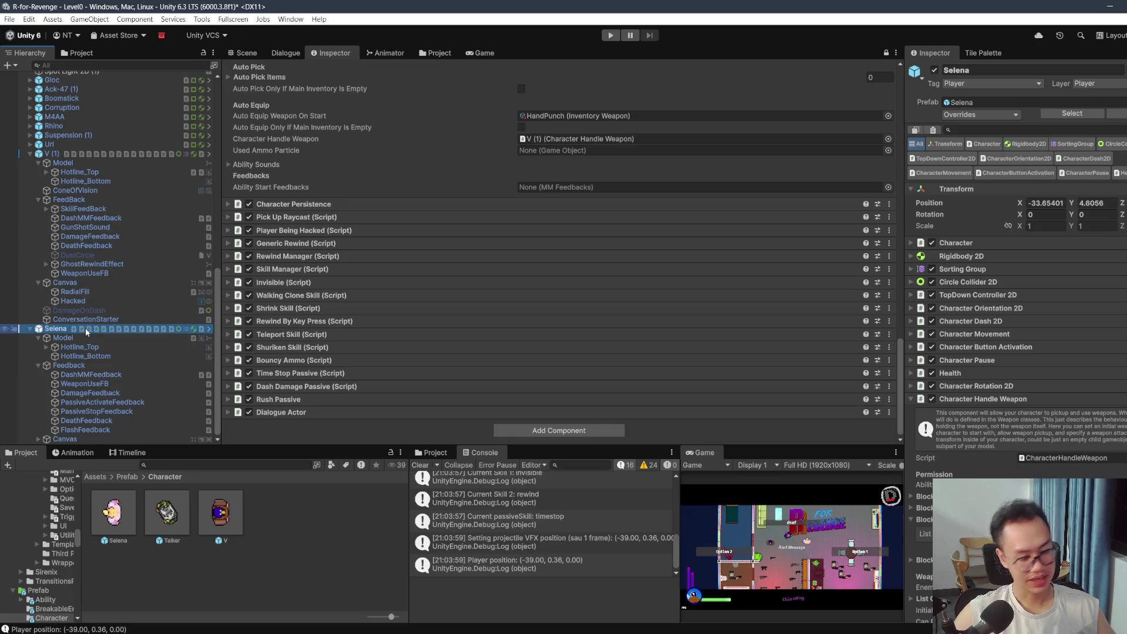
pyautogui.scroll(3, 110, 228)
pyautogui.click(74, 273)
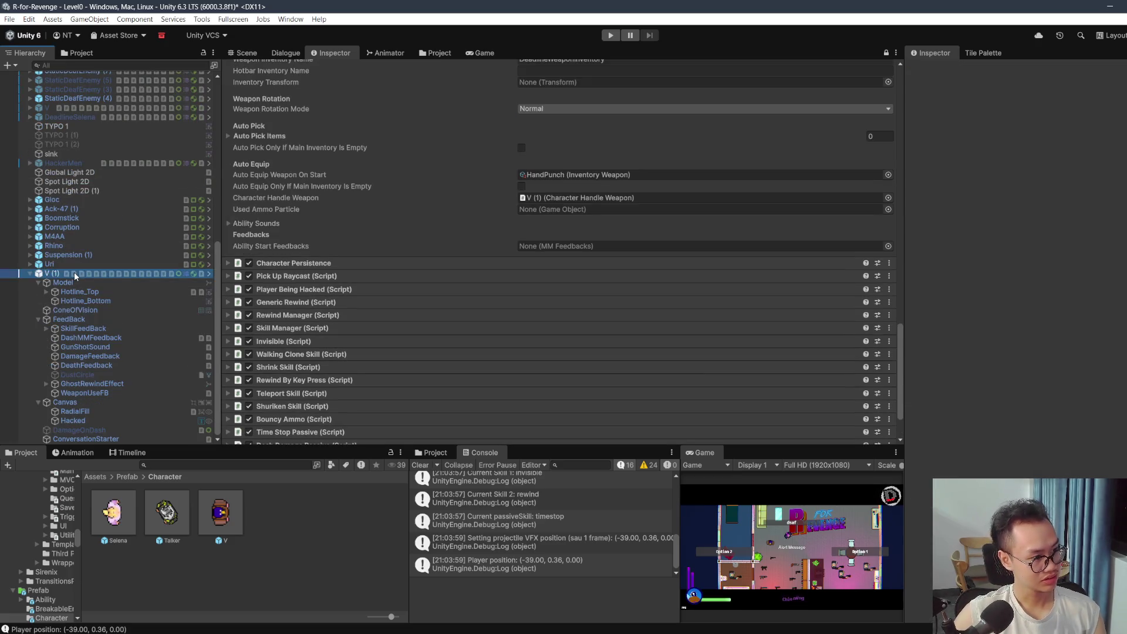
pyautogui.press('Delete')
pyautogui.scroll(2, 156, 255)
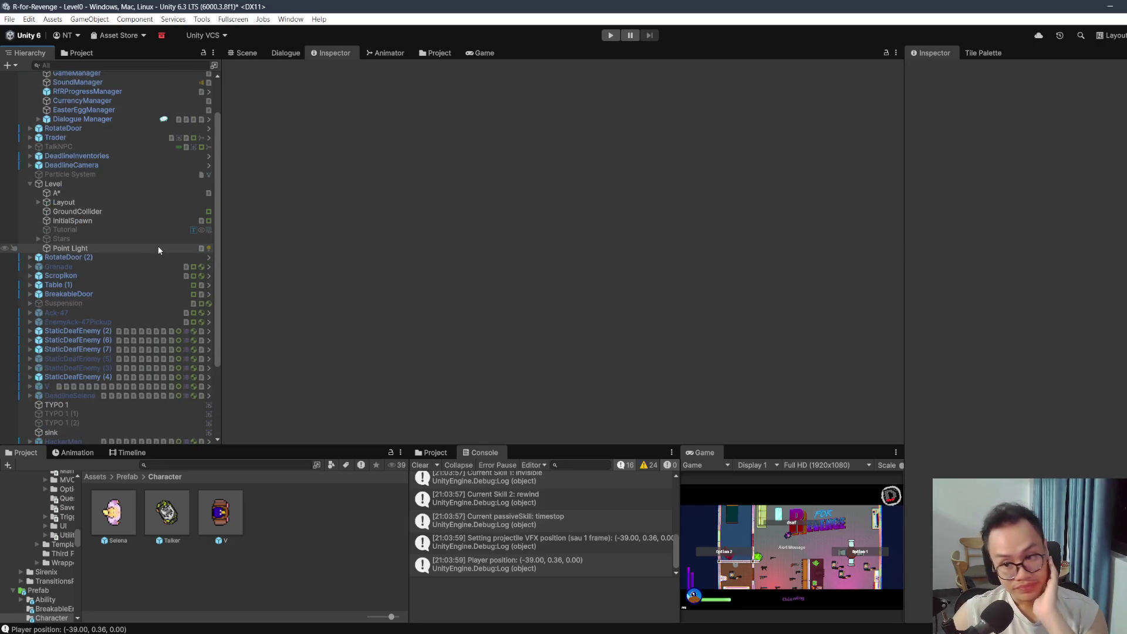